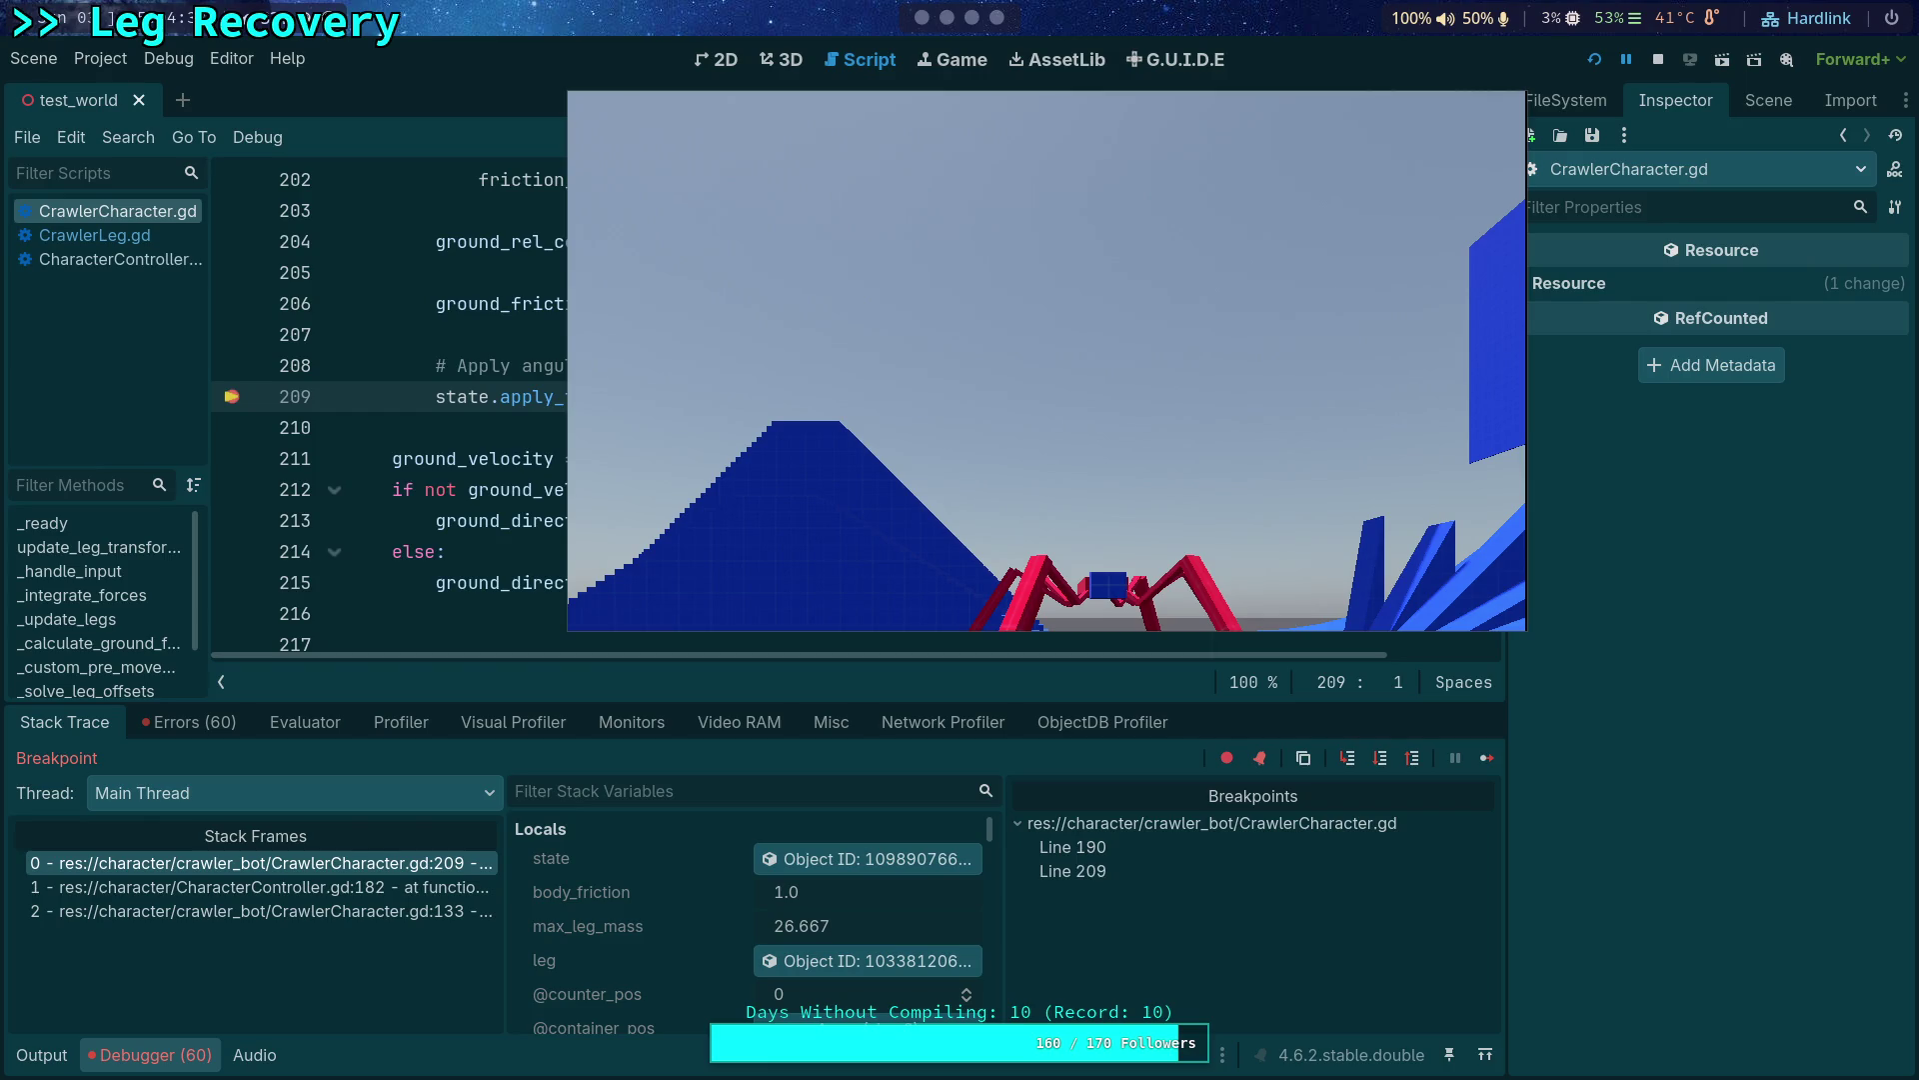
Inspect the live leg_force value at the torque line and trace it to its definition.
left_click_drag(1046, 425, 1200, 439)
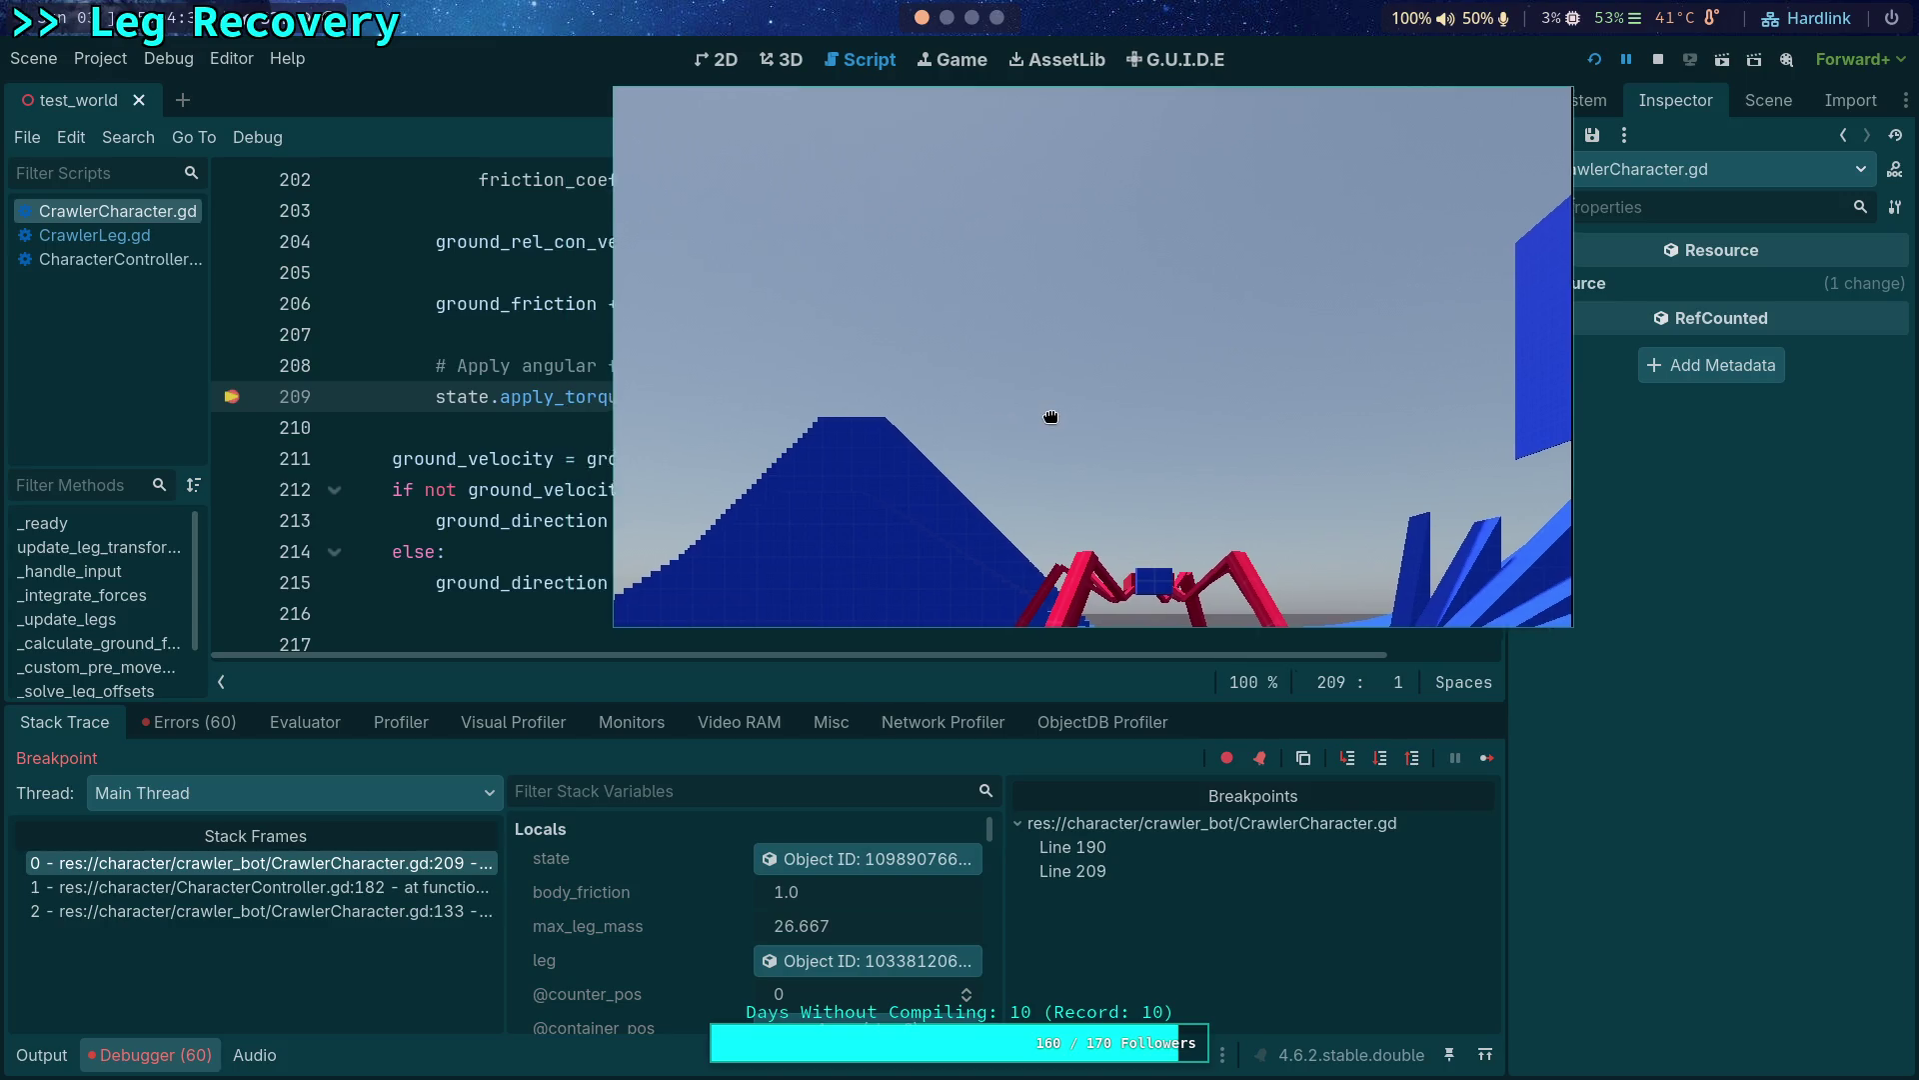
key("alt+Tab")
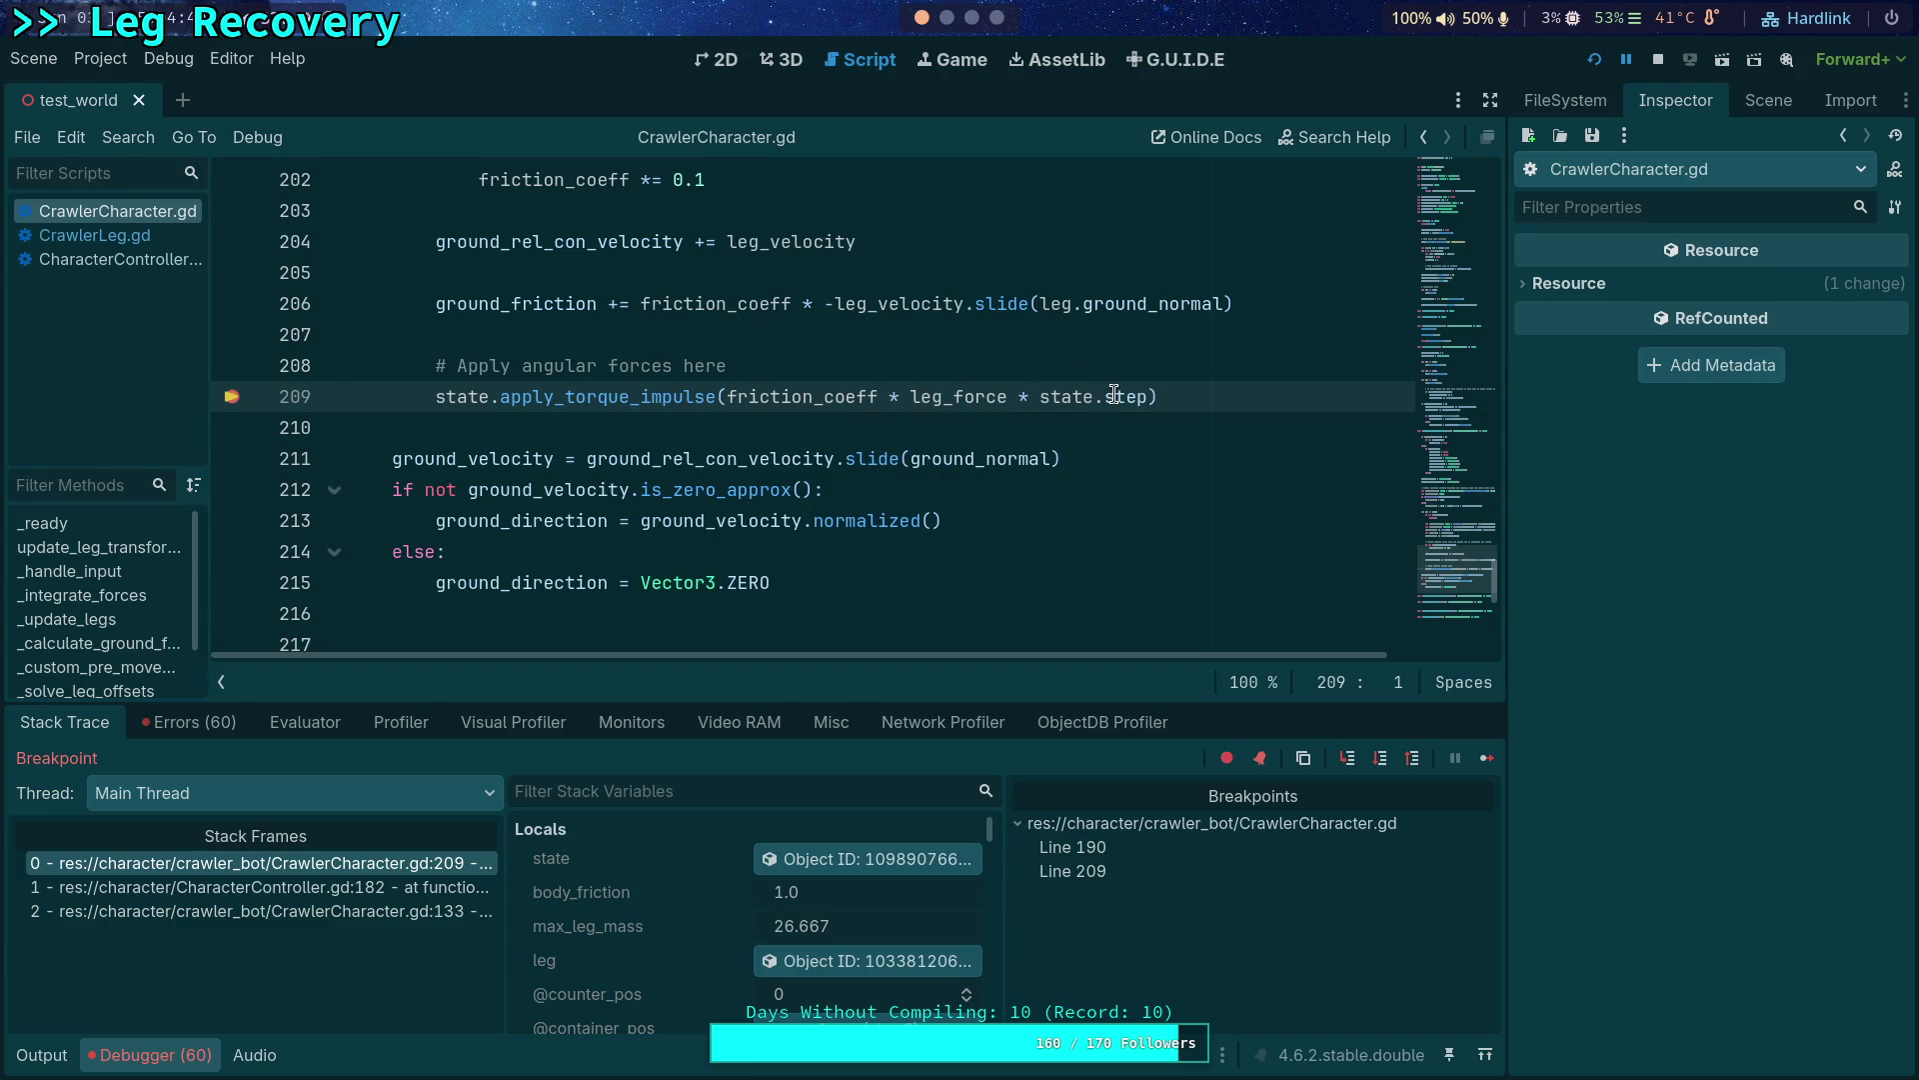
left_click(953, 399)
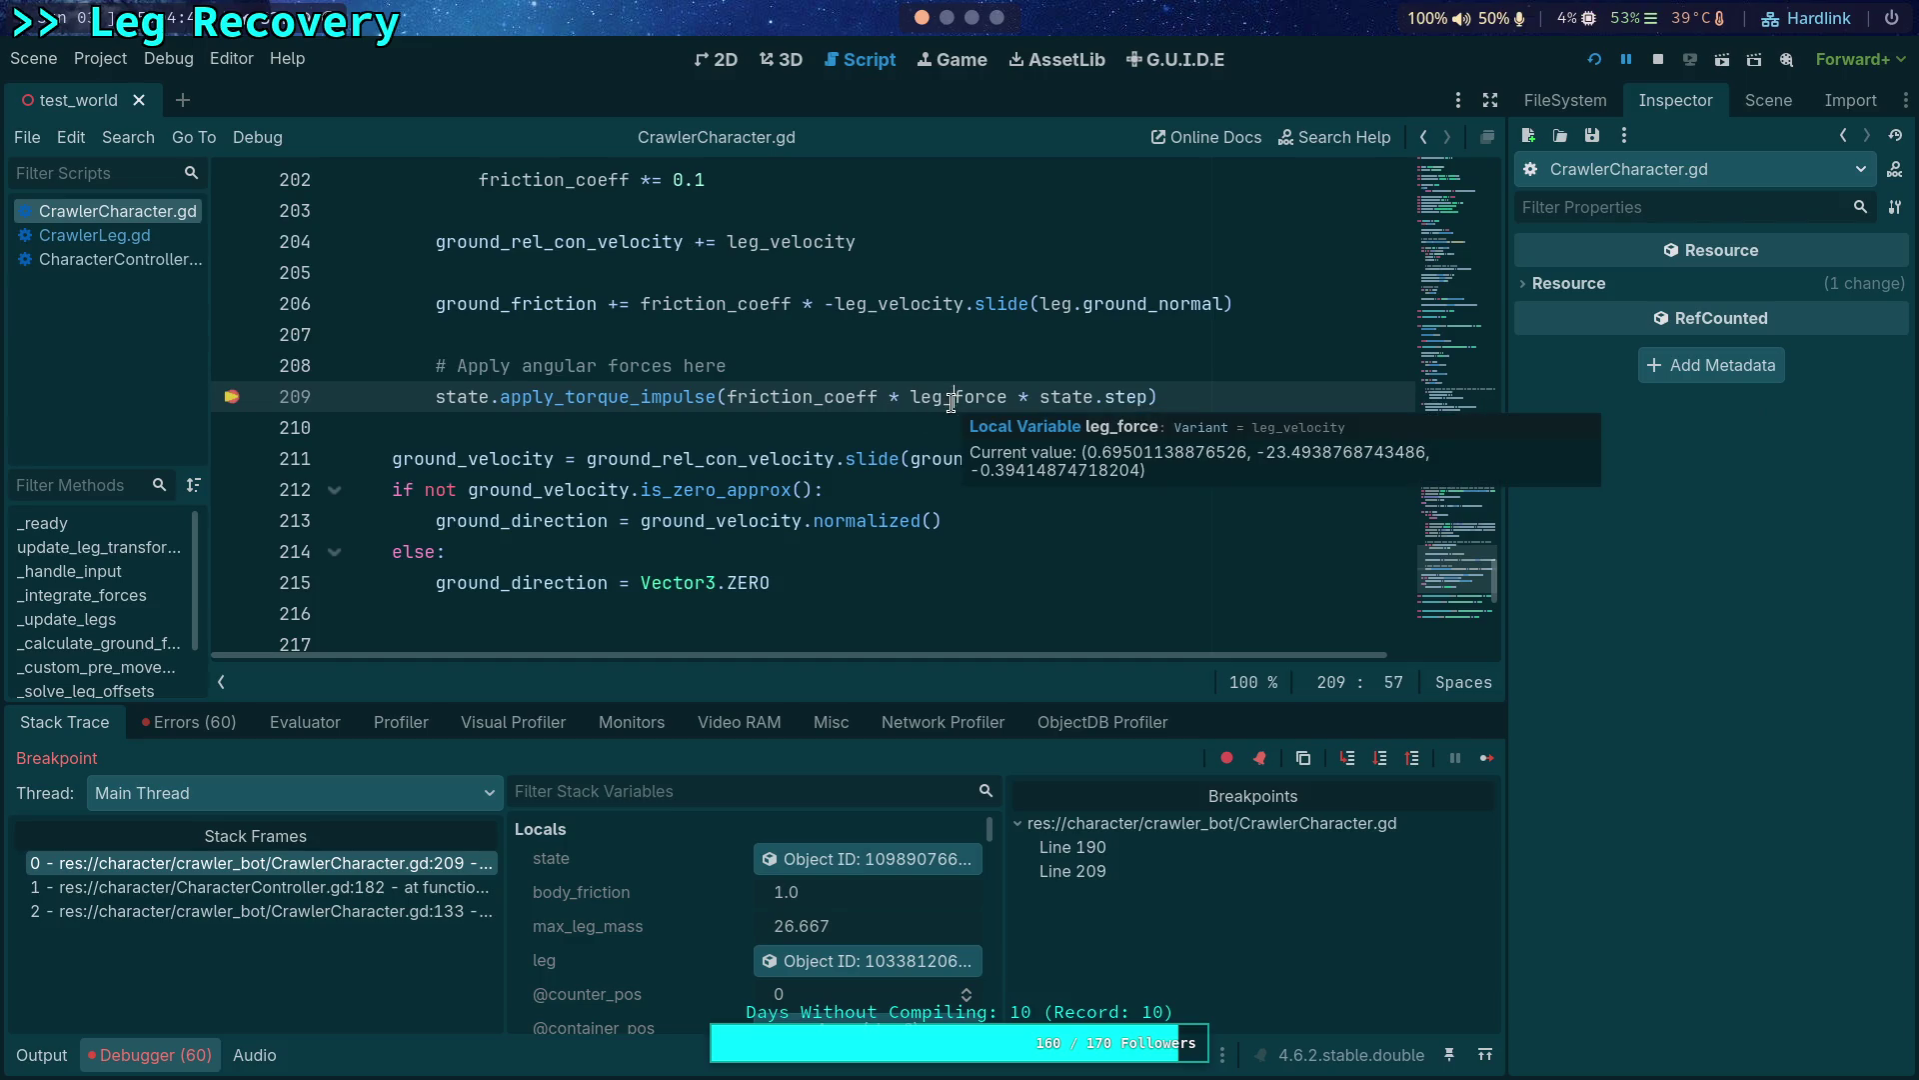
scroll(874, 418, "up", 2)
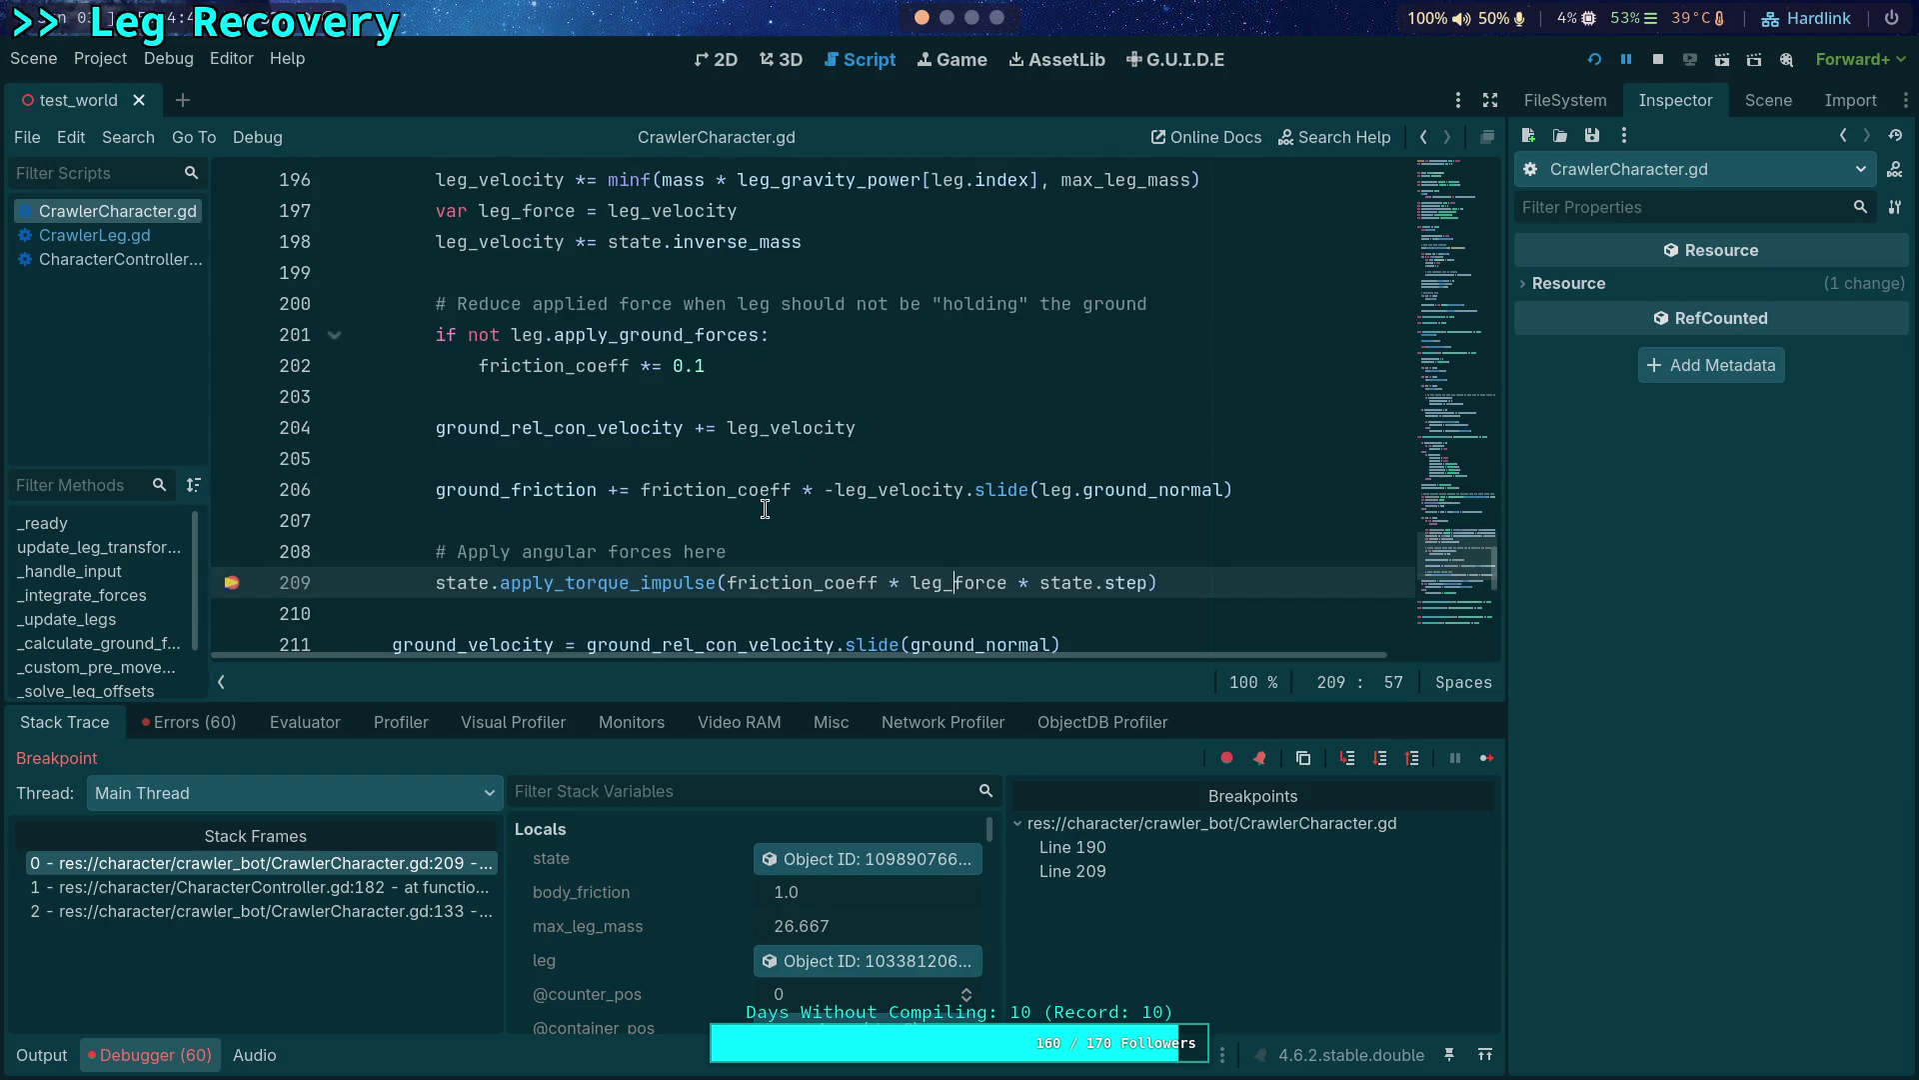
double_click(934, 580)
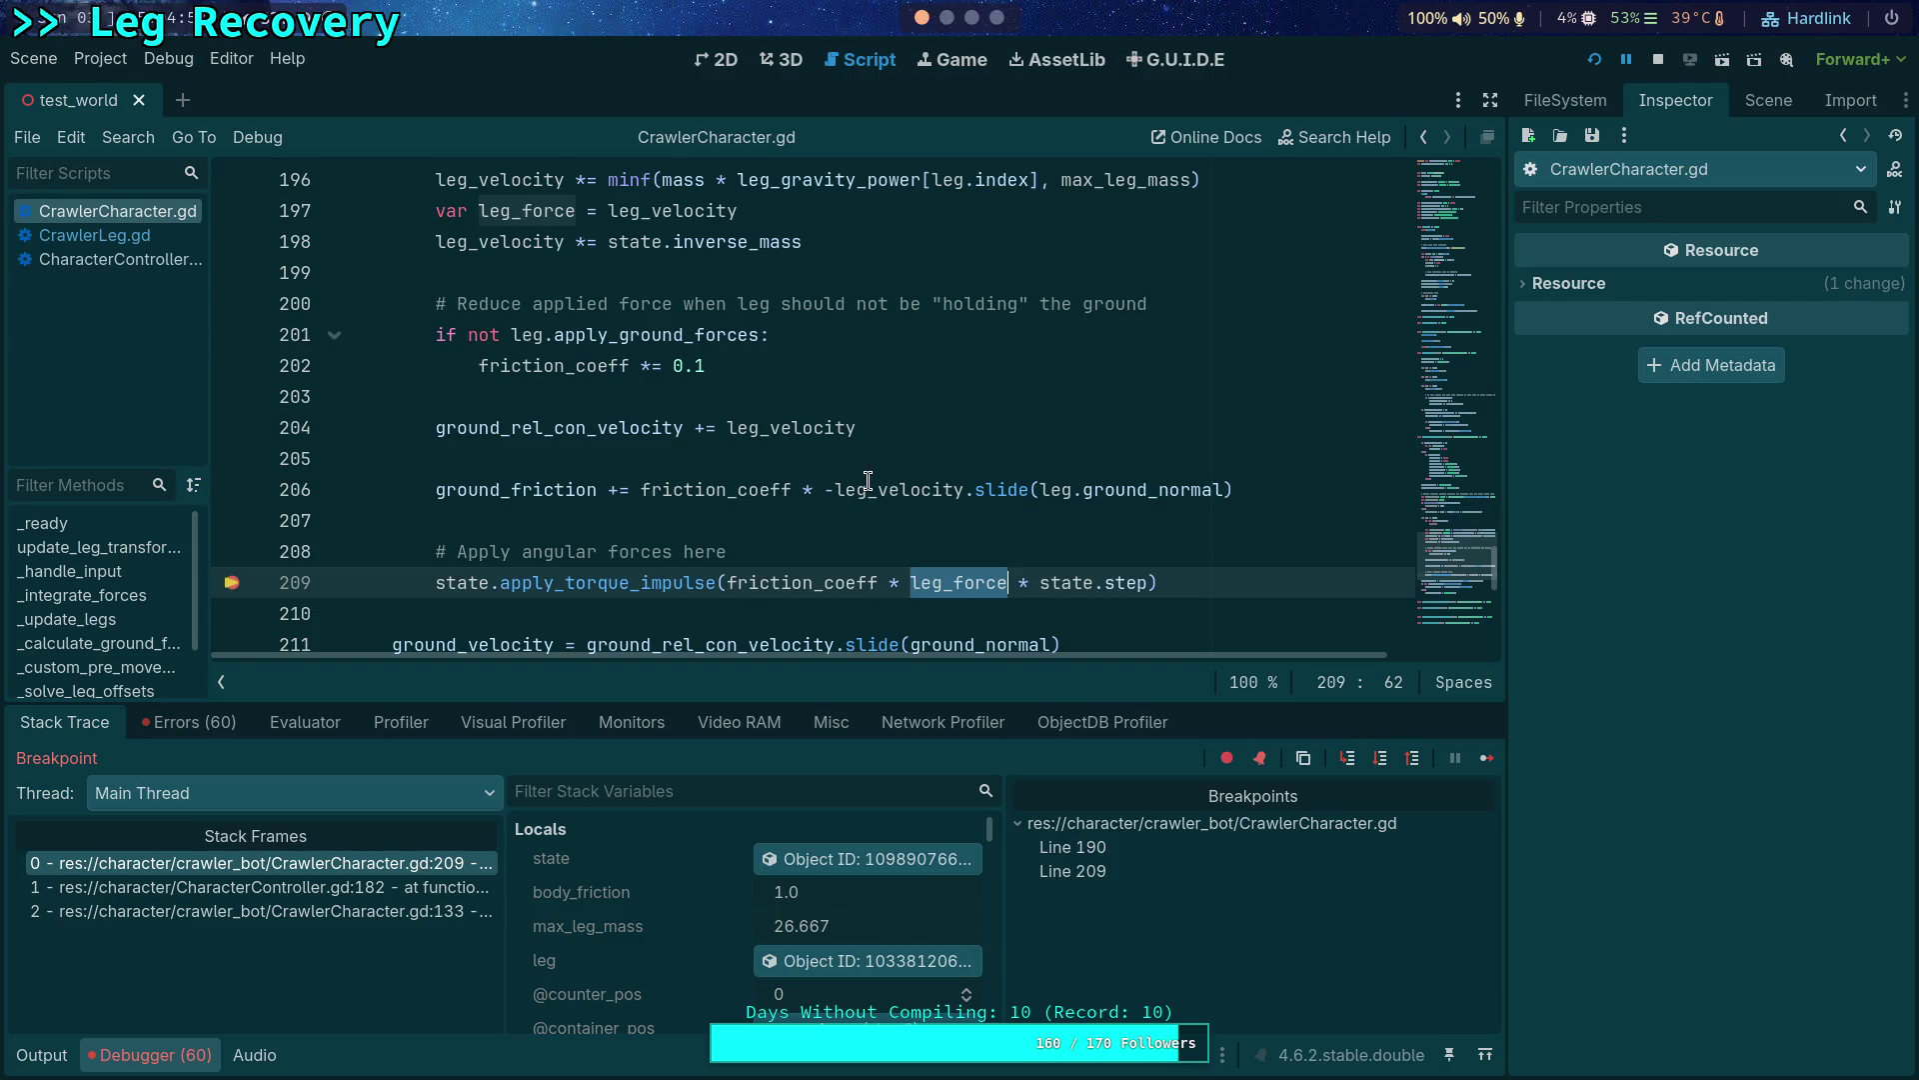
mouse_move(1060, 489)
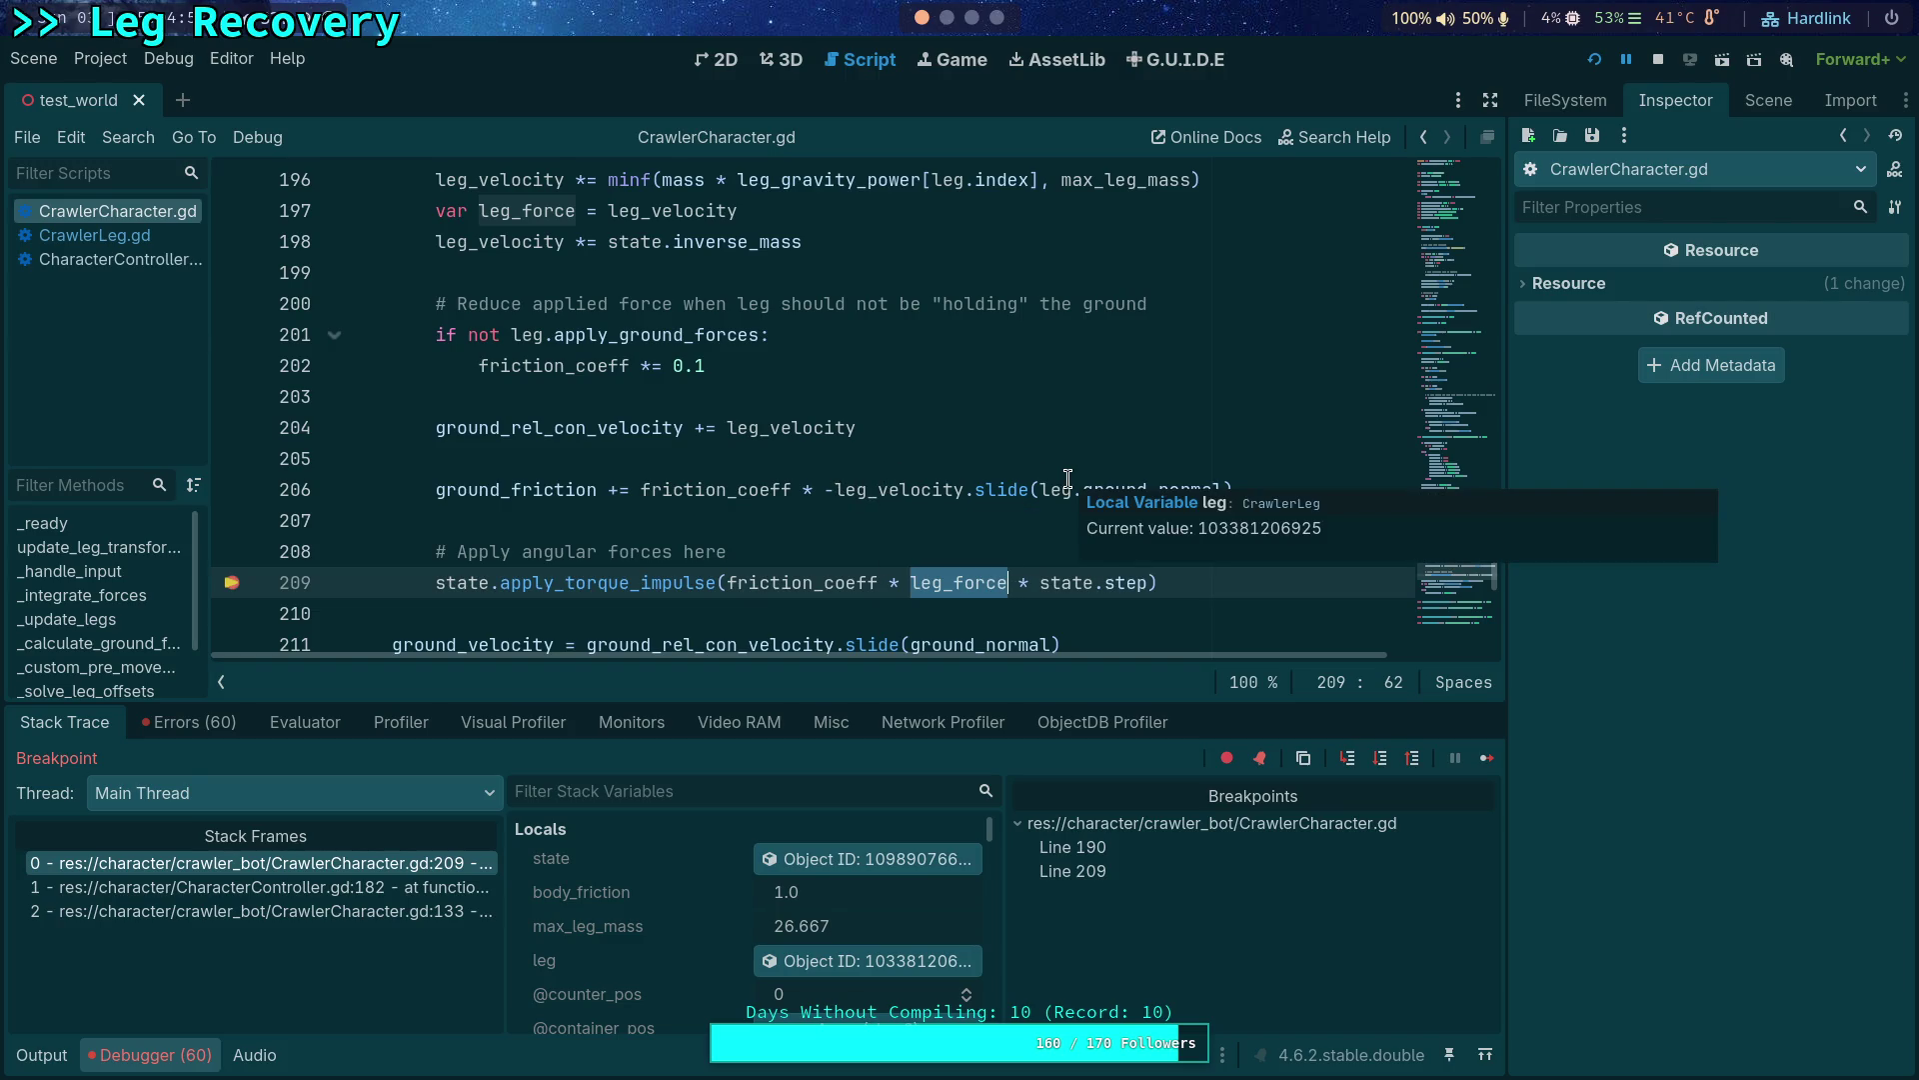
End the debug session and move to the leg_force definition on line 197.
left_click(1660, 57)
left_click(763, 211)
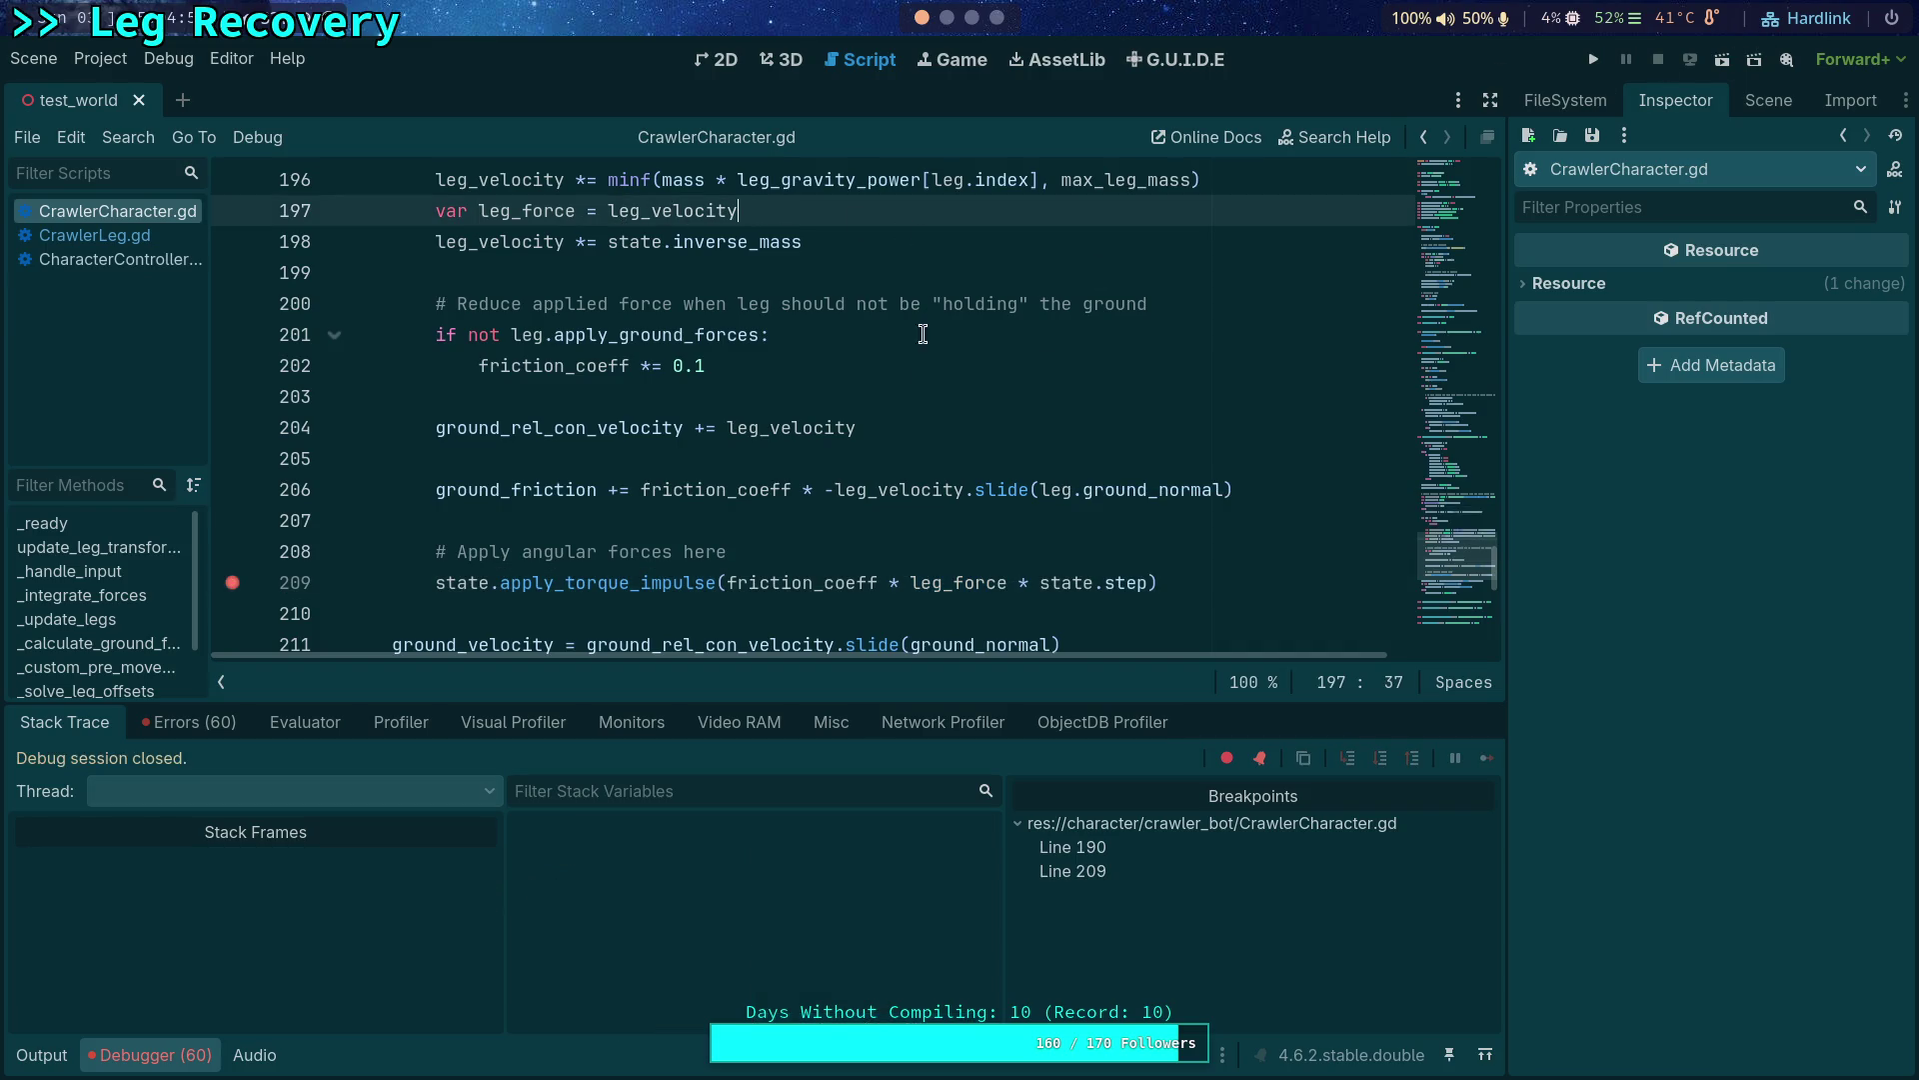
type(".s")
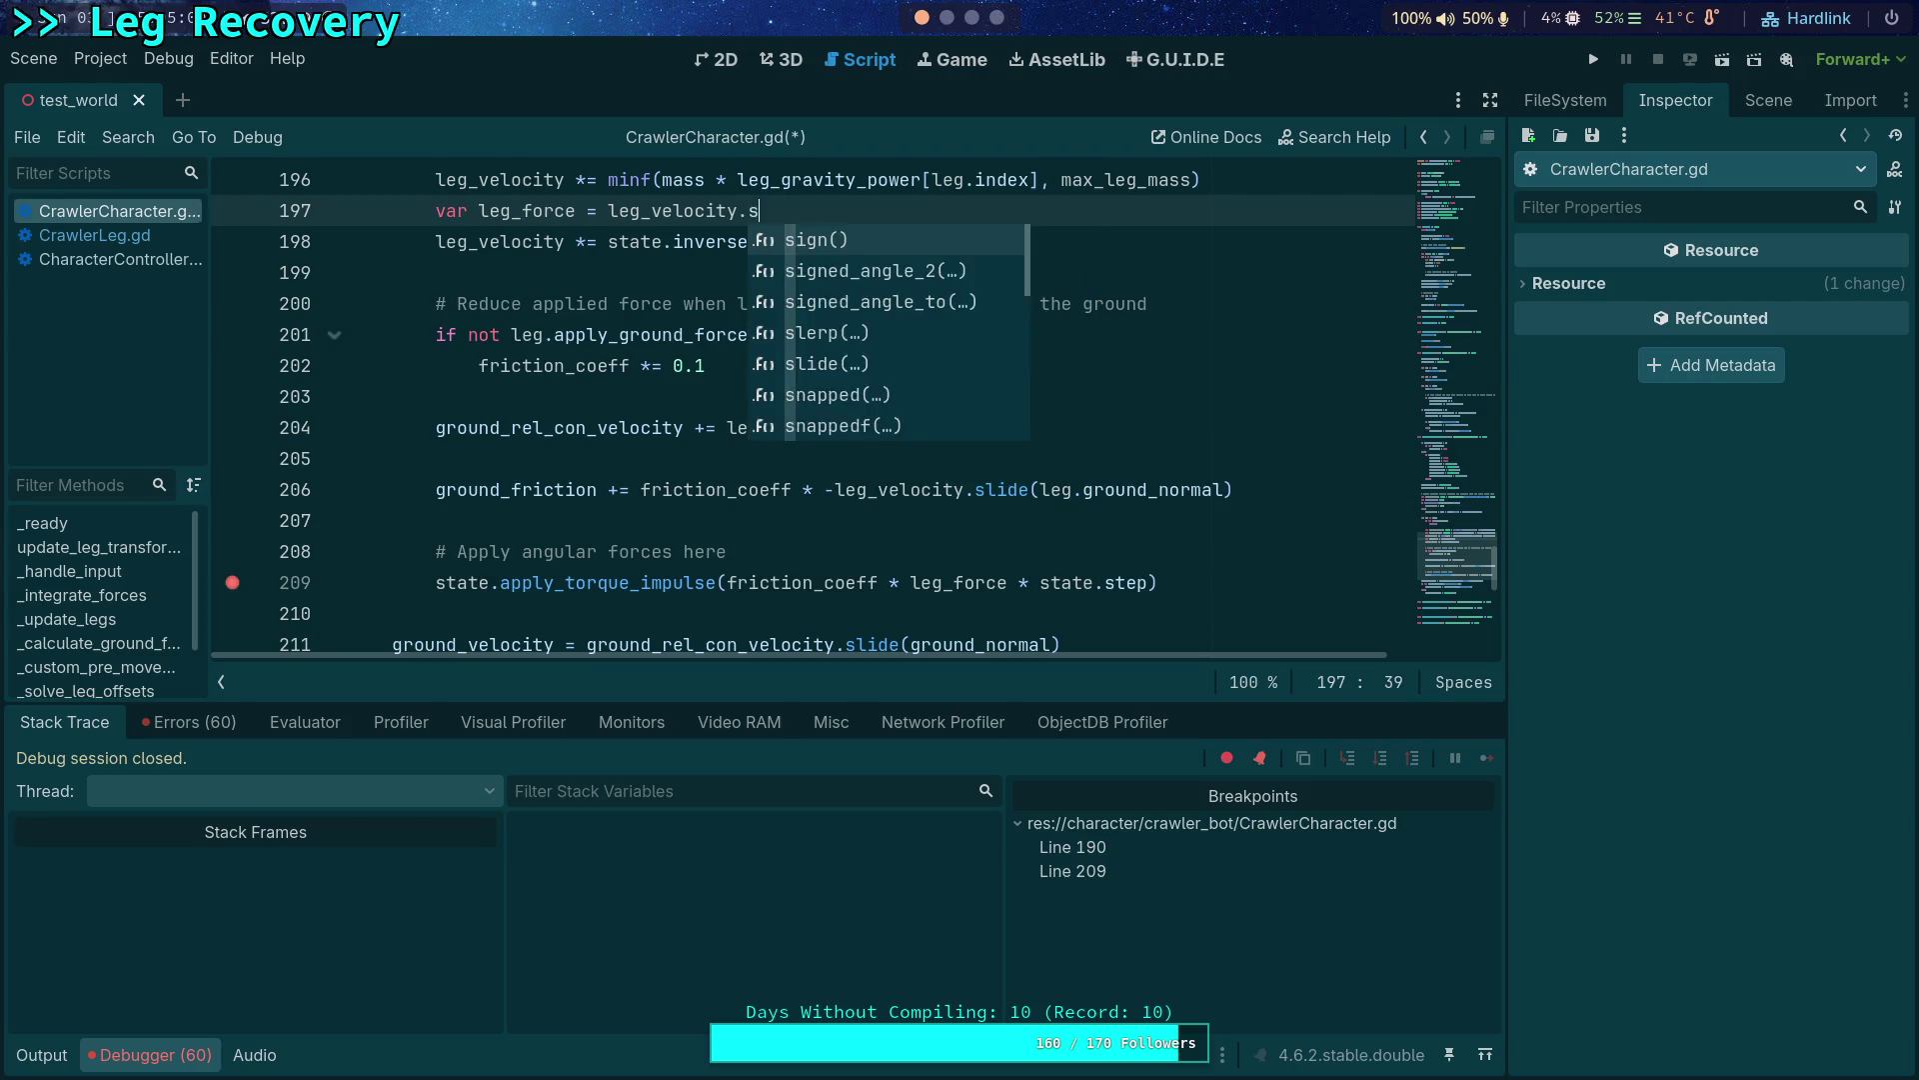
type("il")
Define leg_force as leg_velocity.slide(leg.ground_normal), save CrawlerCharacter.gd and relaunch the game.
key("BackSpace")
key("BackSpace")
type("lide(leg.")
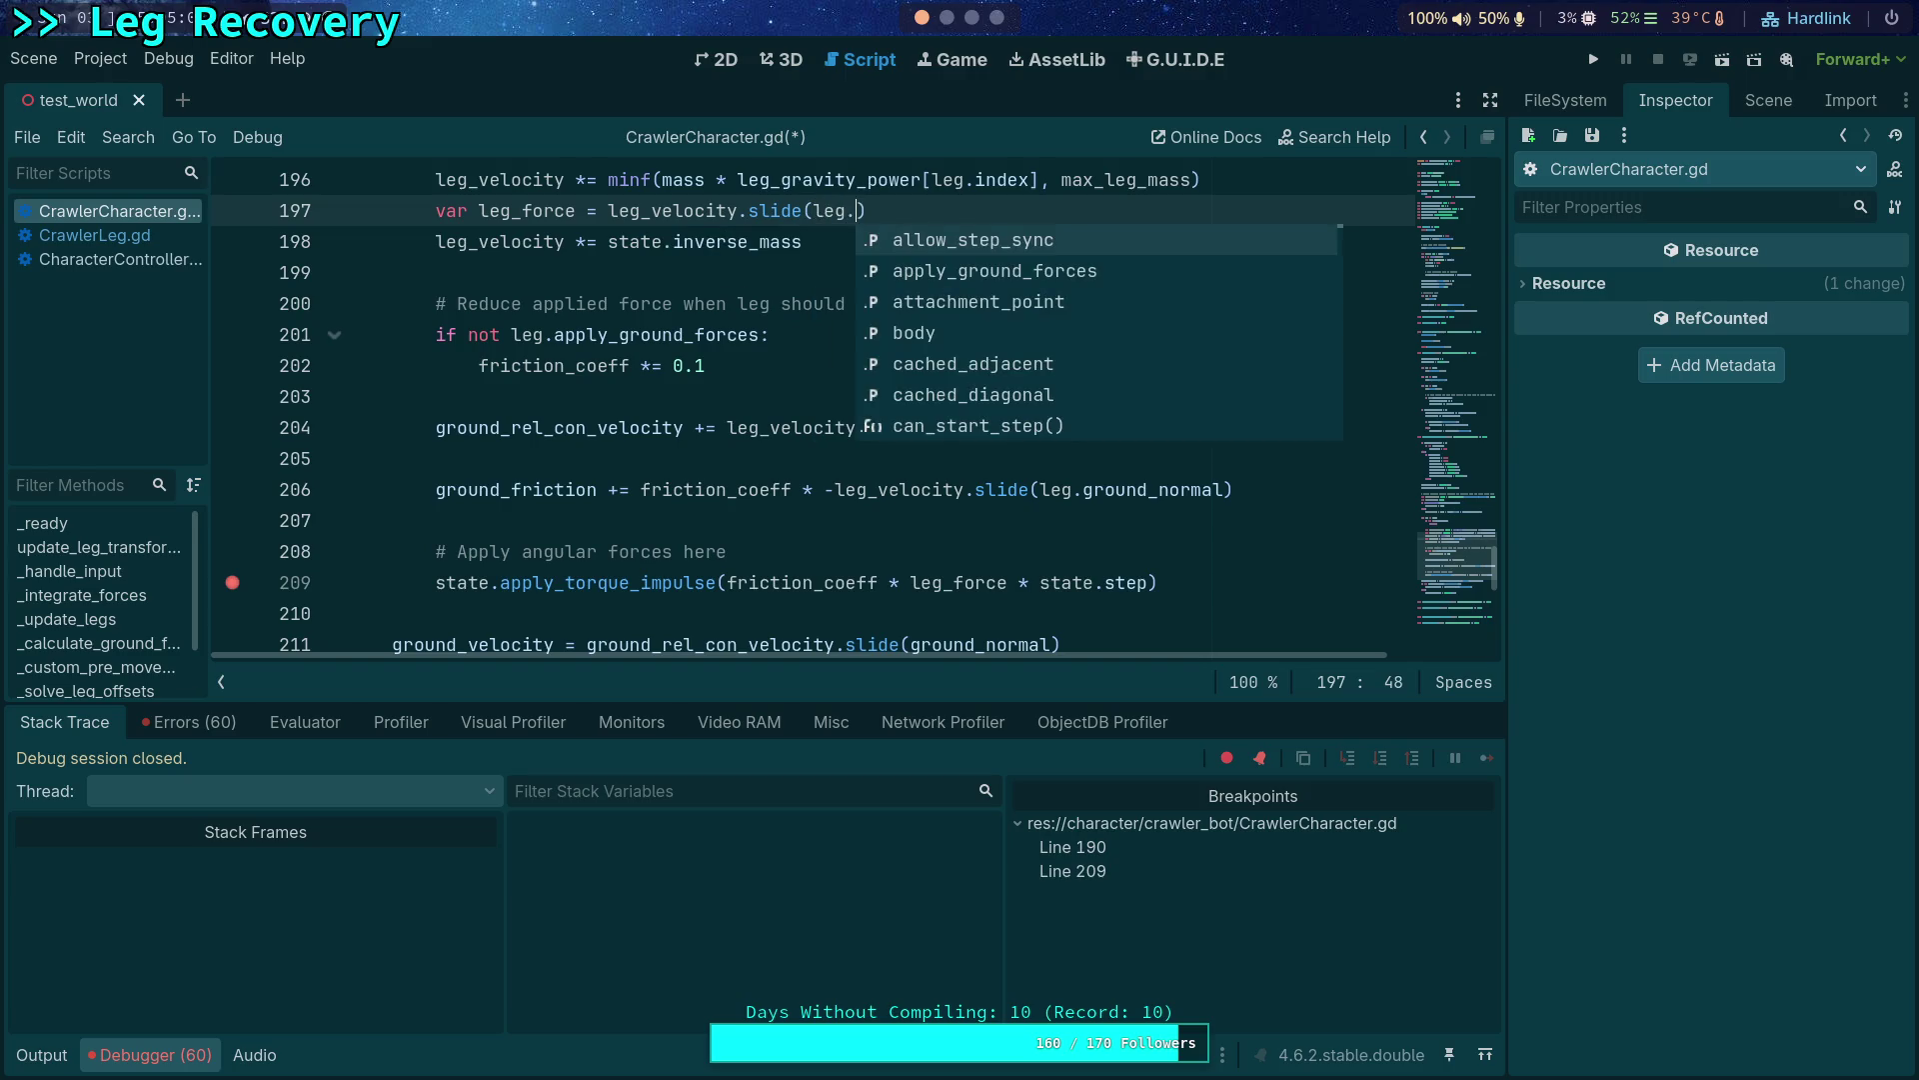
type("grou")
key("Down")
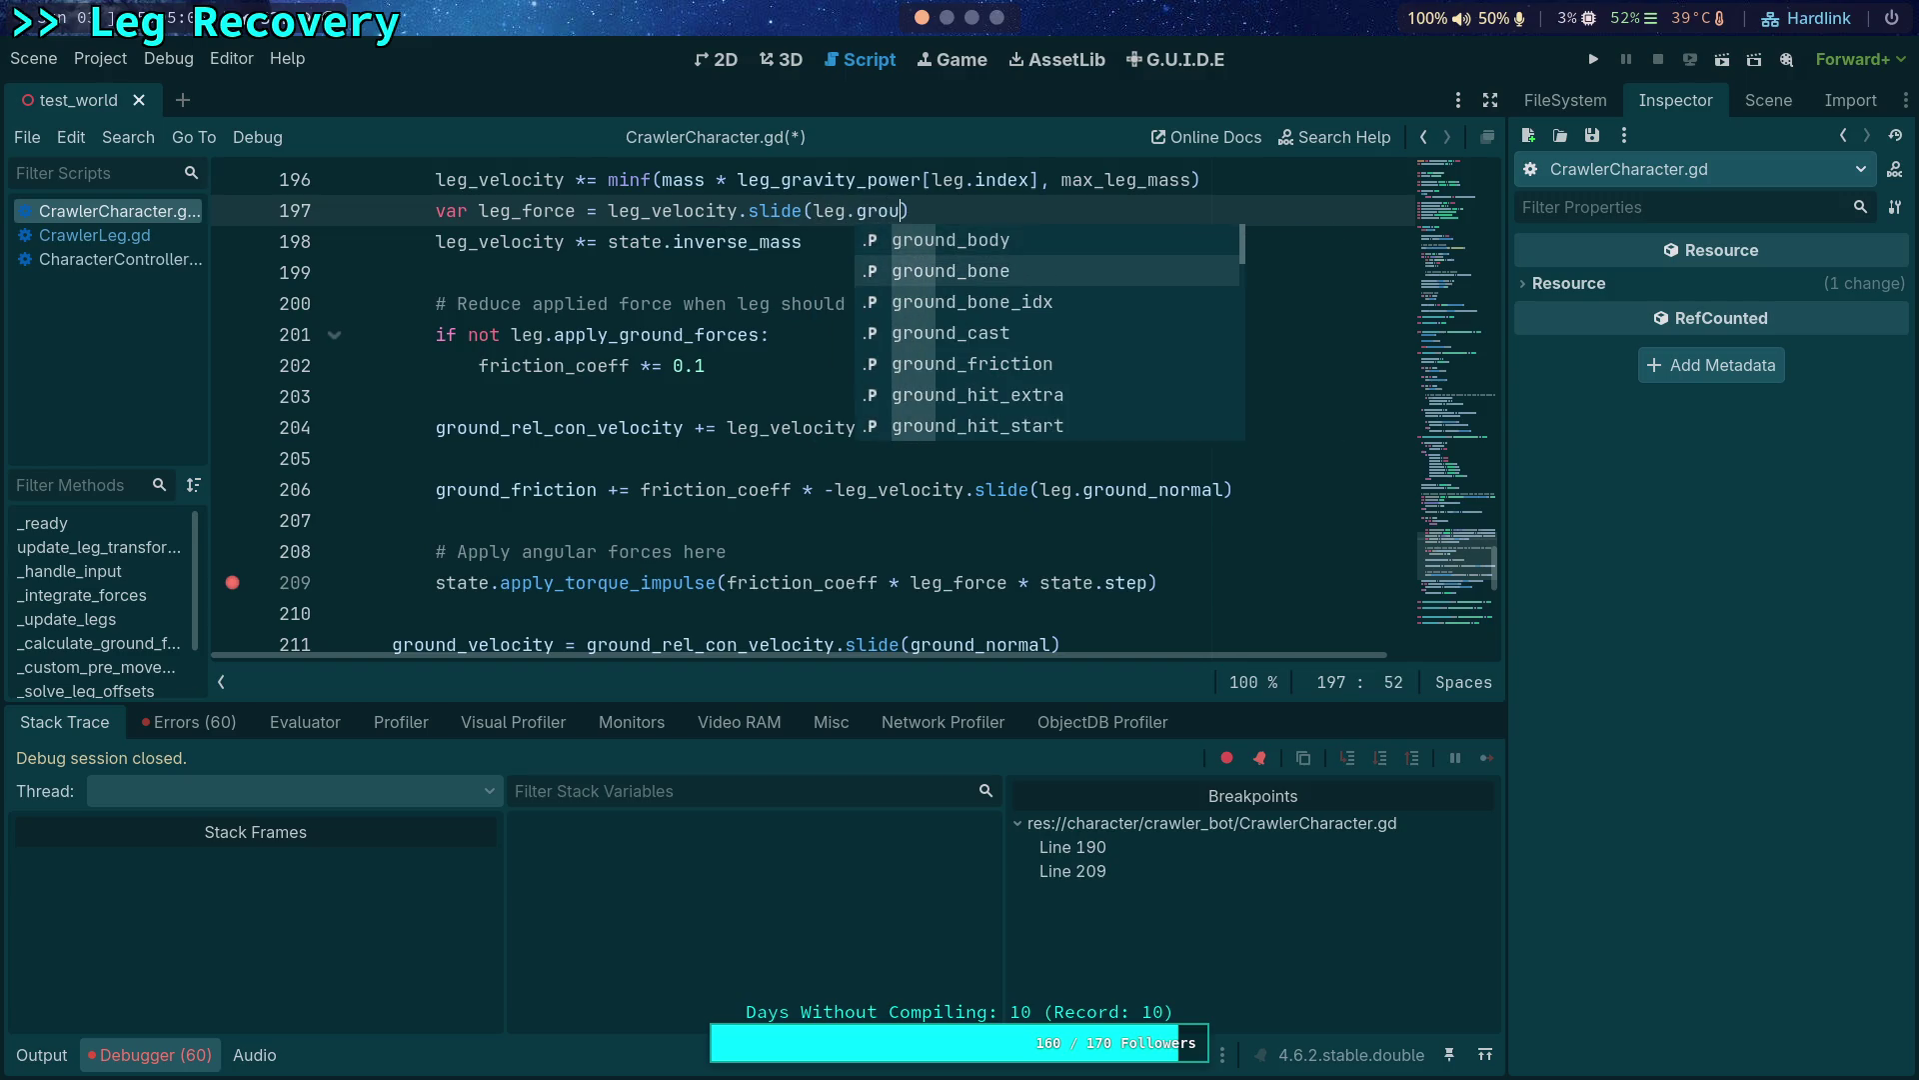
key("Down")
key("Down")
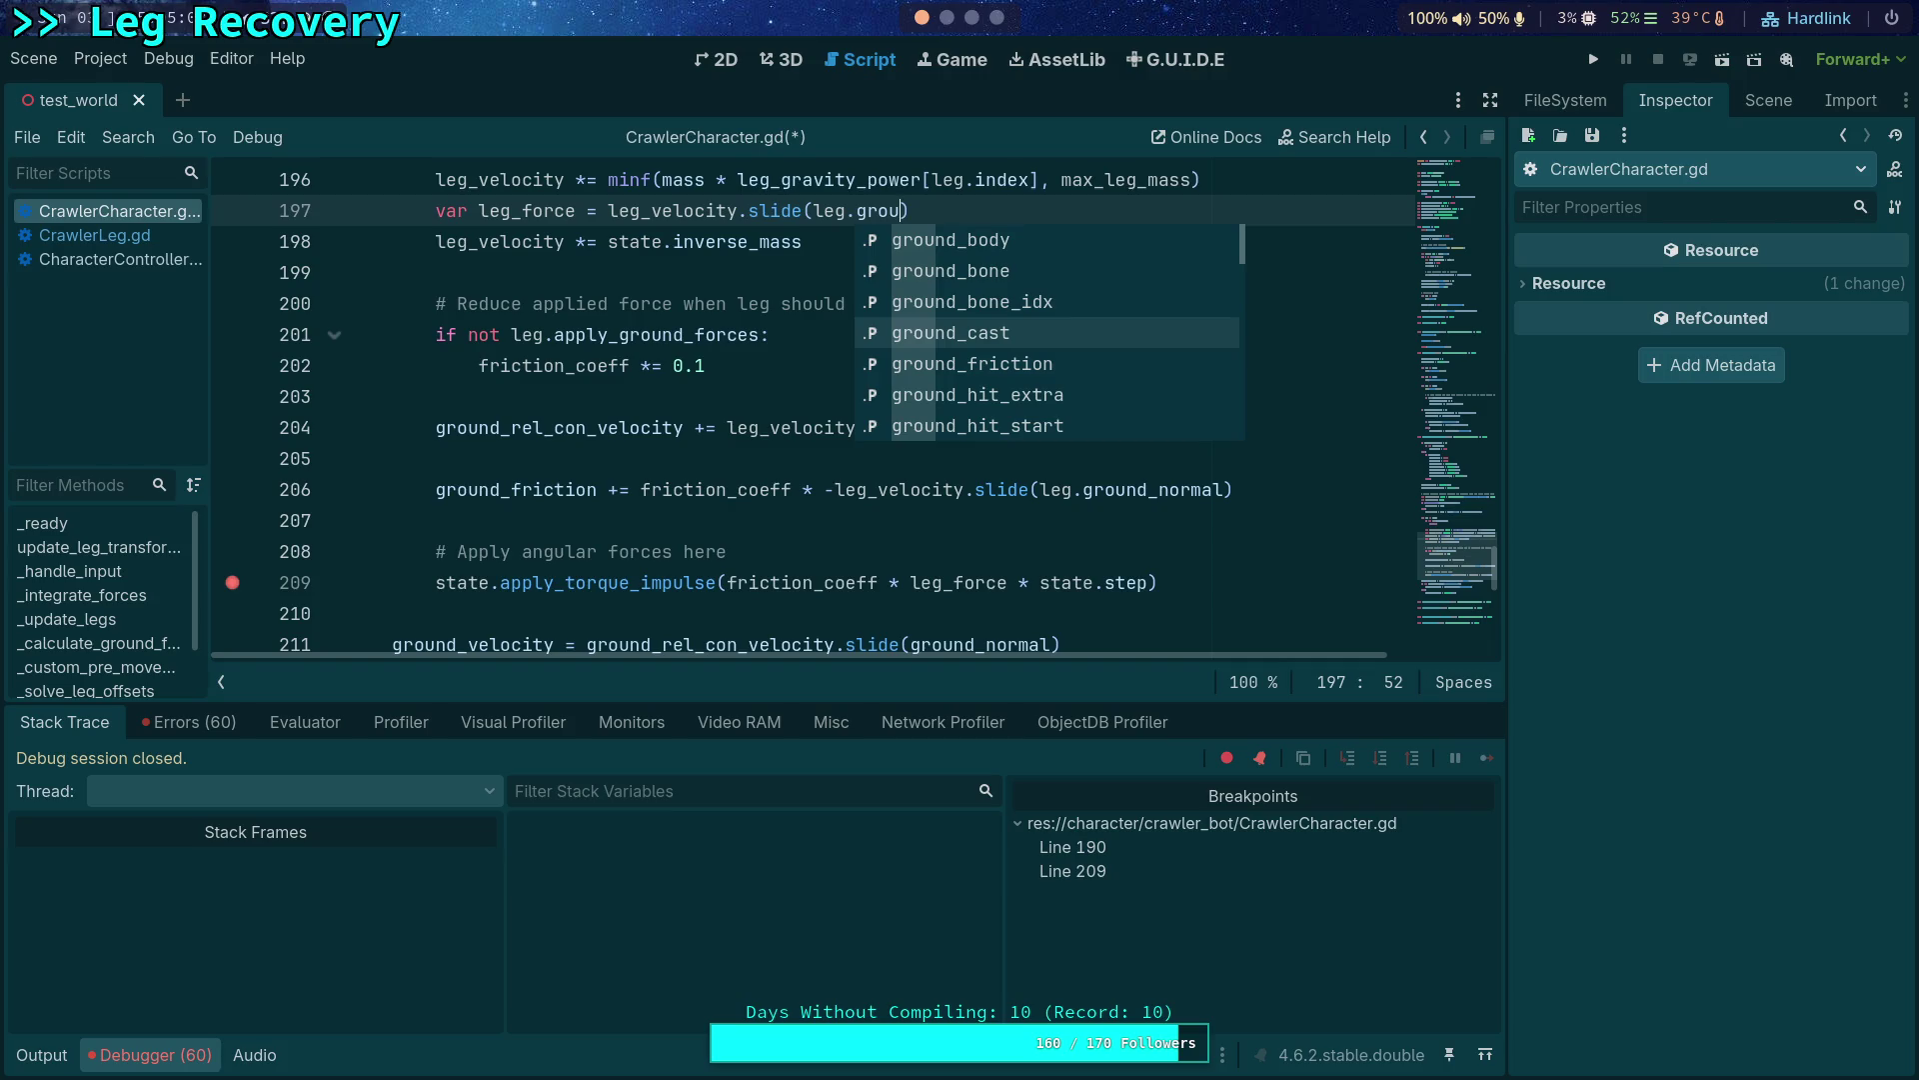
type("n")
key("Return")
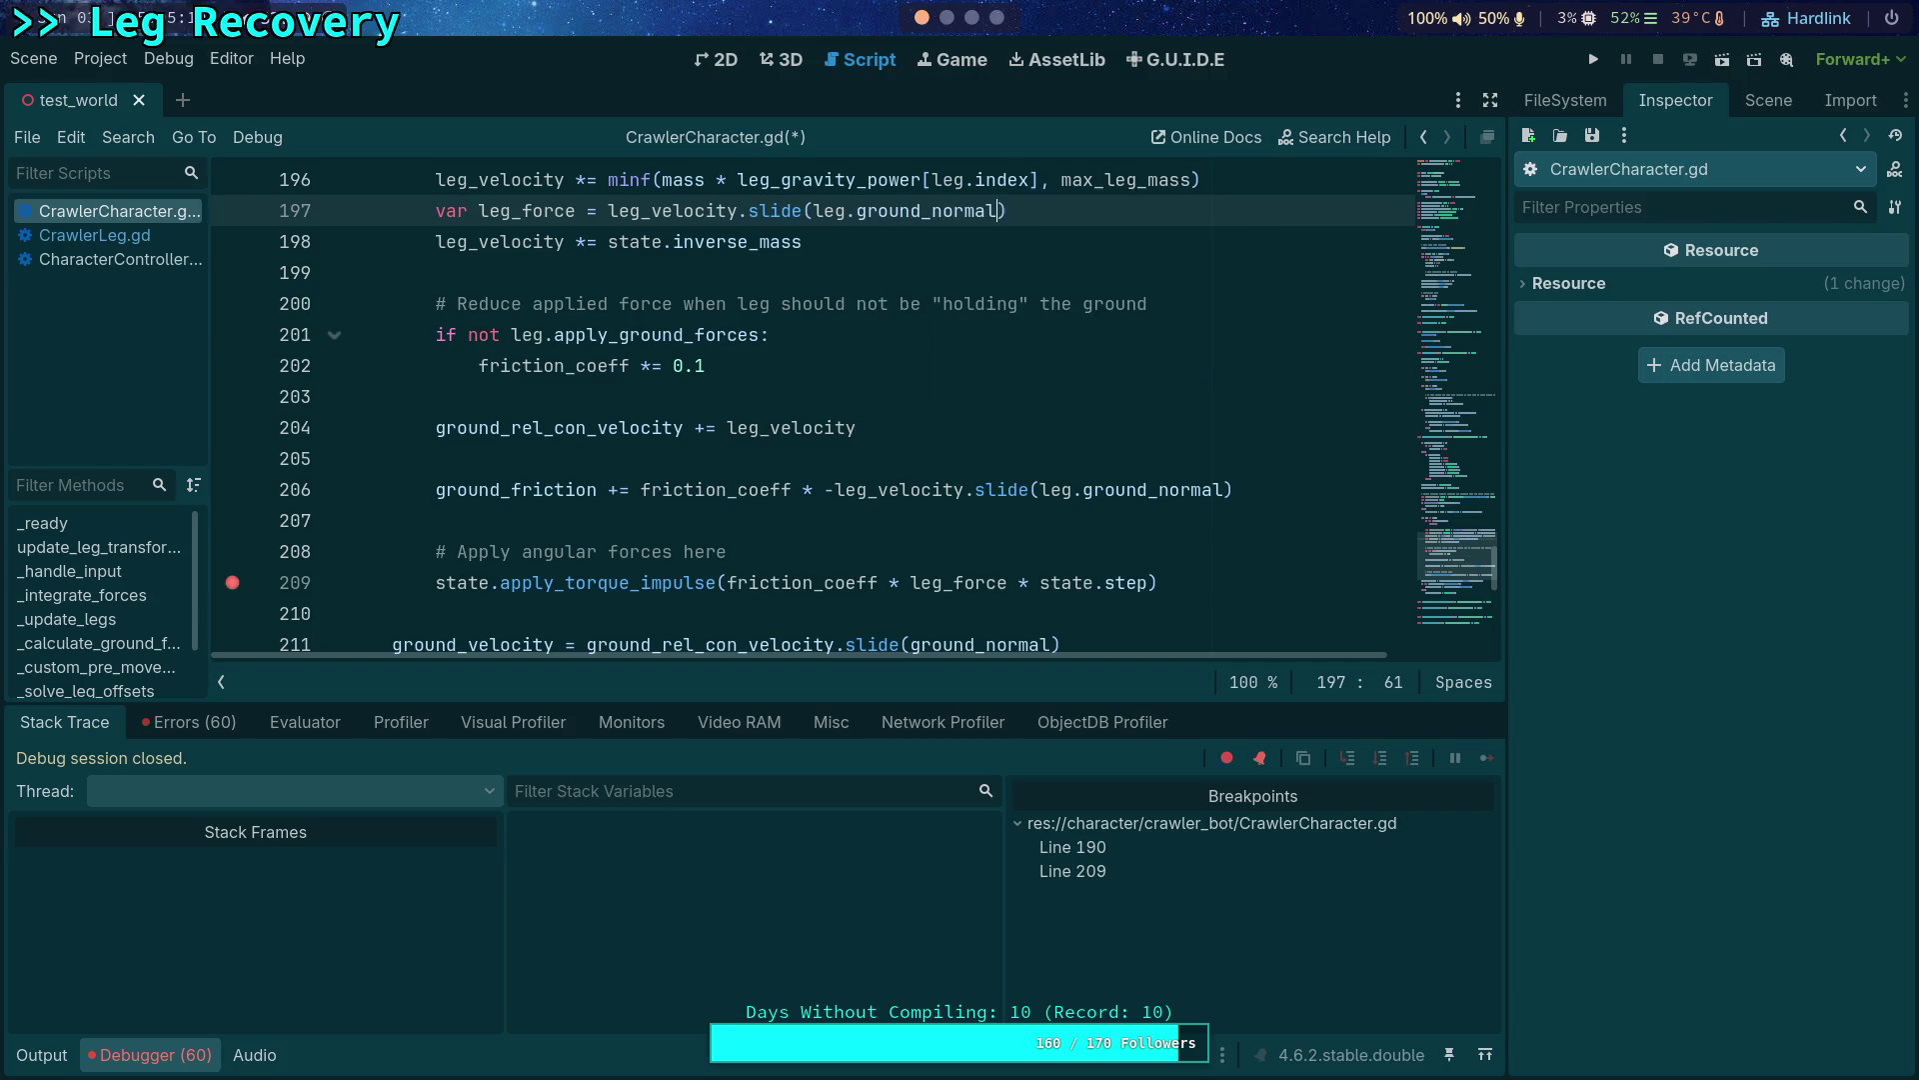
key("ctrl+s")
left_click(1599, 66)
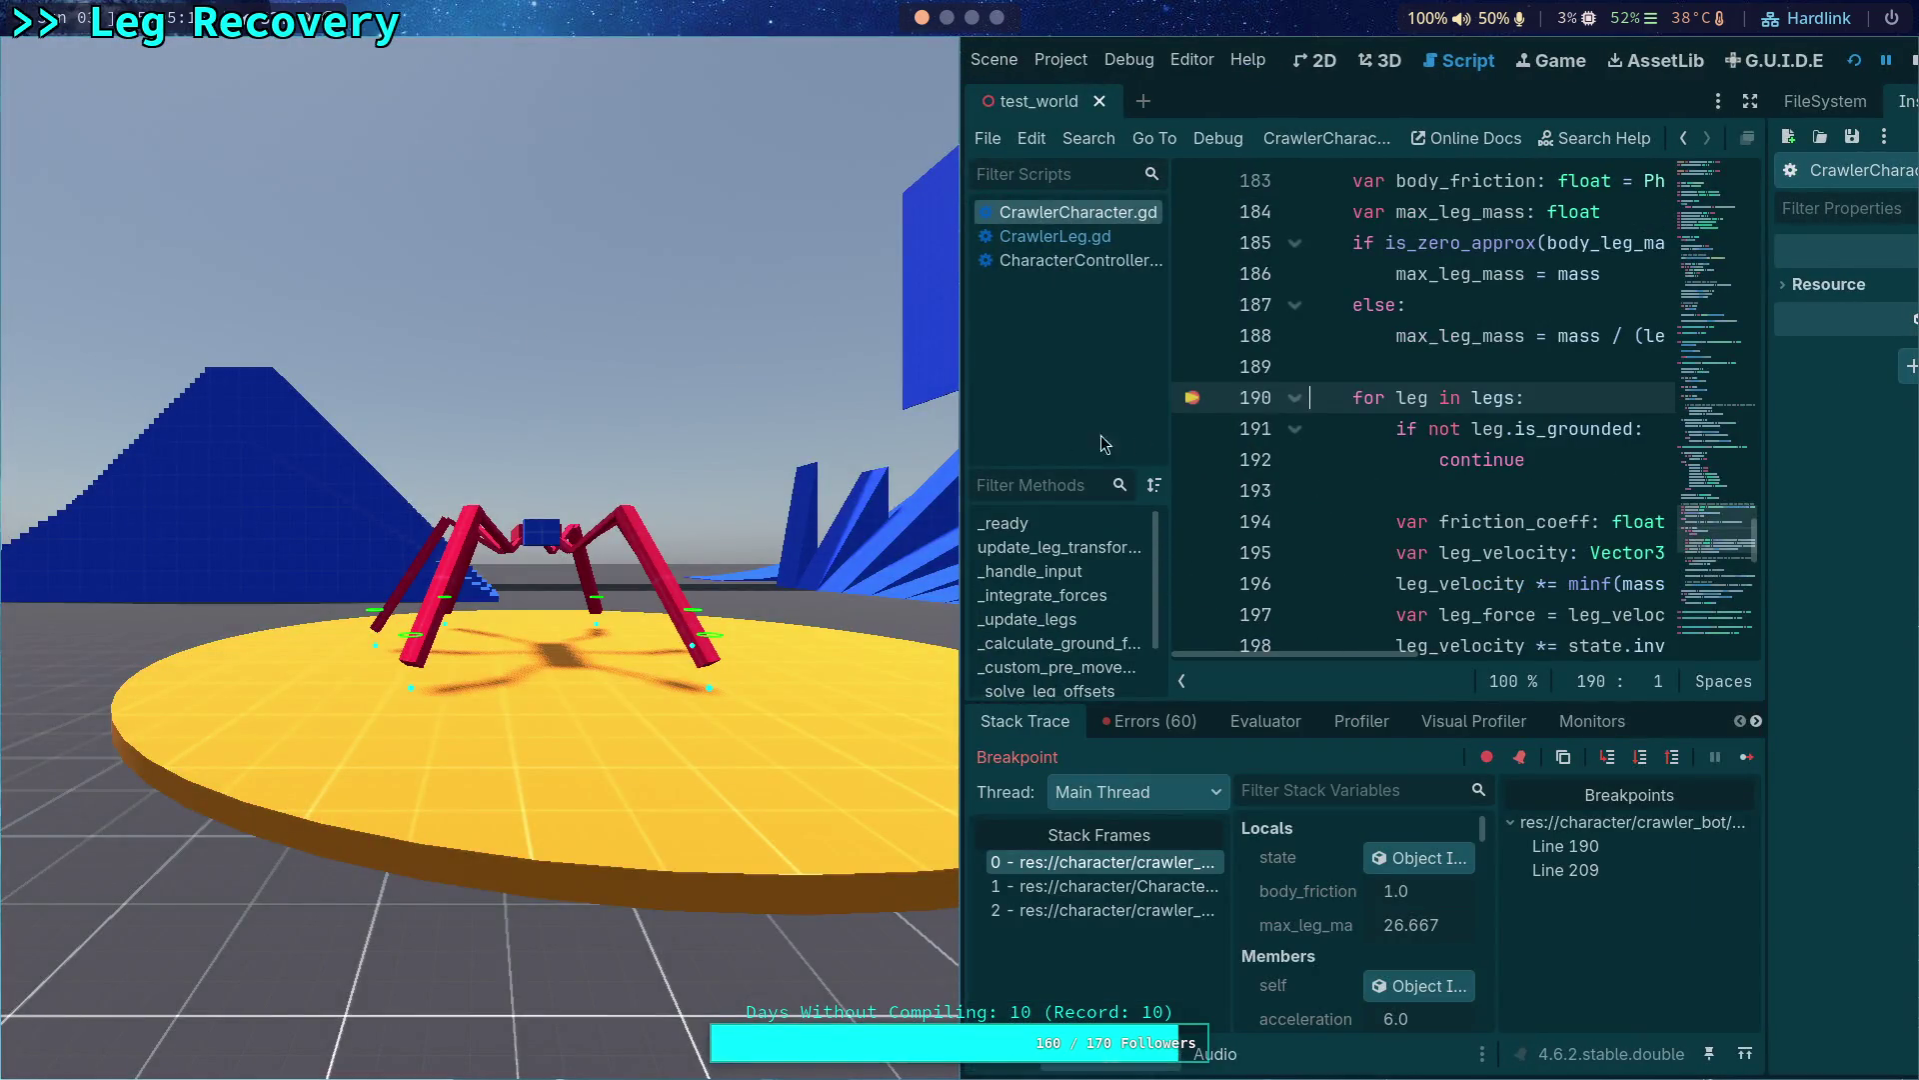
Clear the breakpoints on lines 190 and 209 and let the crawler run freely.
left_click(1193, 399)
left_click(1748, 756)
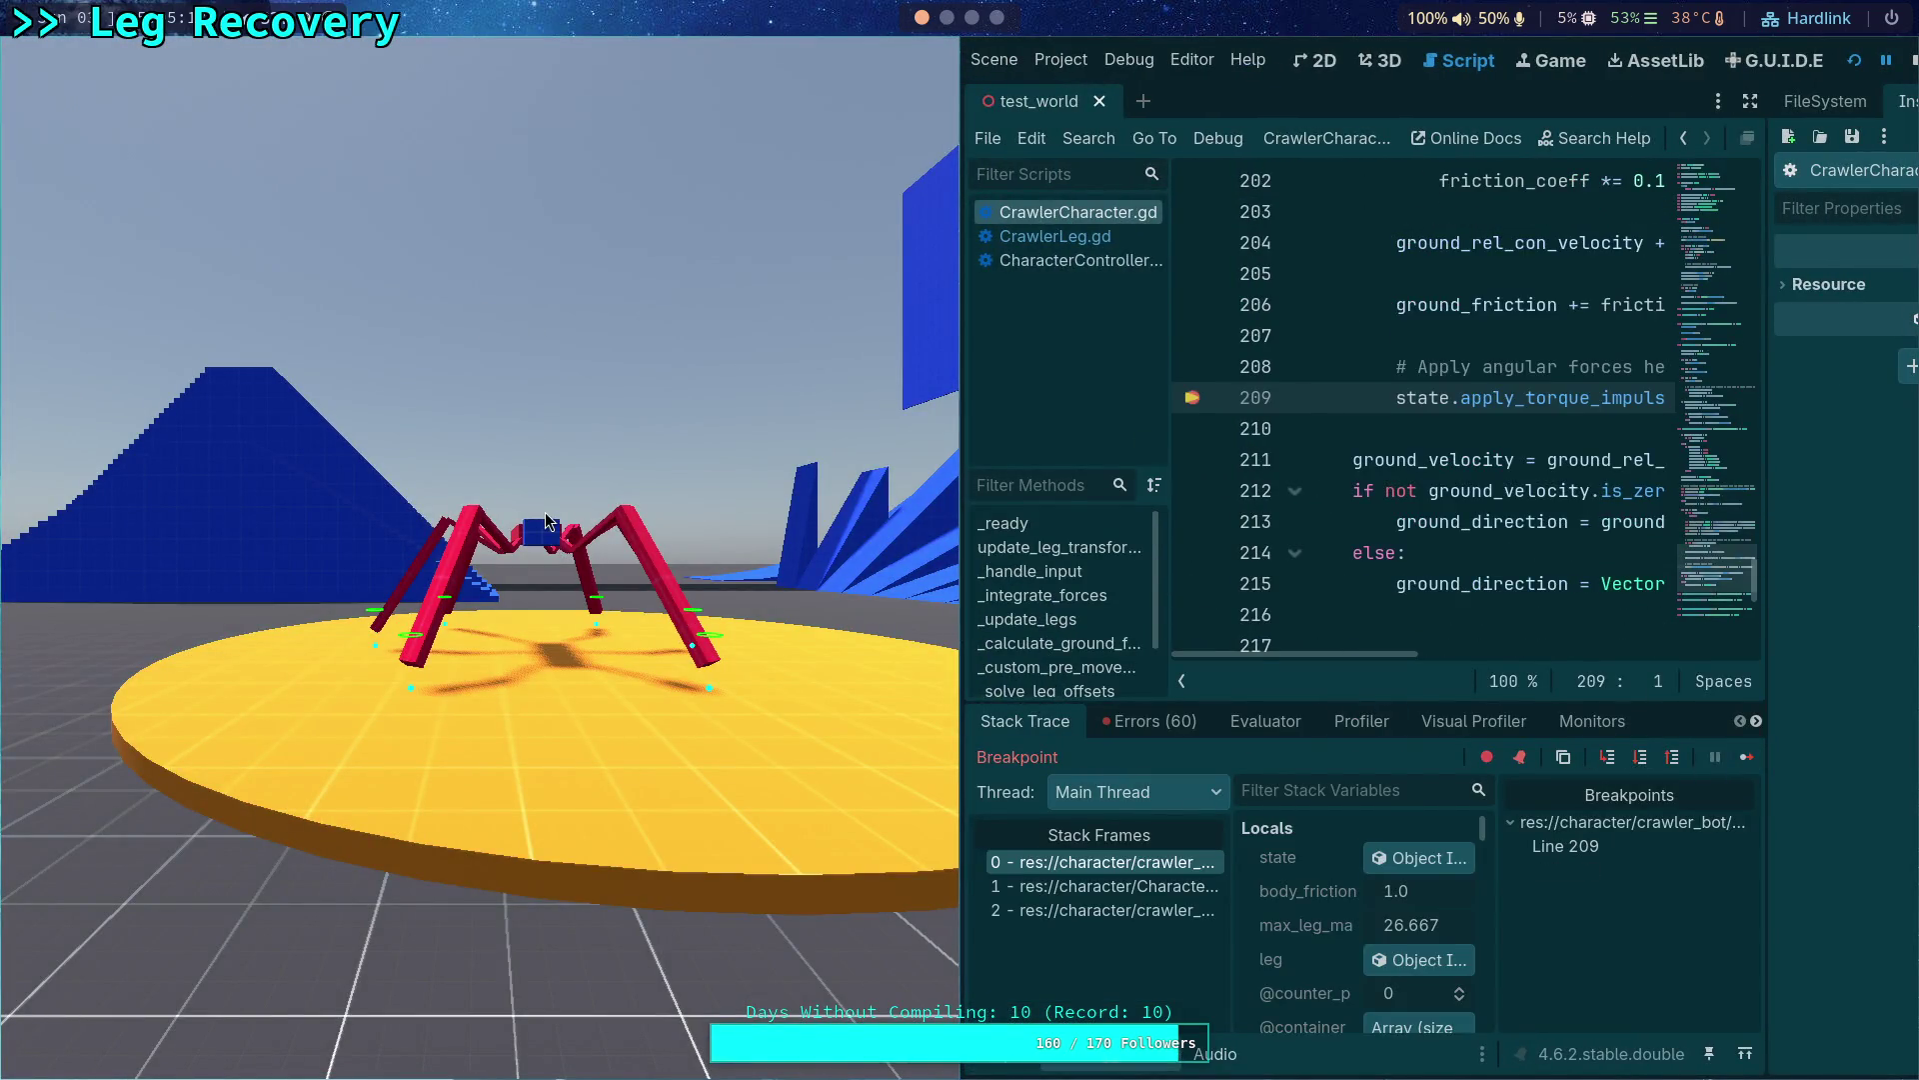
left_click(1191, 397)
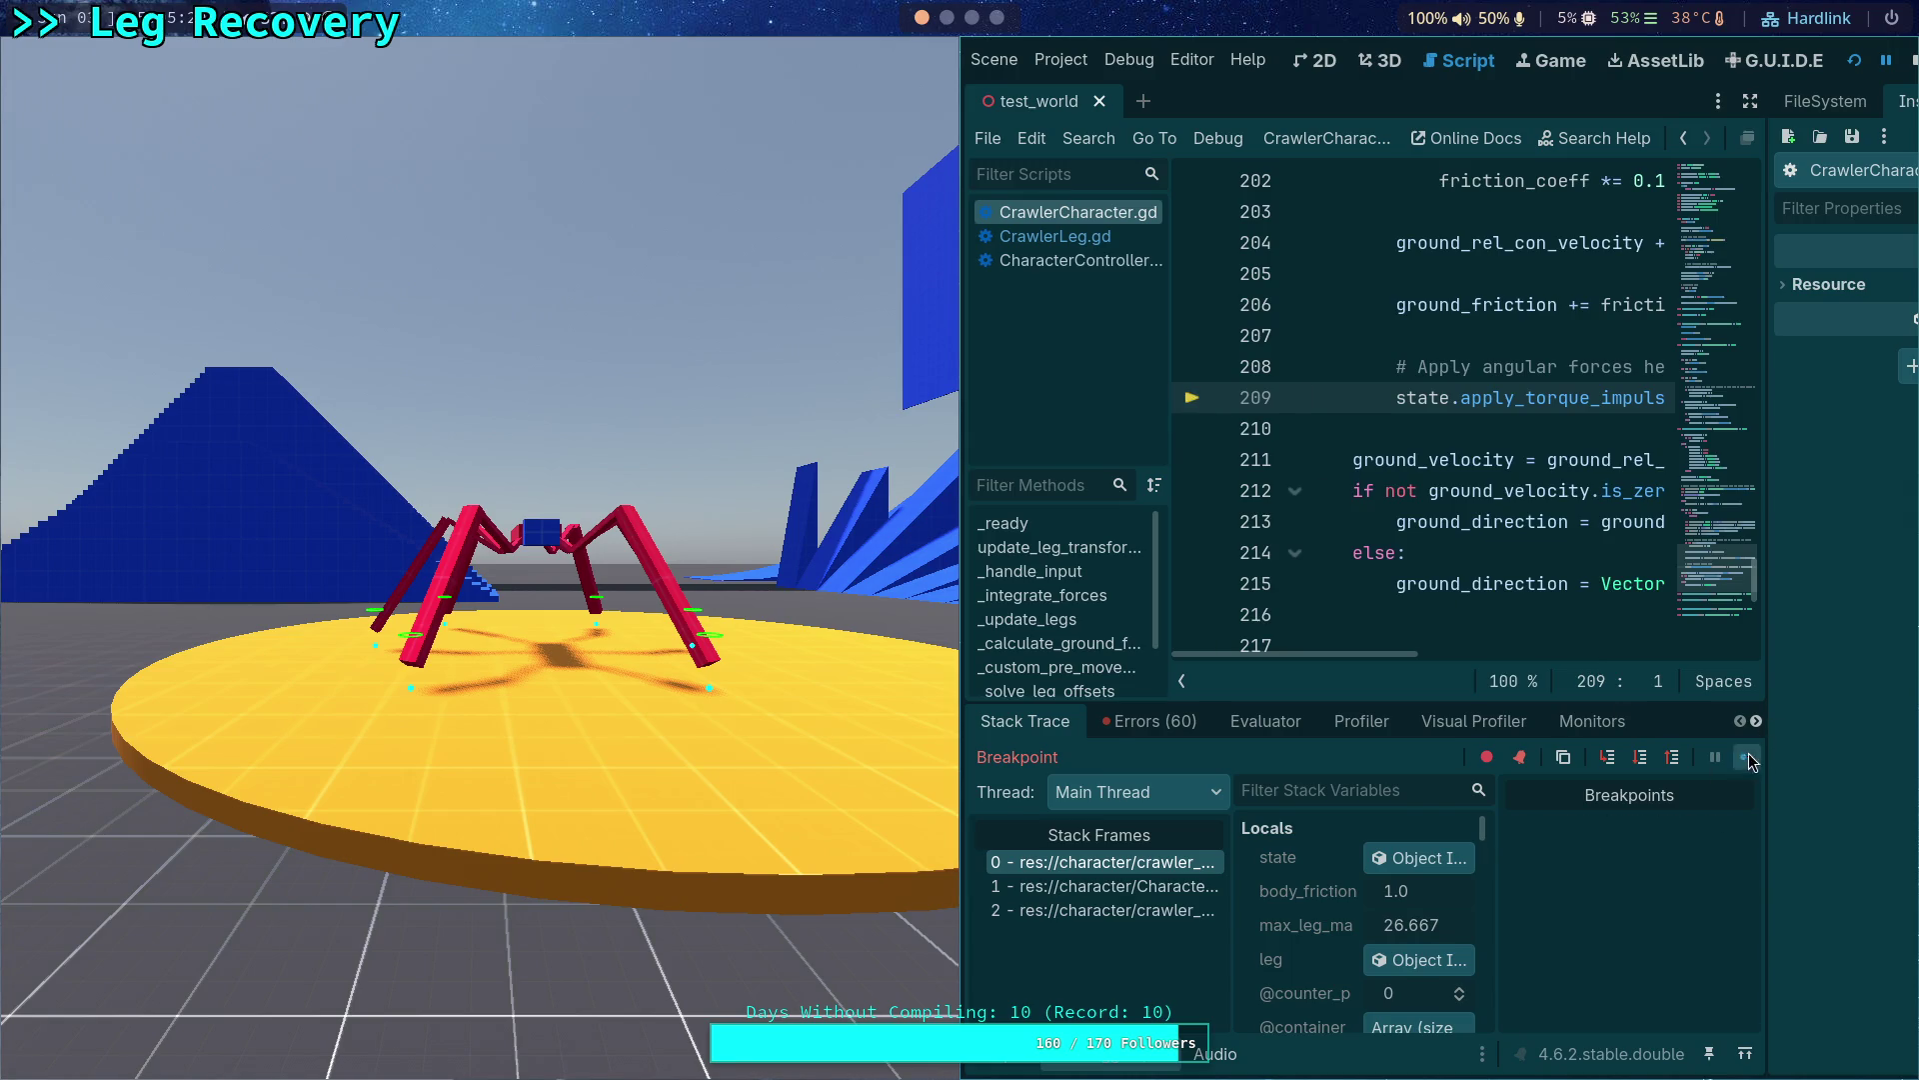
left_click(1747, 756)
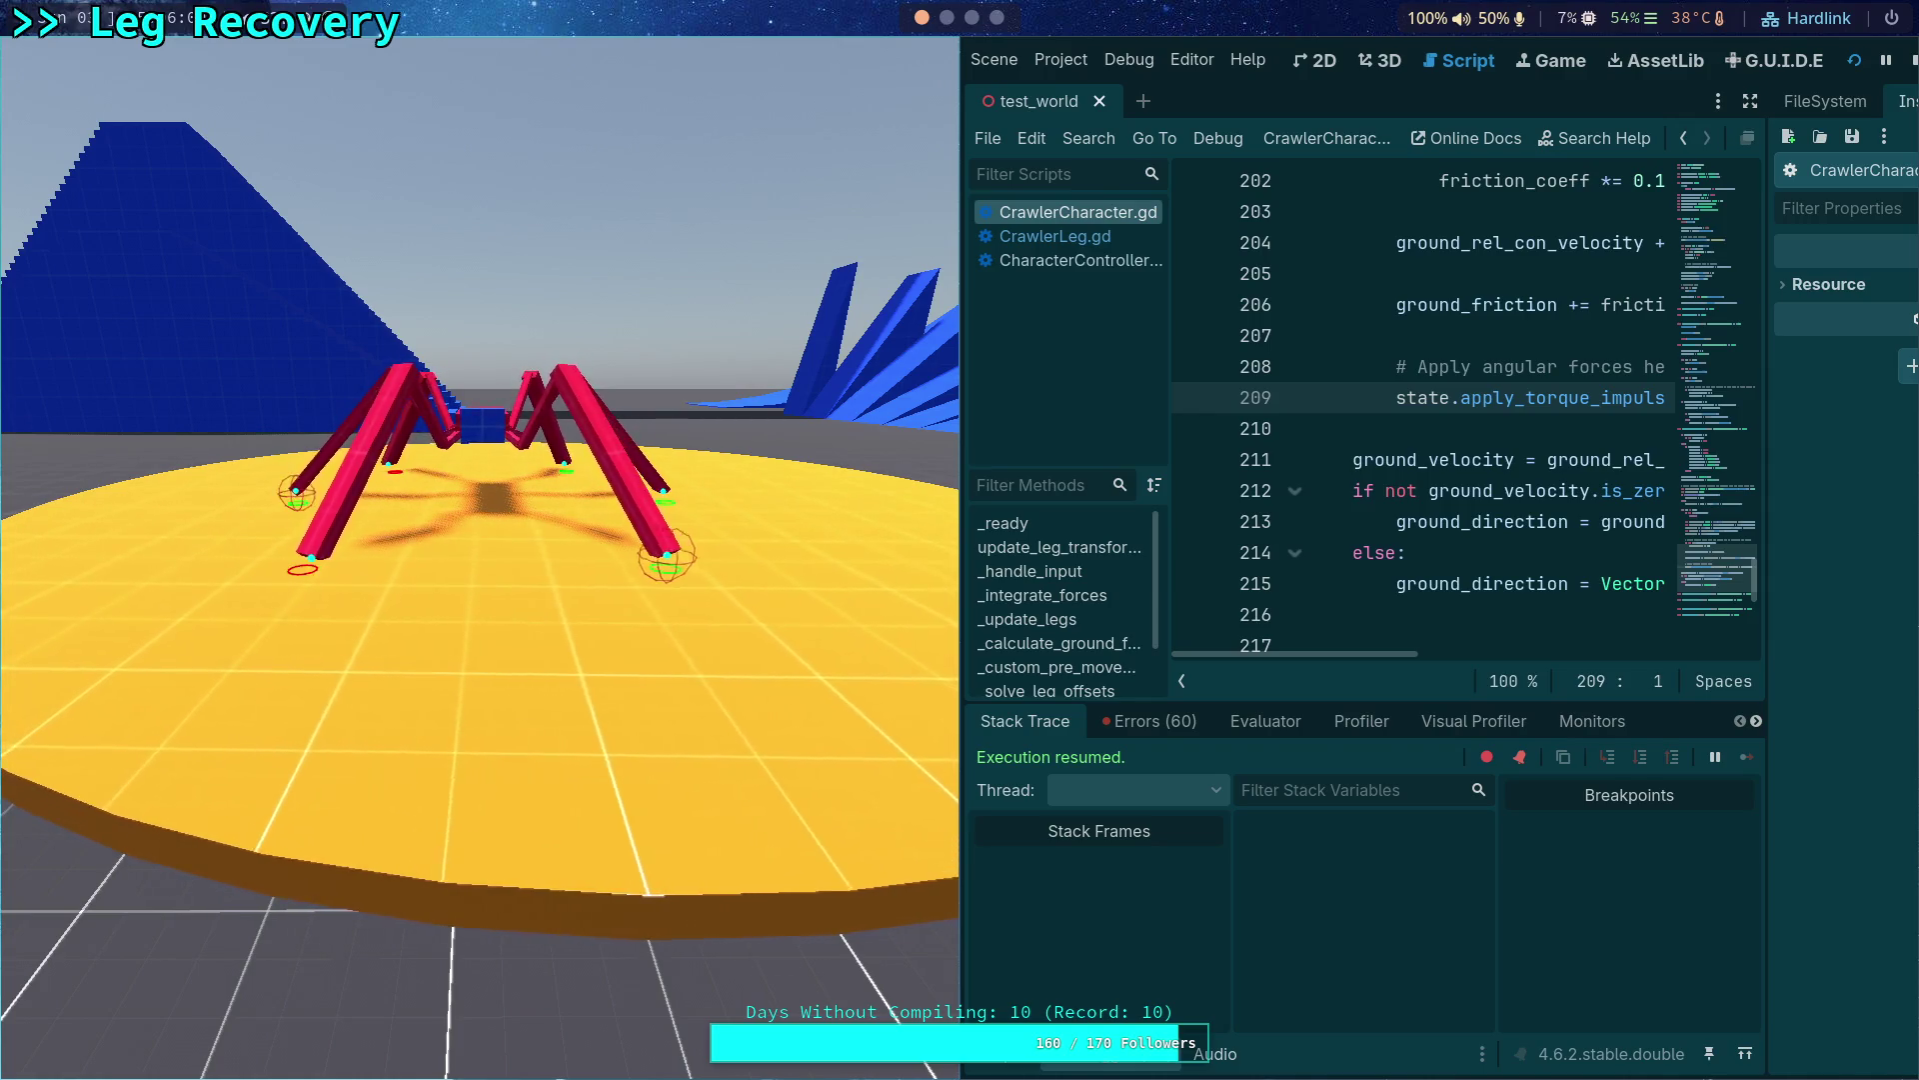
Stop the game and select CrawlerBot in the 3D scene from Top view.
left_click(1914, 61)
left_click(768, 66)
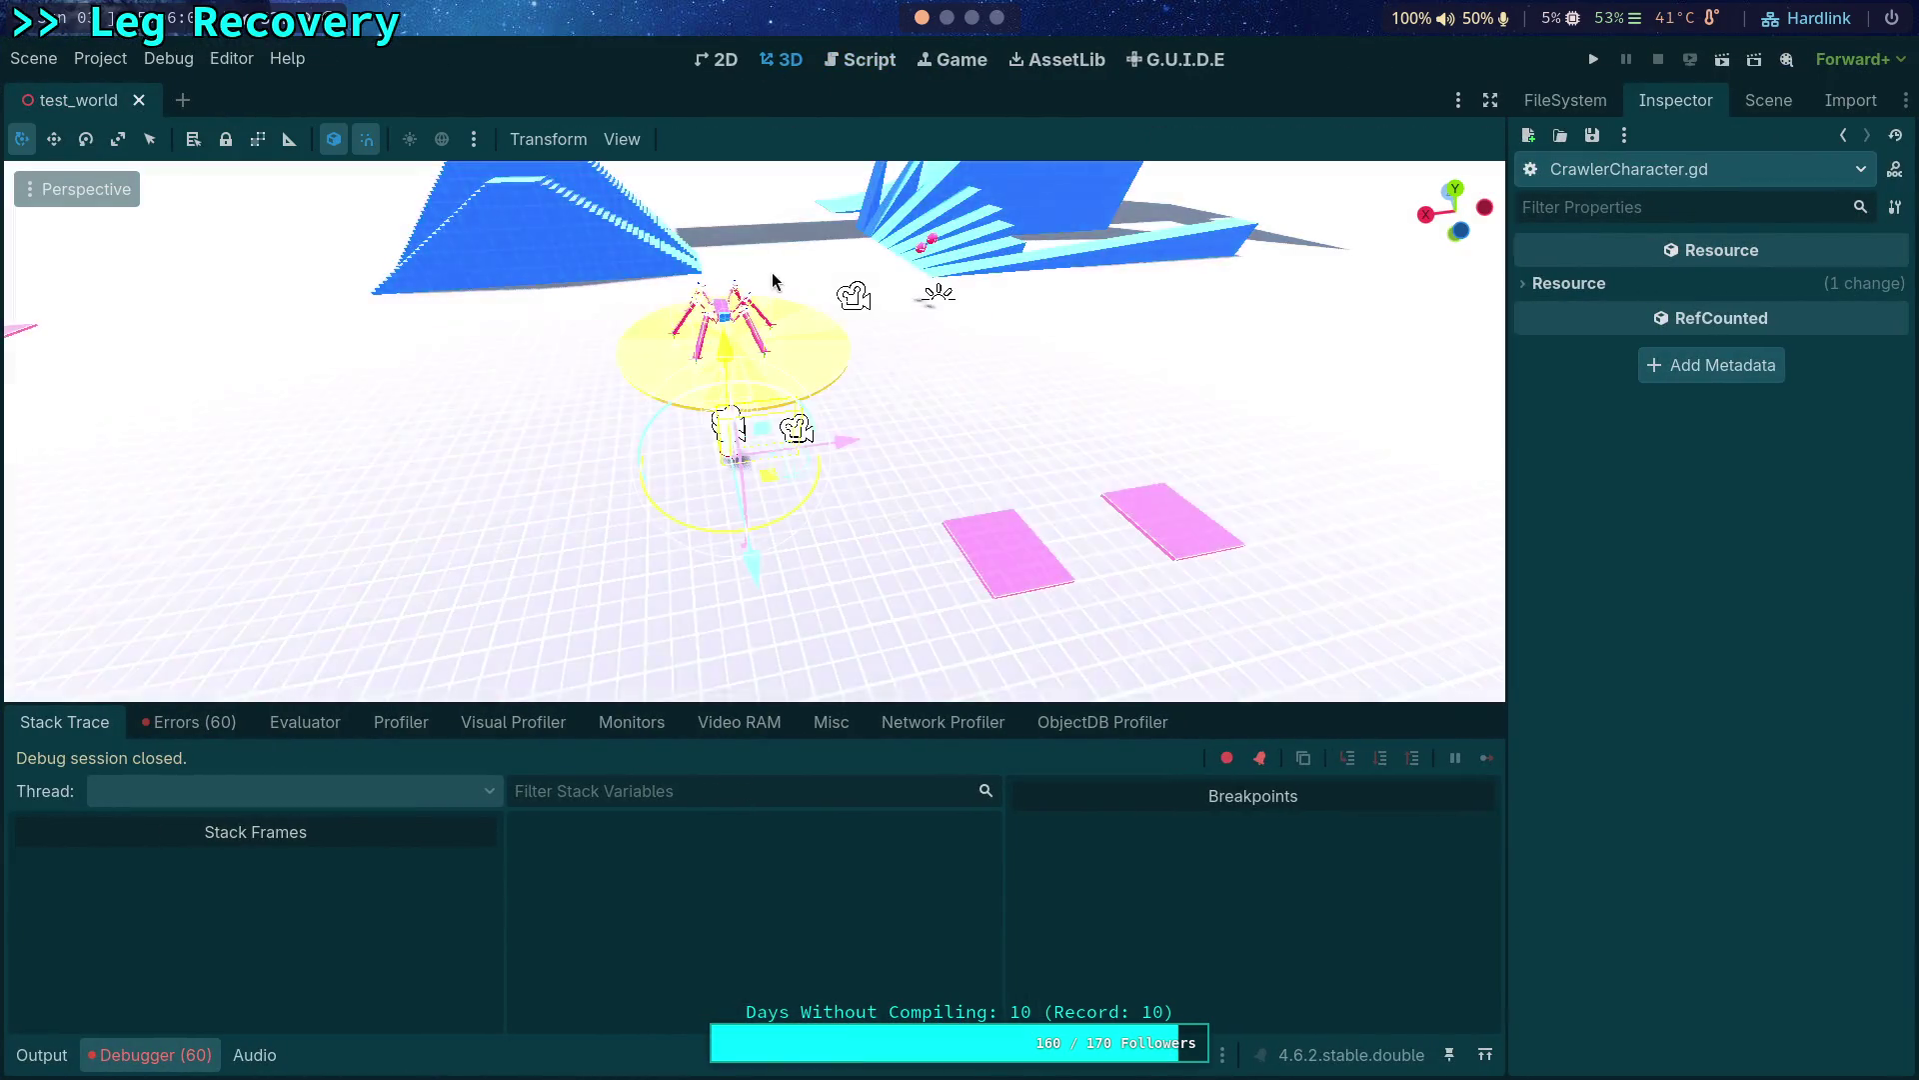
scroll(1044, 348, "up", 5)
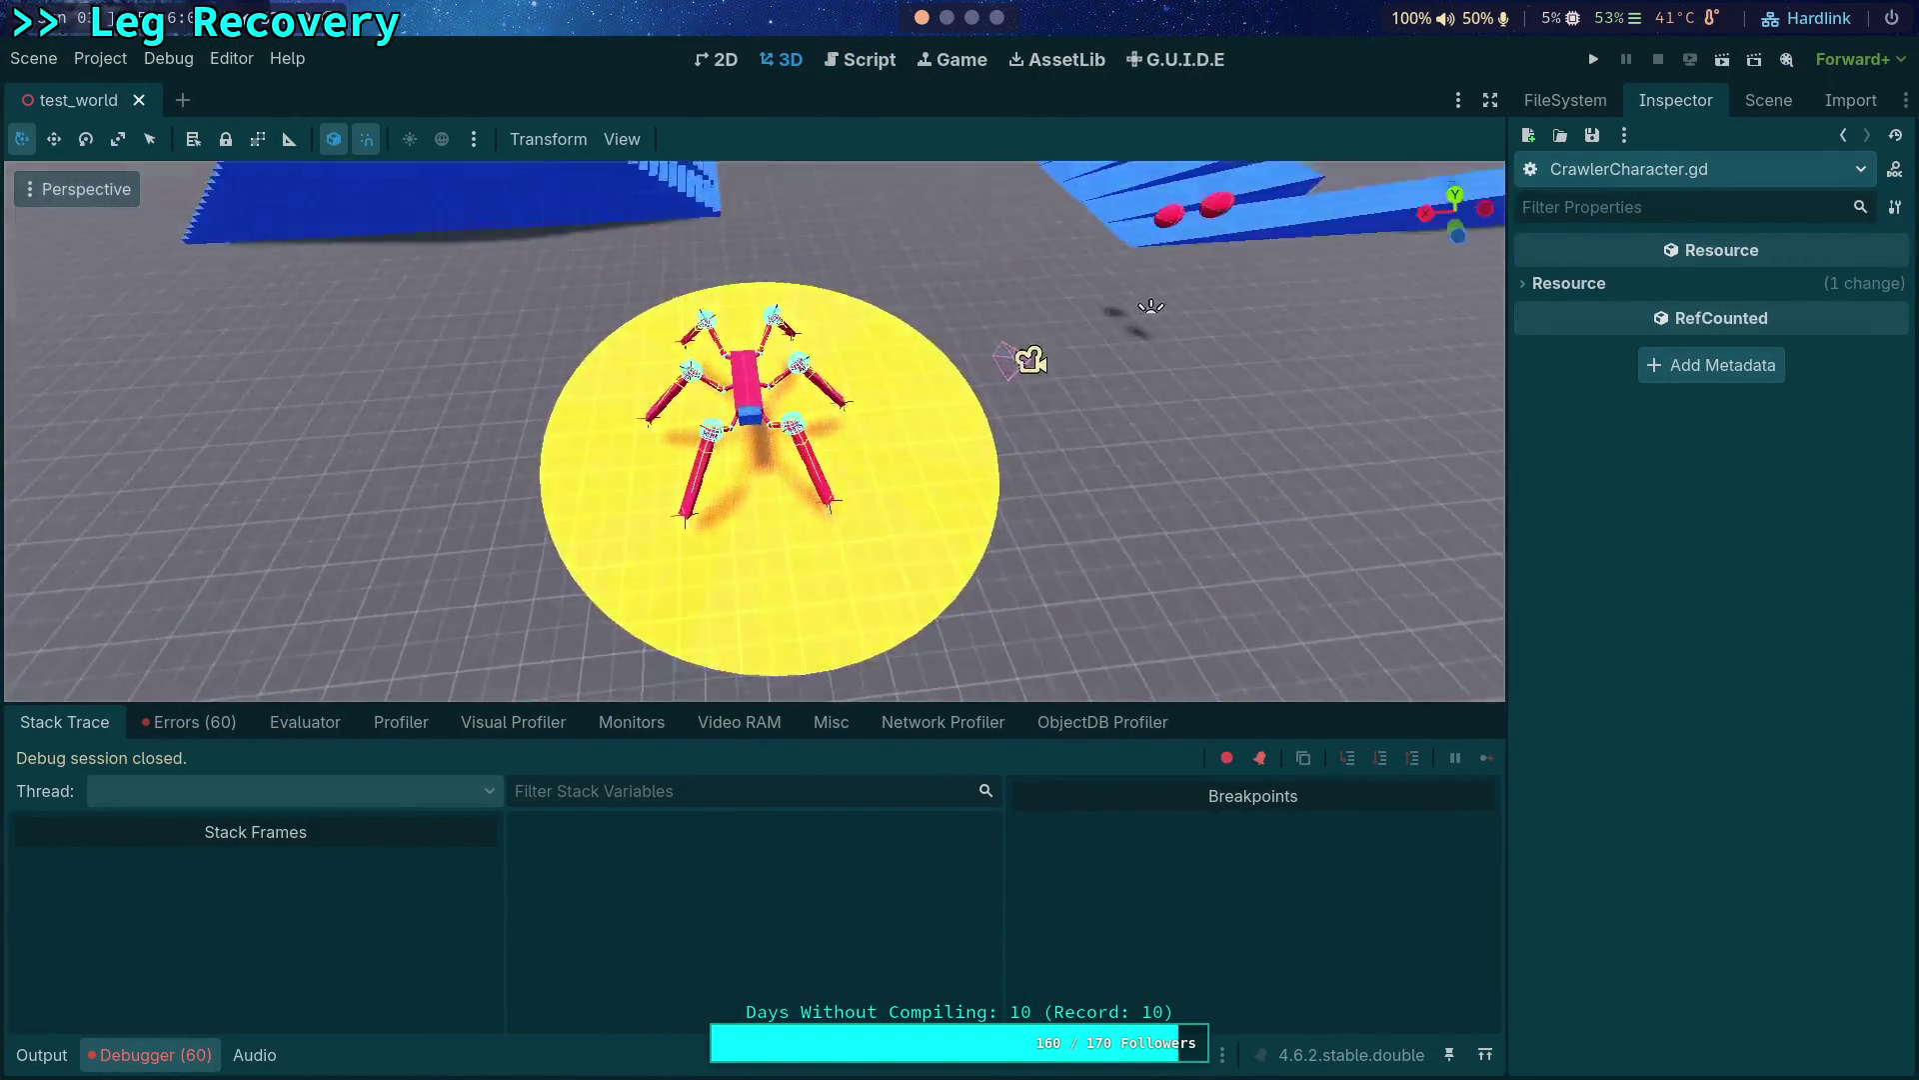
left_click(782, 310)
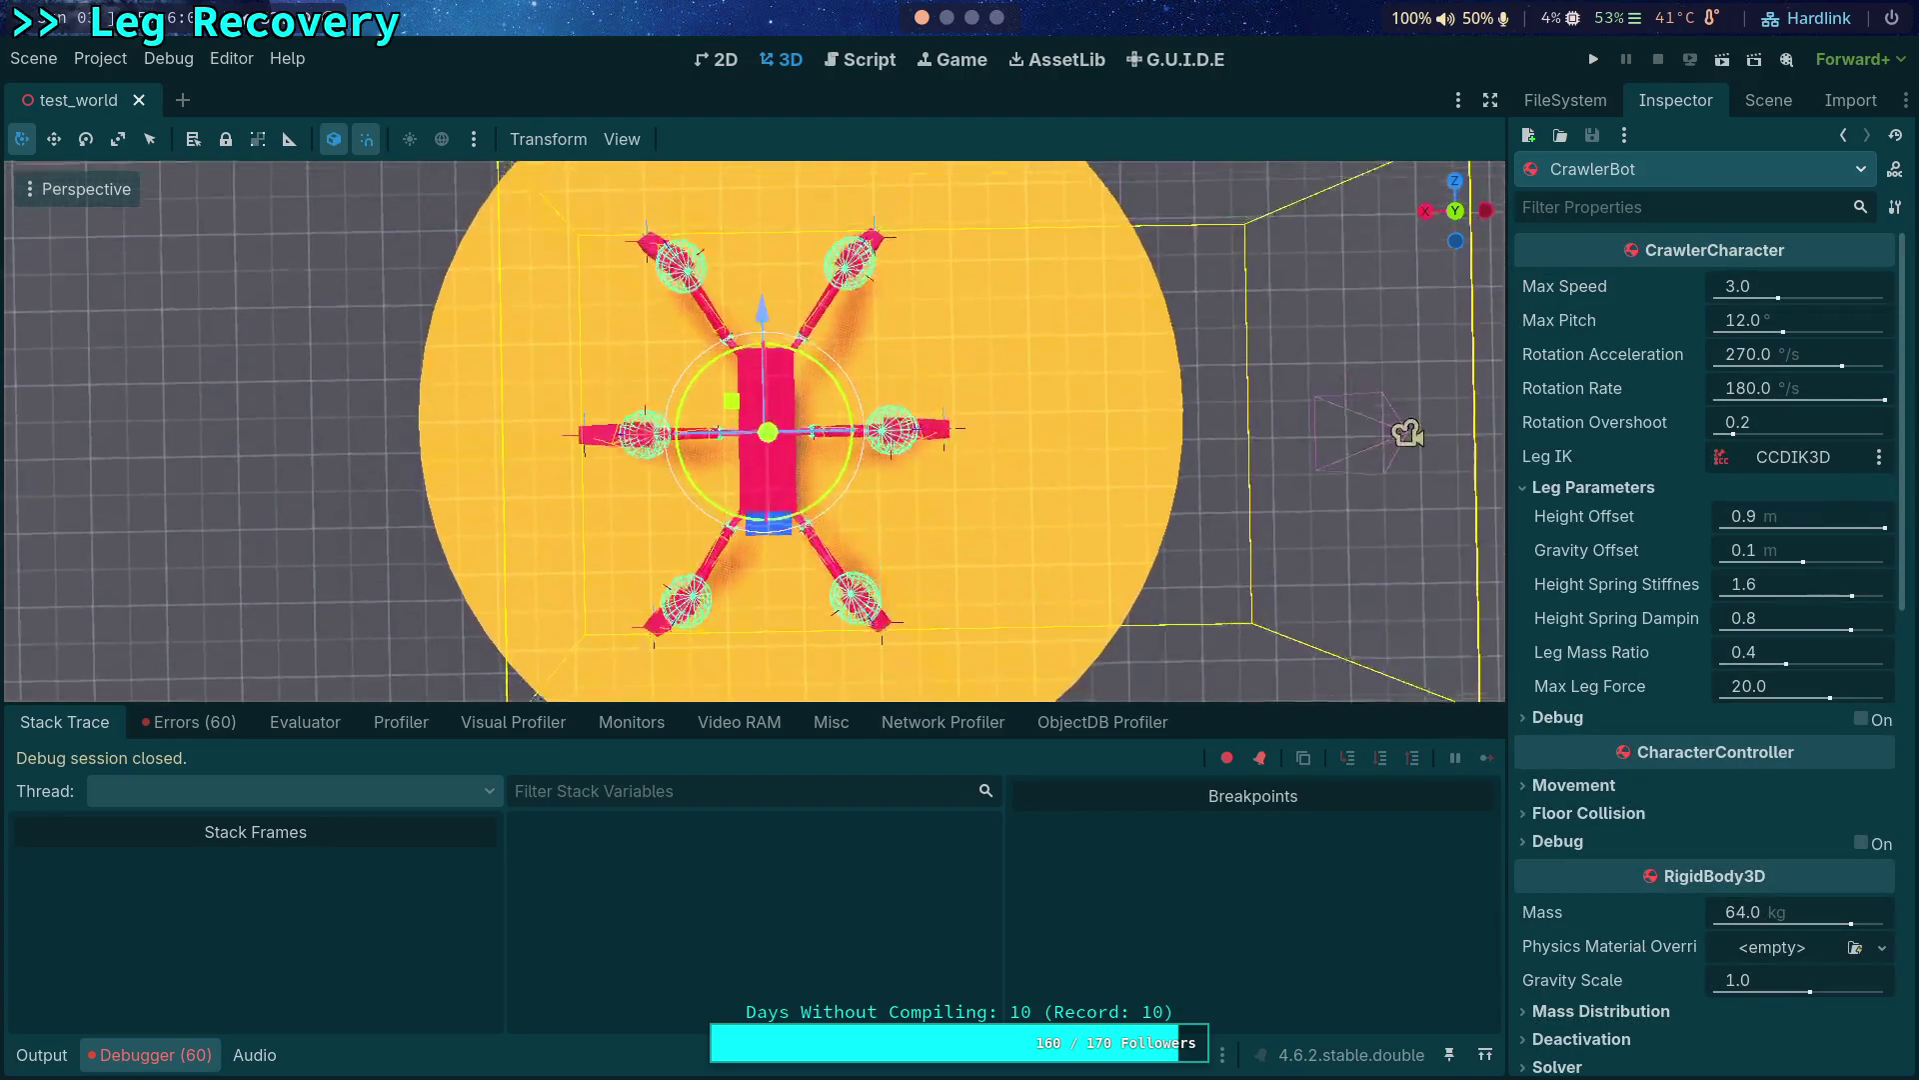
left_click(1455, 210)
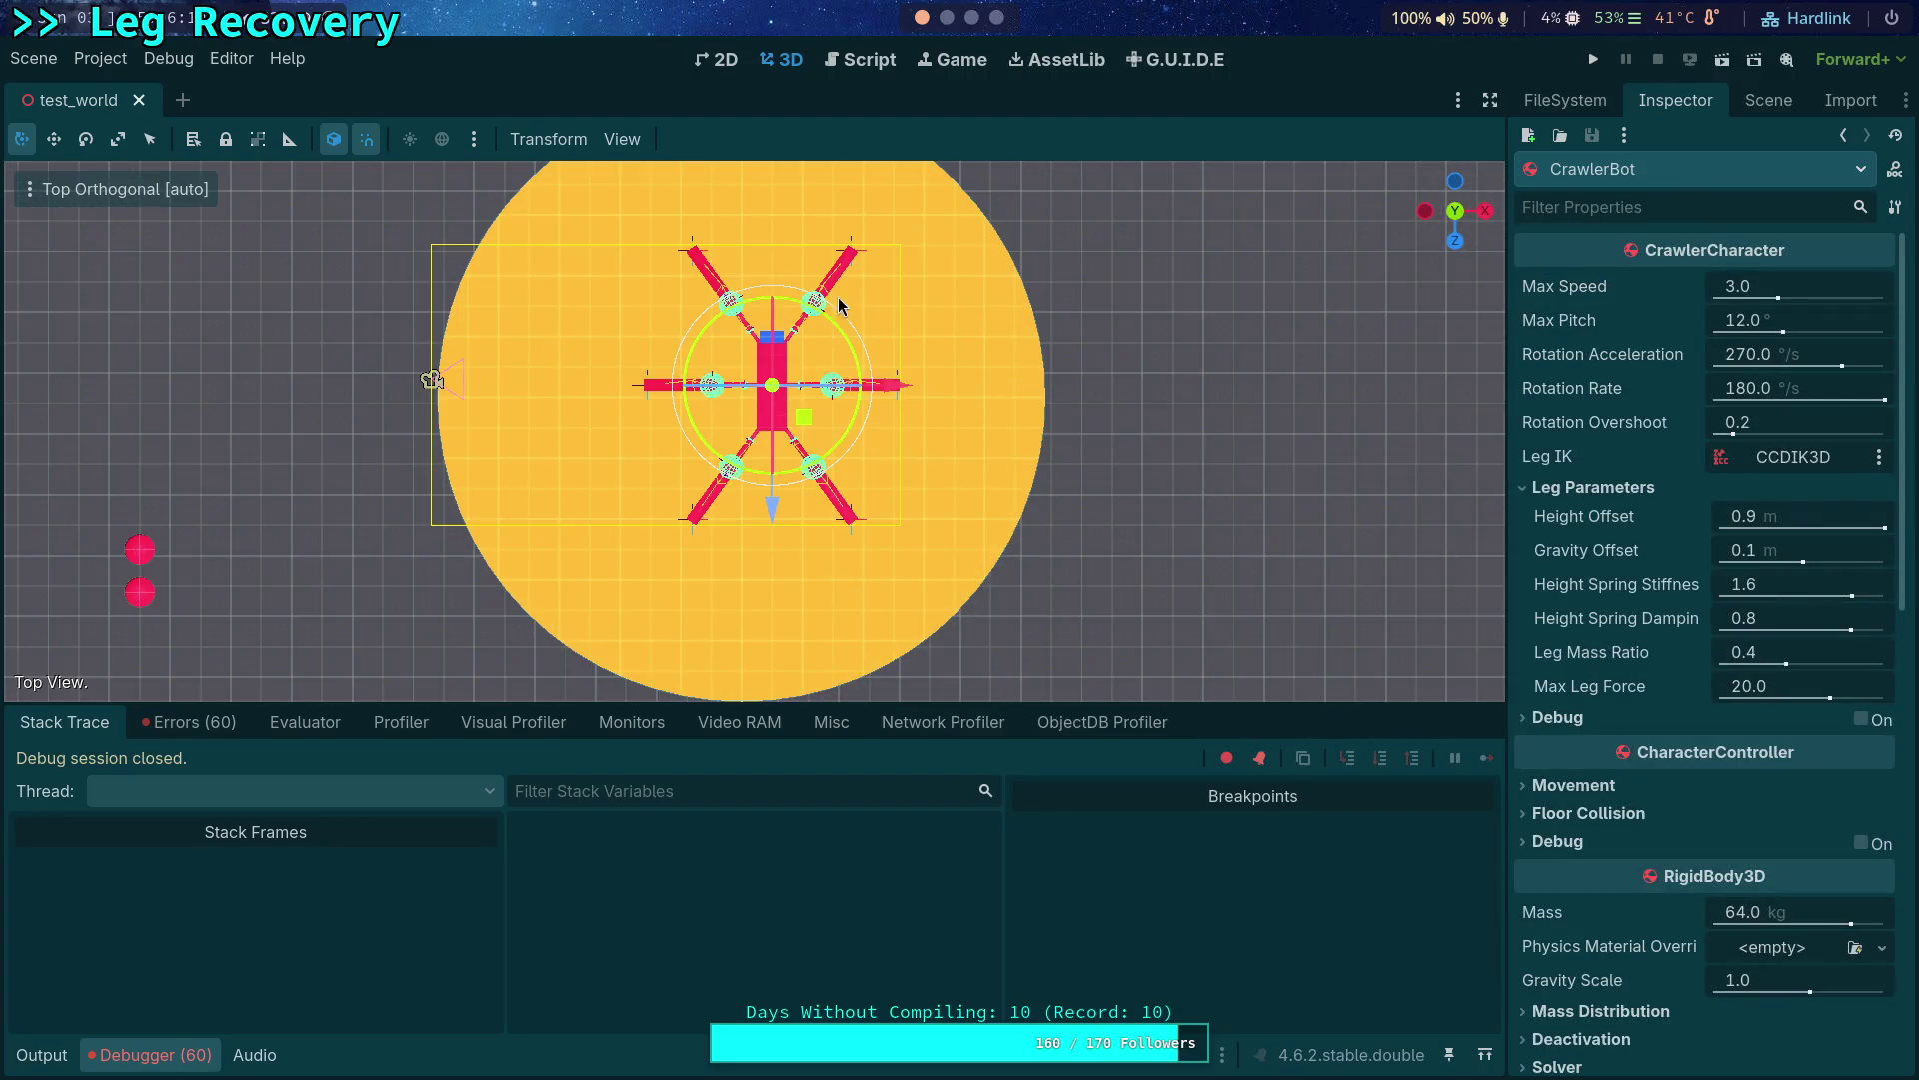
scroll(824, 473, "up", 2)
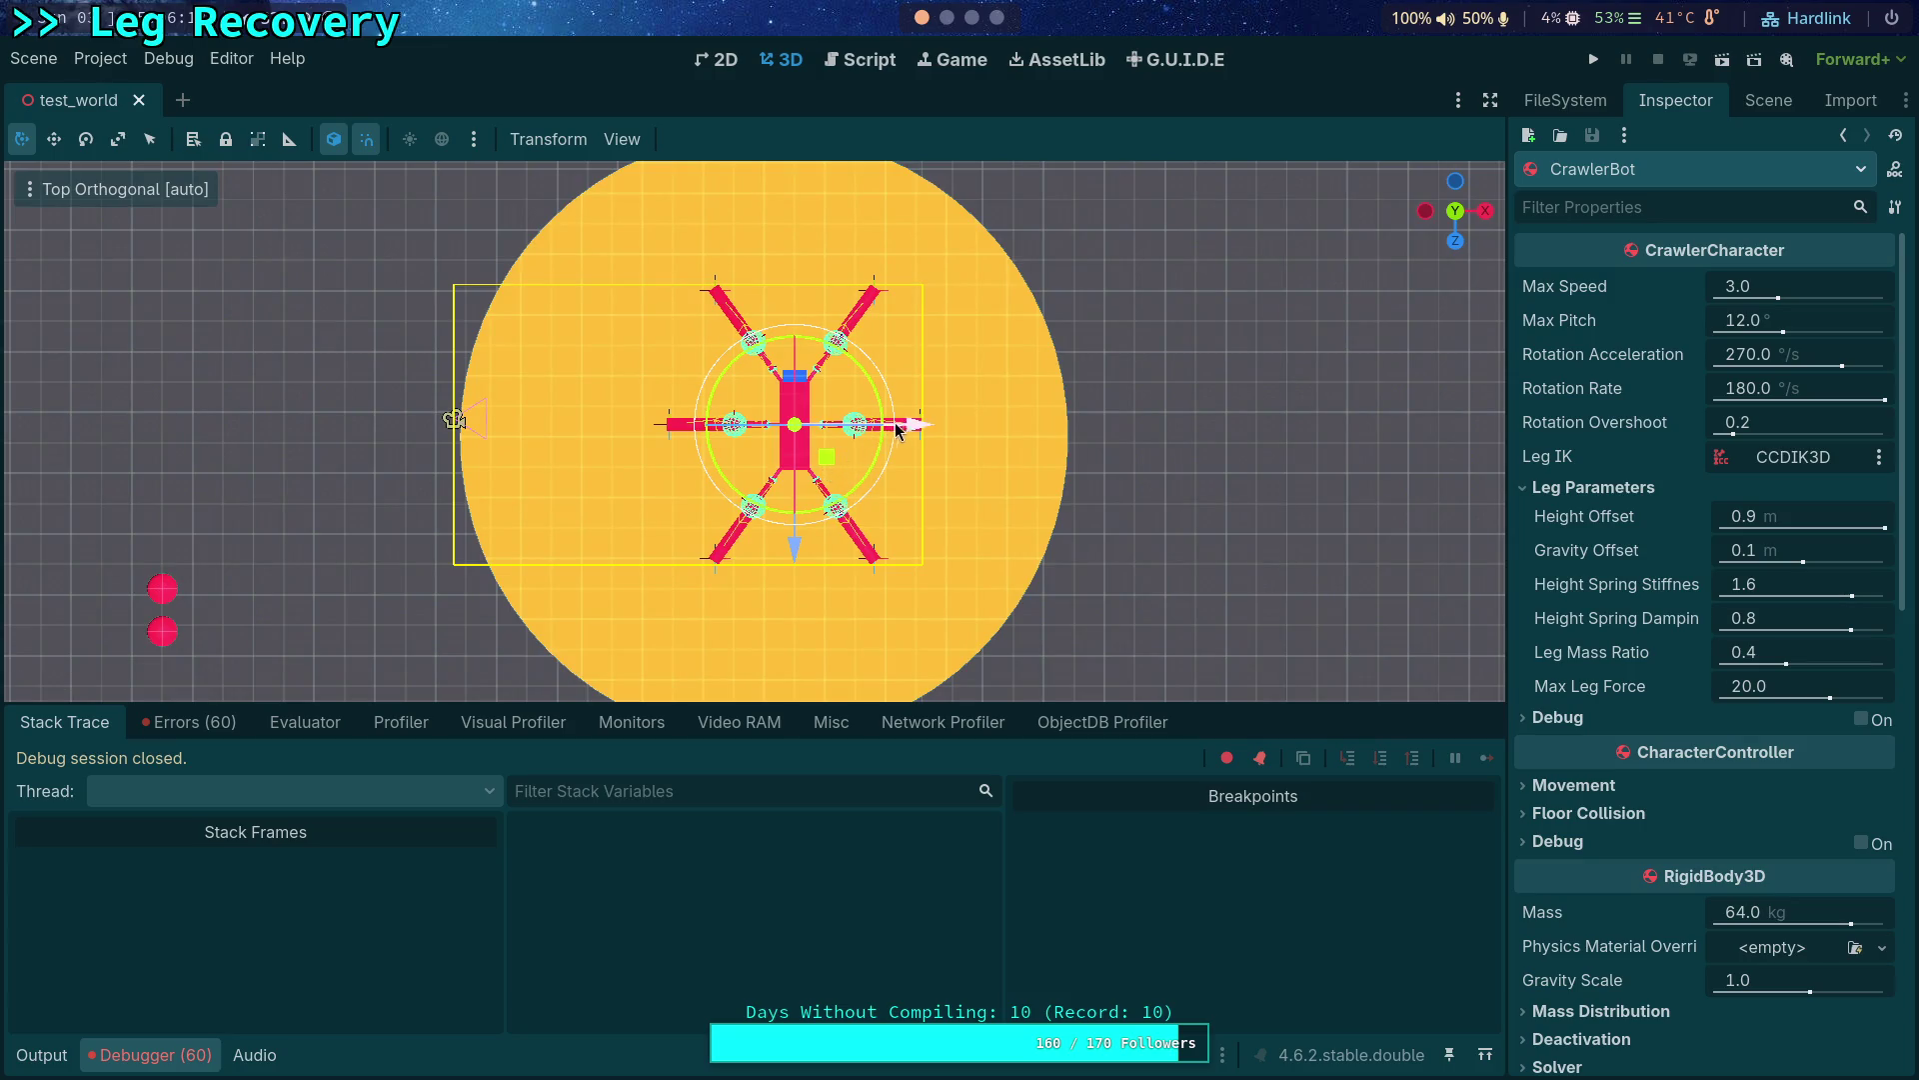
Nudge CrawlerBot slightly along X and Z, then run the game again.
left_click_drag(918, 426, 887, 435)
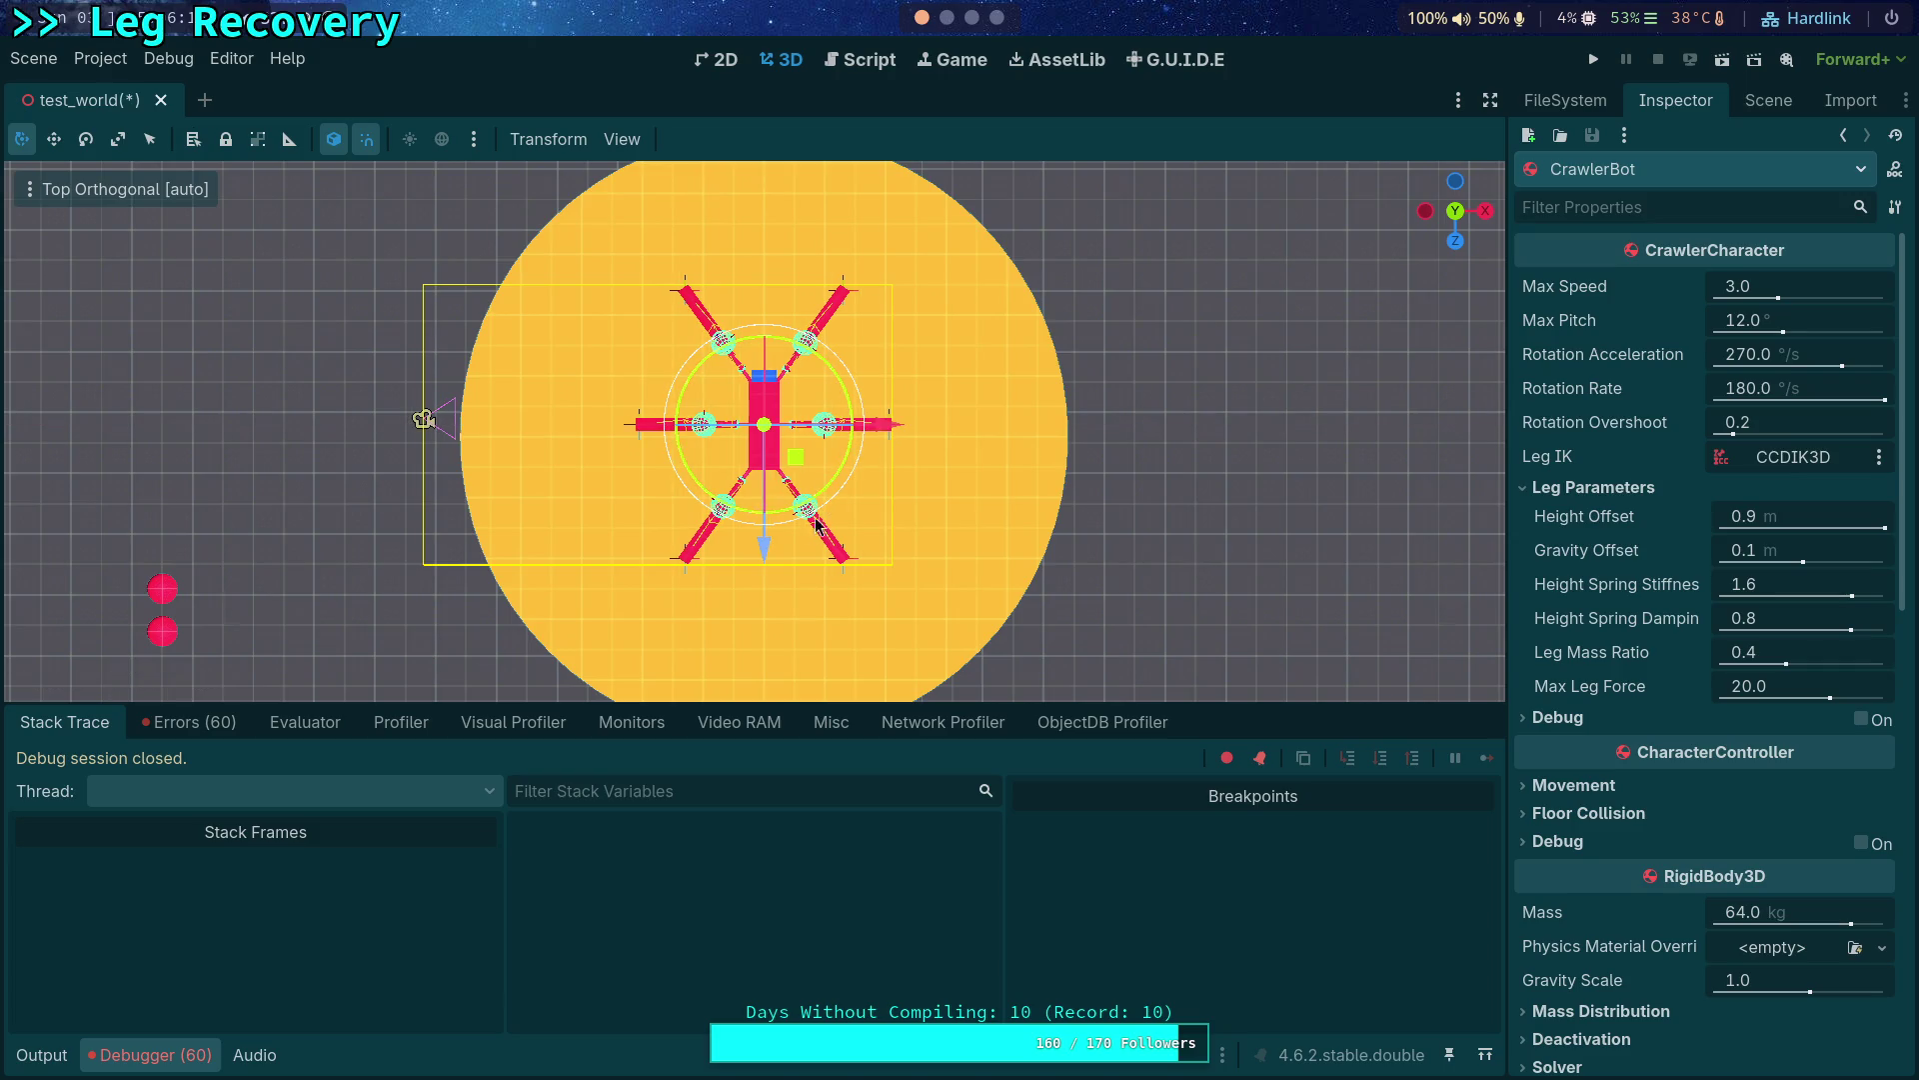
left_click_drag(762, 546, 764, 560)
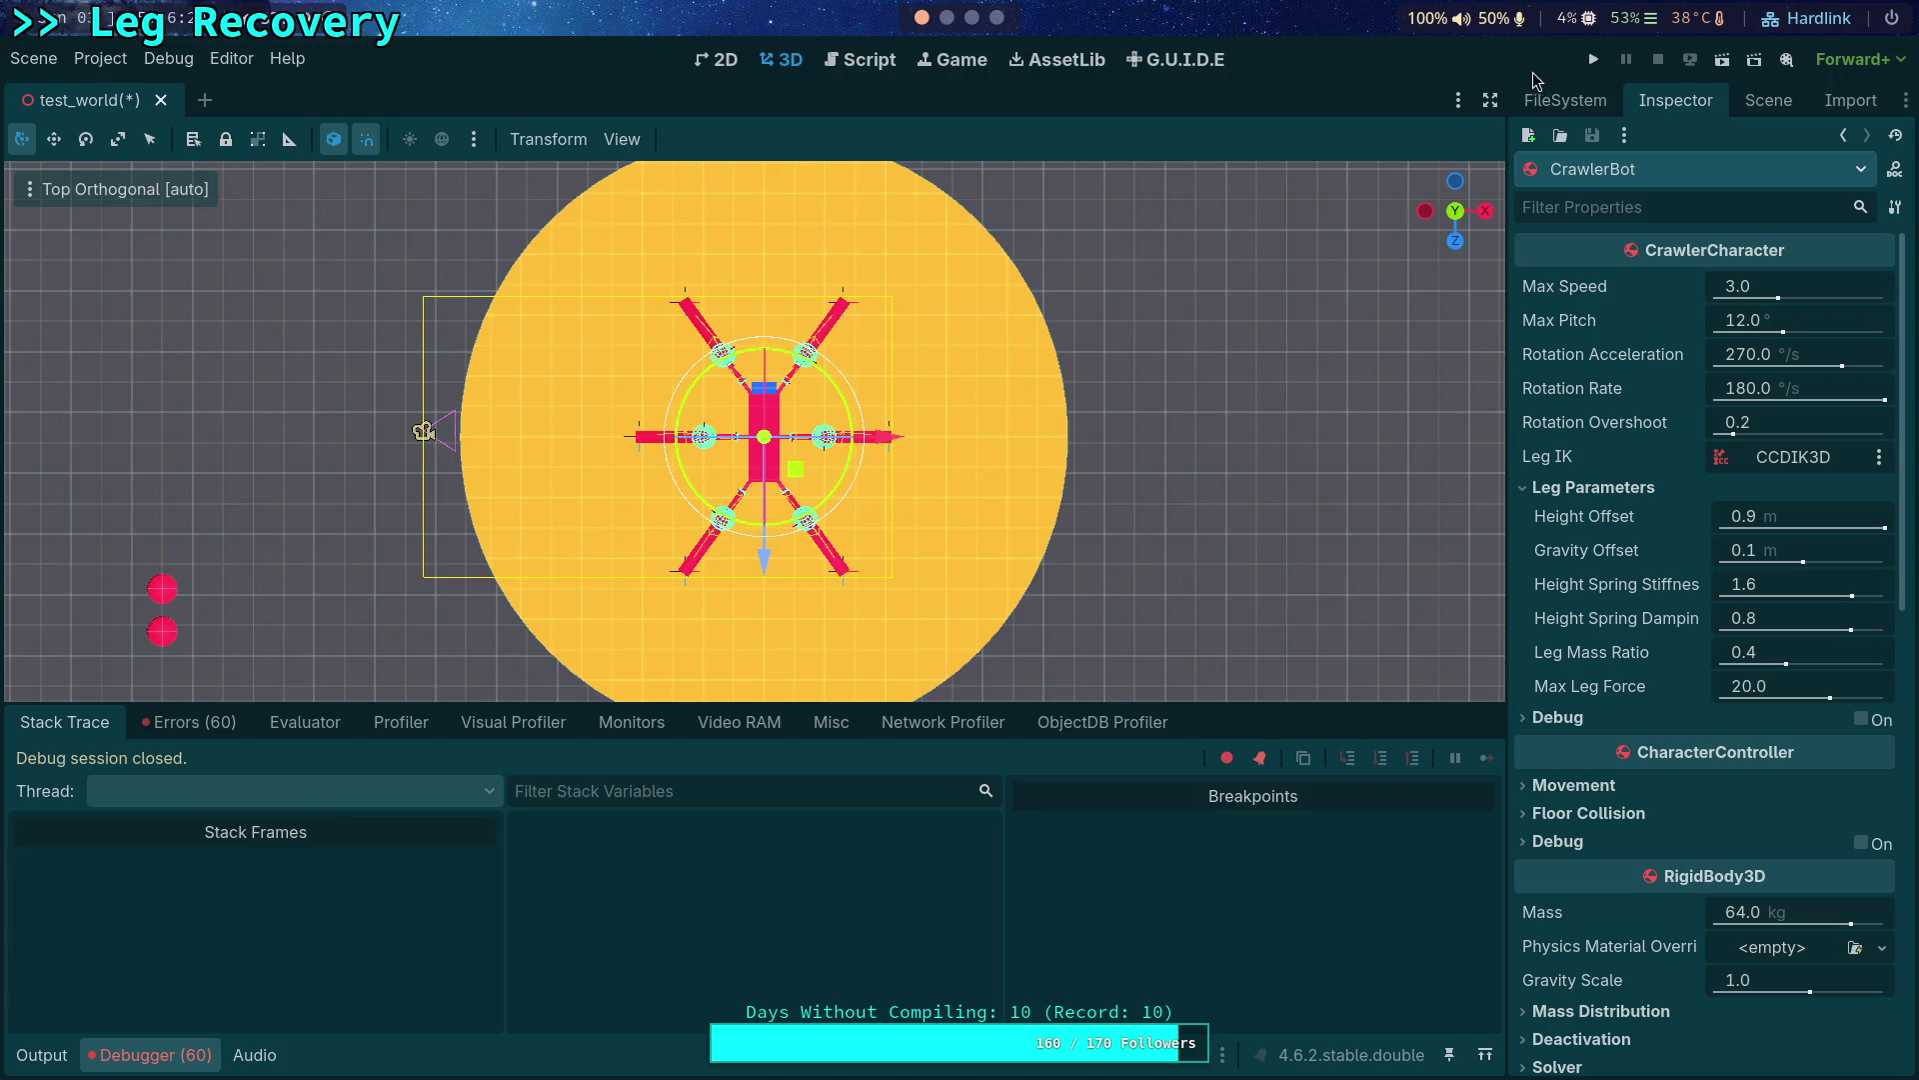
left_click(1592, 58)
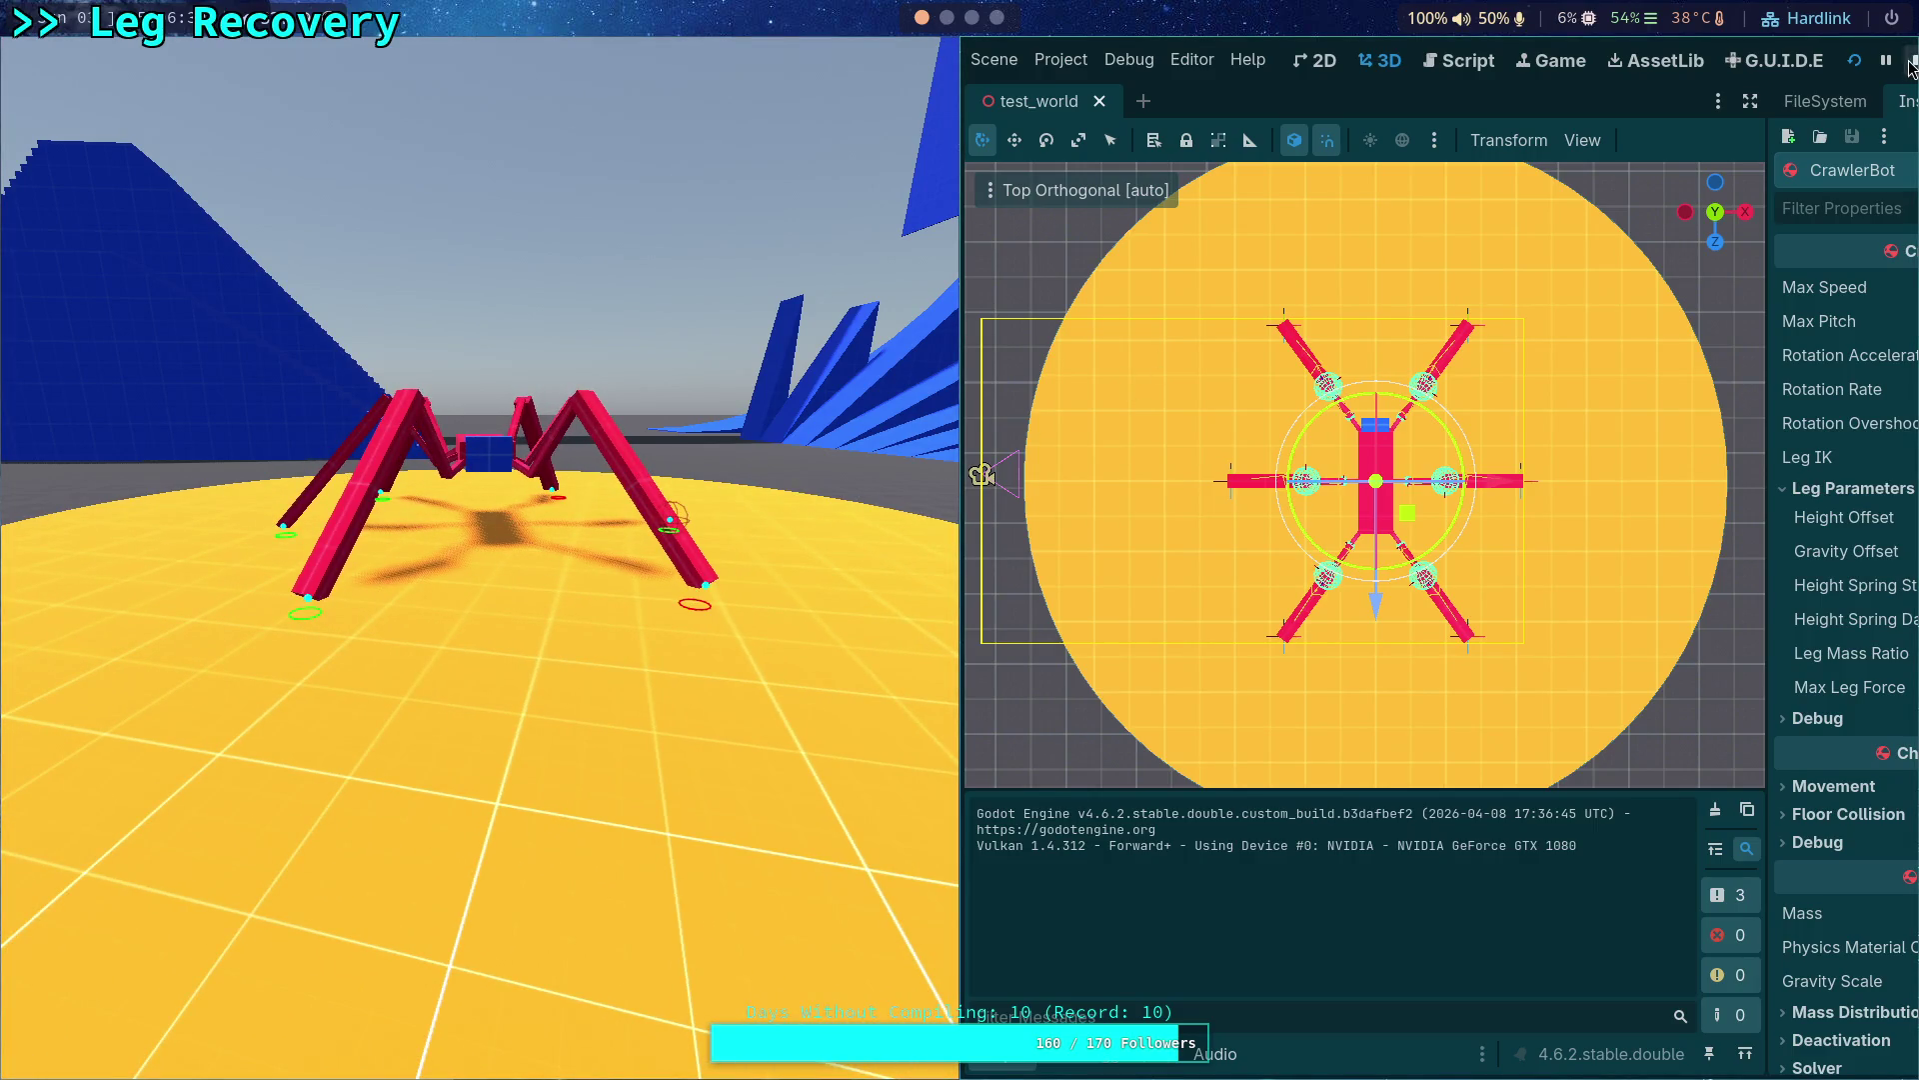
Stop the game and return to the script, picking out apply_torque_impulse on line 209.
key("F8")
left_click(866, 62)
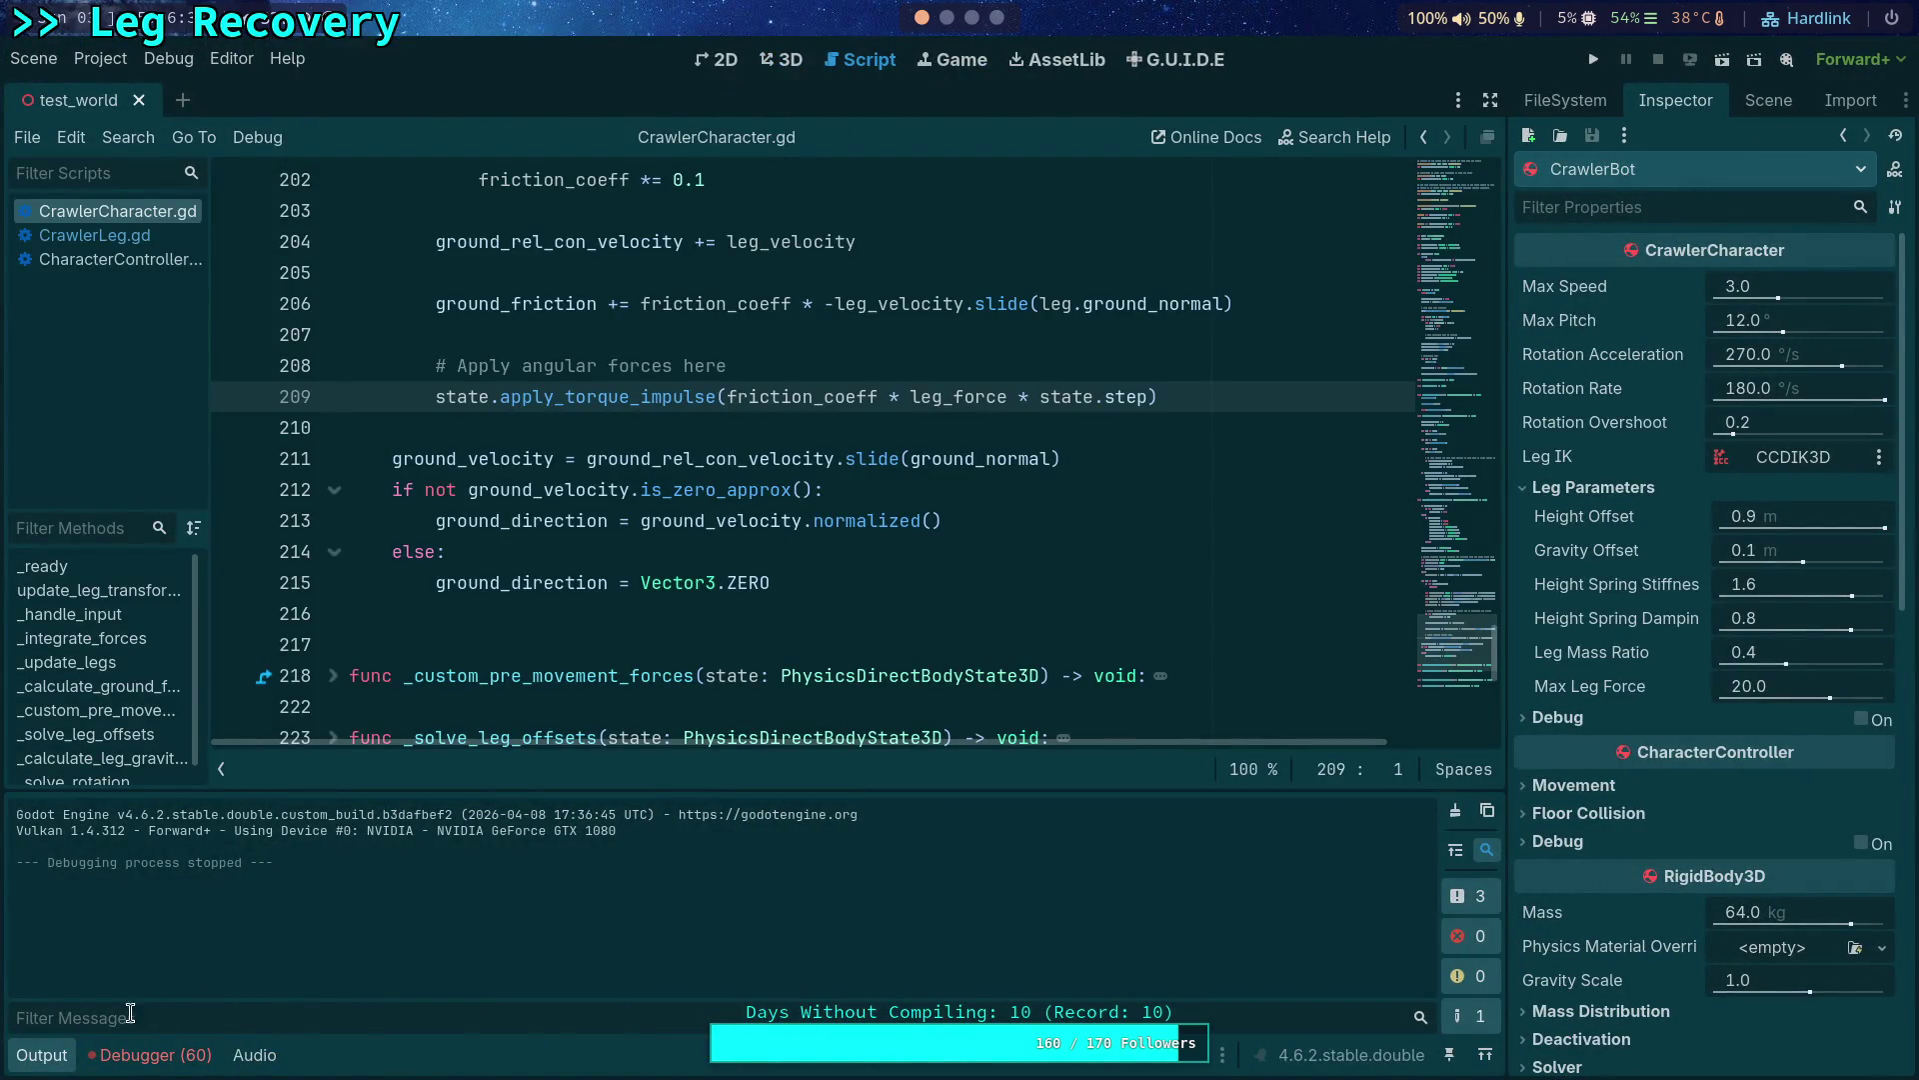
left_click(36, 1057)
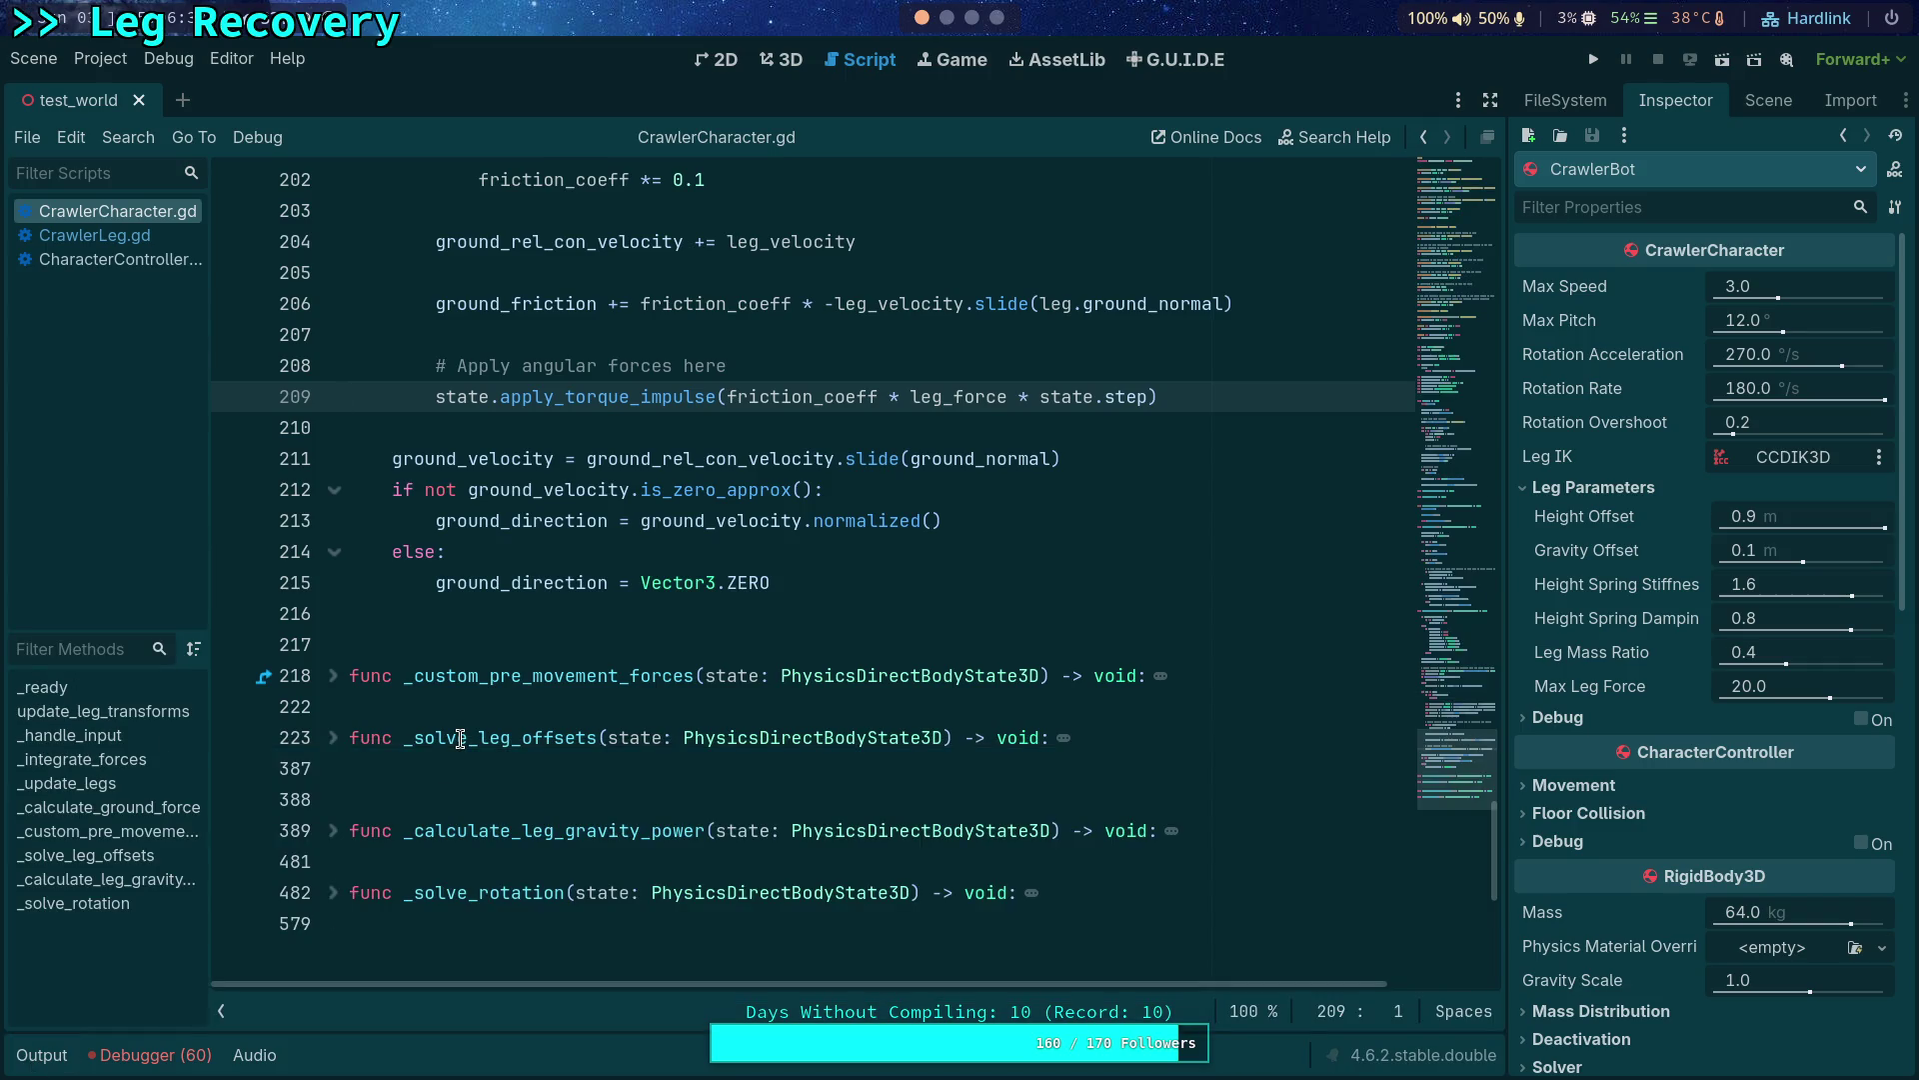
double_click(563, 398)
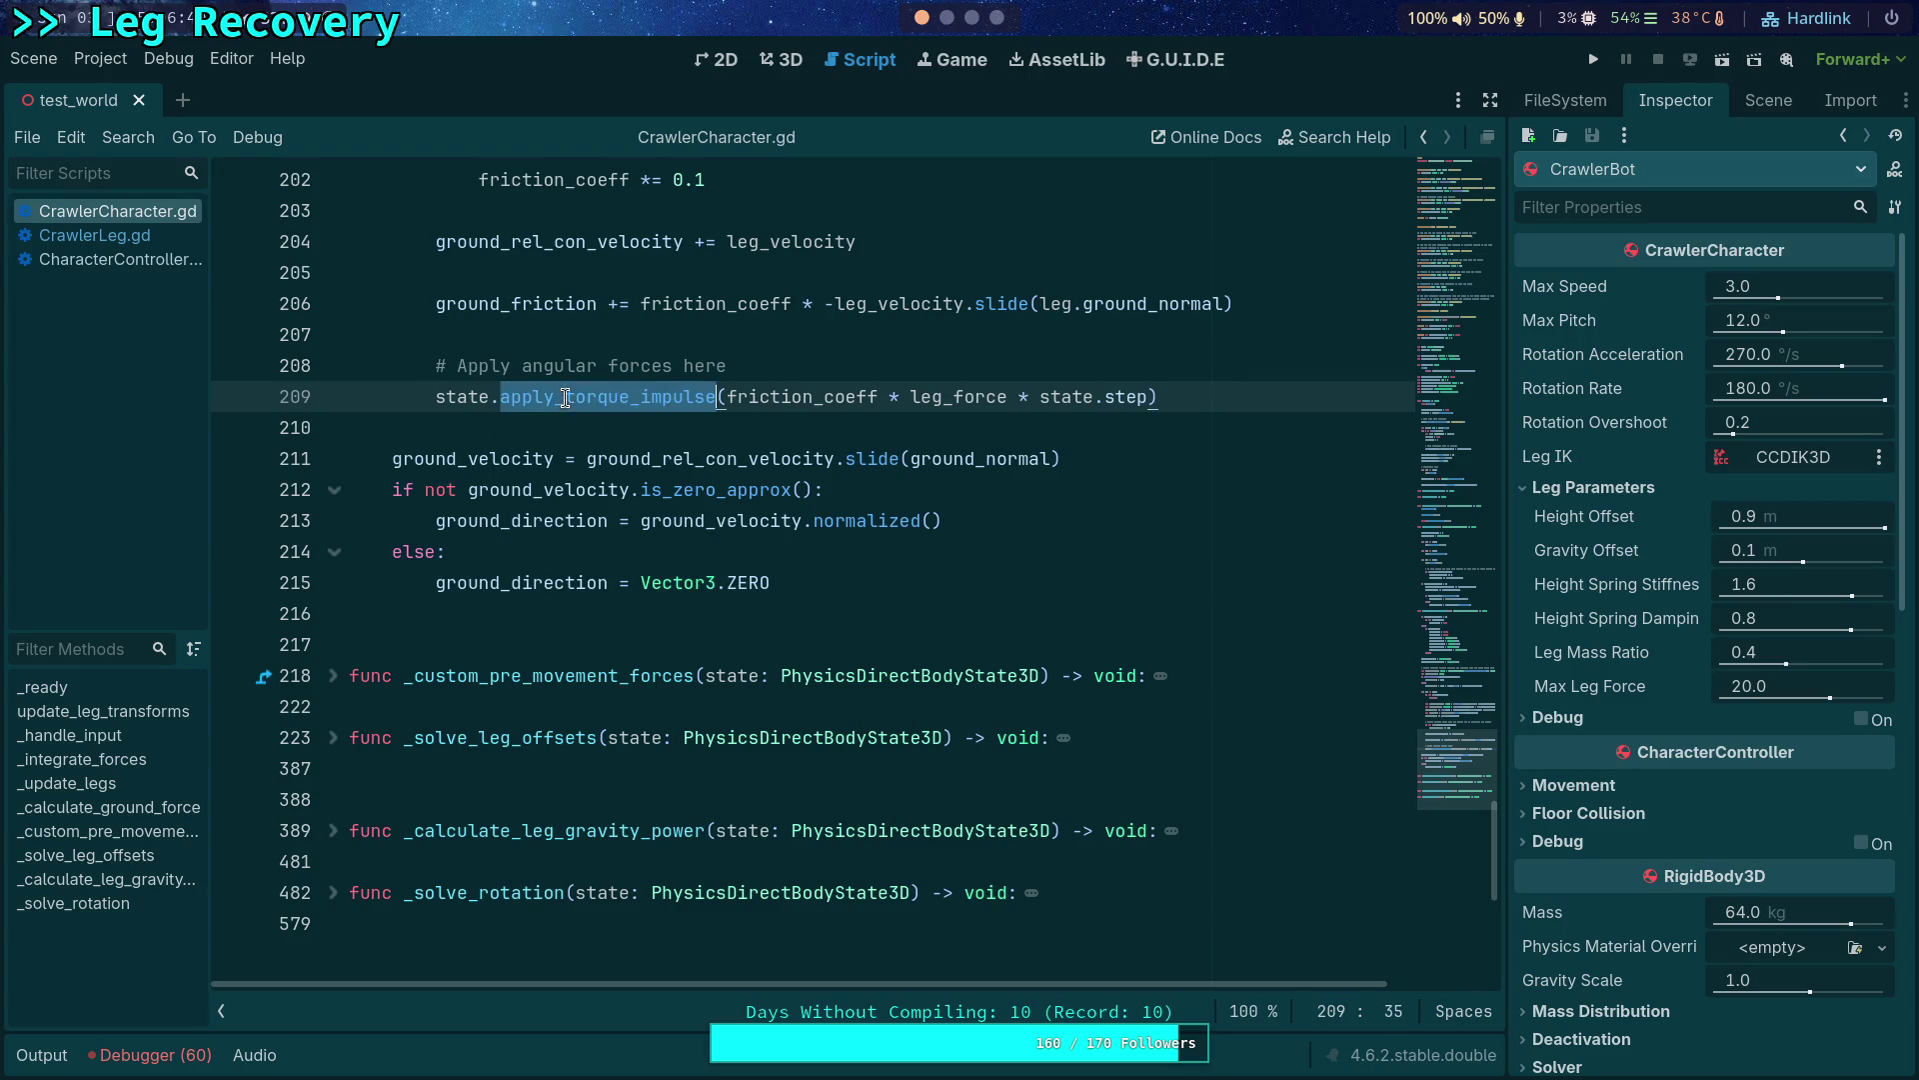
scroll(593, 676, "up", 1)
scroll(538, 675, "down", 2)
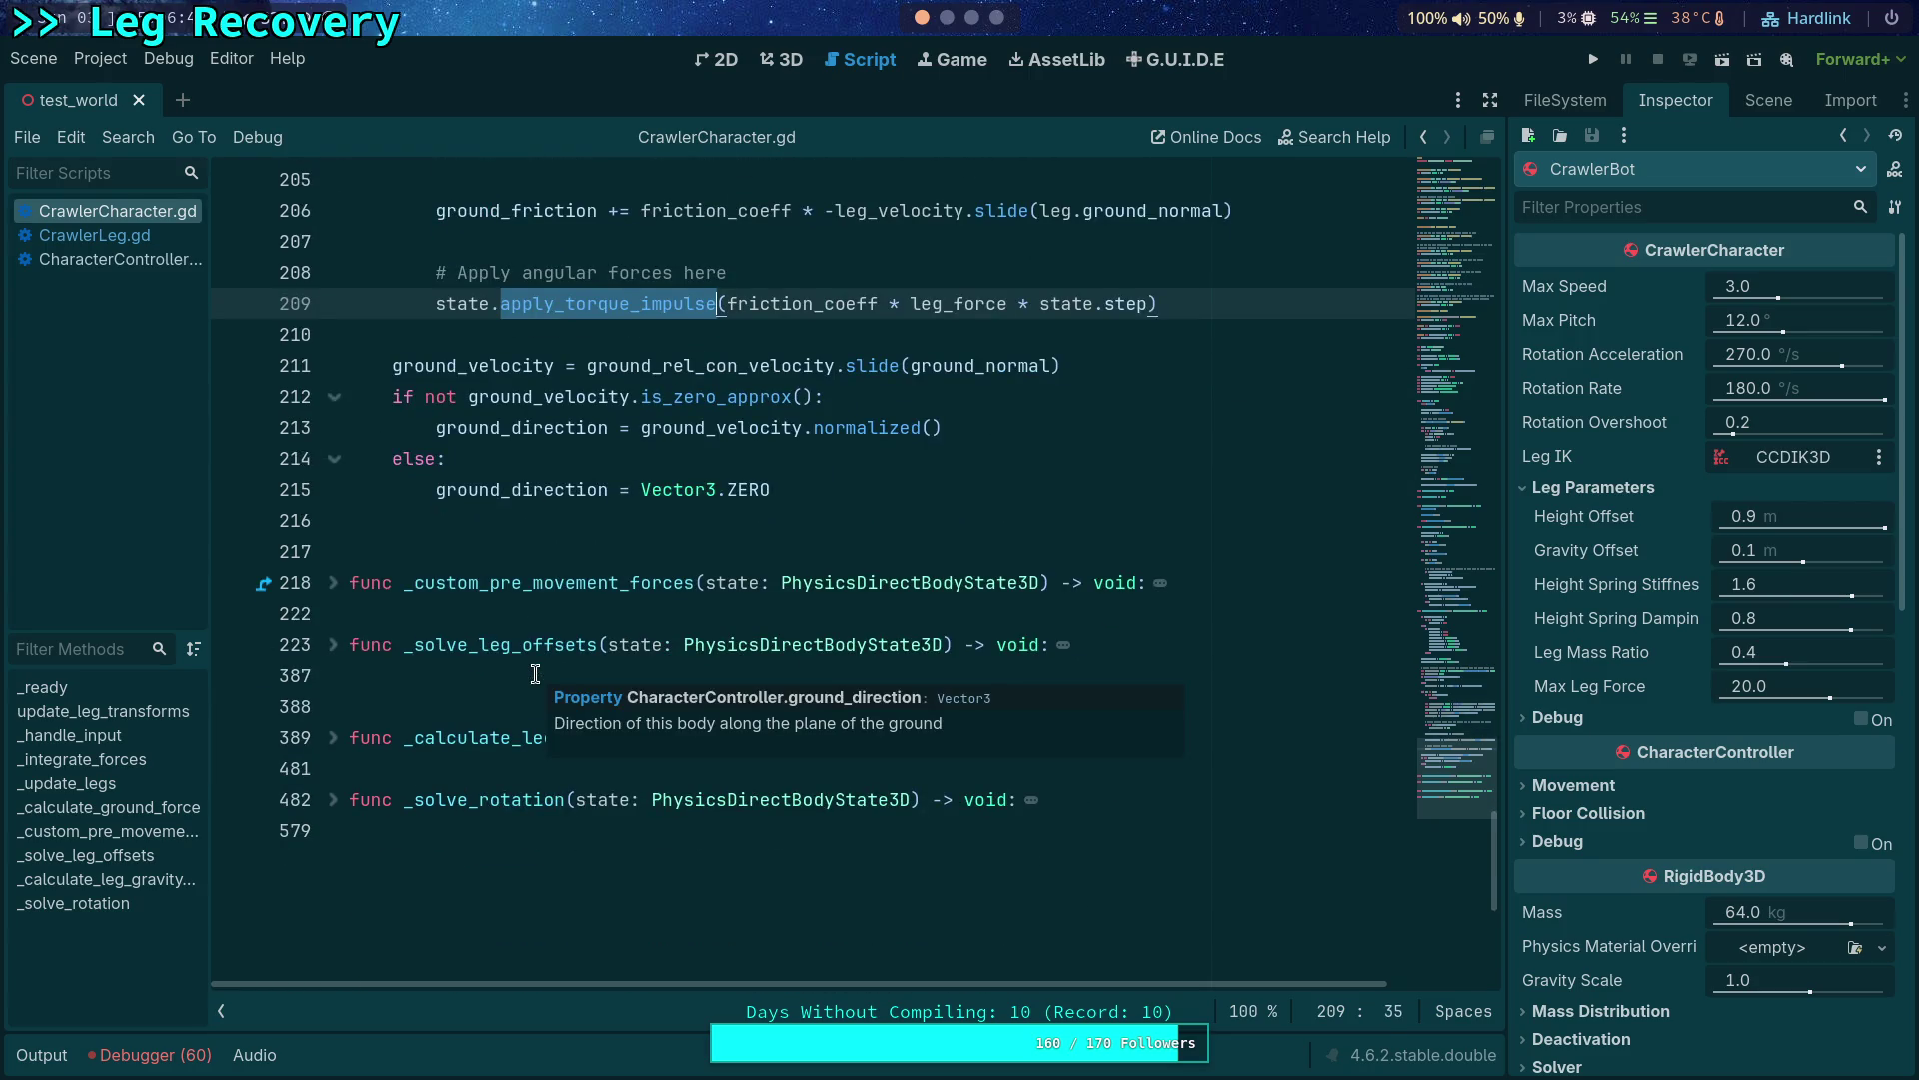
scroll(535, 676, "up", 9)
scroll(435, 674, "up", 5)
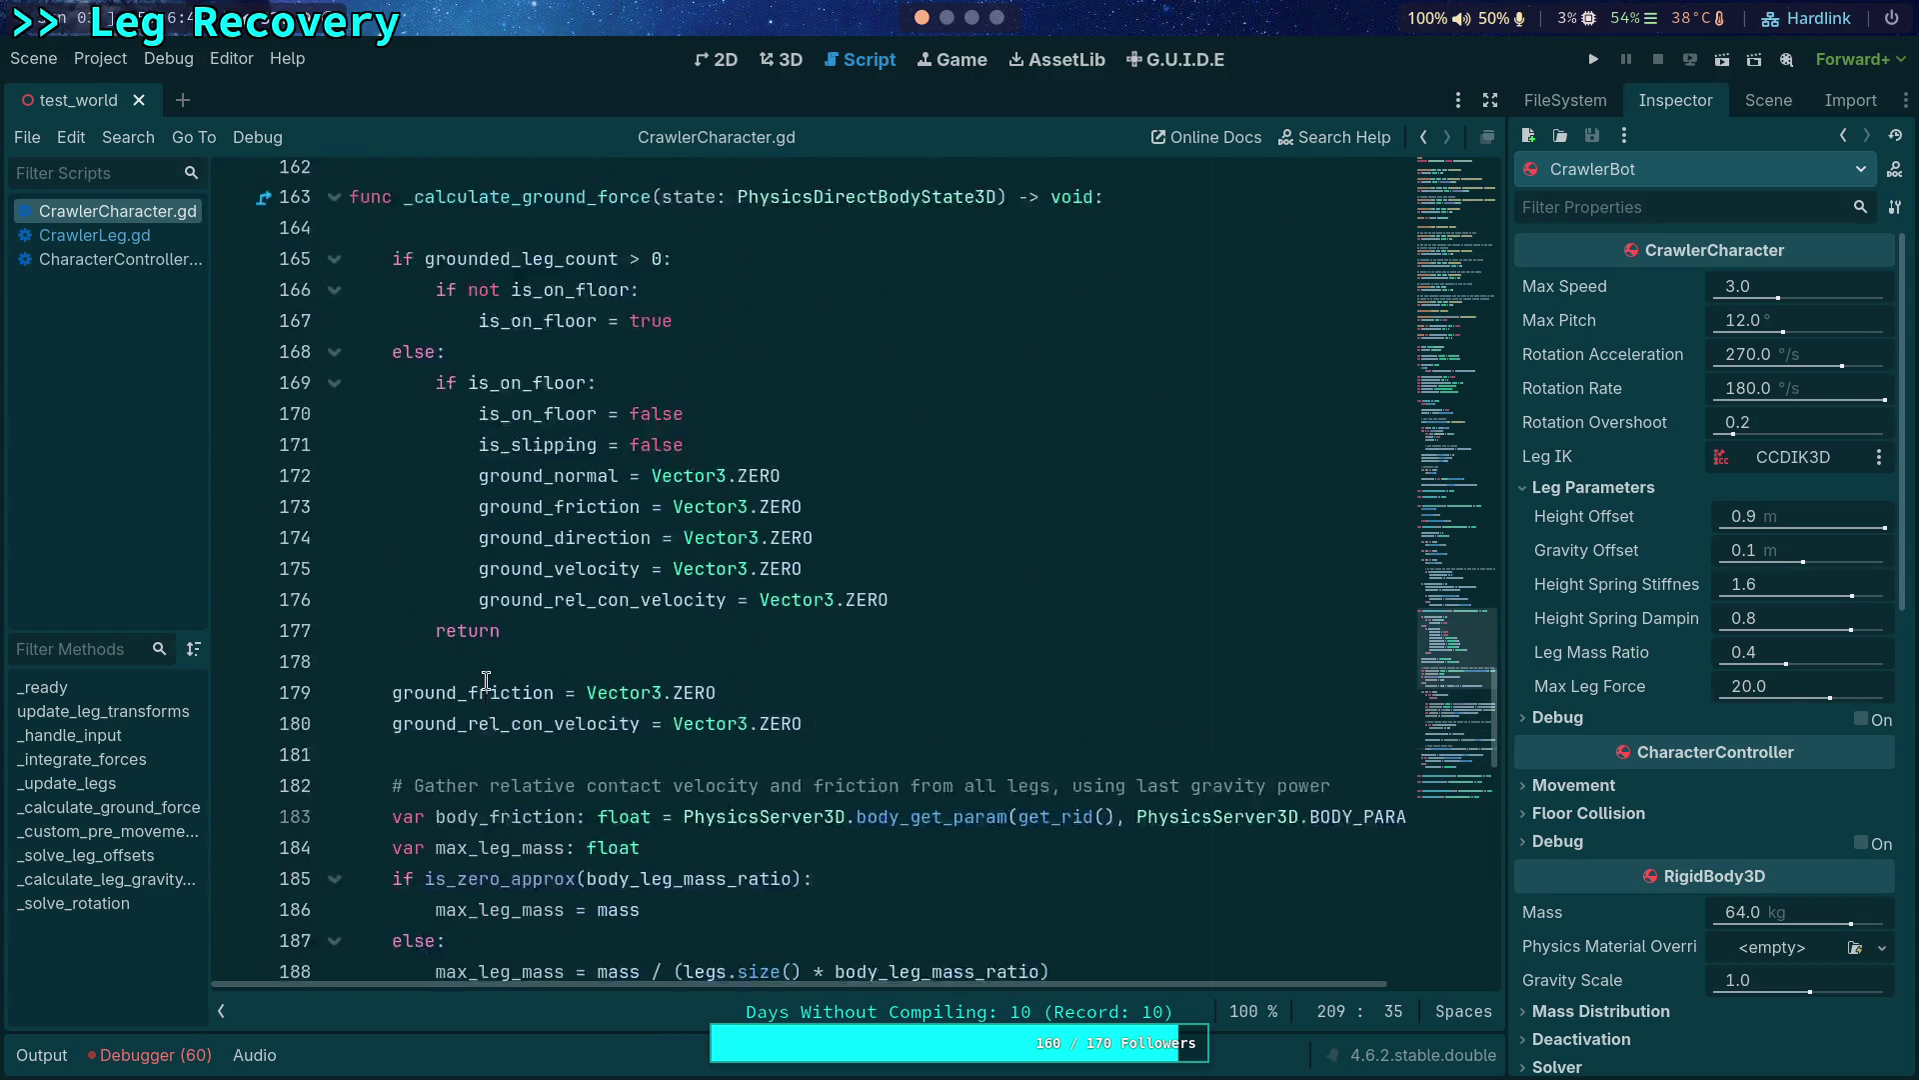
scroll(484, 682, "up", 1)
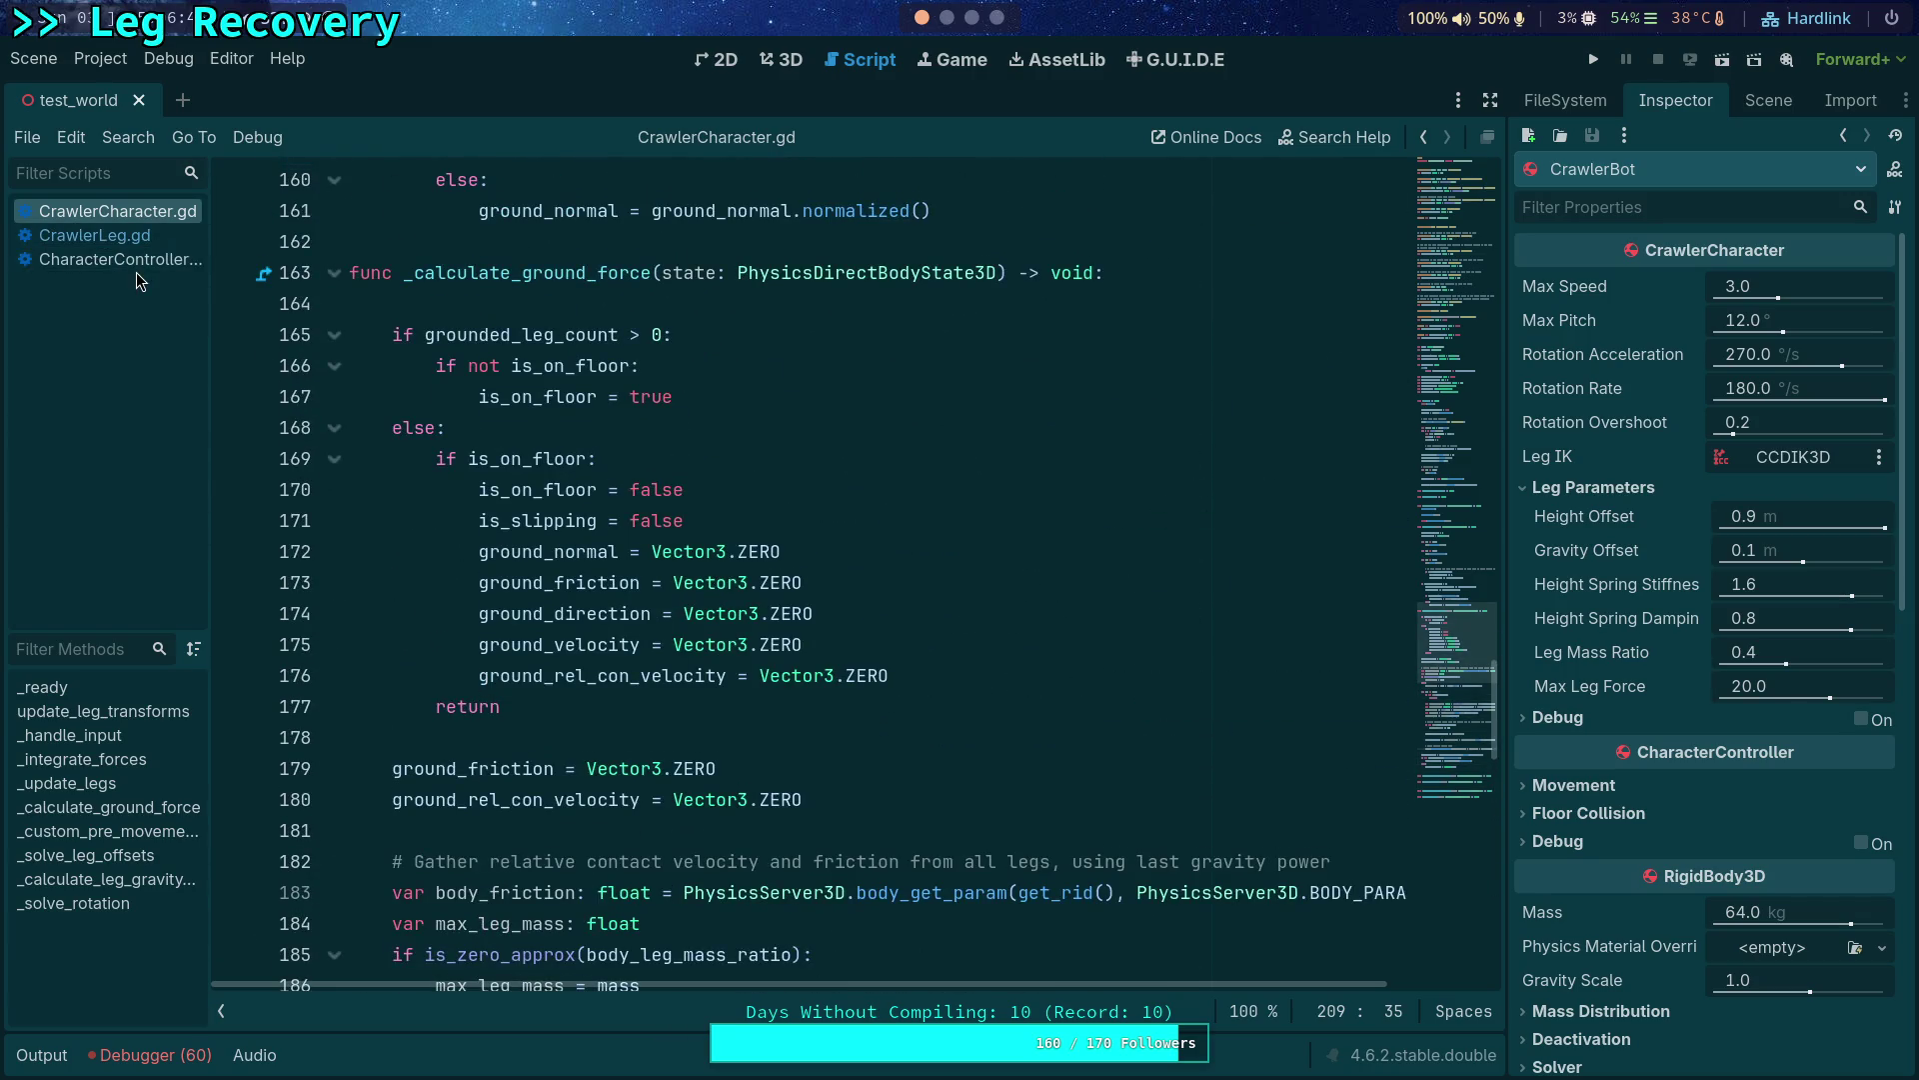
Switch to CharacterController.gd and start a text search.
left_click(136, 260)
key("ctrl+f")
type("an")
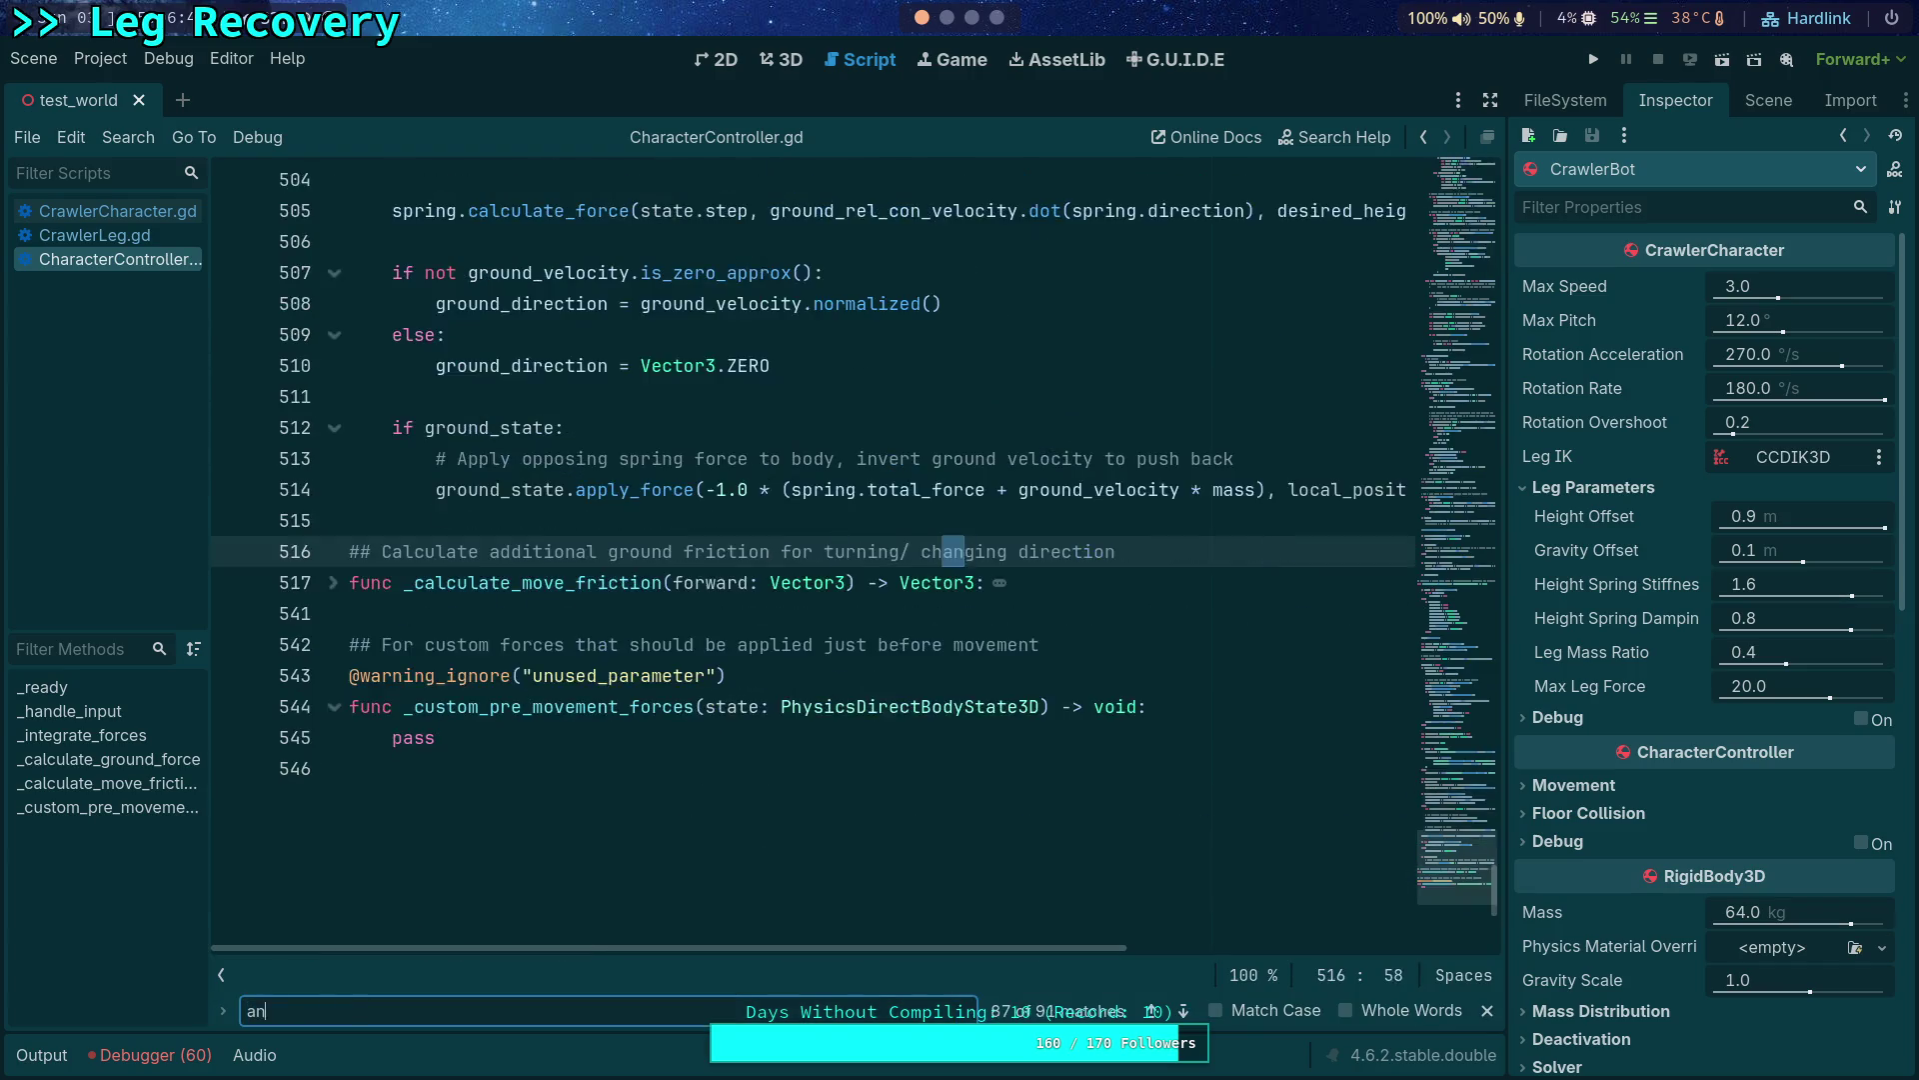
type("gular")
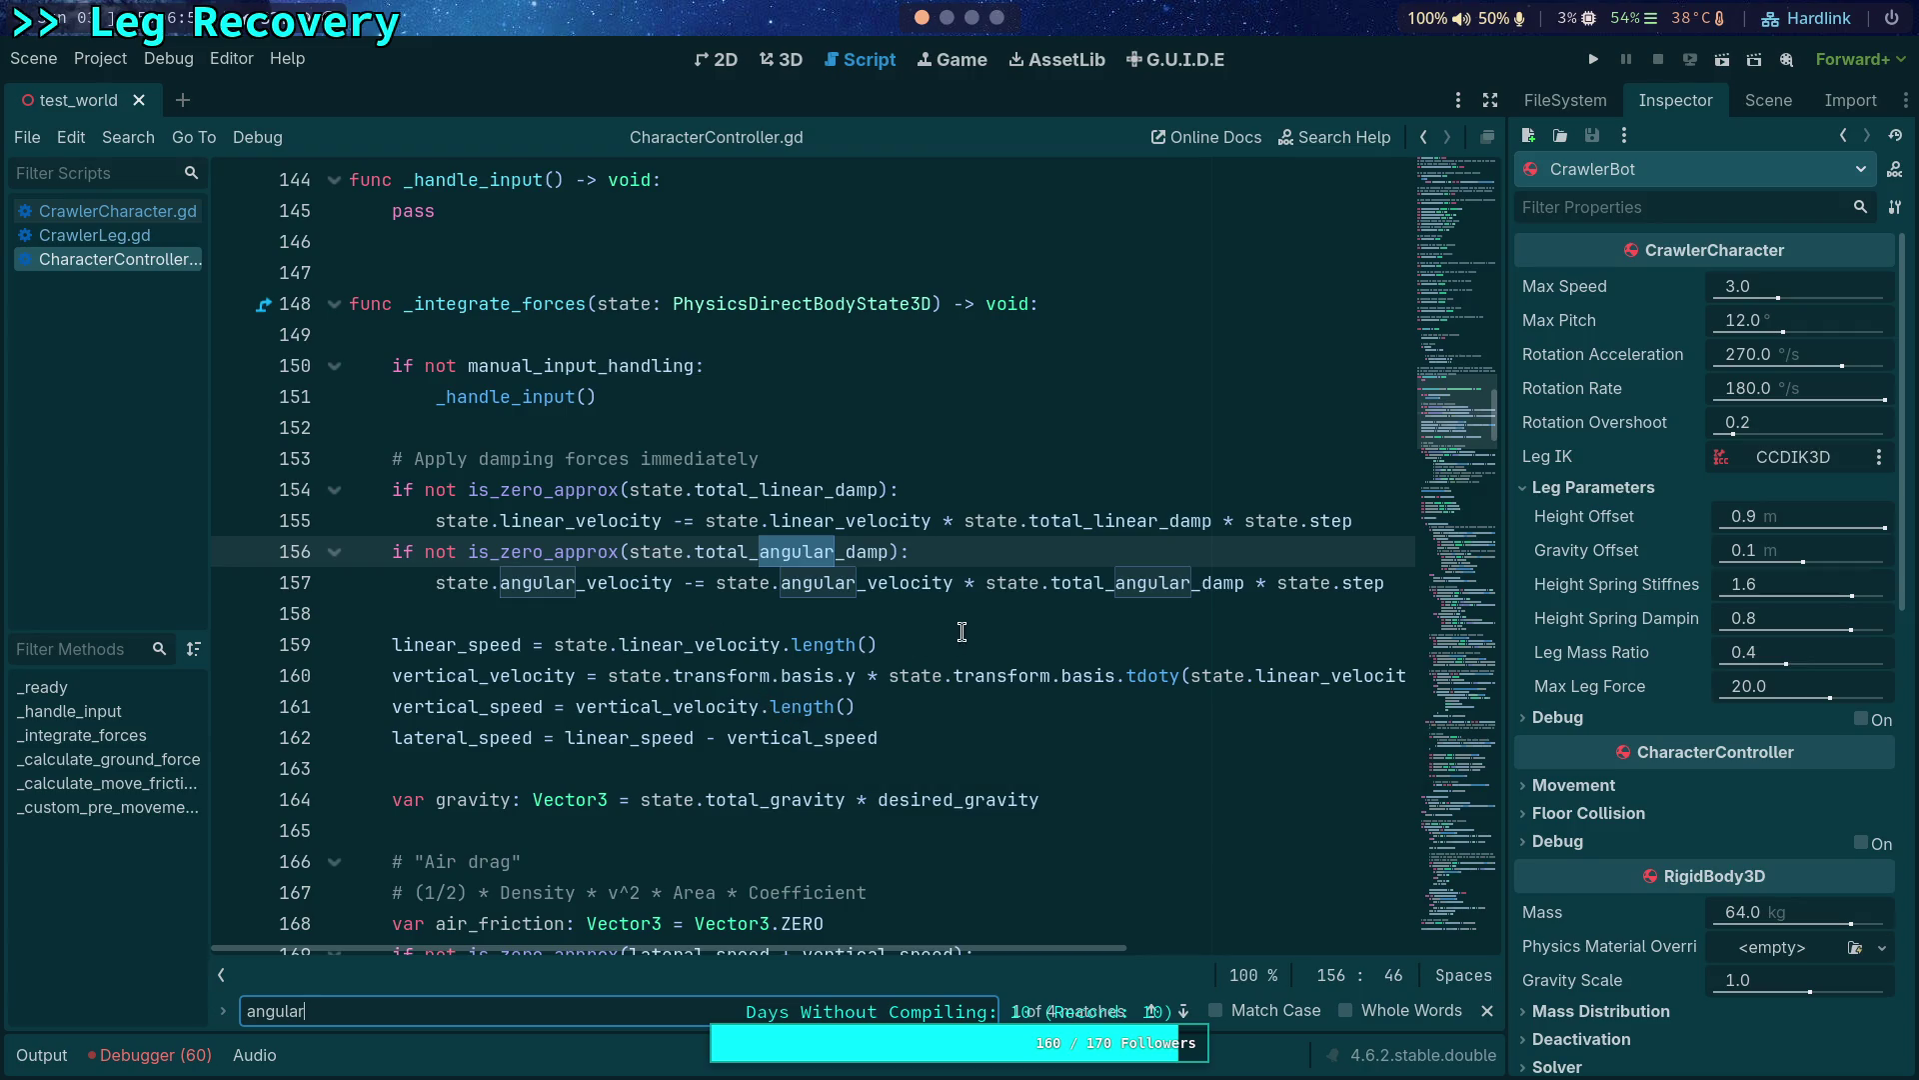
Peek at the body's Angular settings in the Inspector from CrawlerCharacter.gd.
left_click(90, 214)
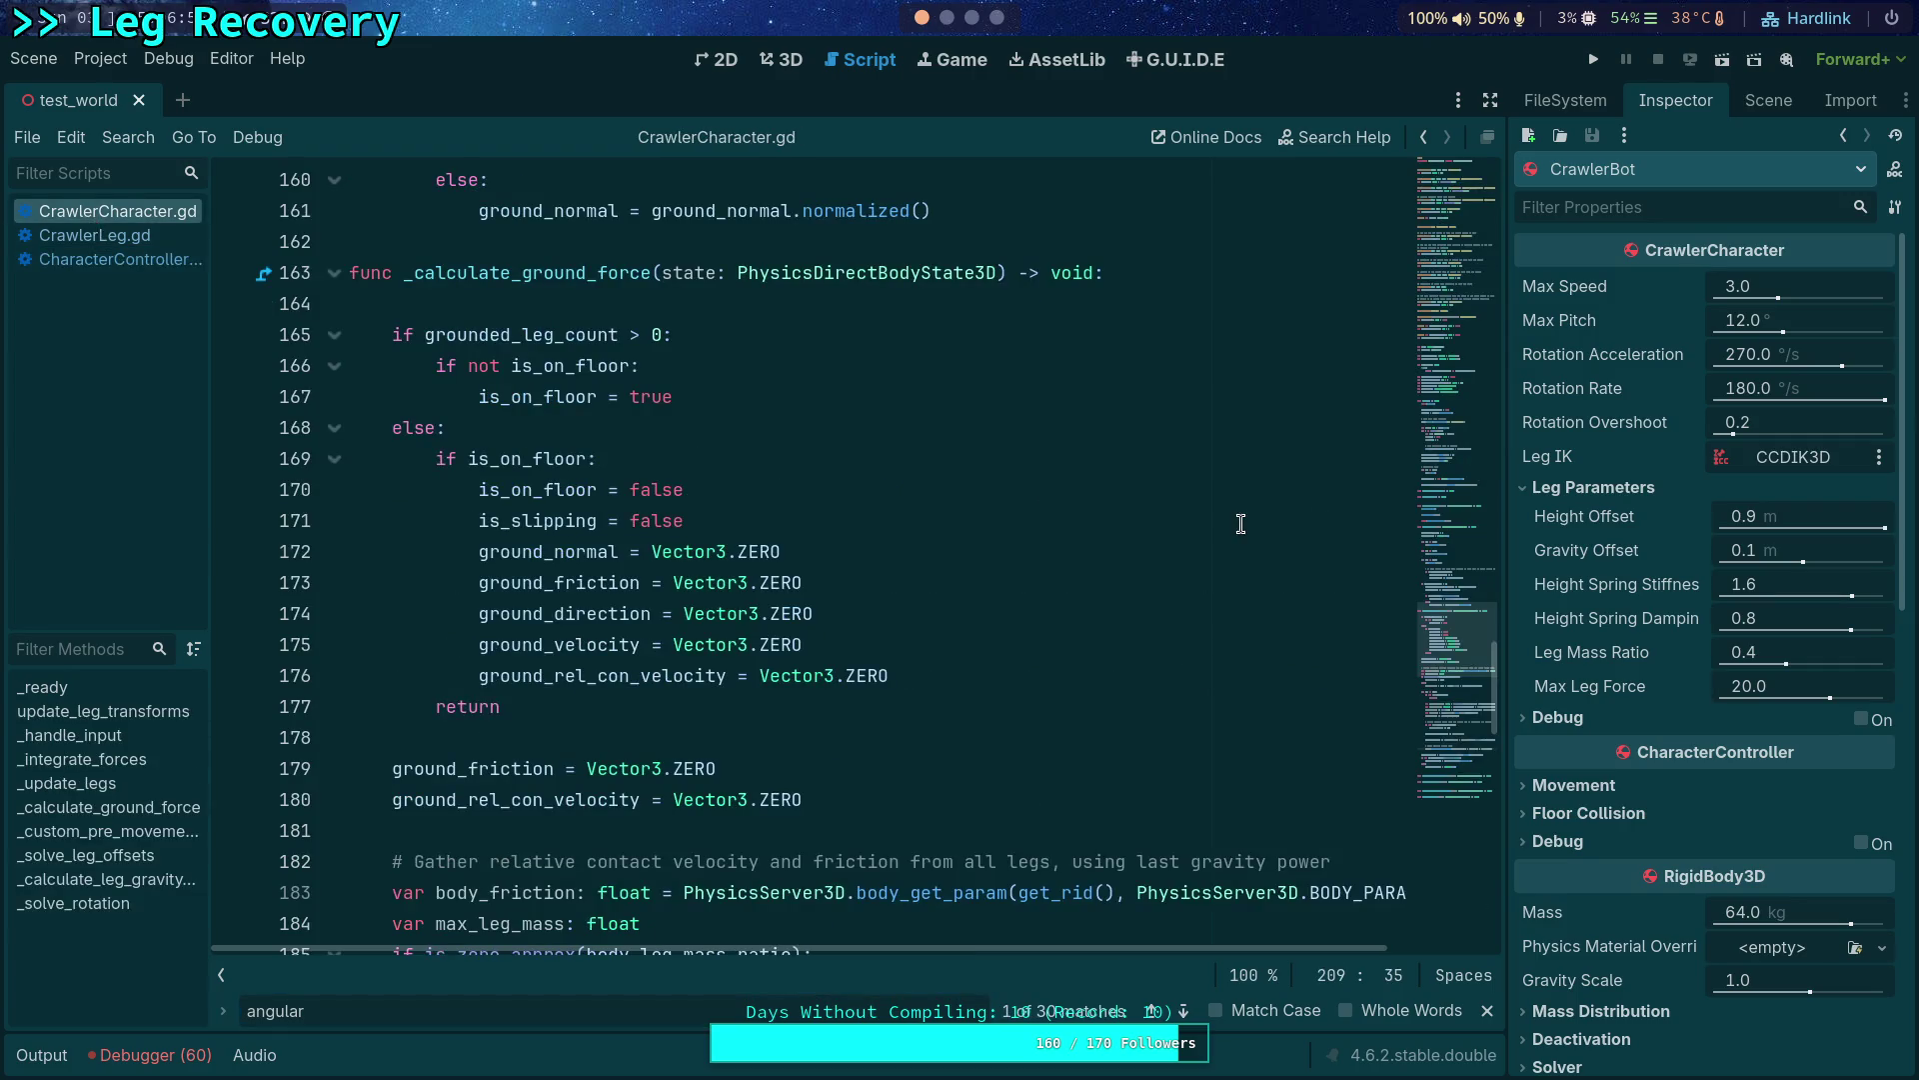
scroll(1609, 649, "down", 2)
scroll(1602, 686, "down", 2)
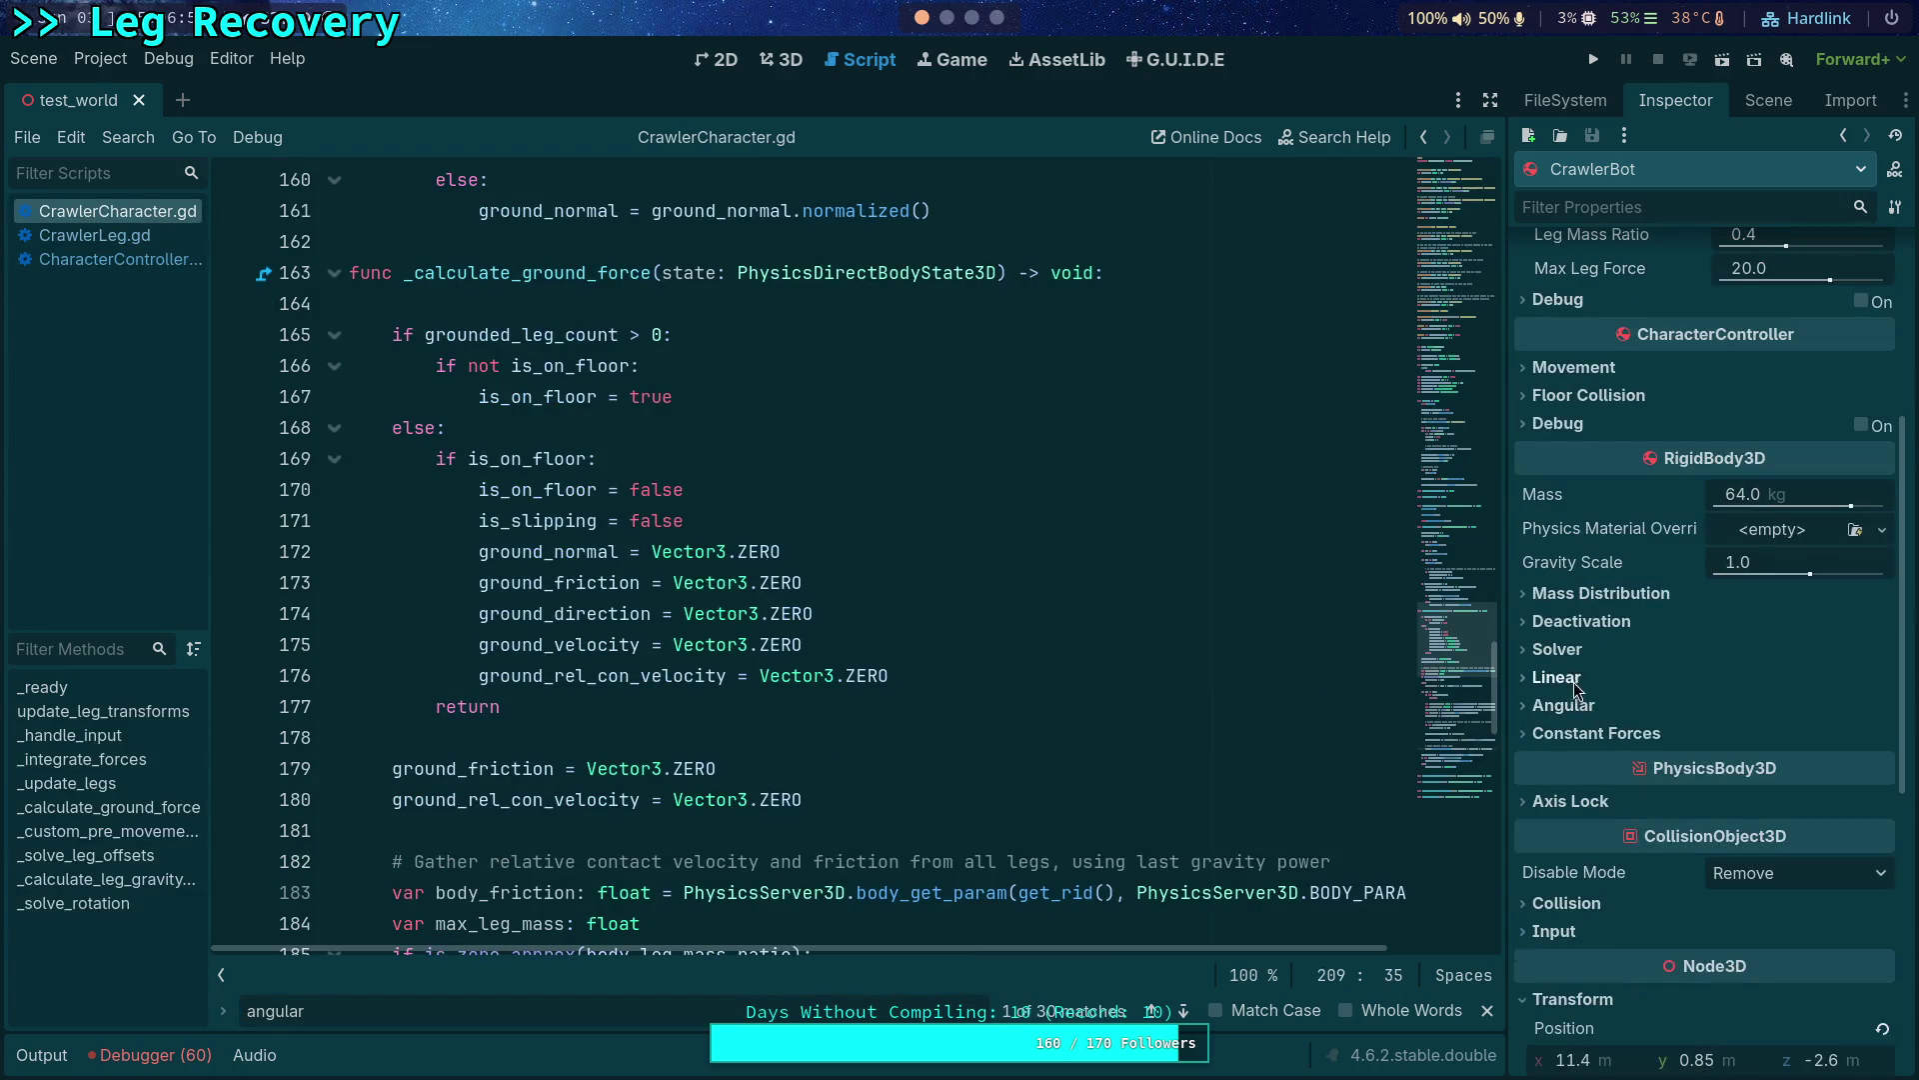
left_click(1550, 697)
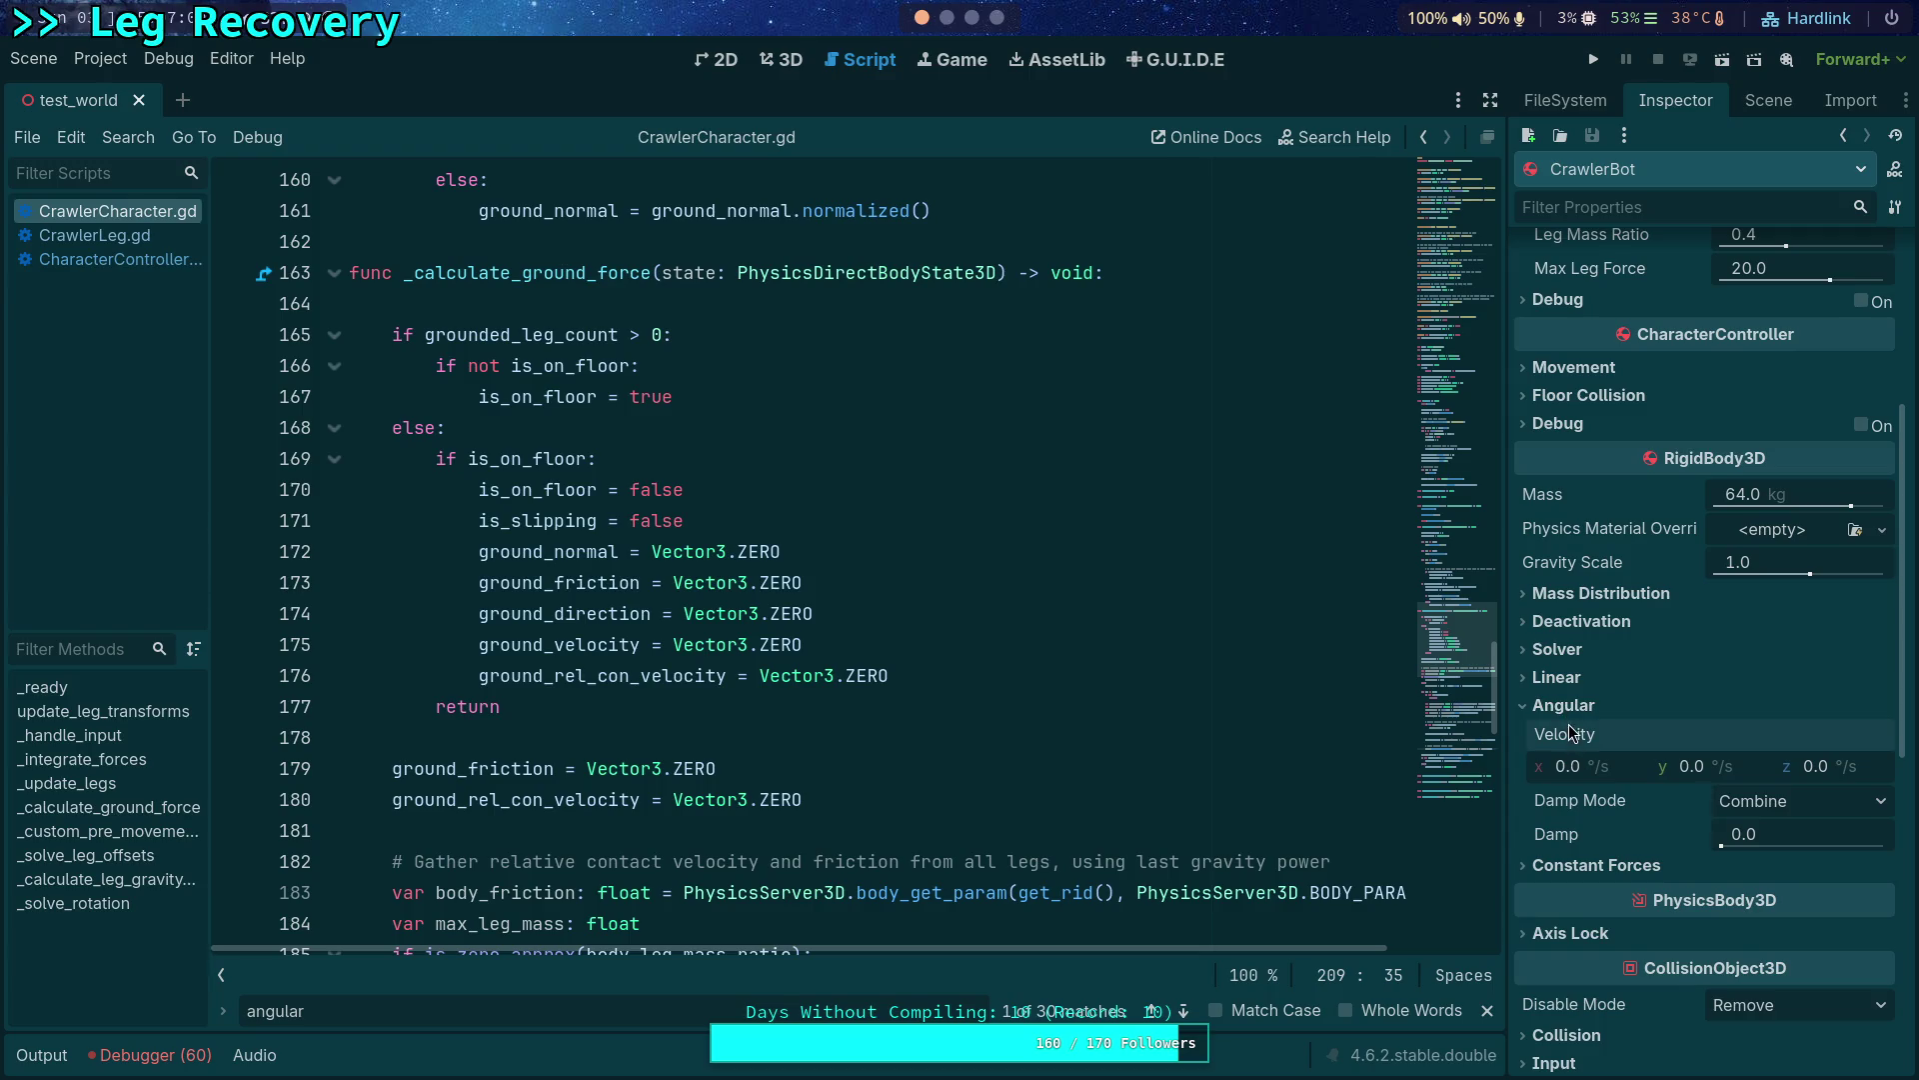
left_click(1566, 706)
Step through the 'angular' matches in CharacterController.gd, then return to CrawlerCharacter.gd.
left_click(116, 259)
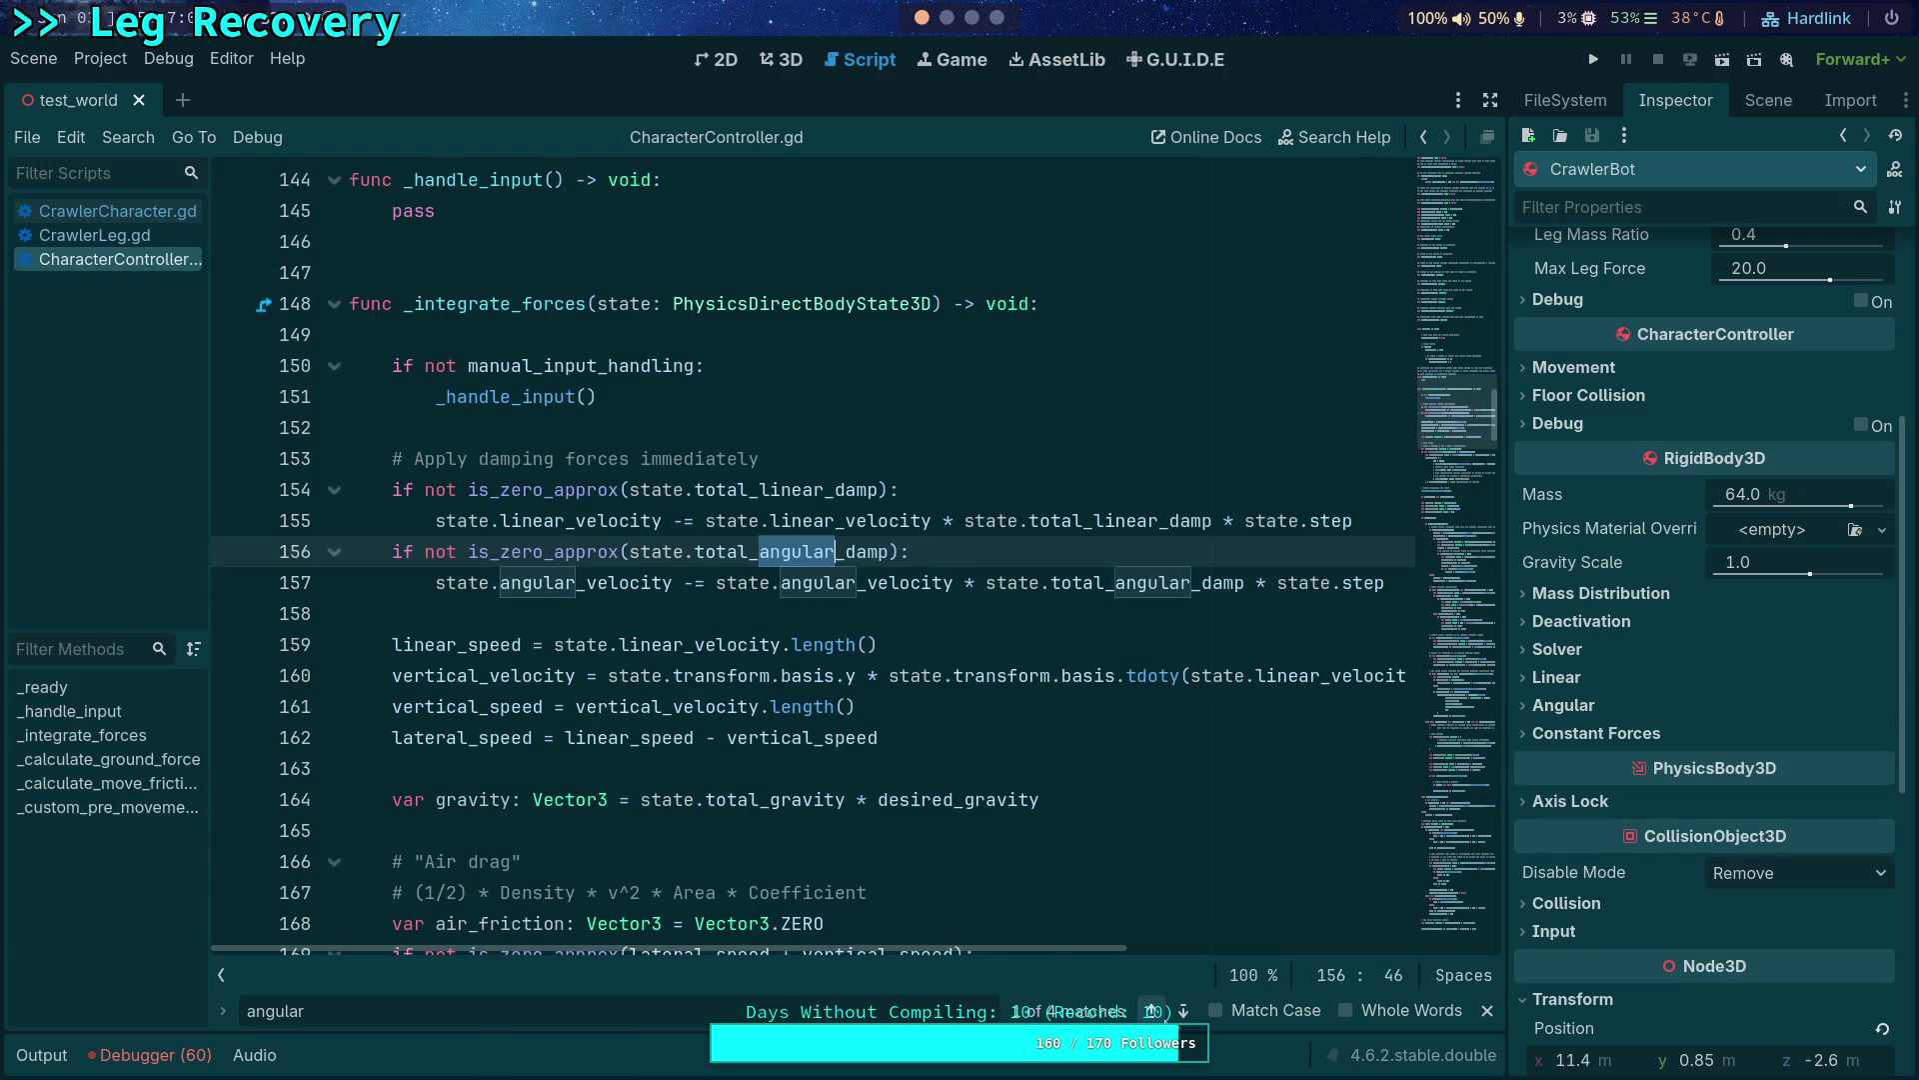
left_click(1184, 1012)
left_click(1184, 1012)
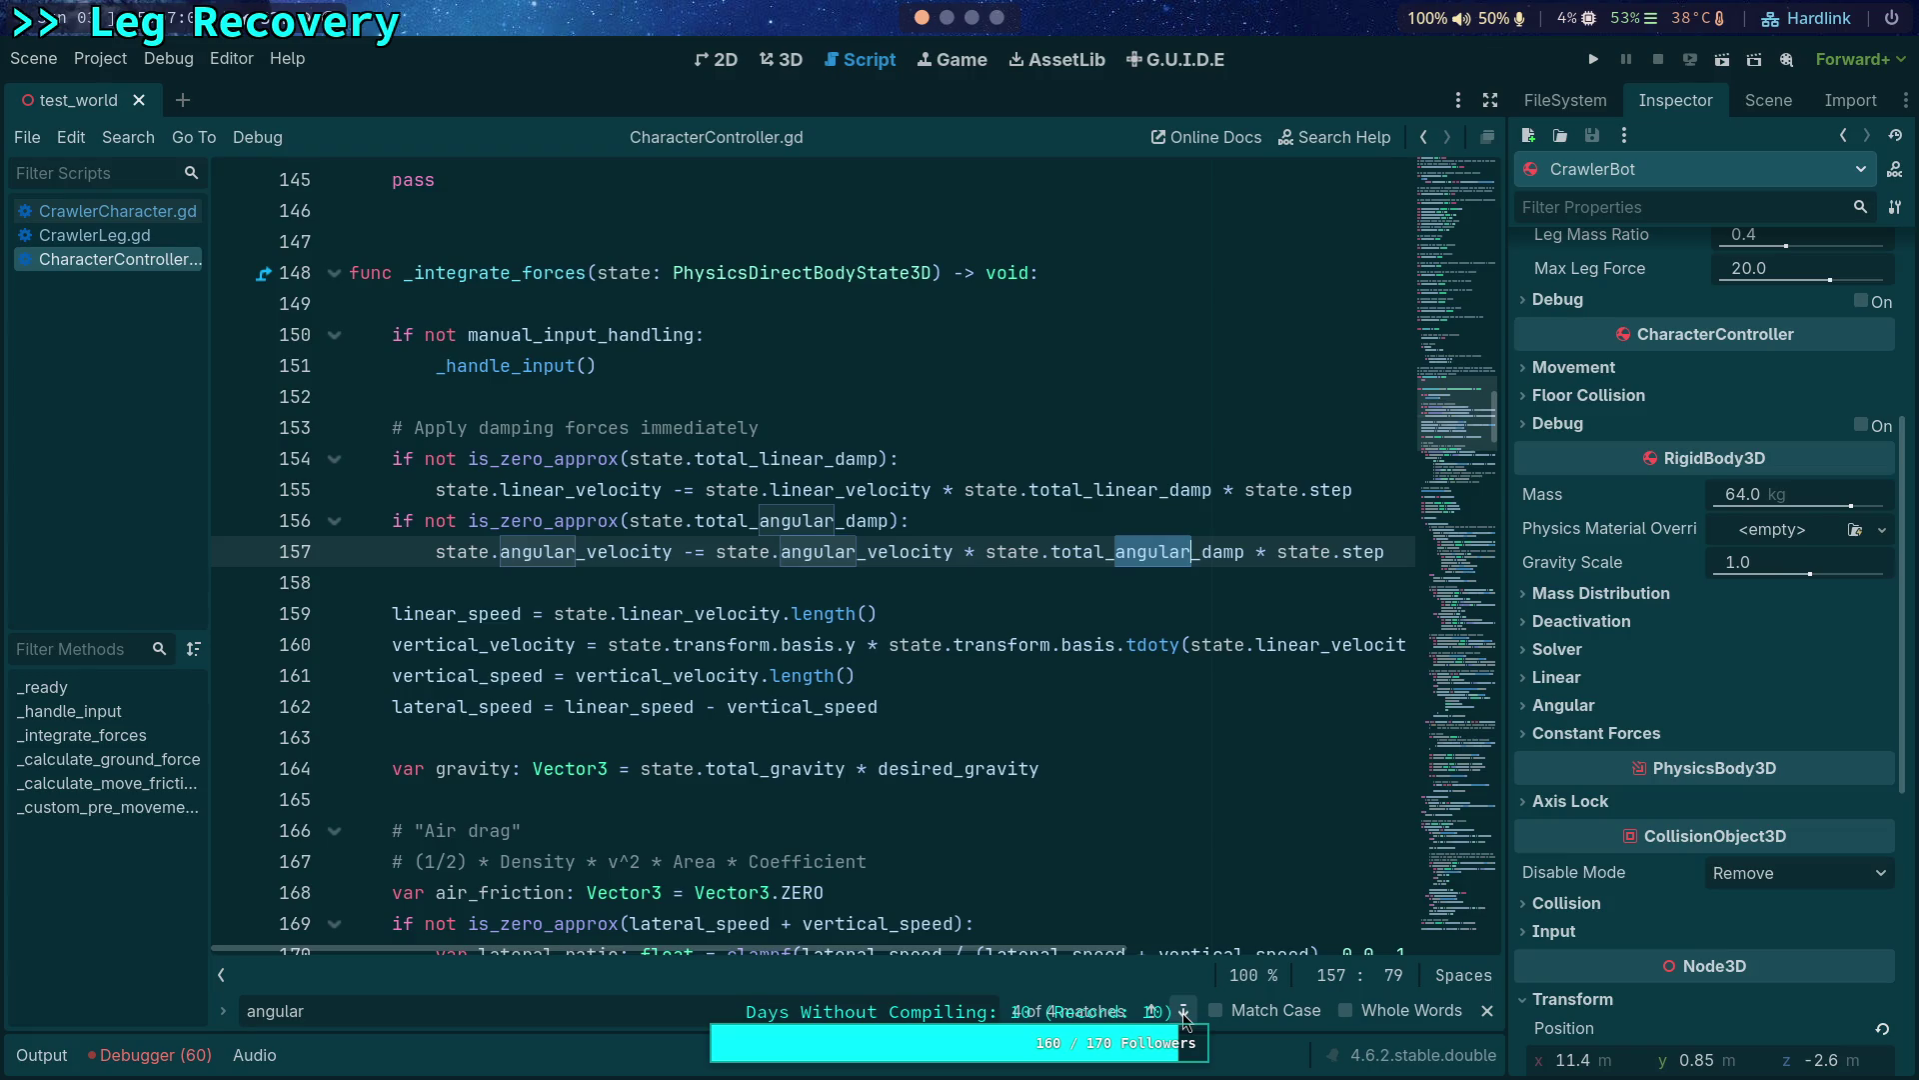
left_click(1183, 1011)
left_click(1486, 1010)
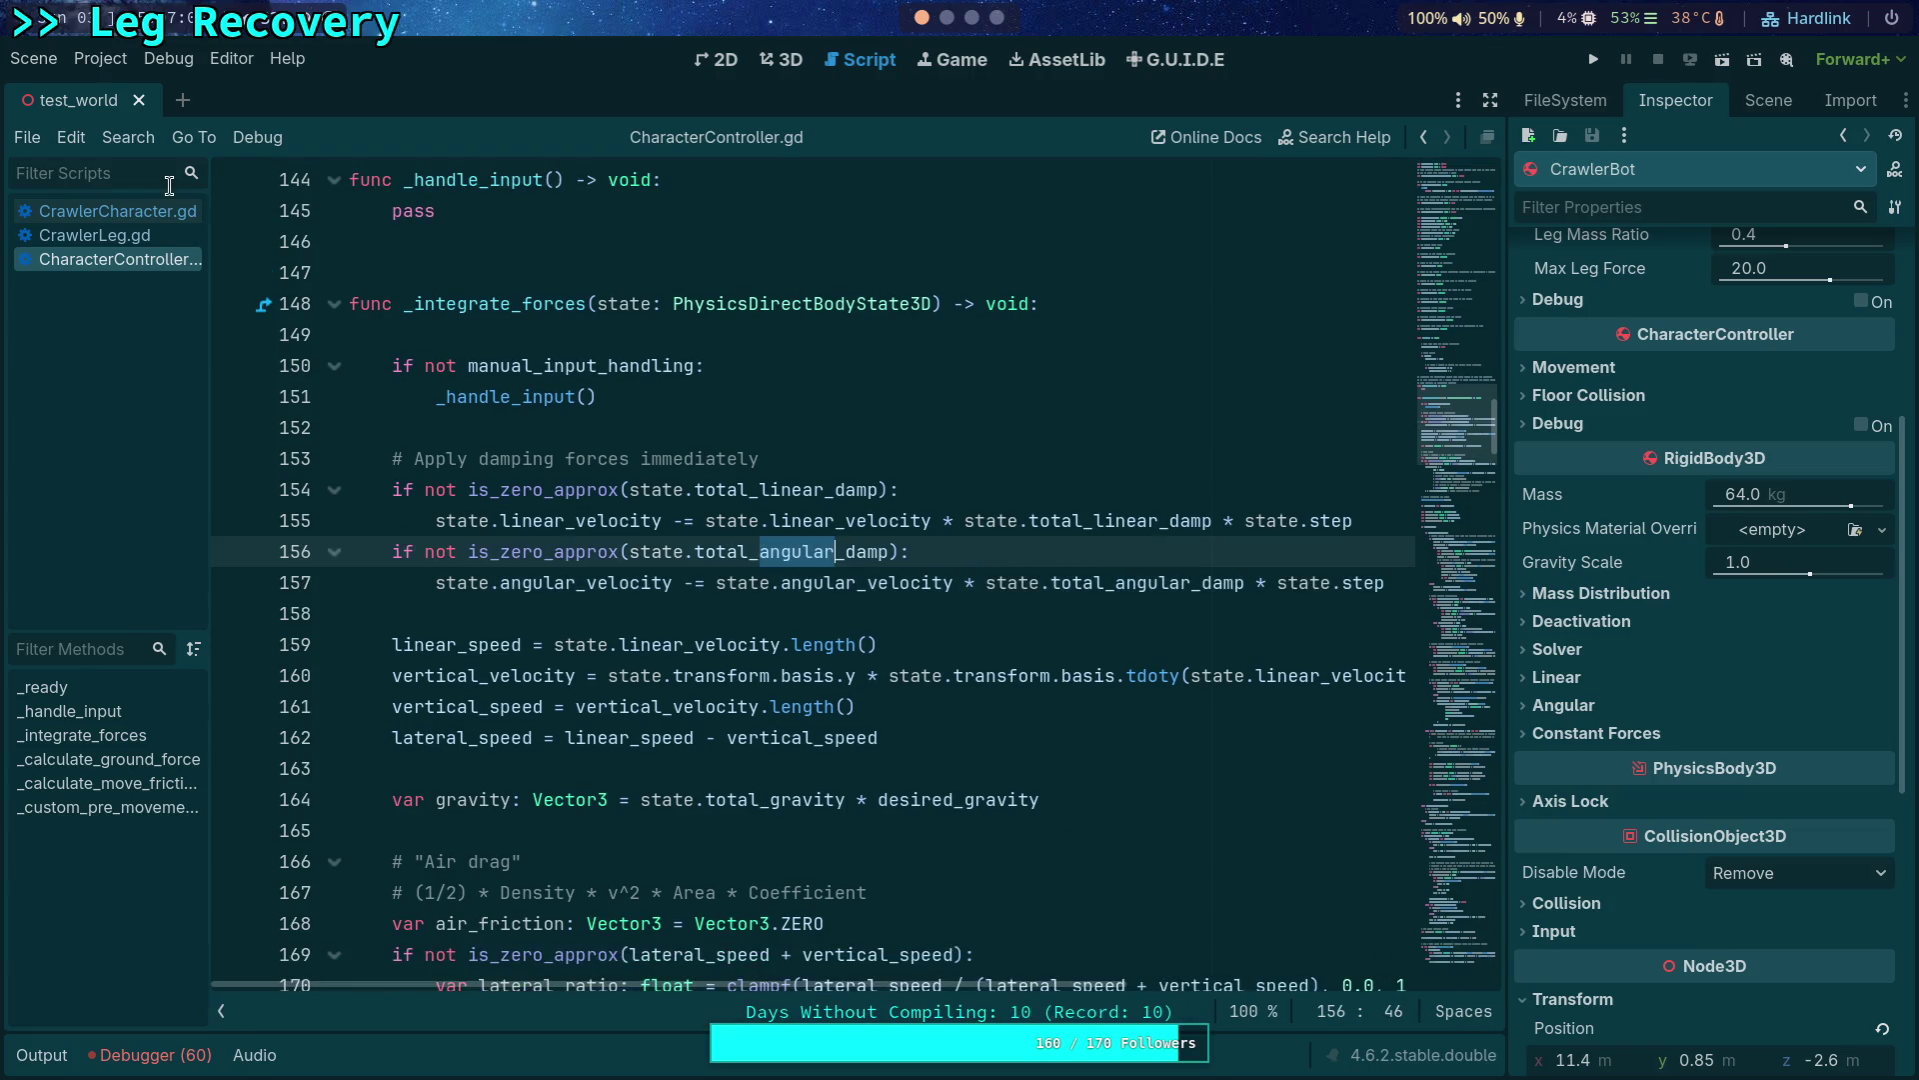
left_click(160, 215)
scroll(525, 457, "down", 4)
scroll(700, 463, "down", 4)
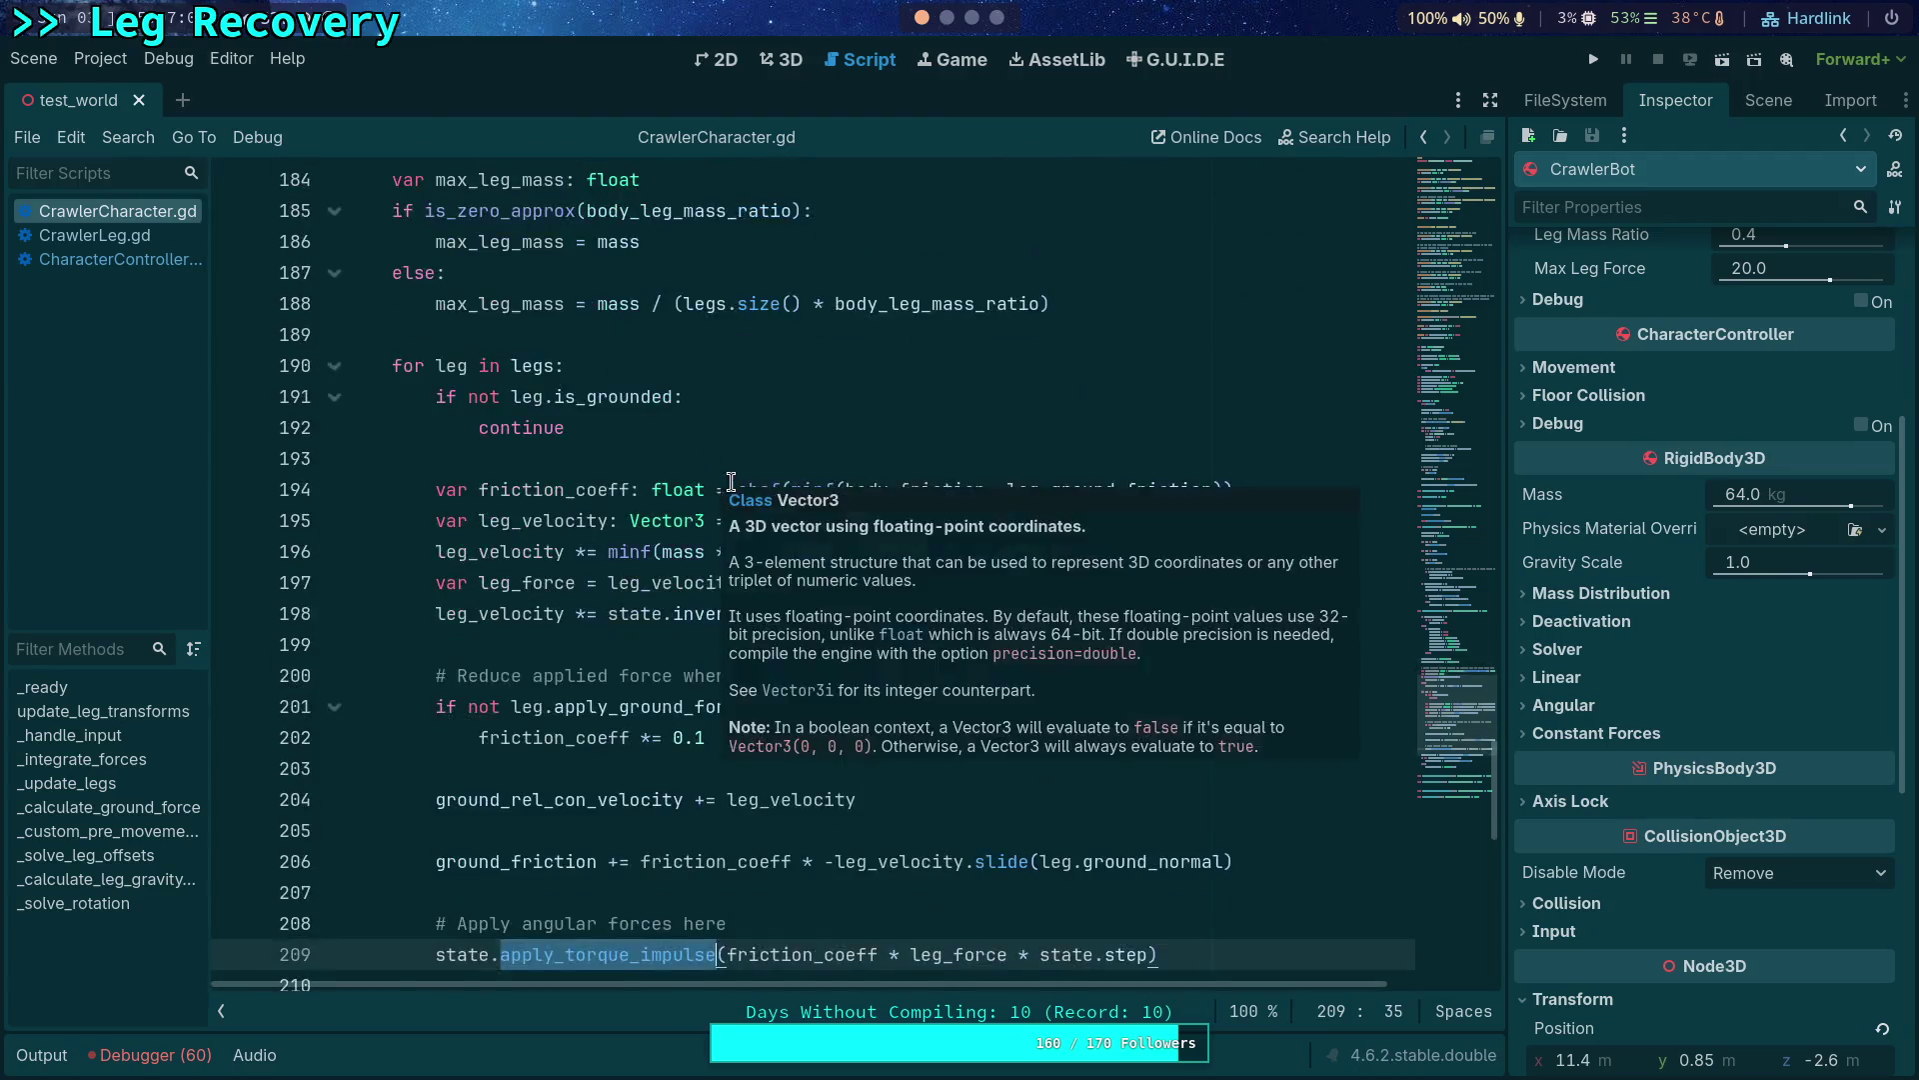
scroll(645, 482, "down", 5)
scroll(774, 515, "up", 3)
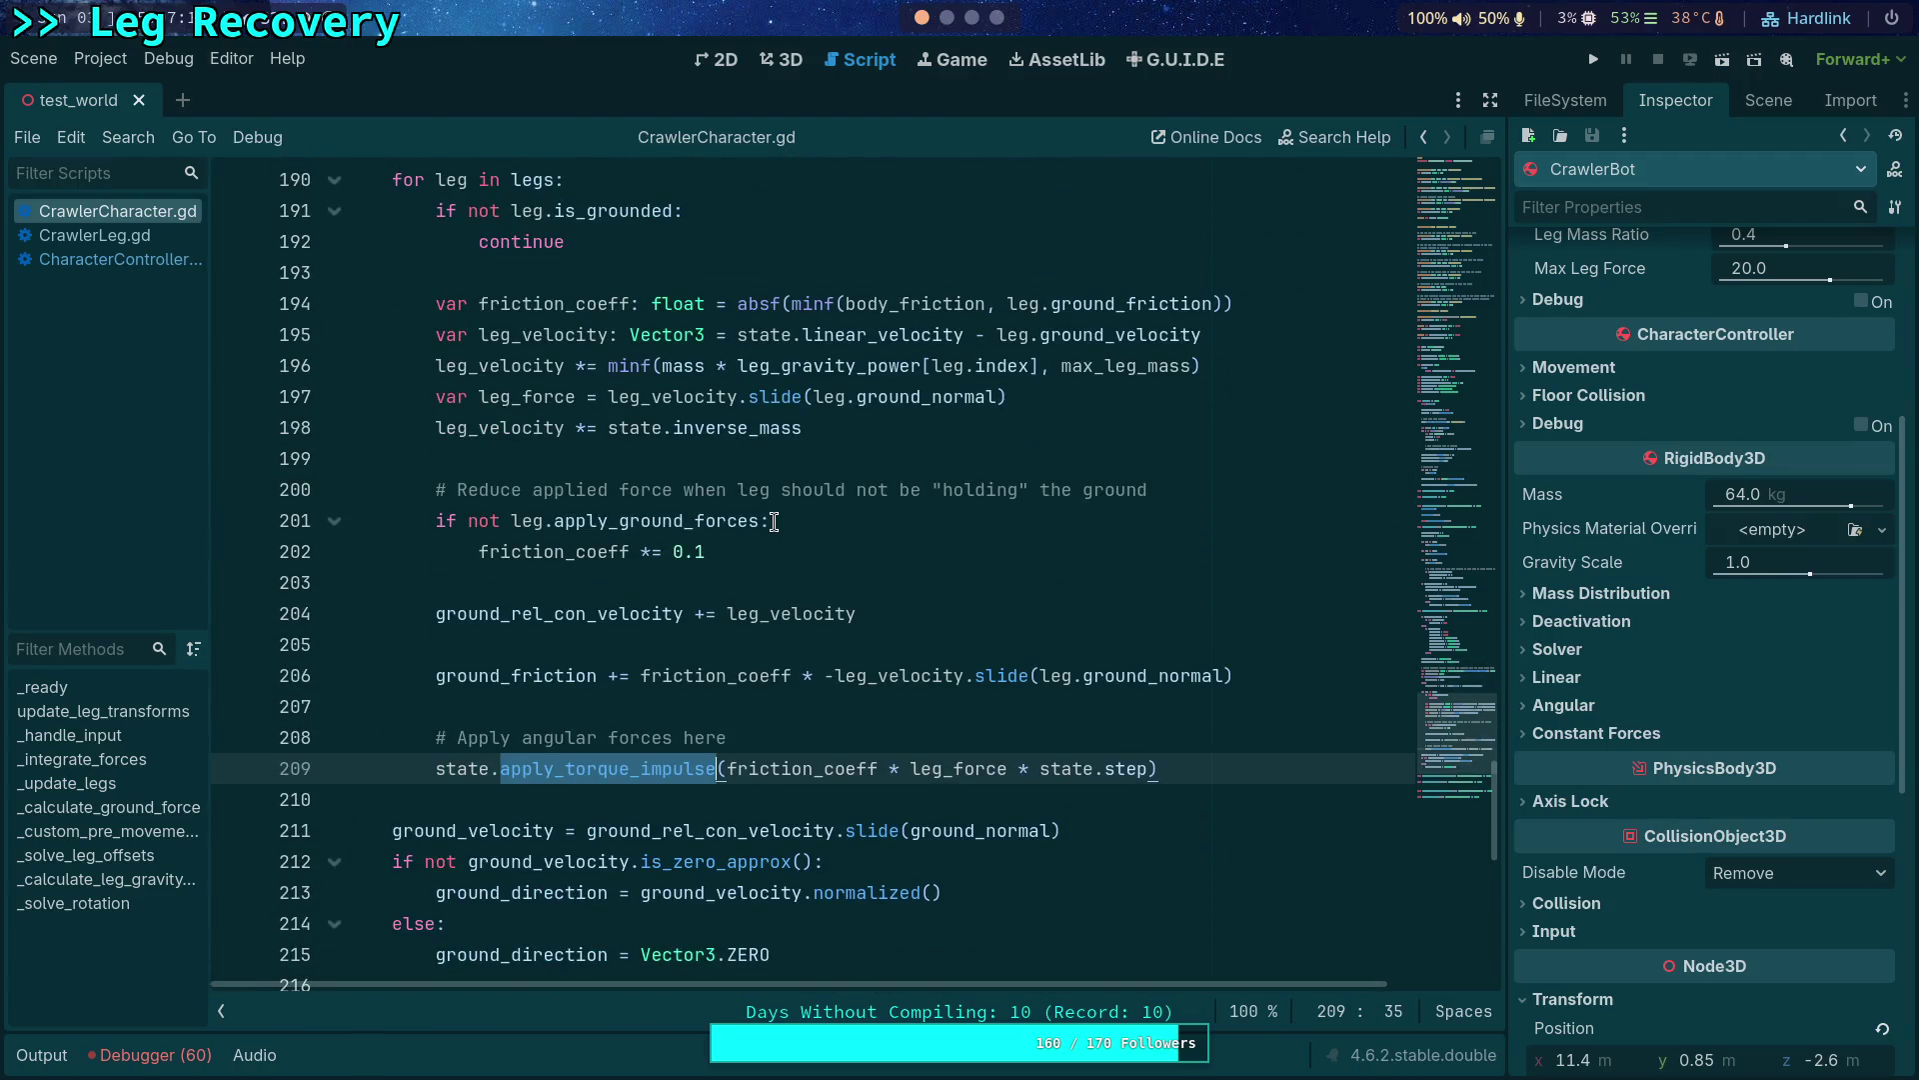
scroll(774, 521, "down", 1)
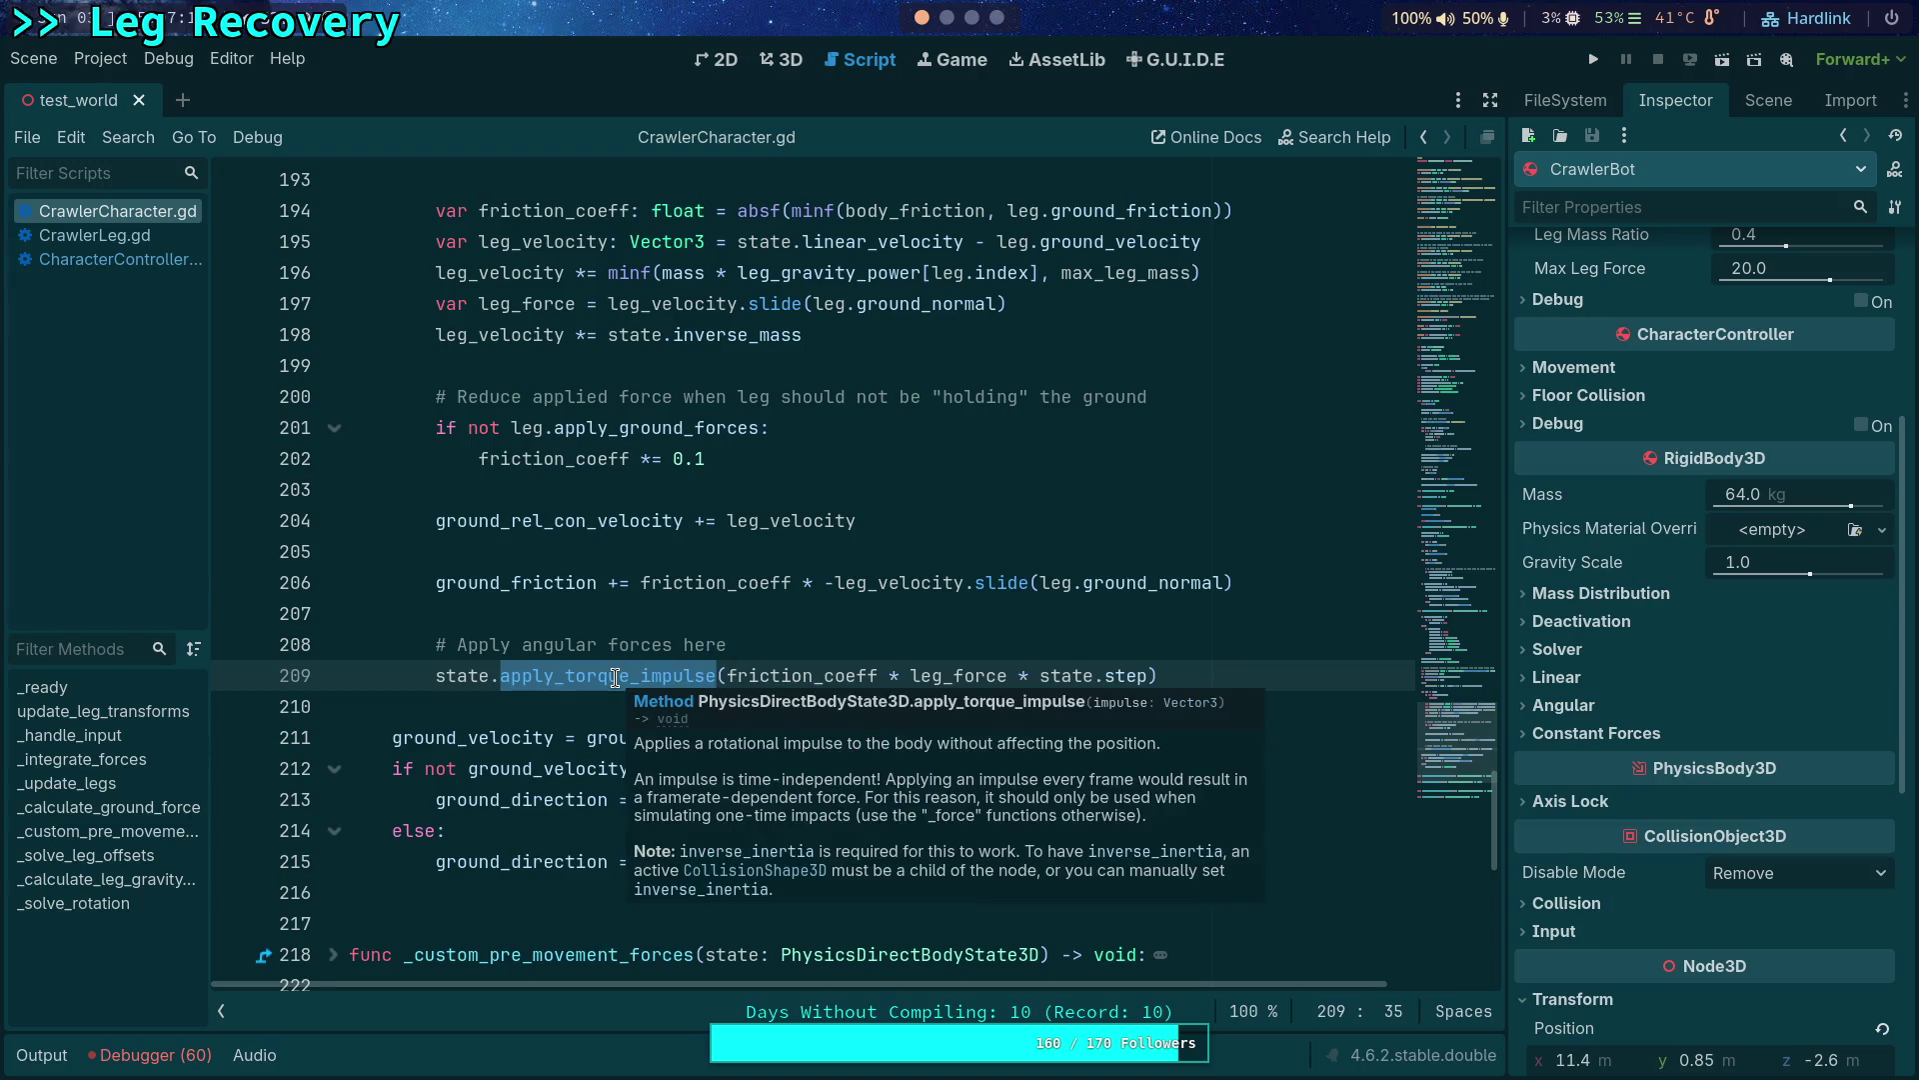
Replace apply_torque_impulse on line 209 with apply_torque via autocomplete.
key("BackSpace")
key("BackSpace")
type(".a")
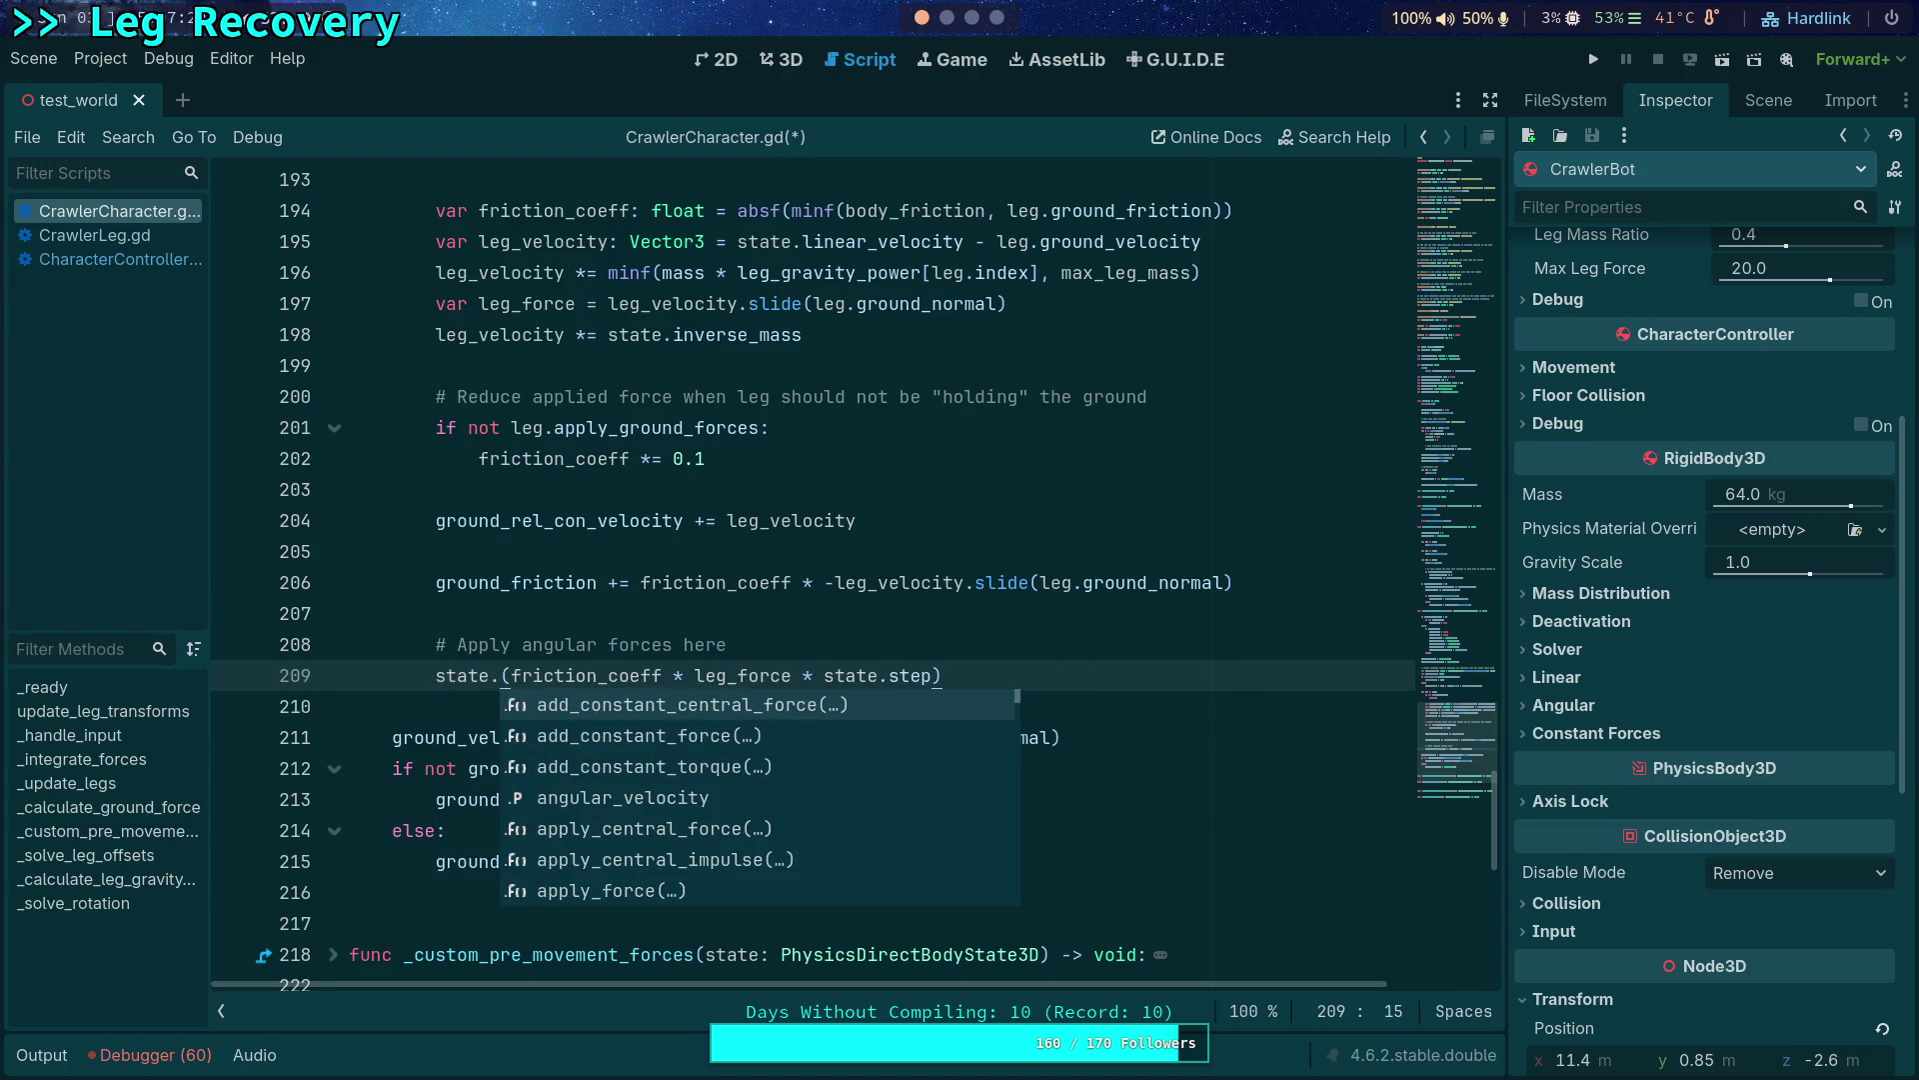
type("pp")
key("Down")
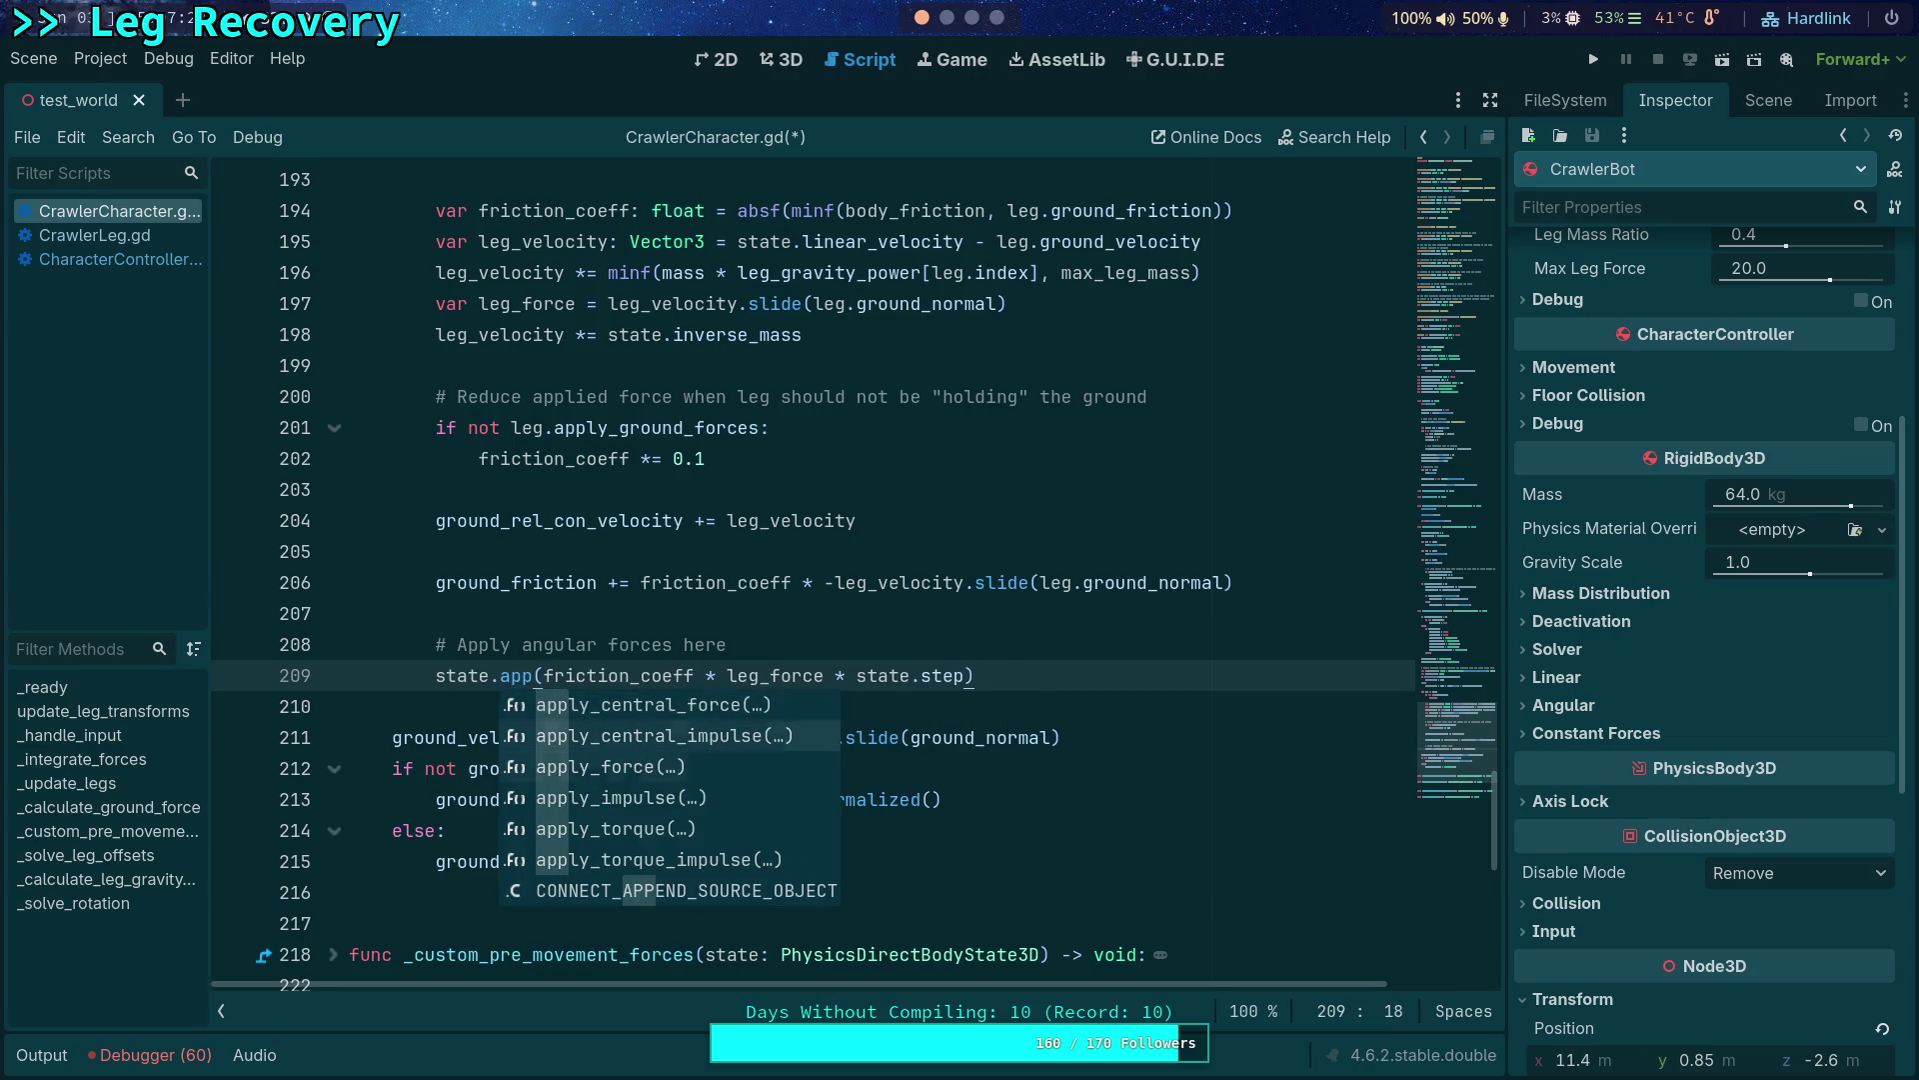
key("Down")
key("Down")
key("Down")
key("Return")
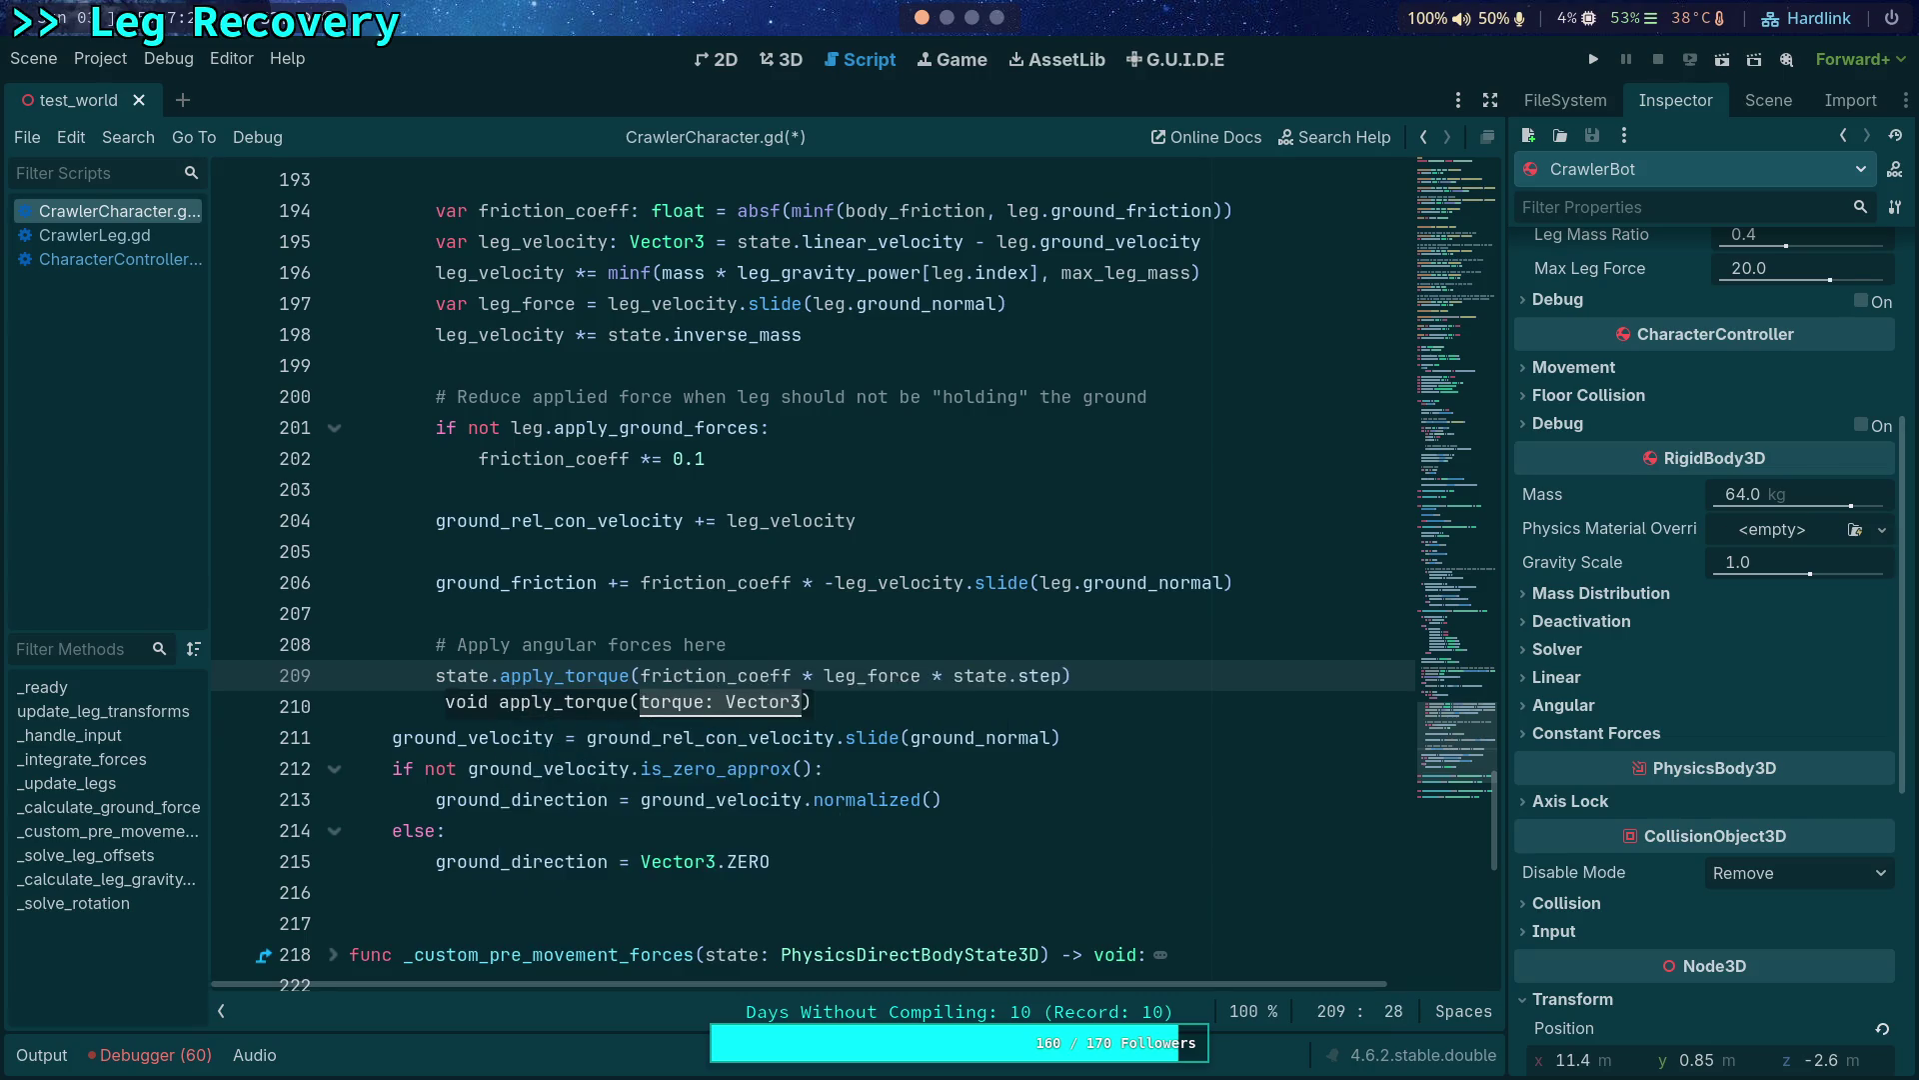
Delete apply_torque, leaving state.(…) unfinished, and go back to CharacterController.gd.
double_click(580, 676)
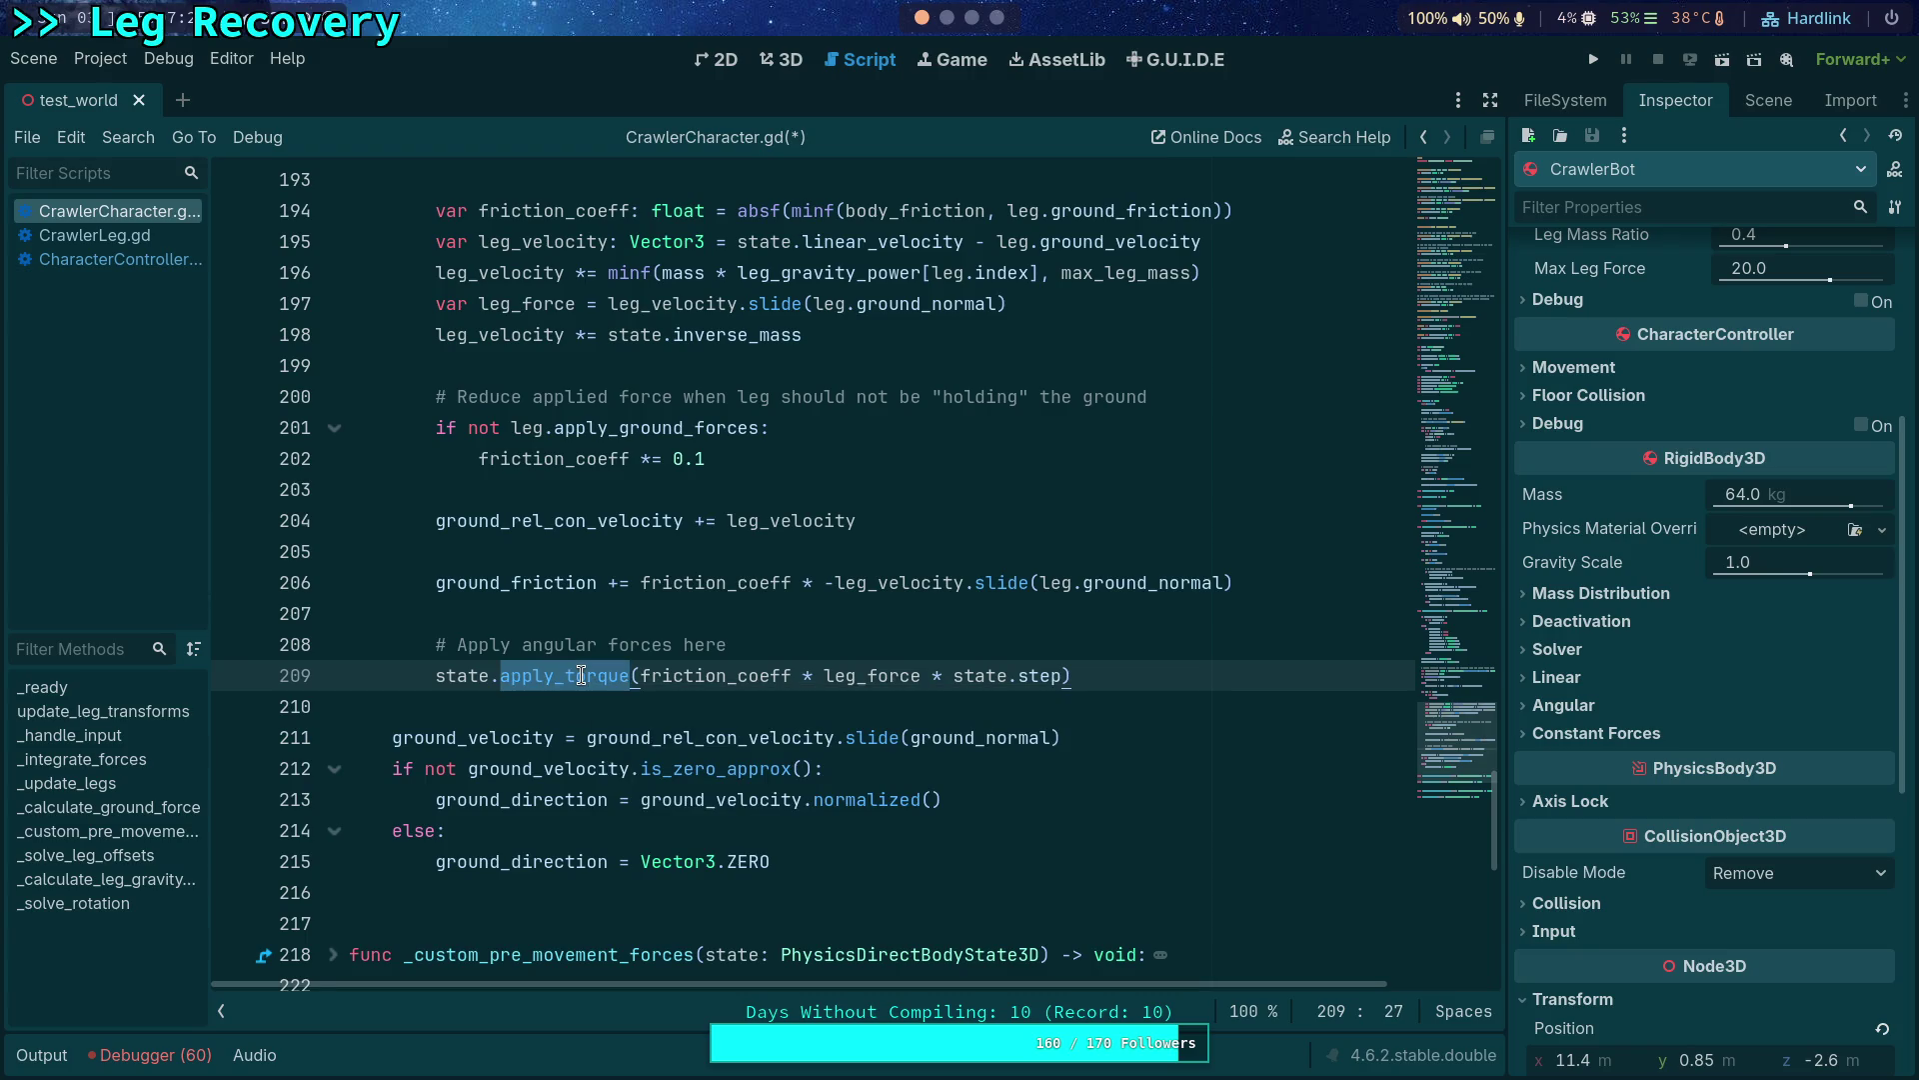
key("BackSpace")
key("ctrl+space")
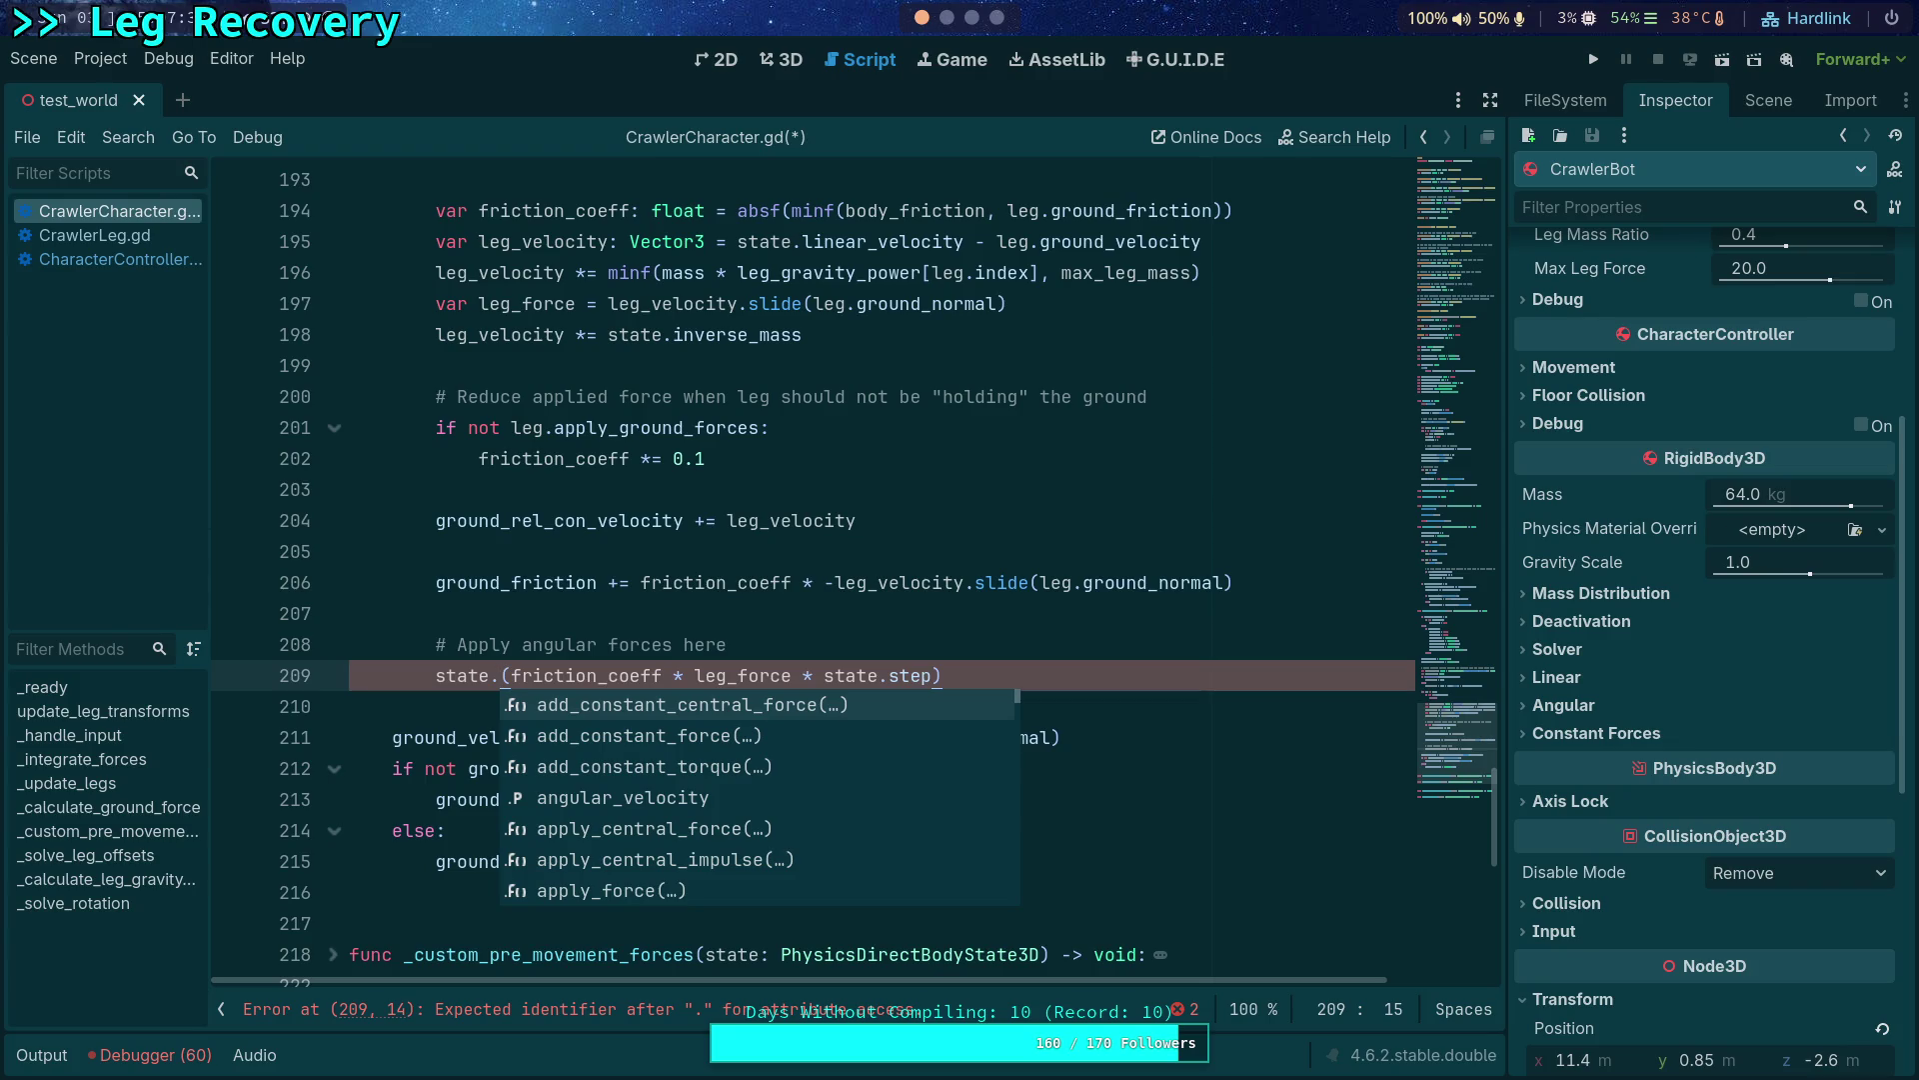
key("Escape")
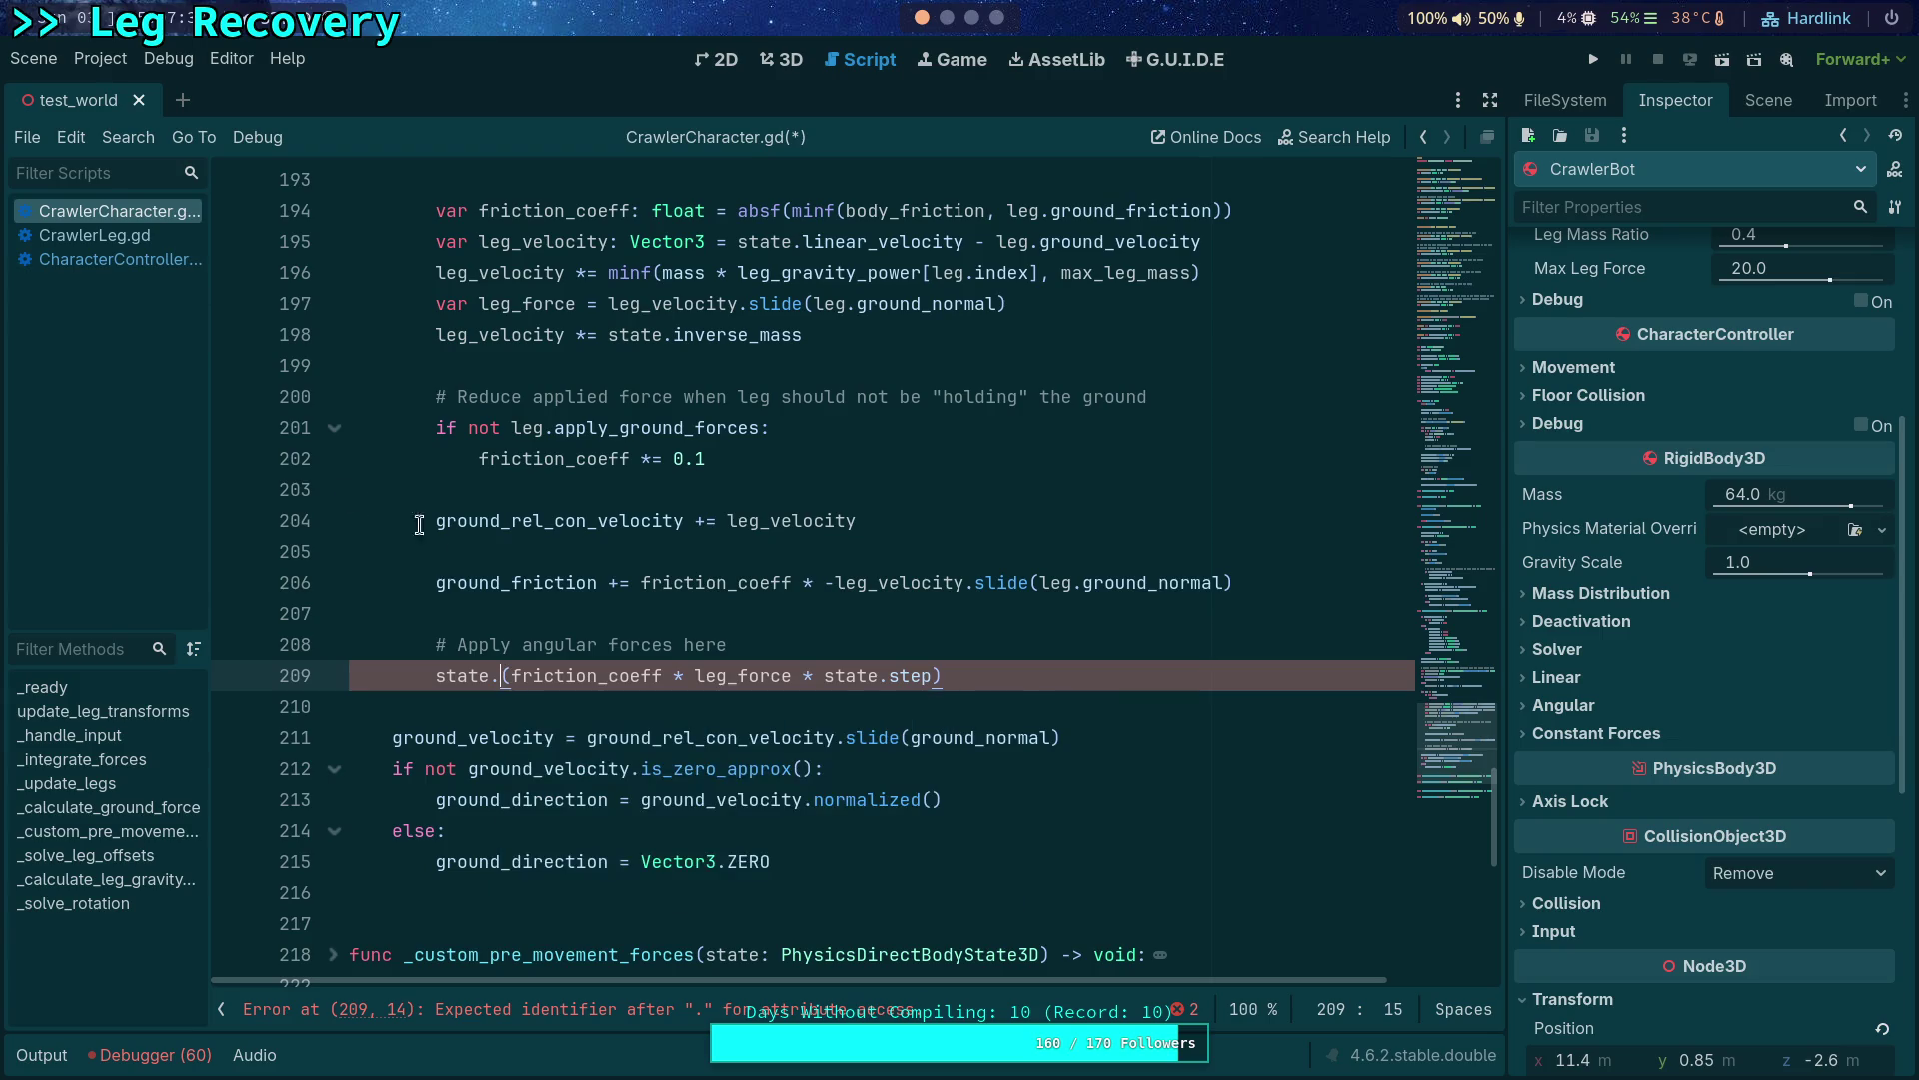
left_click(814, 642)
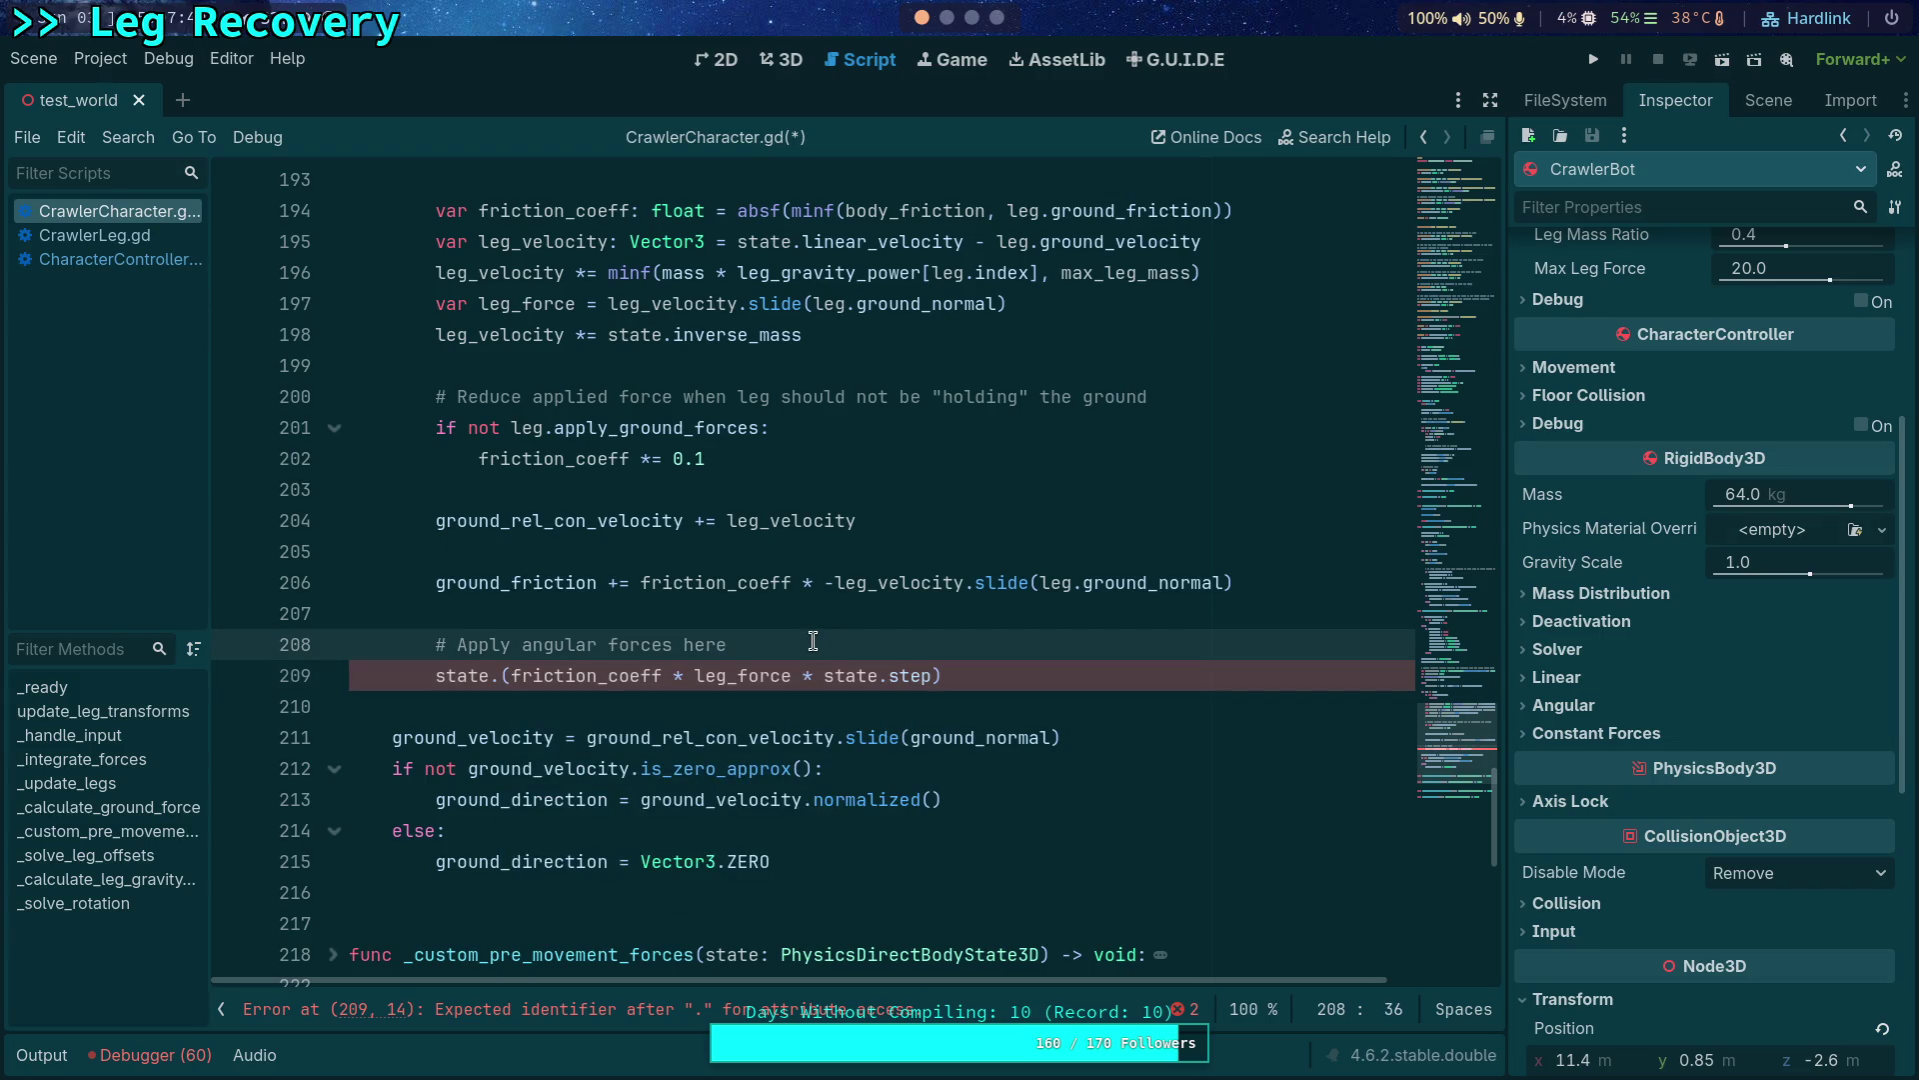
left_click(121, 260)
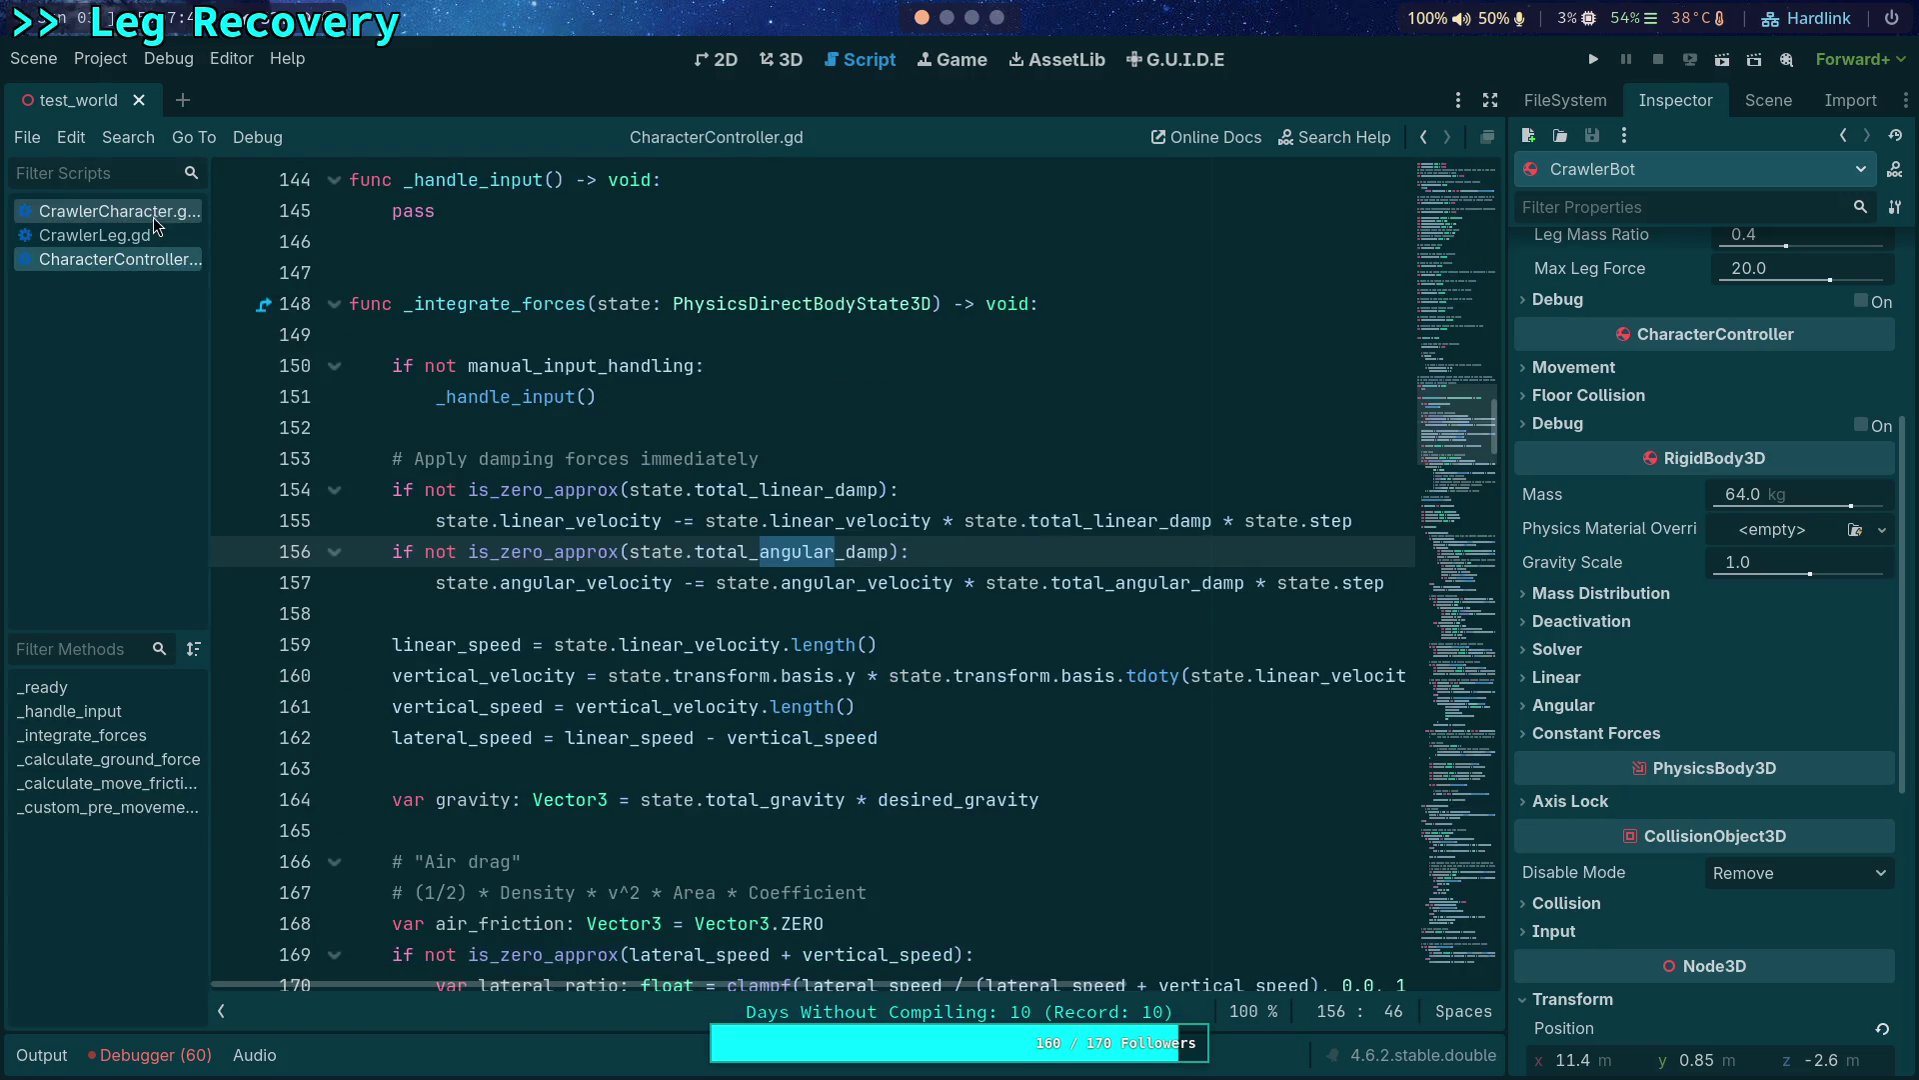
left_click(153, 217)
scroll(338, 476, "down", 4)
scroll(338, 475, "down", 3)
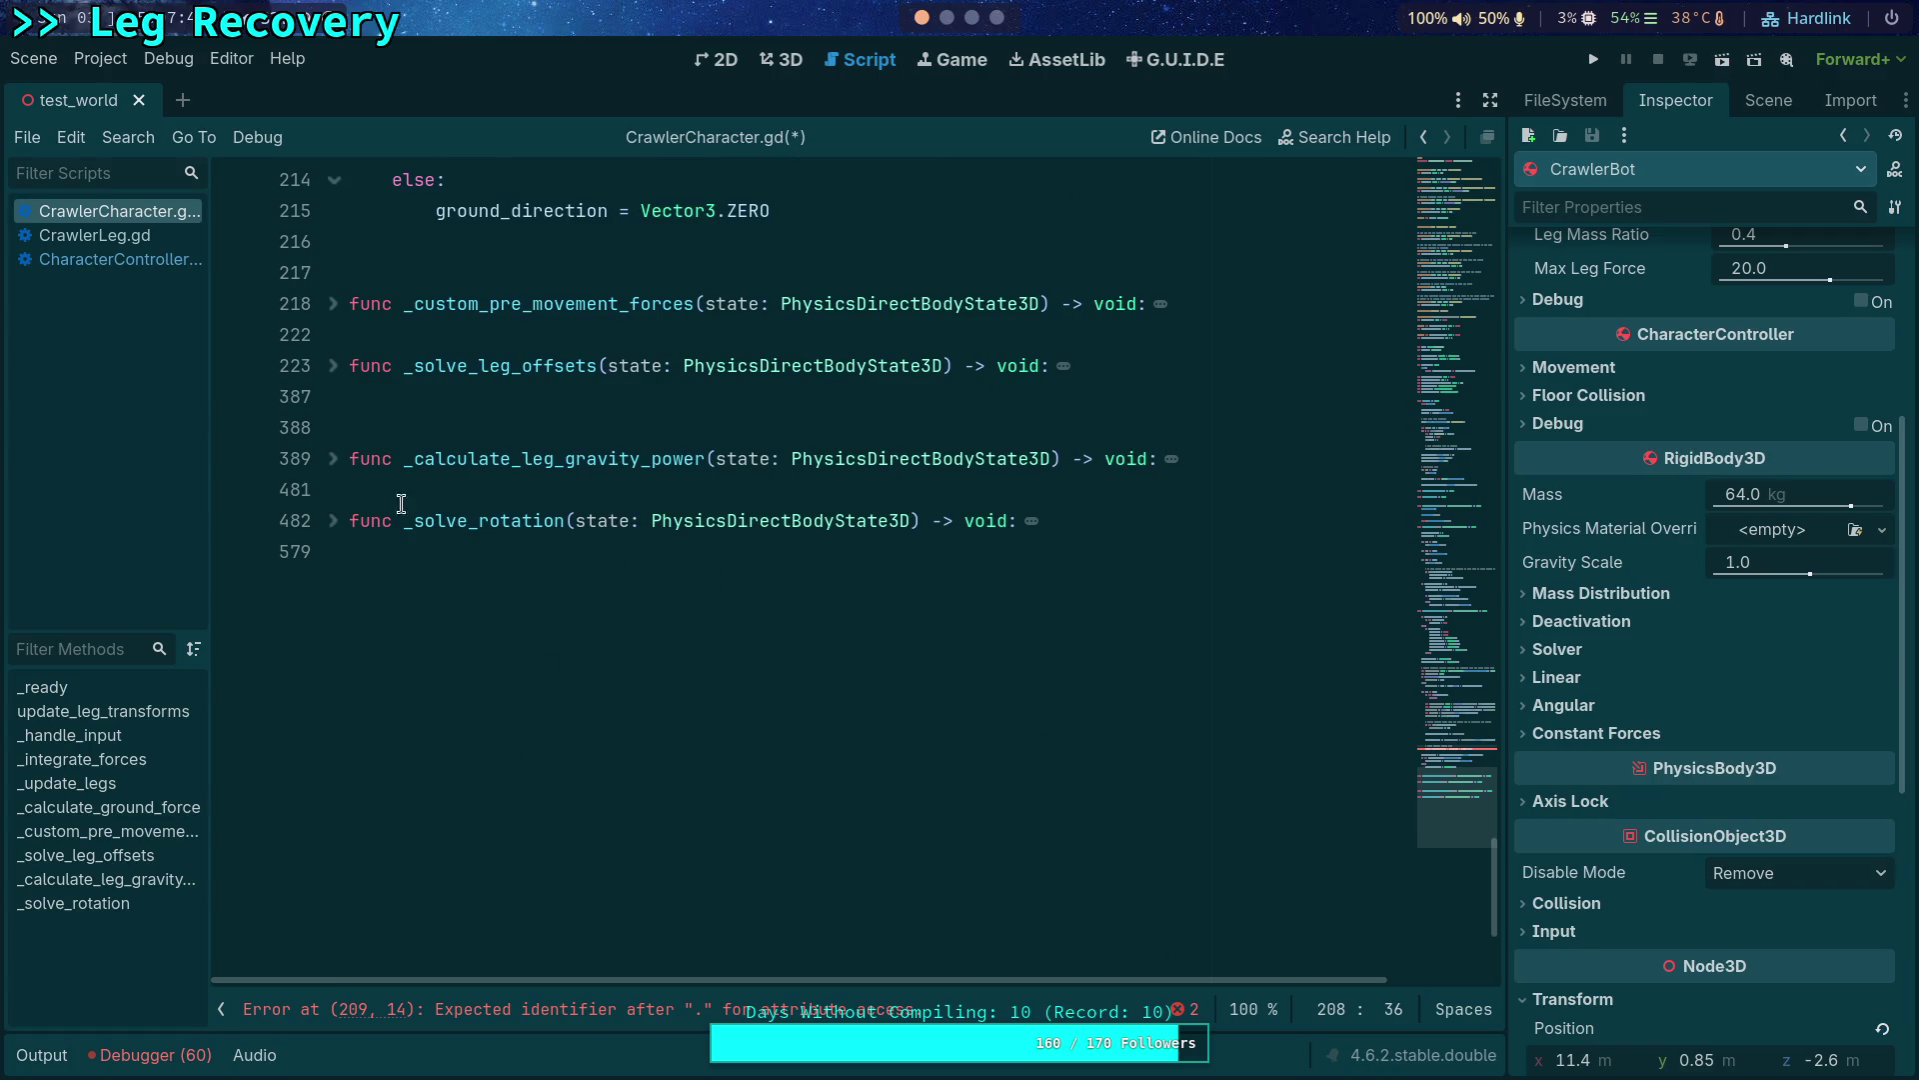
left_click(334, 520)
scroll(360, 495, "down", 1)
triple_click(330, 427)
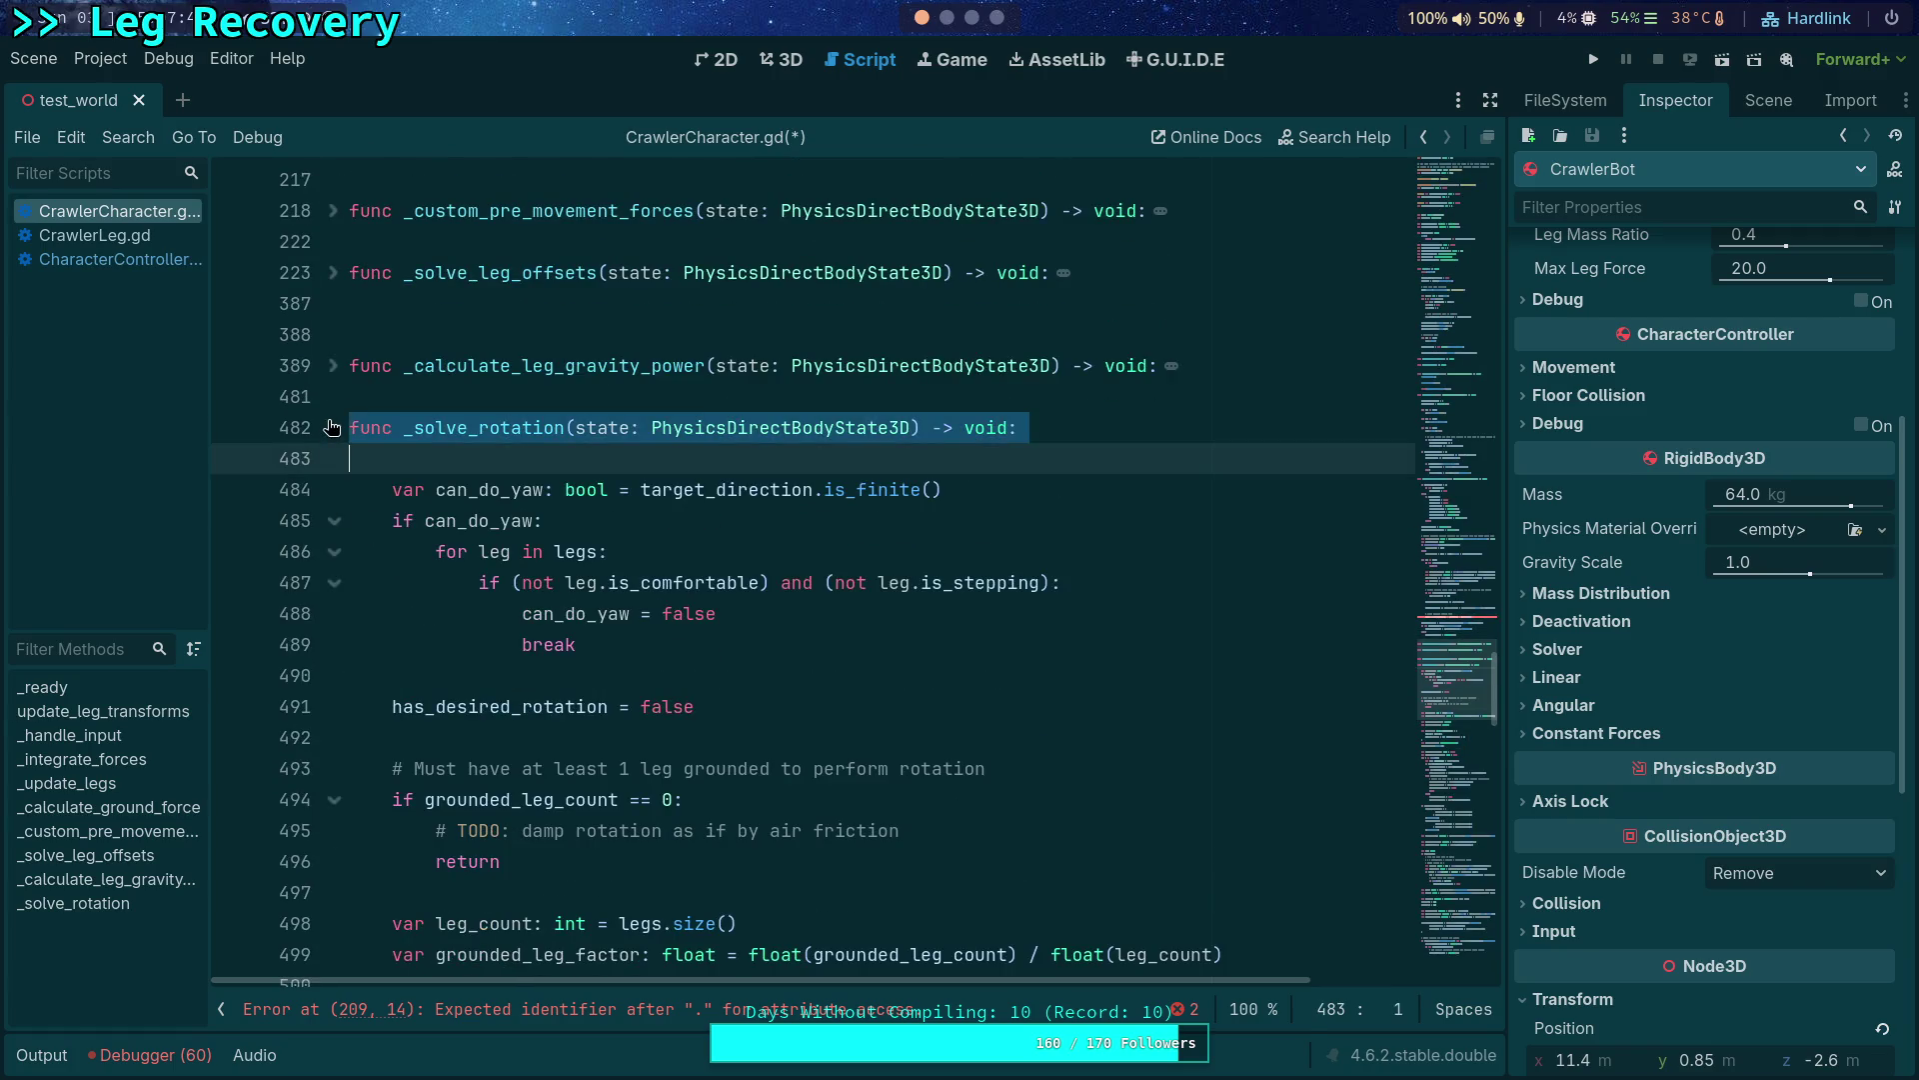
left_click(330, 428)
left_click(333, 367)
scroll(672, 590, "down", 2)
scroll(673, 589, "down", 2)
scroll(661, 590, "down", 1)
scroll(654, 592, "down", 4)
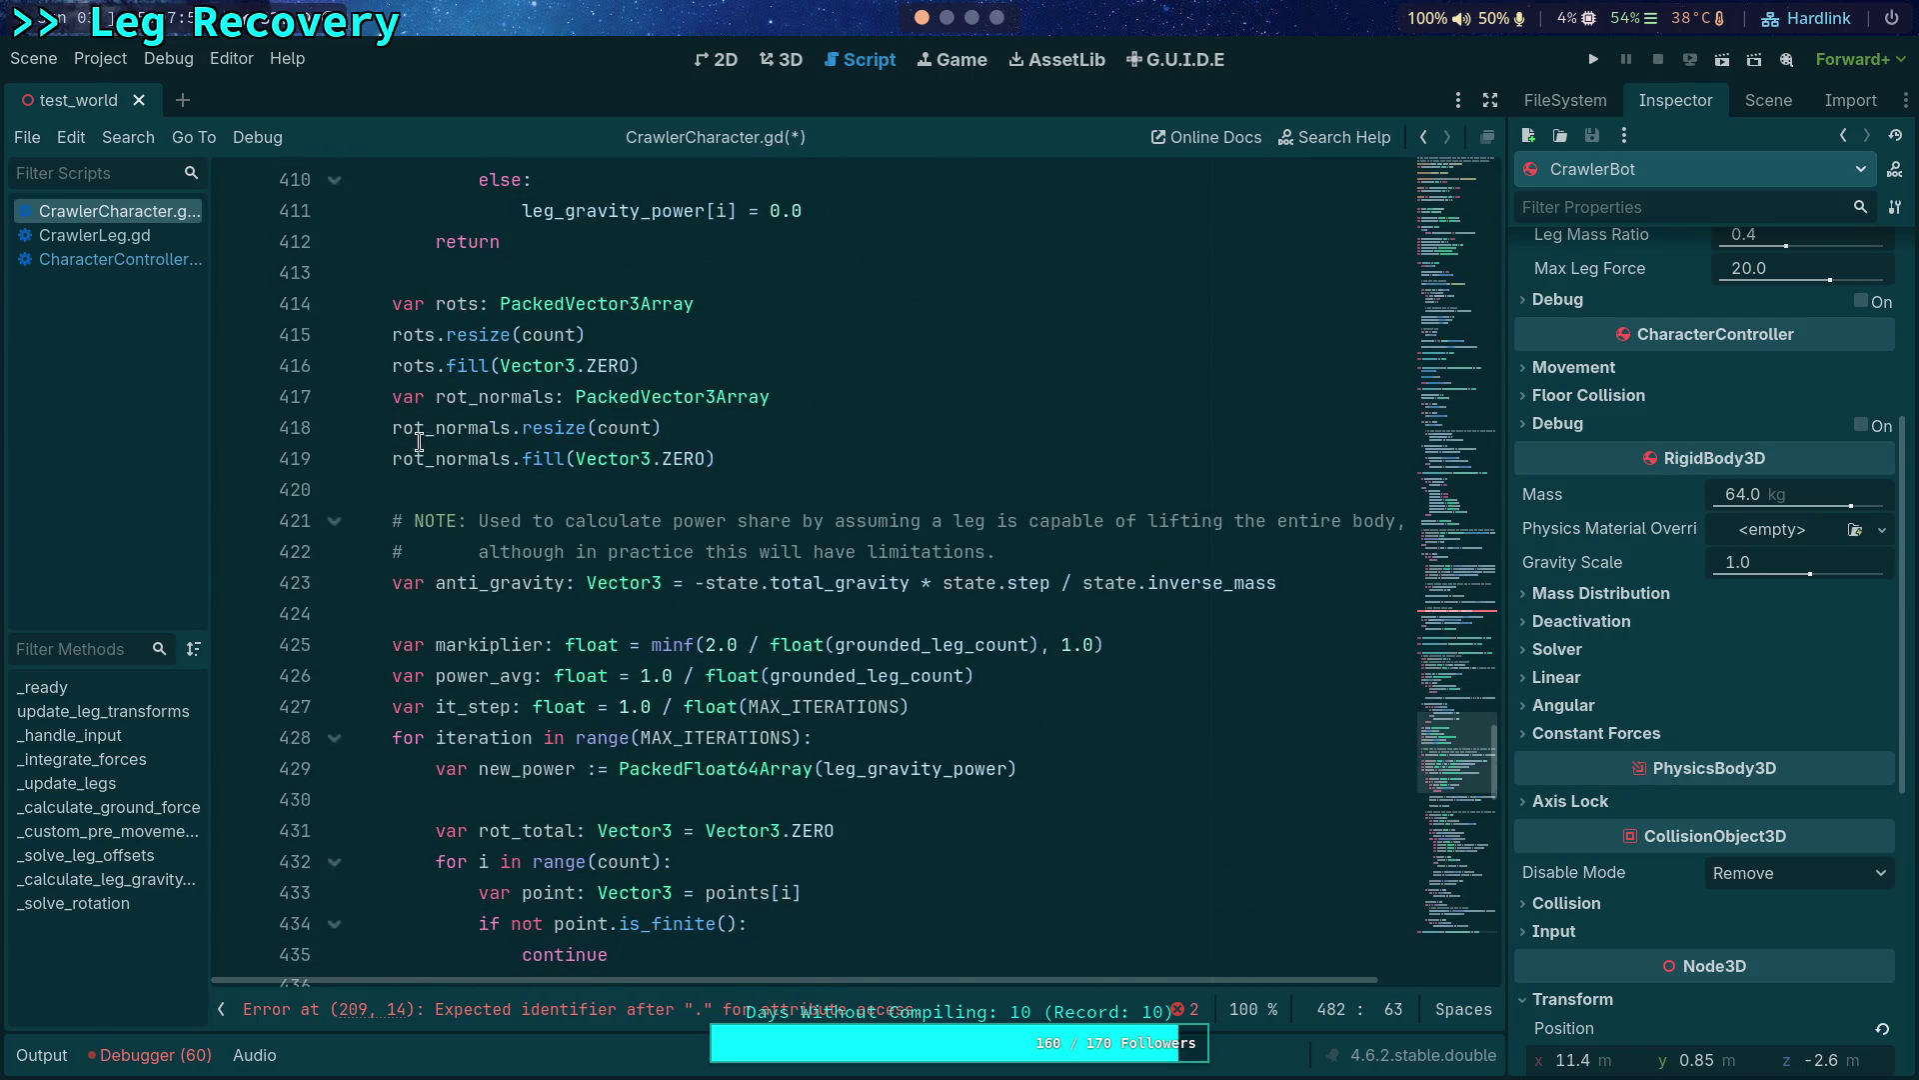
double_click(413, 366)
scroll(722, 599, "down", 3)
scroll(731, 603, "down", 1)
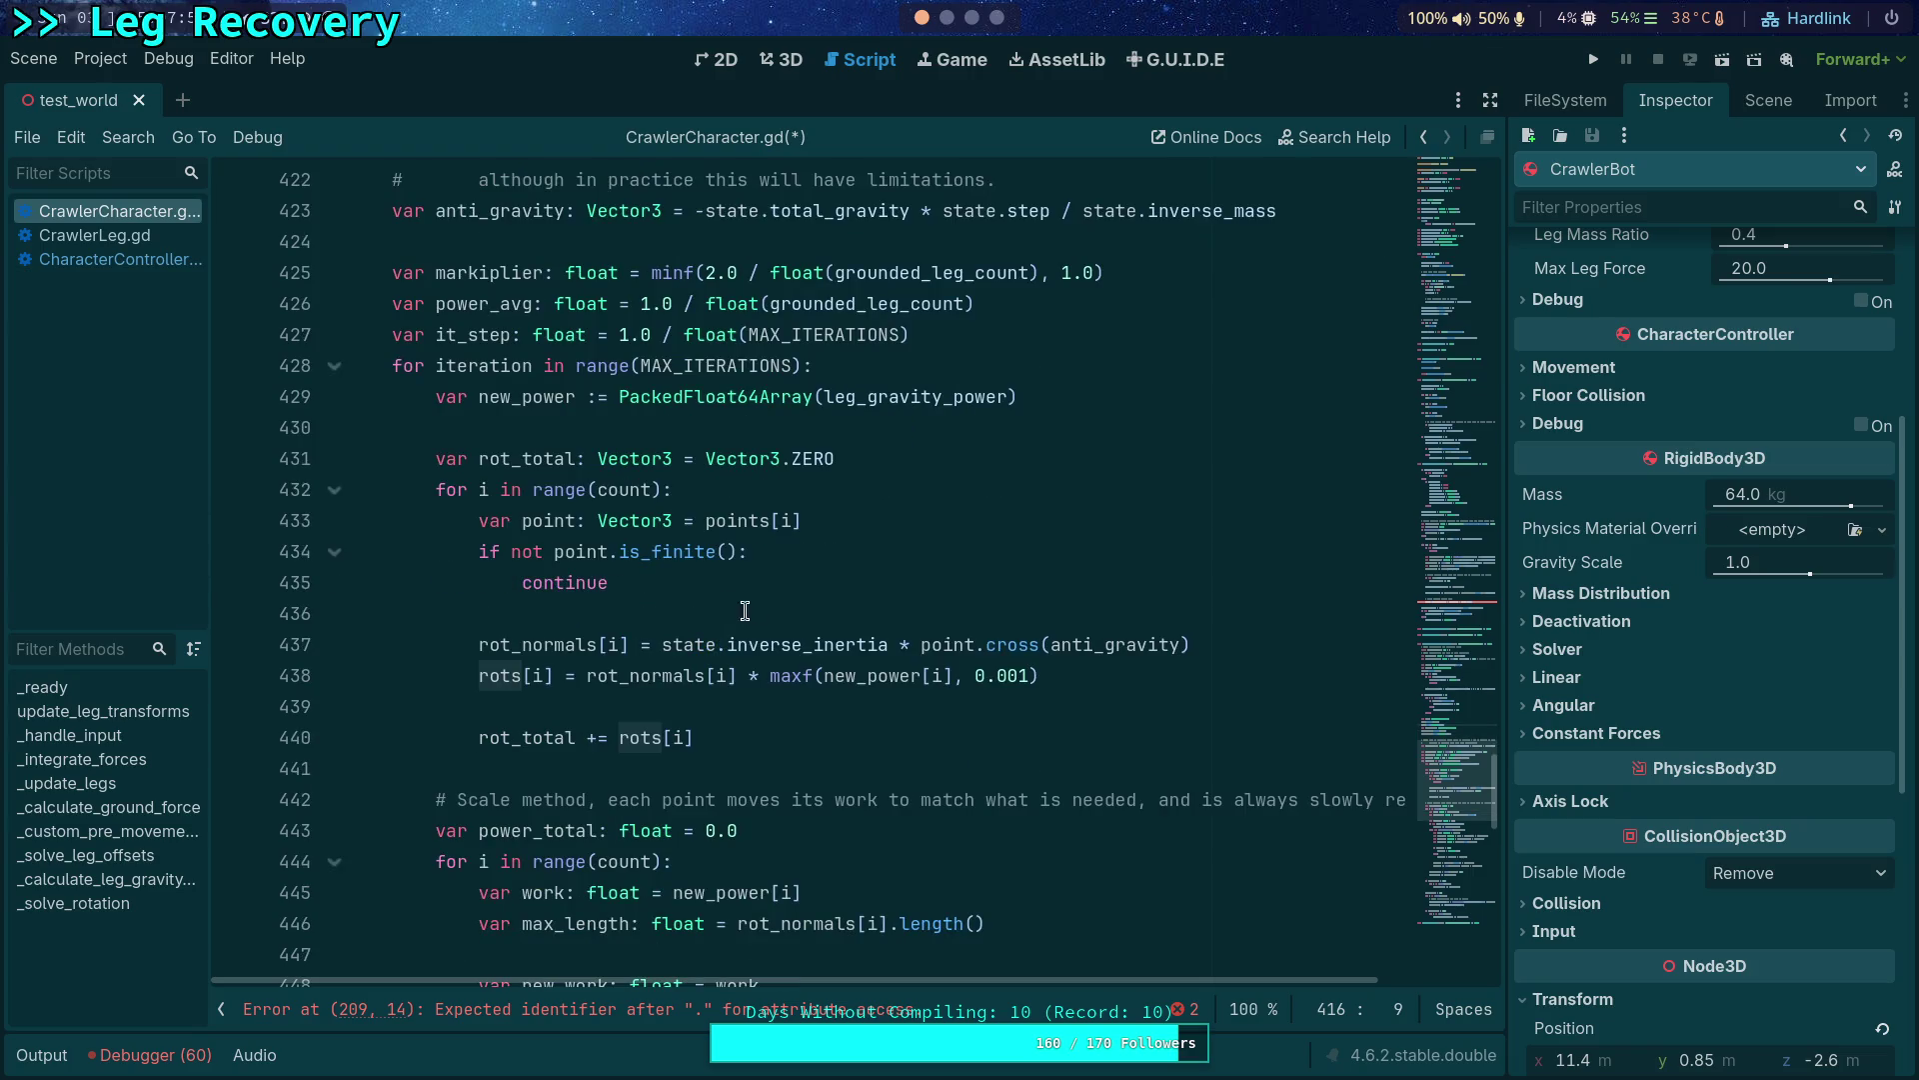
double_click(827, 647)
mouse_move(810, 645)
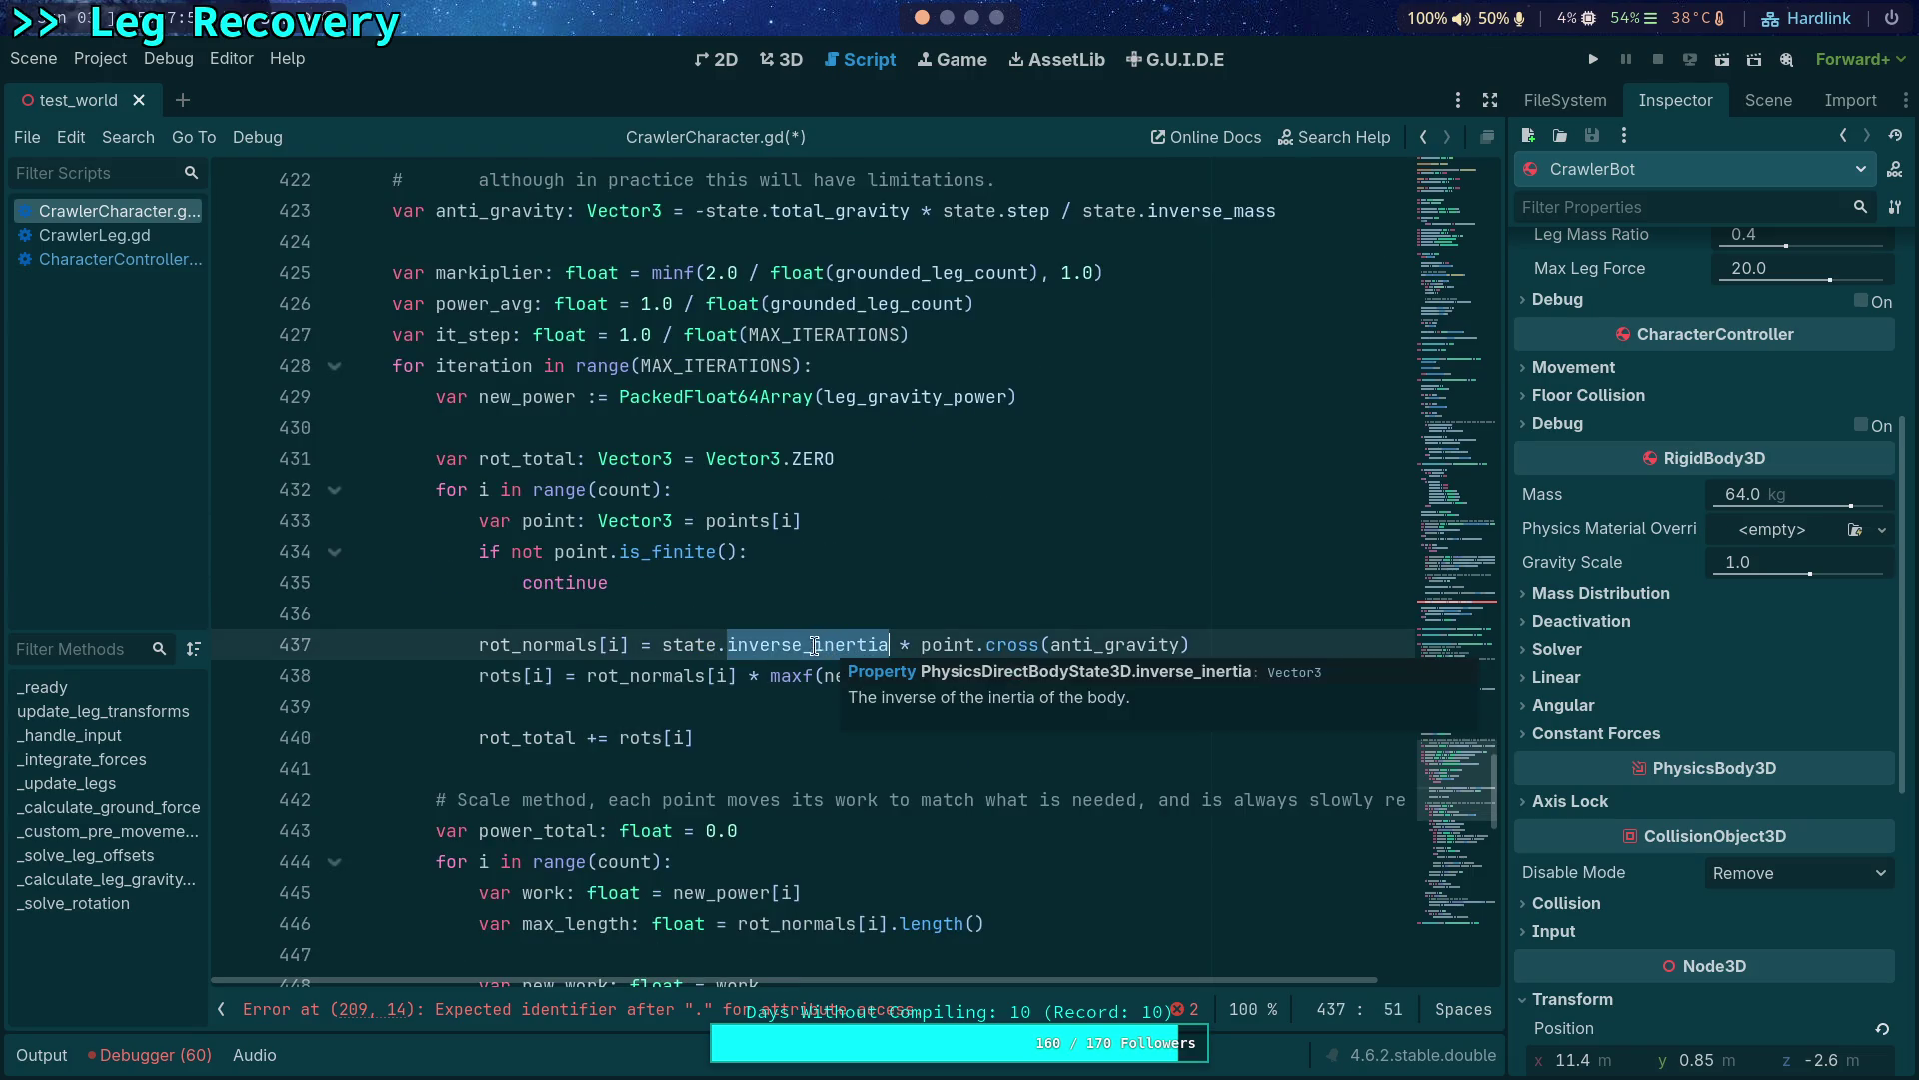
left_click(947, 644)
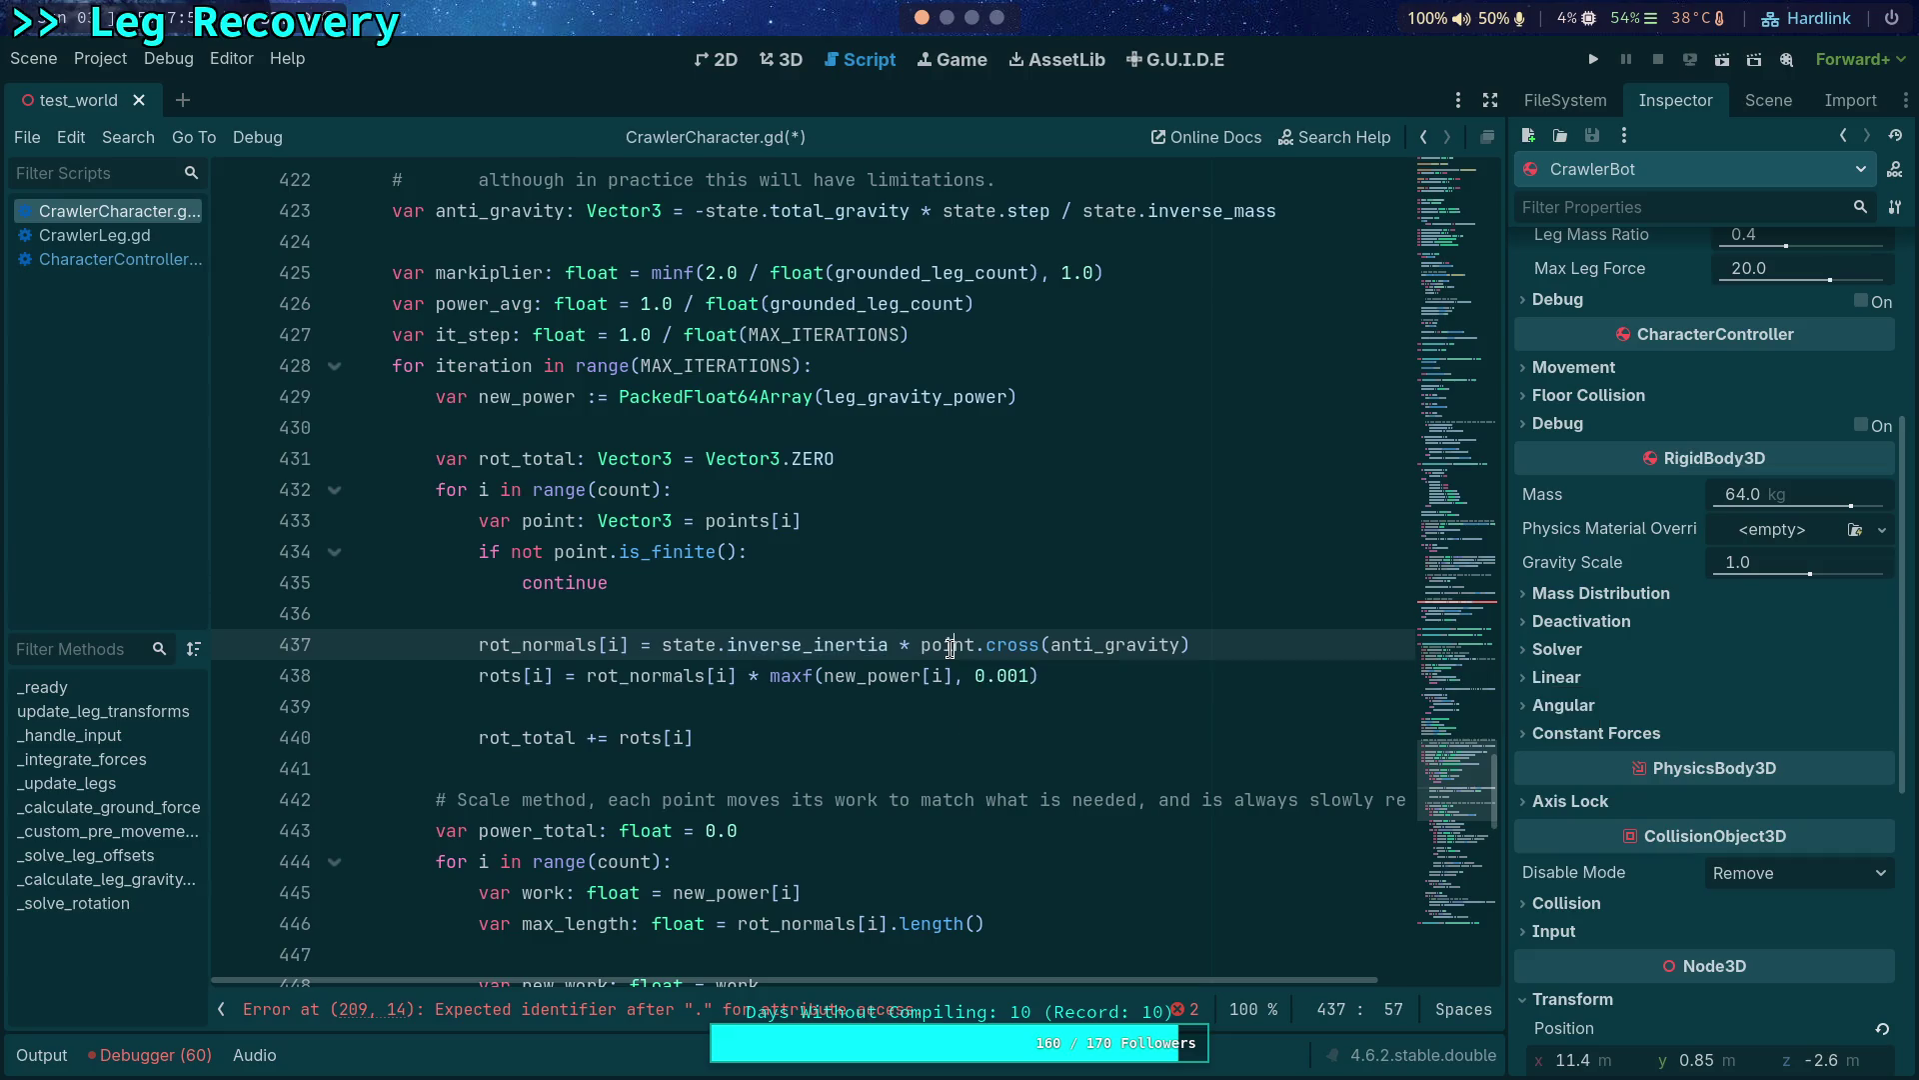
double_click(948, 646)
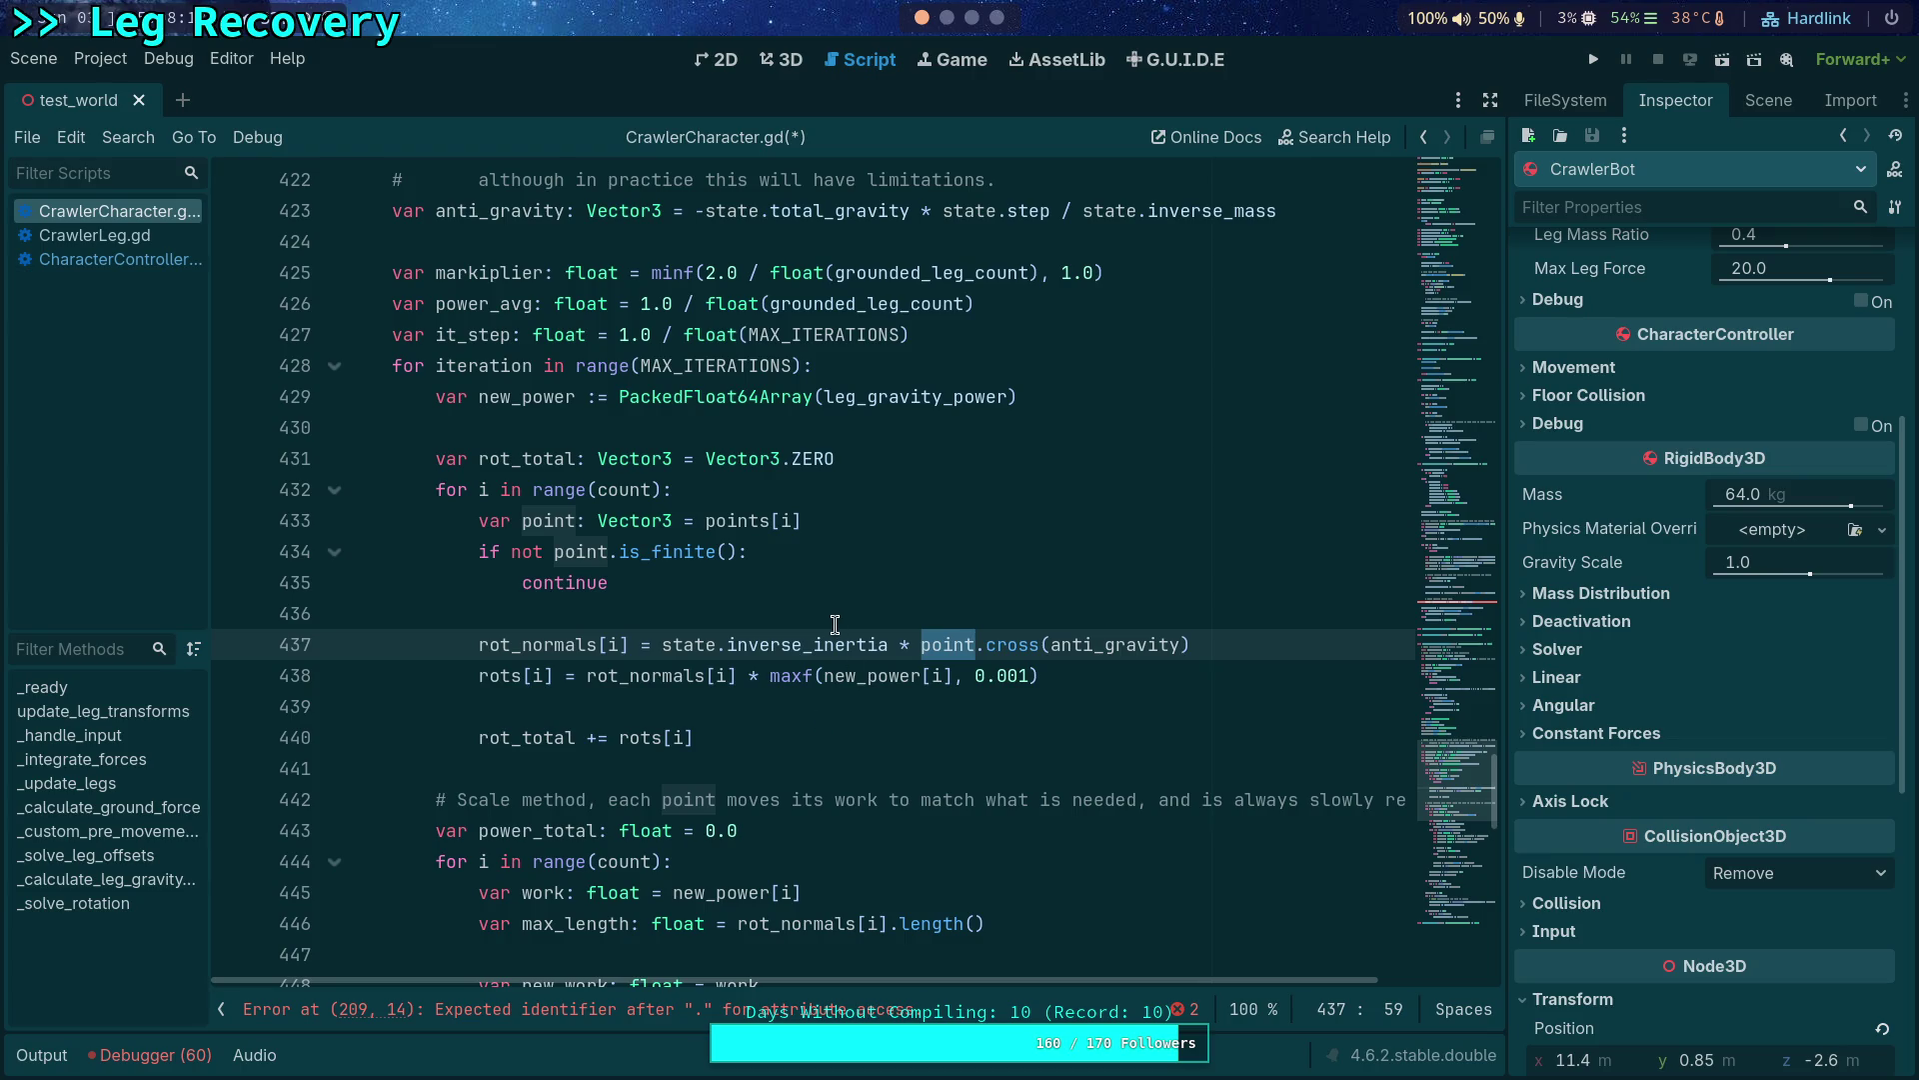
scroll(764, 633, "up", 4)
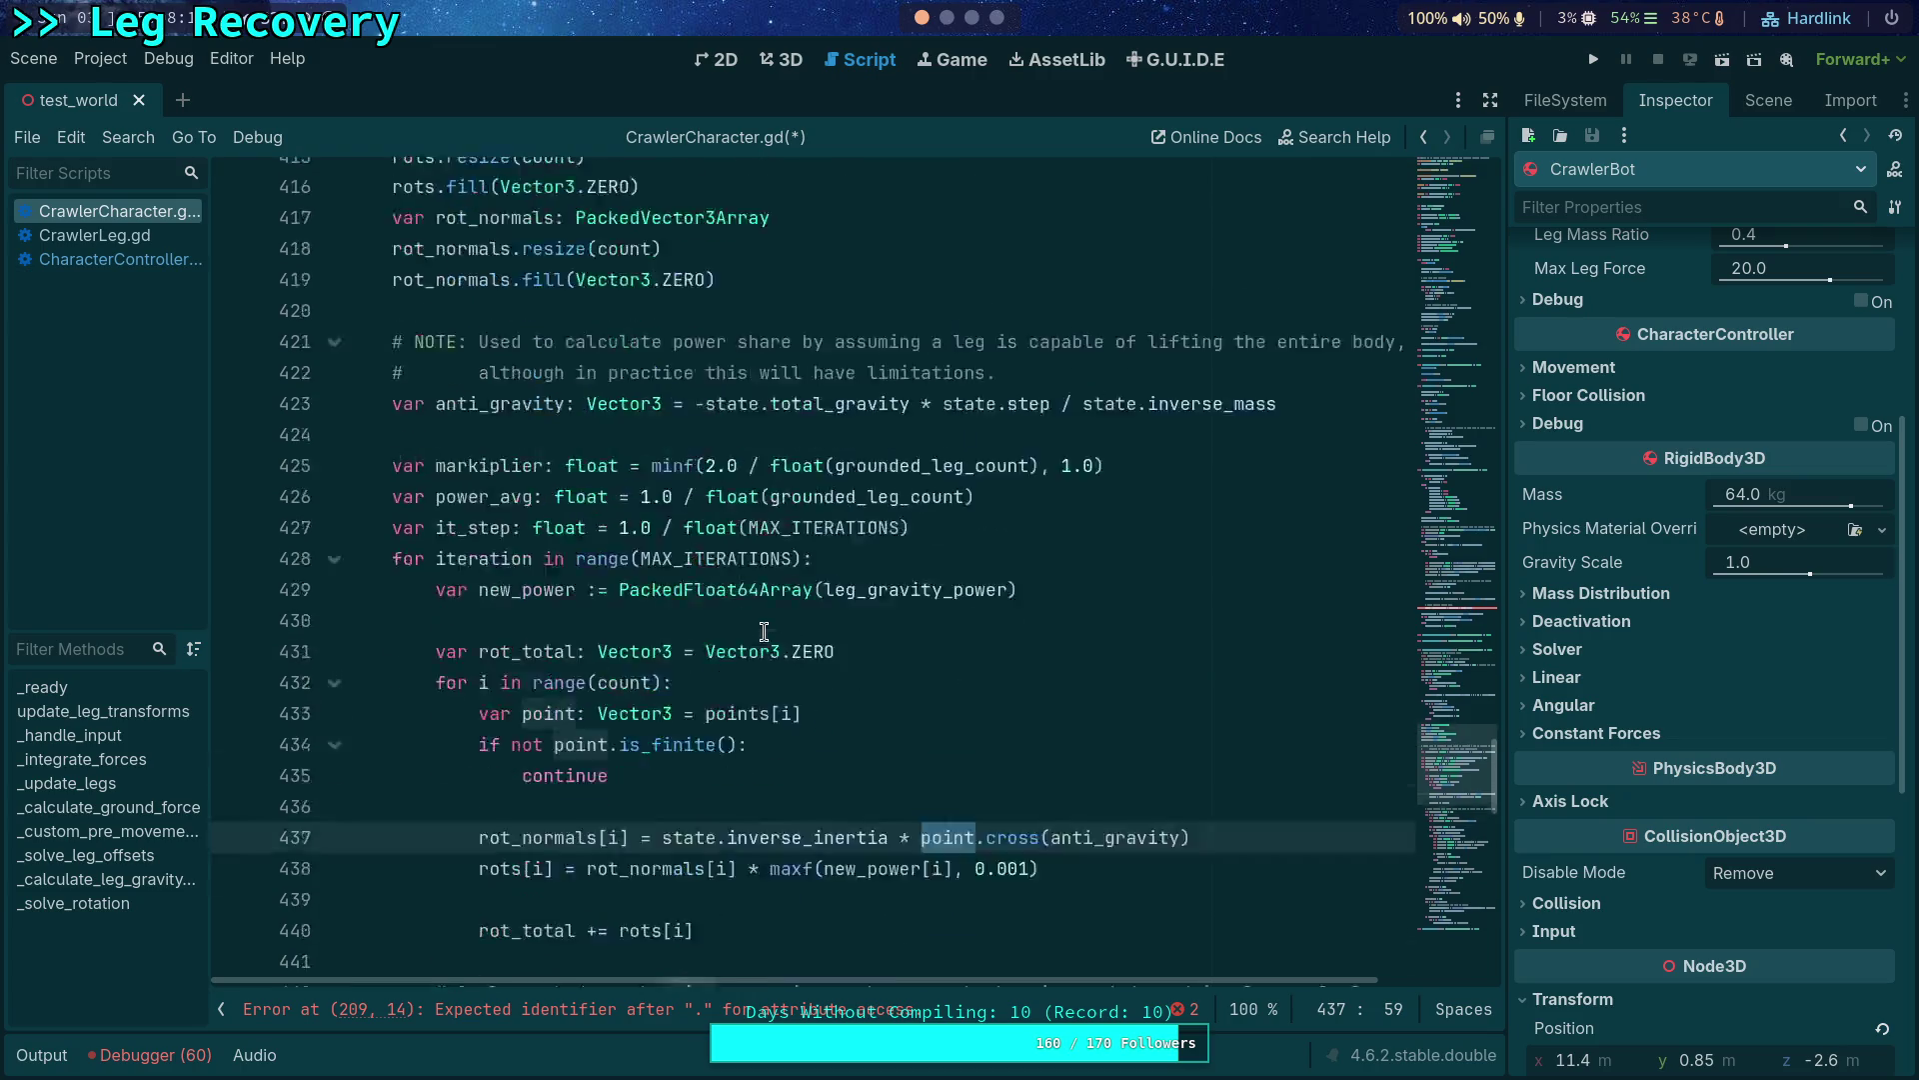
scroll(420, 487, "up", 20)
scroll(390, 465, "up", 5)
left_click(334, 446)
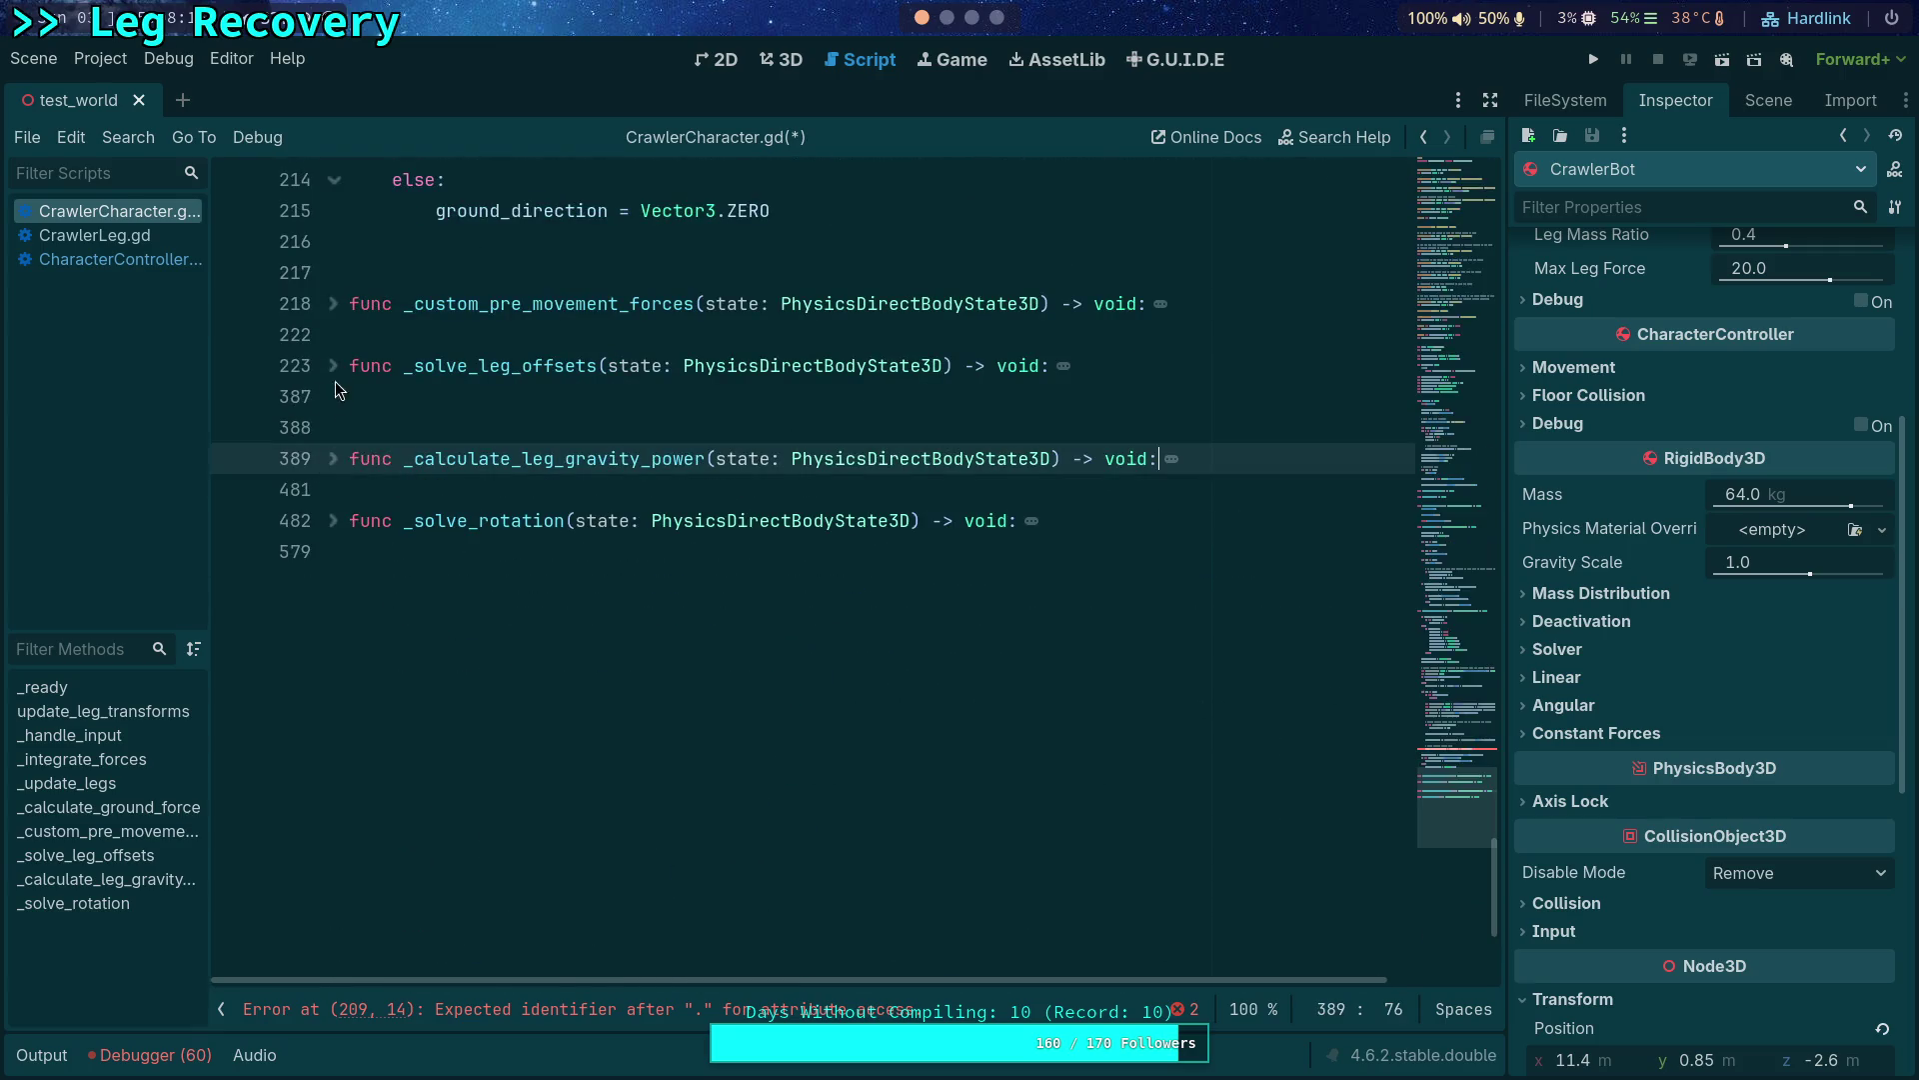
Browse _solve_leg_offsets, folding its leg loop and selecting angular_velocity.
left_click(332, 367)
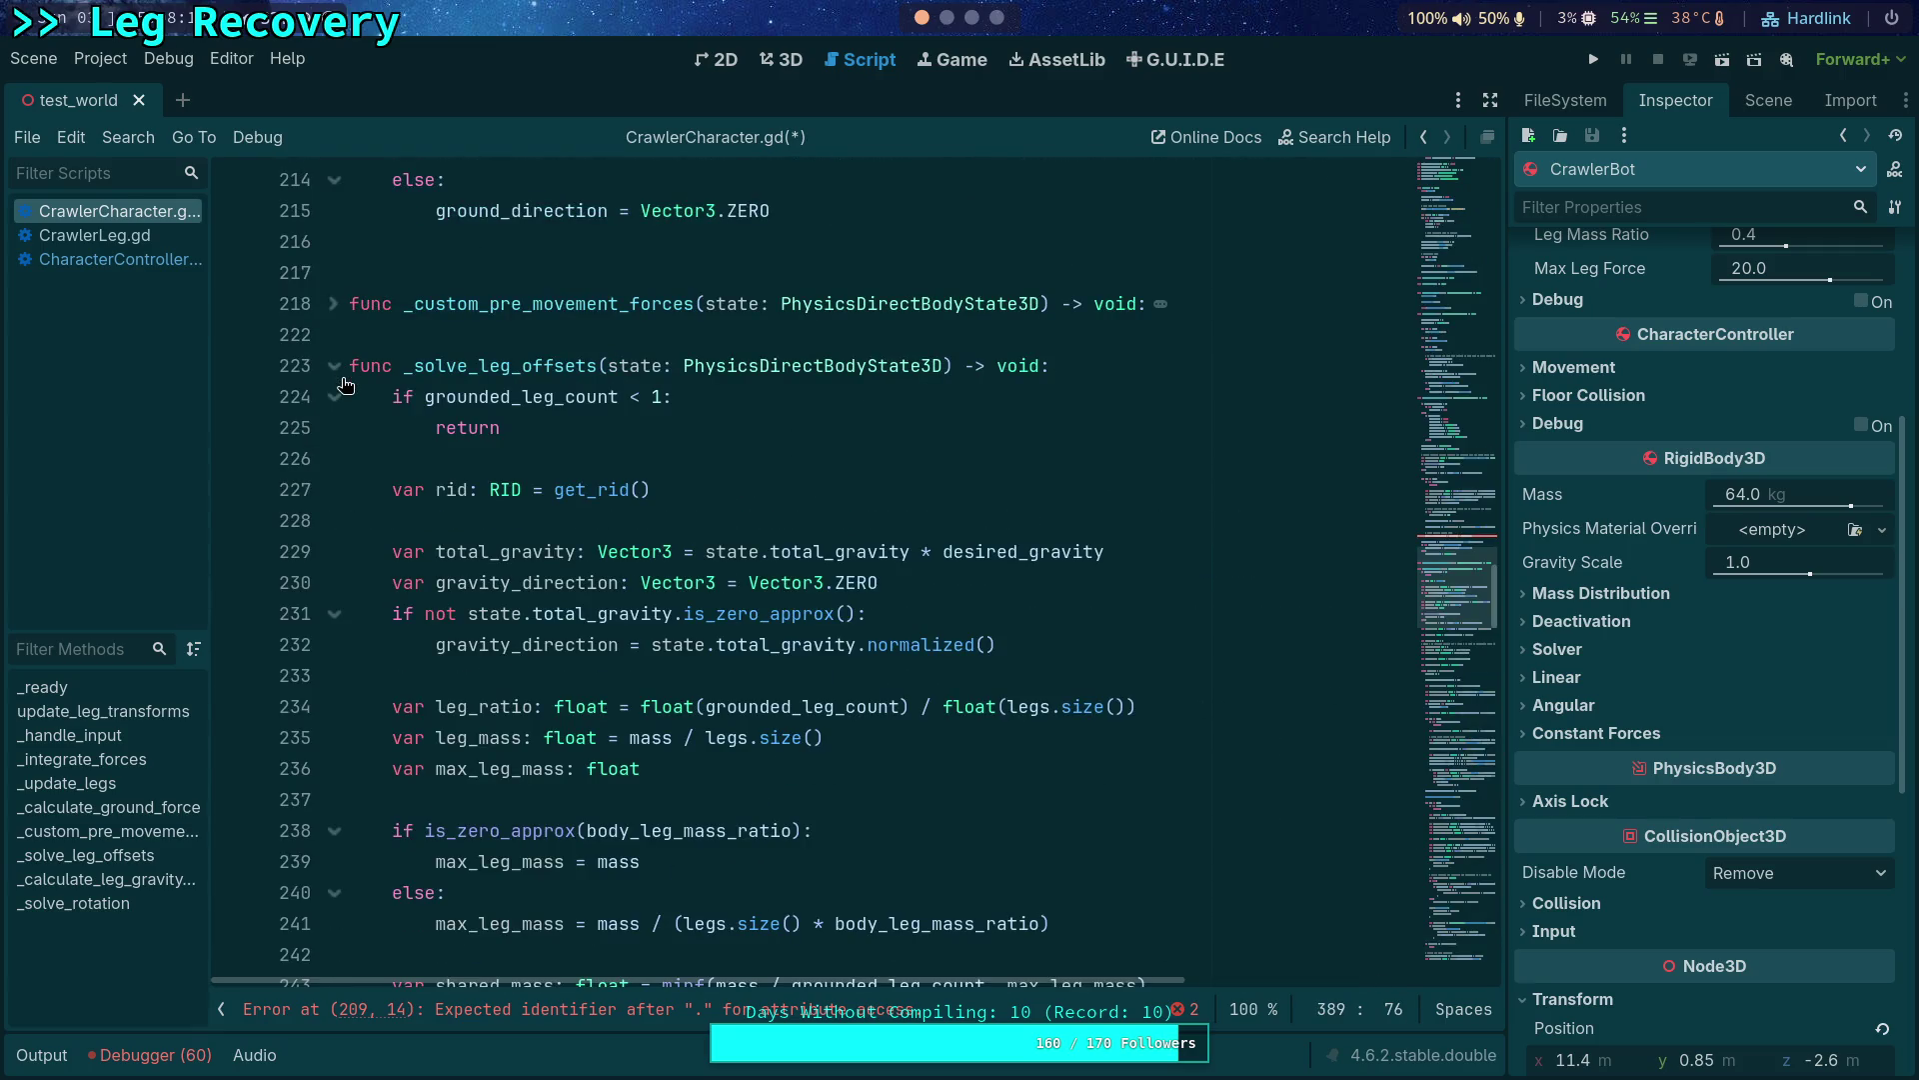
scroll(845, 691, "down", 3)
scroll(886, 661, "down", 1)
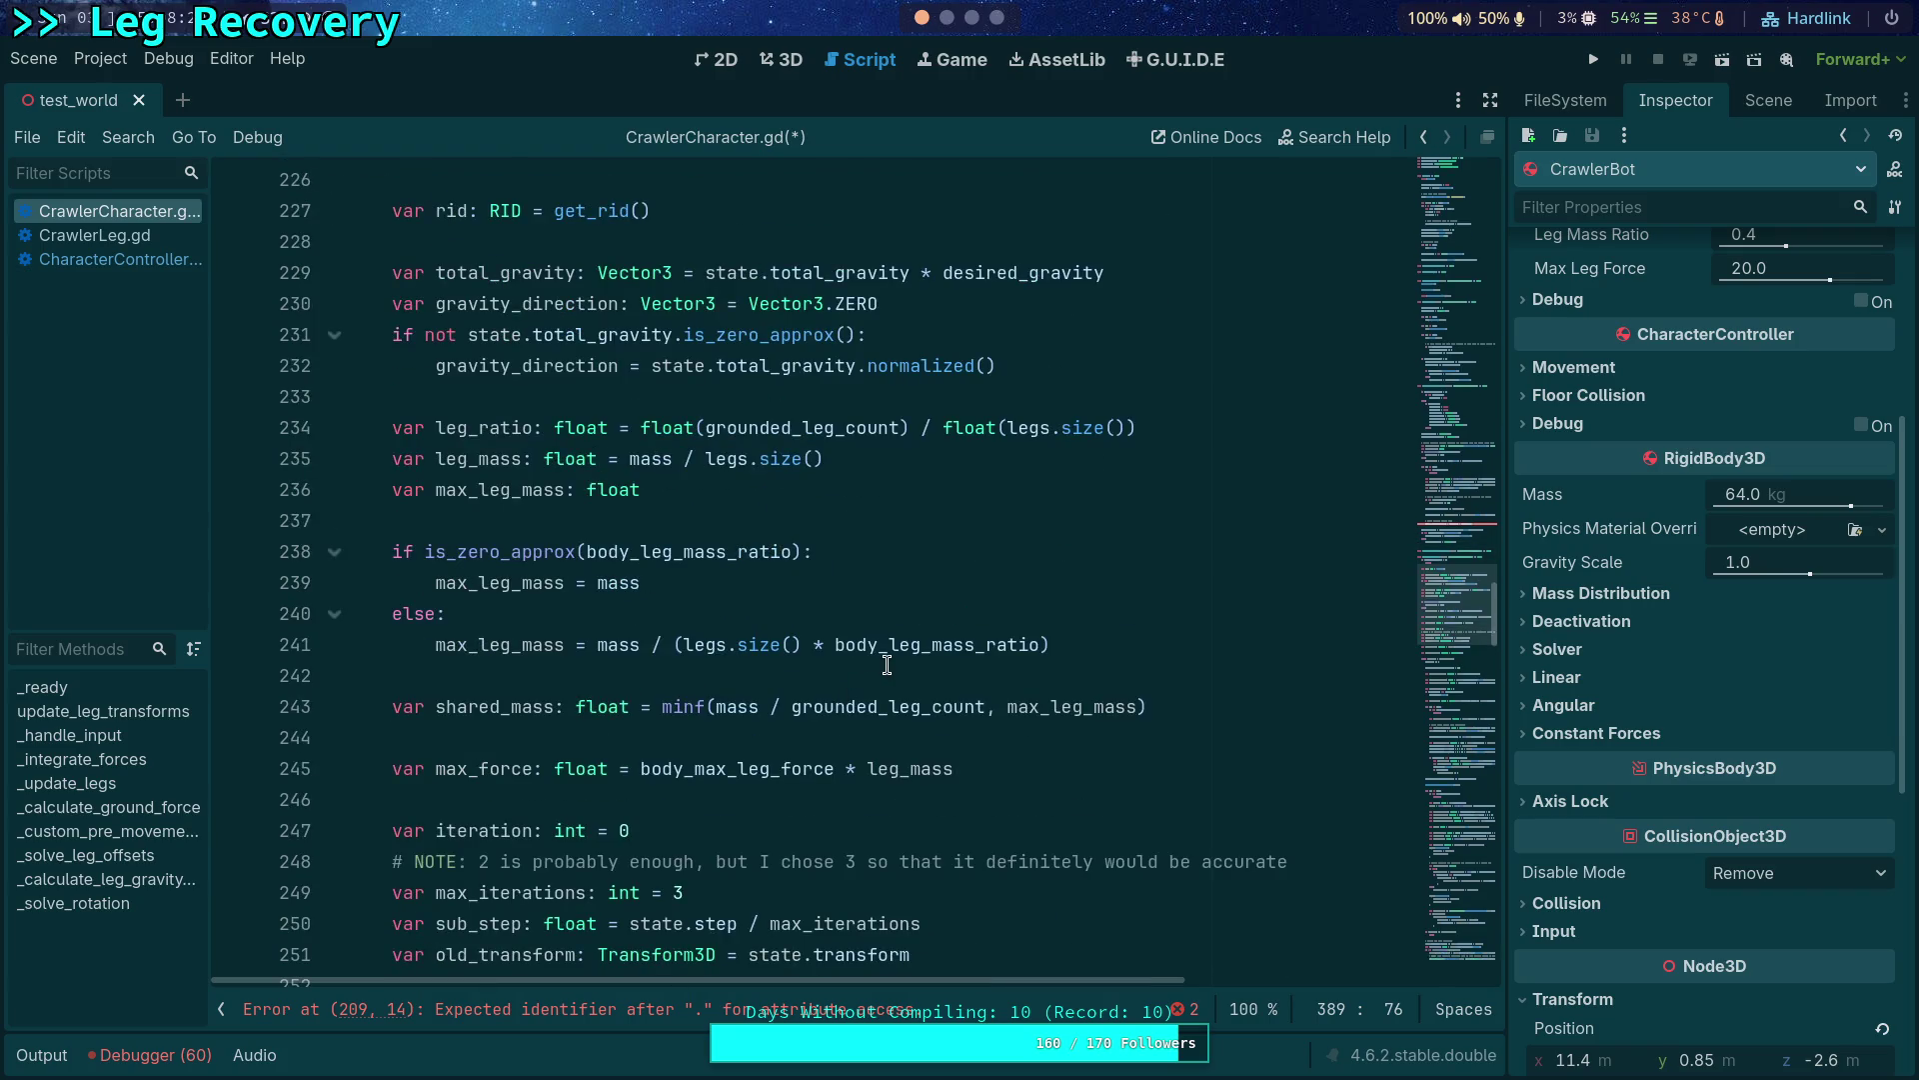
scroll(887, 662, "down", 4)
scroll(885, 662, "down", 2)
scroll(885, 662, "down", 4)
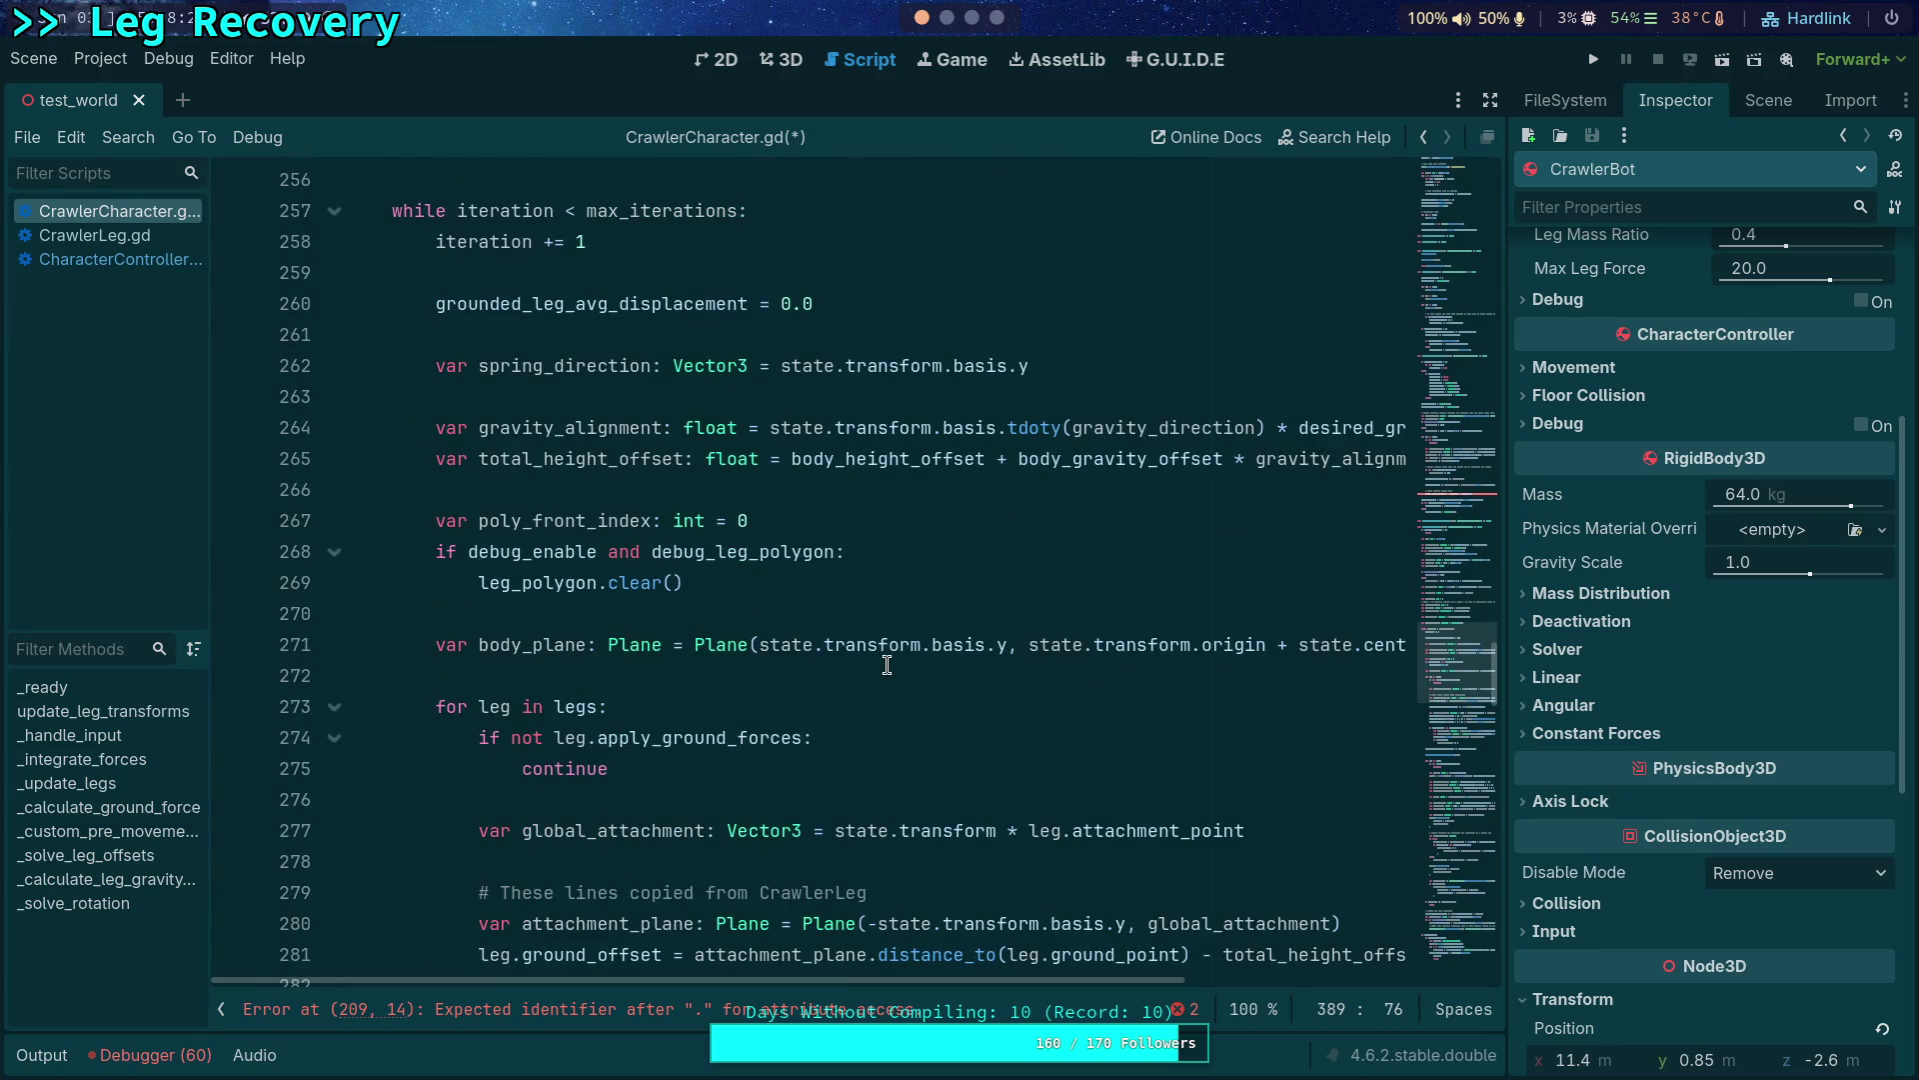
scroll(885, 662, "down", 4)
left_click(333, 335)
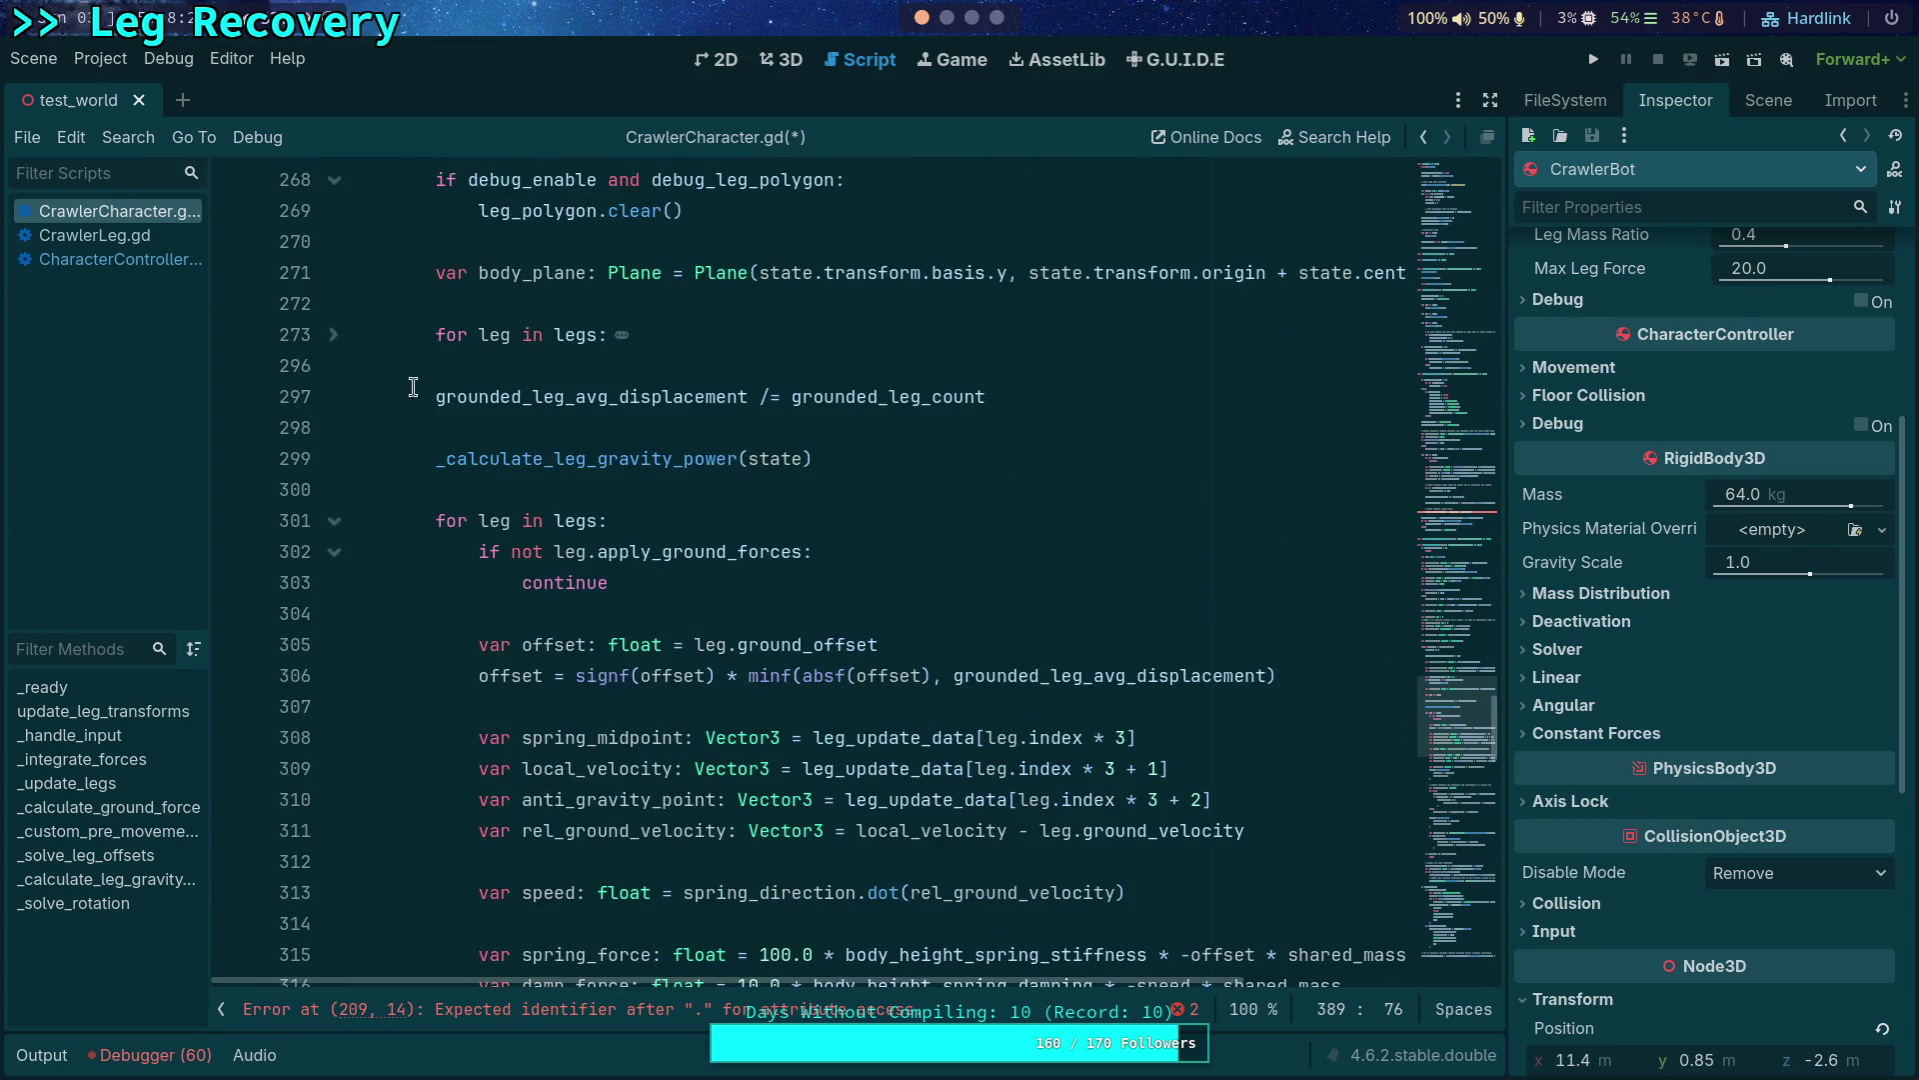
scroll(689, 552, "down", 3)
scroll(735, 570, "down", 4)
scroll(795, 601, "down", 3)
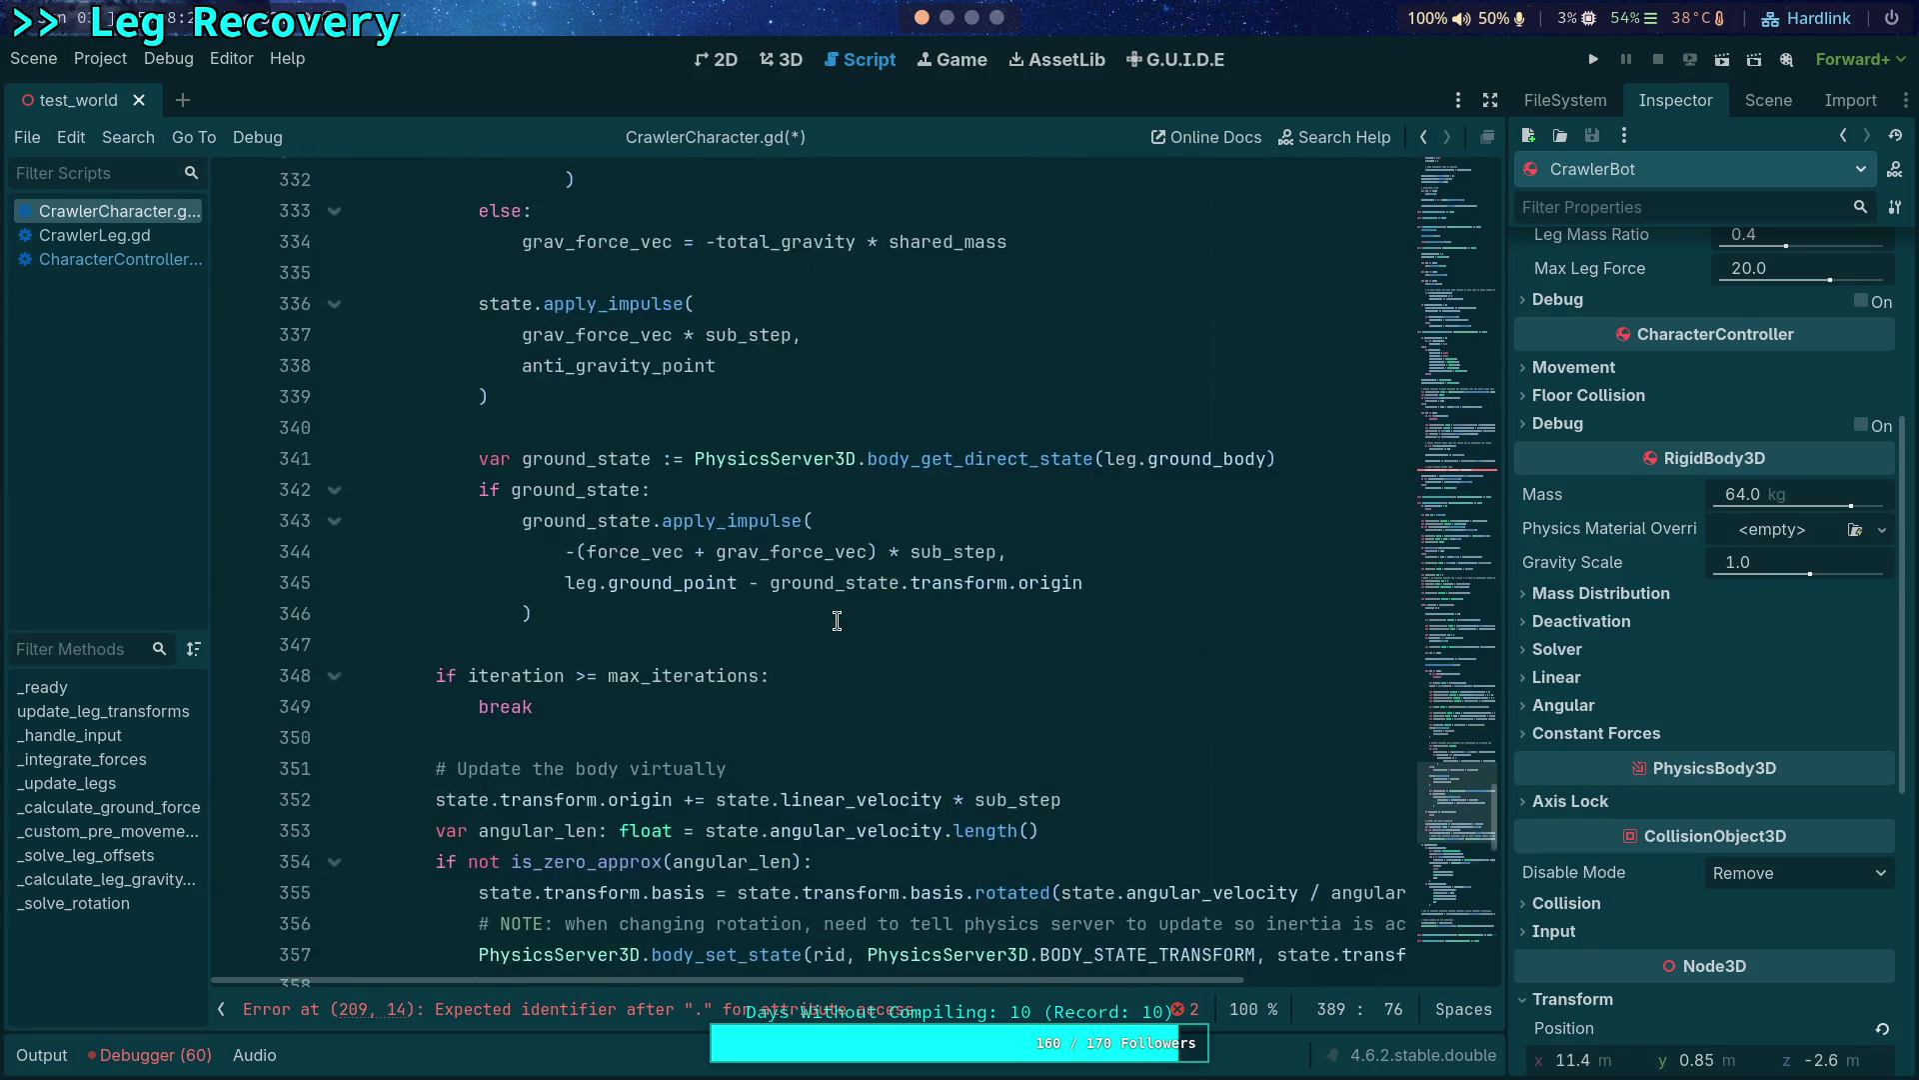
scroll(838, 619, "down", 3)
scroll(837, 620, "up", 1)
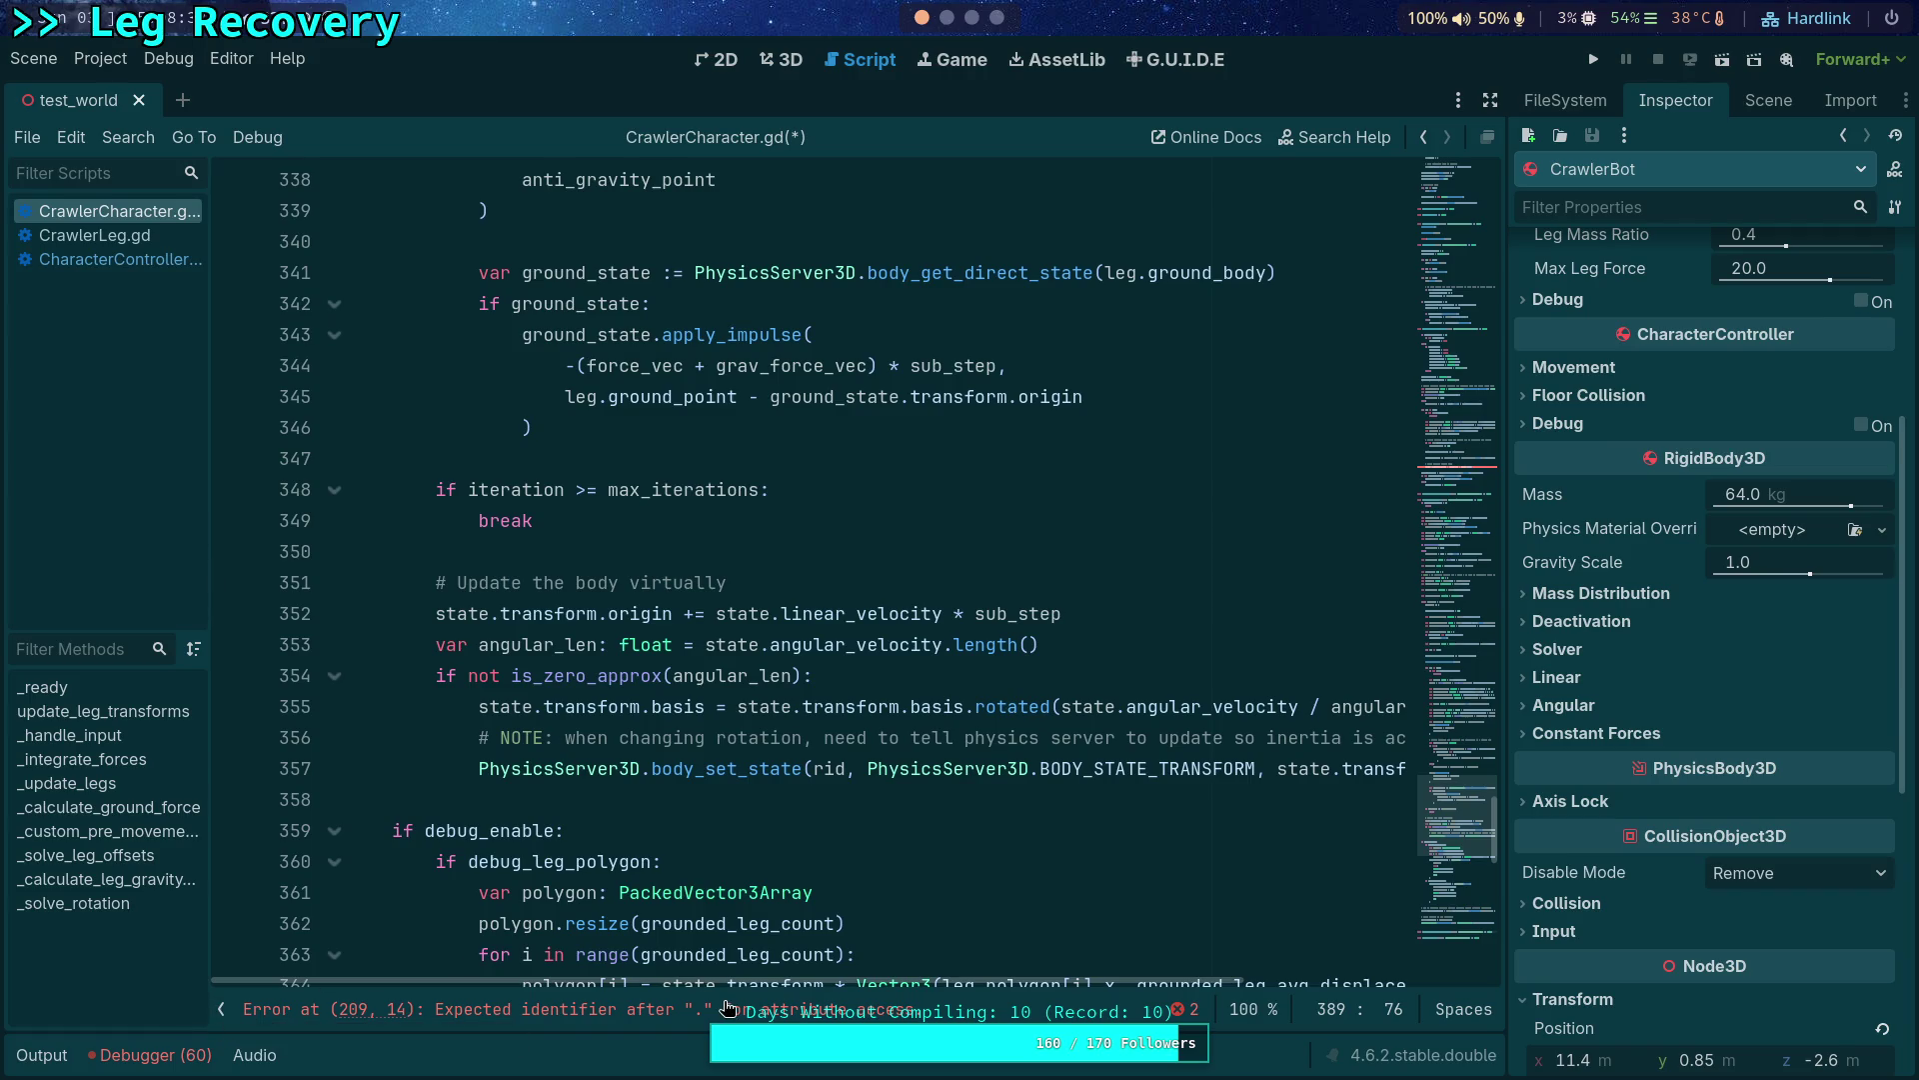
left_click_drag(793, 978, 1083, 978)
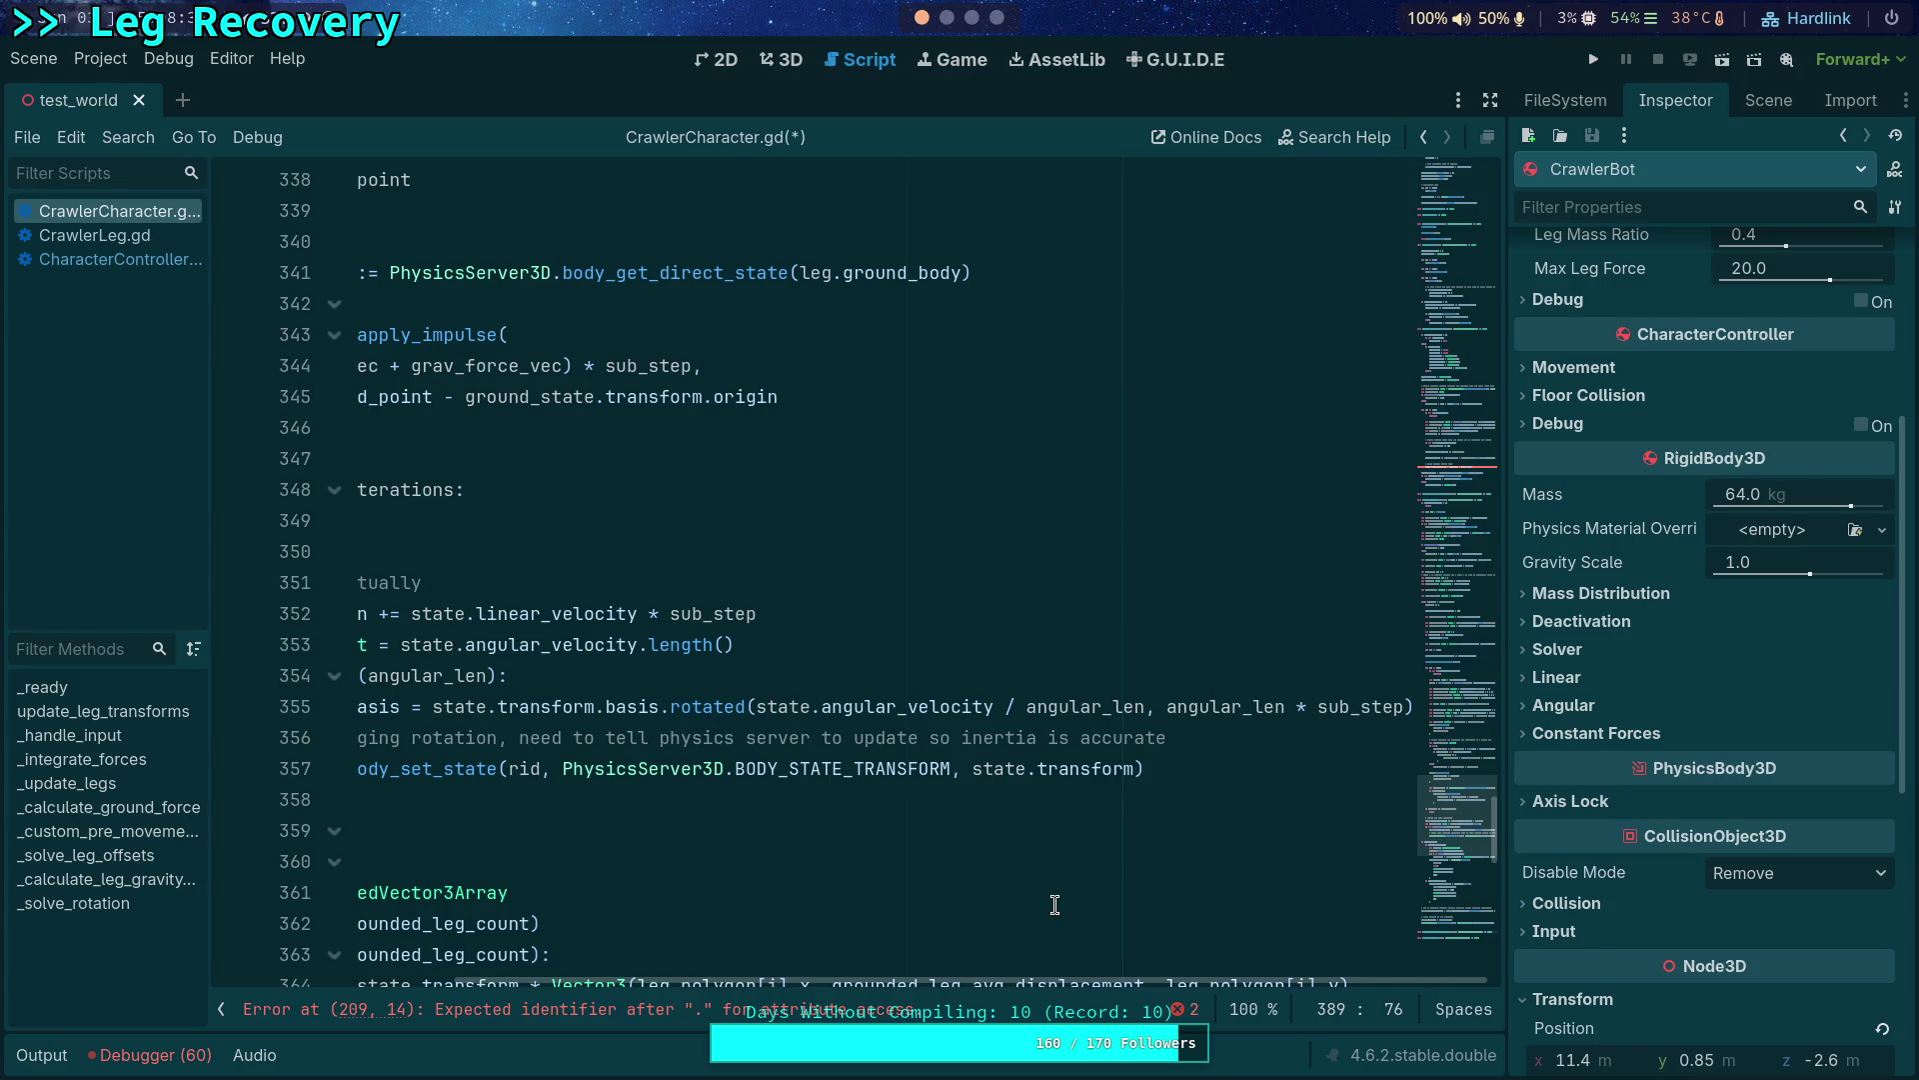
left_click_drag(1003, 977, 720, 977)
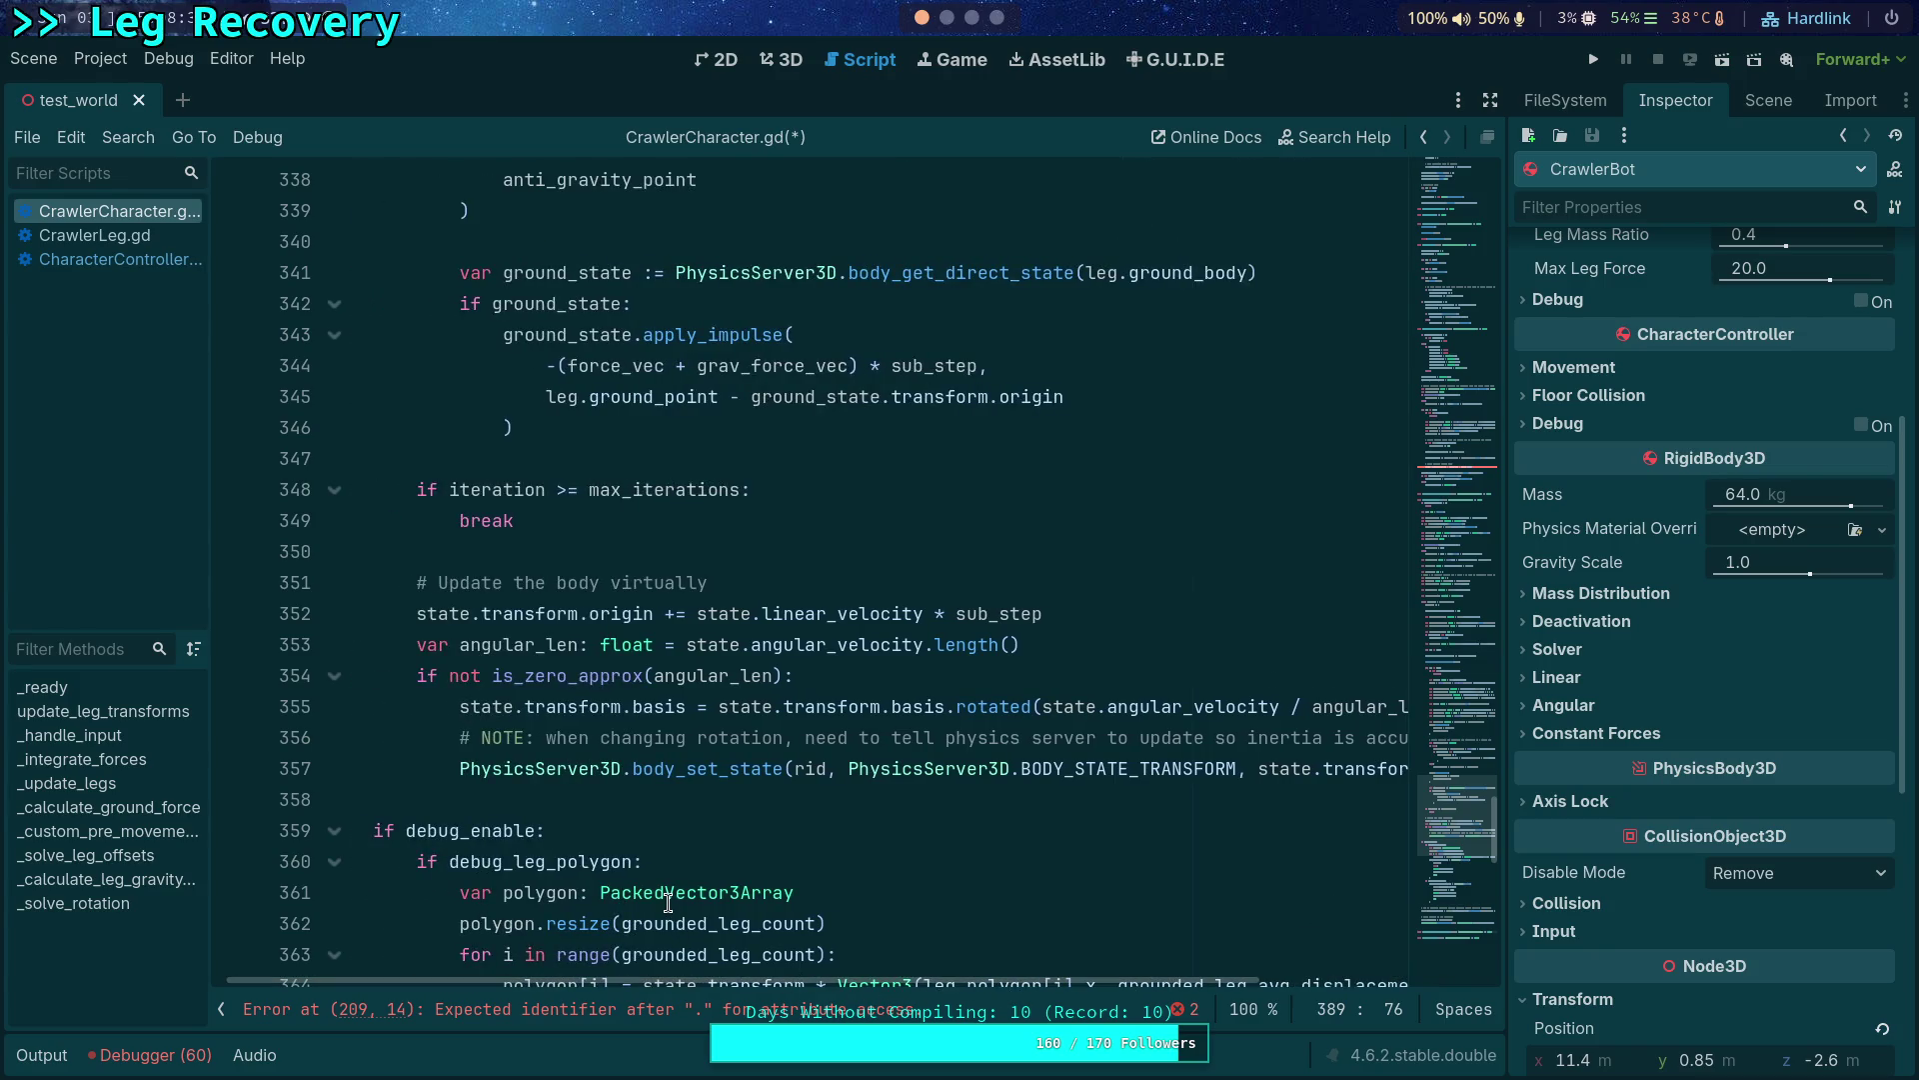
left_click(522, 577)
left_click(861, 642)
double_click(860, 642)
scroll(855, 638, "up", 6)
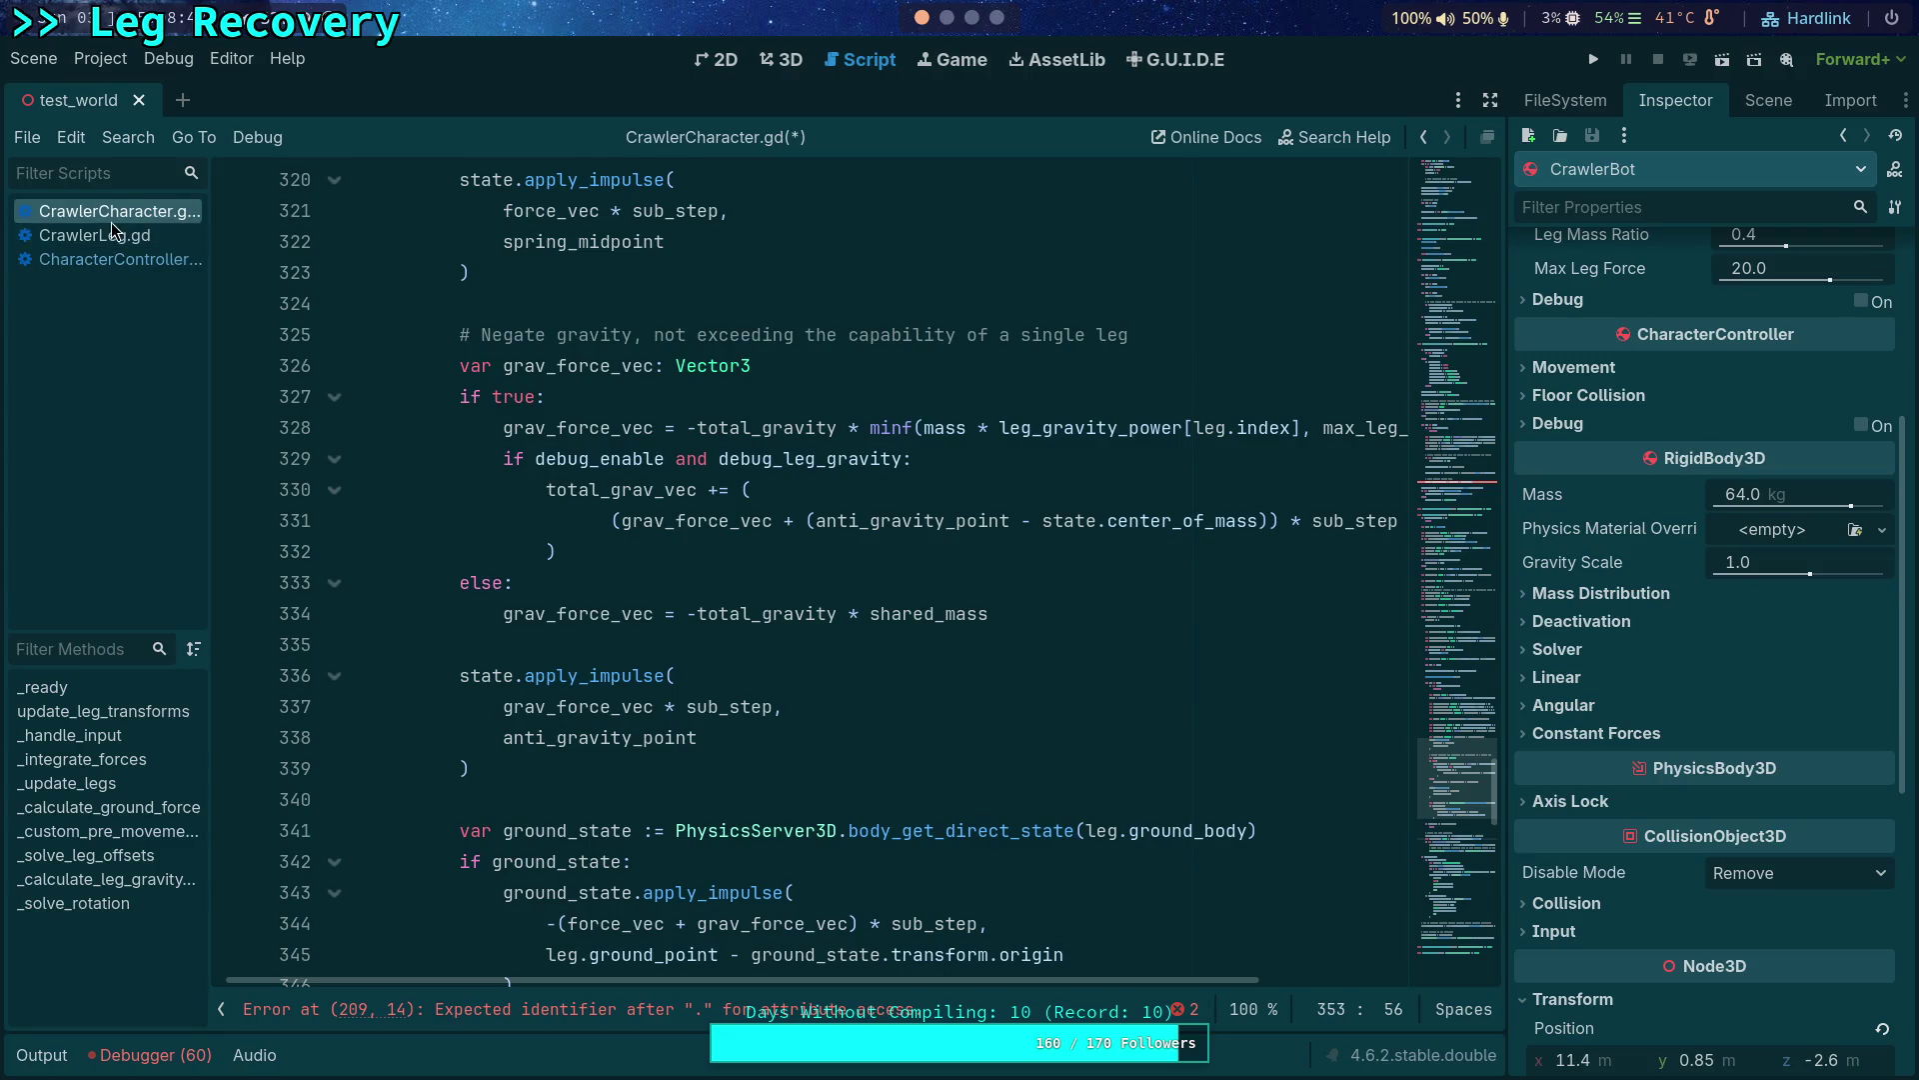
Collapse _solve_leg_offsets, expand _solve_rotation, and bring up CharacterController.gd's damping code.
left_click(135, 258)
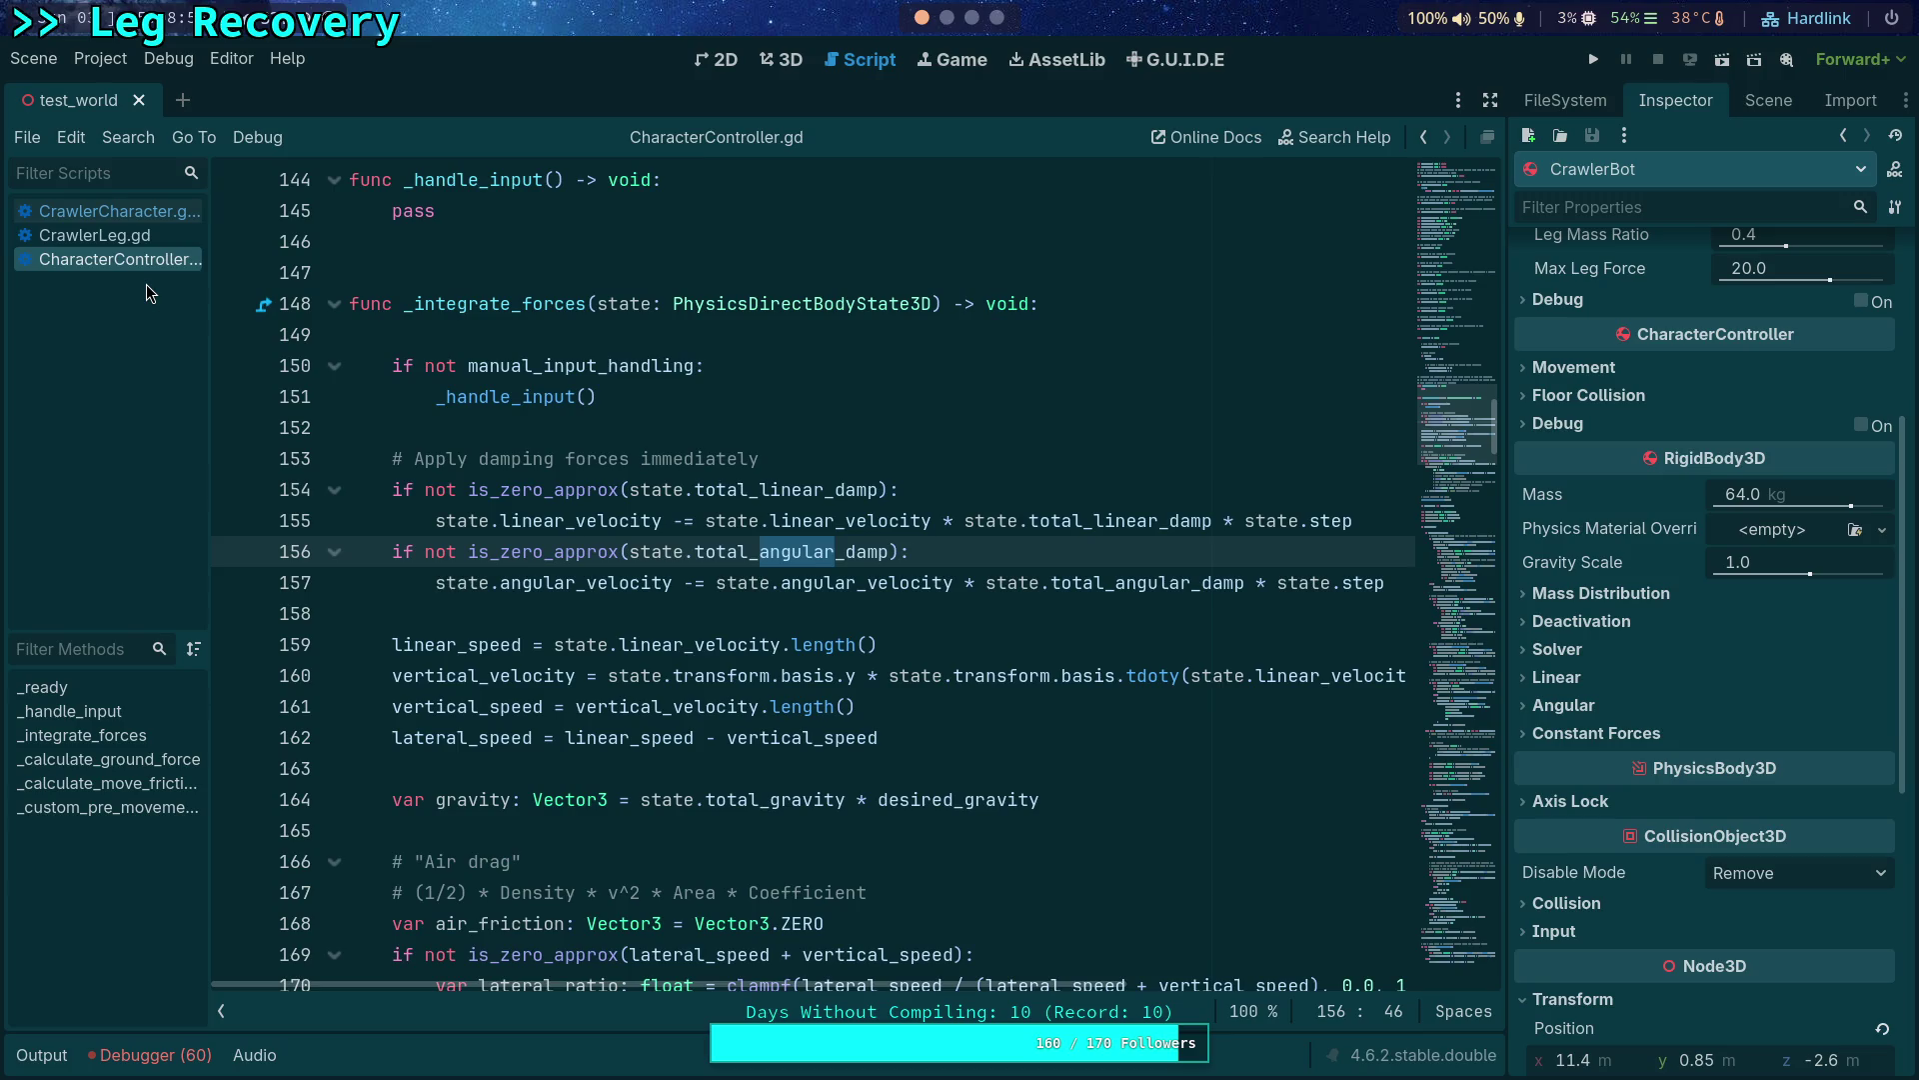
left_click(103, 215)
scroll(812, 593, "up", 20)
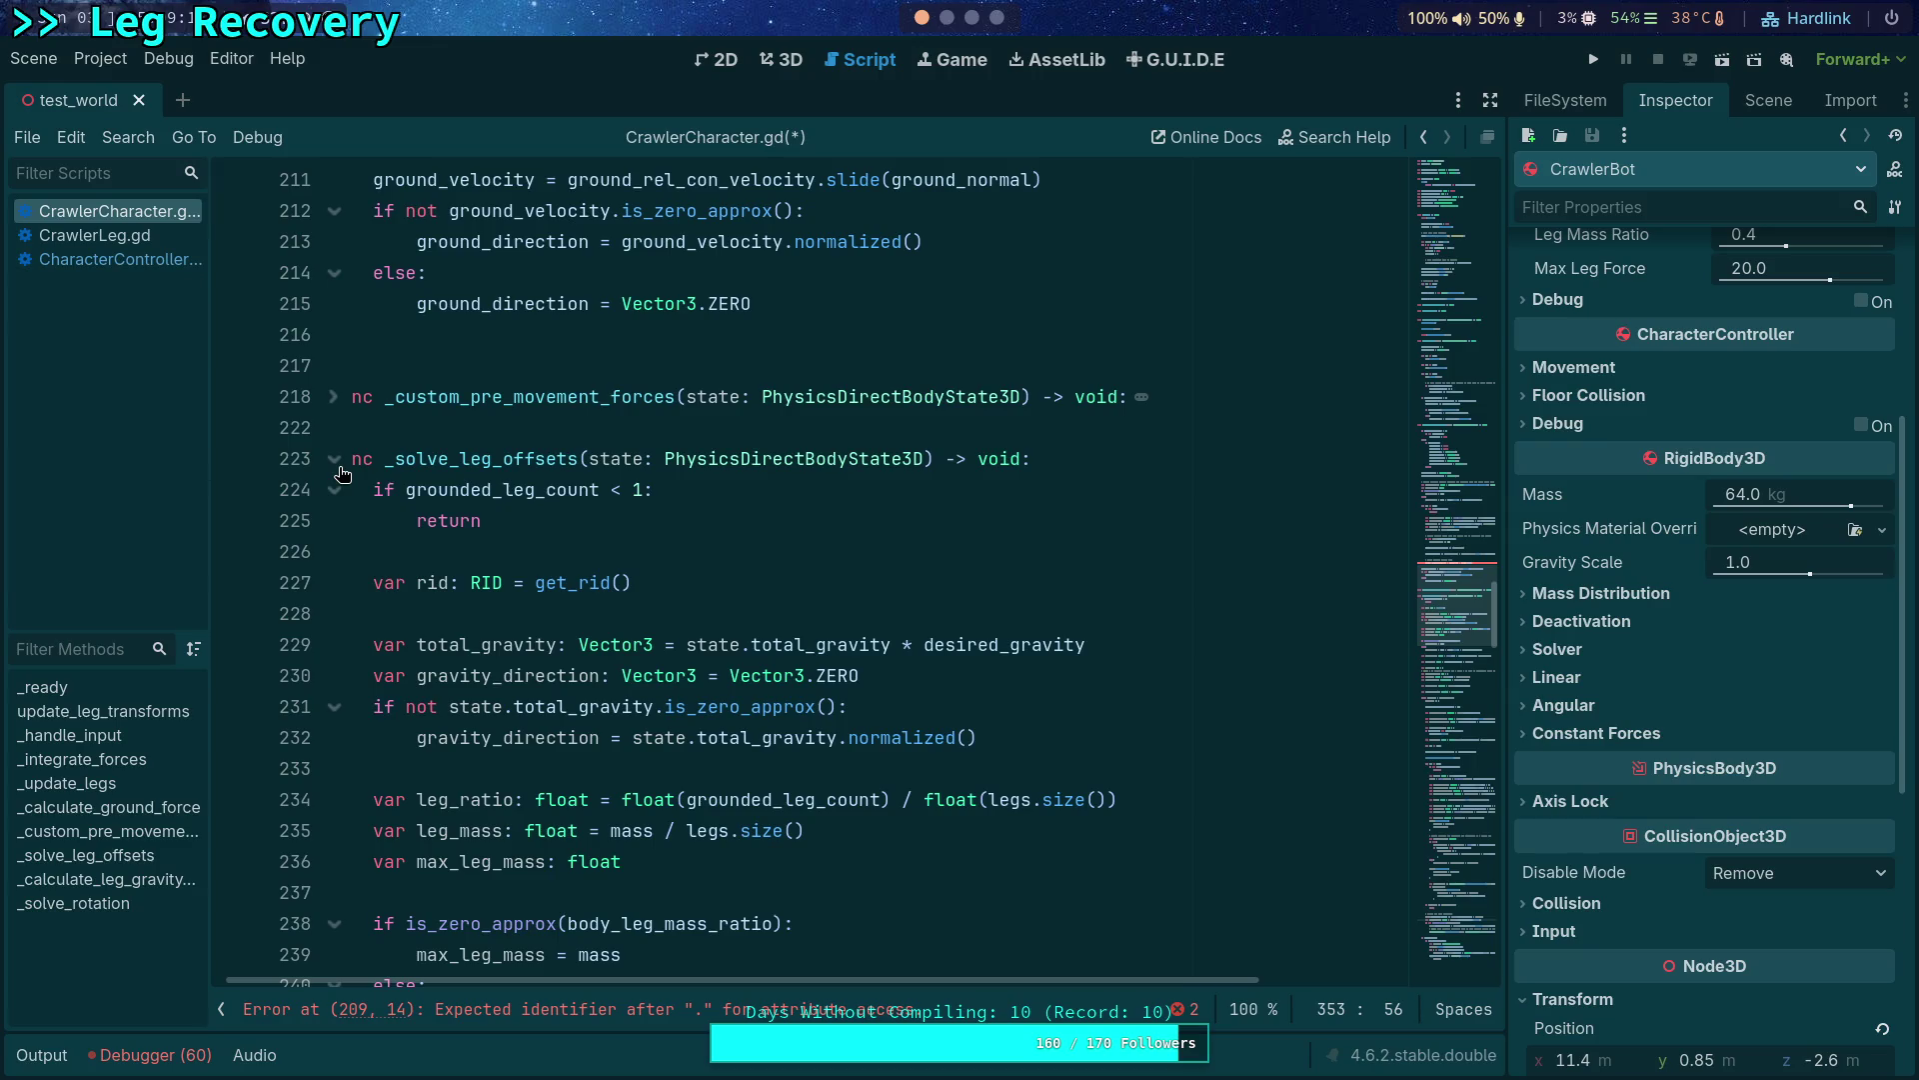
left_click(336, 462)
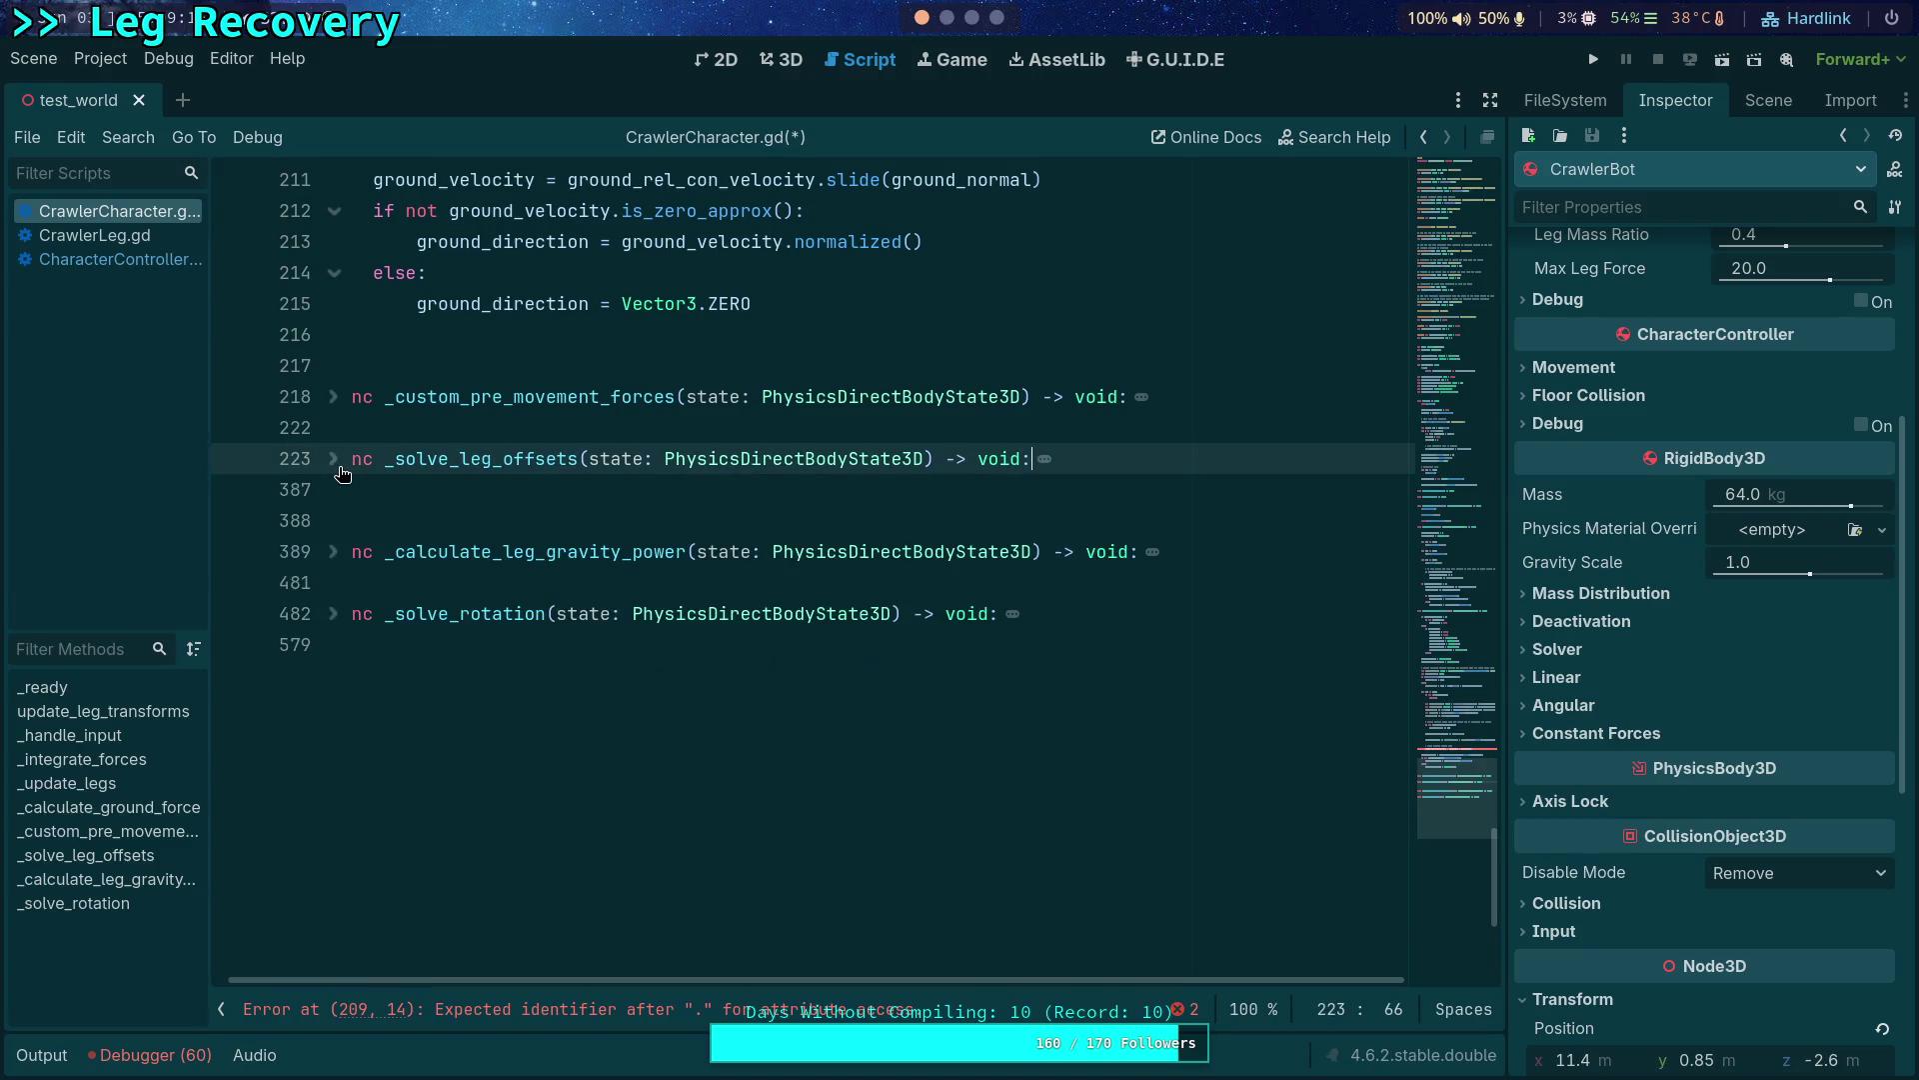
scroll(585, 983, "left", 1)
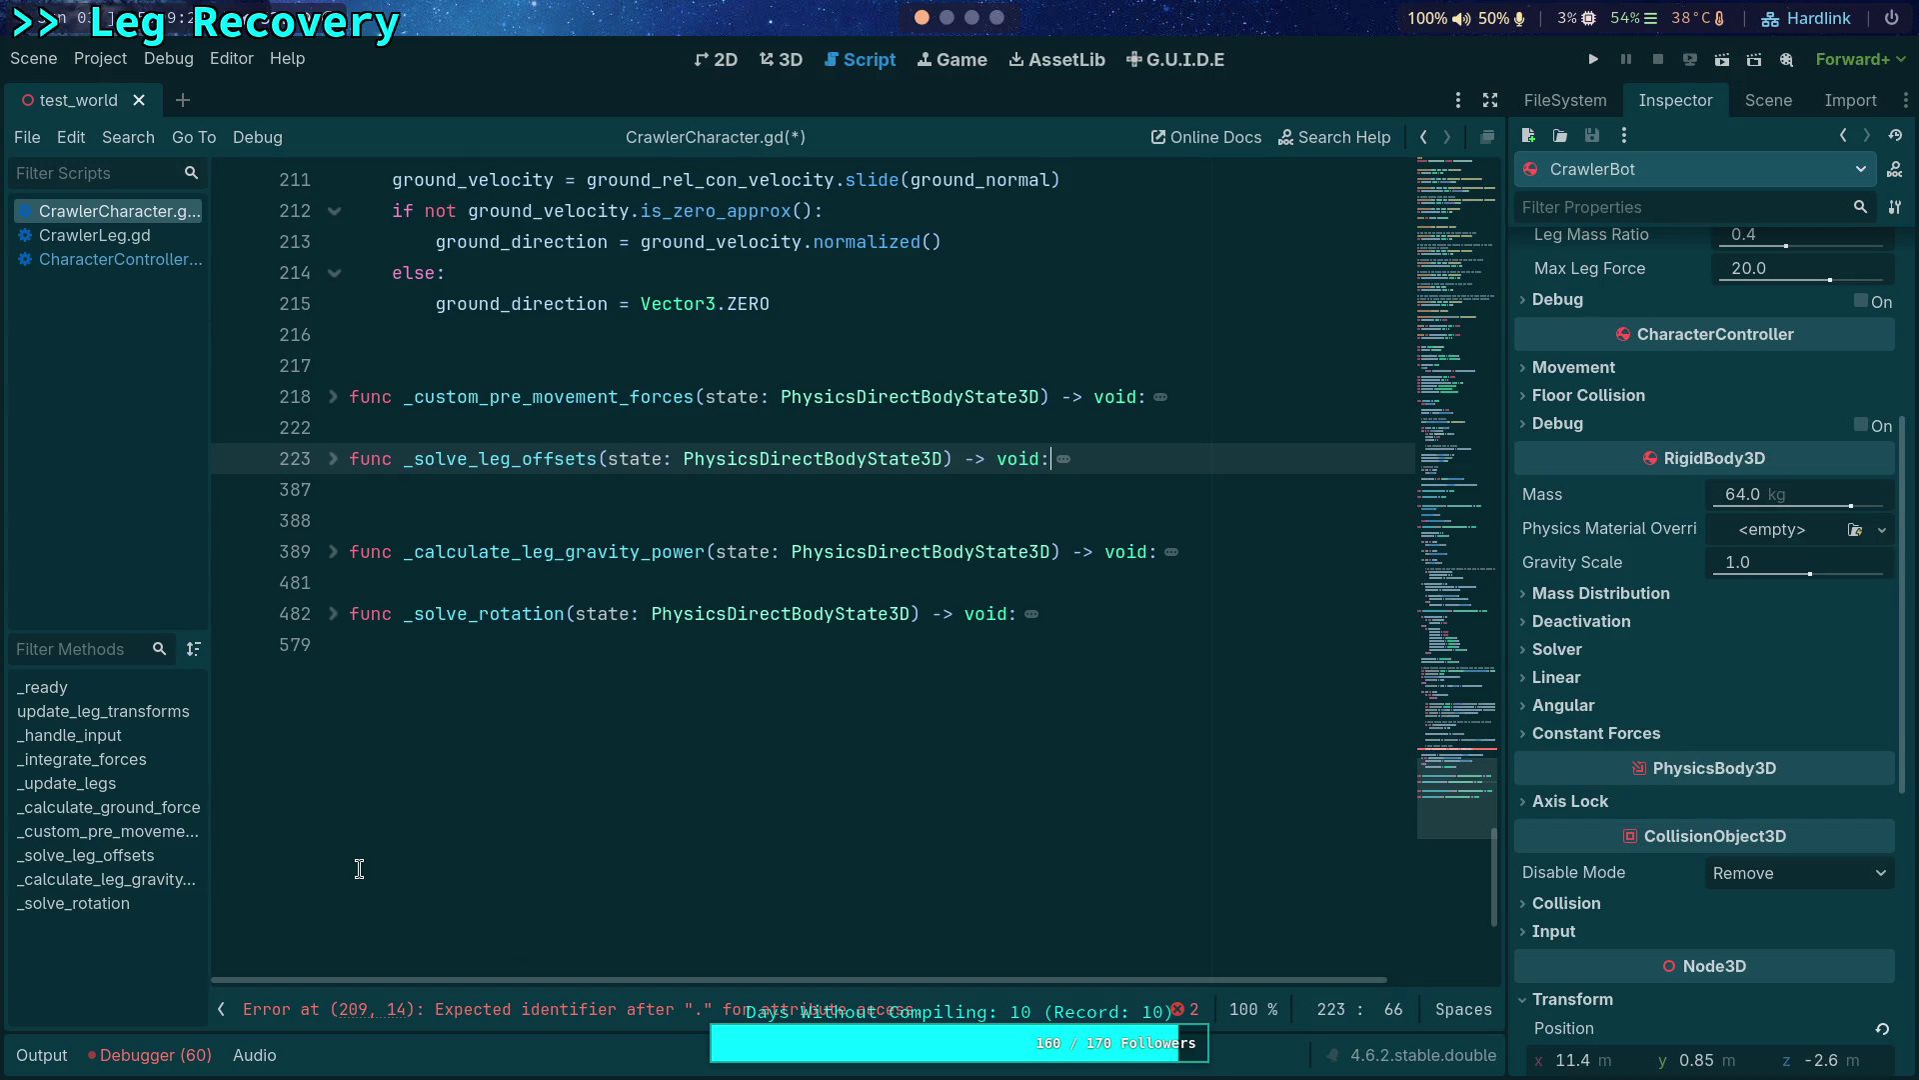
left_click(337, 616)
left_click(130, 257)
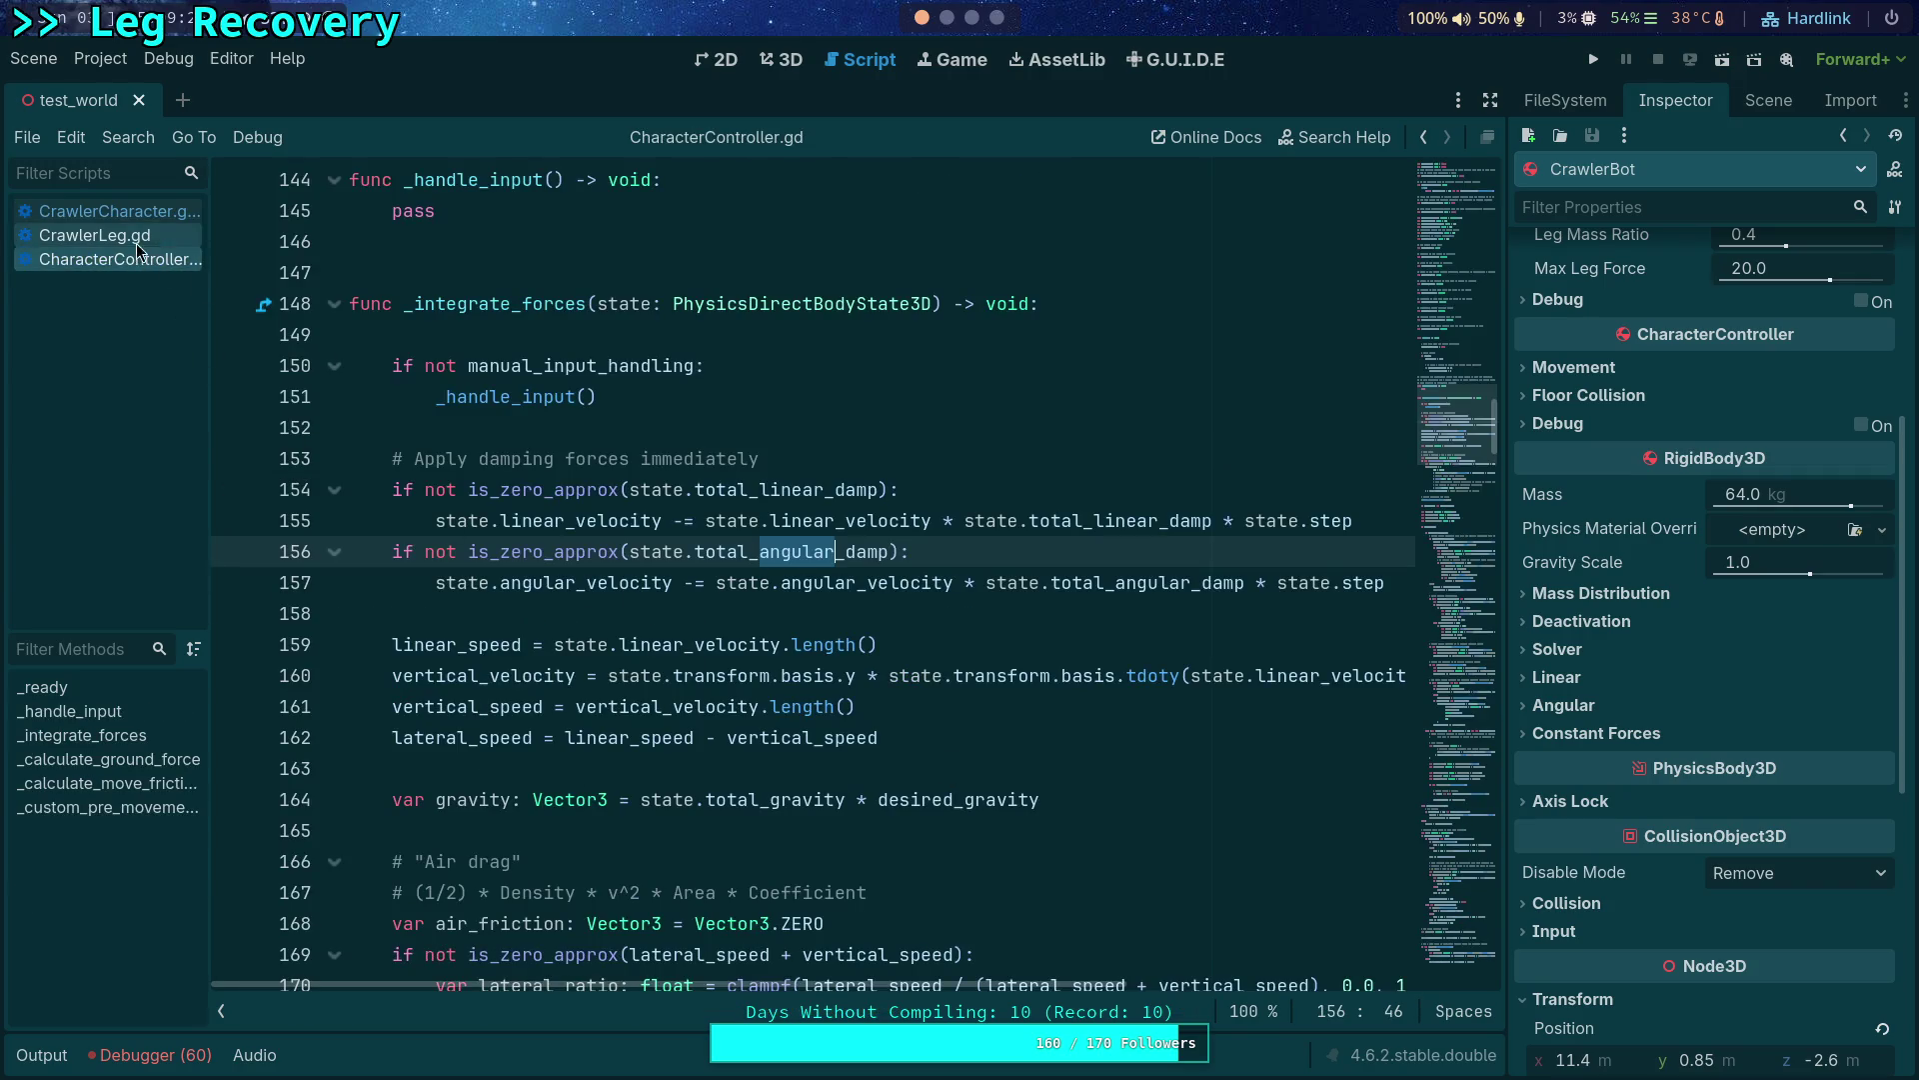
Reopen CrawlerCharacter.gd from the script list.
left_click(117, 212)
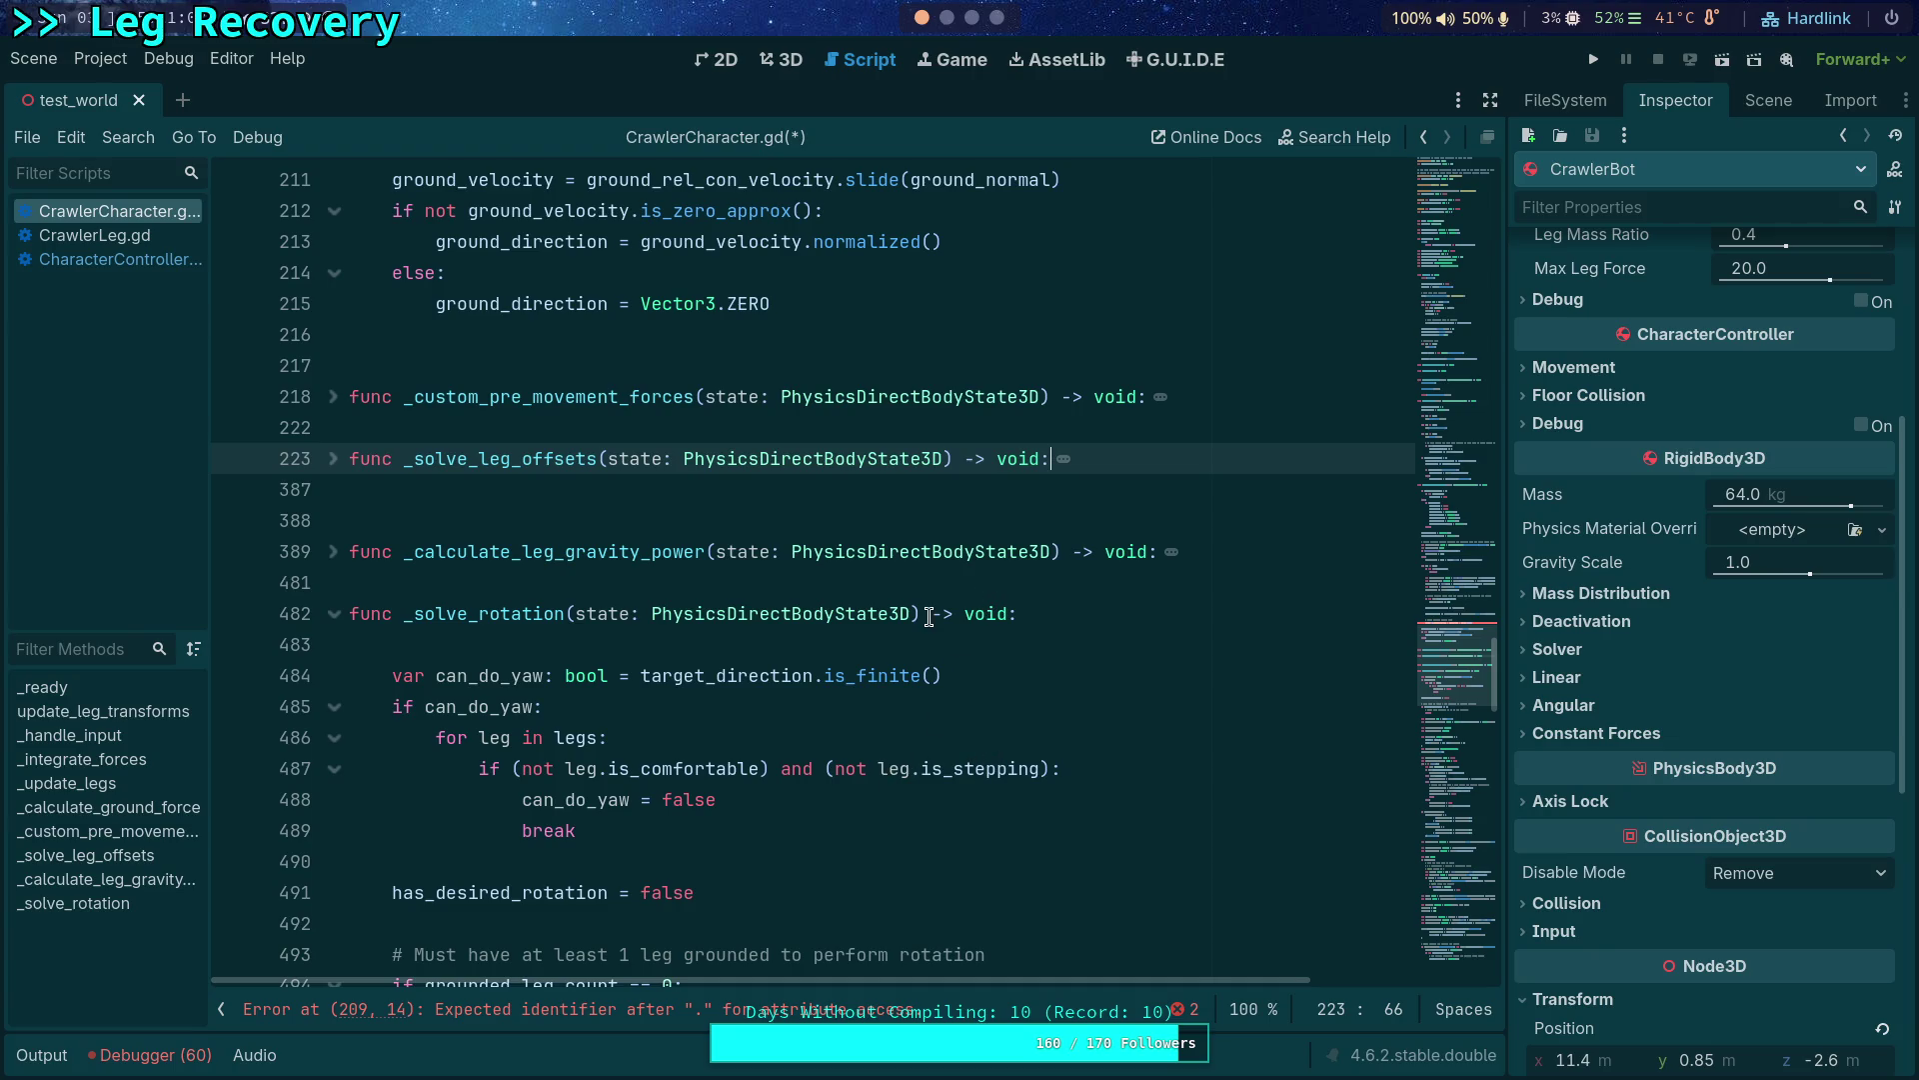
scroll(929, 615, "down", 1)
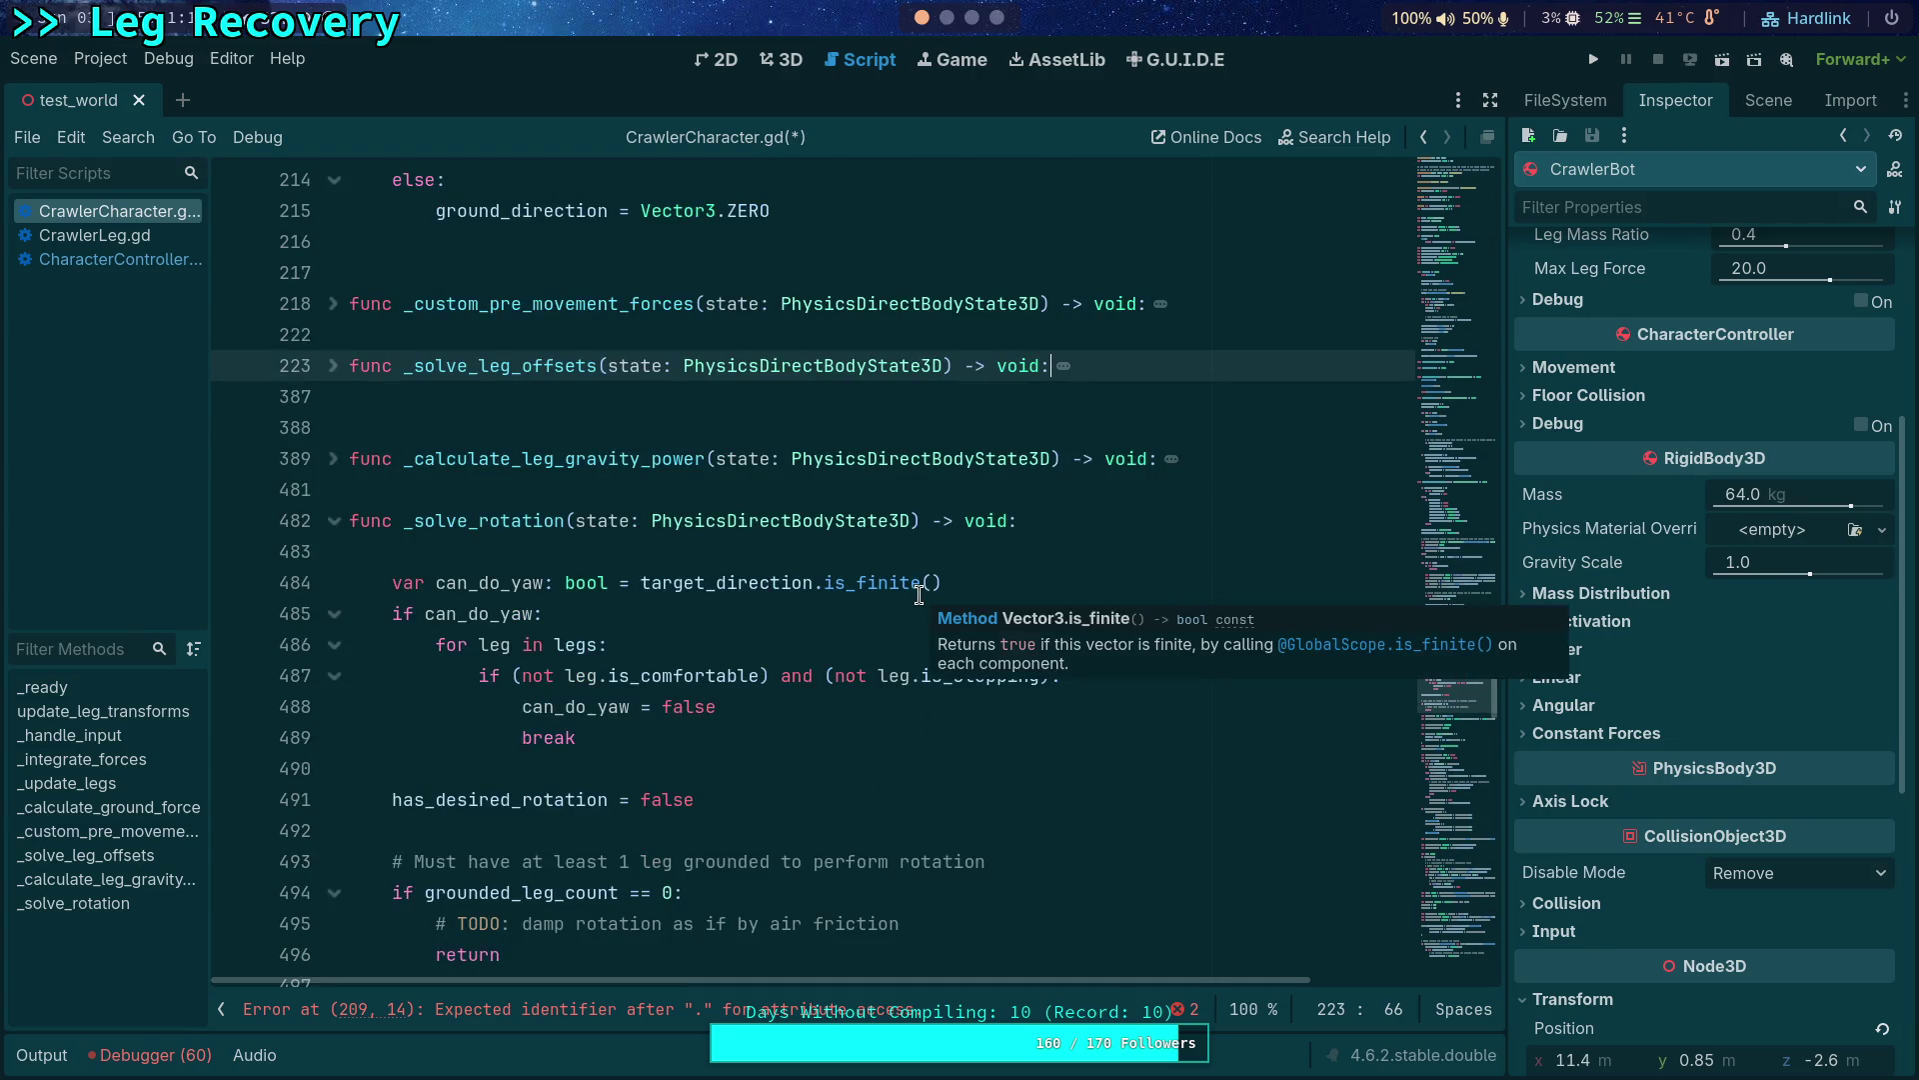
left_click(671, 761)
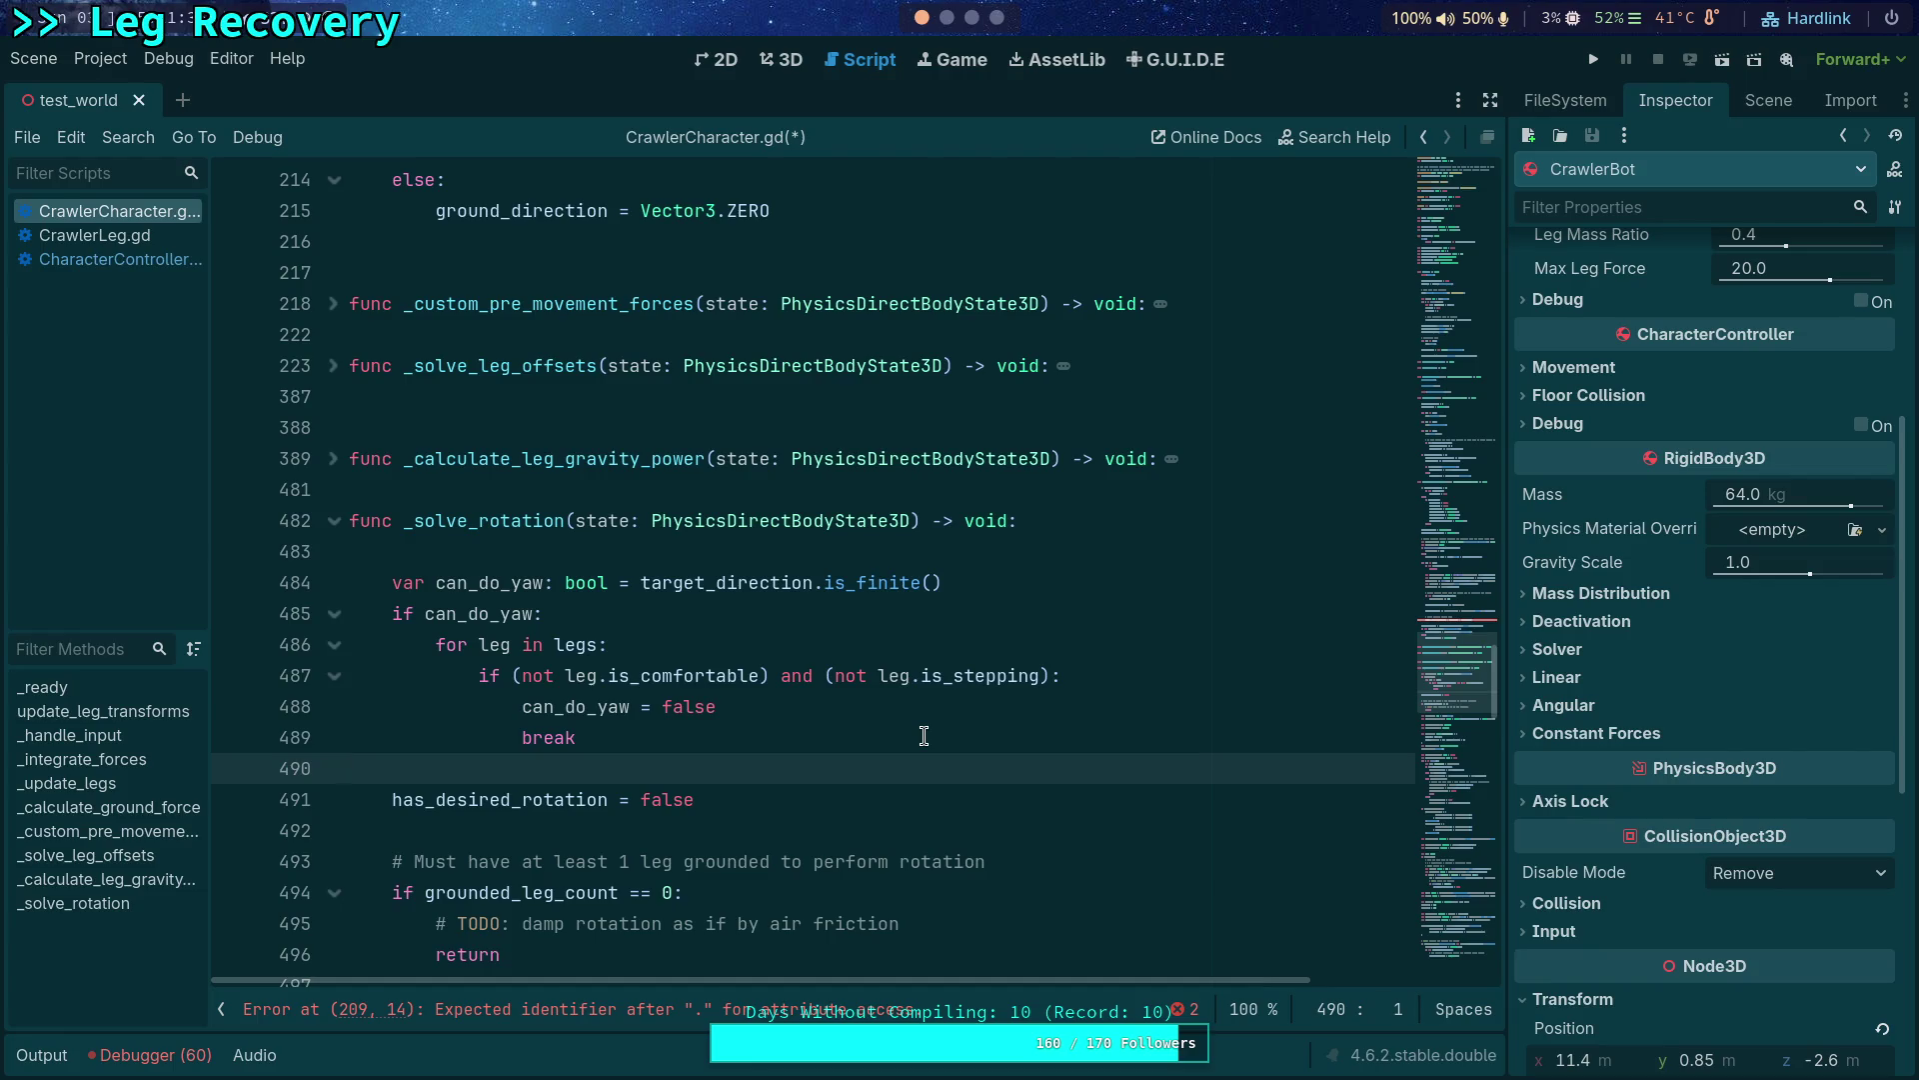
scroll(875, 728, "down", 3)
scroll(873, 728, "down", 3)
scroll(874, 728, "down", 4)
scroll(874, 728, "down", 2)
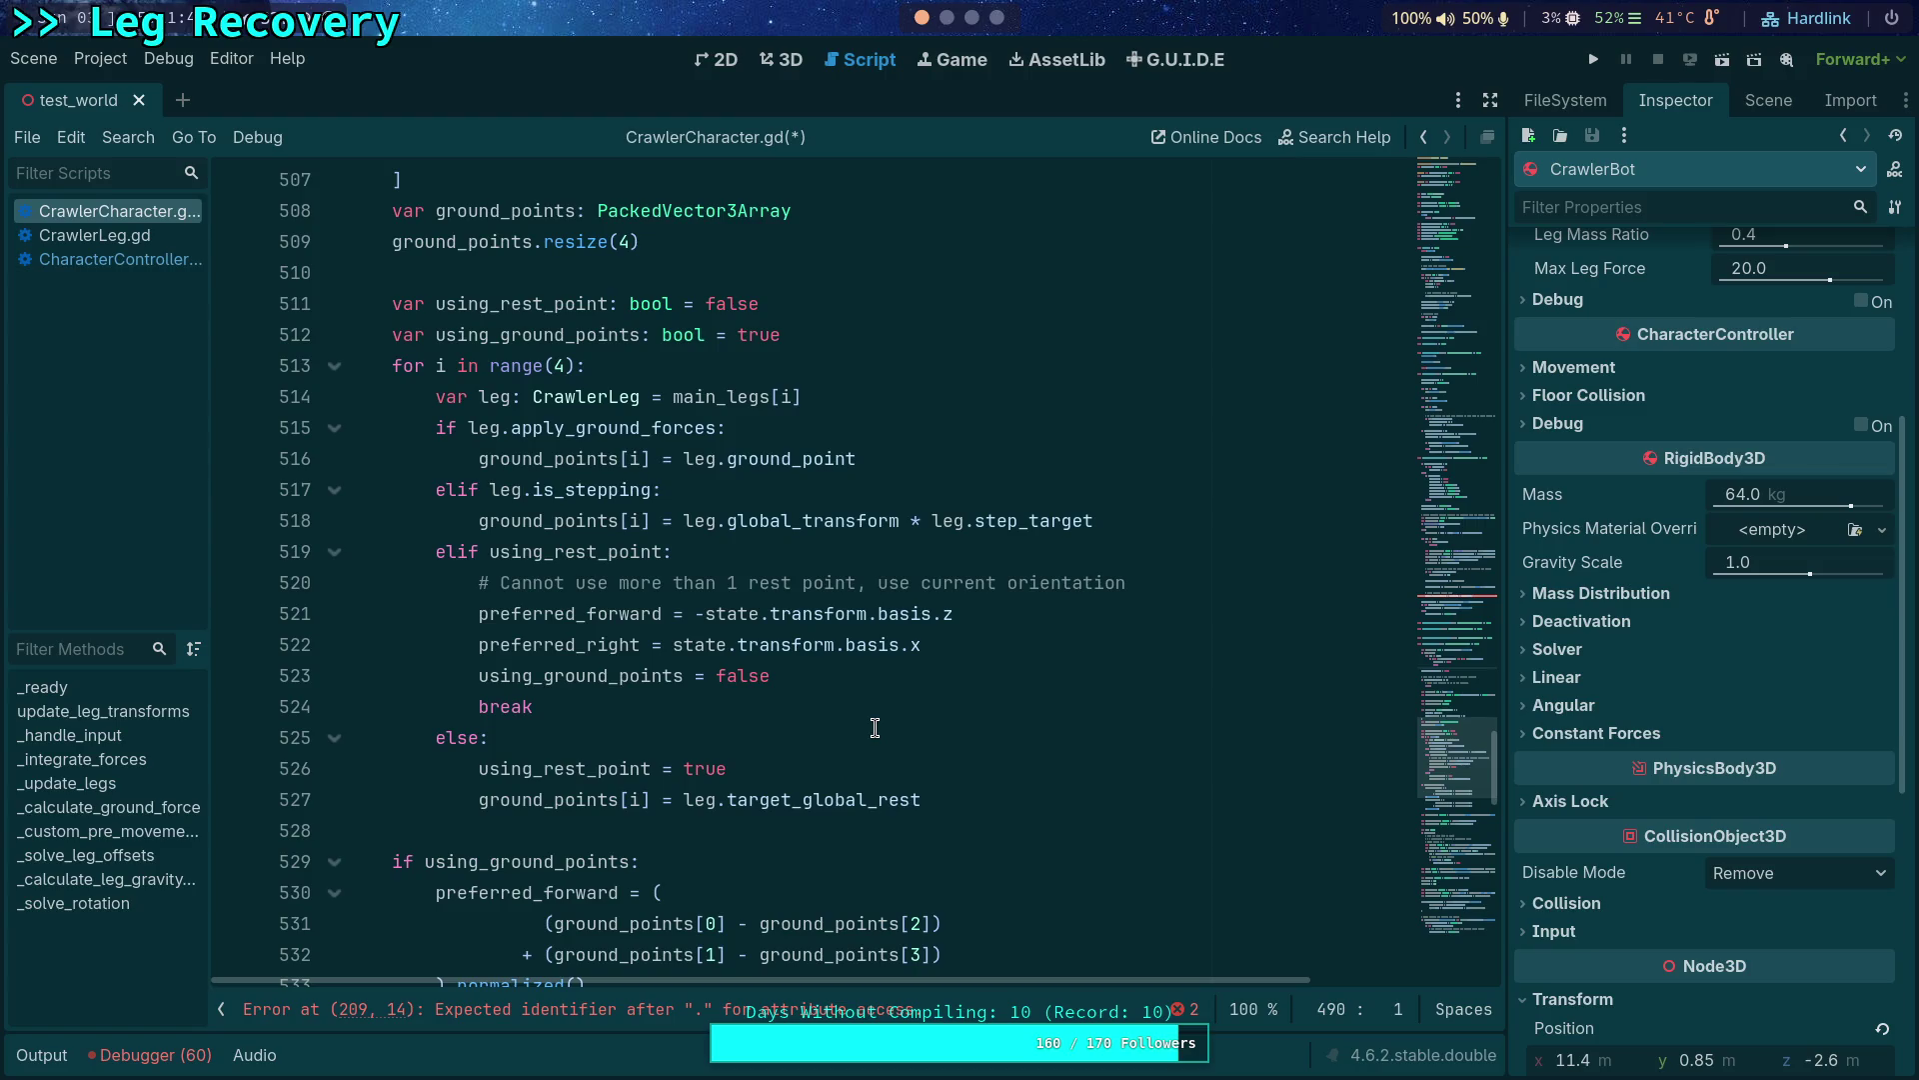
scroll(873, 727, "down", 2)
scroll(875, 727, "down", 2)
scroll(874, 727, "down", 1)
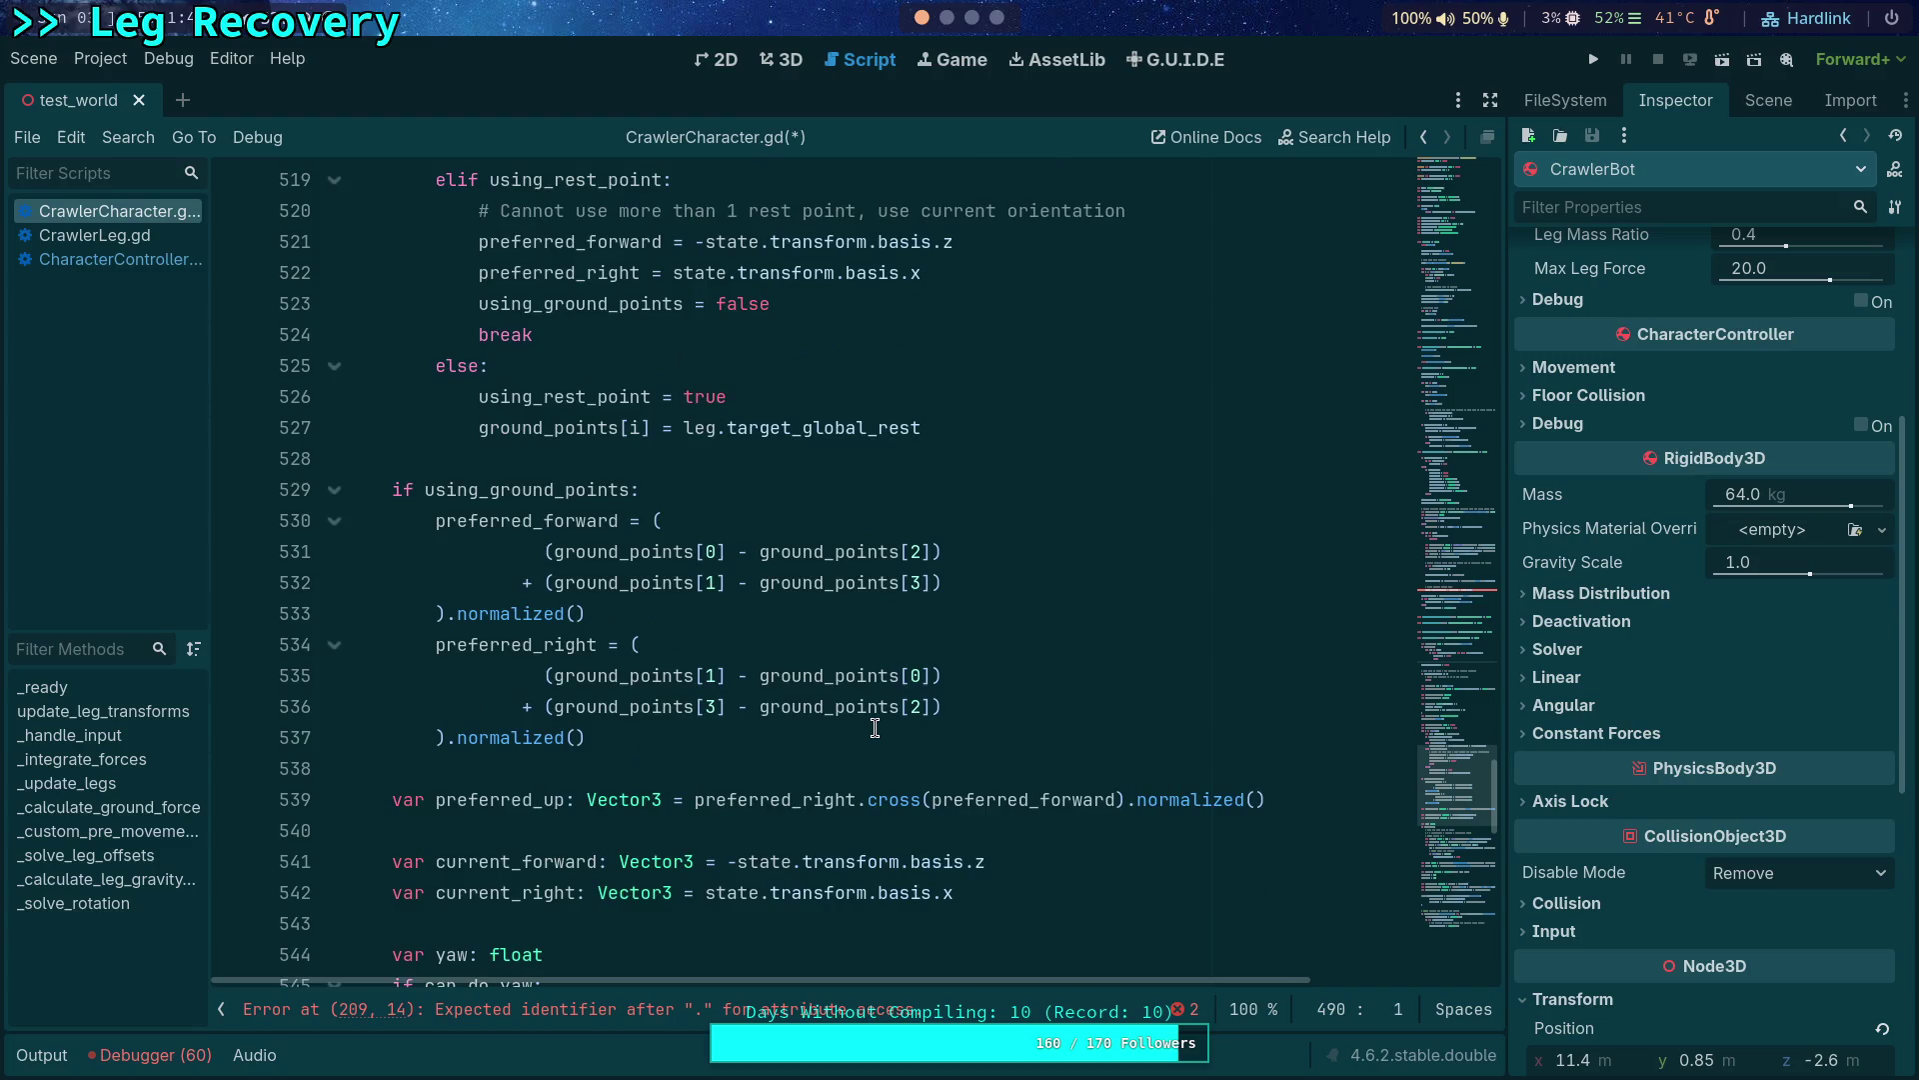
scroll(874, 728, "down", 3)
scroll(874, 728, "down", 2)
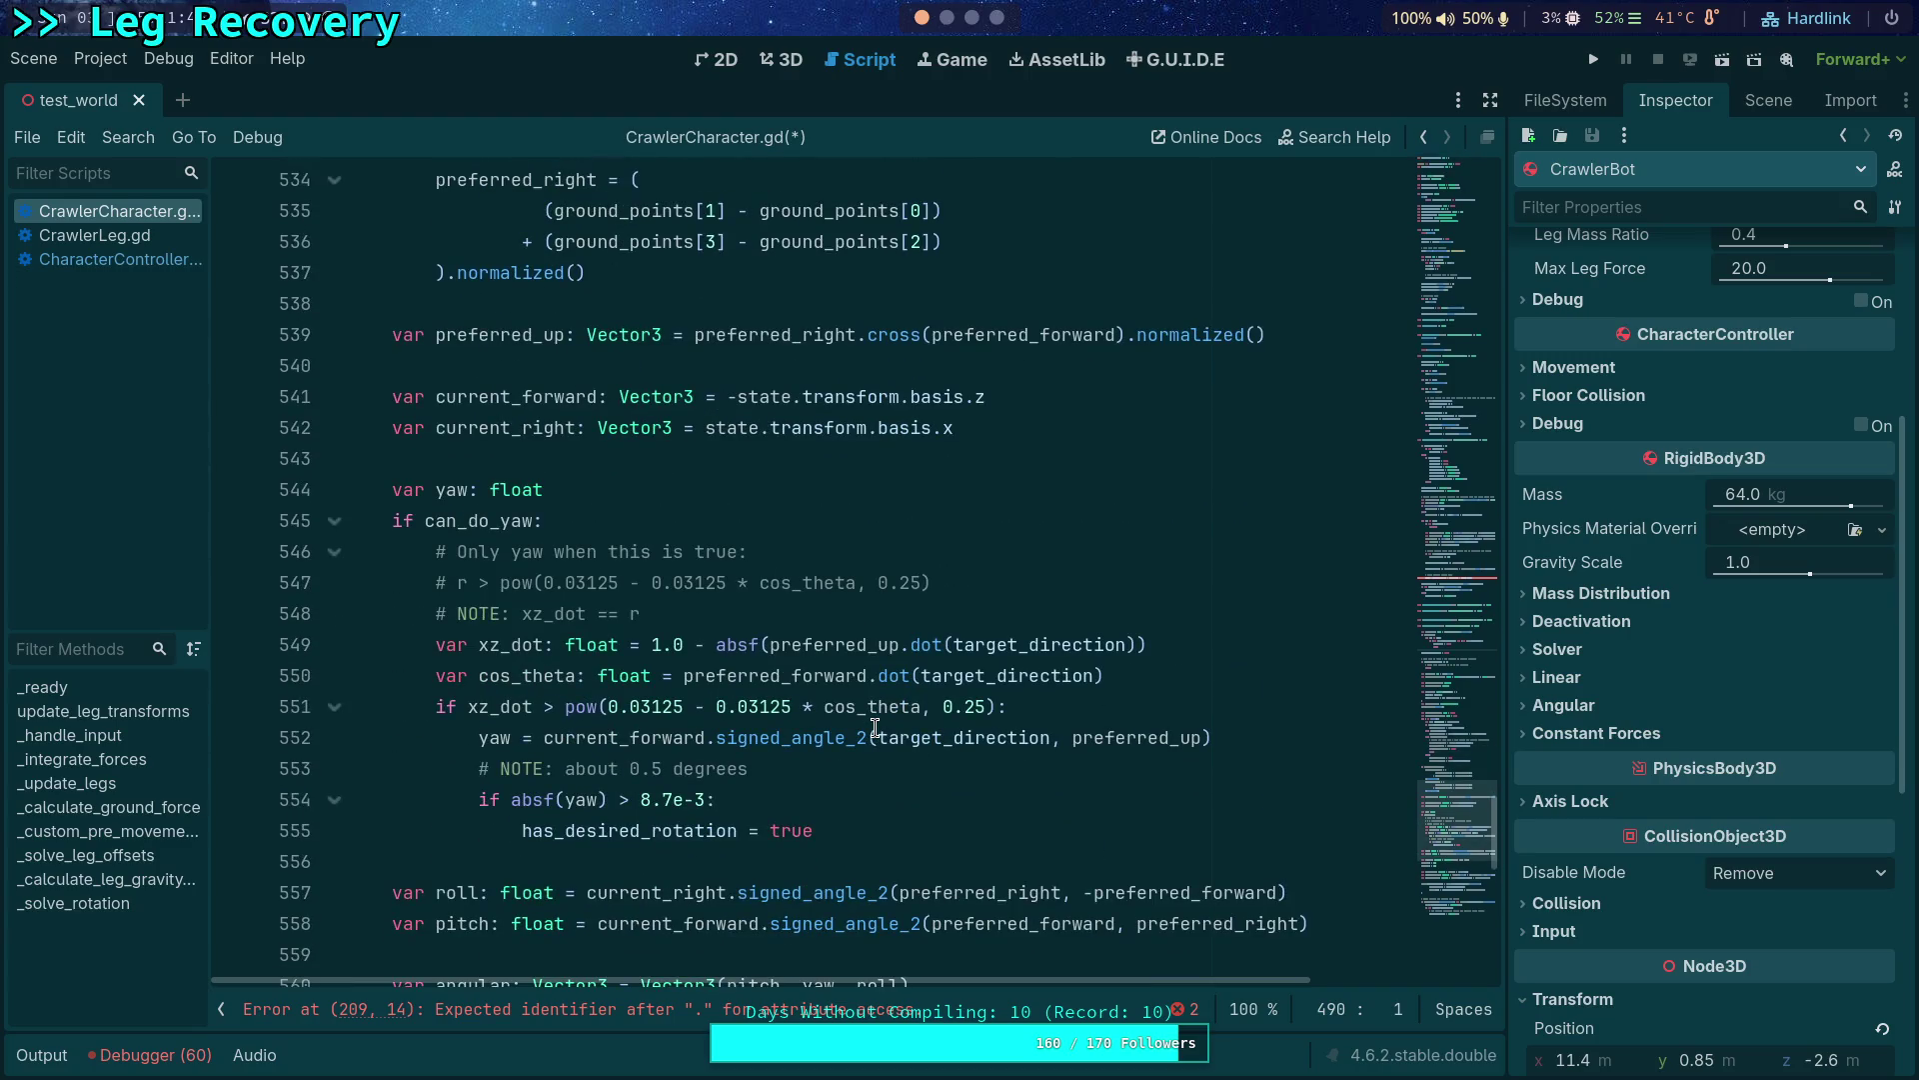
scroll(874, 728, "down", 2)
scroll(875, 727, "down", 1)
scroll(875, 727, "down", 4)
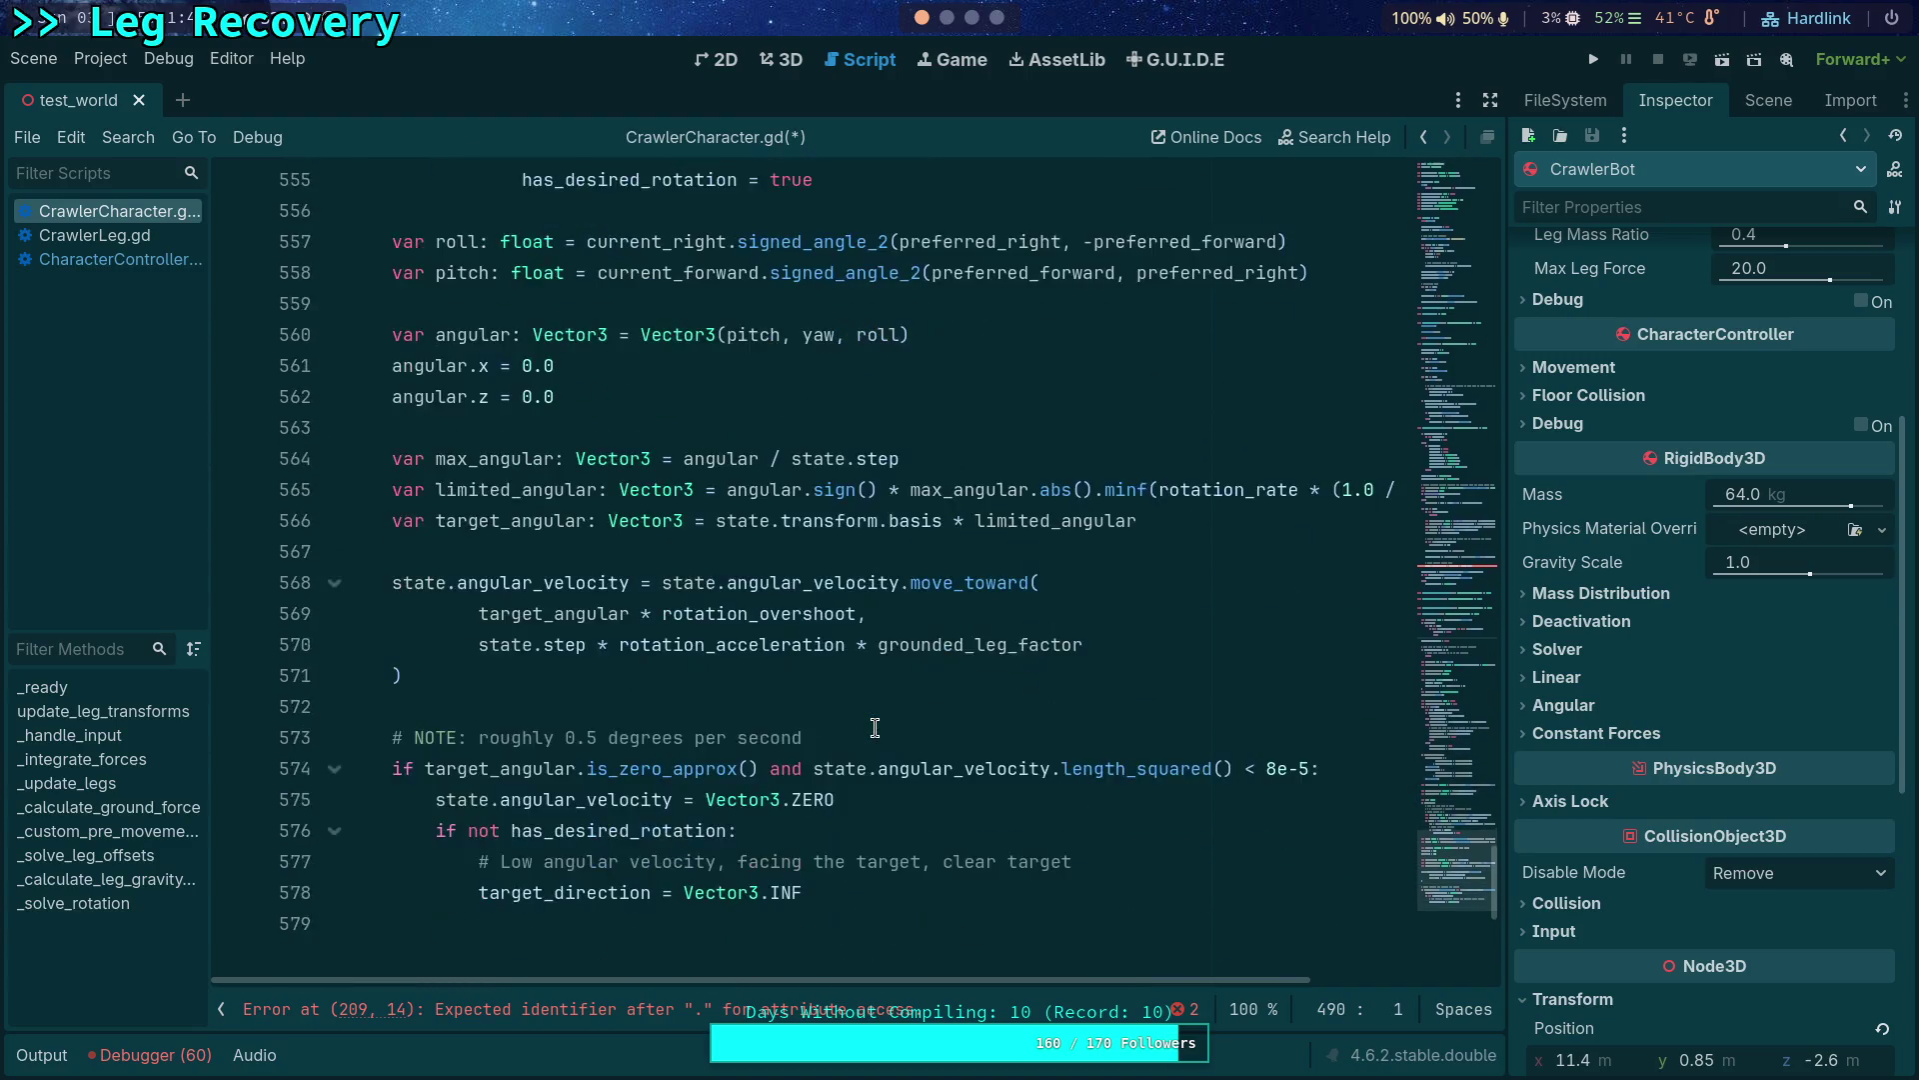
scroll(875, 727, "down", 3)
scroll(780, 687, "up", 1)
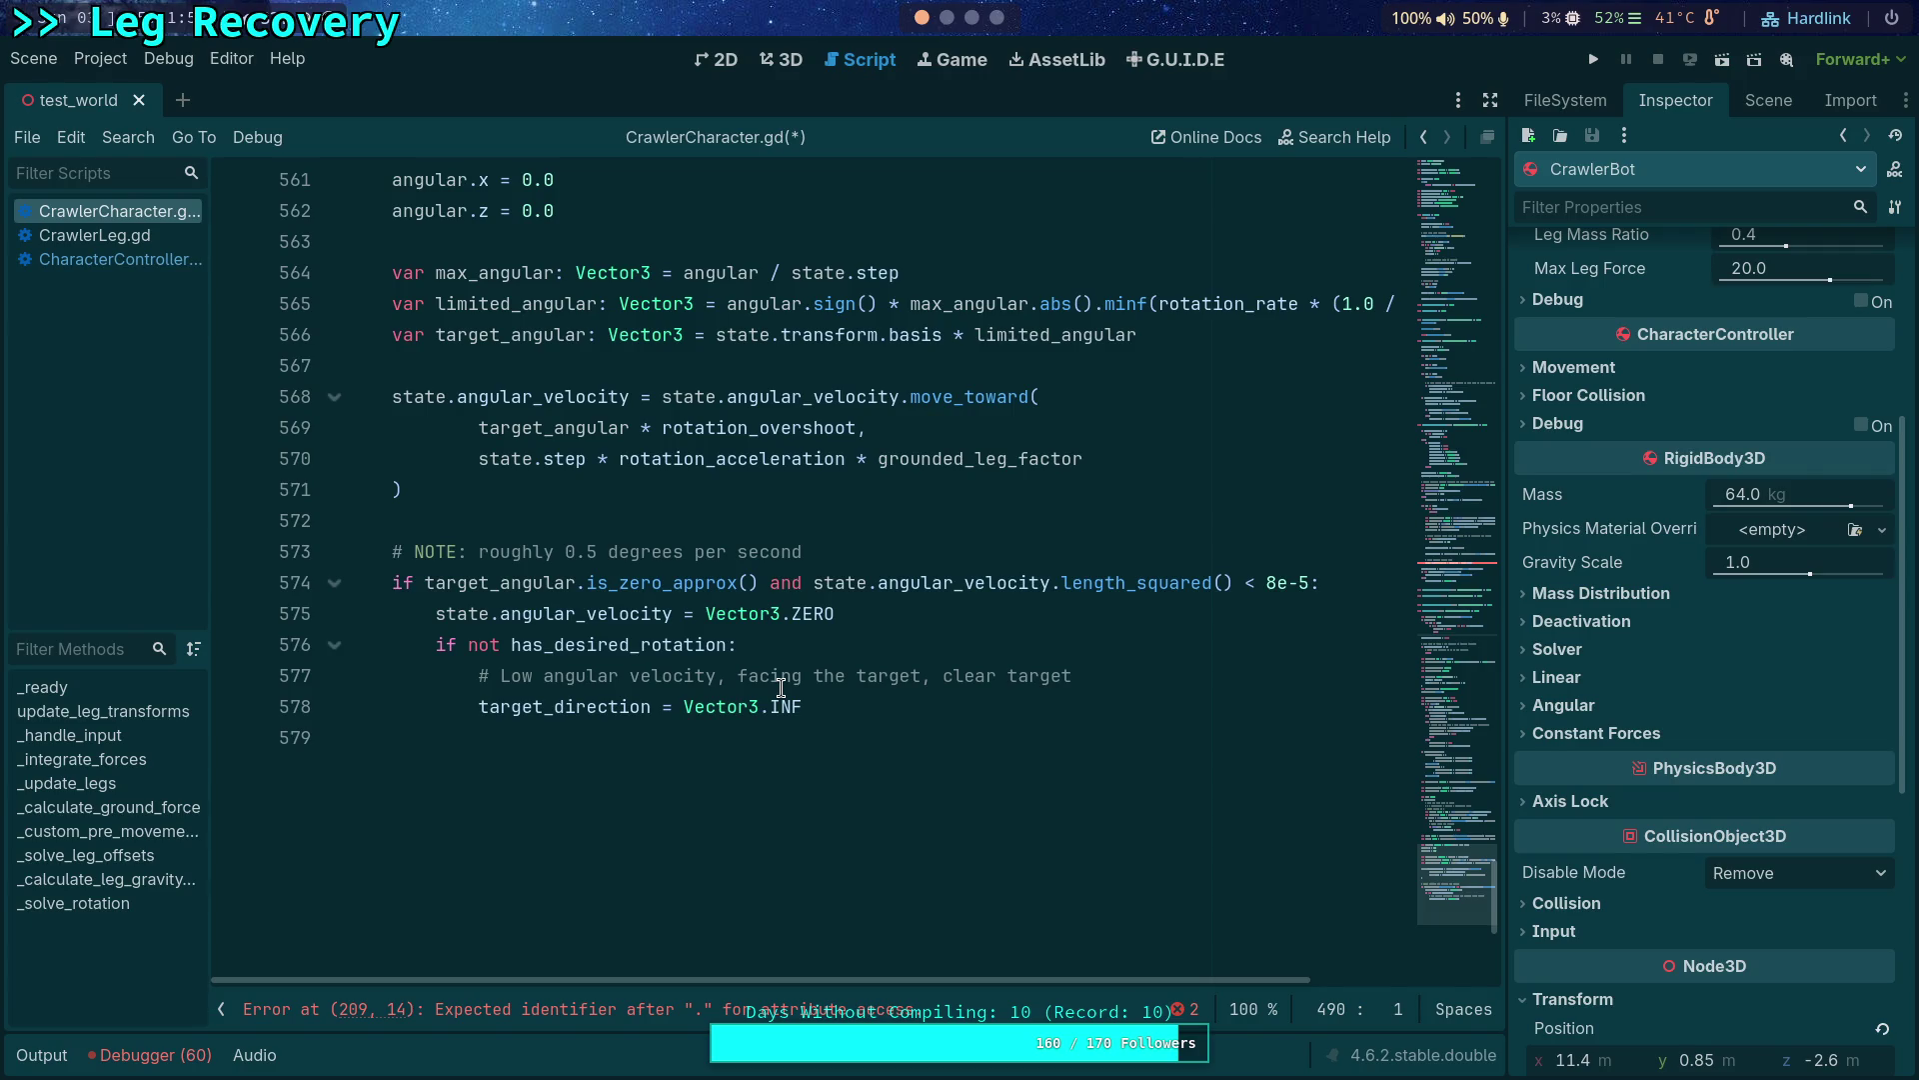
scroll(780, 688, "up", 1)
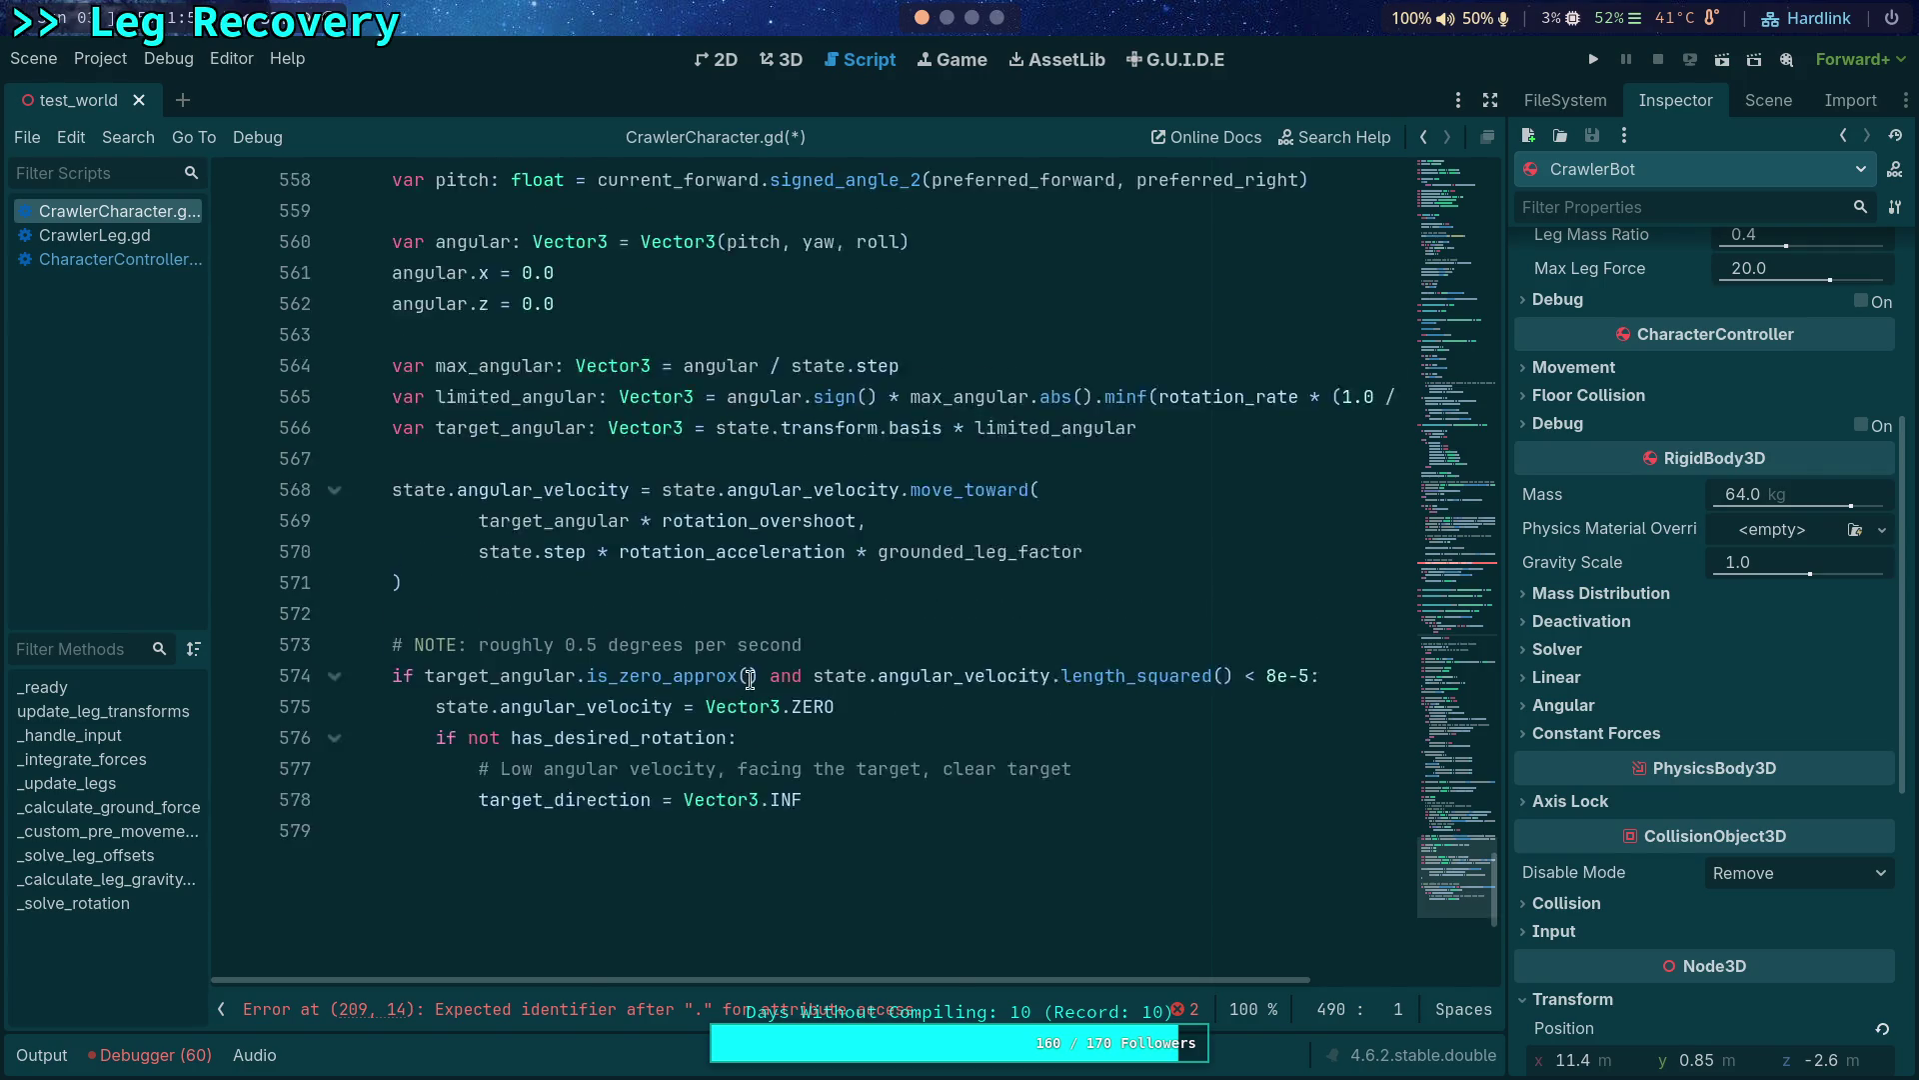
scroll(675, 653, "up", 8)
scroll(570, 623, "up", 12)
scroll(469, 590, "up", 6)
scroll(470, 590, "up", 2)
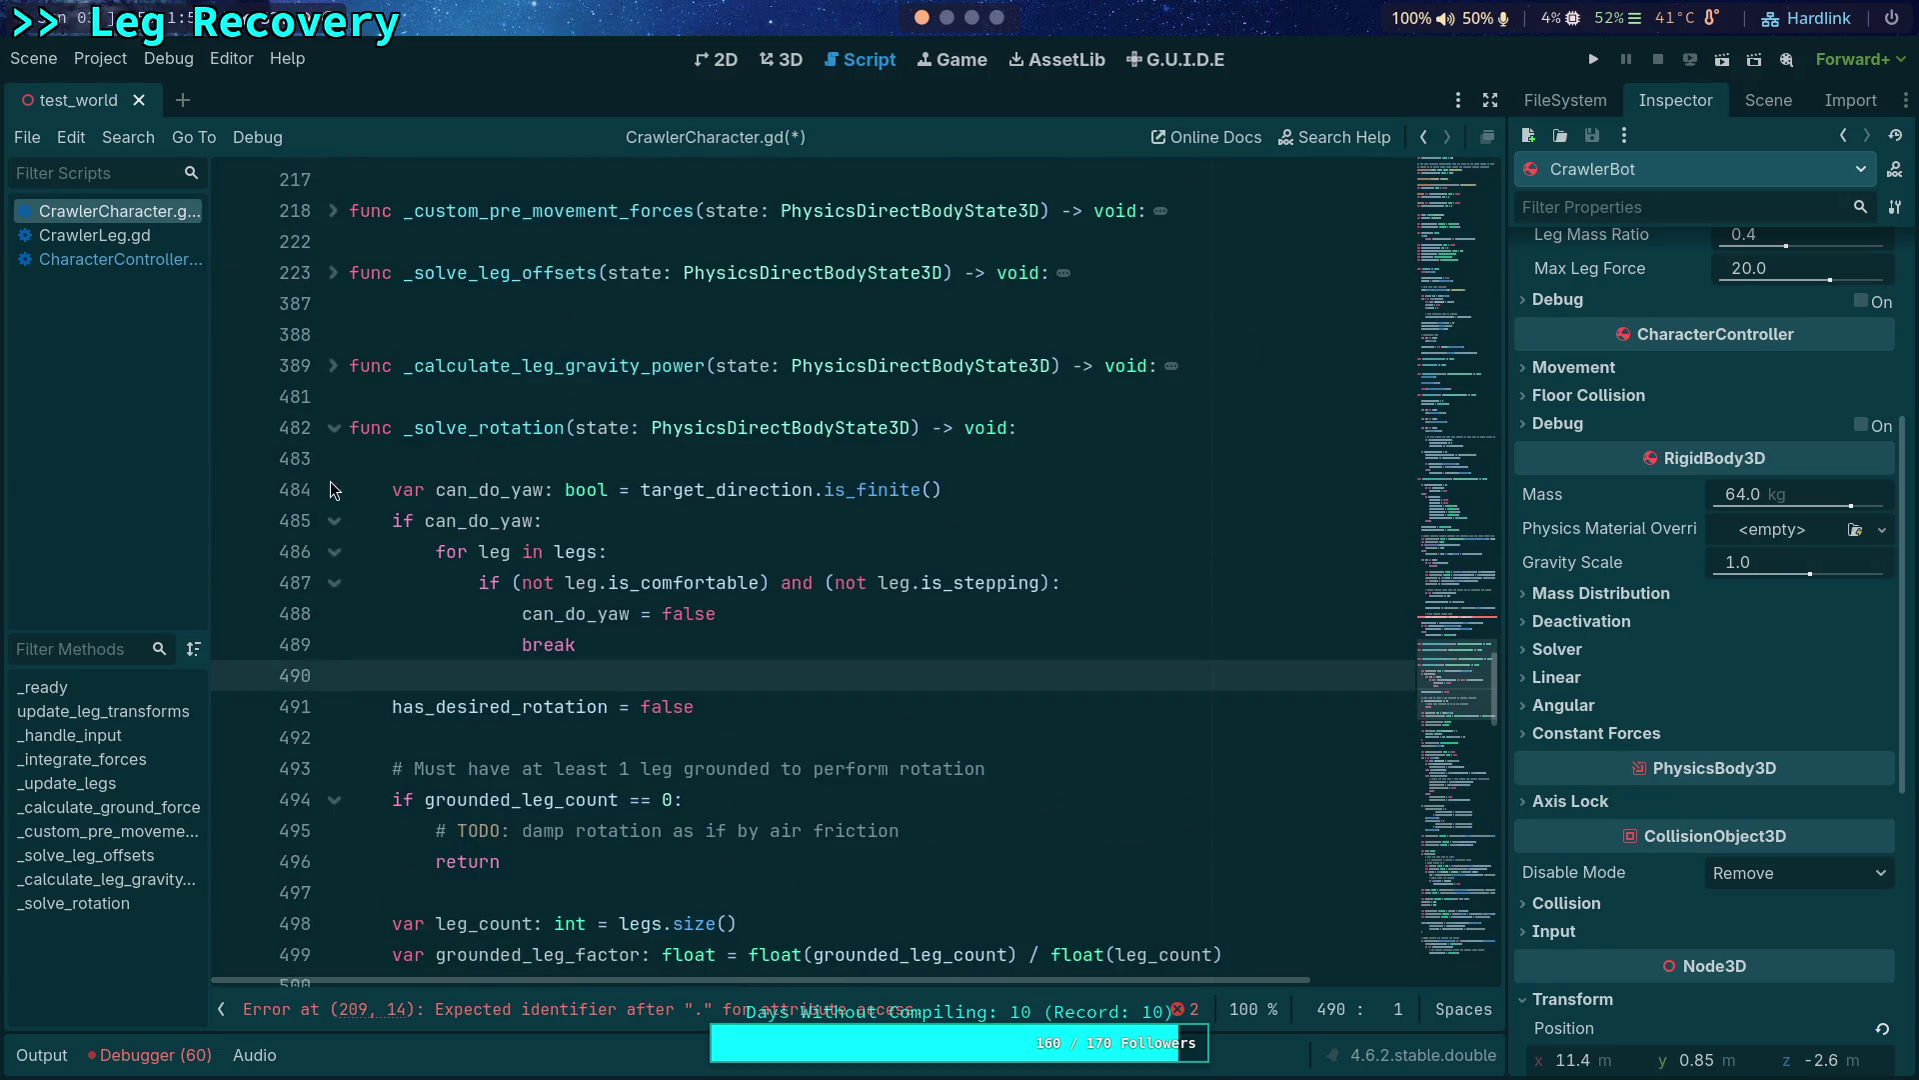
left_click(337, 429)
scroll(471, 490, "up", 4)
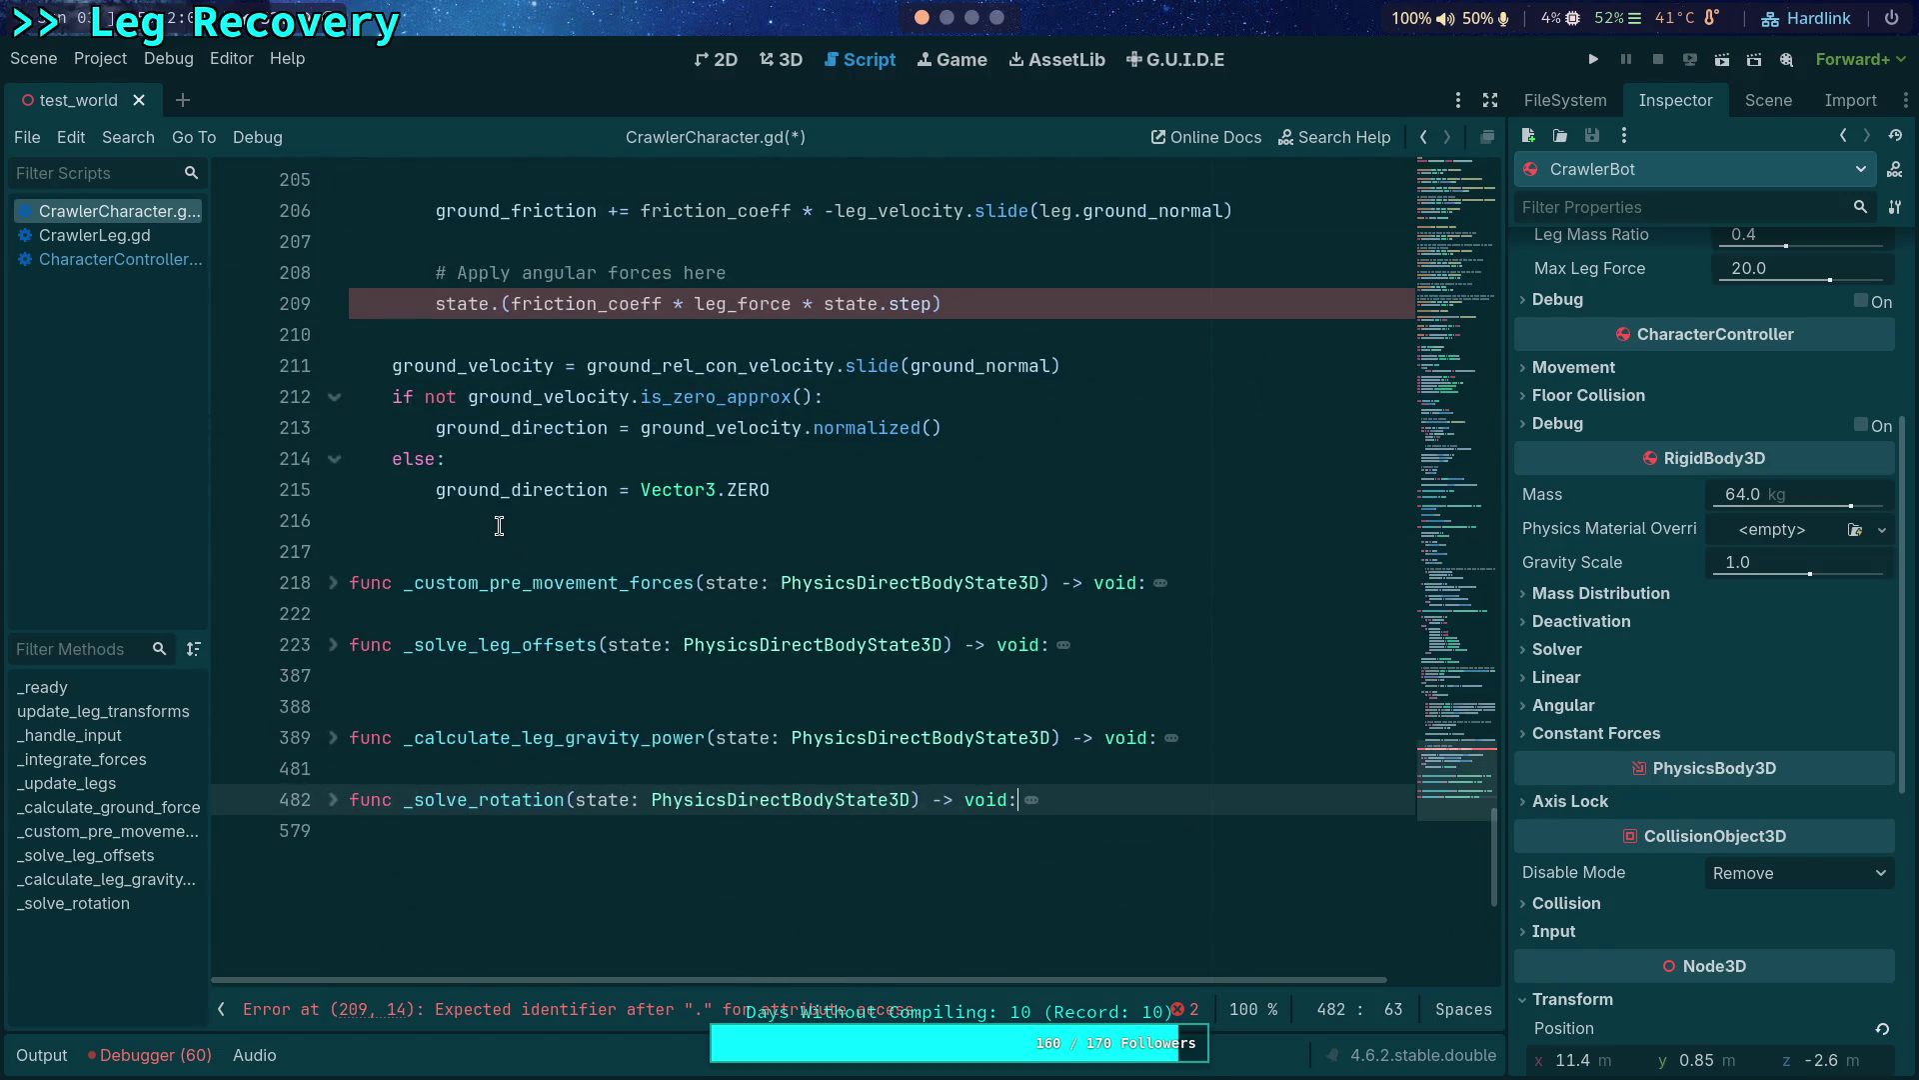
scroll(495, 522, "up", 2)
scroll(652, 519, "up", 2)
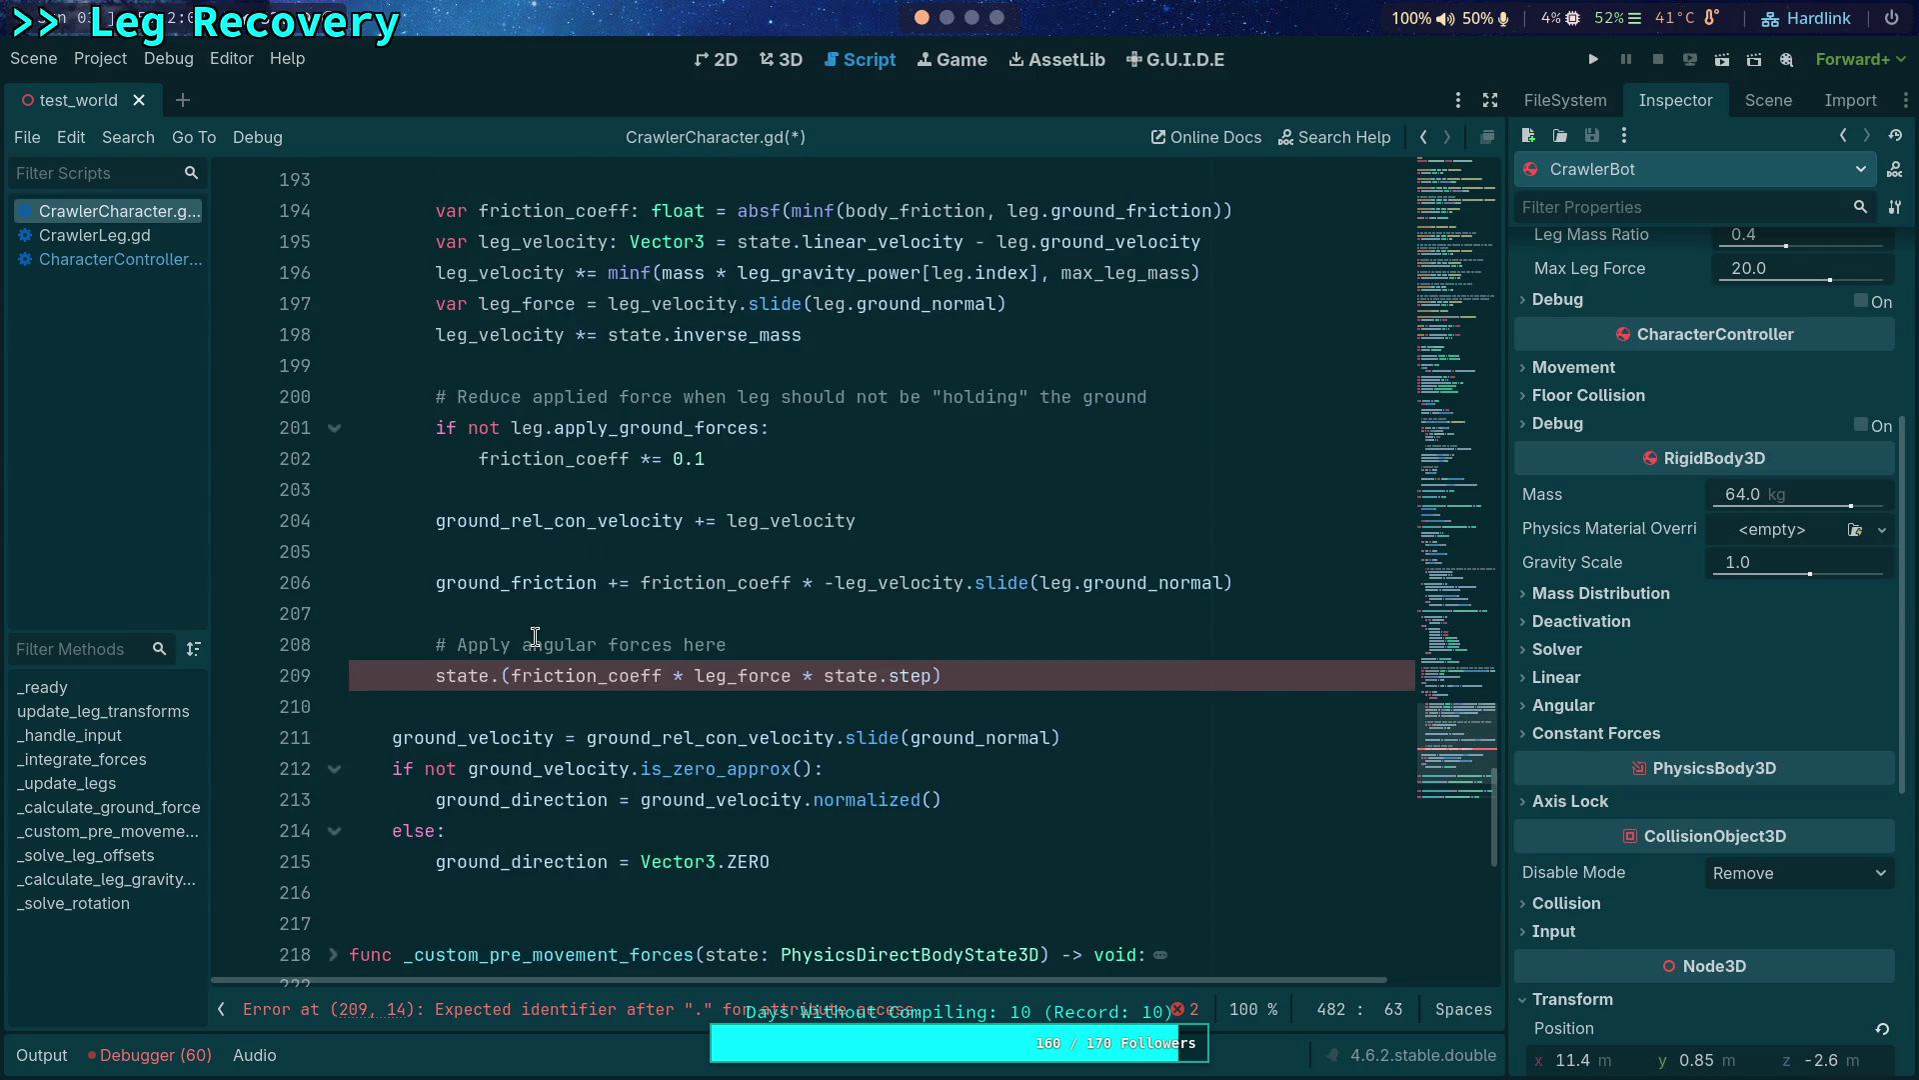
Make line 209 'state.angular_velocity += state.inverse_inertia * (...)' and switch to the Python terminal workspace.
left_click(500, 679)
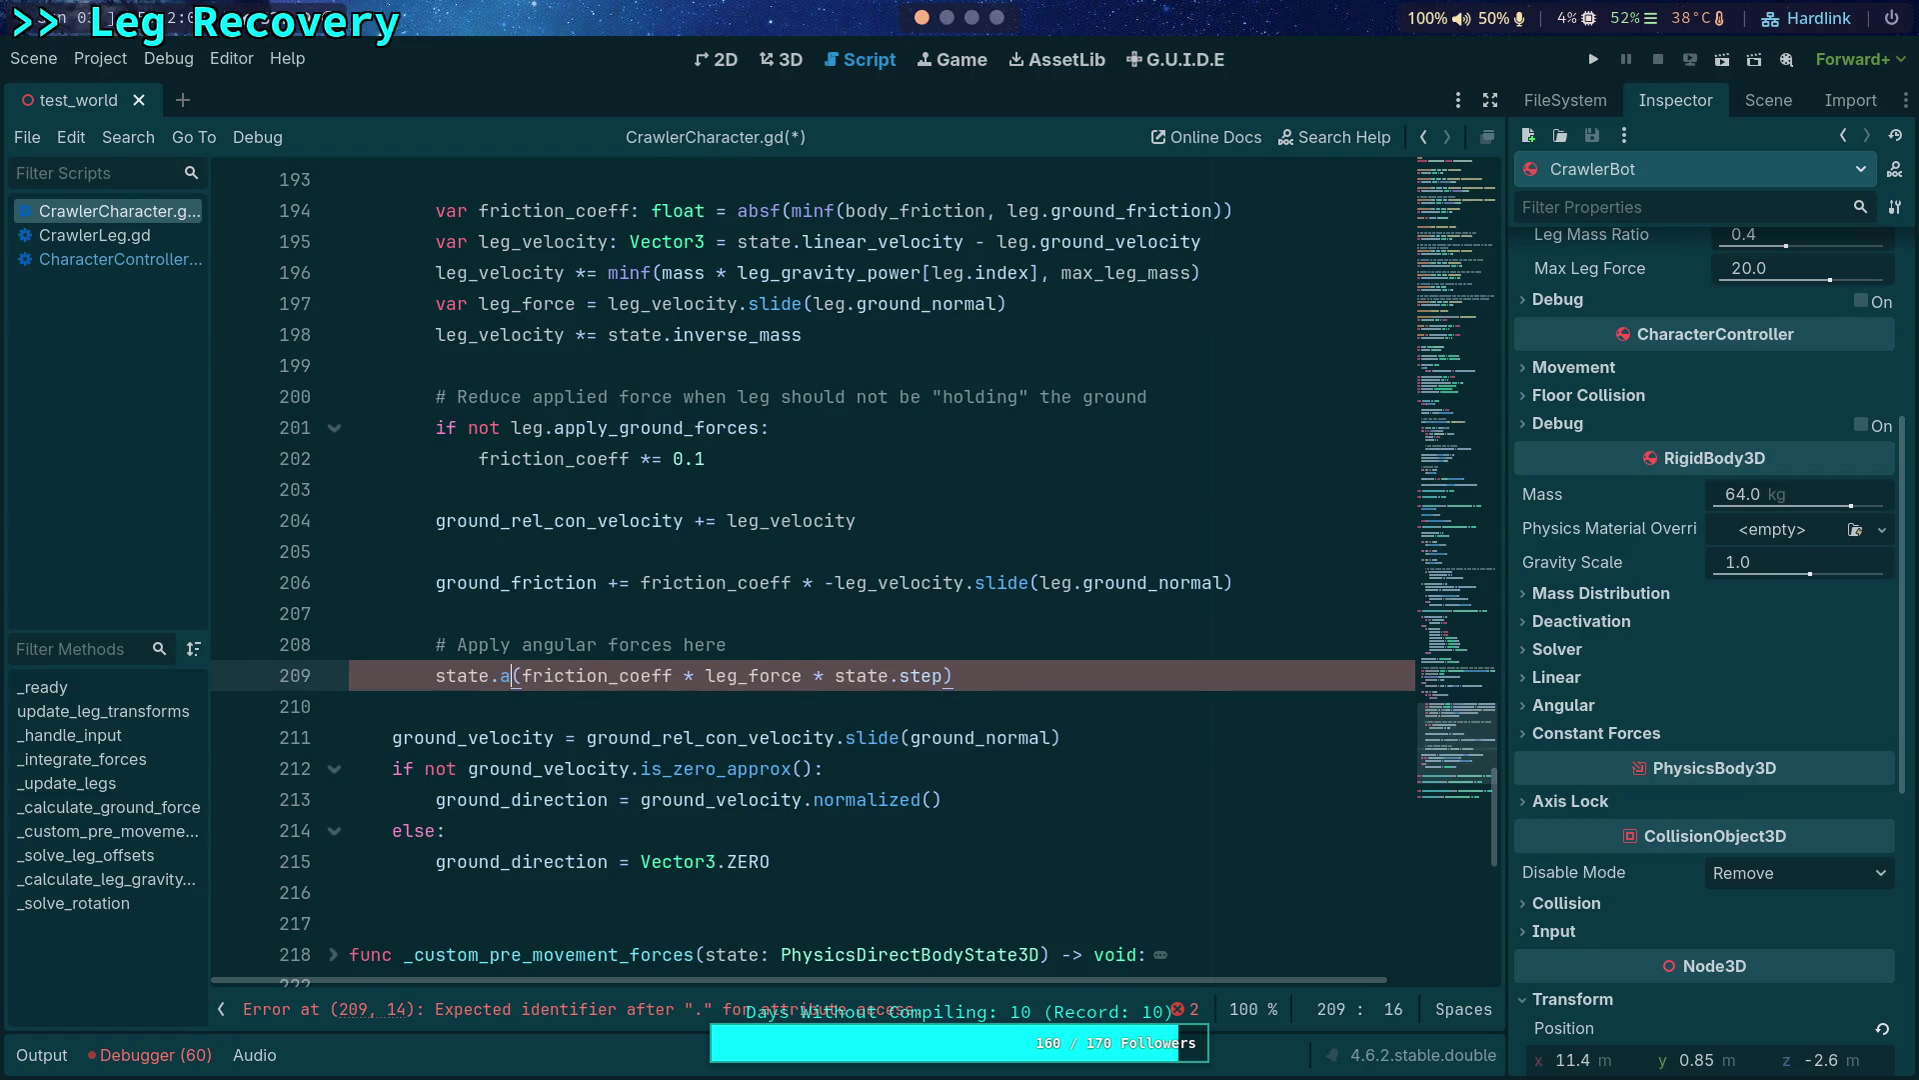
type("angular")
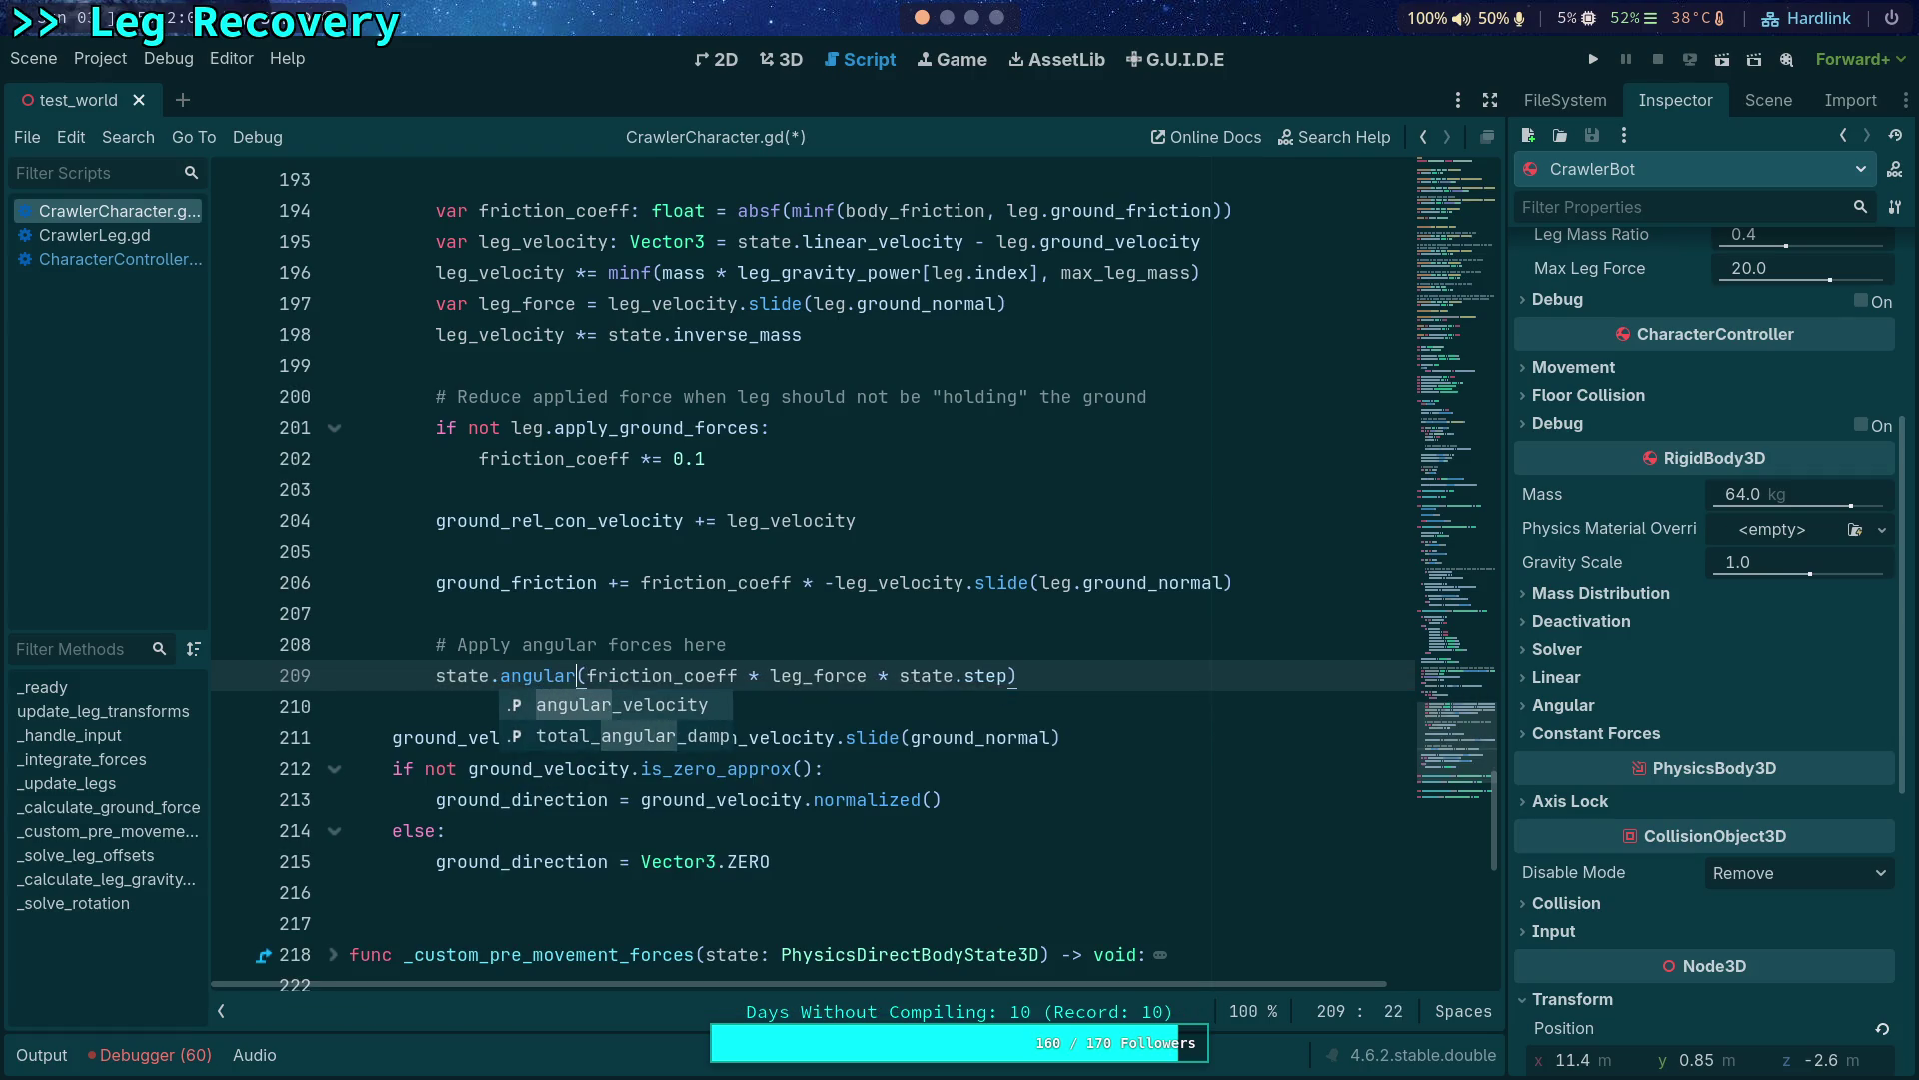
type("_velocity += state.inve")
key("Return")
type("*")
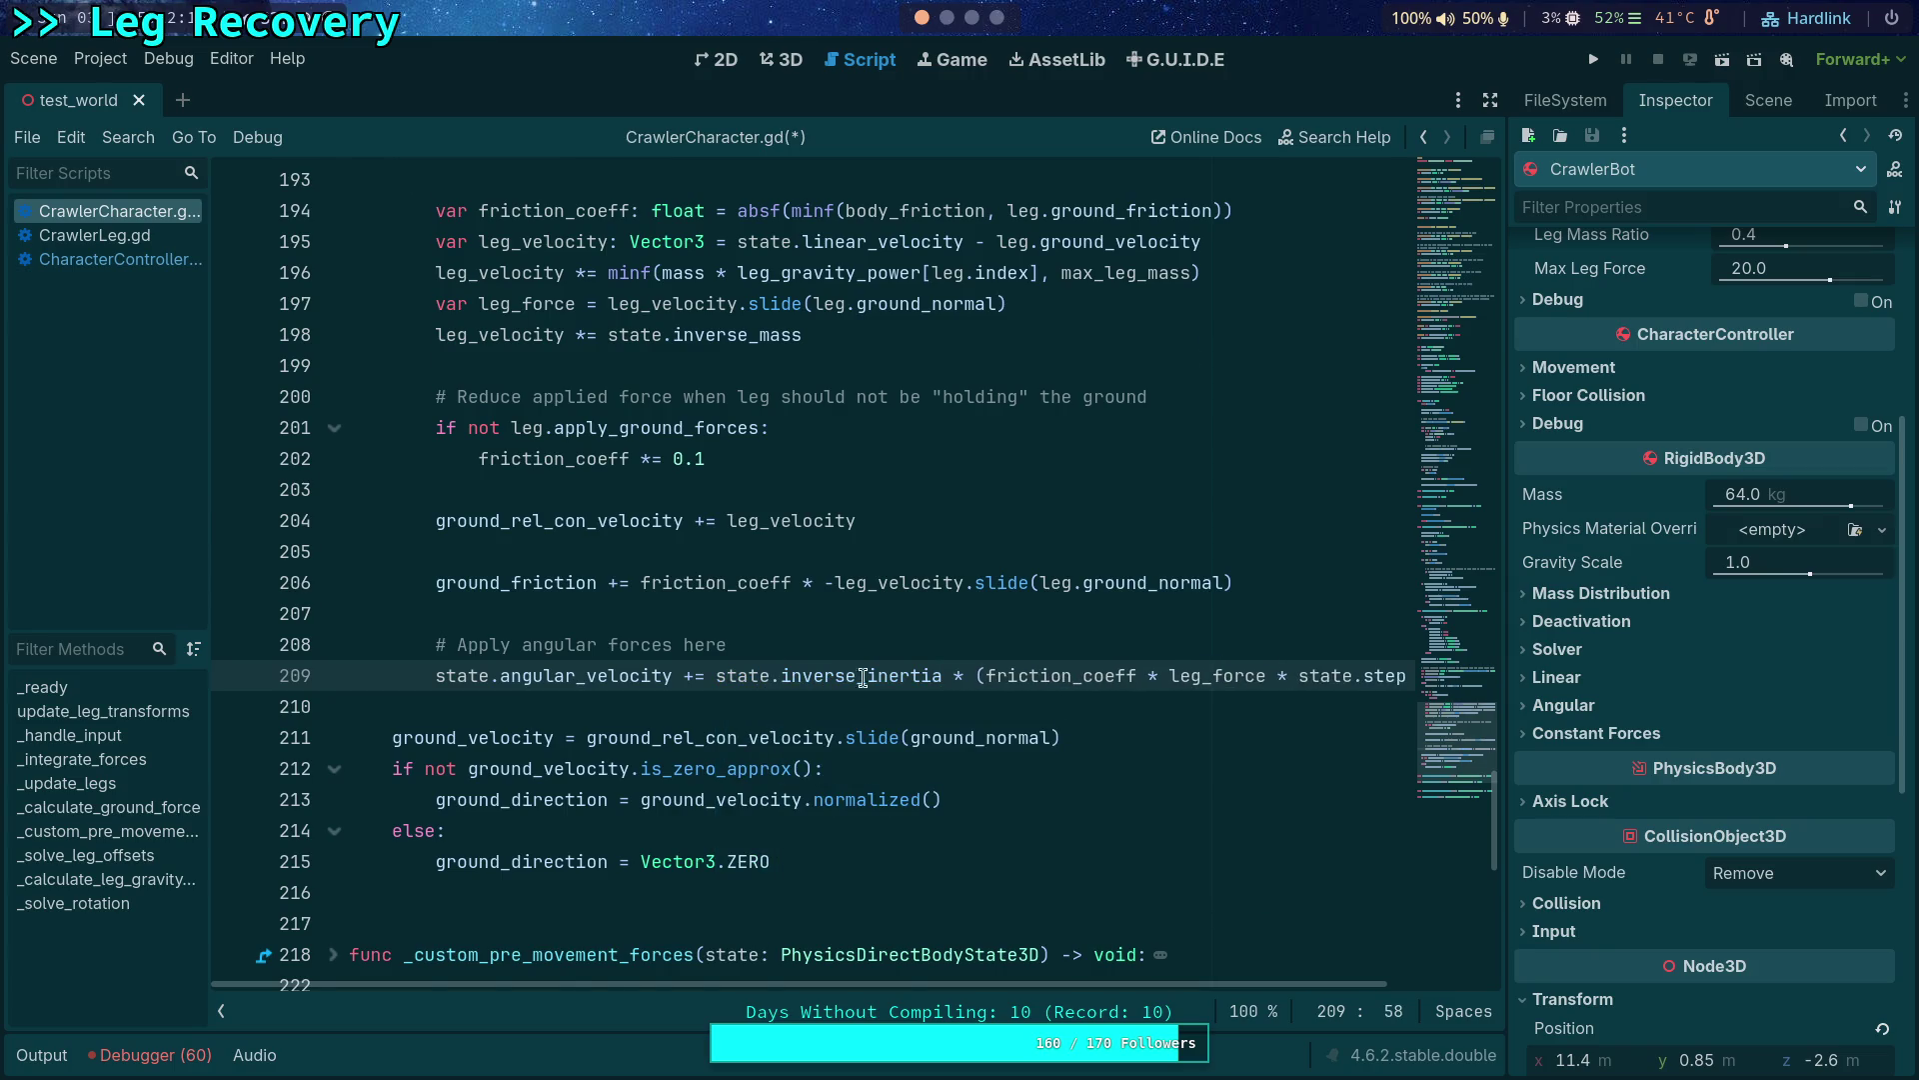
scroll(847, 706, "up", 3)
scroll(870, 765, "down", 2)
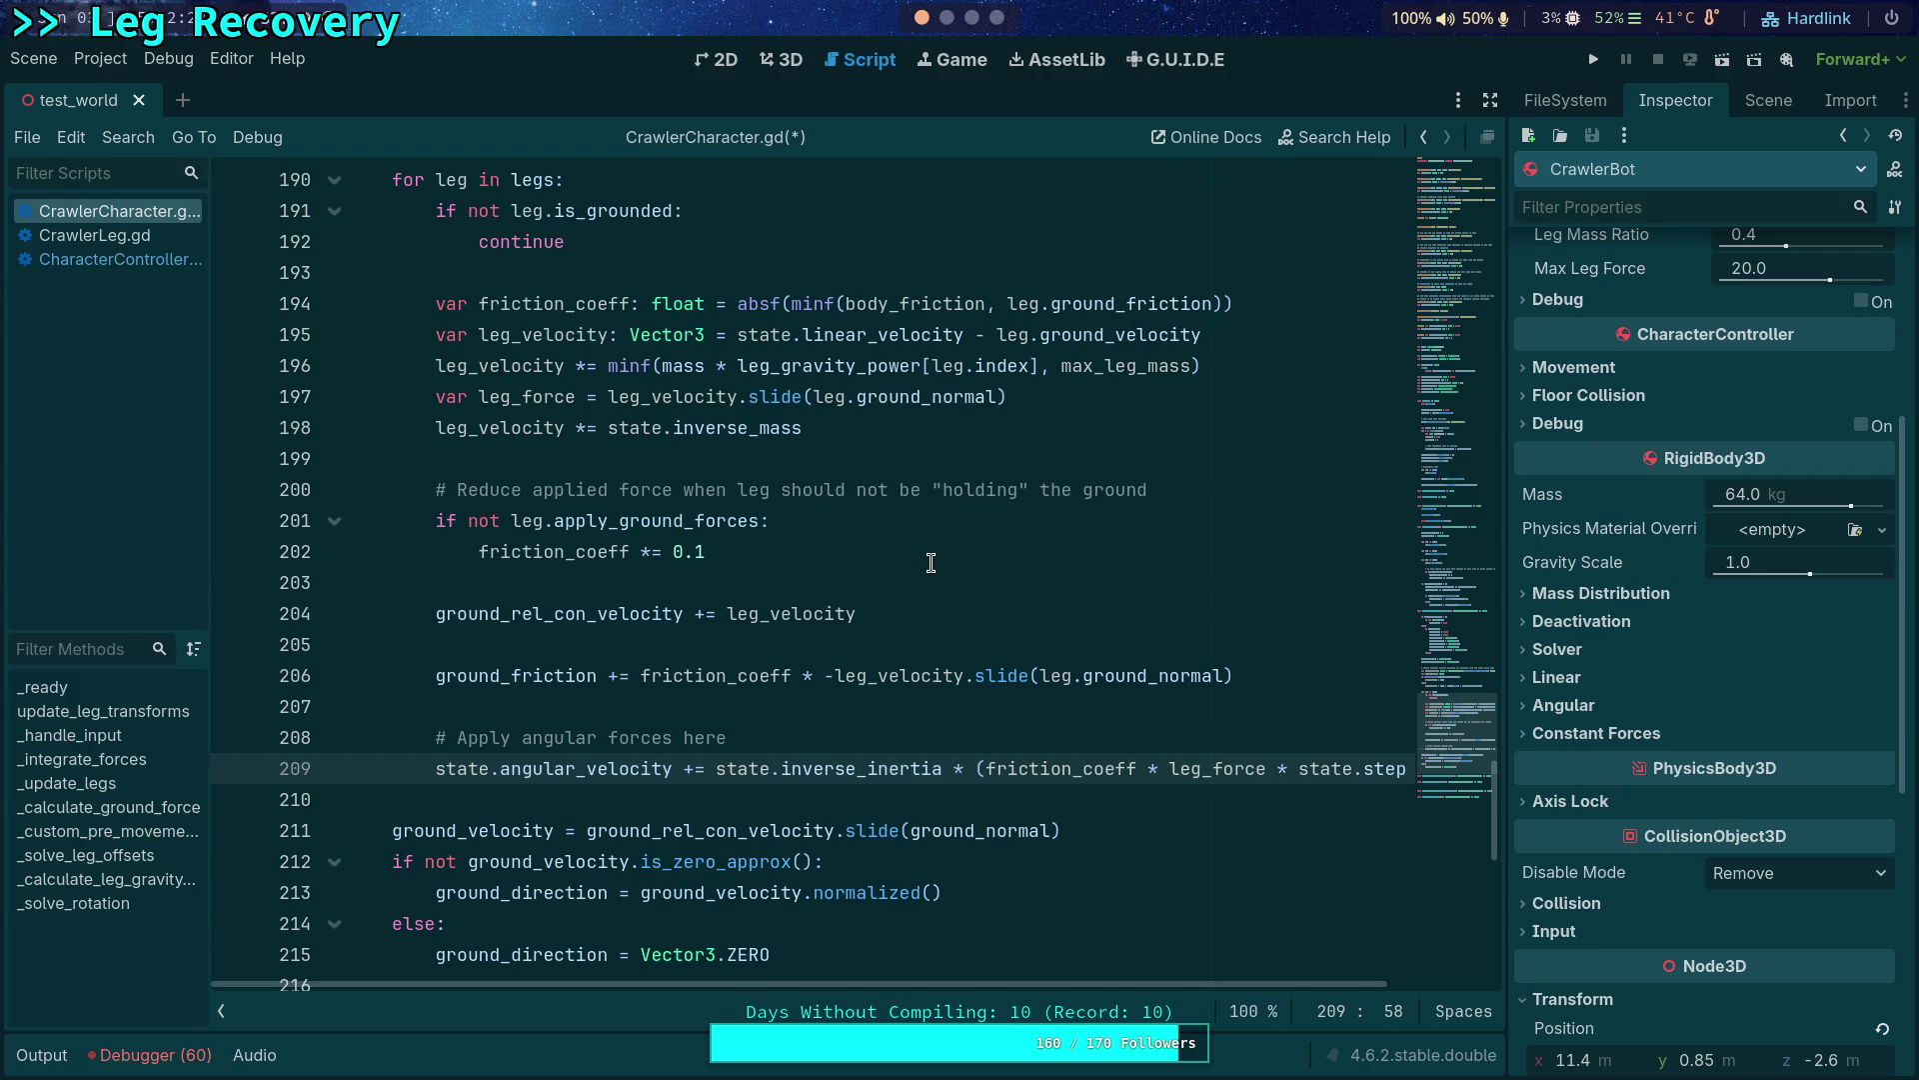
key("super+4")
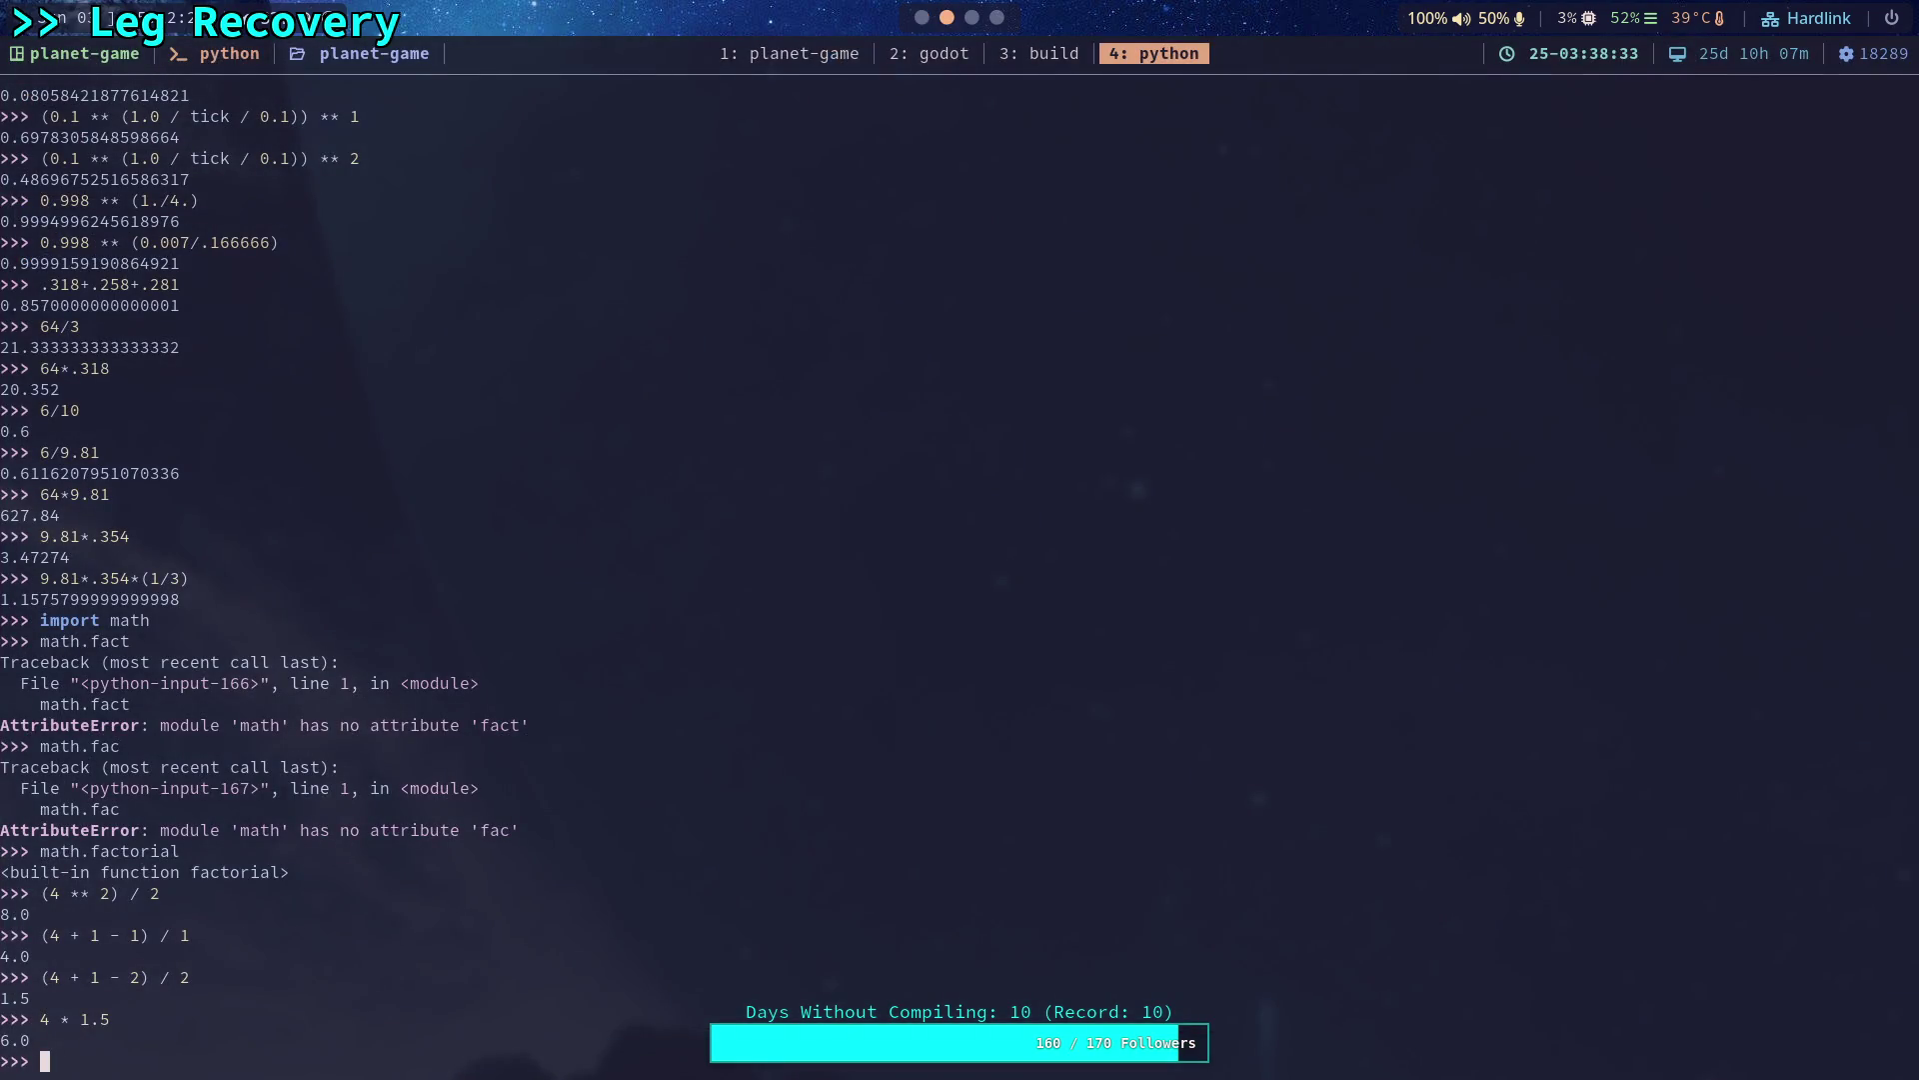
Launch Neovim on ./godot-game/ from the workspace 1 bash terminal.
key("super+1")
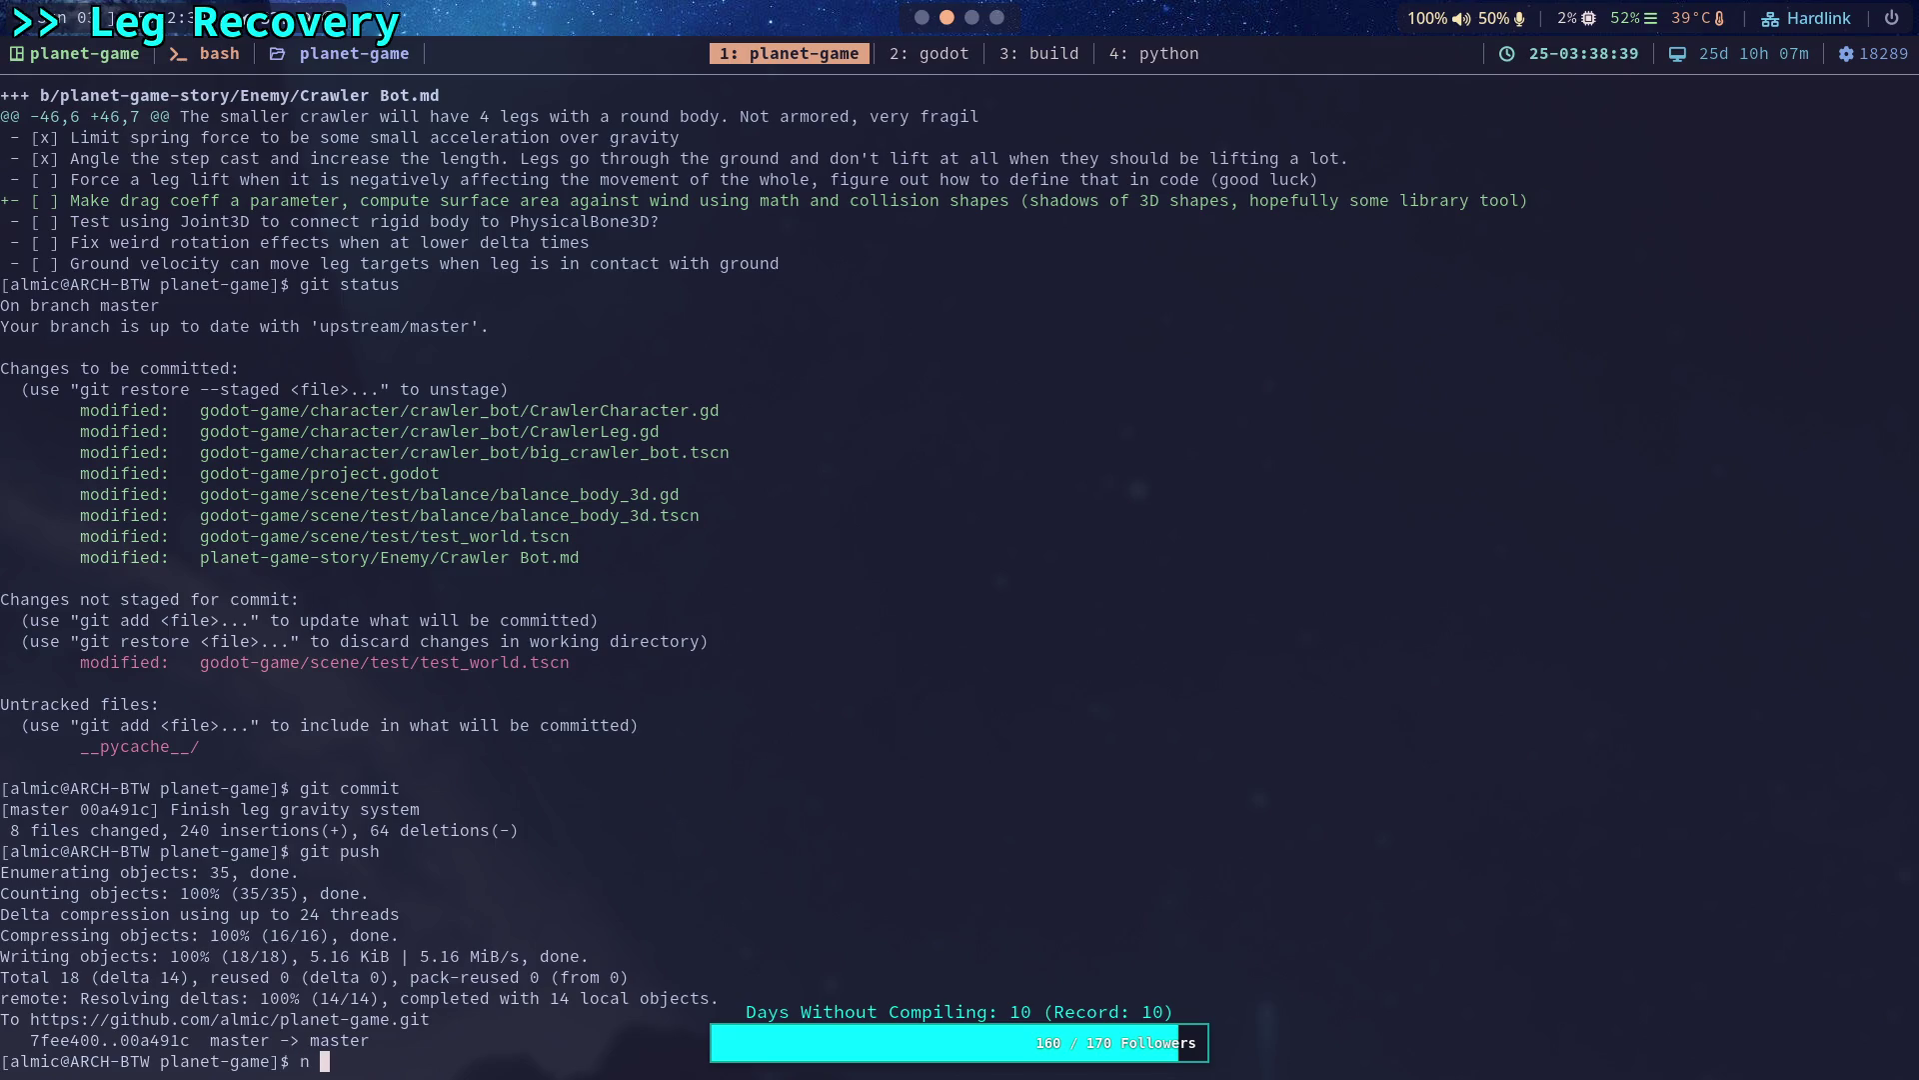
type("n ./godot-game/")
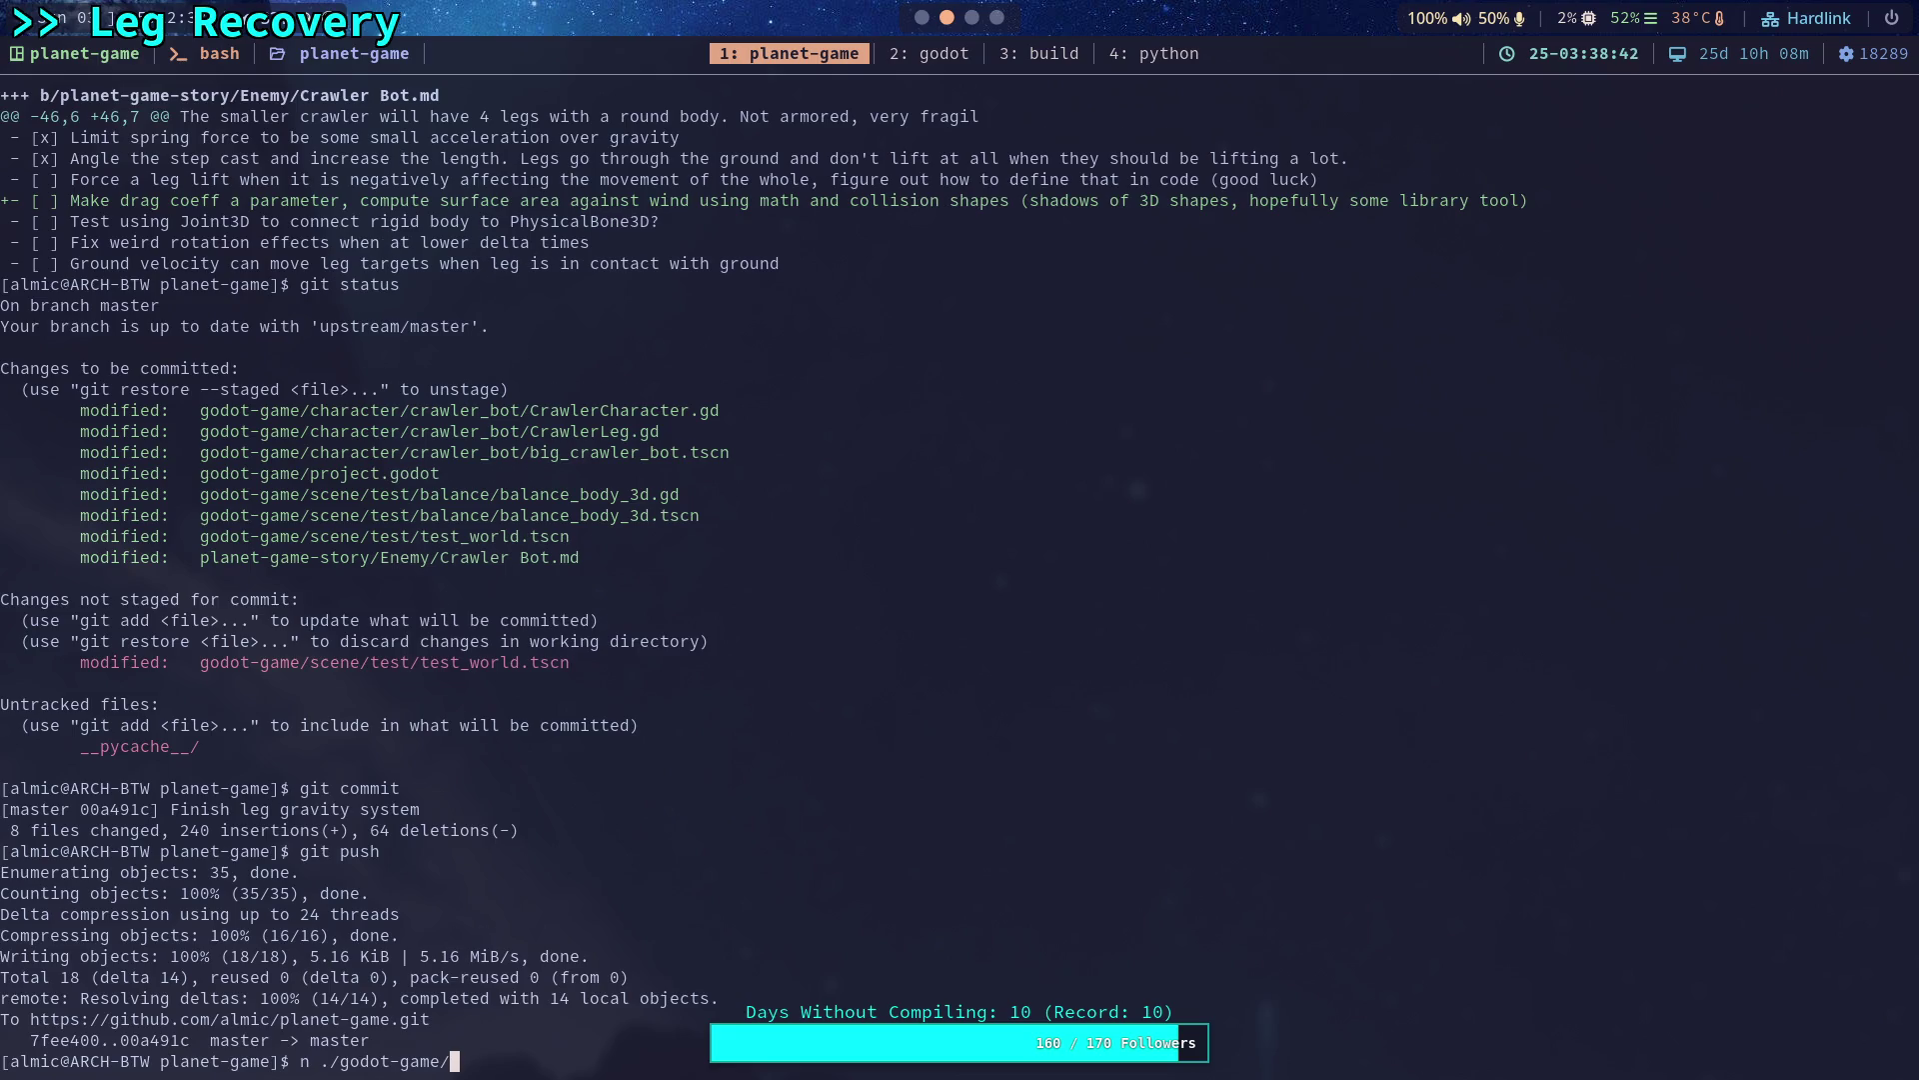
key("Return")
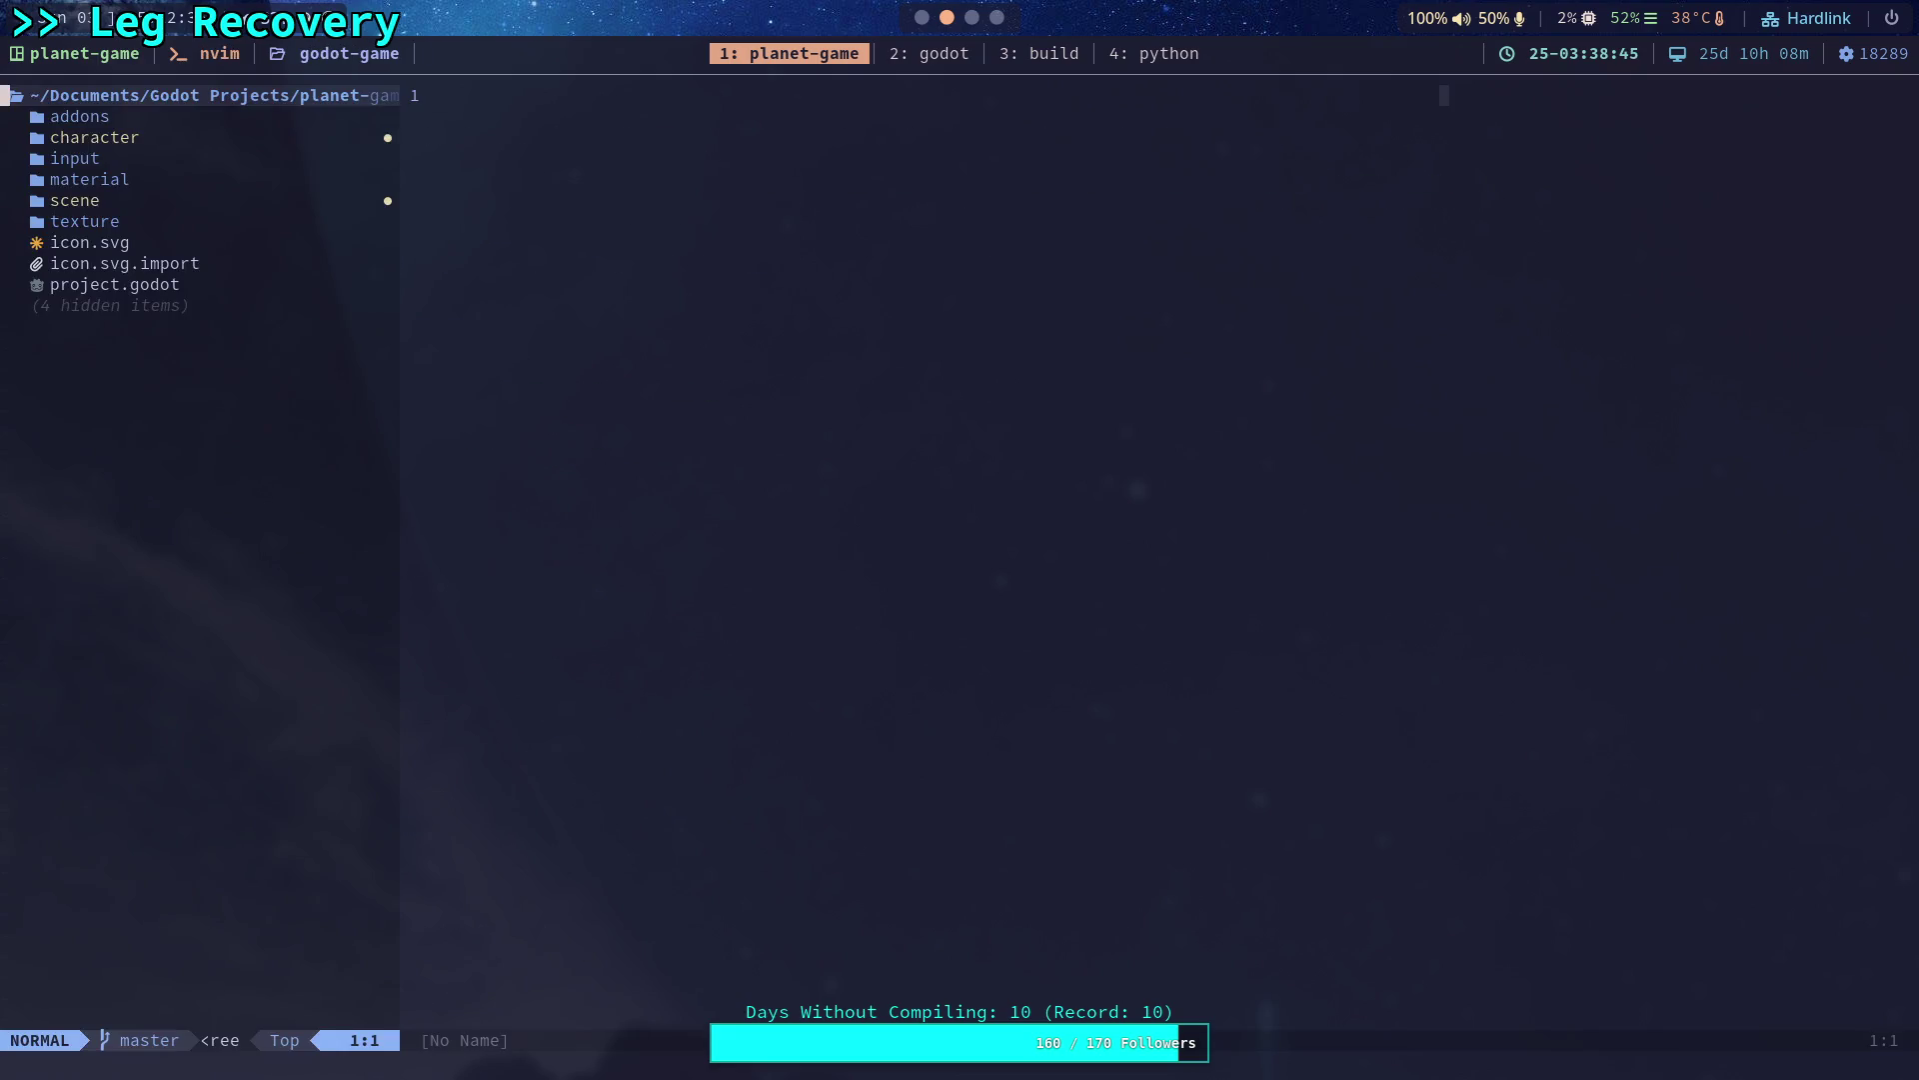
type("ginverse_inertia")
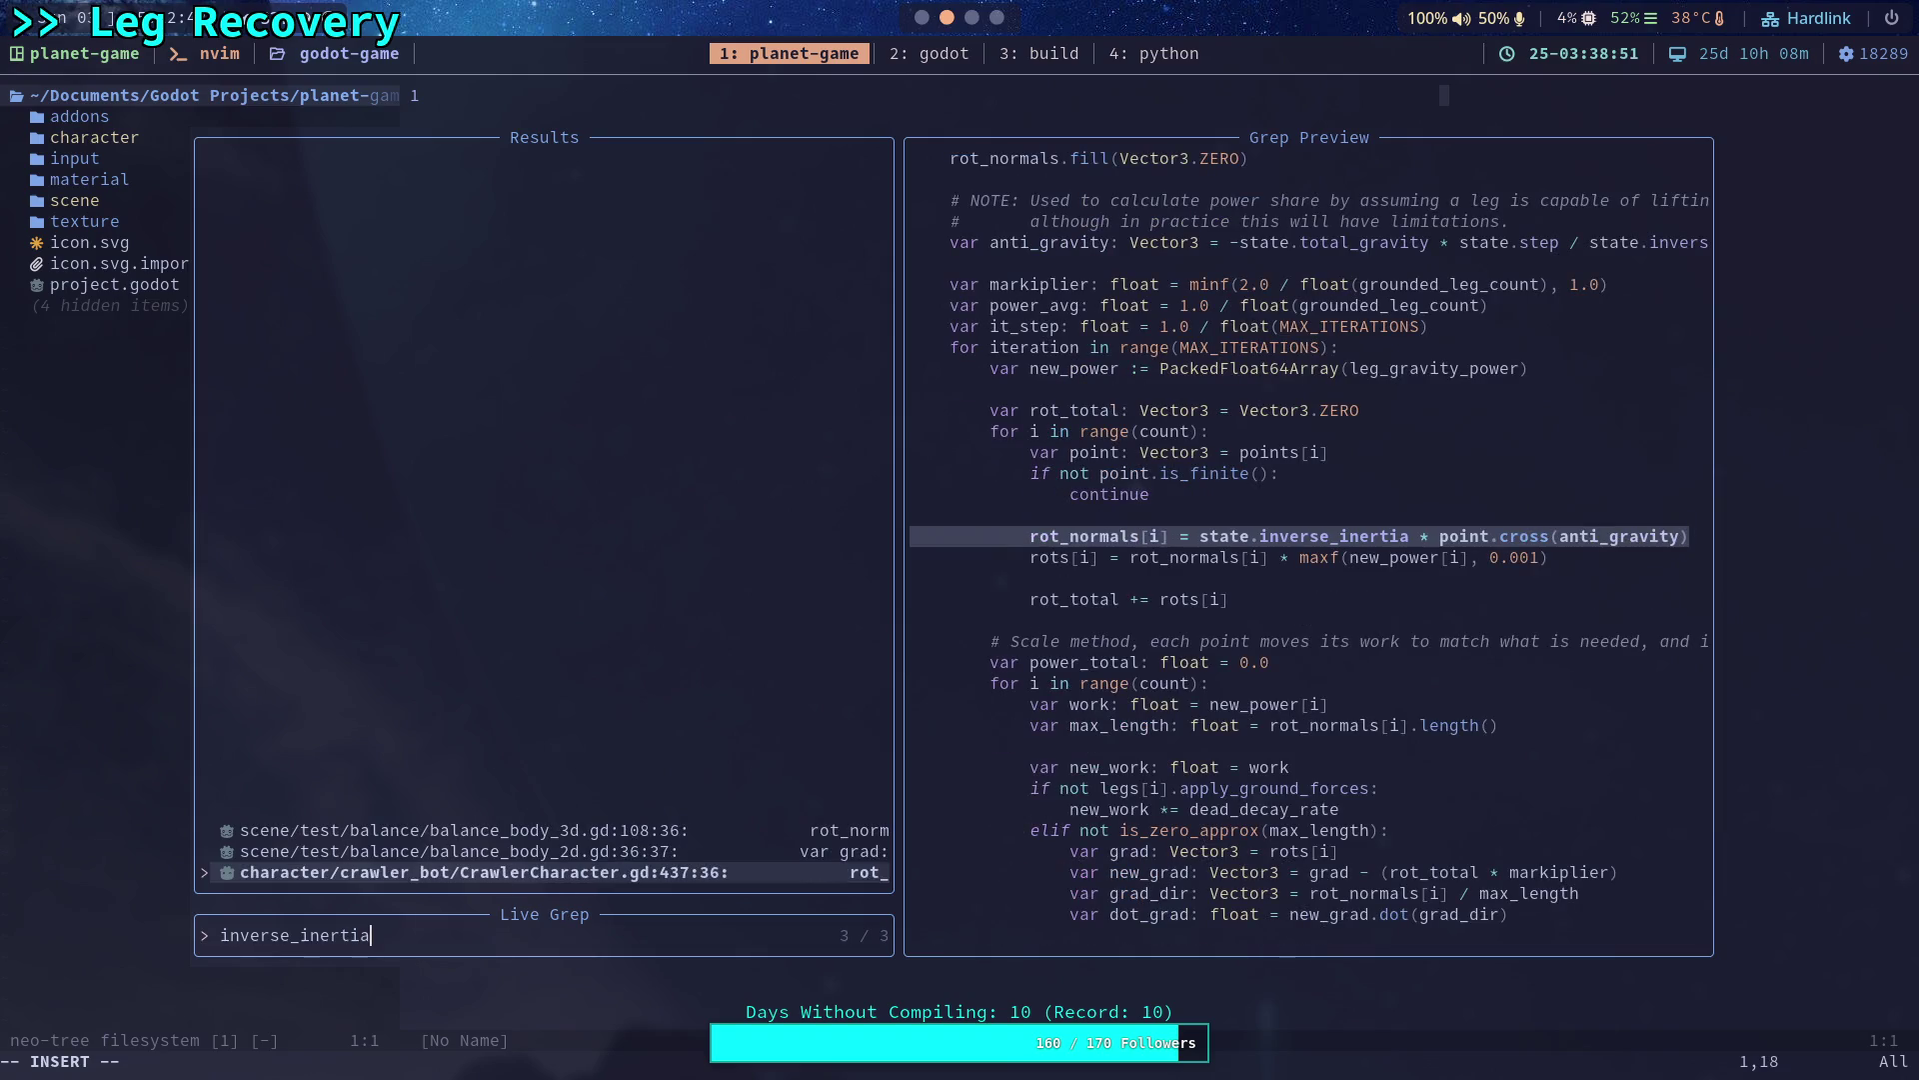
Preview the balance_body_2d.gd and balance_body_3d.gd inverse_inertia matches, settling on the 2d one.
key("Up")
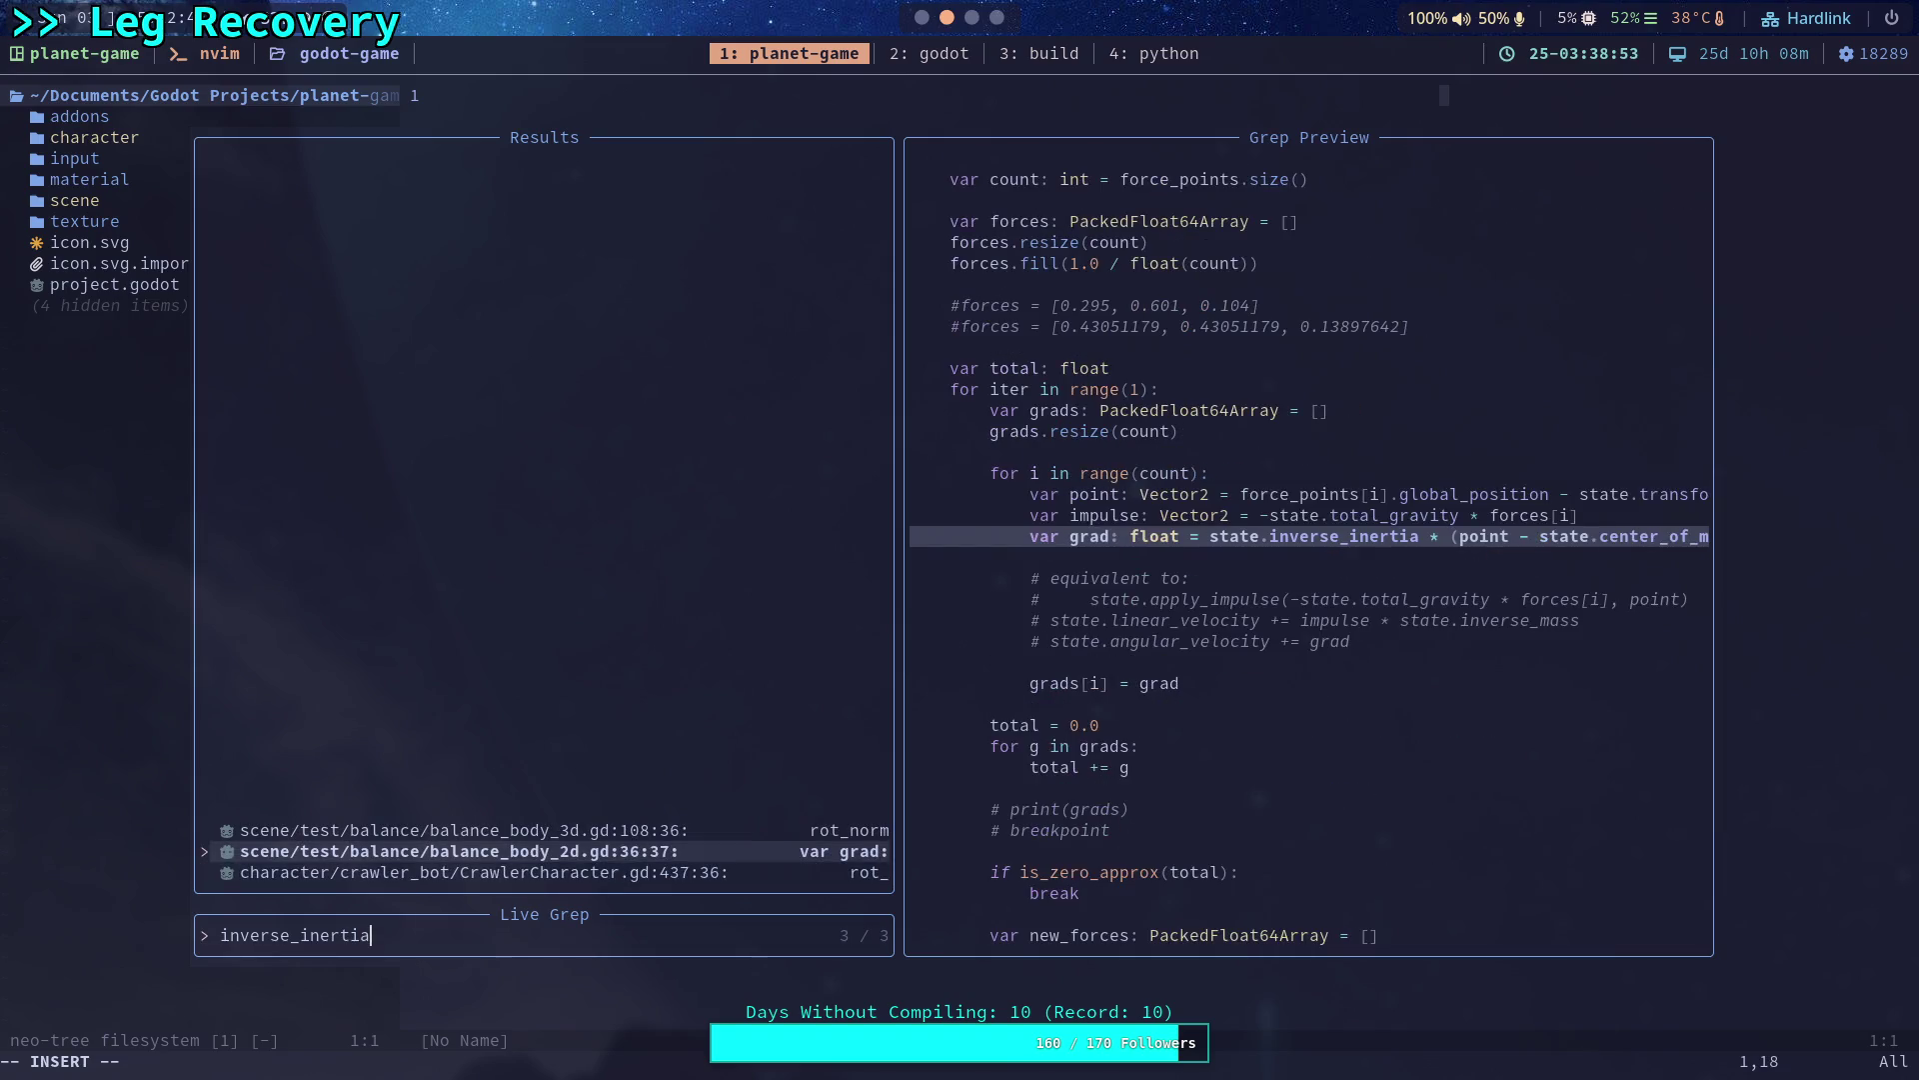
key("Up")
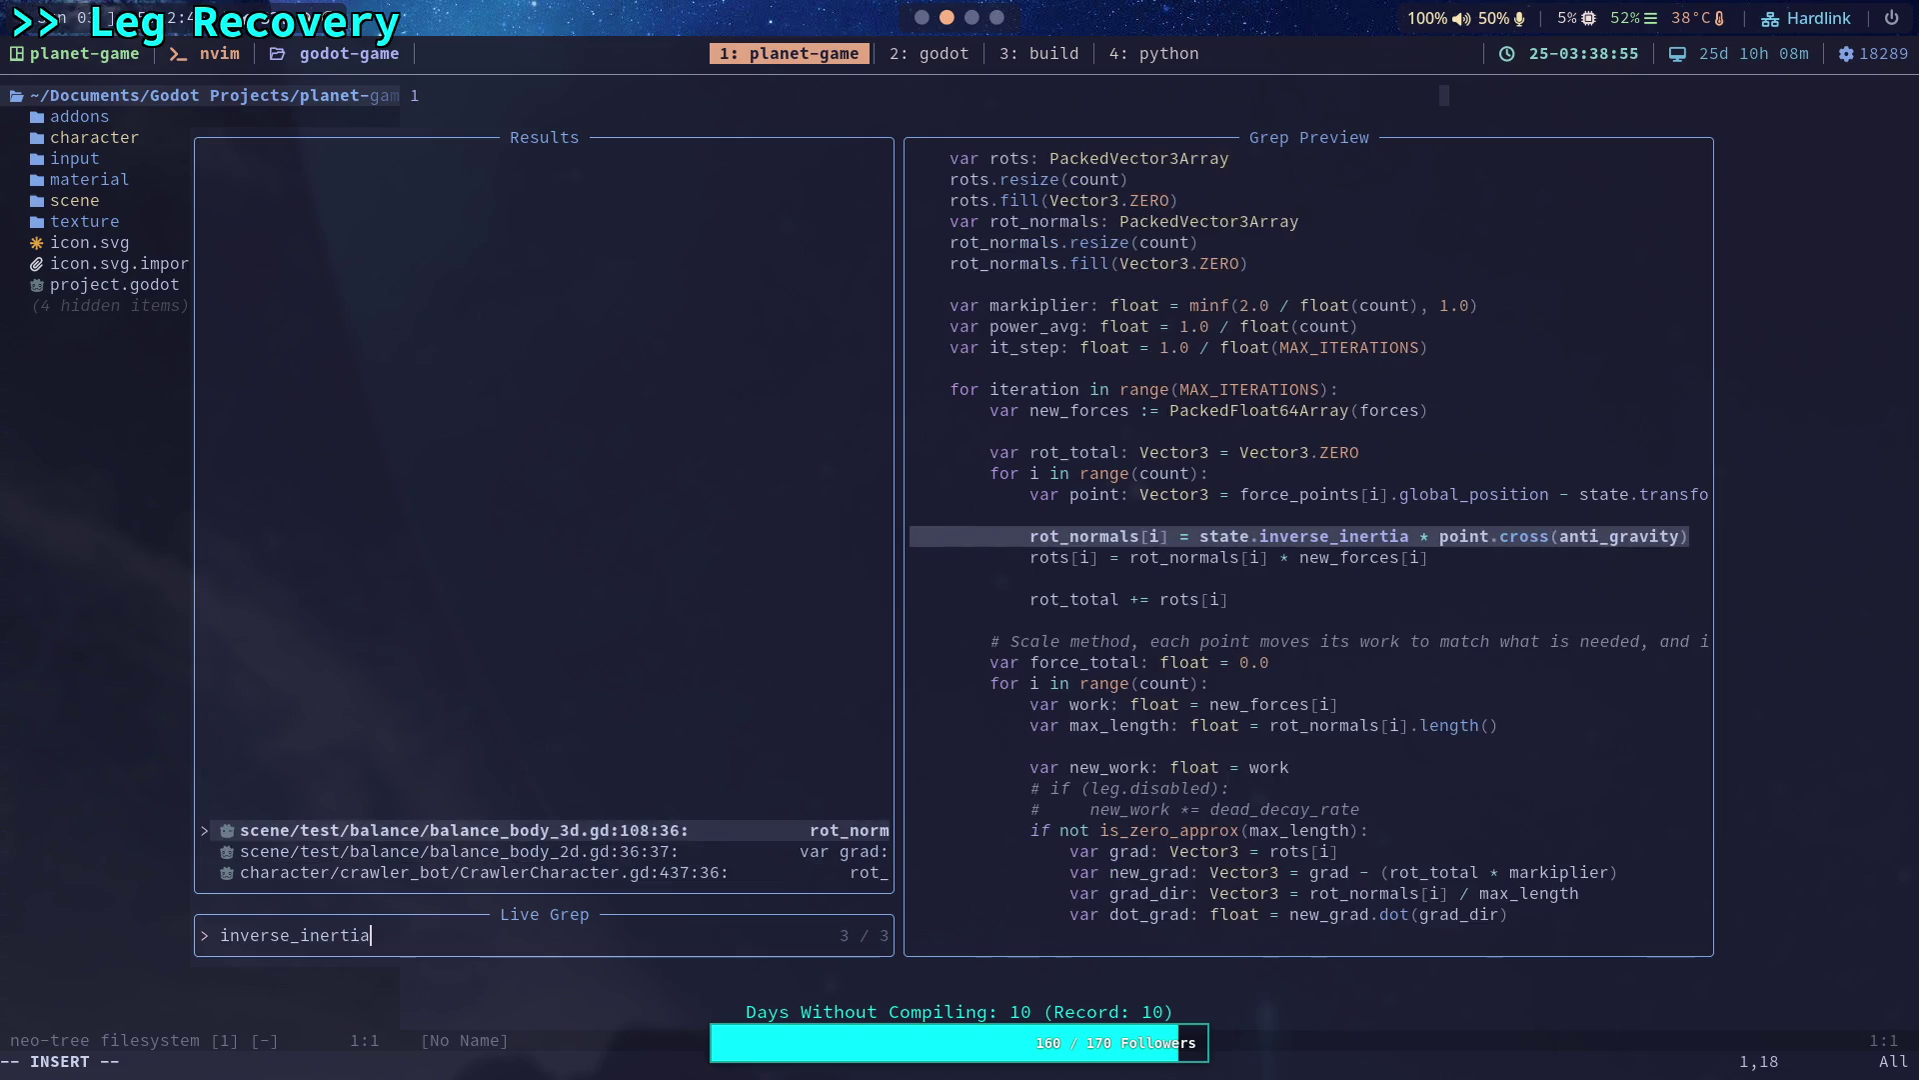
key("Down")
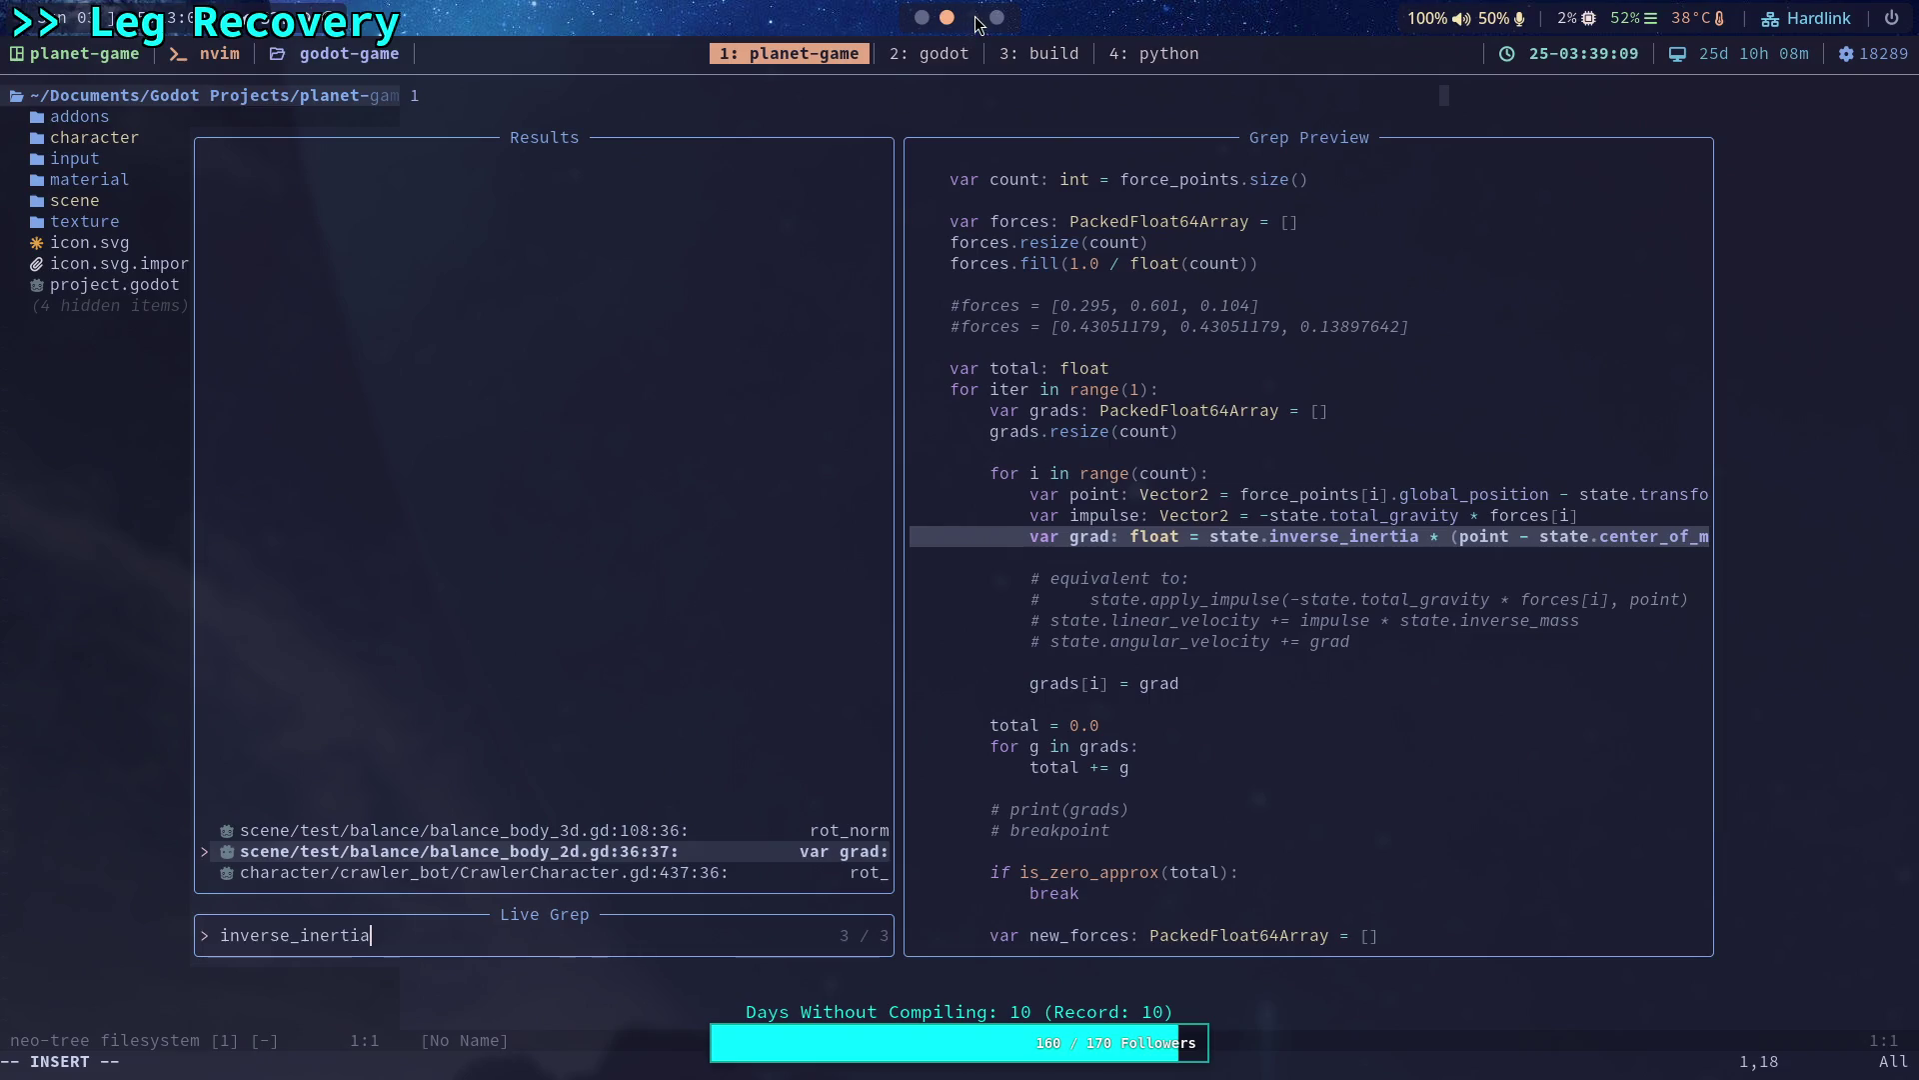
scroll(975, 22, "down", 1)
scroll(975, 21, "down", 1)
scroll(975, 22, "up", 1)
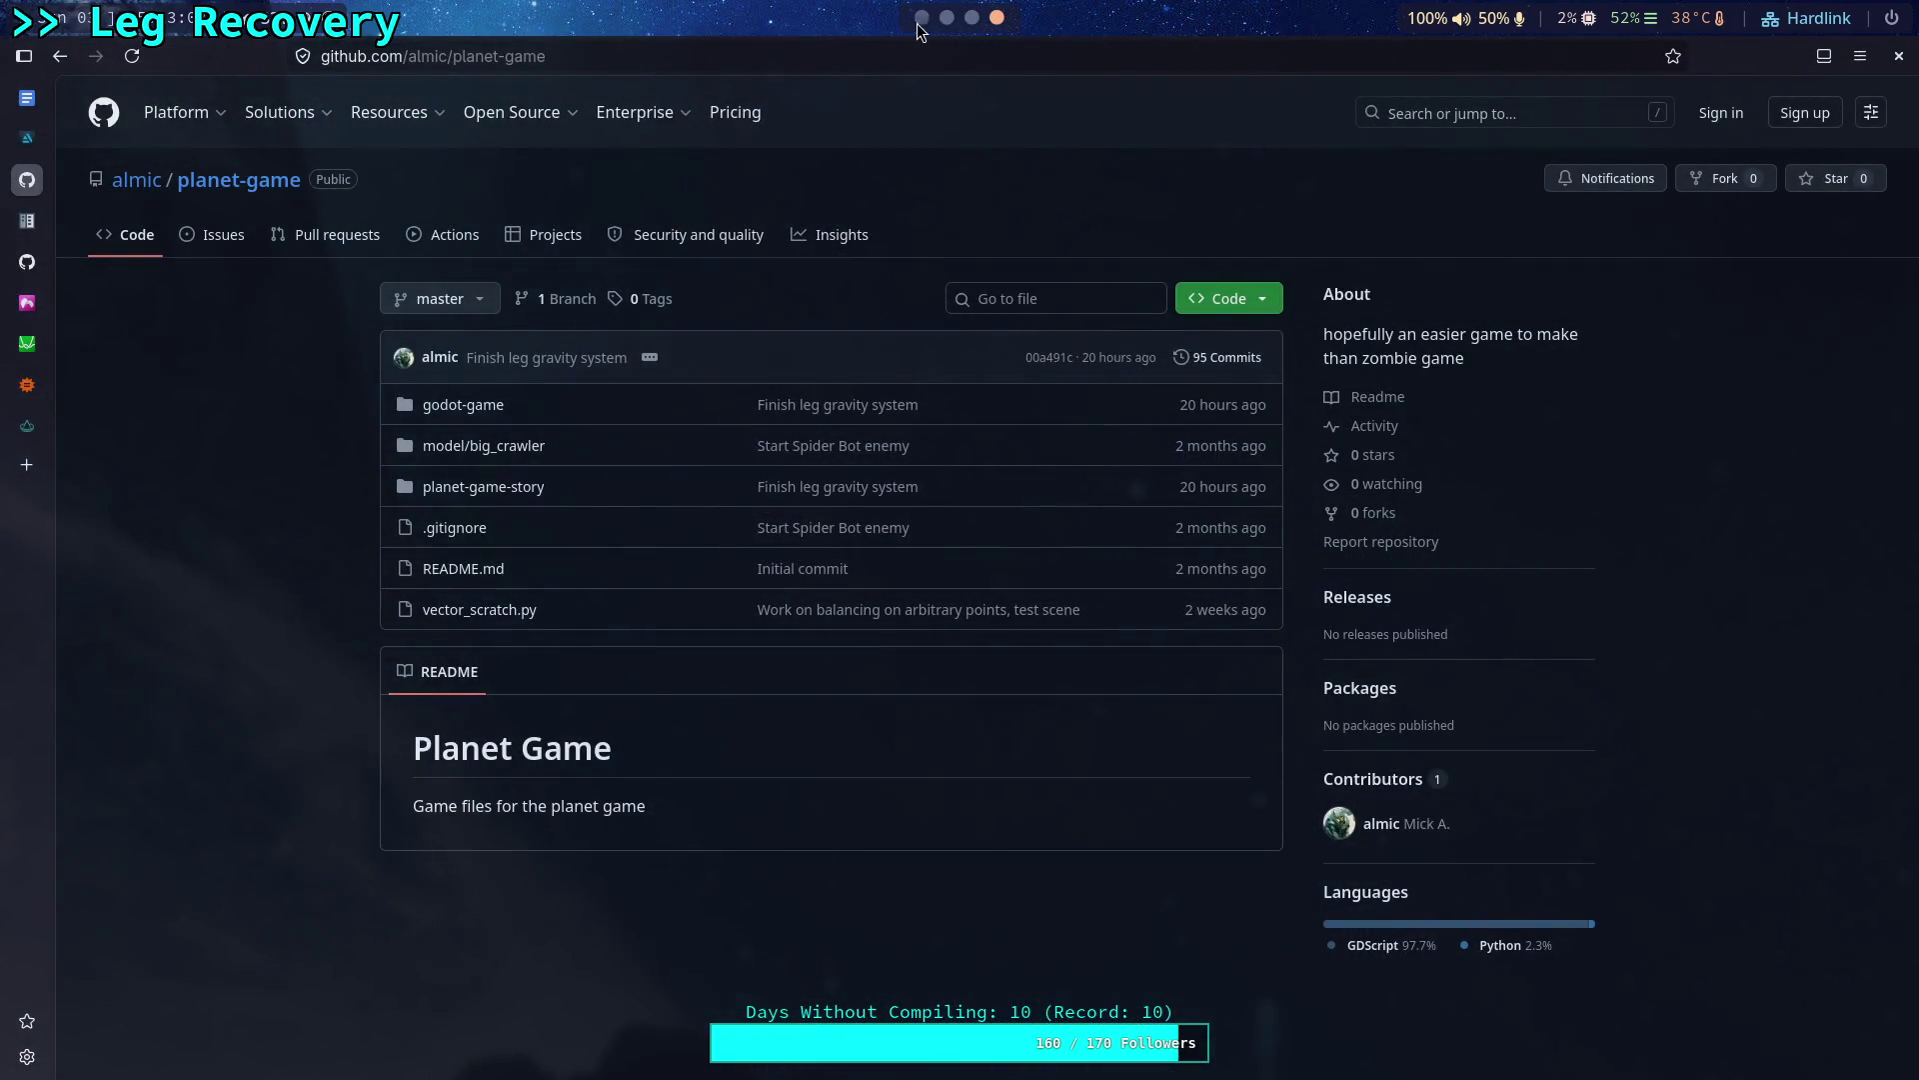
Bring the tmux '2: godot' Neovim window with vector3.h back into focus.
left_click(949, 51)
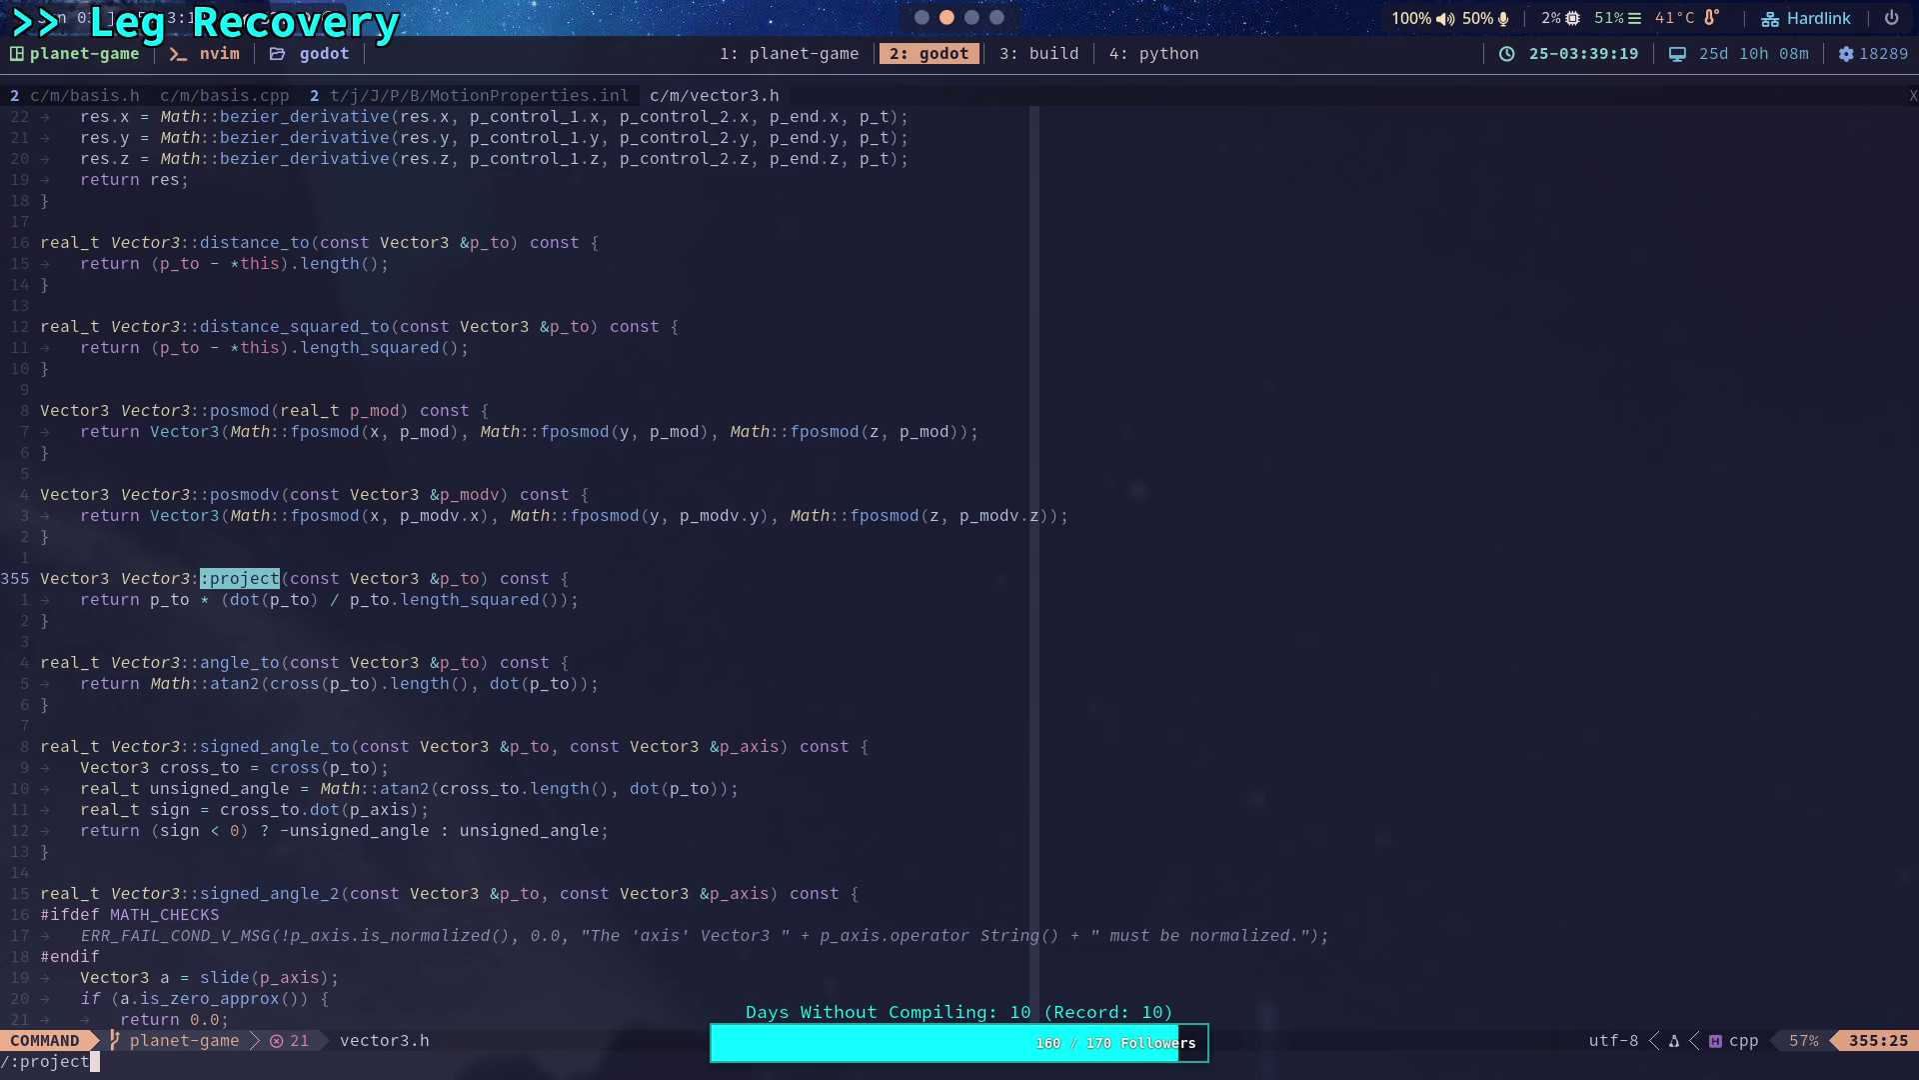
Jump to Vector3::project, close vector3.h and show the project file tree.
key("Return")
key("space")
key("b")
key("d")
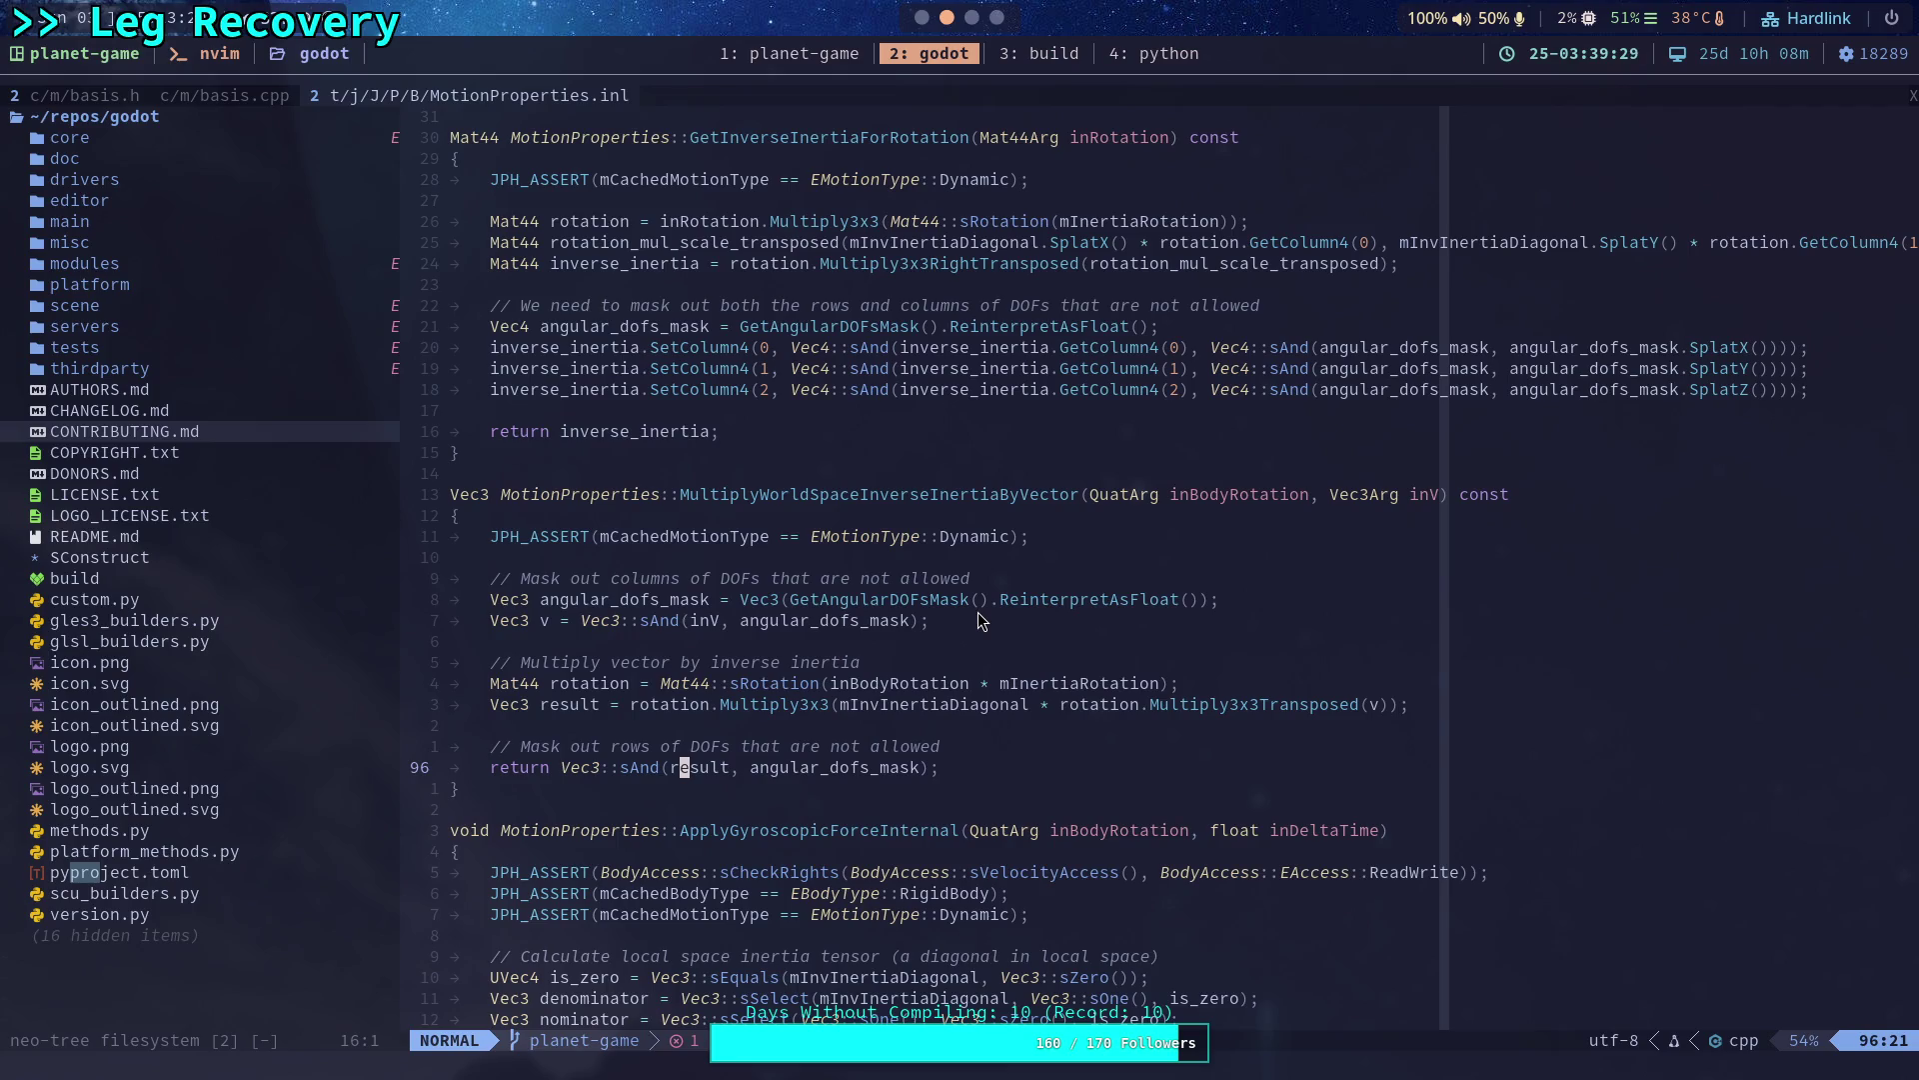
Close the basis.cpp buffer and keep basis.h open, ready for a project-wide grep.
left_click(263, 97)
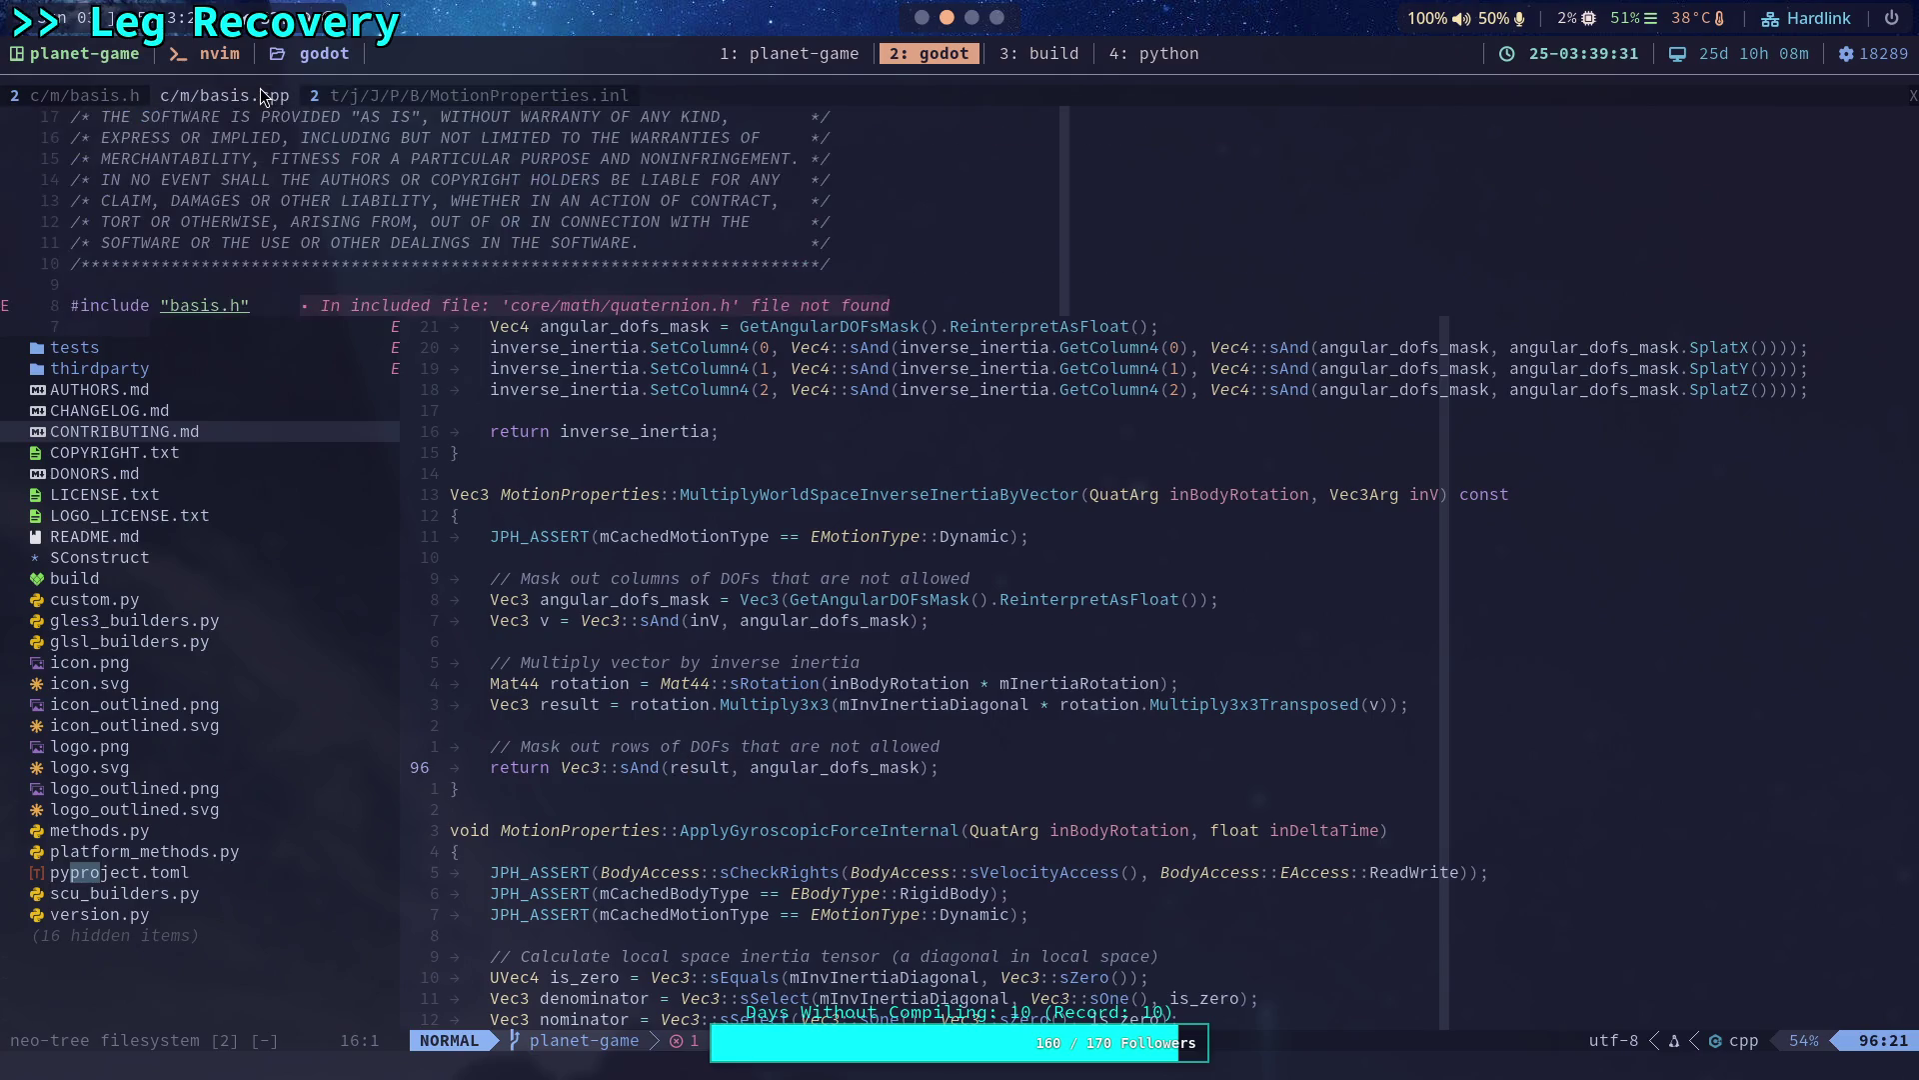
left_click(83, 97)
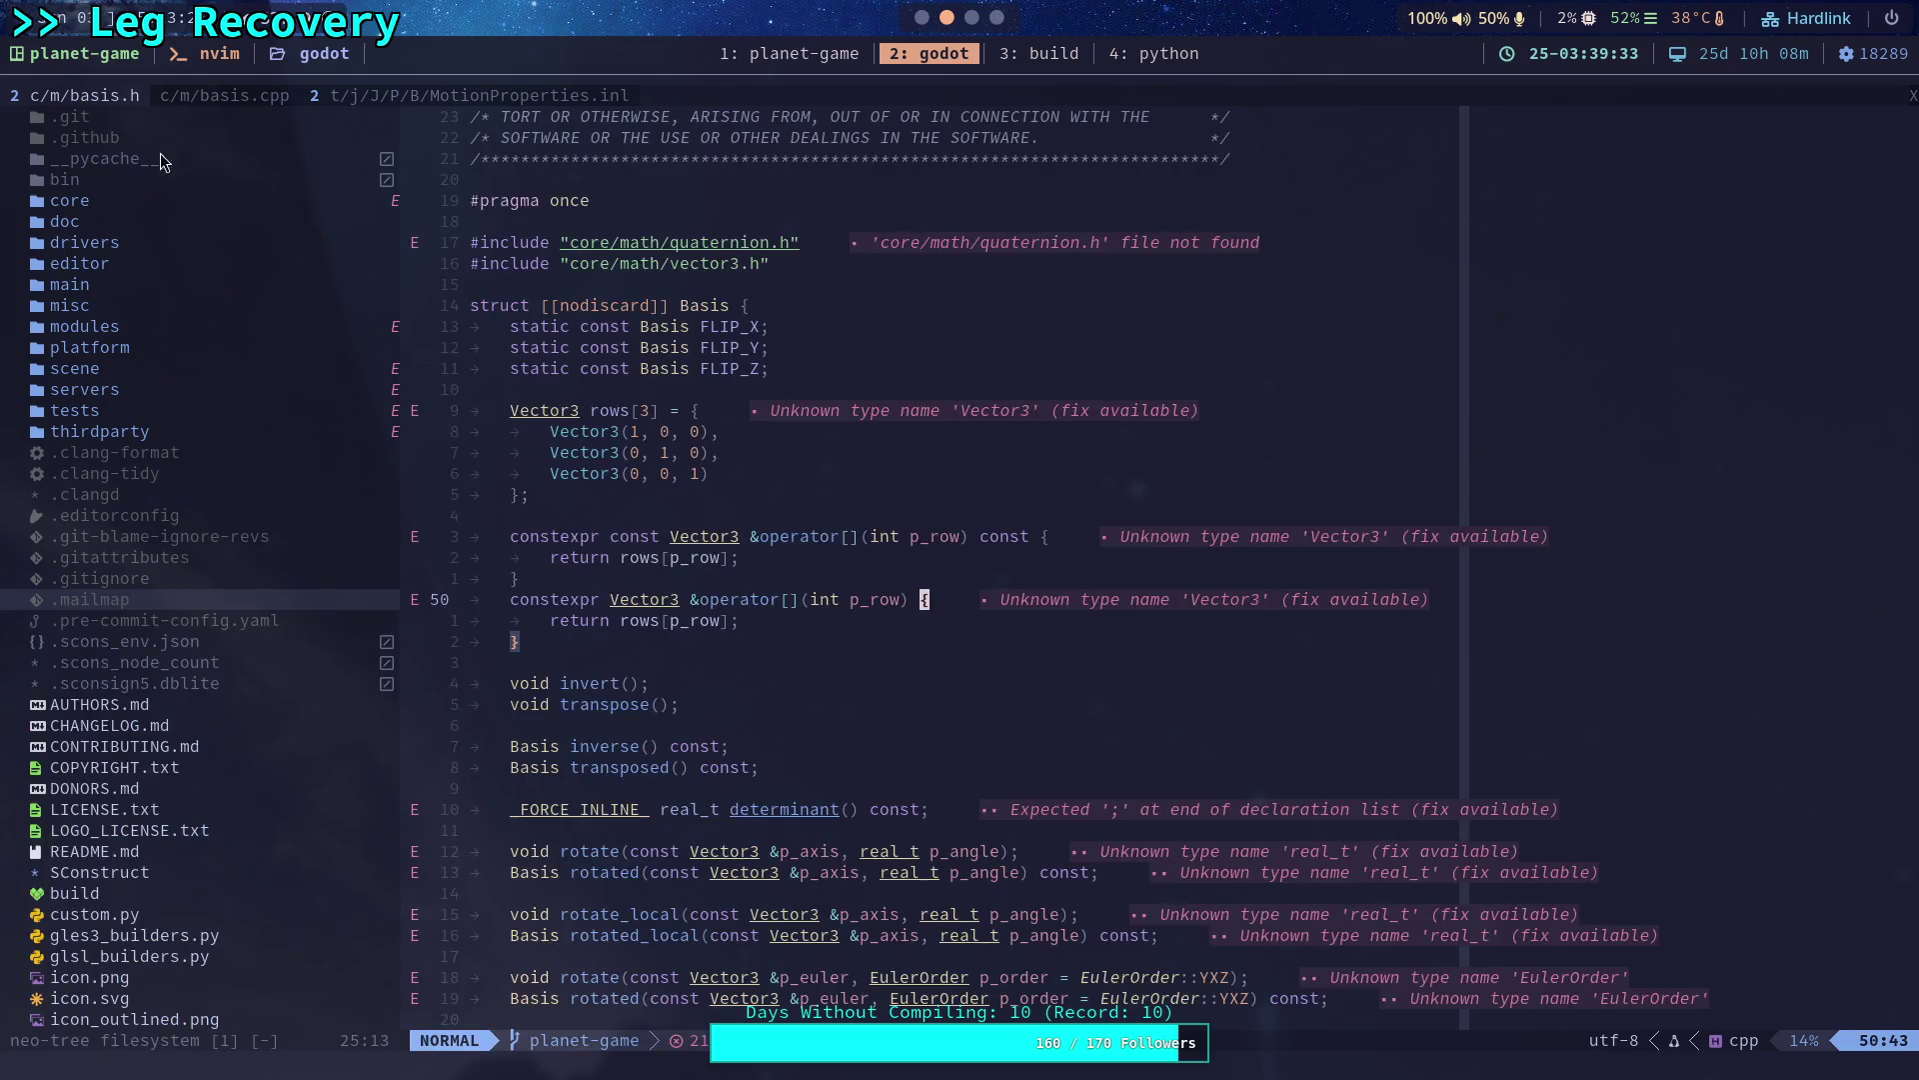
left_click(230, 95)
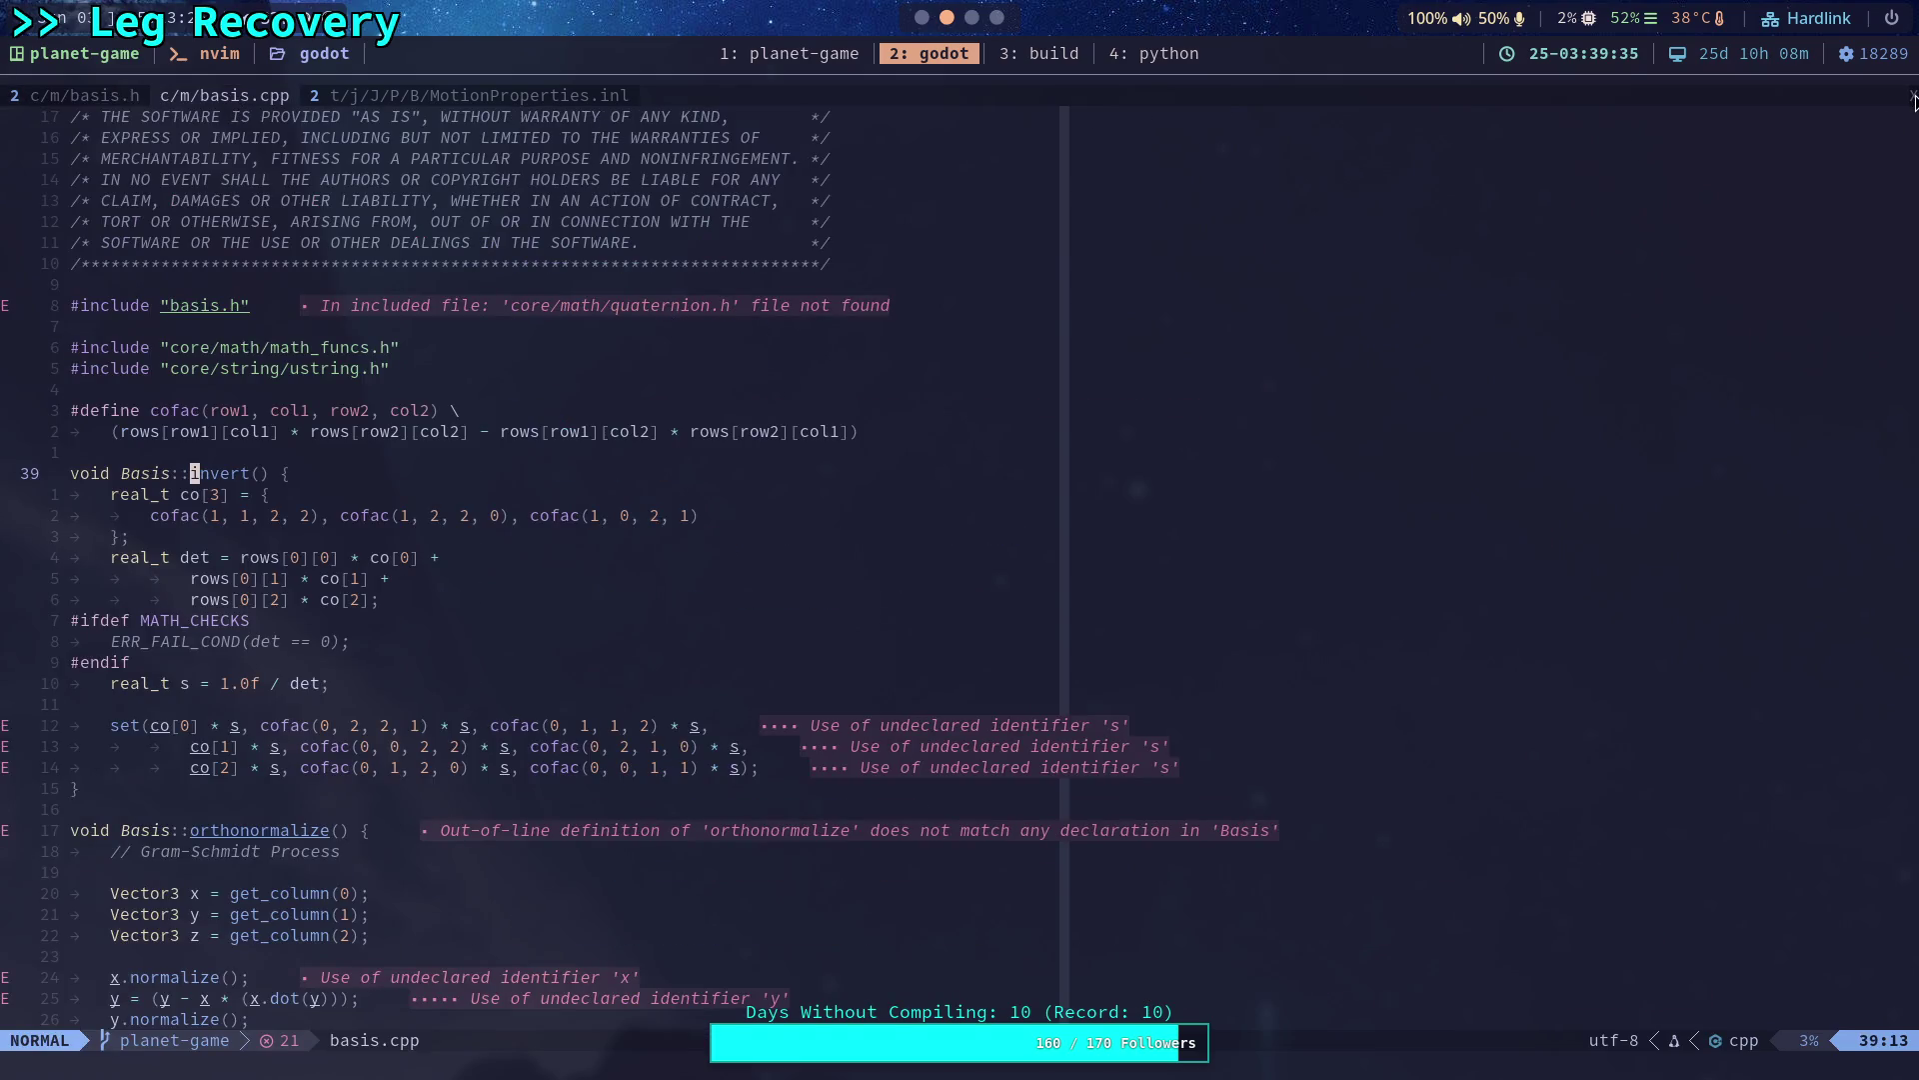
left_click(1913, 97)
left_click(110, 101)
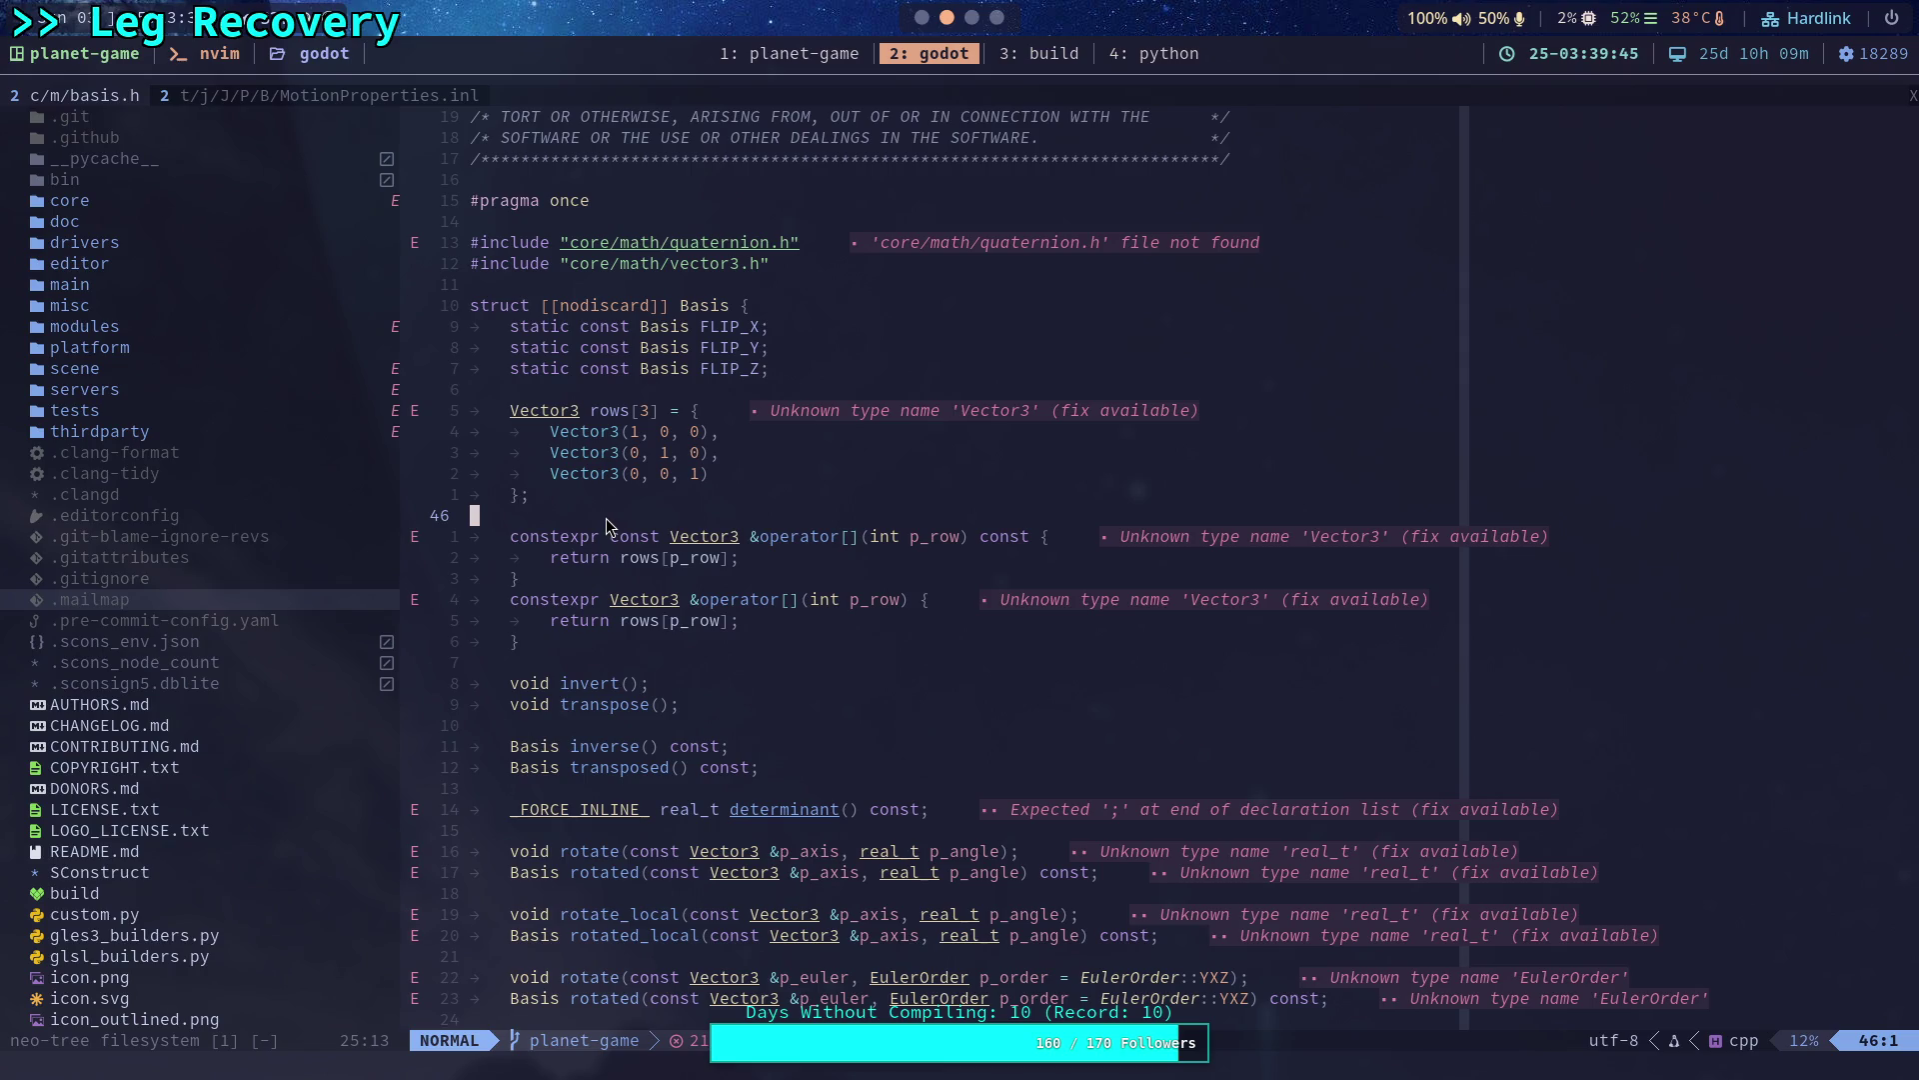
key("space")
type("sg")
type("appl")
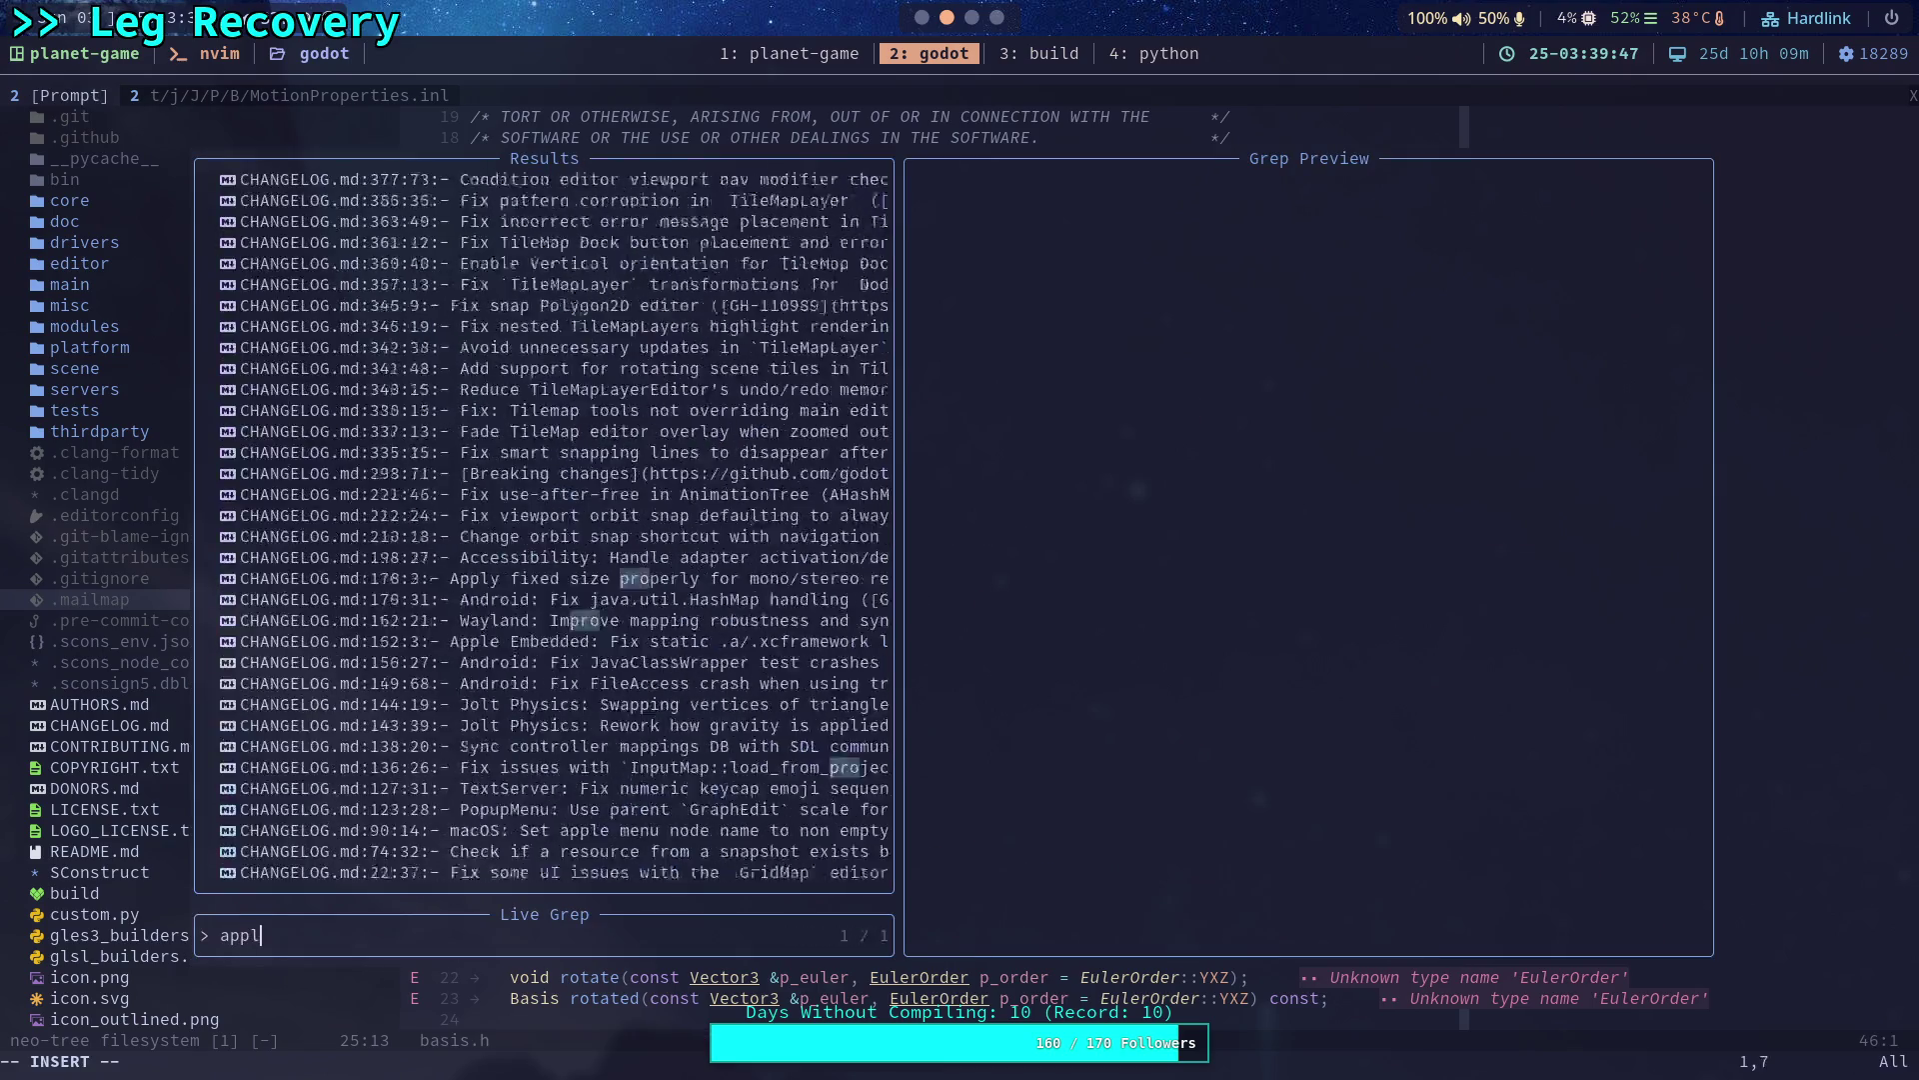
type("y_torque")
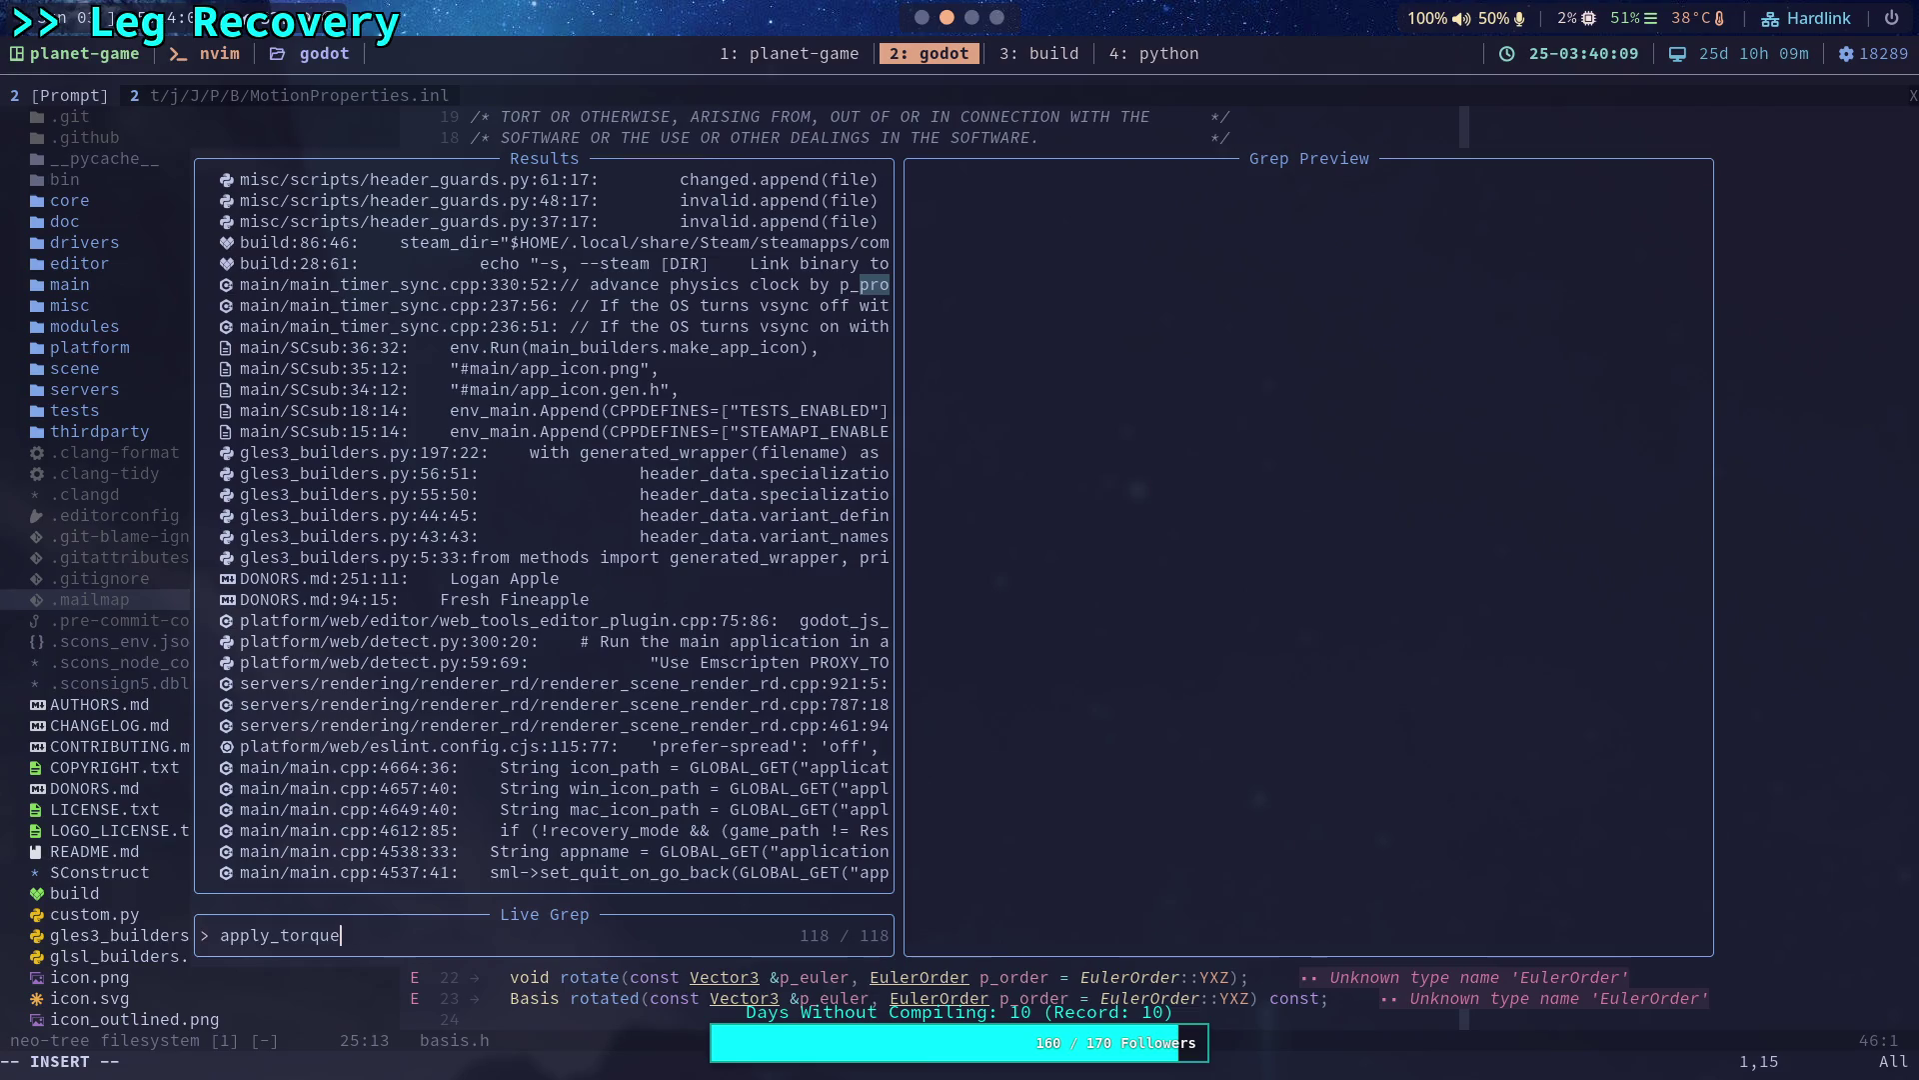
Rerun the live grep for apply_torque, then switch back to the Godot script editor.
key("Escape")
key("Escape")
key("space")
type("sgapply_torque")
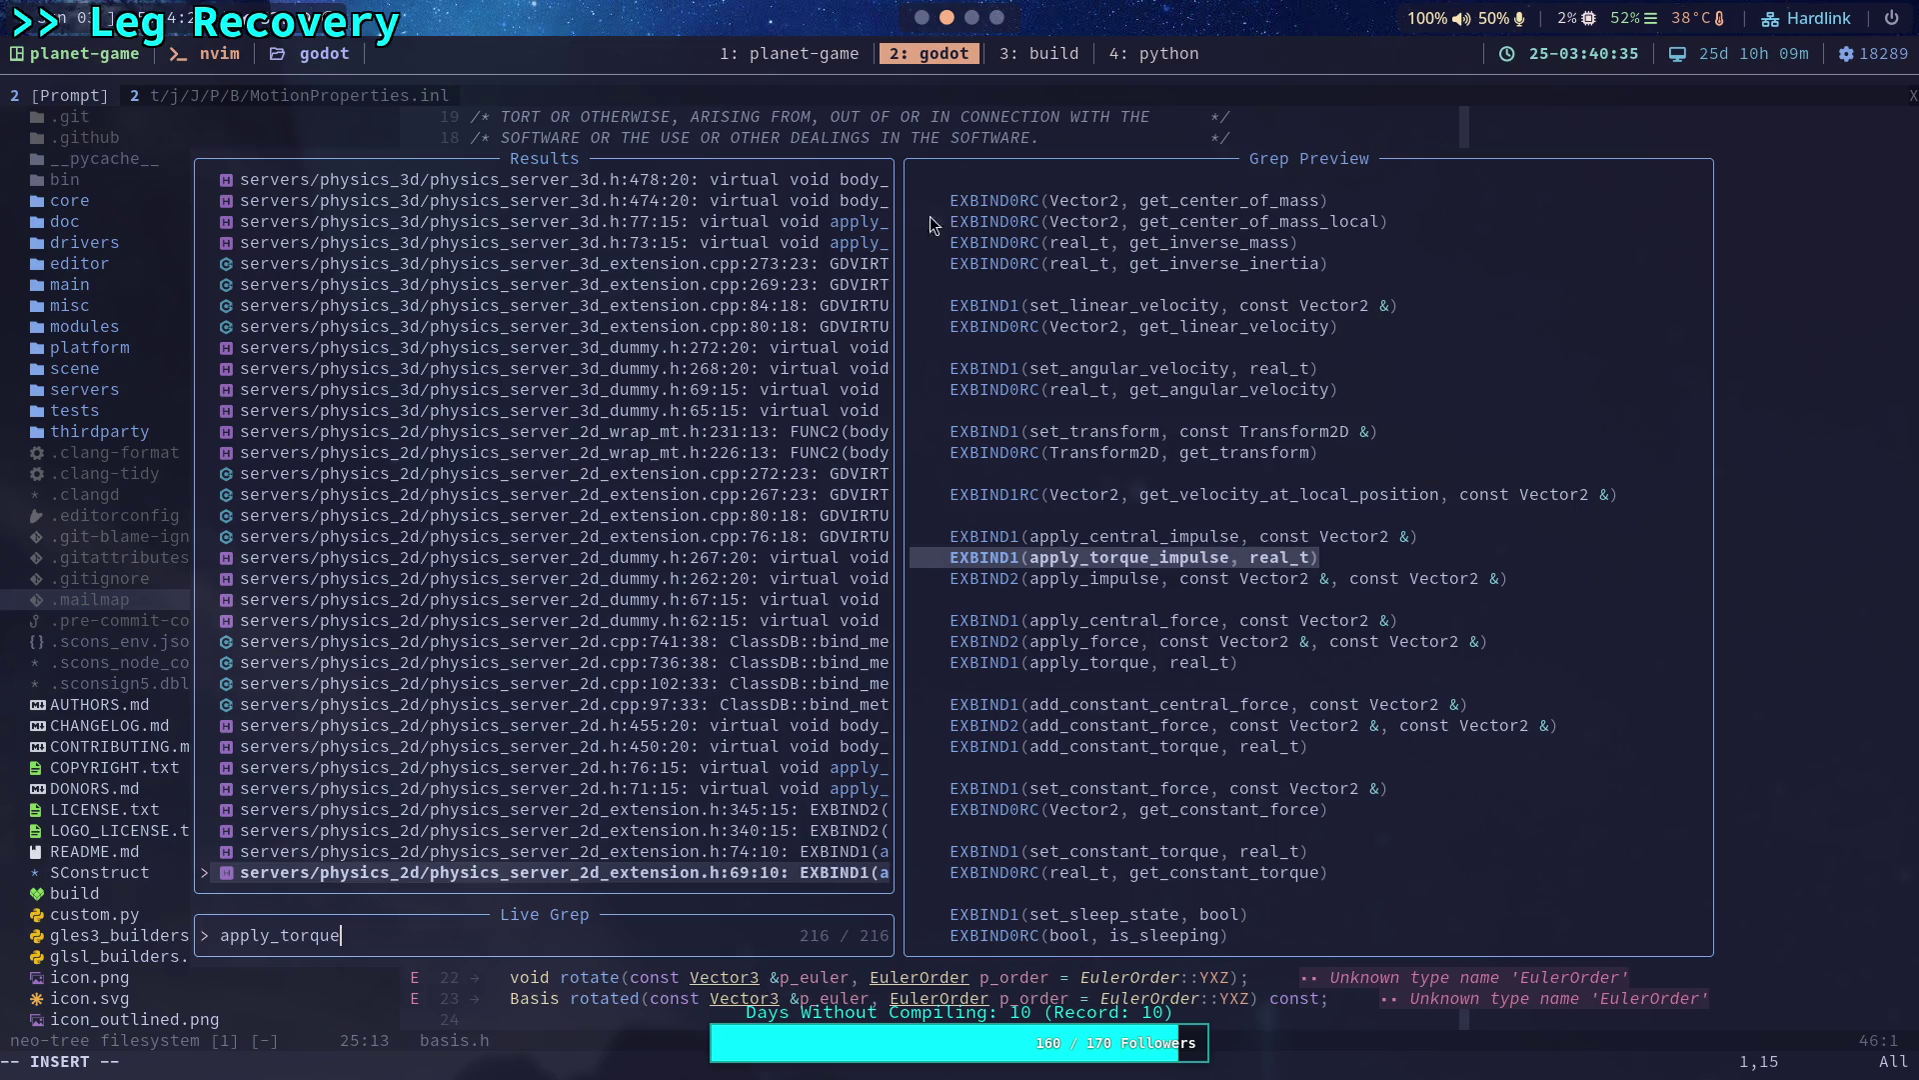
left_click(975, 18)
left_click(921, 18)
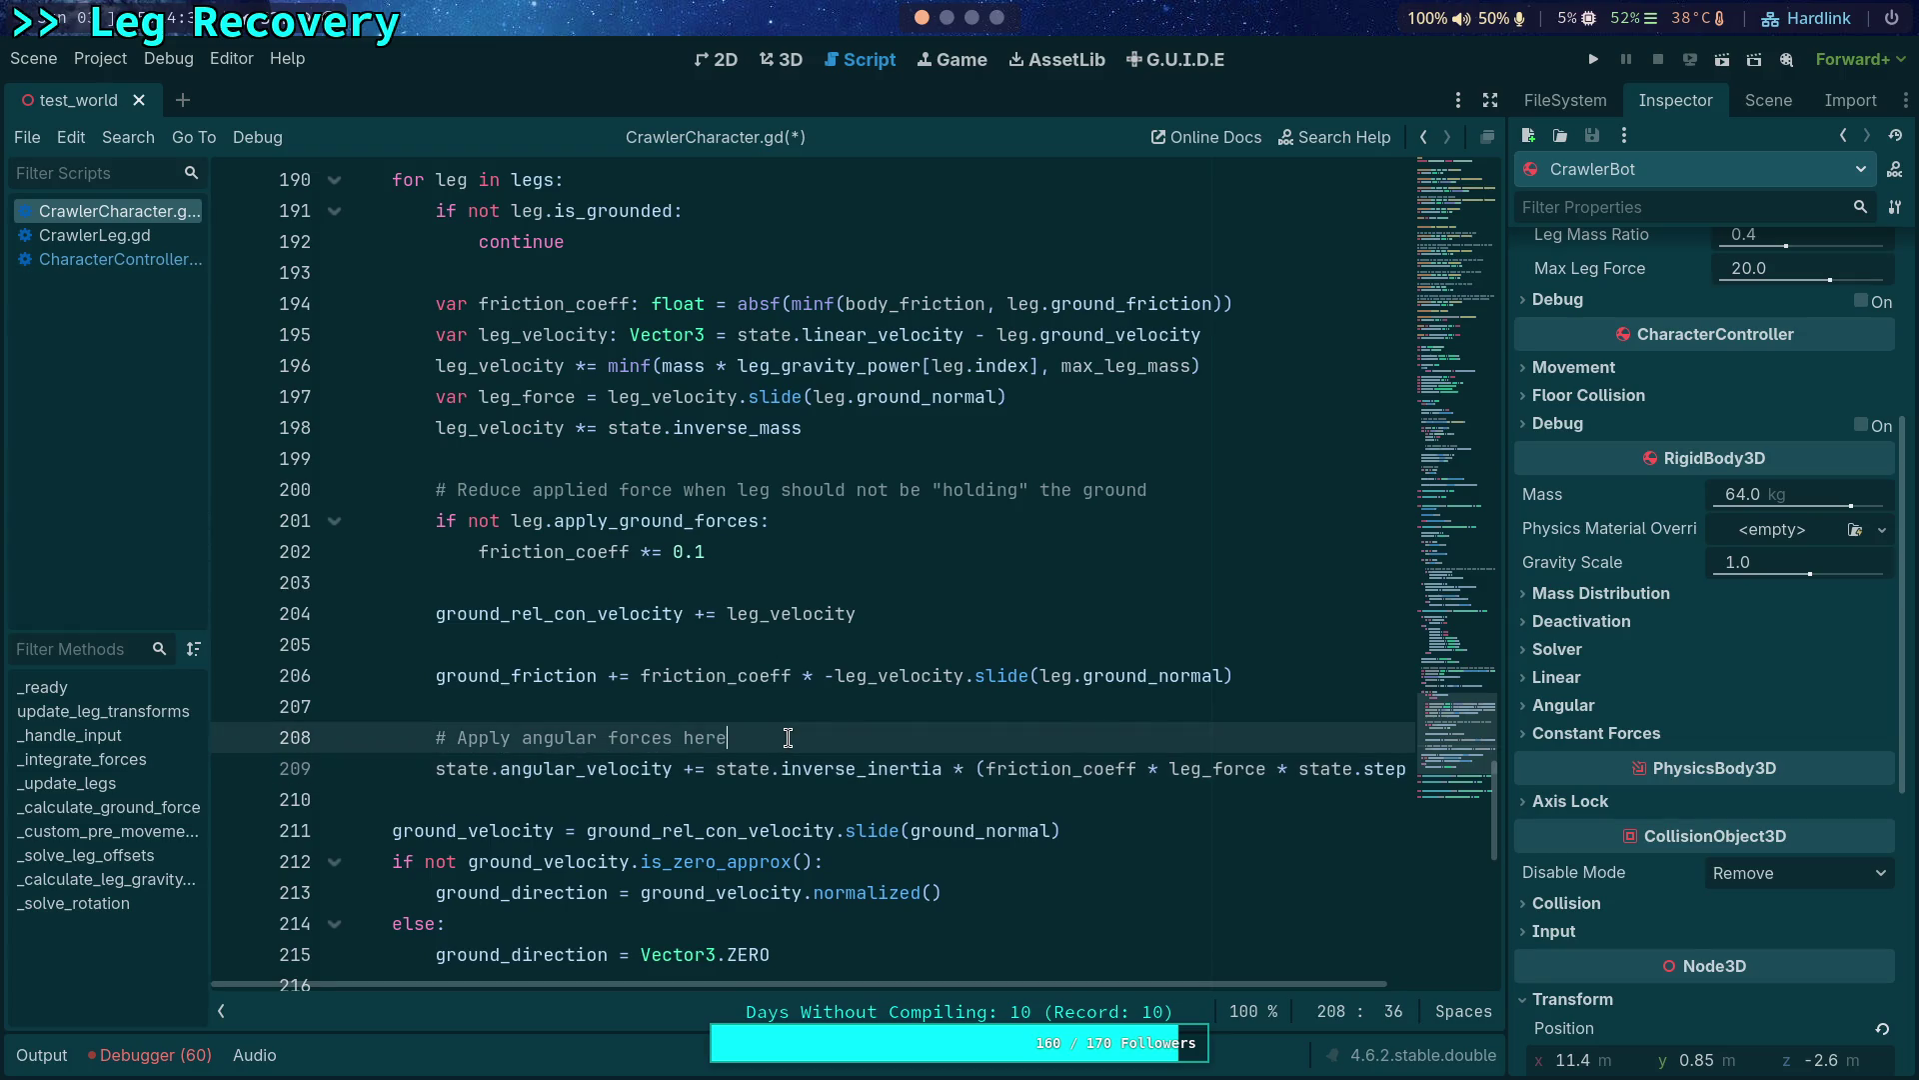
Insert a state.apply_torque_impulse() call on a new line 209, then return to the Neovim grep.
key("ctrl+shift+Return")
type("state.apply_to")
key("Down")
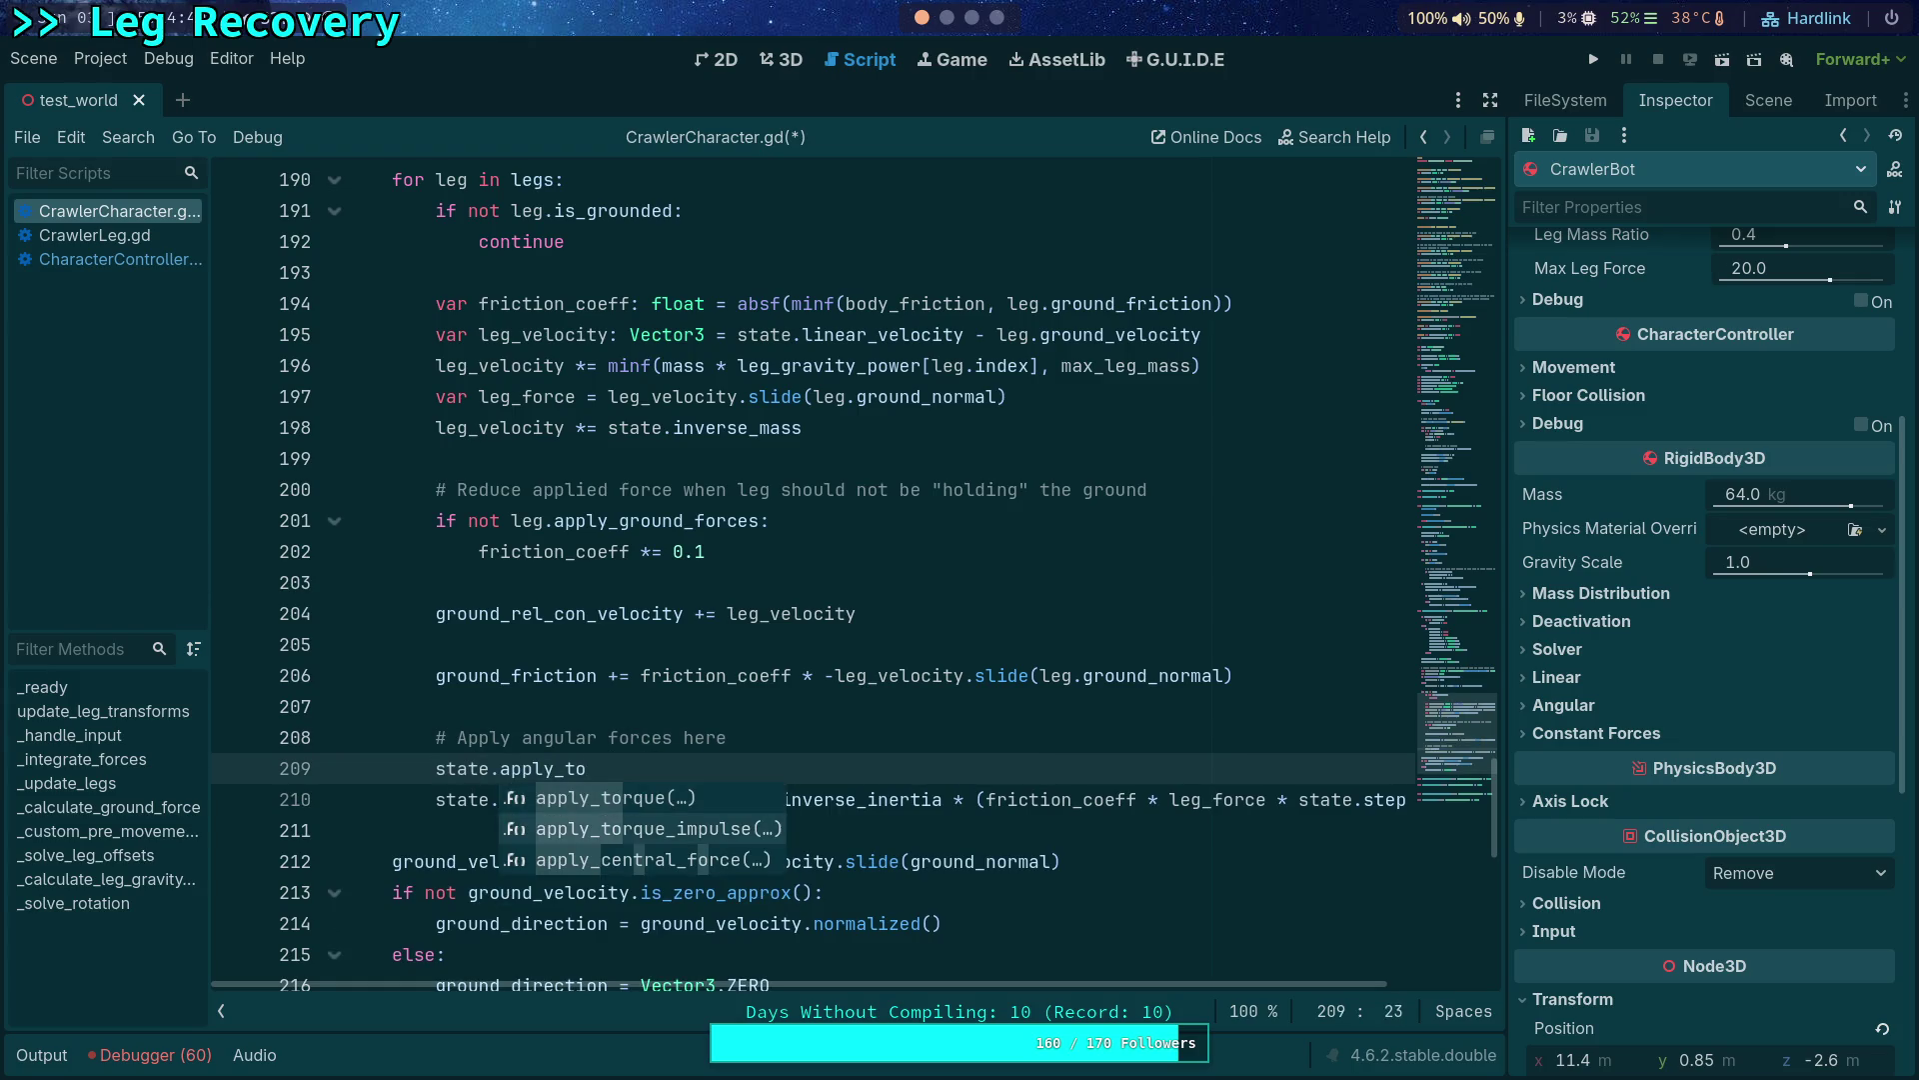
key("Return")
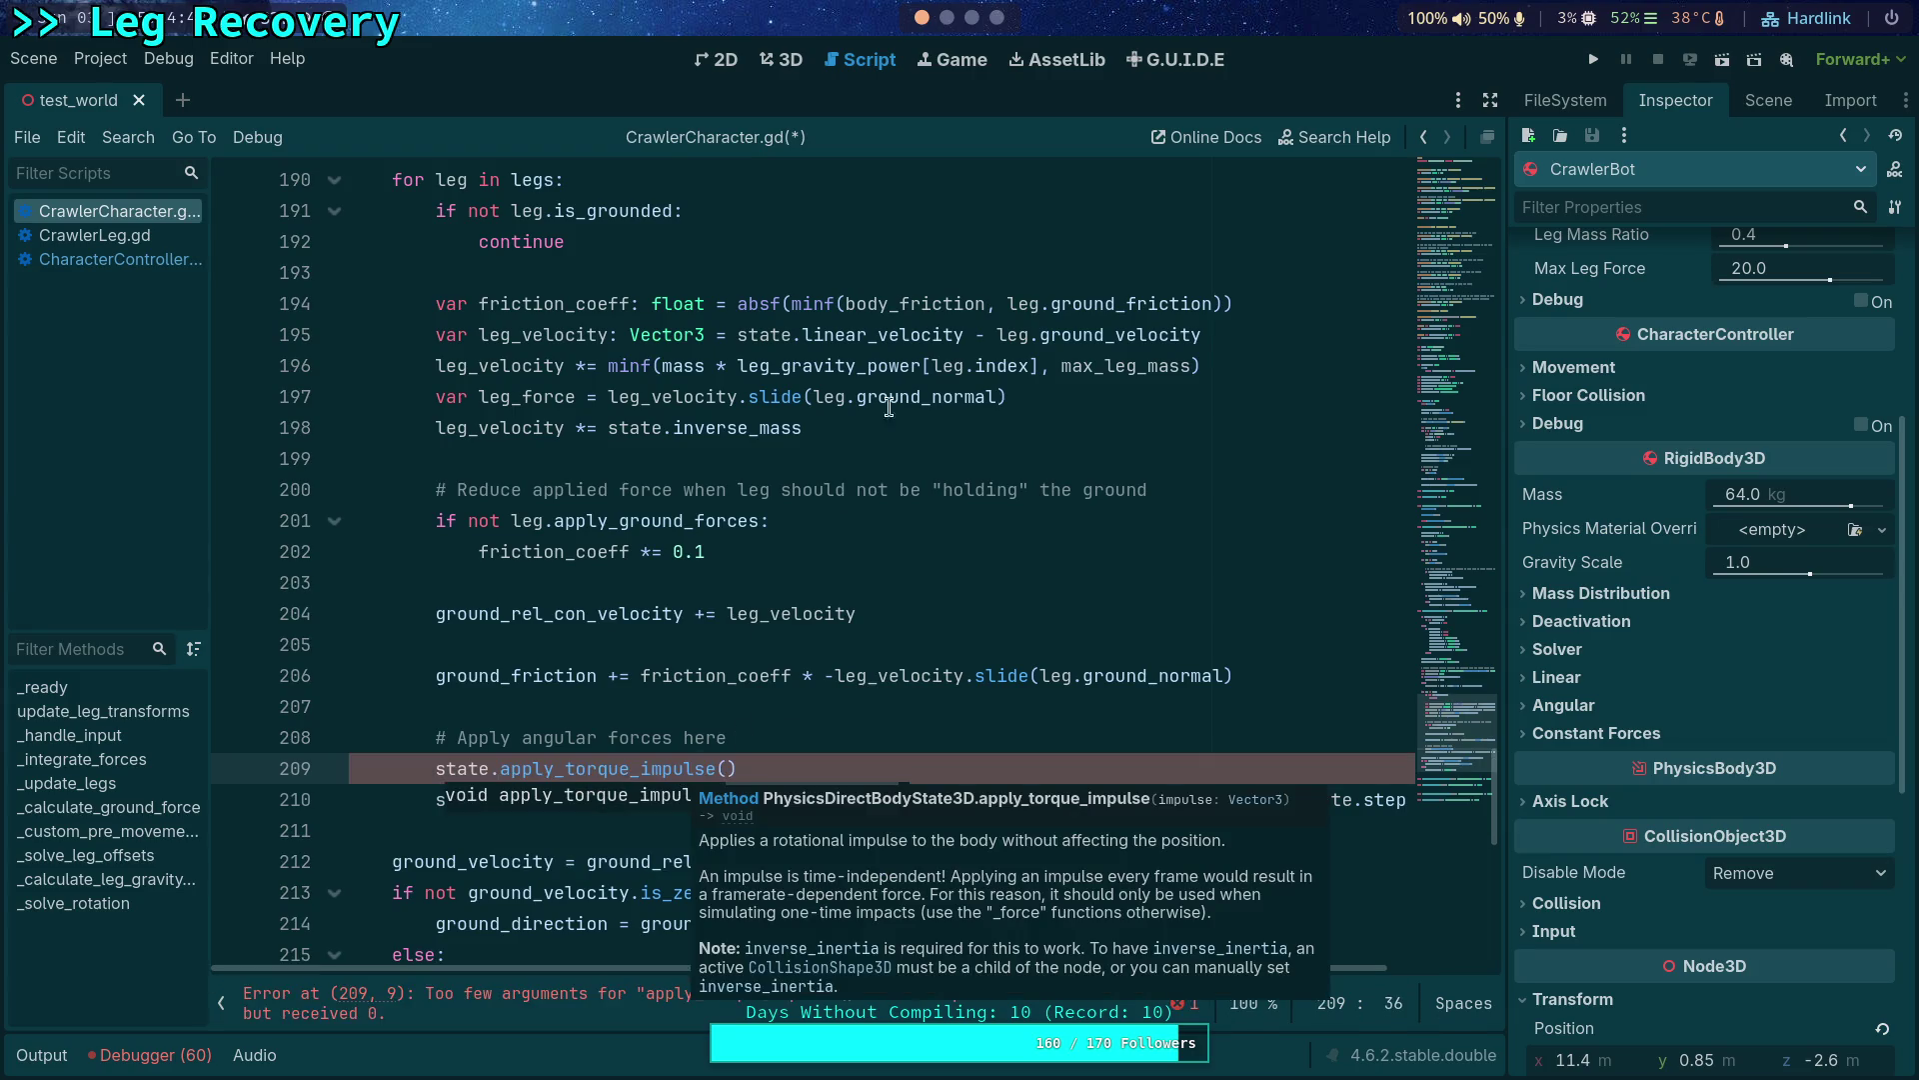
left_click(966, 19)
left_click(946, 20)
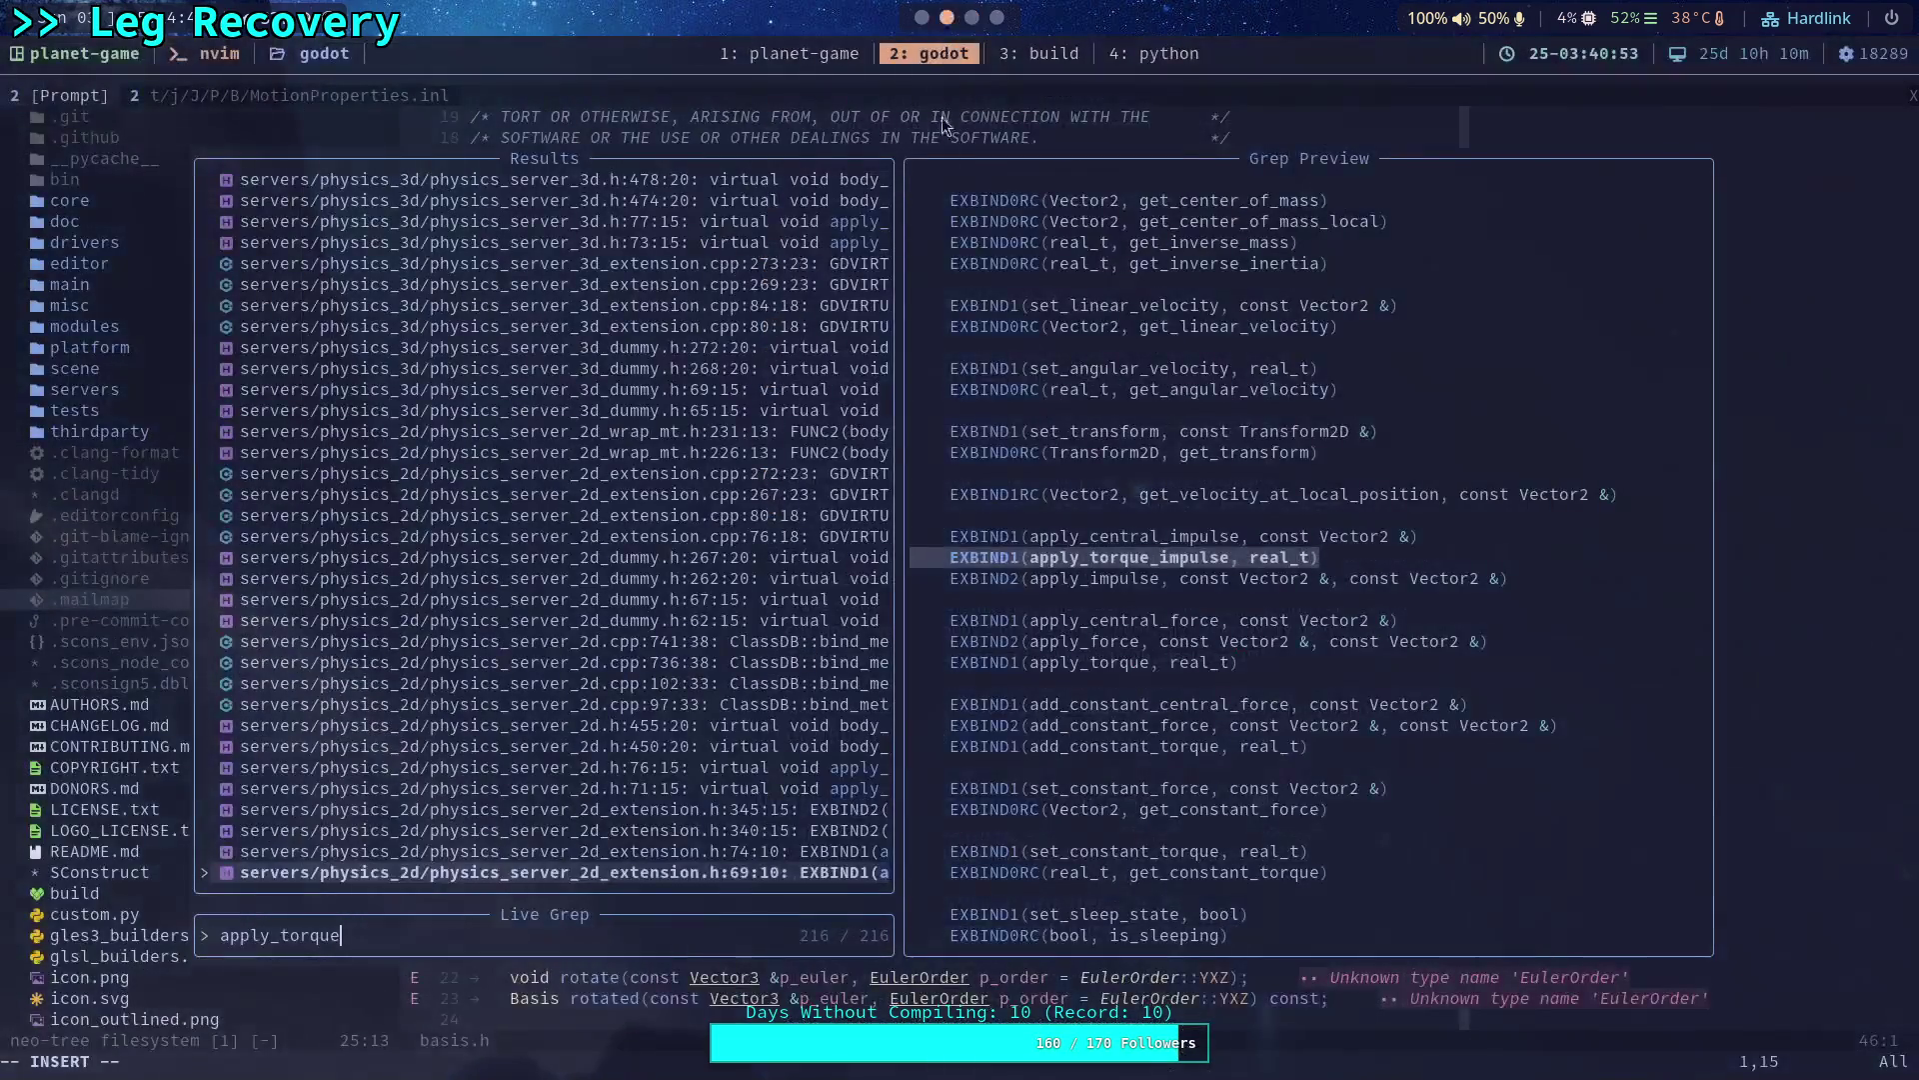
type("_impulse")
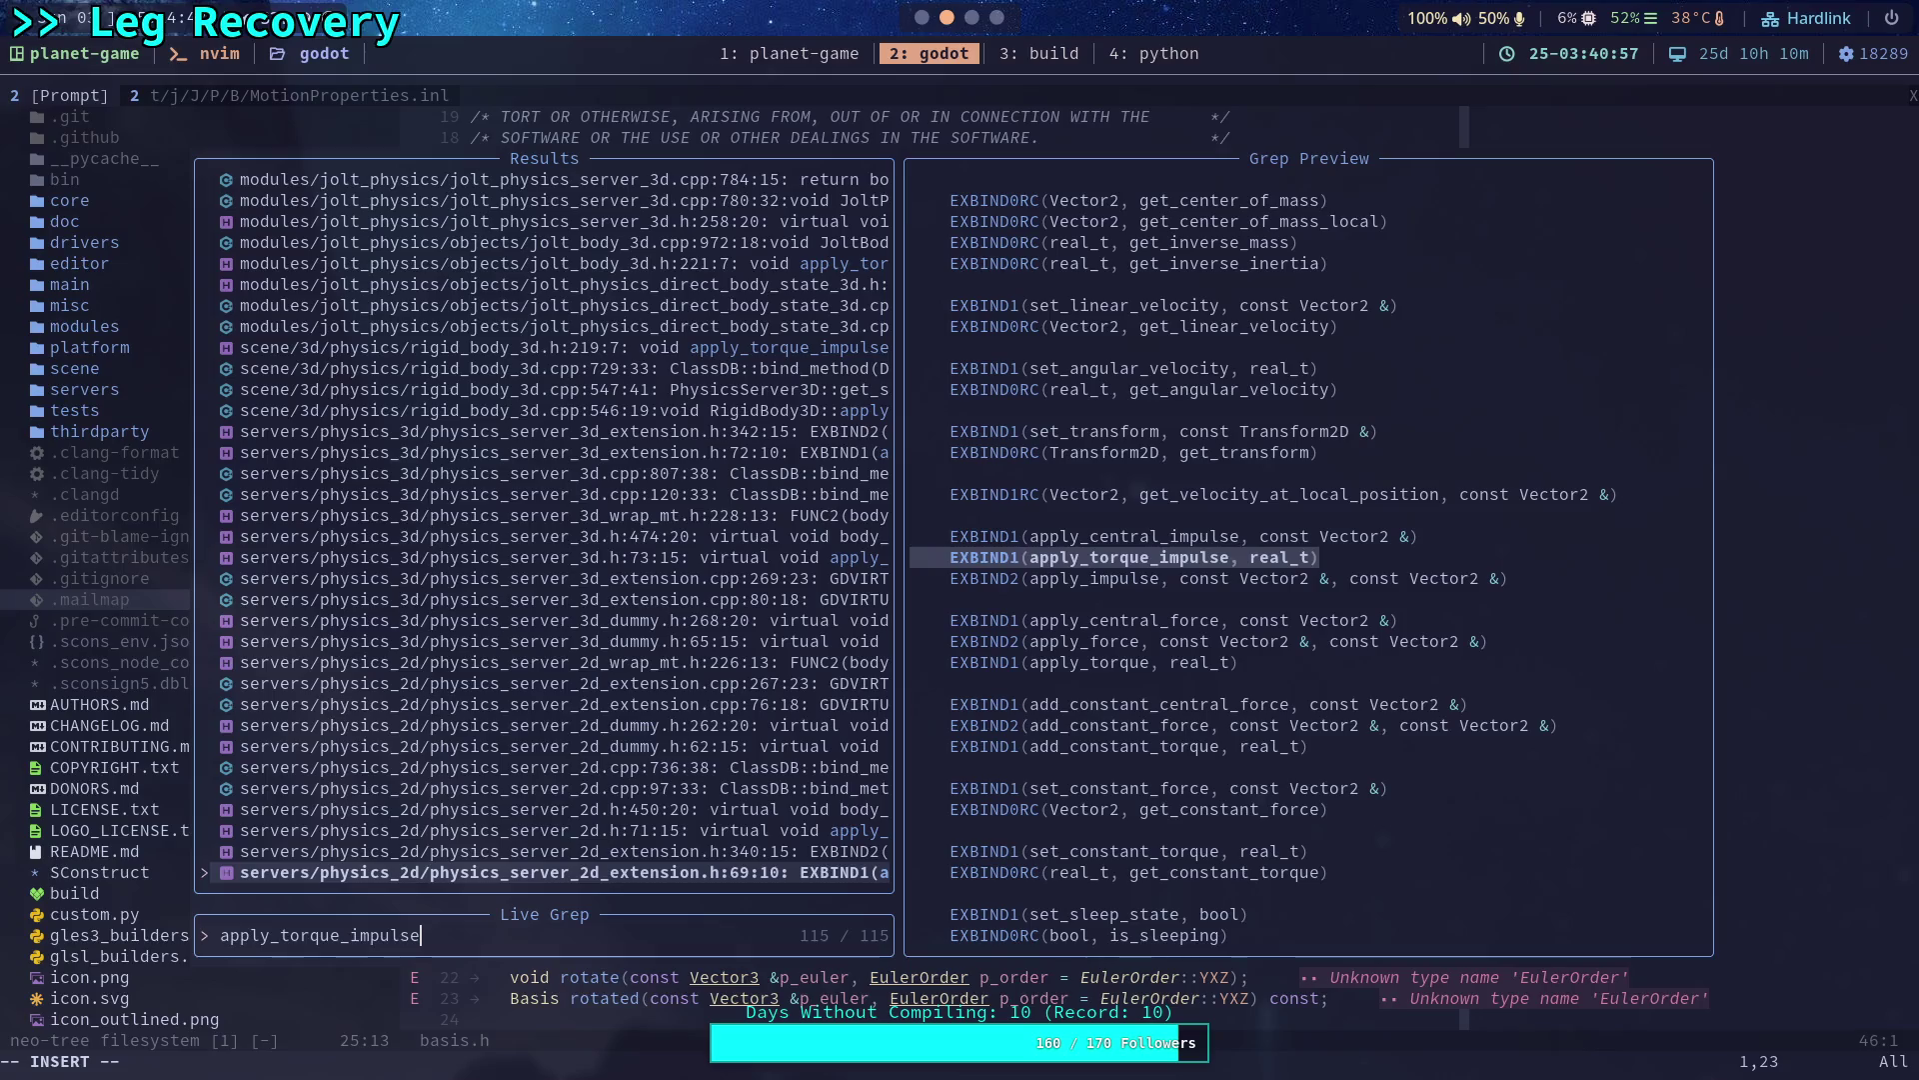
Step through the apply_torque_impulse bindings: GDVIRTUAL, ClassDB and extension header matches.
key("Up")
key("Up")
key("Up")
key("Up")
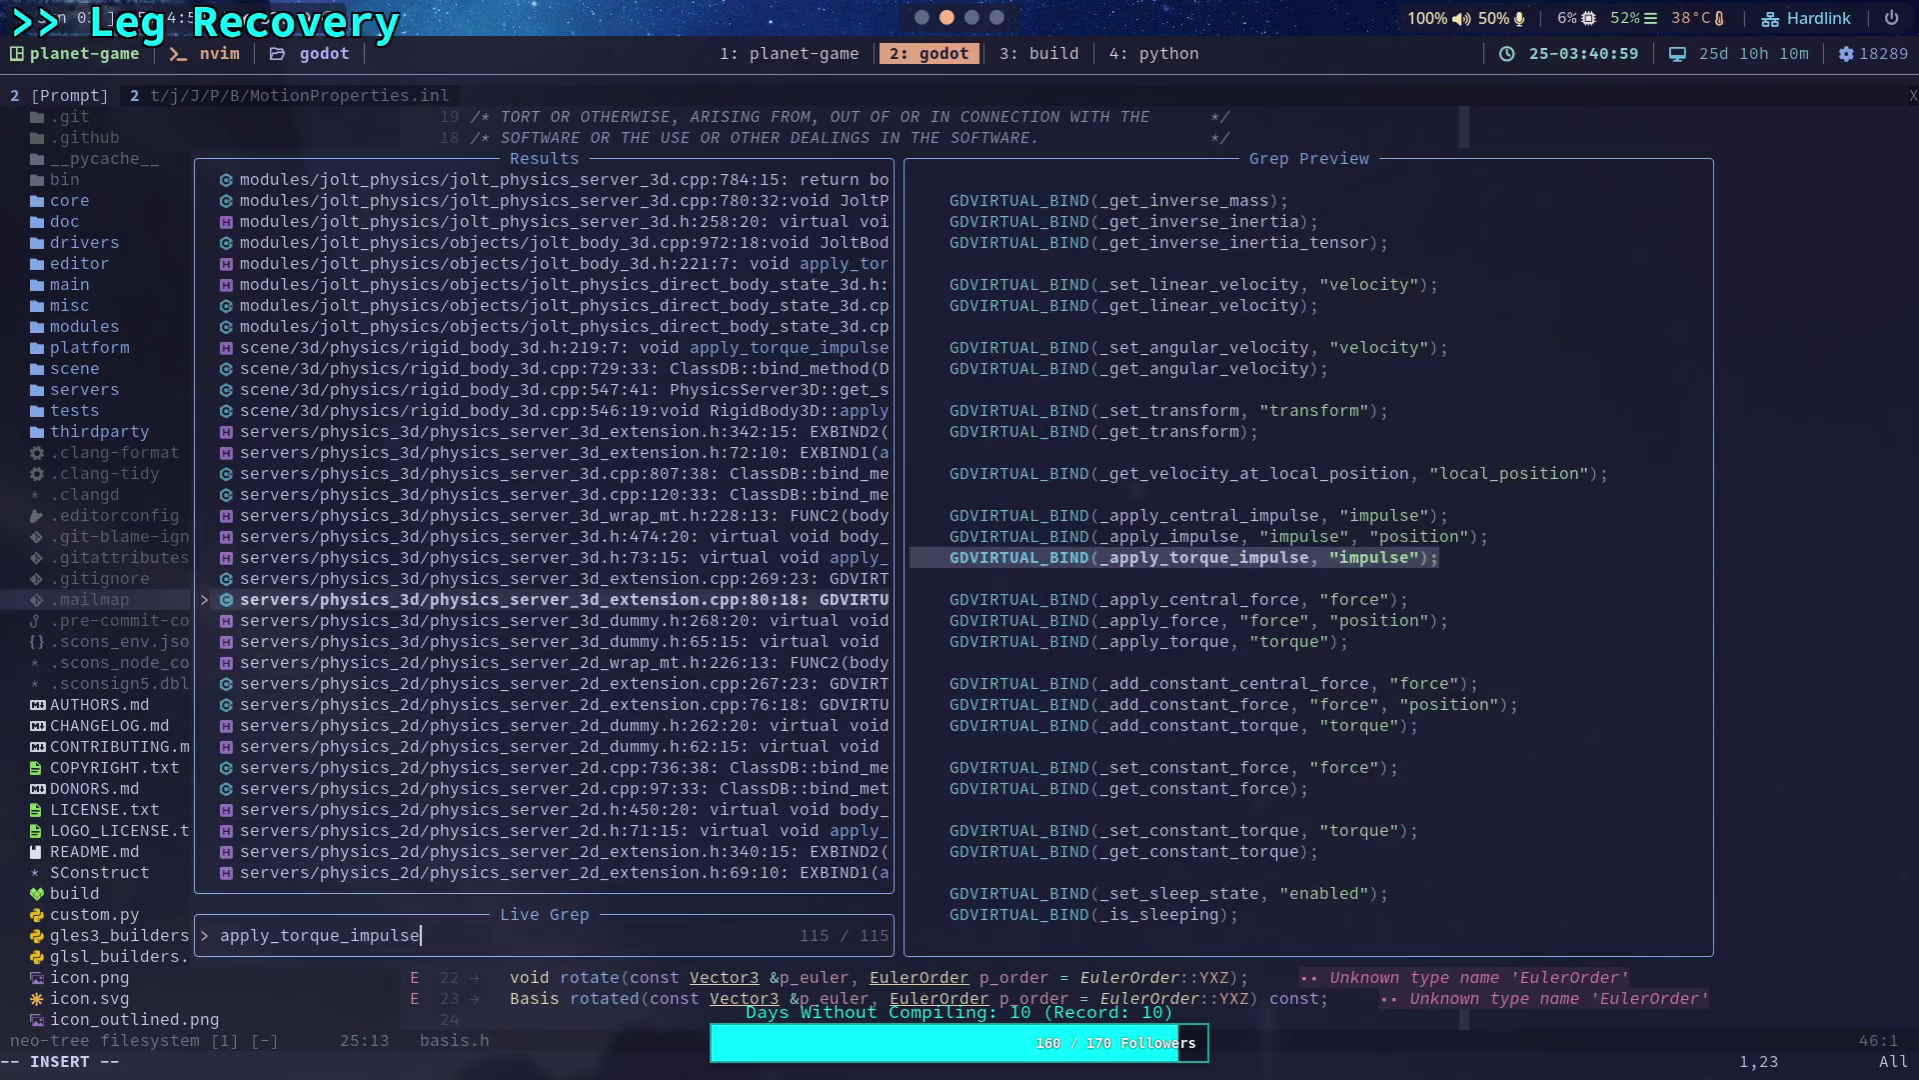
key("Up")
key("Up")
key("Up")
key("Up")
key("Up")
key("Up")
key("Up")
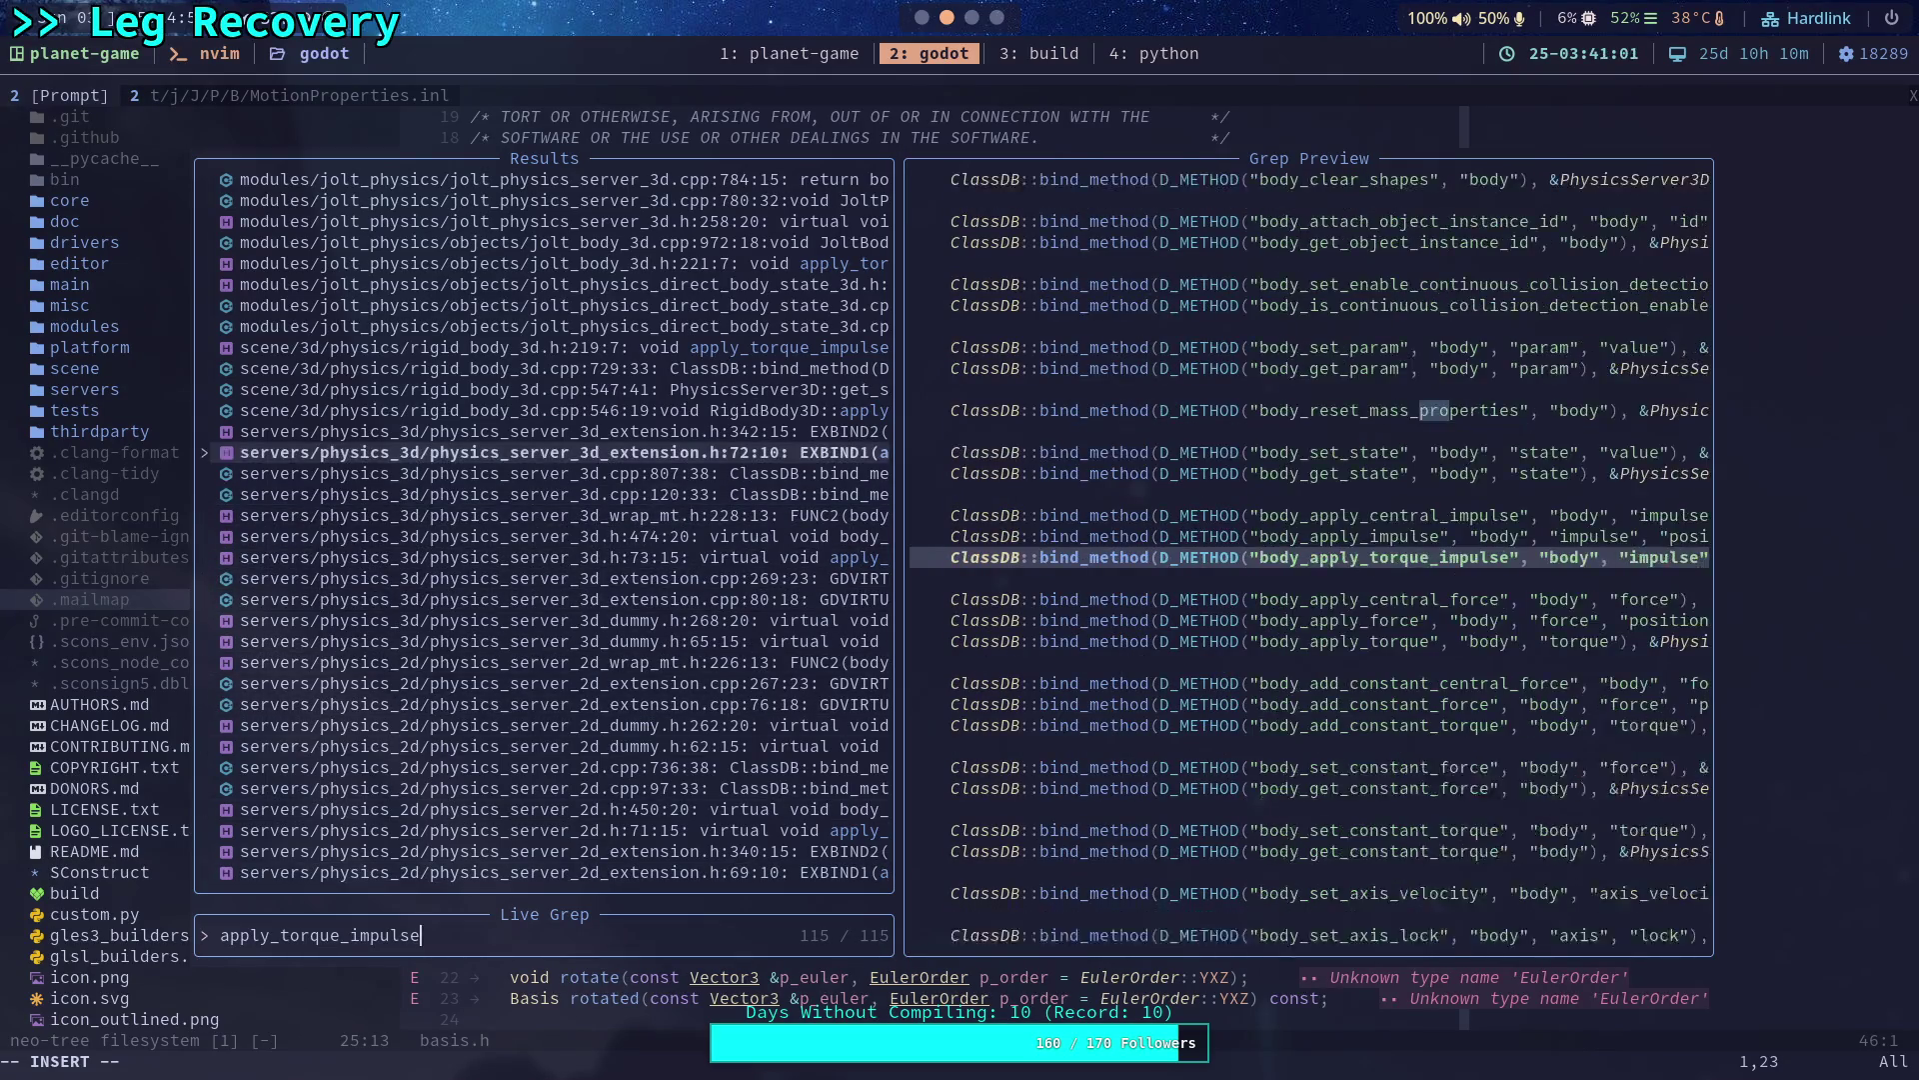
key("Up")
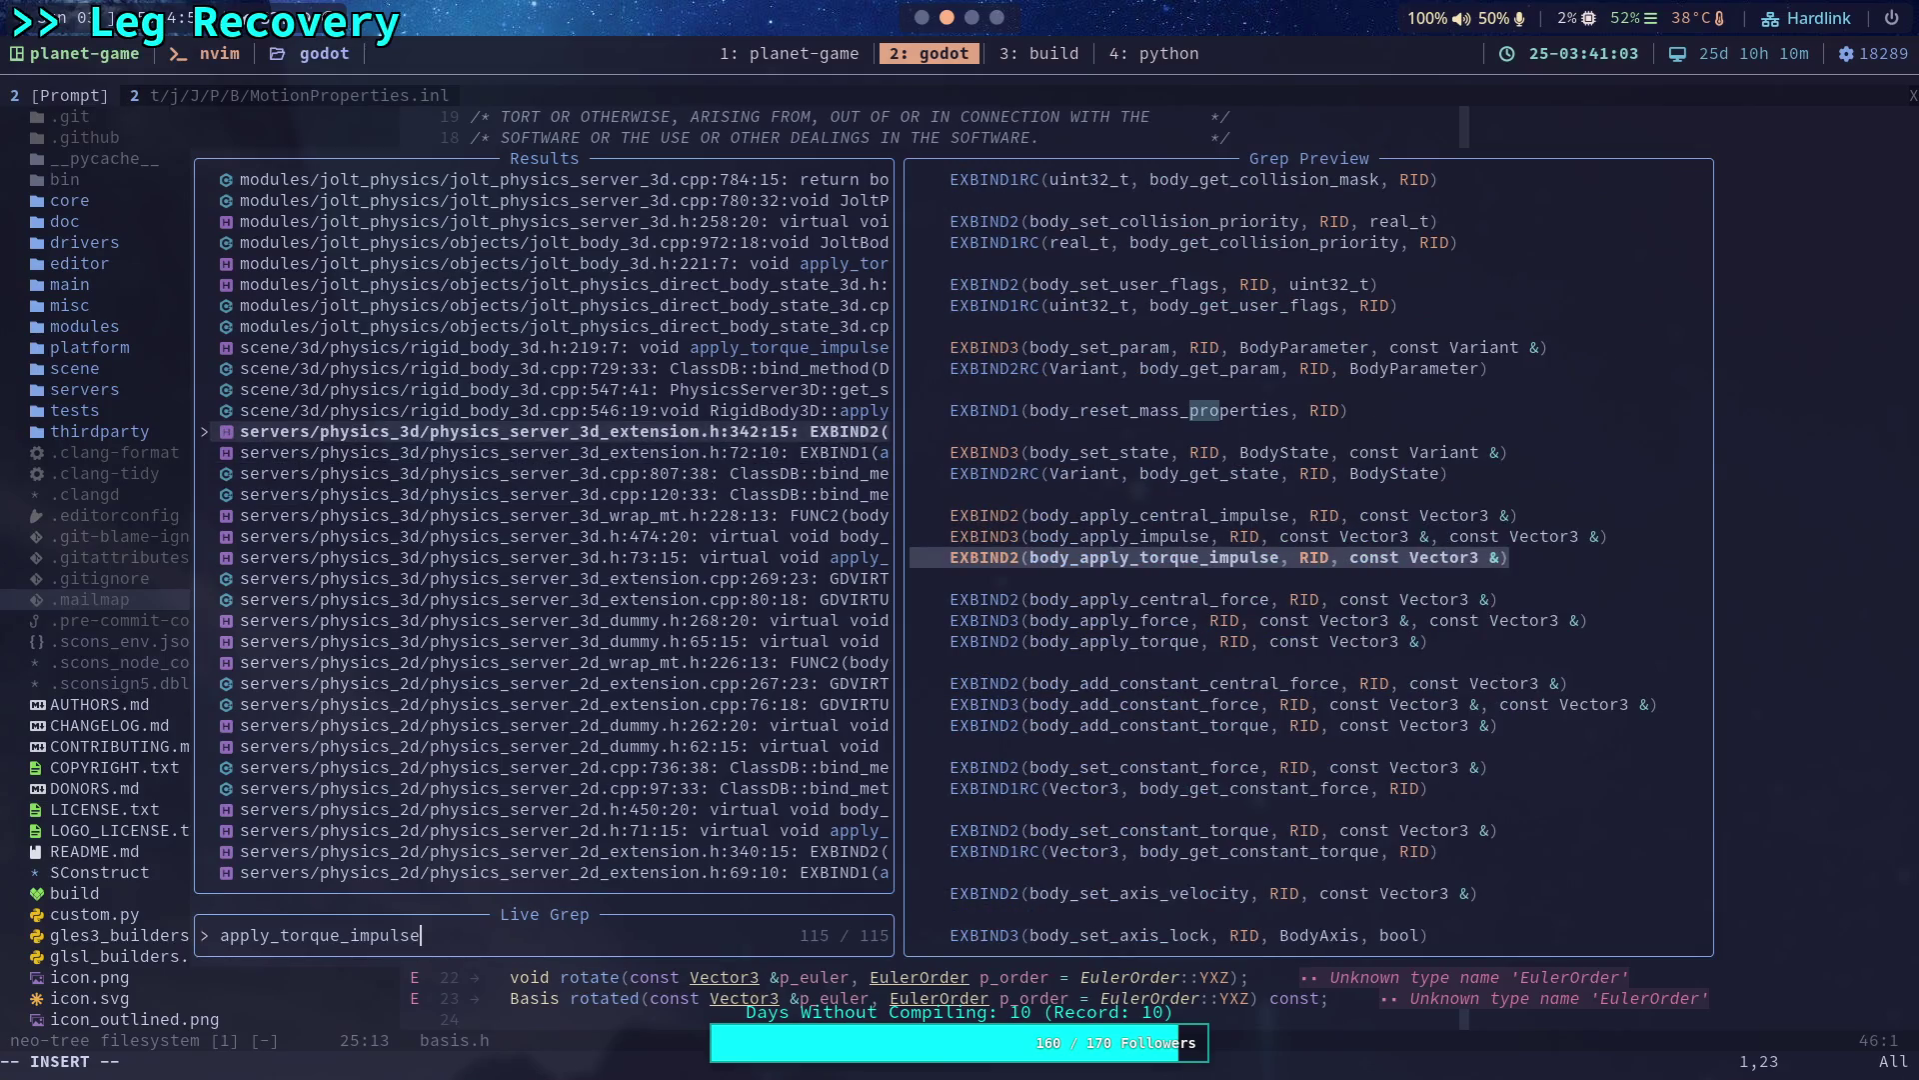
key("Up")
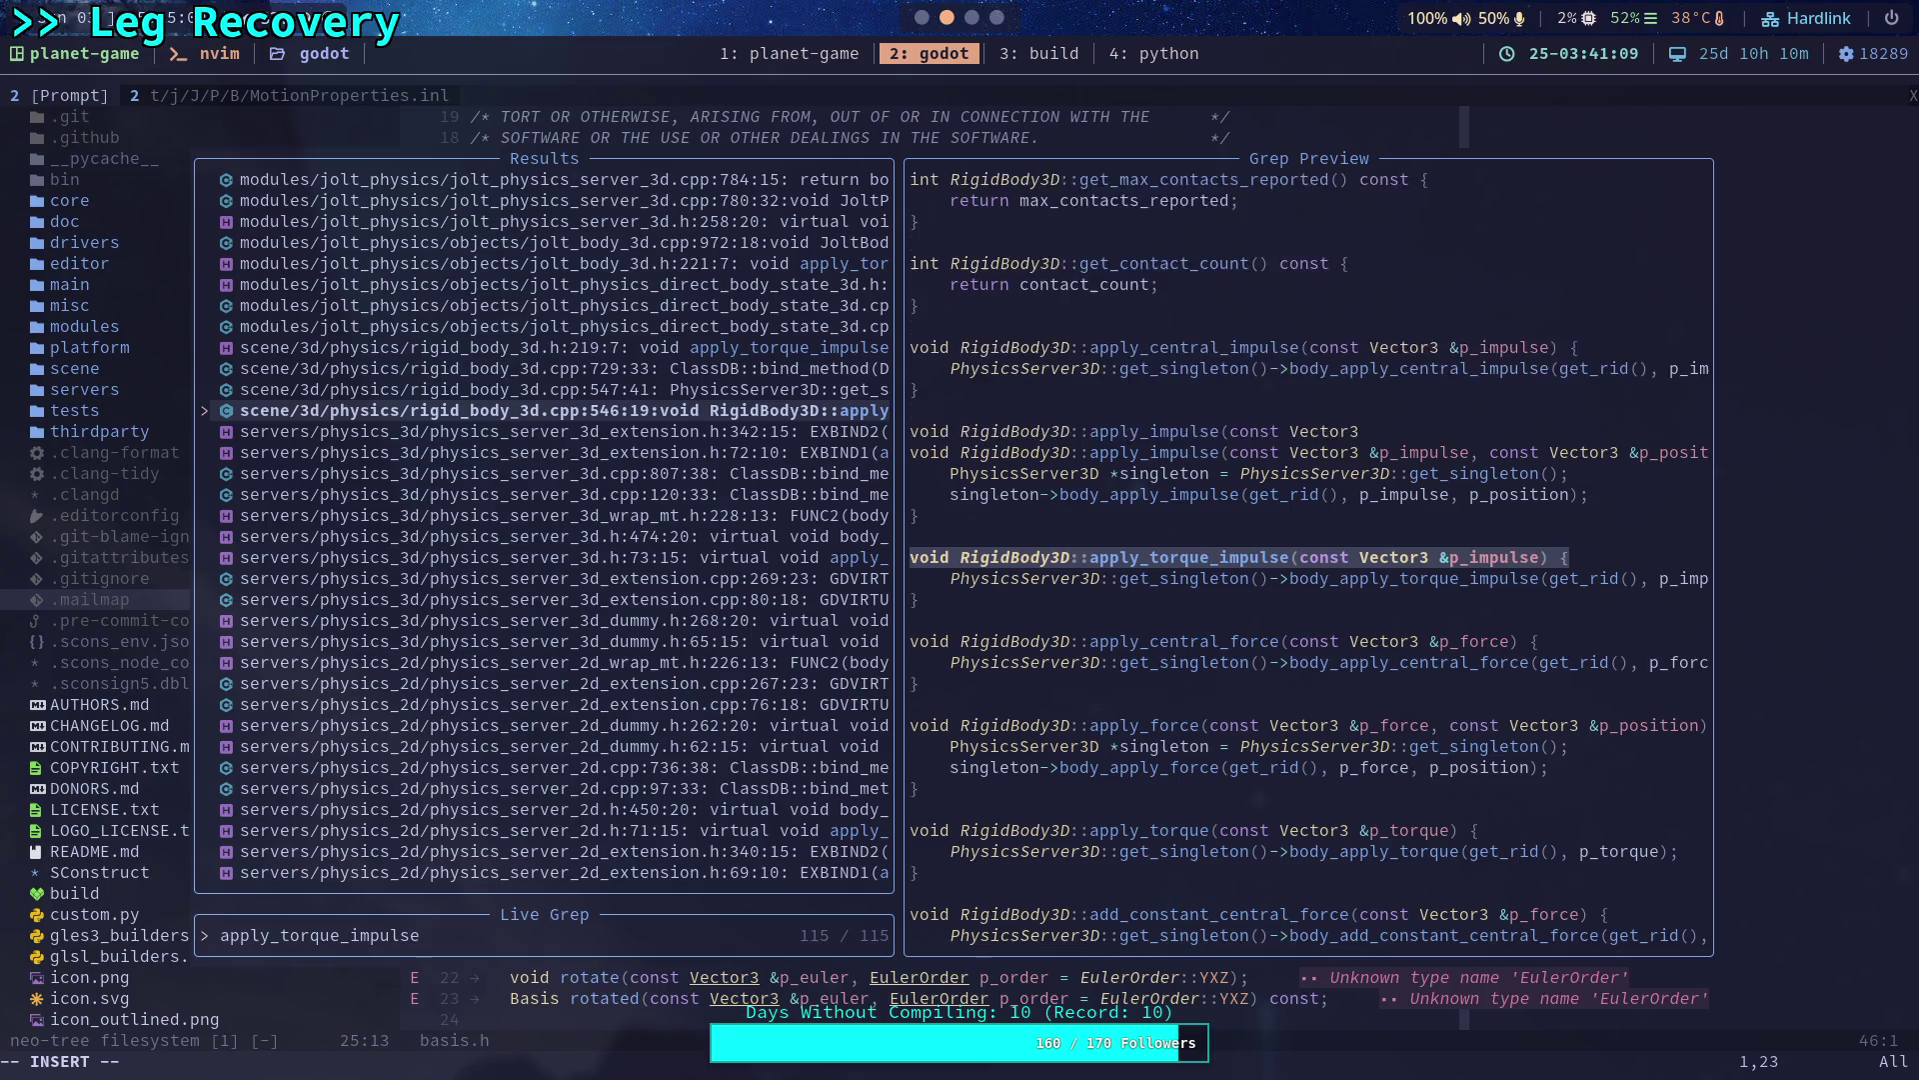
Preview the Jolt direct body state and Jolt body implementations, then clear the query.
key("Up")
key("Up")
key("Up")
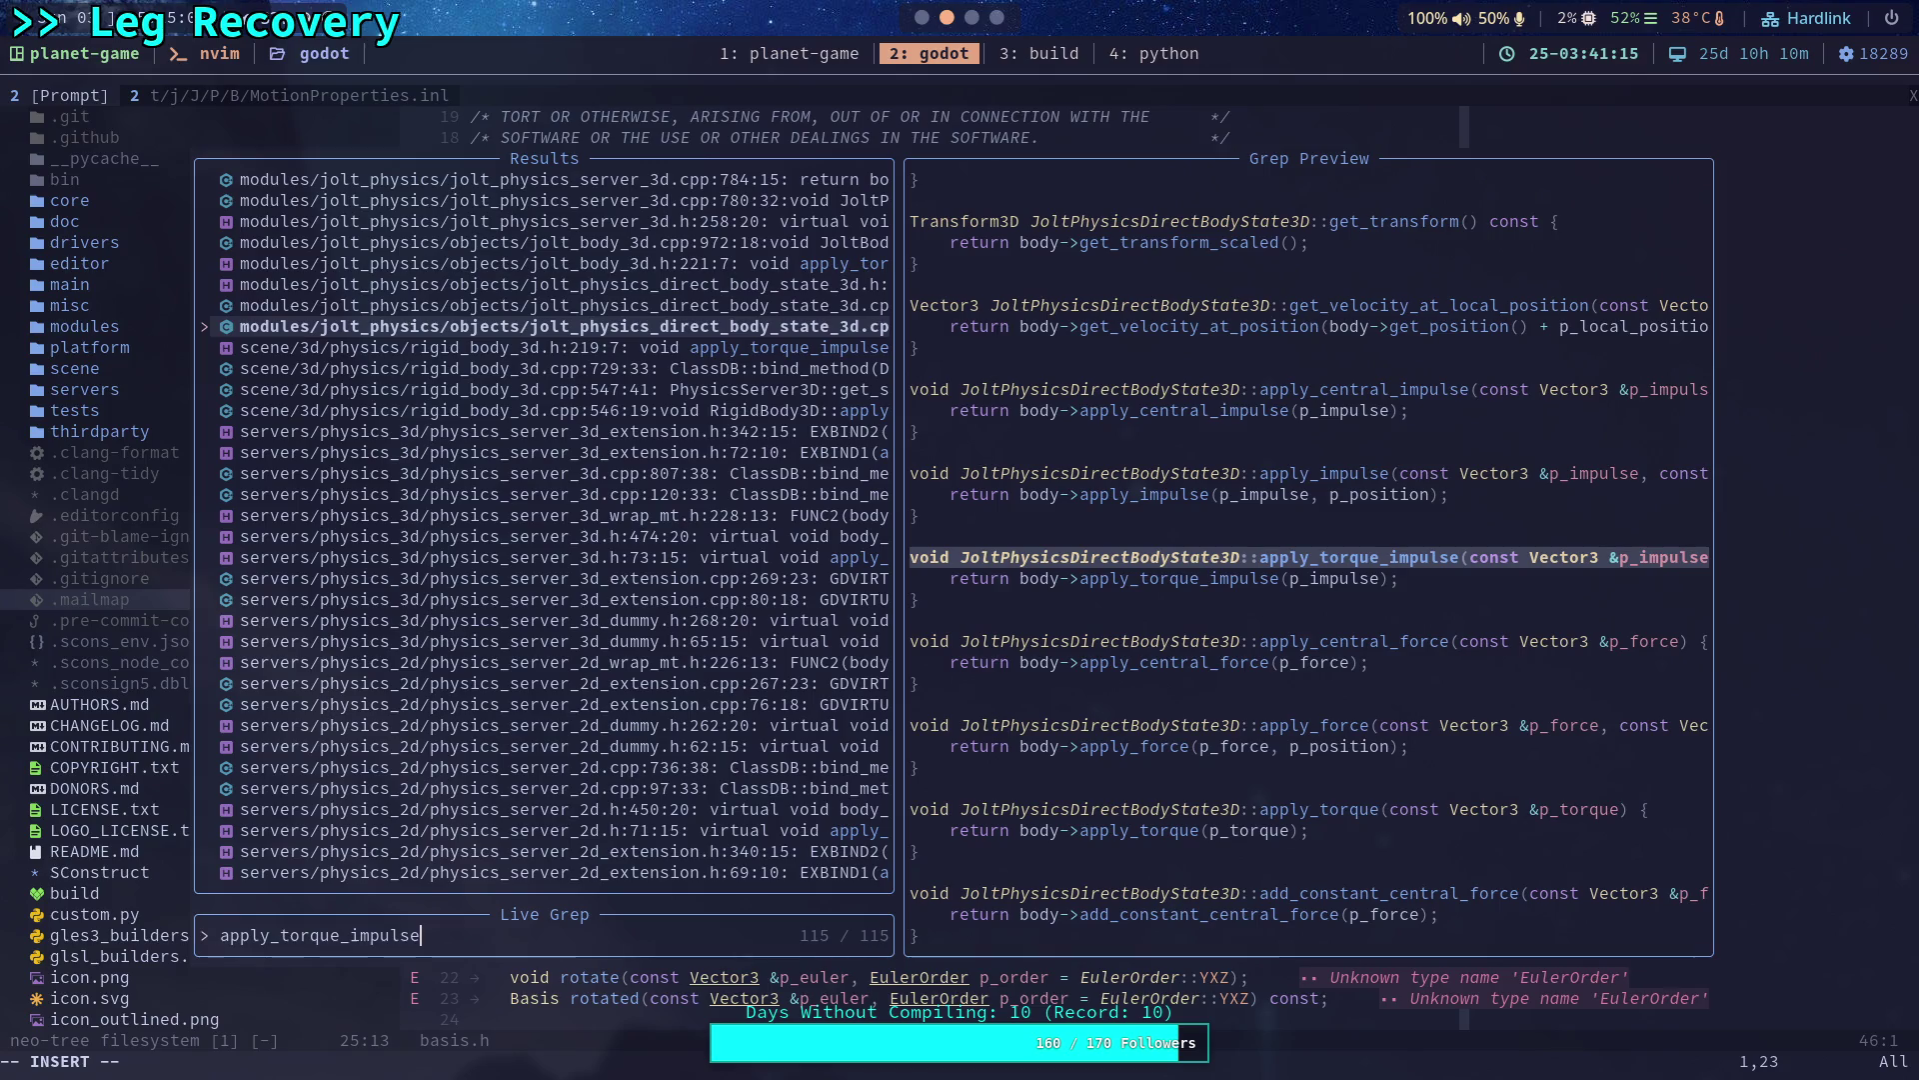
key("Up")
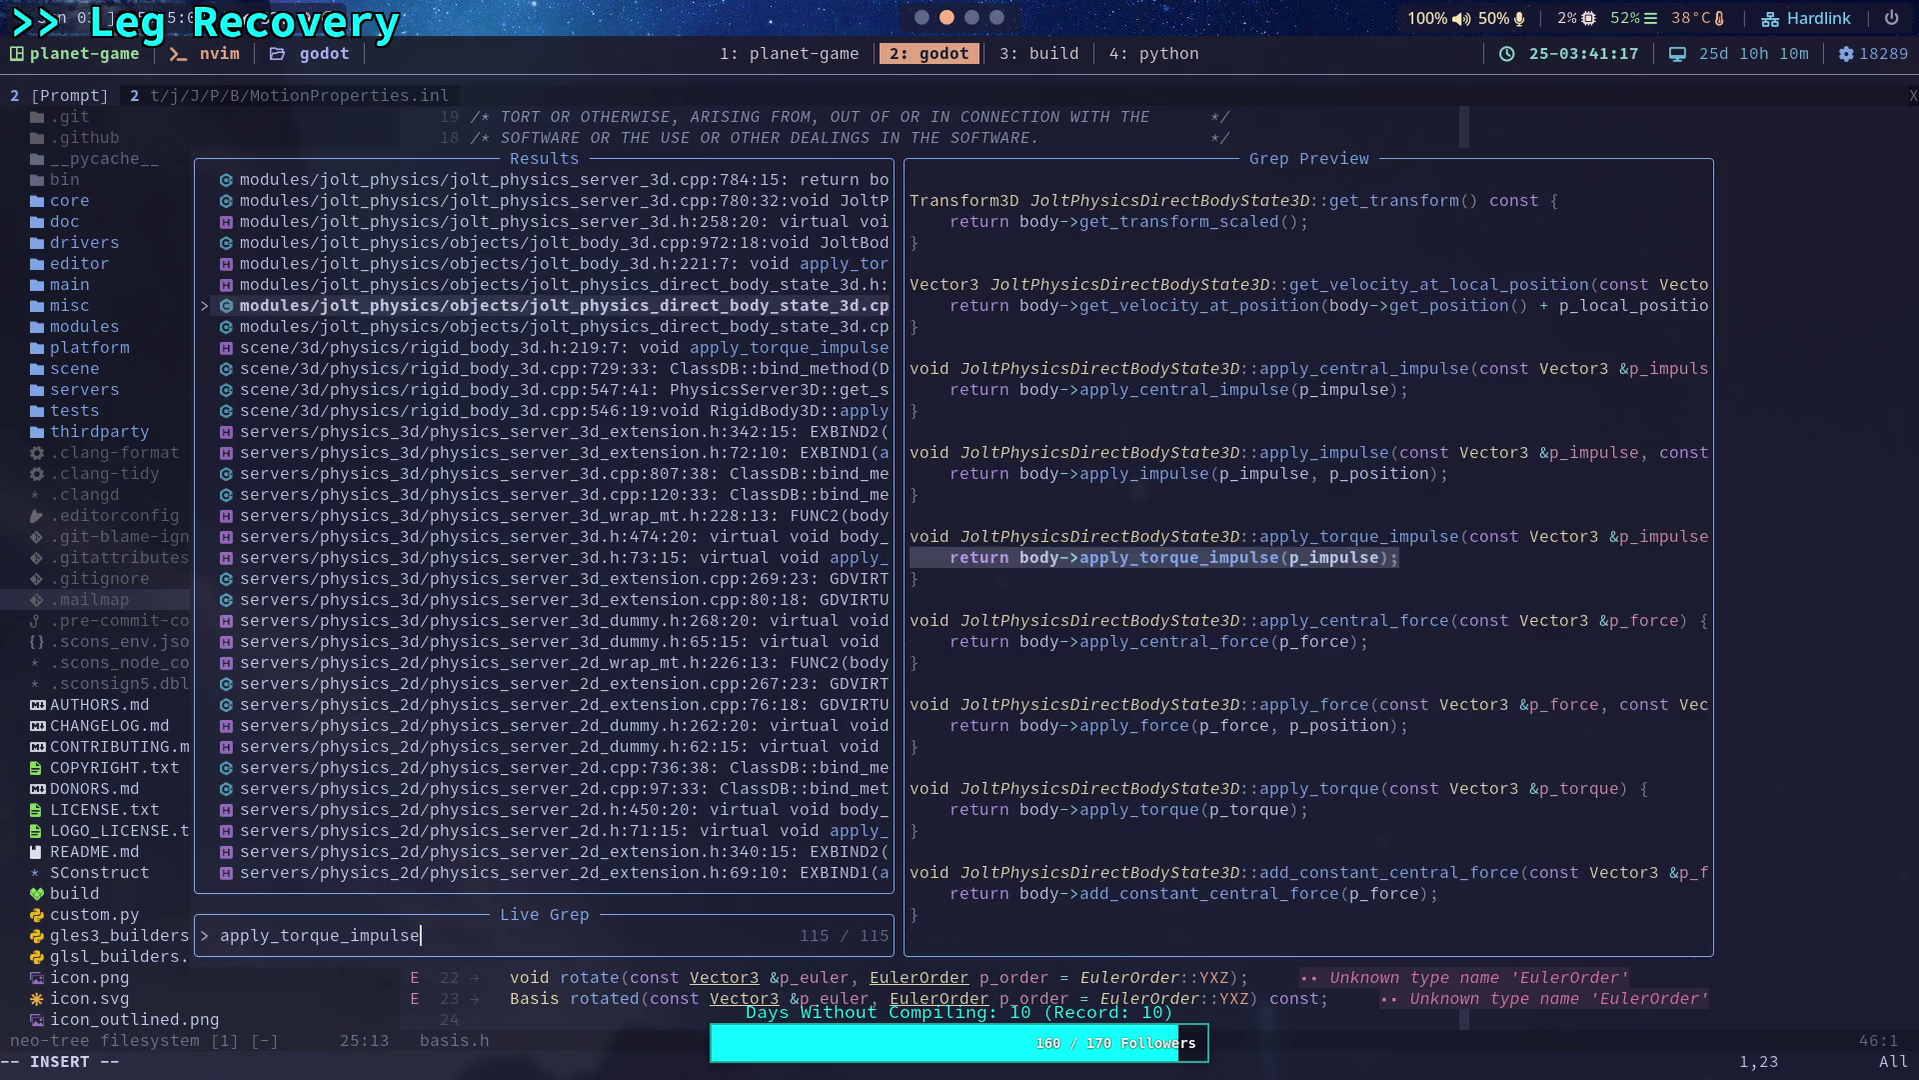
key("Up")
key("Up")
key("Up")
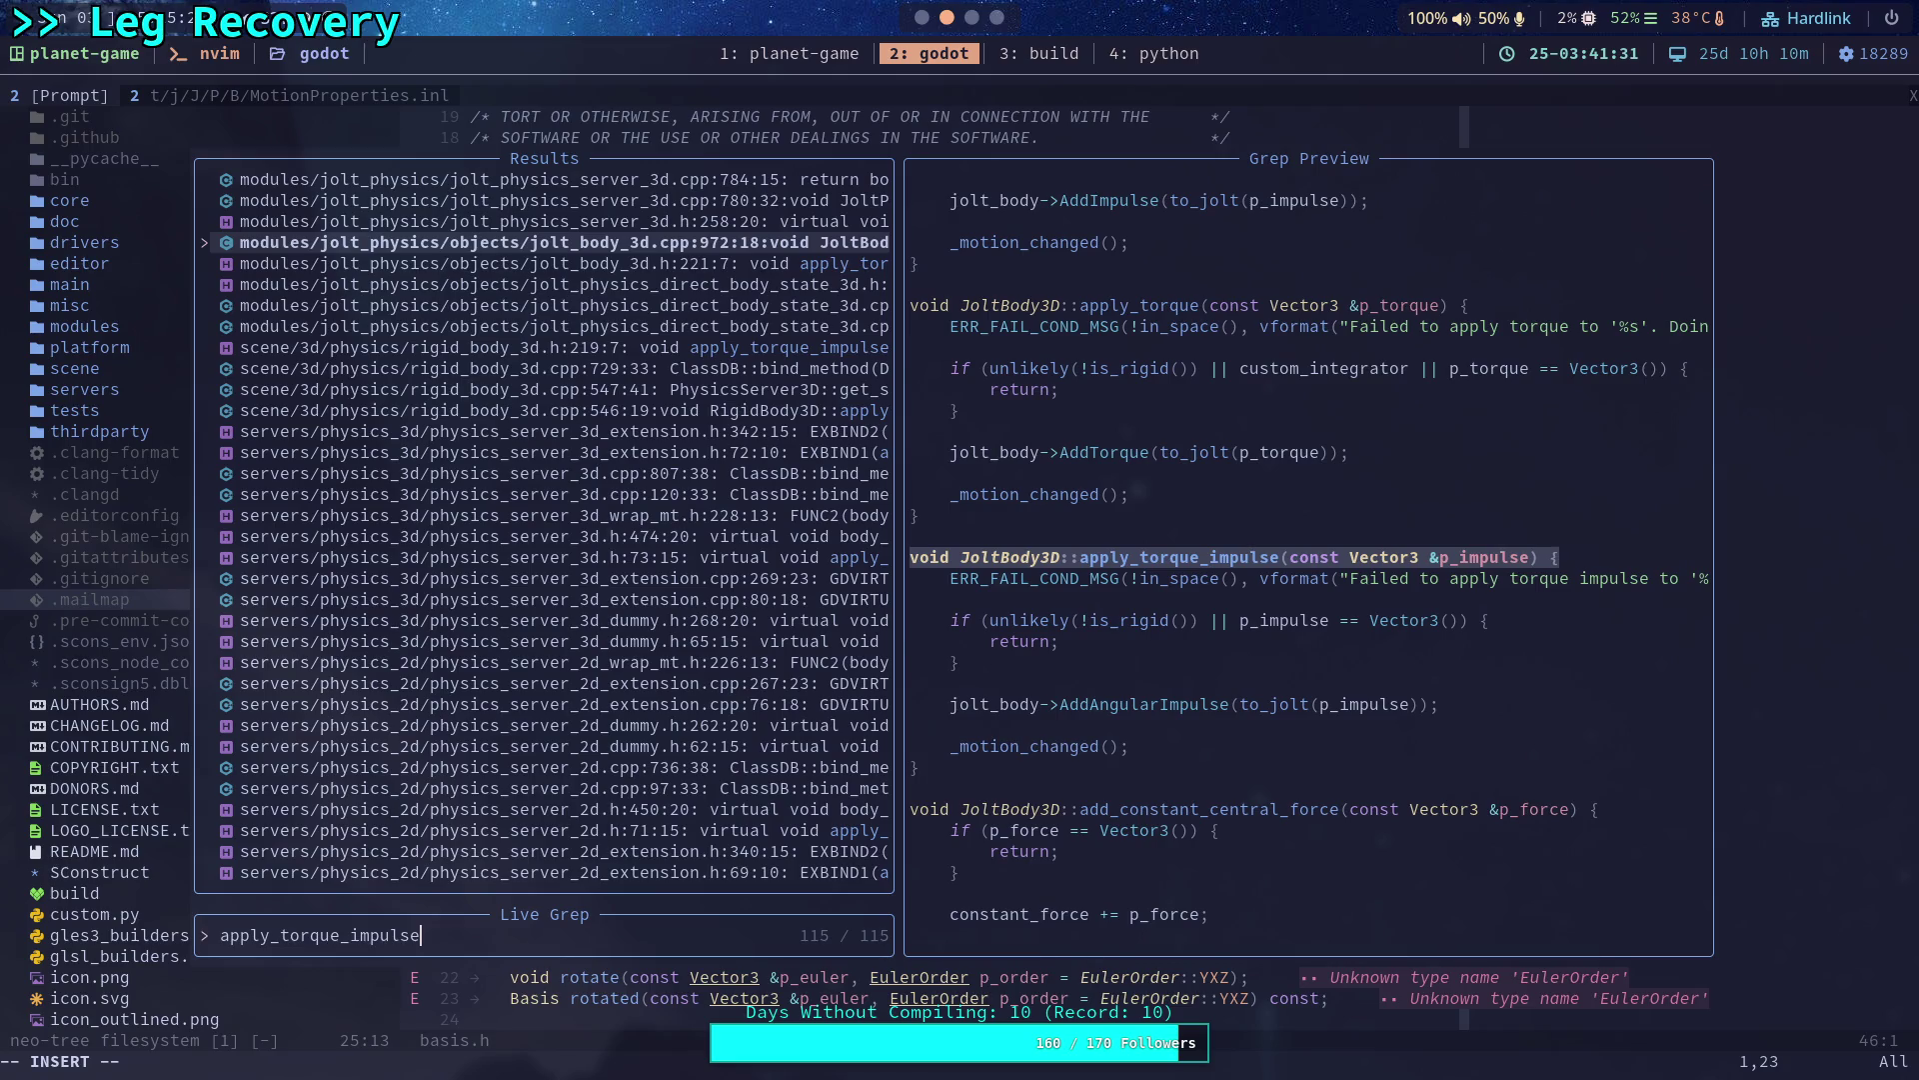
key("BackSpace")
key("BackSpace")
key("BackSpace")
type("Ad")
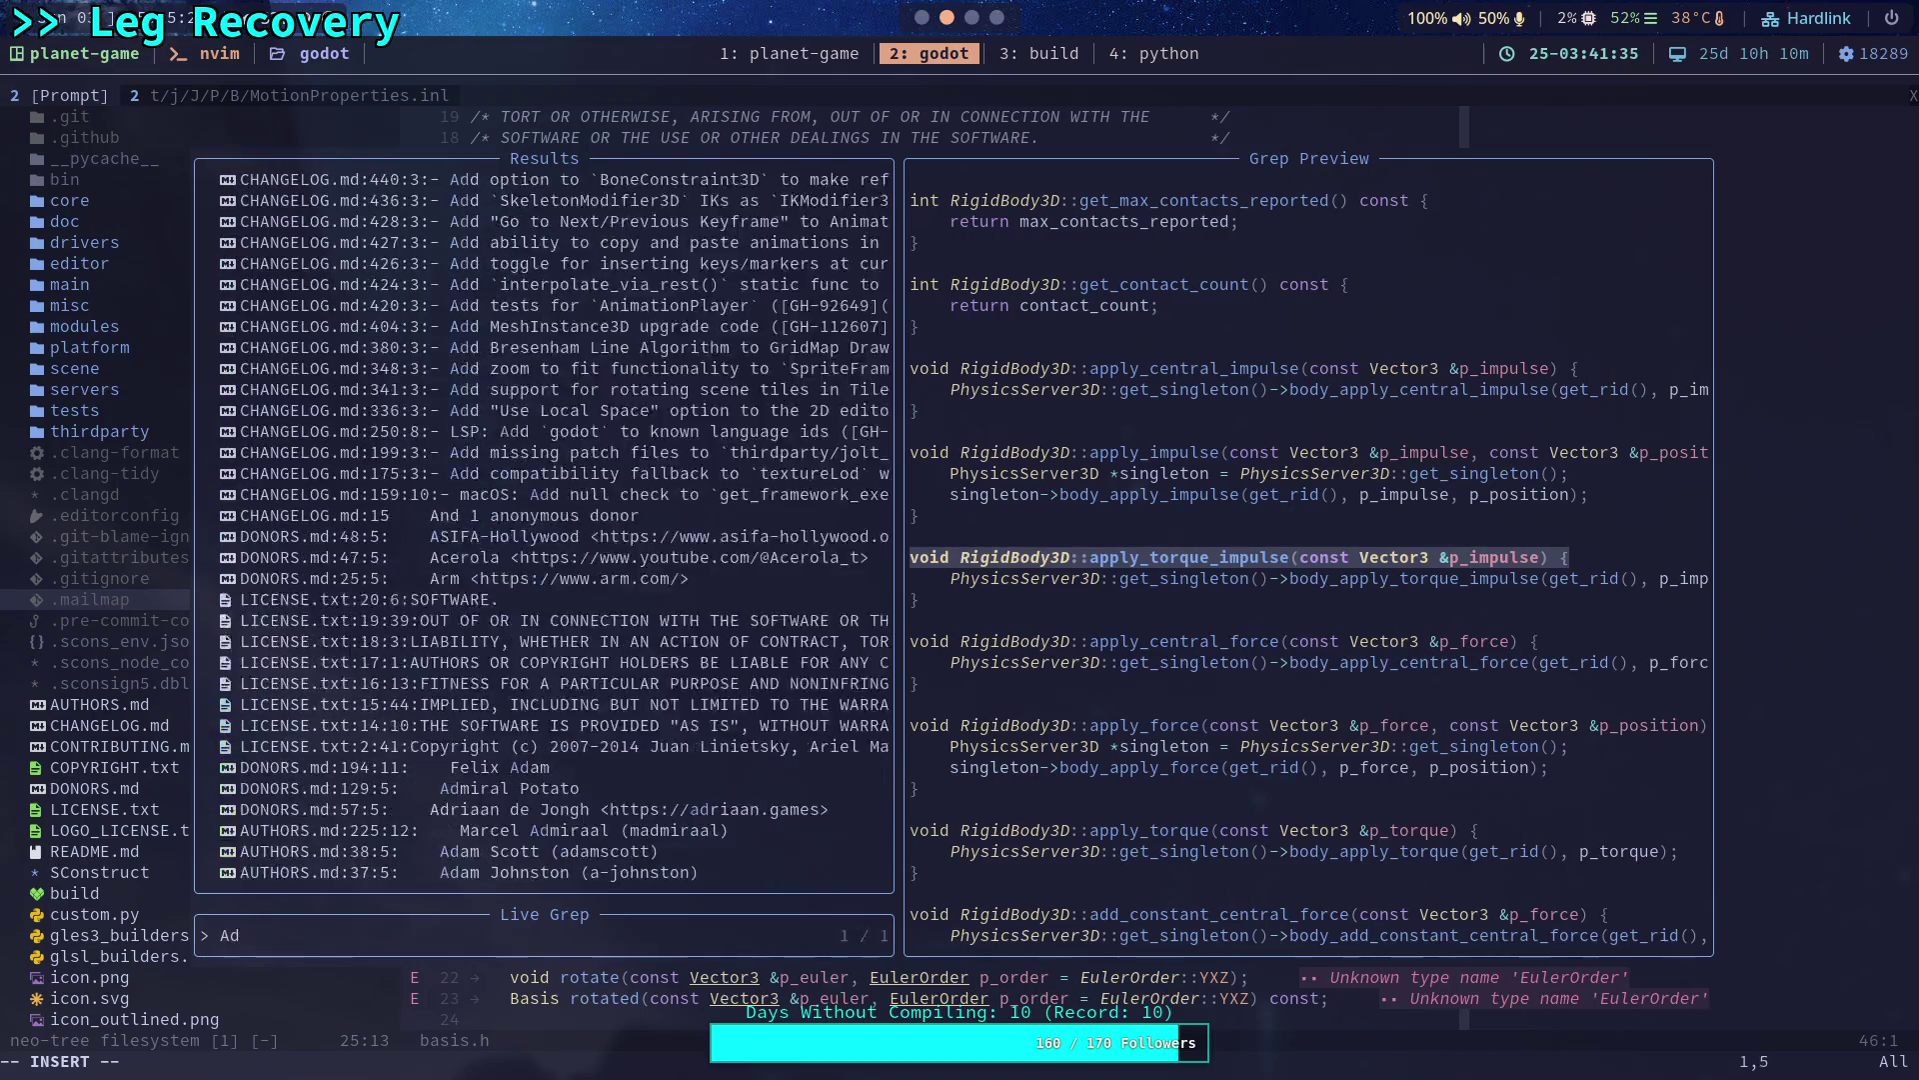
type("dImpulse")
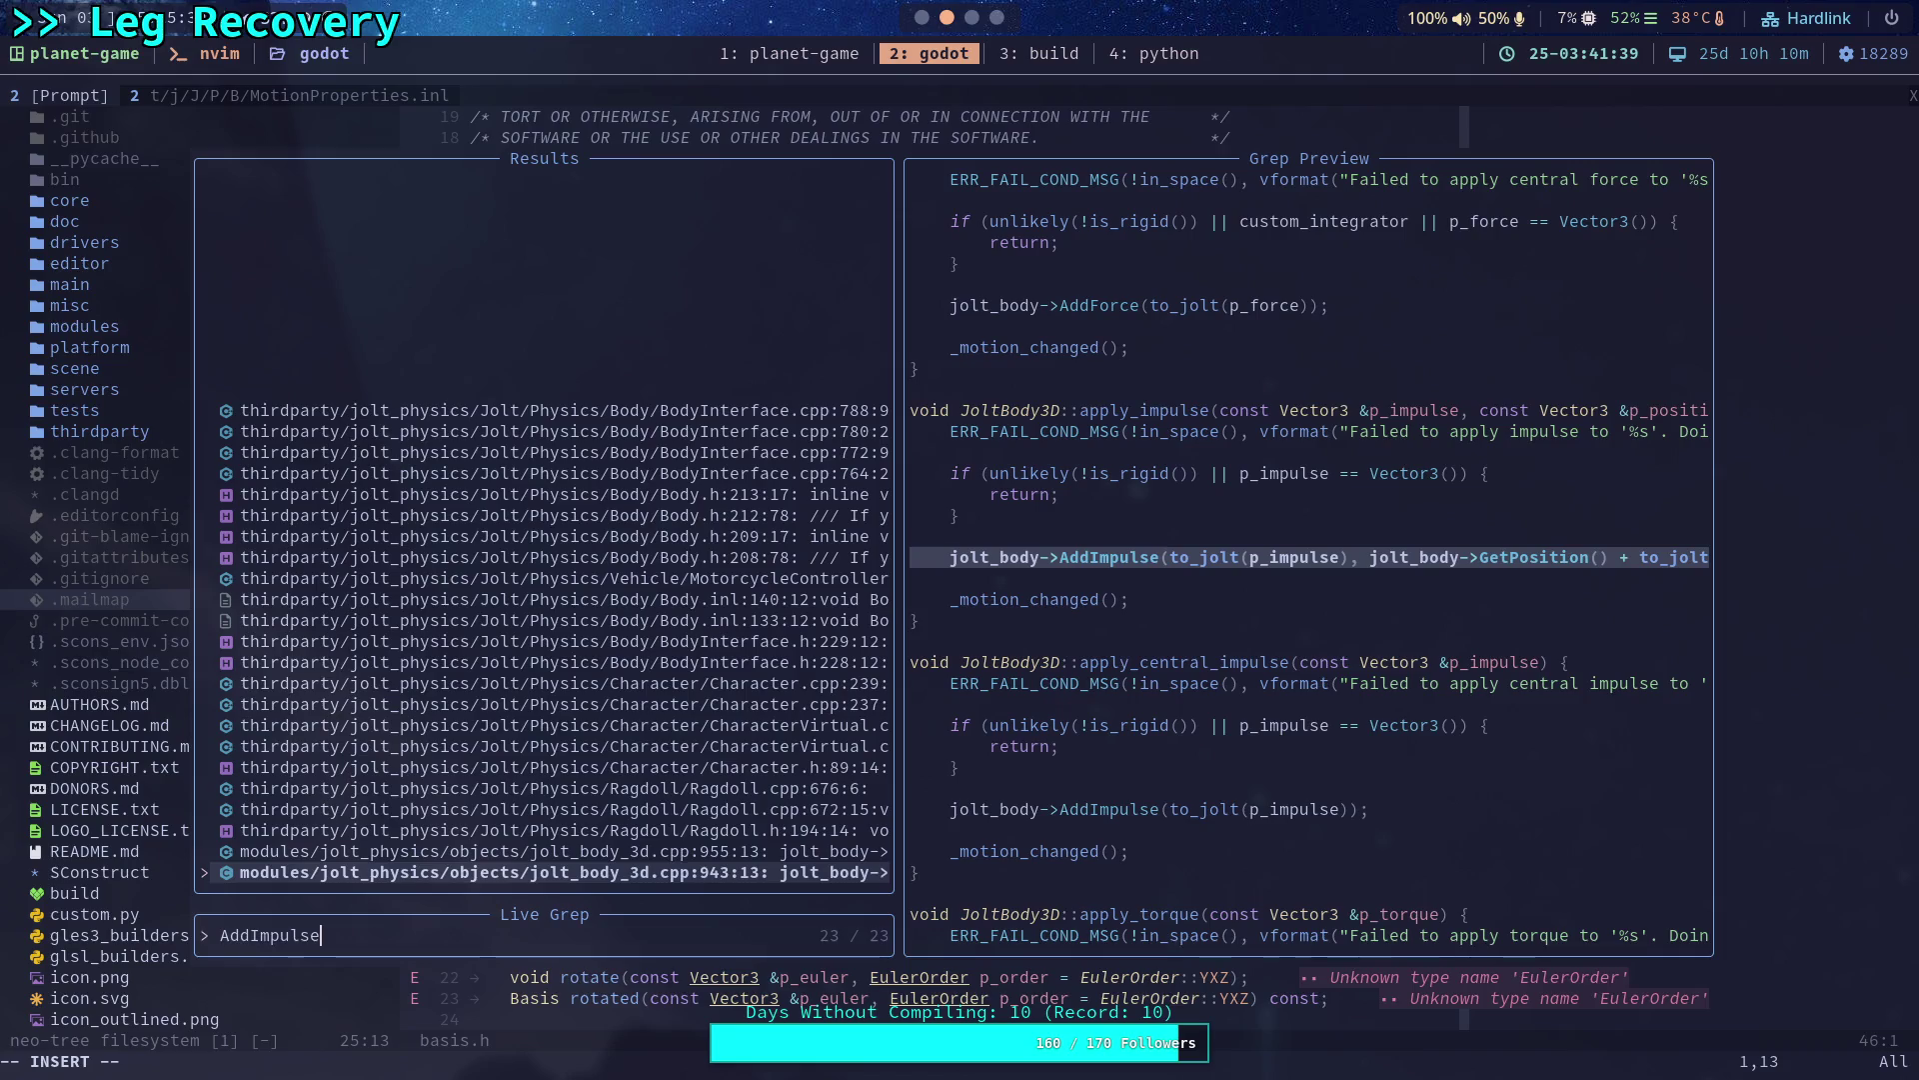
Grep AddImpulse, move up past Ragdoll.h and BodyInterface, and open Body.inl at the angular velocity line.
key("Up")
key("Up")
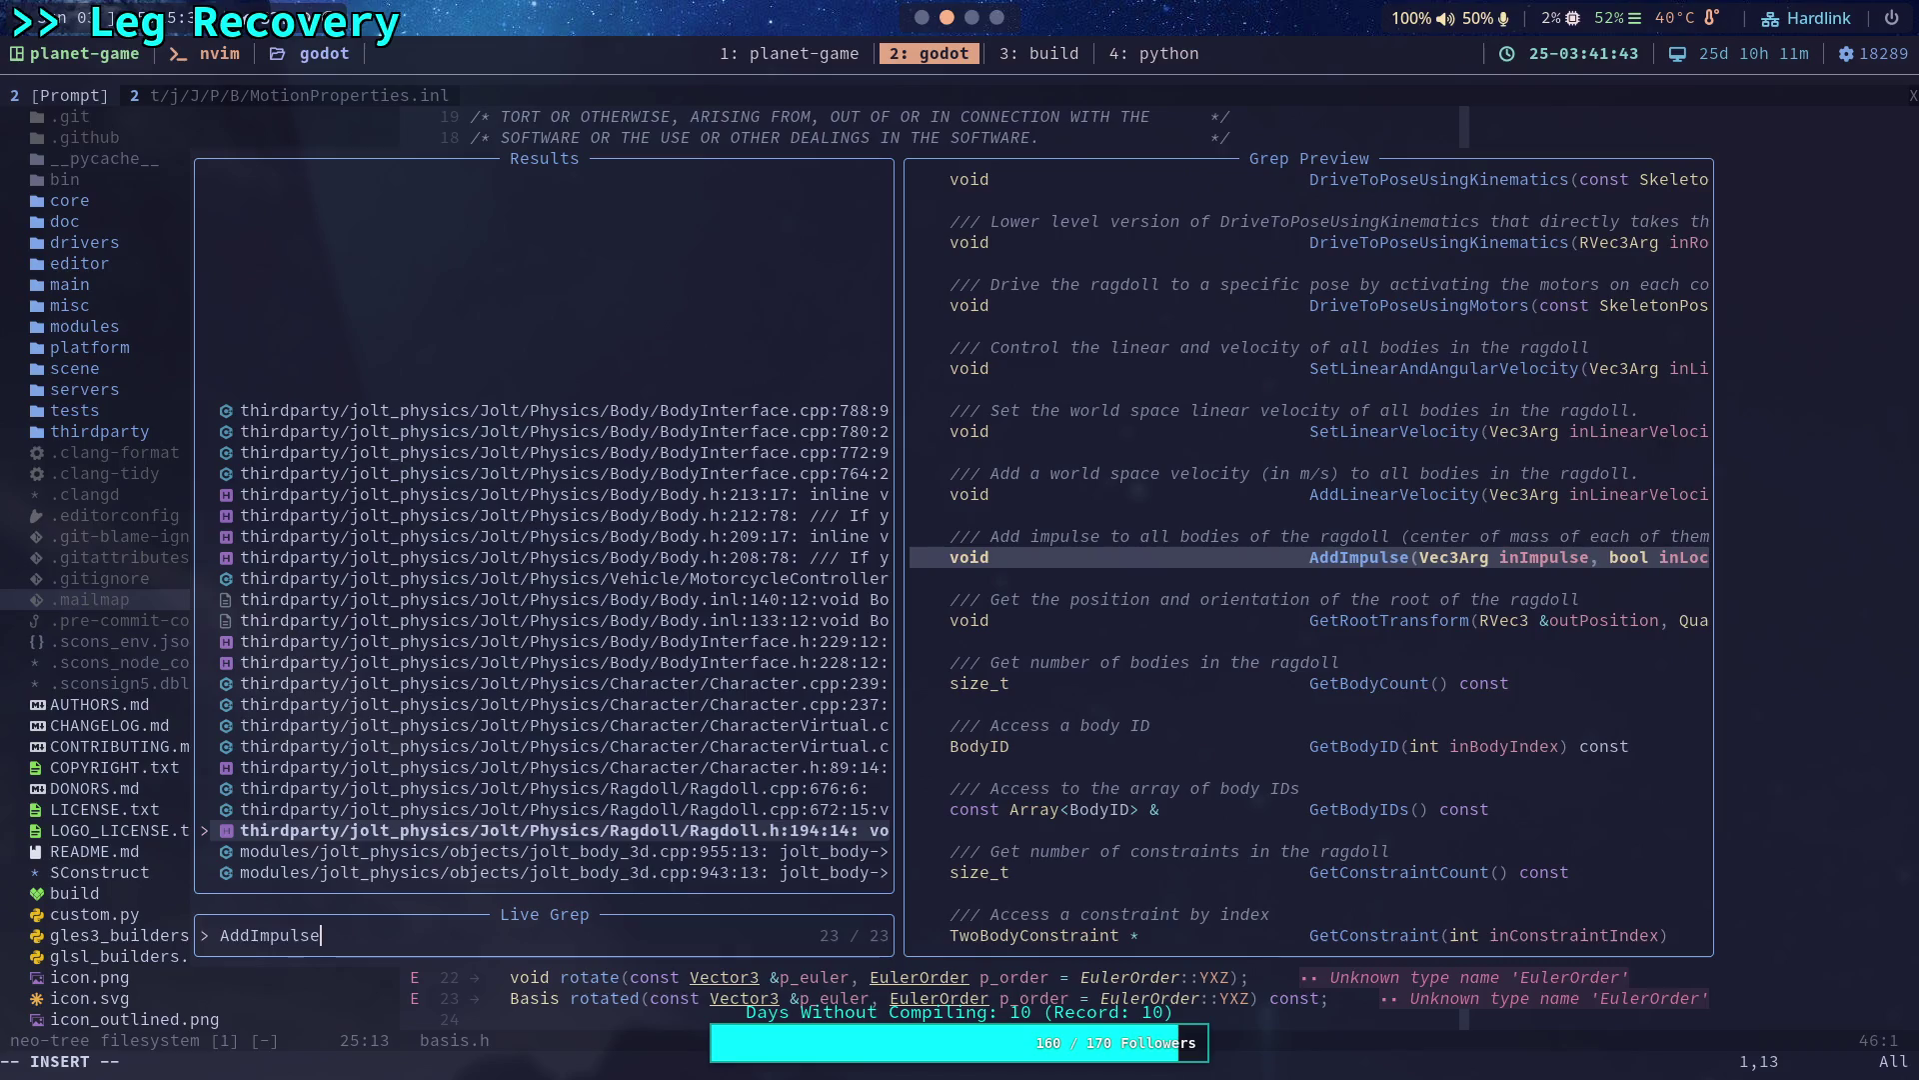
key("Up")
key("Up")
key("Up")
key("Up")
key("Up")
key("Up")
key("Up")
key("Up")
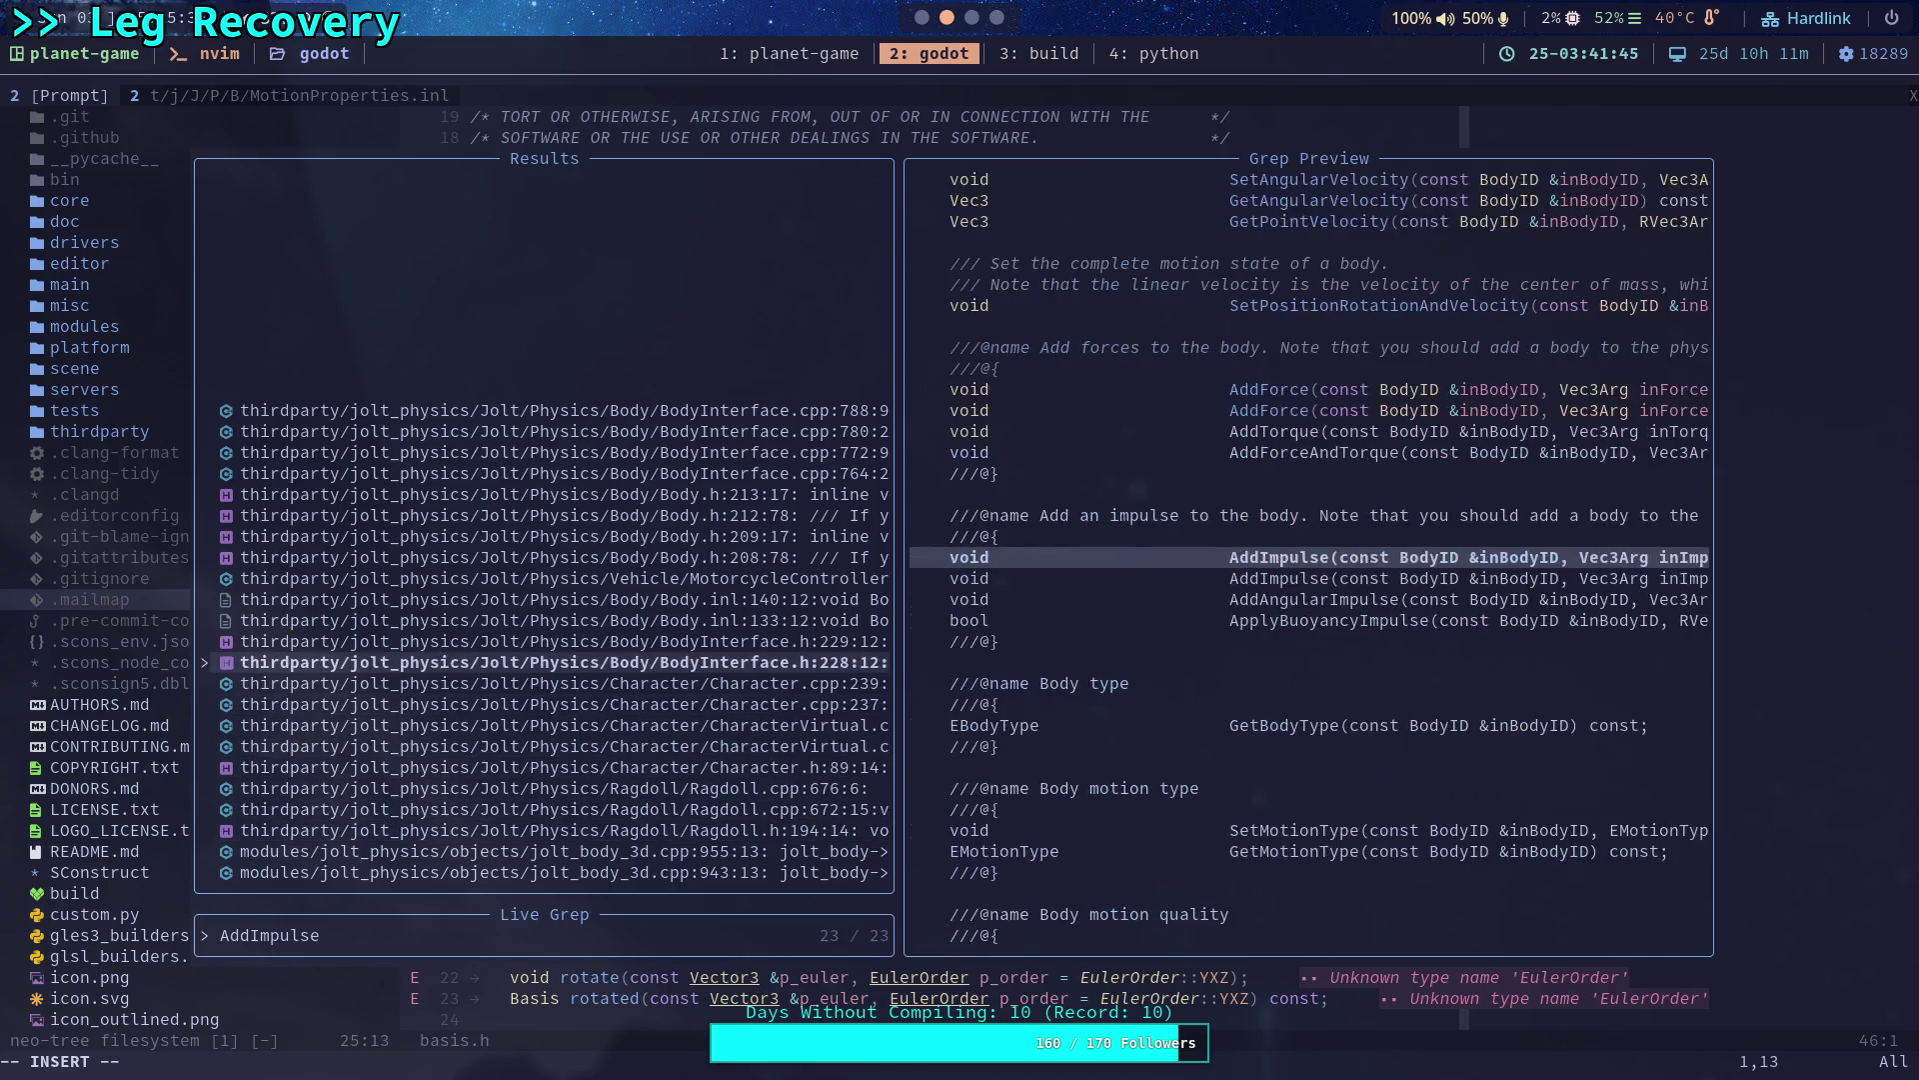
key("Up")
key("Up")
key("Up")
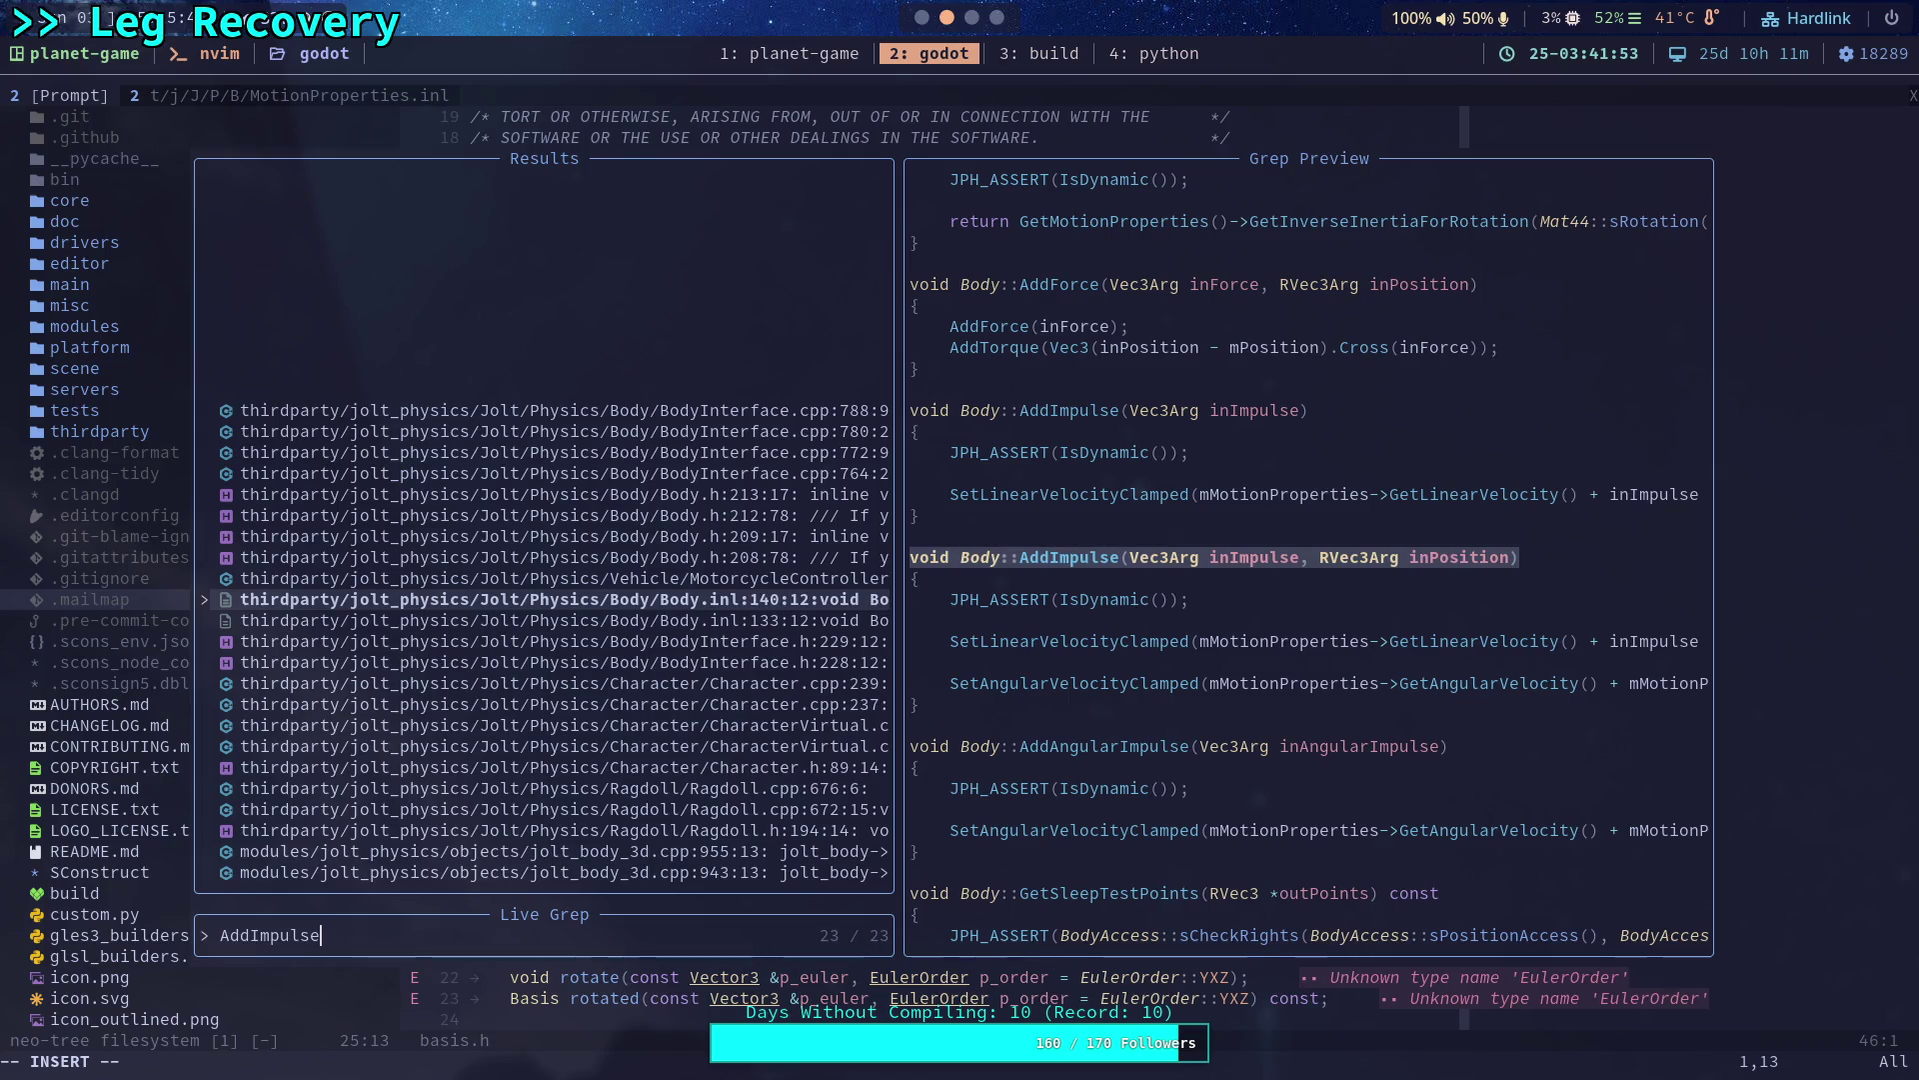
key("Return")
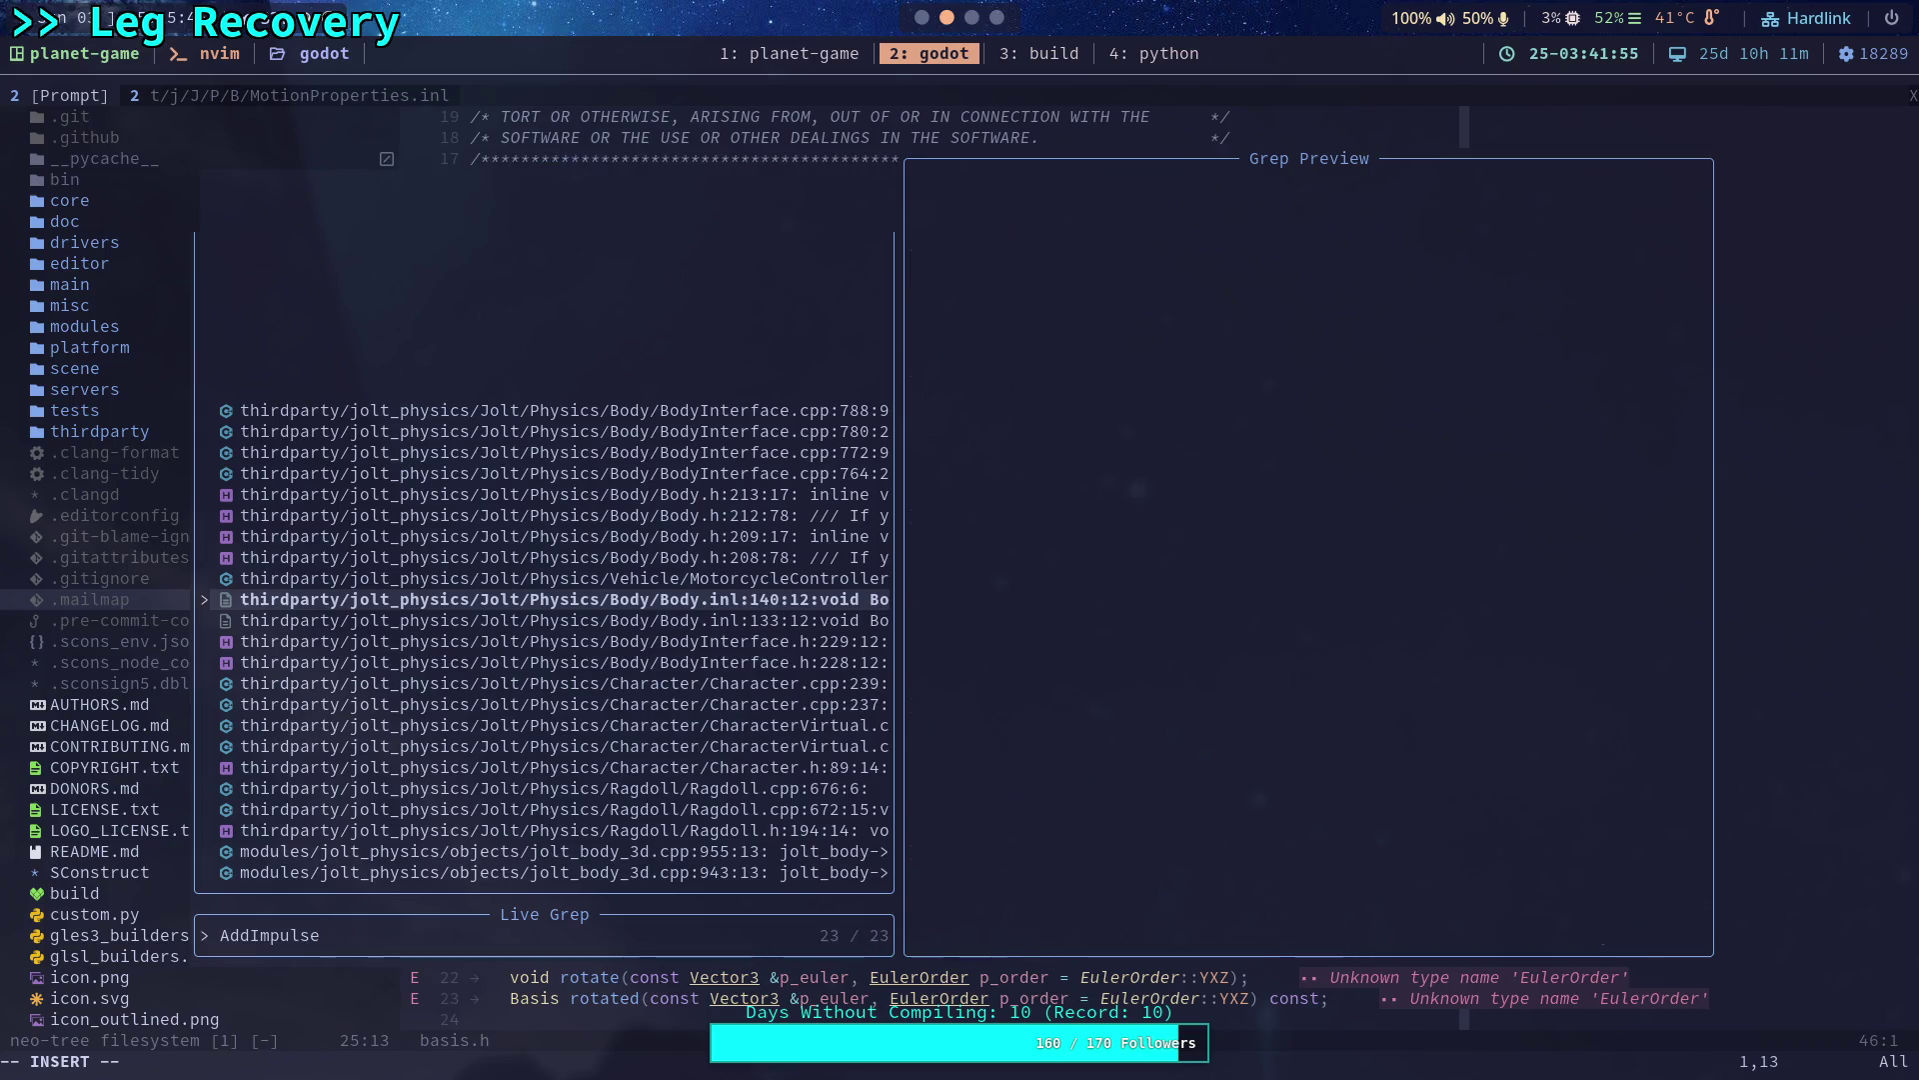
key("j")
key("j")
key("j")
key("j")
key("l")
key("l")
key("l")
key("l")
key("l")
key("l")
key("l")
key("l")
key("l")
key("l")
key("l")
key("l")
key("l")
key("l")
key("l")
key("l")
key("l")
key("l")
key("l")
key("l")
key("l")
key("l")
key("l")
key("l")
key("l")
key("l")
key("l")
key("l")
key("l")
key("l")
key("l")
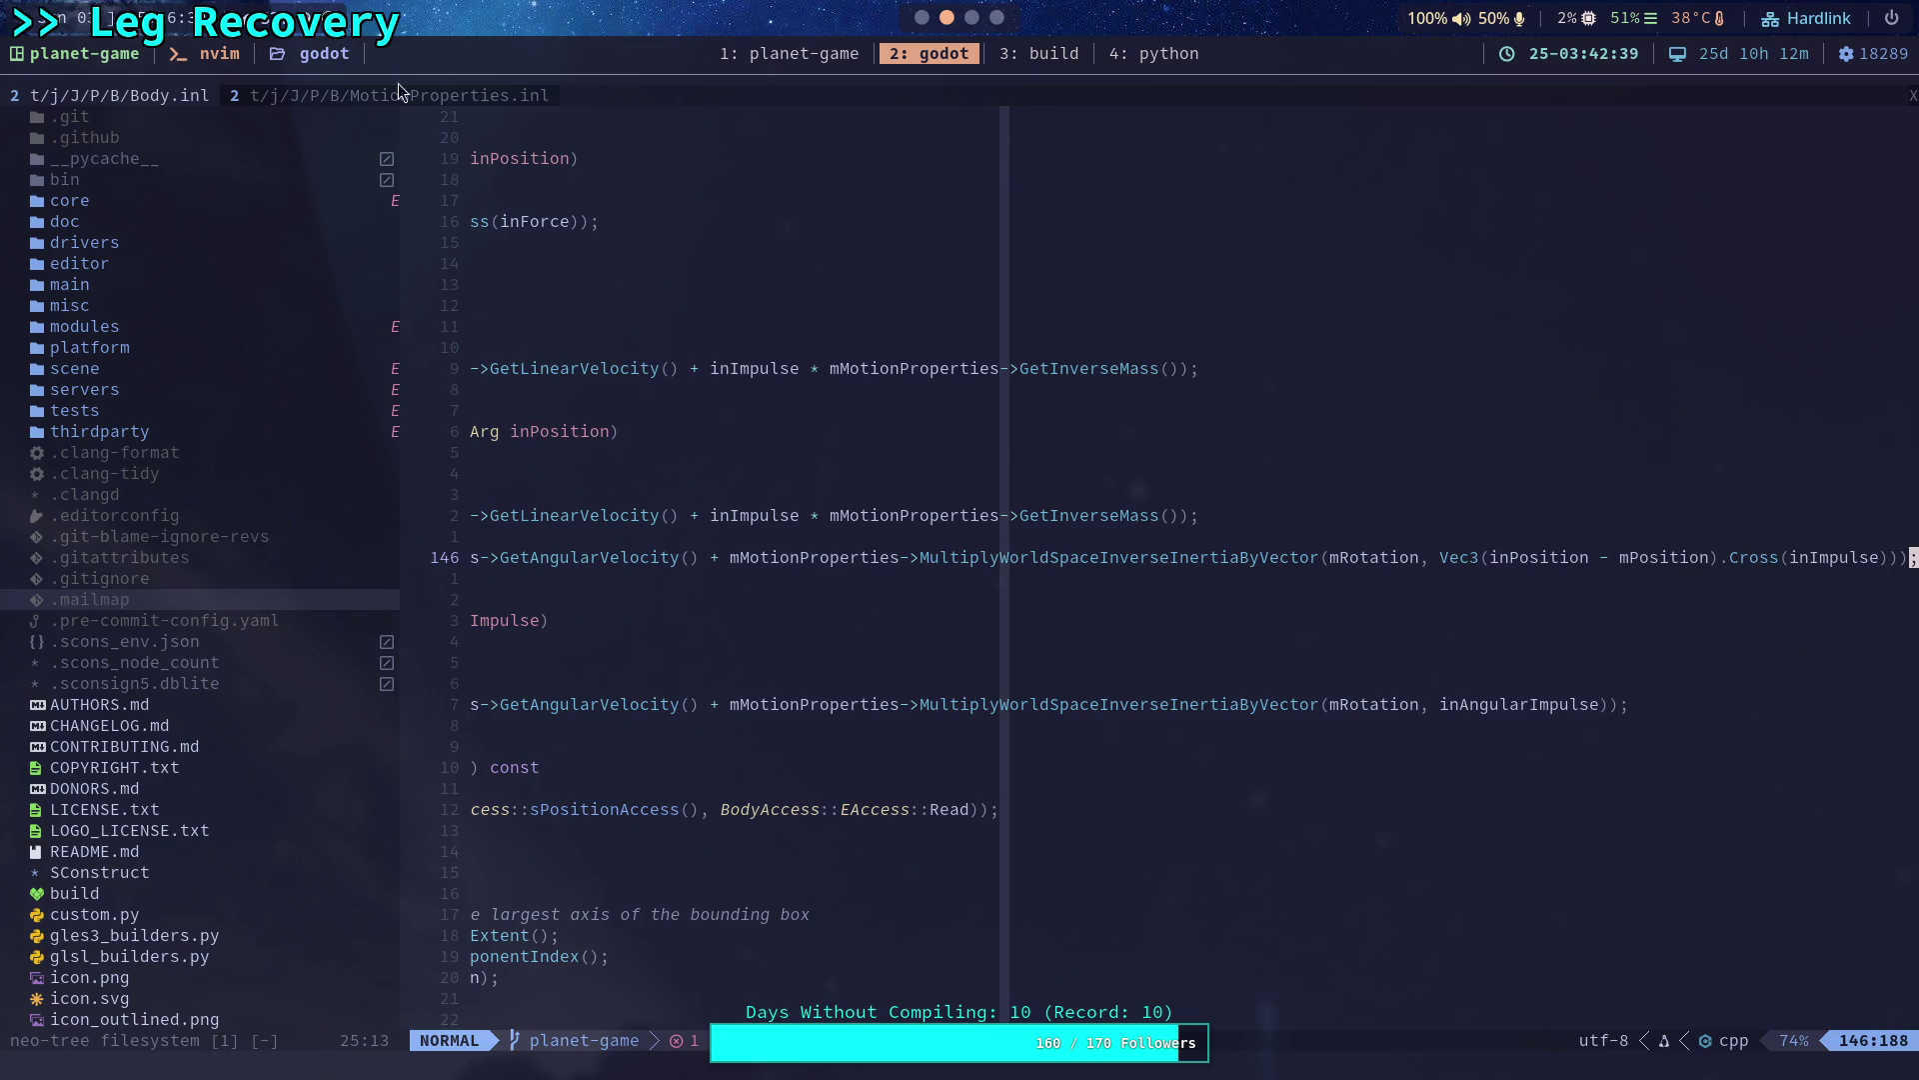
Inspect inBodyRotation in MotionProperties.inl's inverse-inertia multiply, then return to Body.inl.
left_click(418, 100)
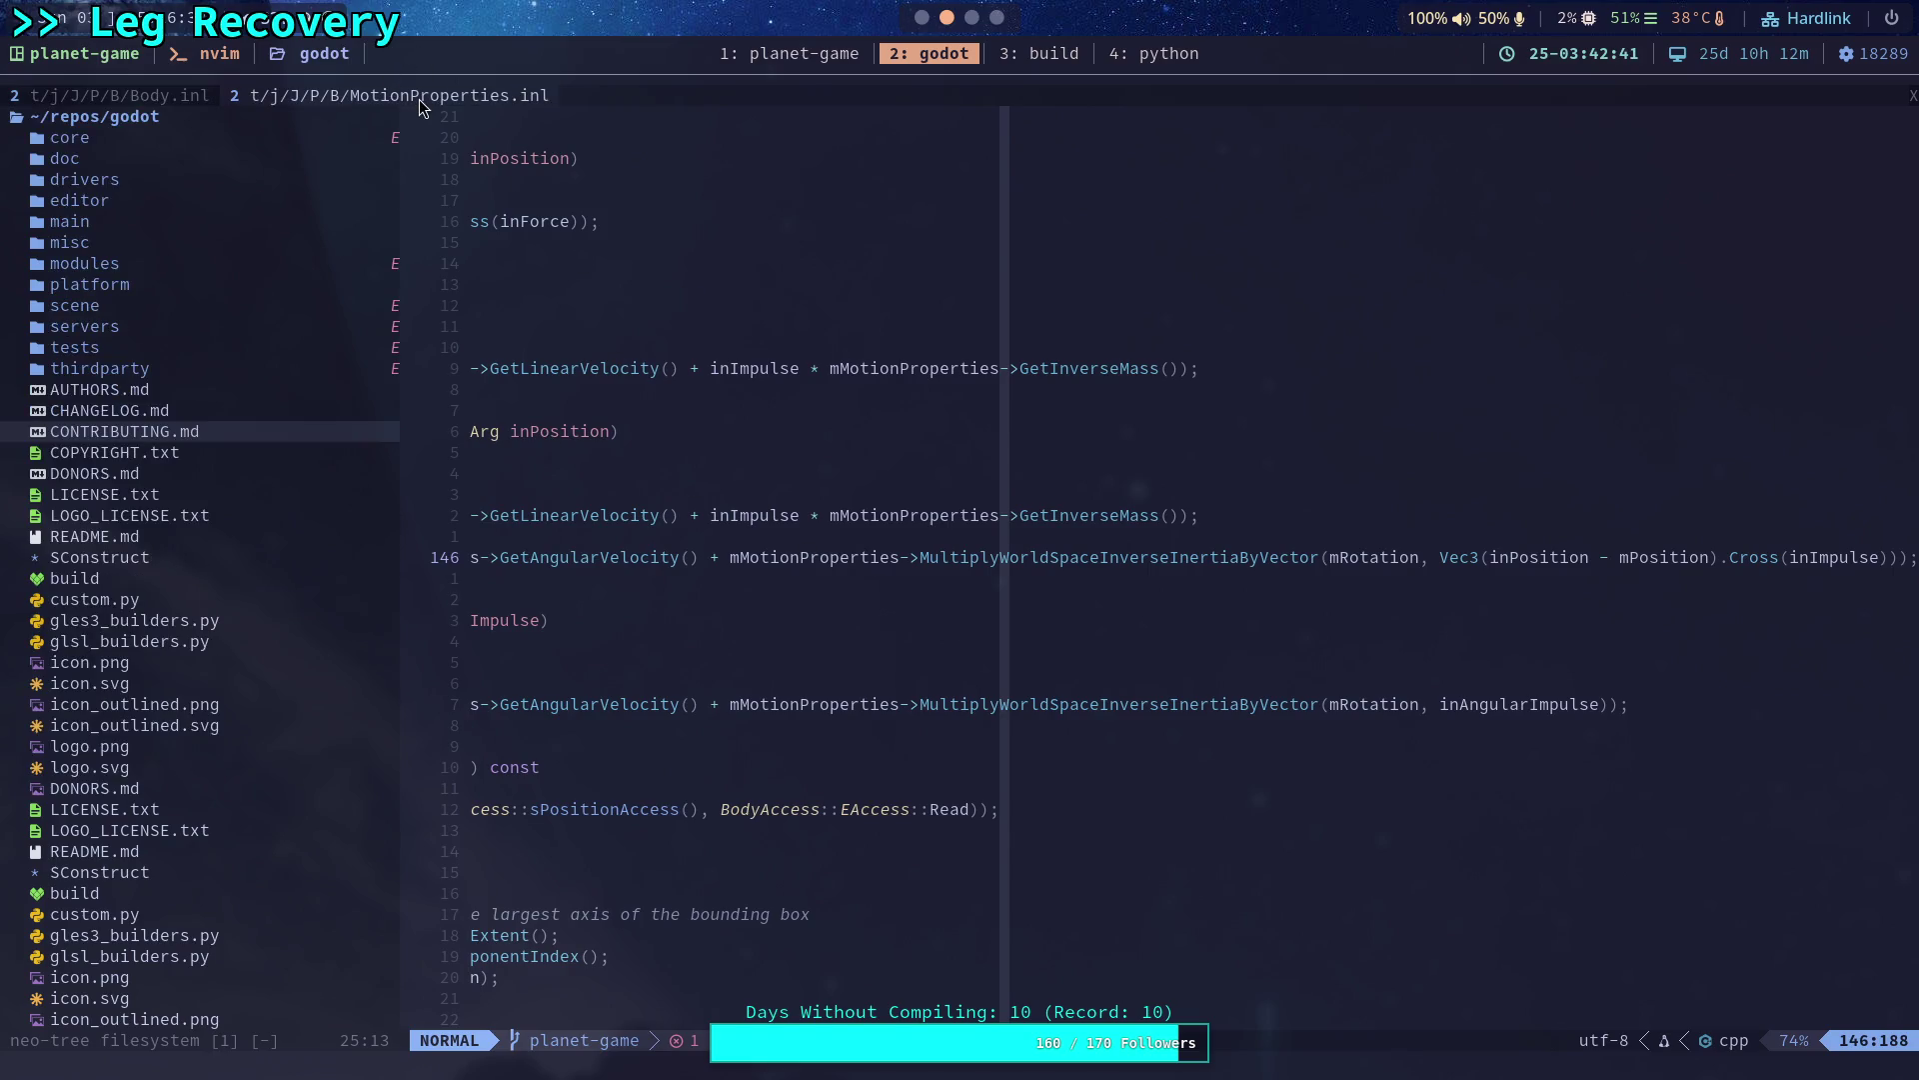
left_click(1238, 493)
double_click(1238, 494)
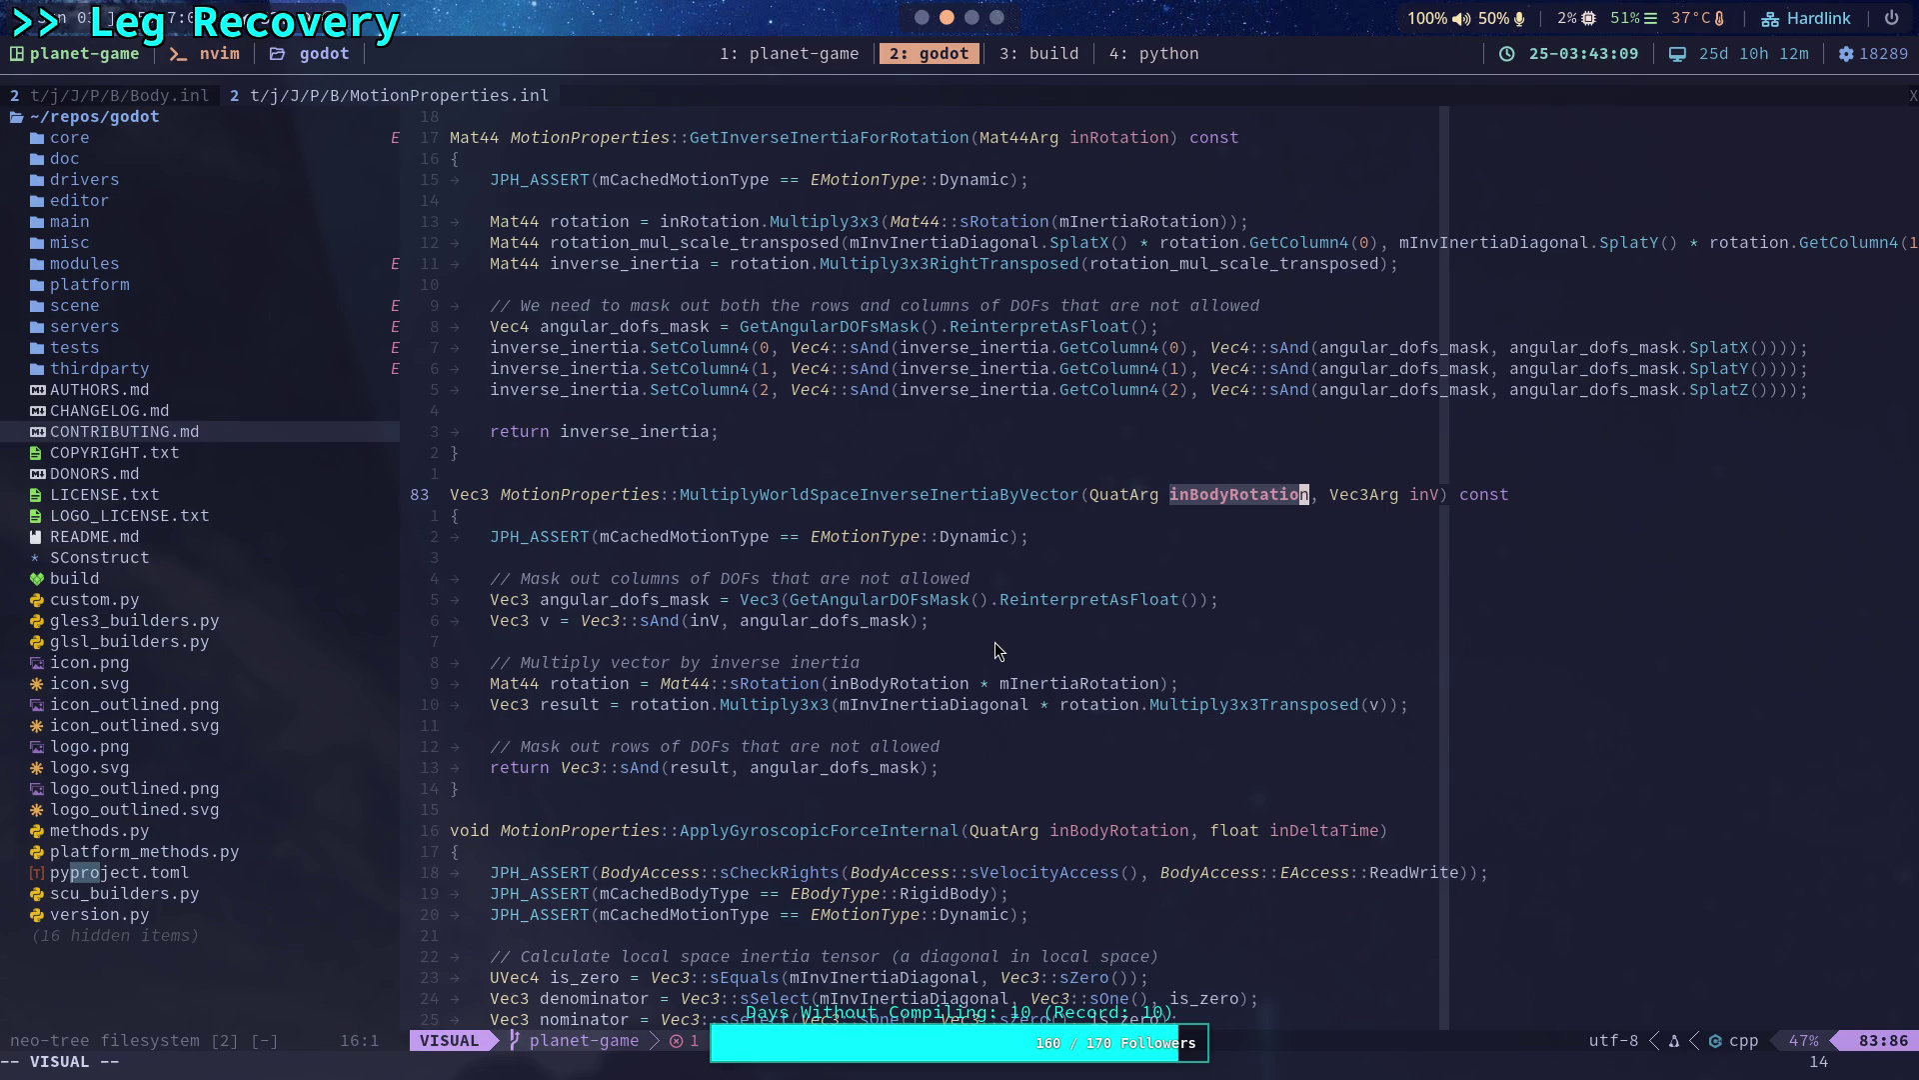
left_click(144, 94)
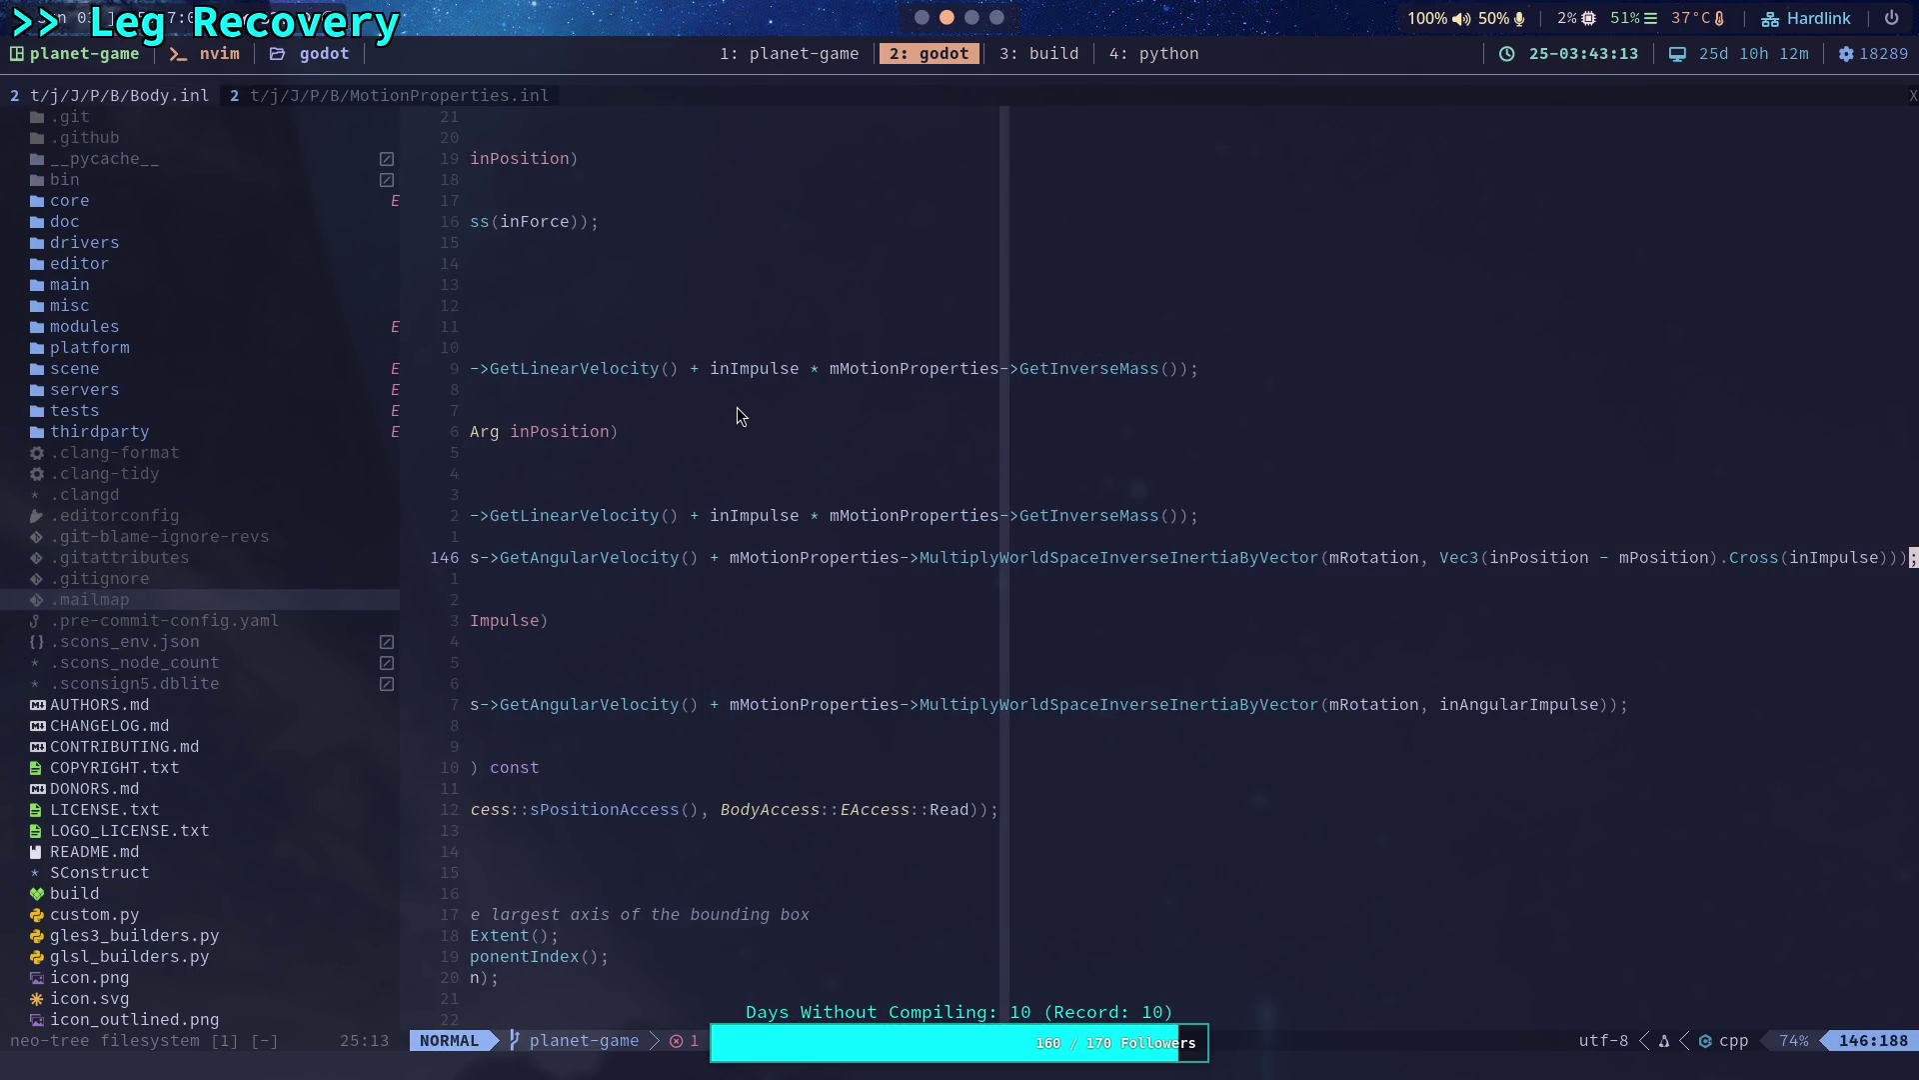
key("space")
type("fg")
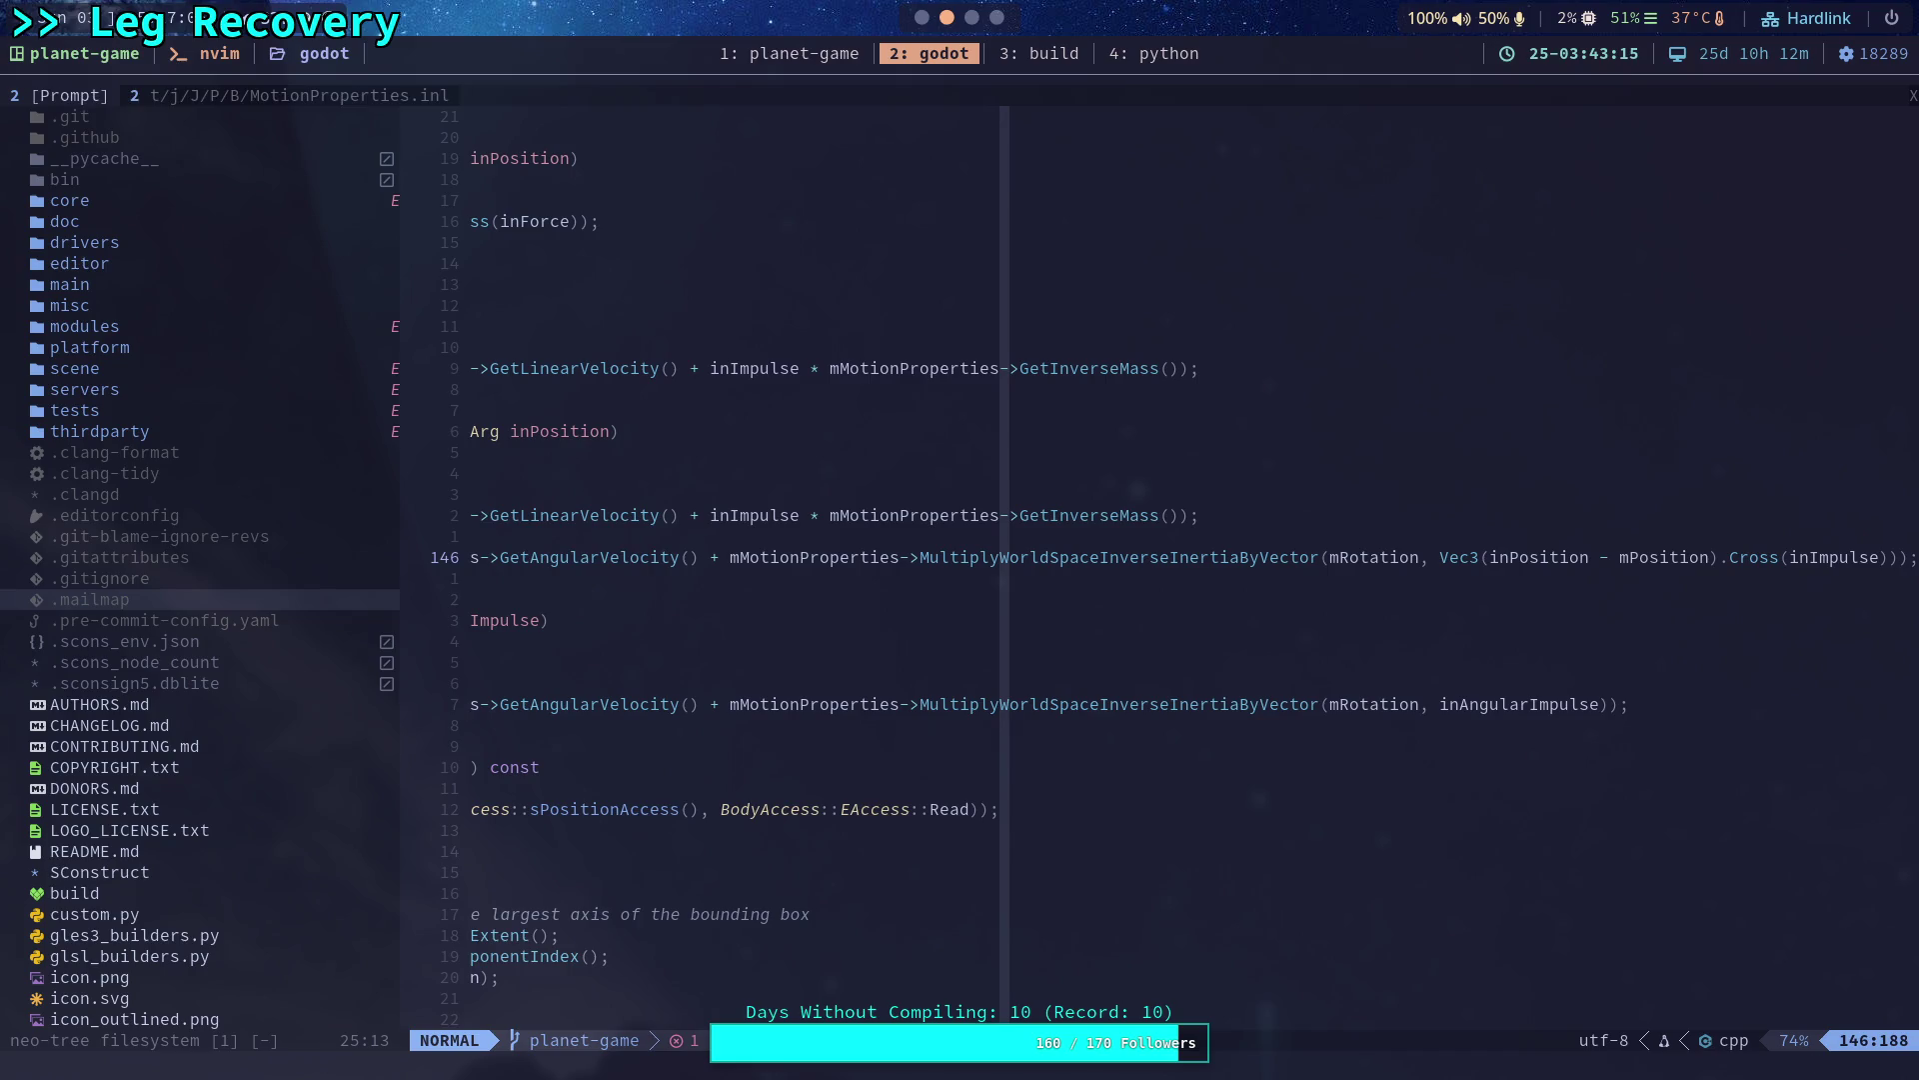
type("ap")
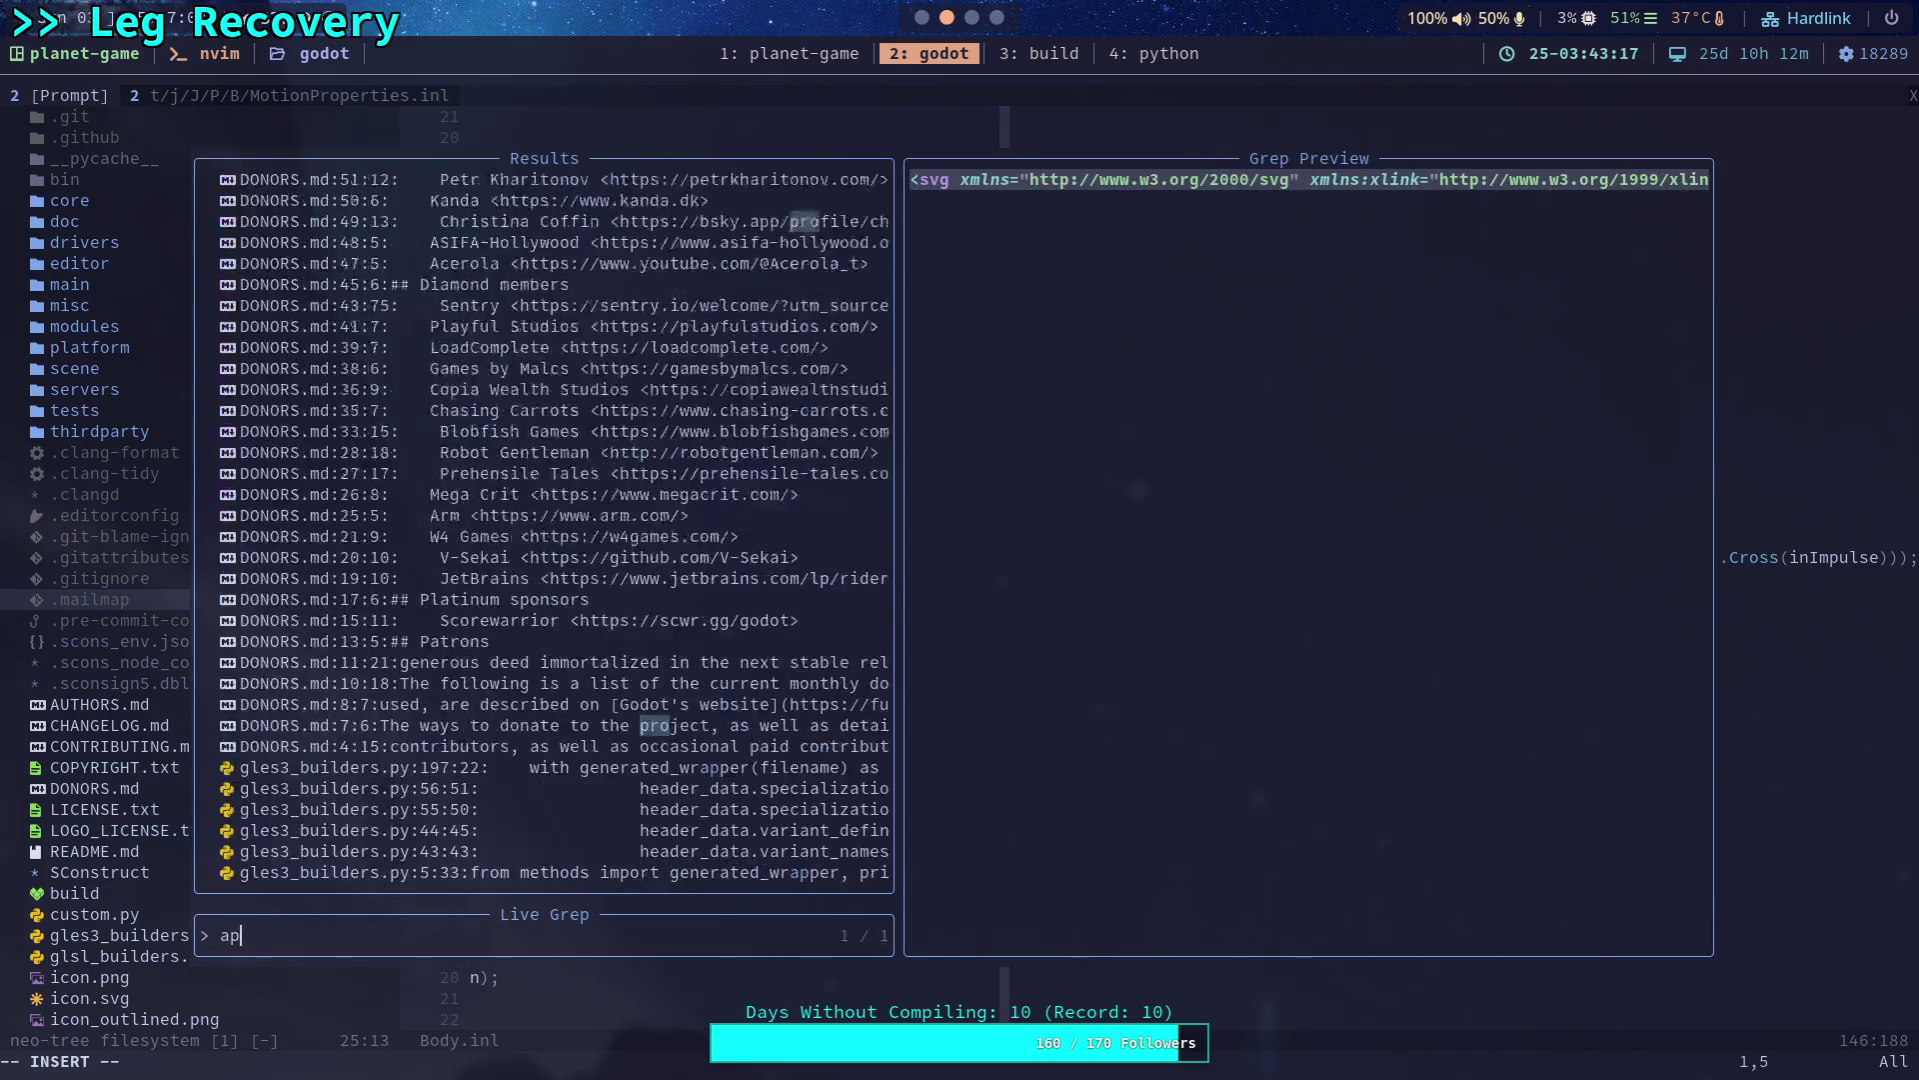
type("py")
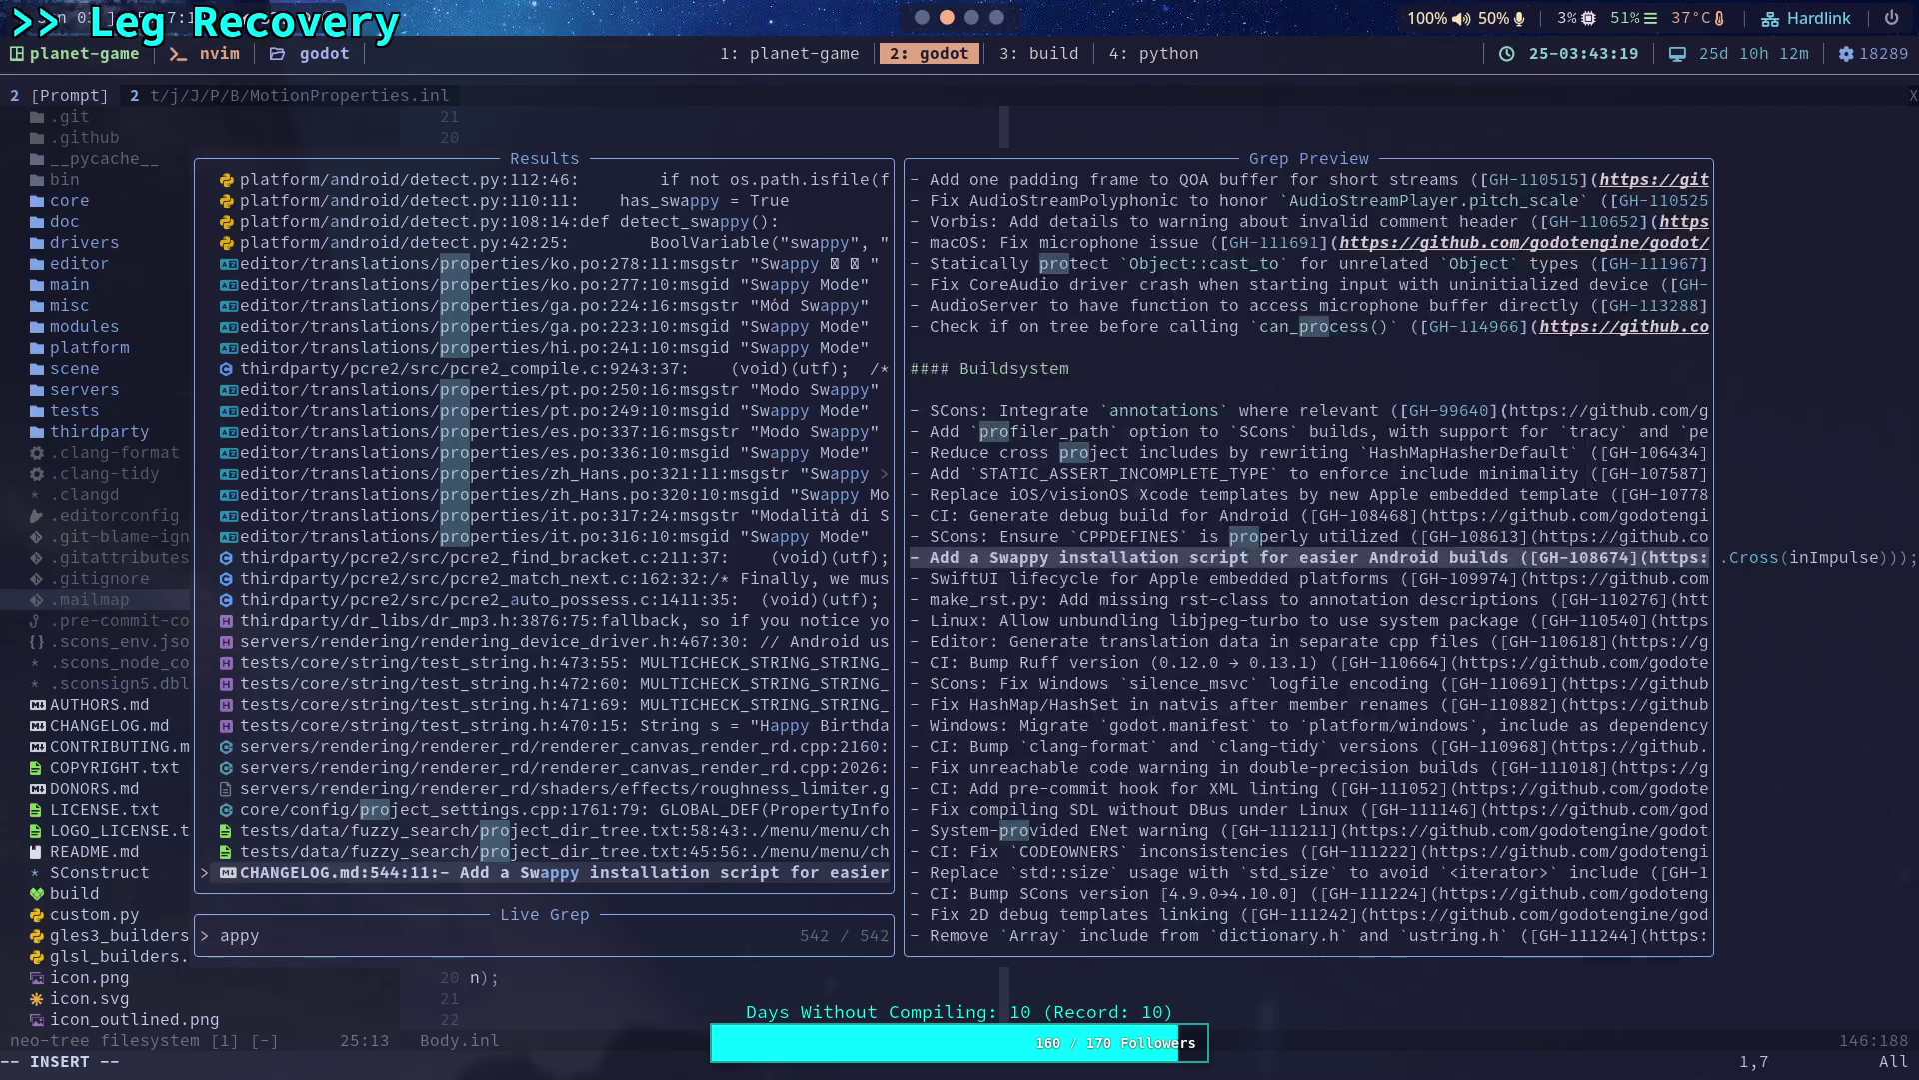
key("BackSpace")
type("ly_impulse")
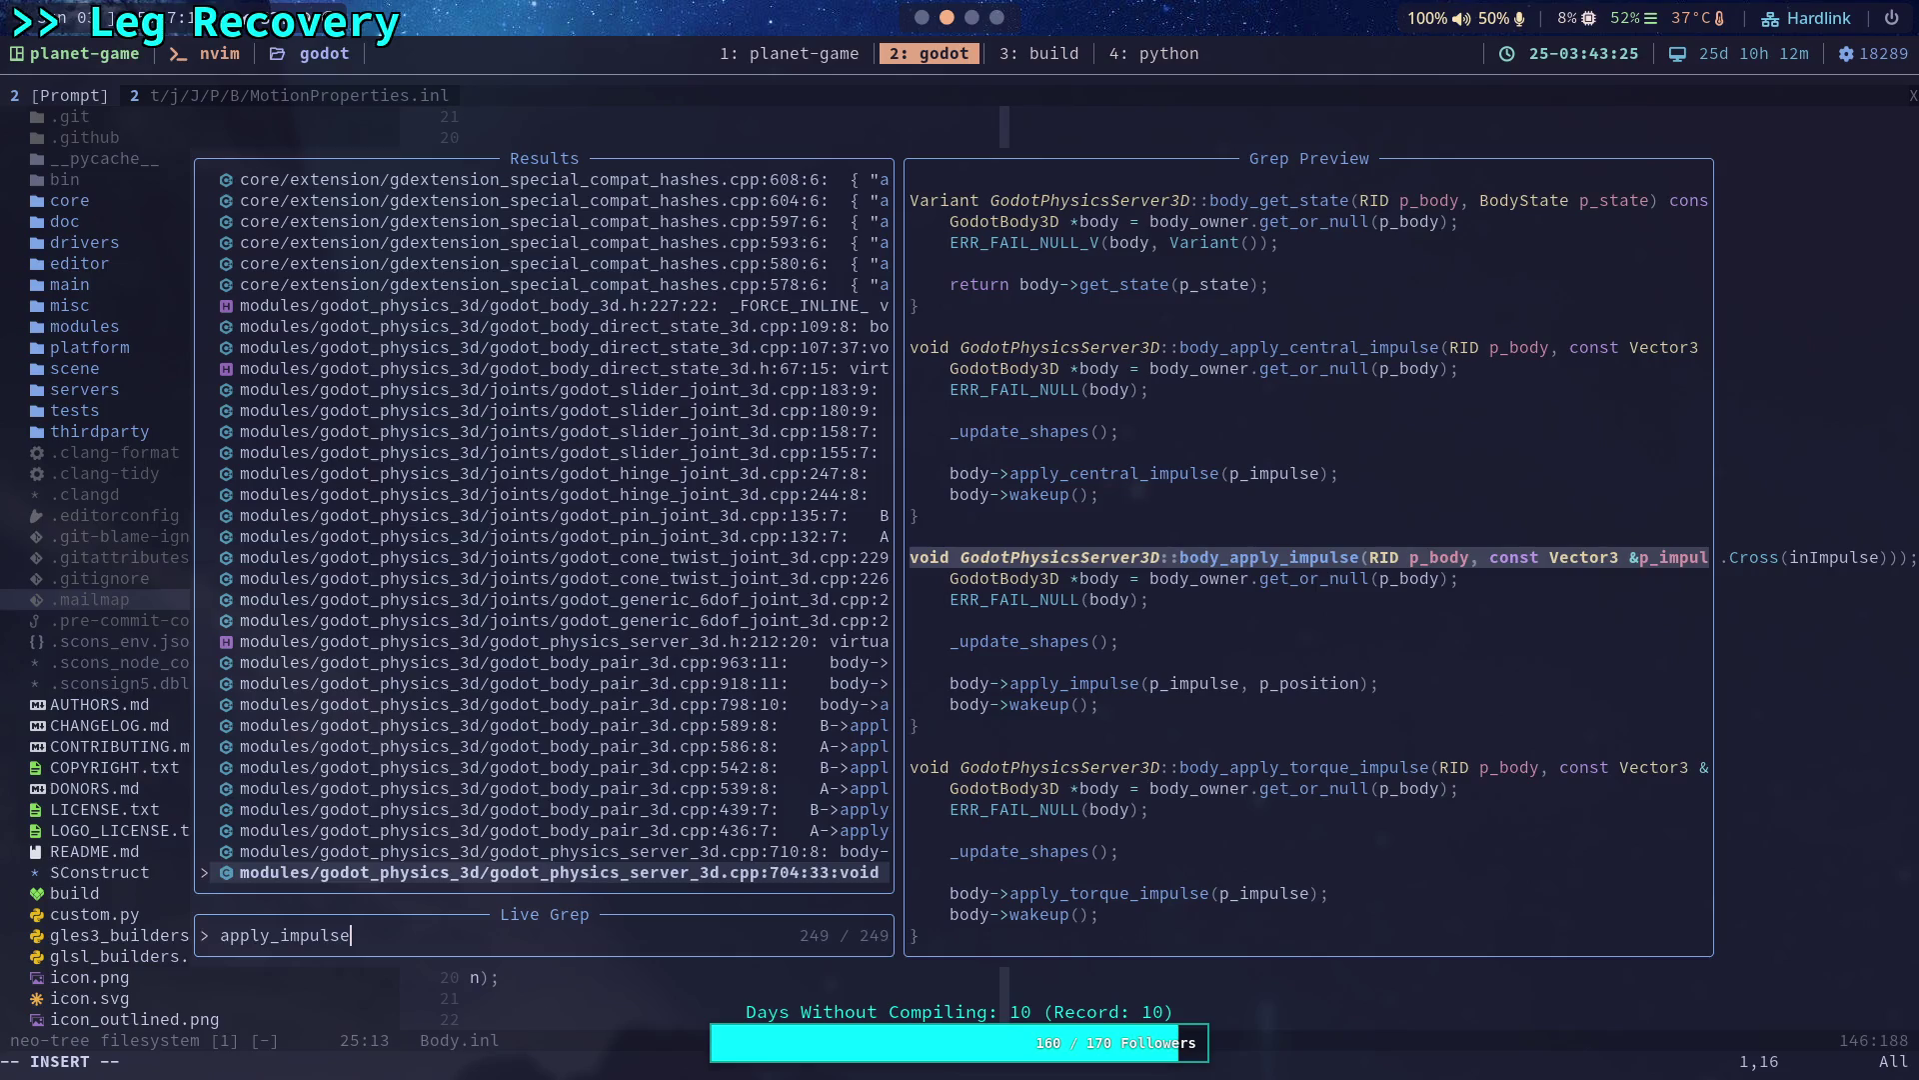
Open godot_body_3d.h at apply_impulse and move to its angular_velocity update line.
key("Up")
key("Up")
key("Up")
key("Up")
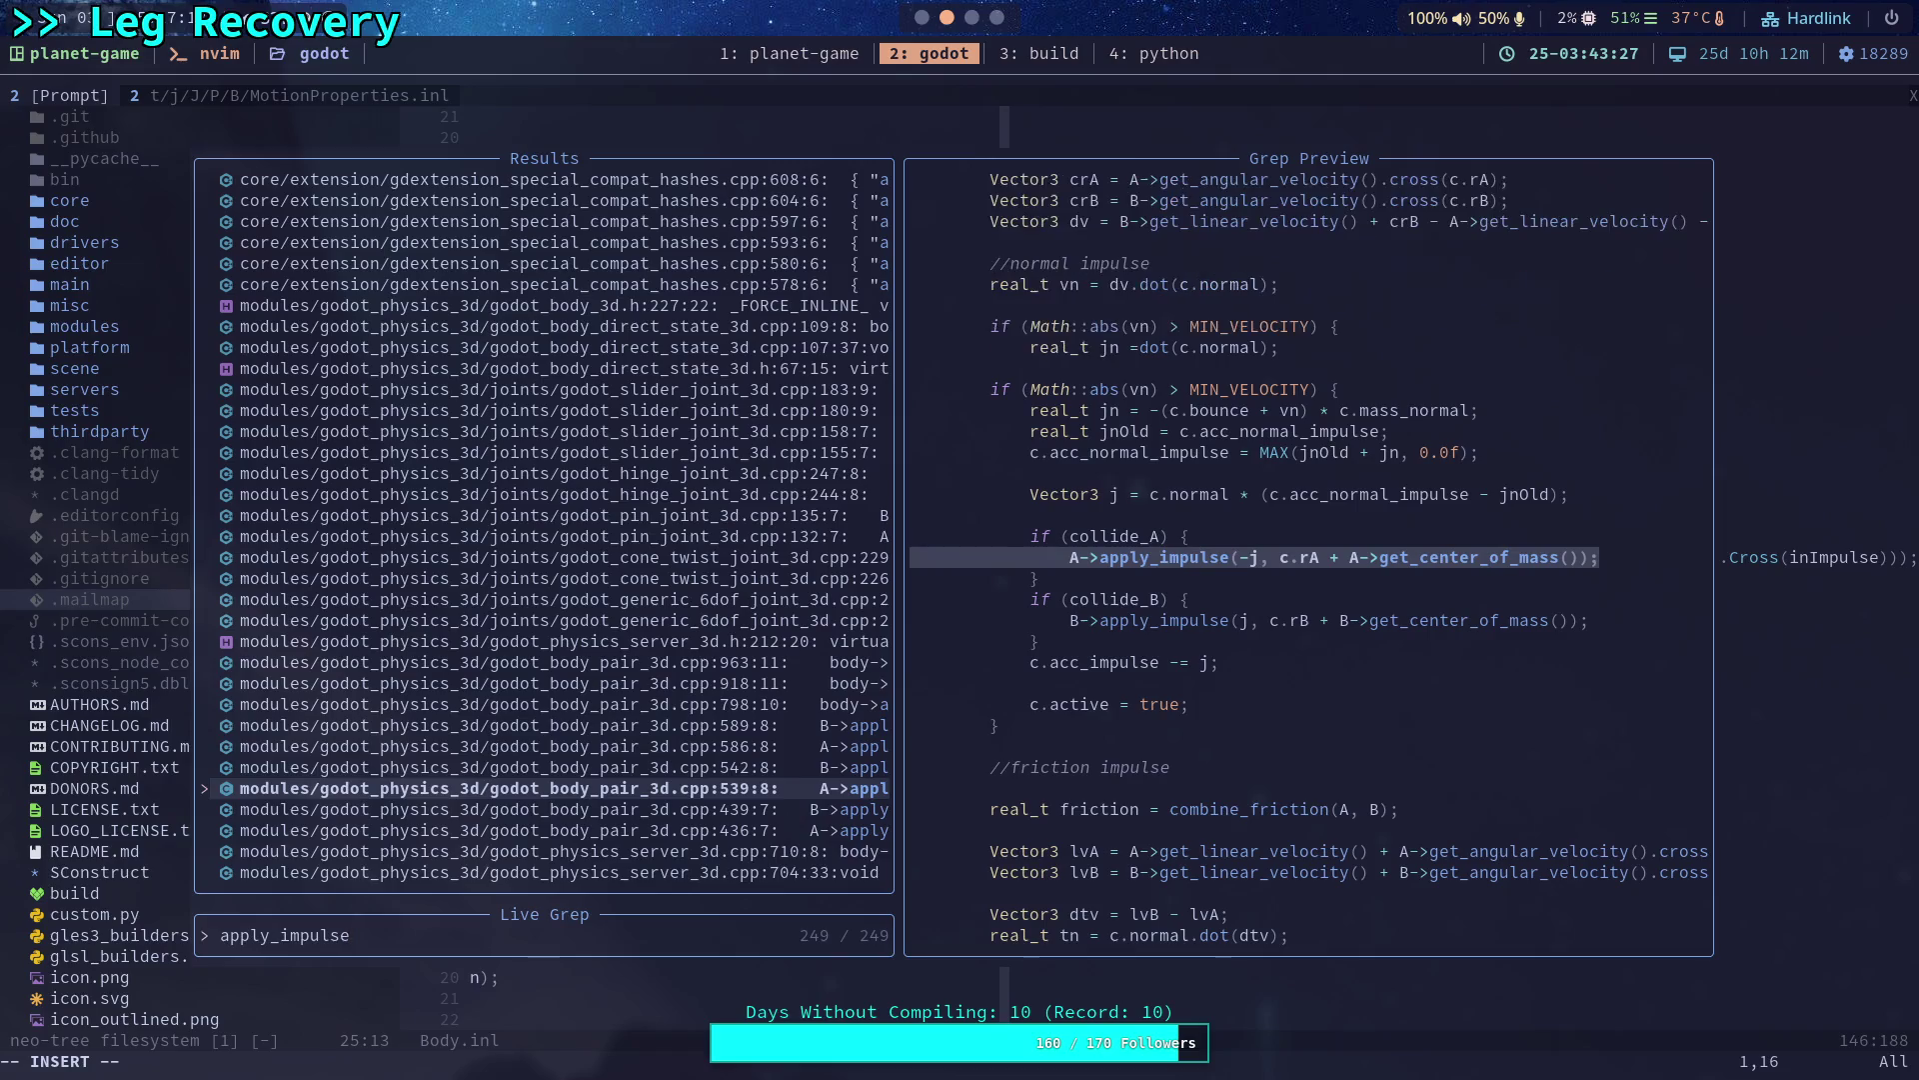
key("Up")
key("Up")
key("Up")
key("Up")
key("Up")
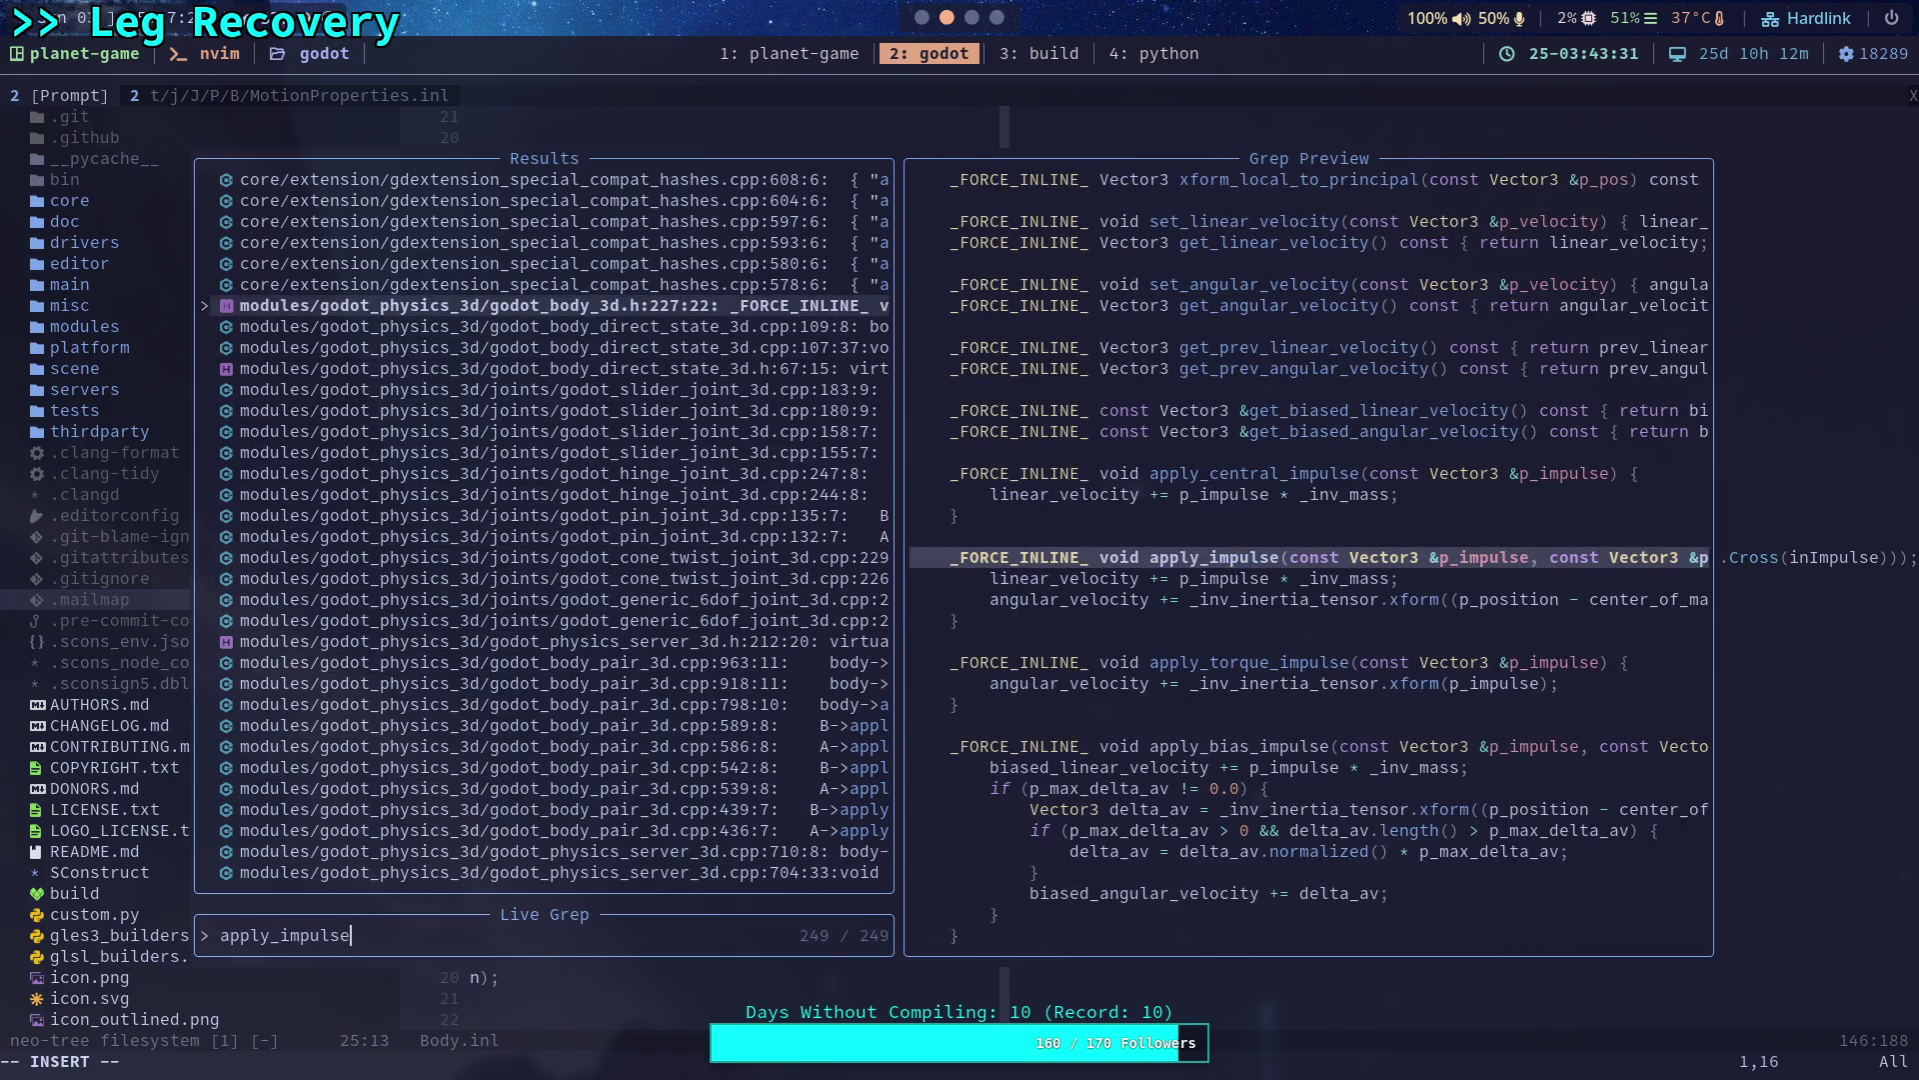
key("Return")
key("j")
key("j")
key("j")
key("j")
key("j")
key("j")
key("k")
key("k")
key("k")
key("k")
key("k")
key("k")
key("k")
key("w")
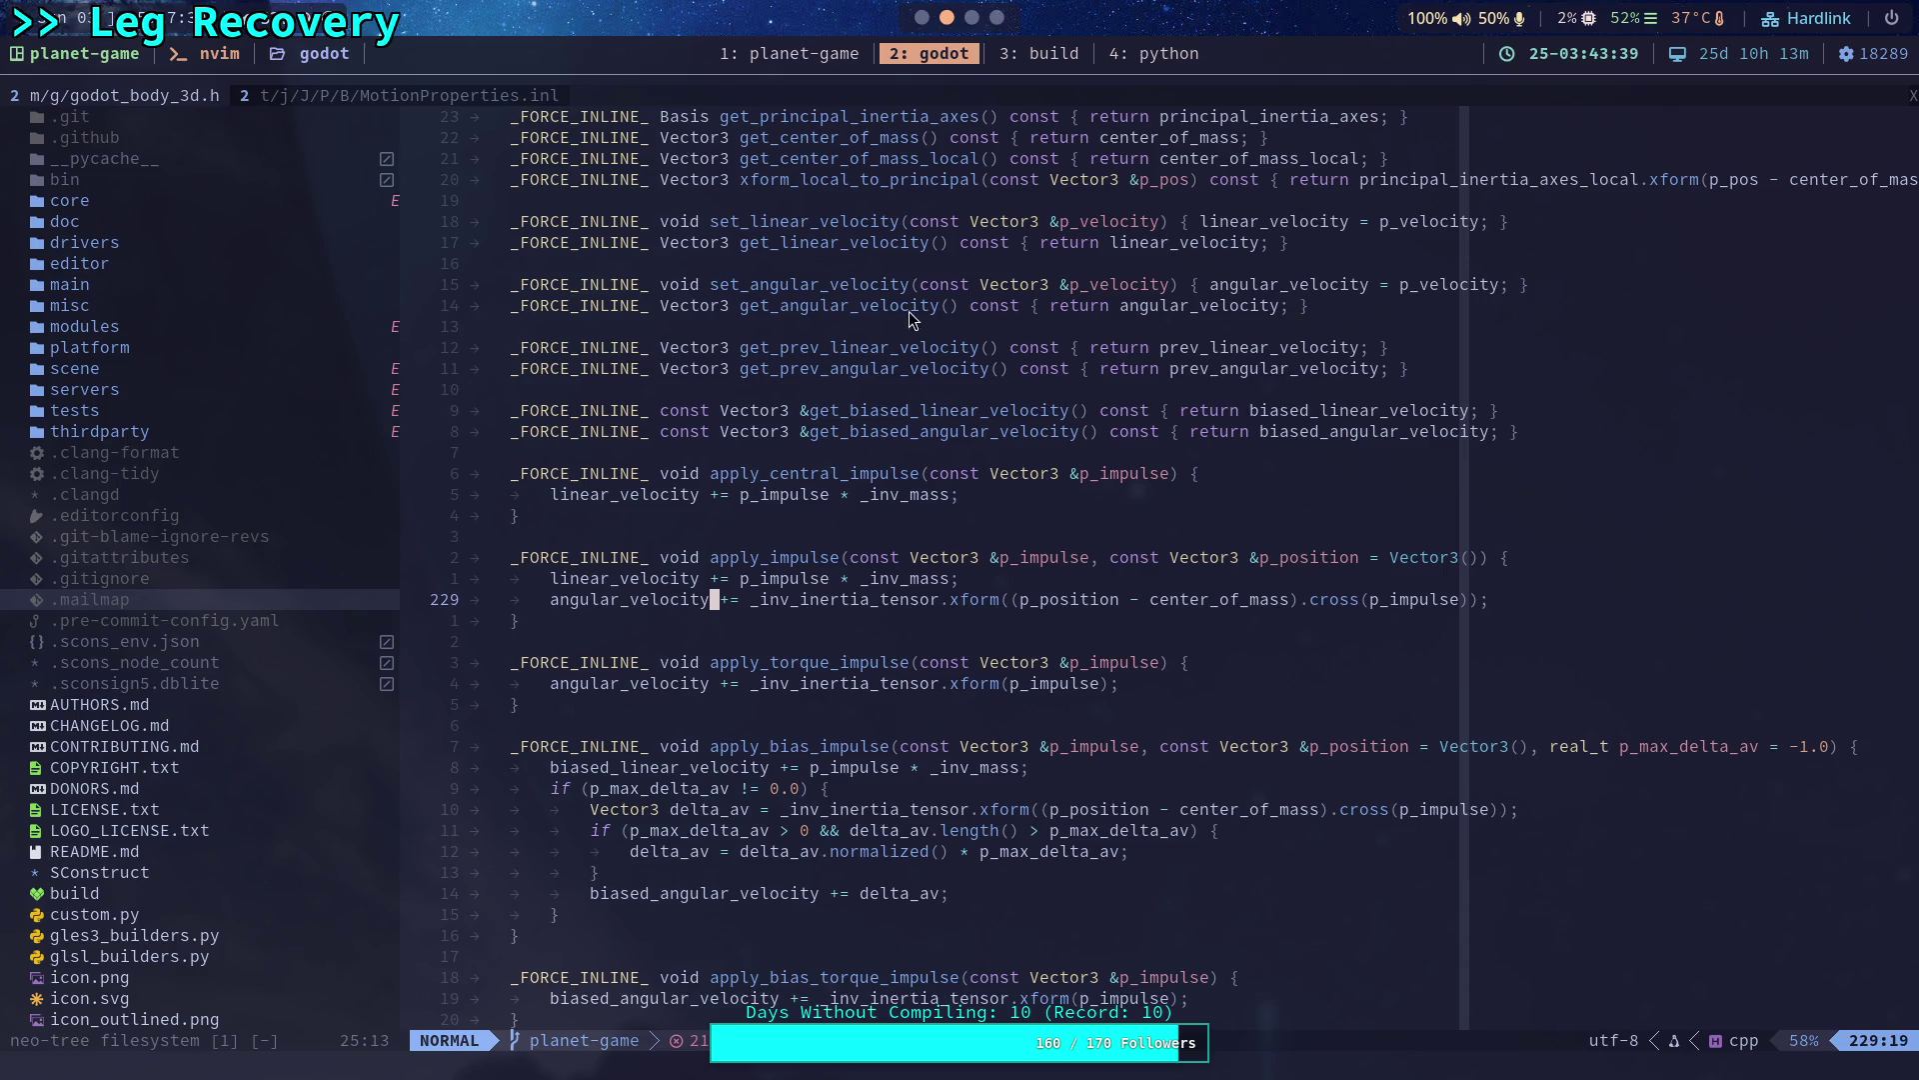
Back in Godot, select the apply_torque_impulse() call on line 209 of CrawlerCharacter.gd.
left_click(915, 18)
left_click_drag(743, 767, 502, 766)
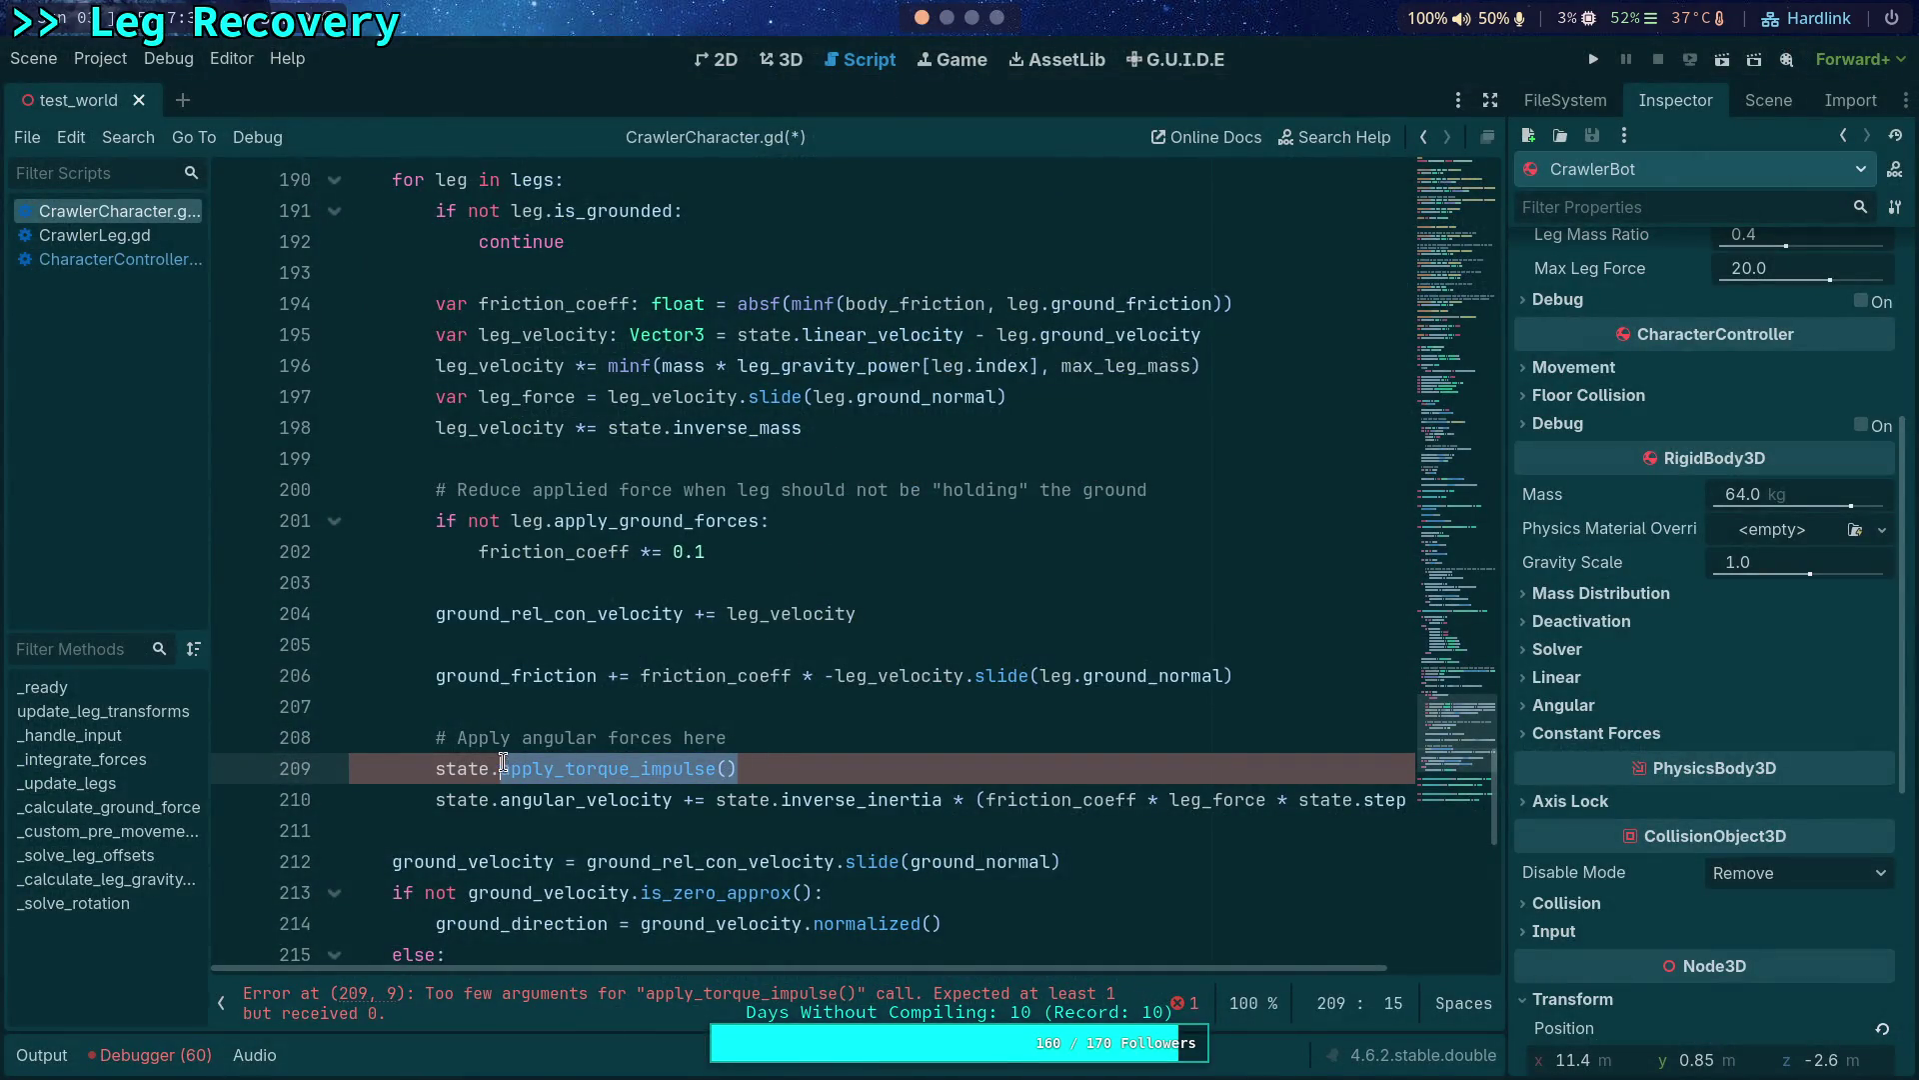
type("ang")
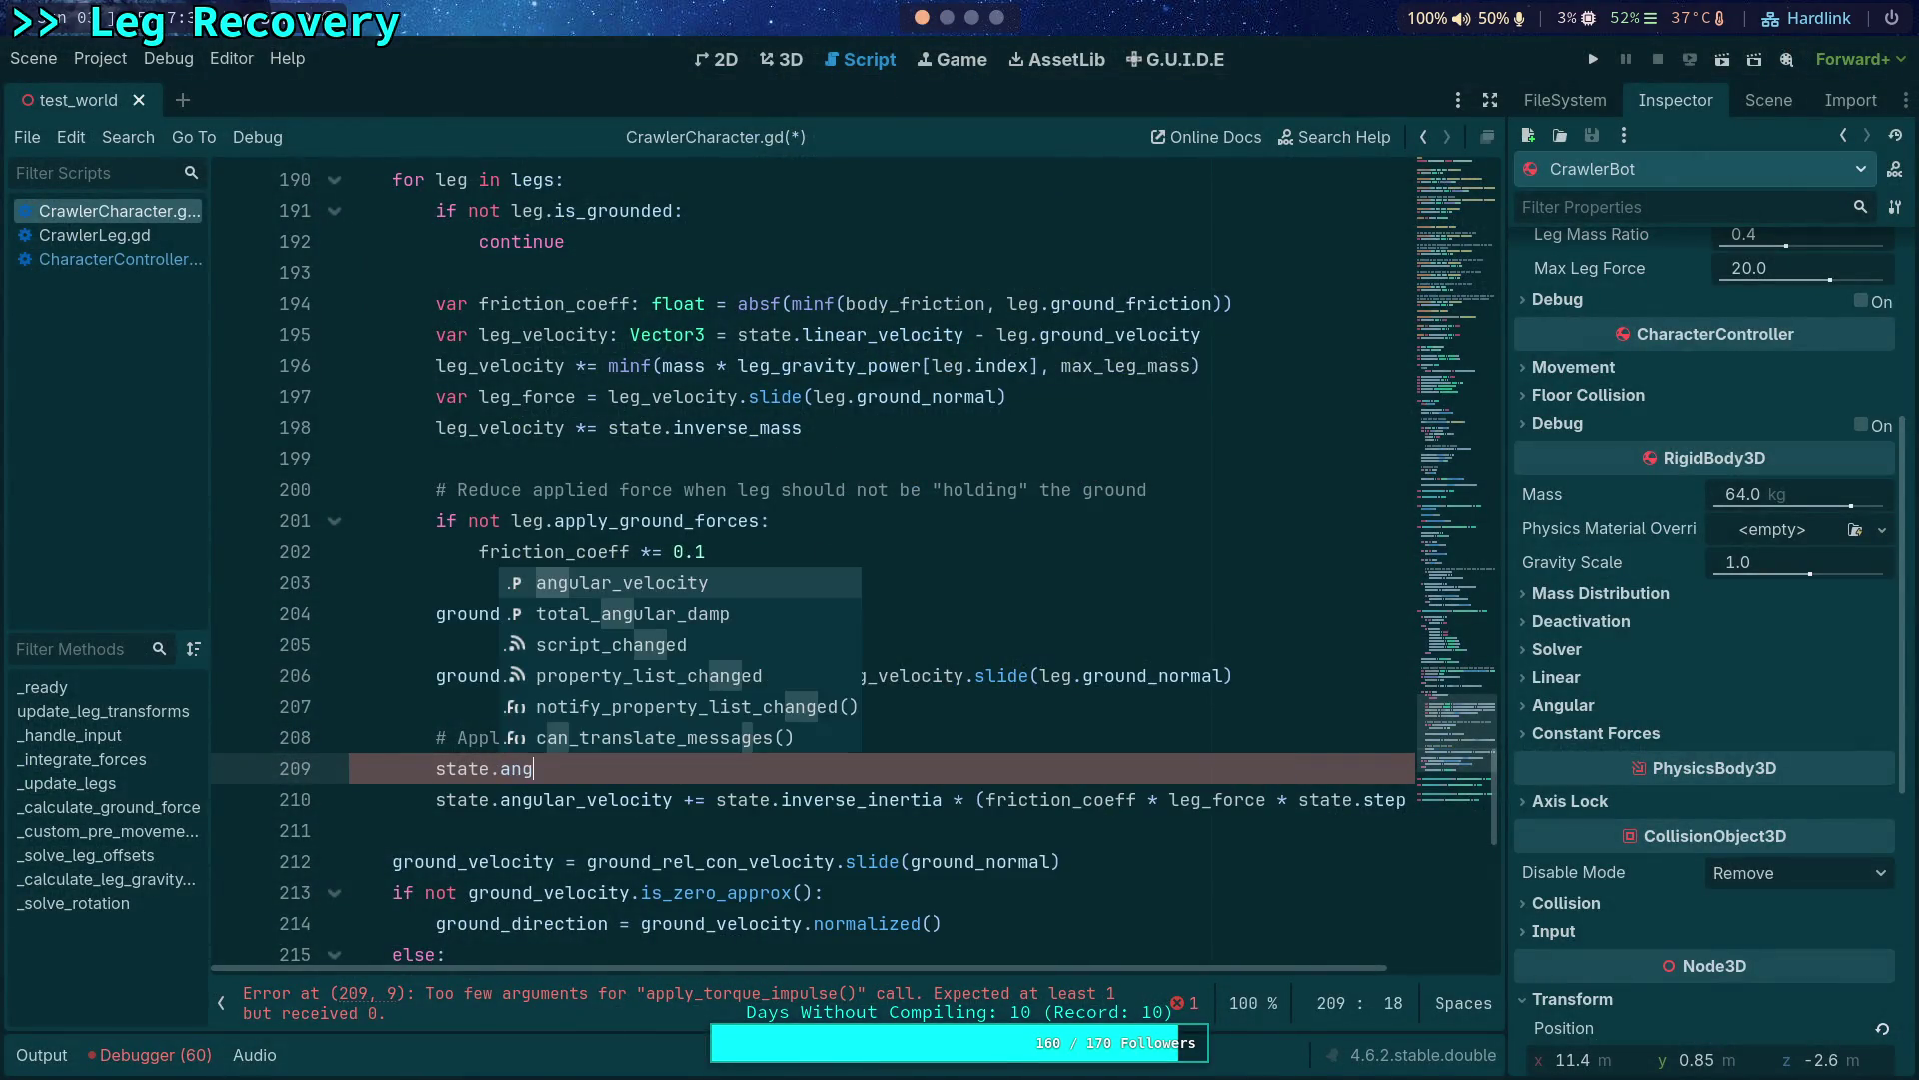
Replace the torque impulse call with state.angular_velocity += state.inverse_inertia_tensor * ().
key("Return")
type("+= state.inverse_")
key("Down")
key("Return")
type("*")
Glance at the other workspaces, then widen the script editor to full width.
left_click(998, 17)
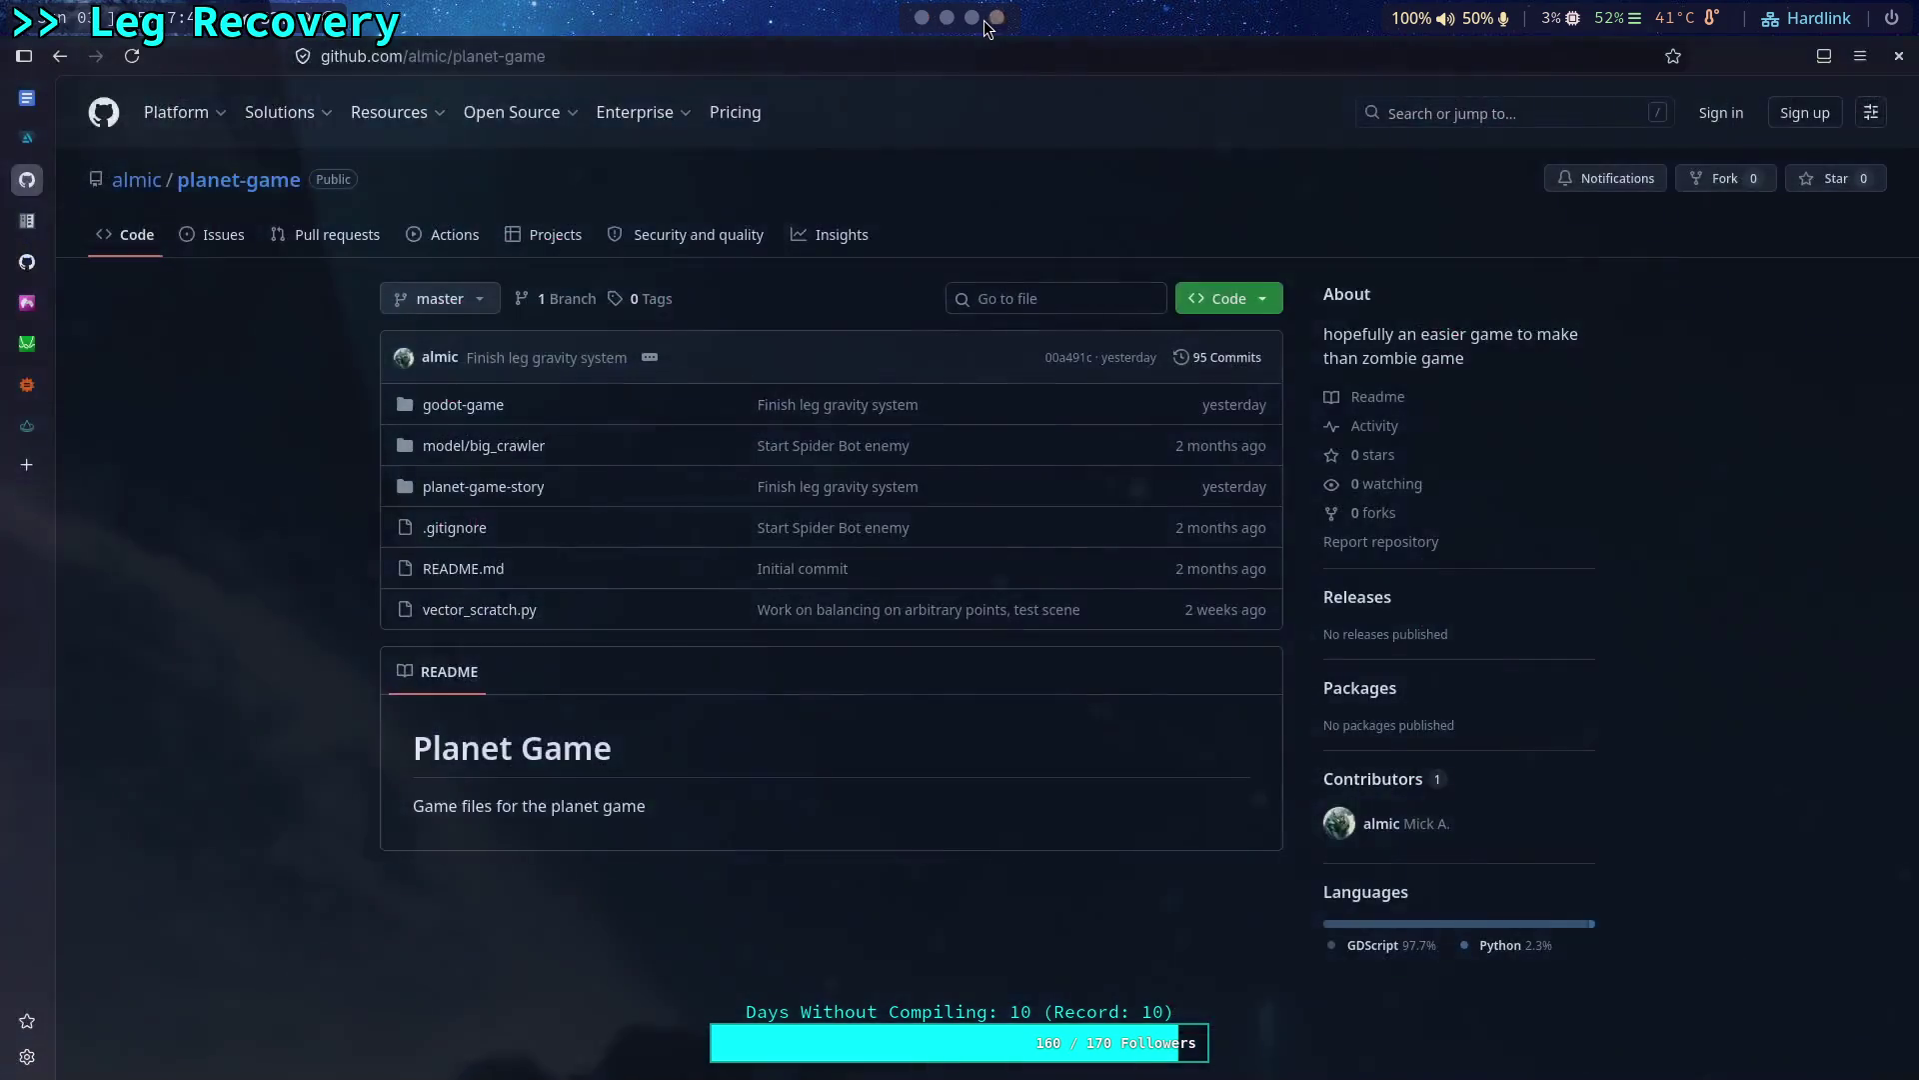
left_click(946, 16)
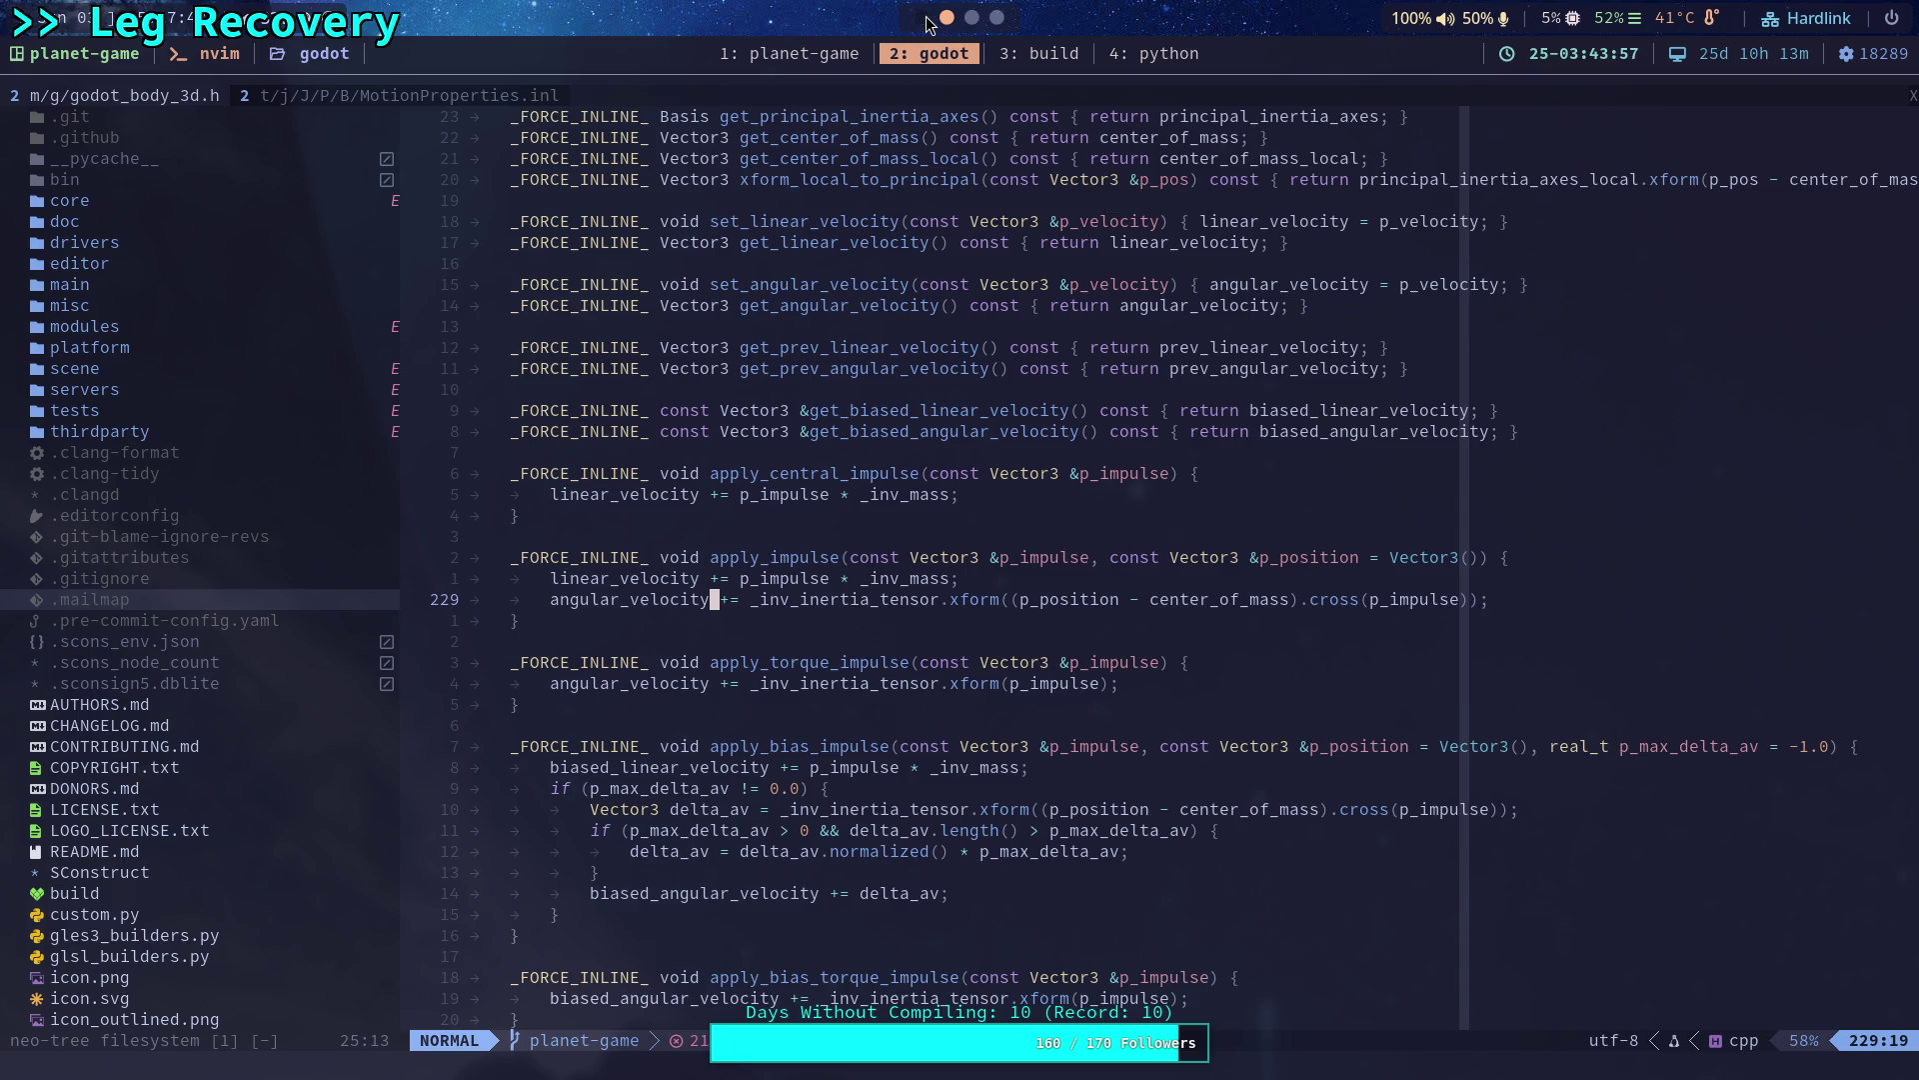
left_click(924, 19)
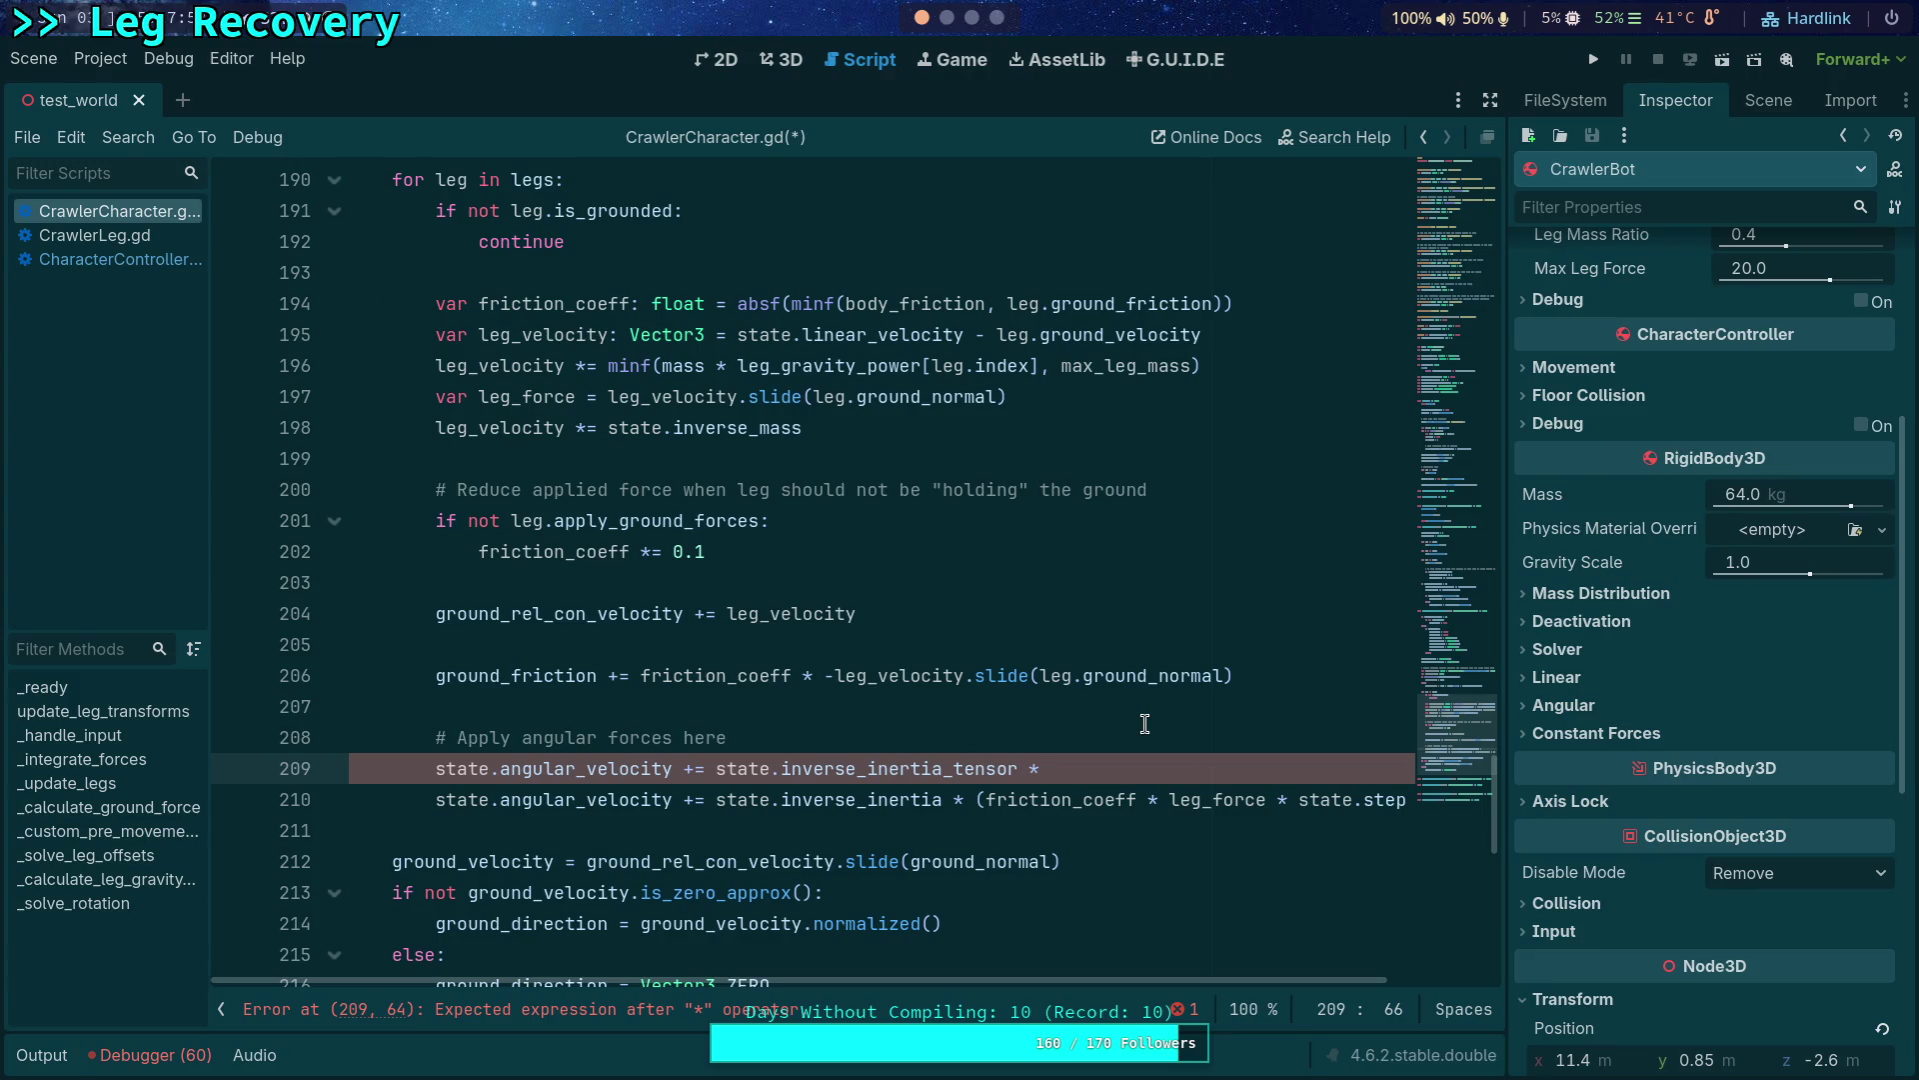
type("(")
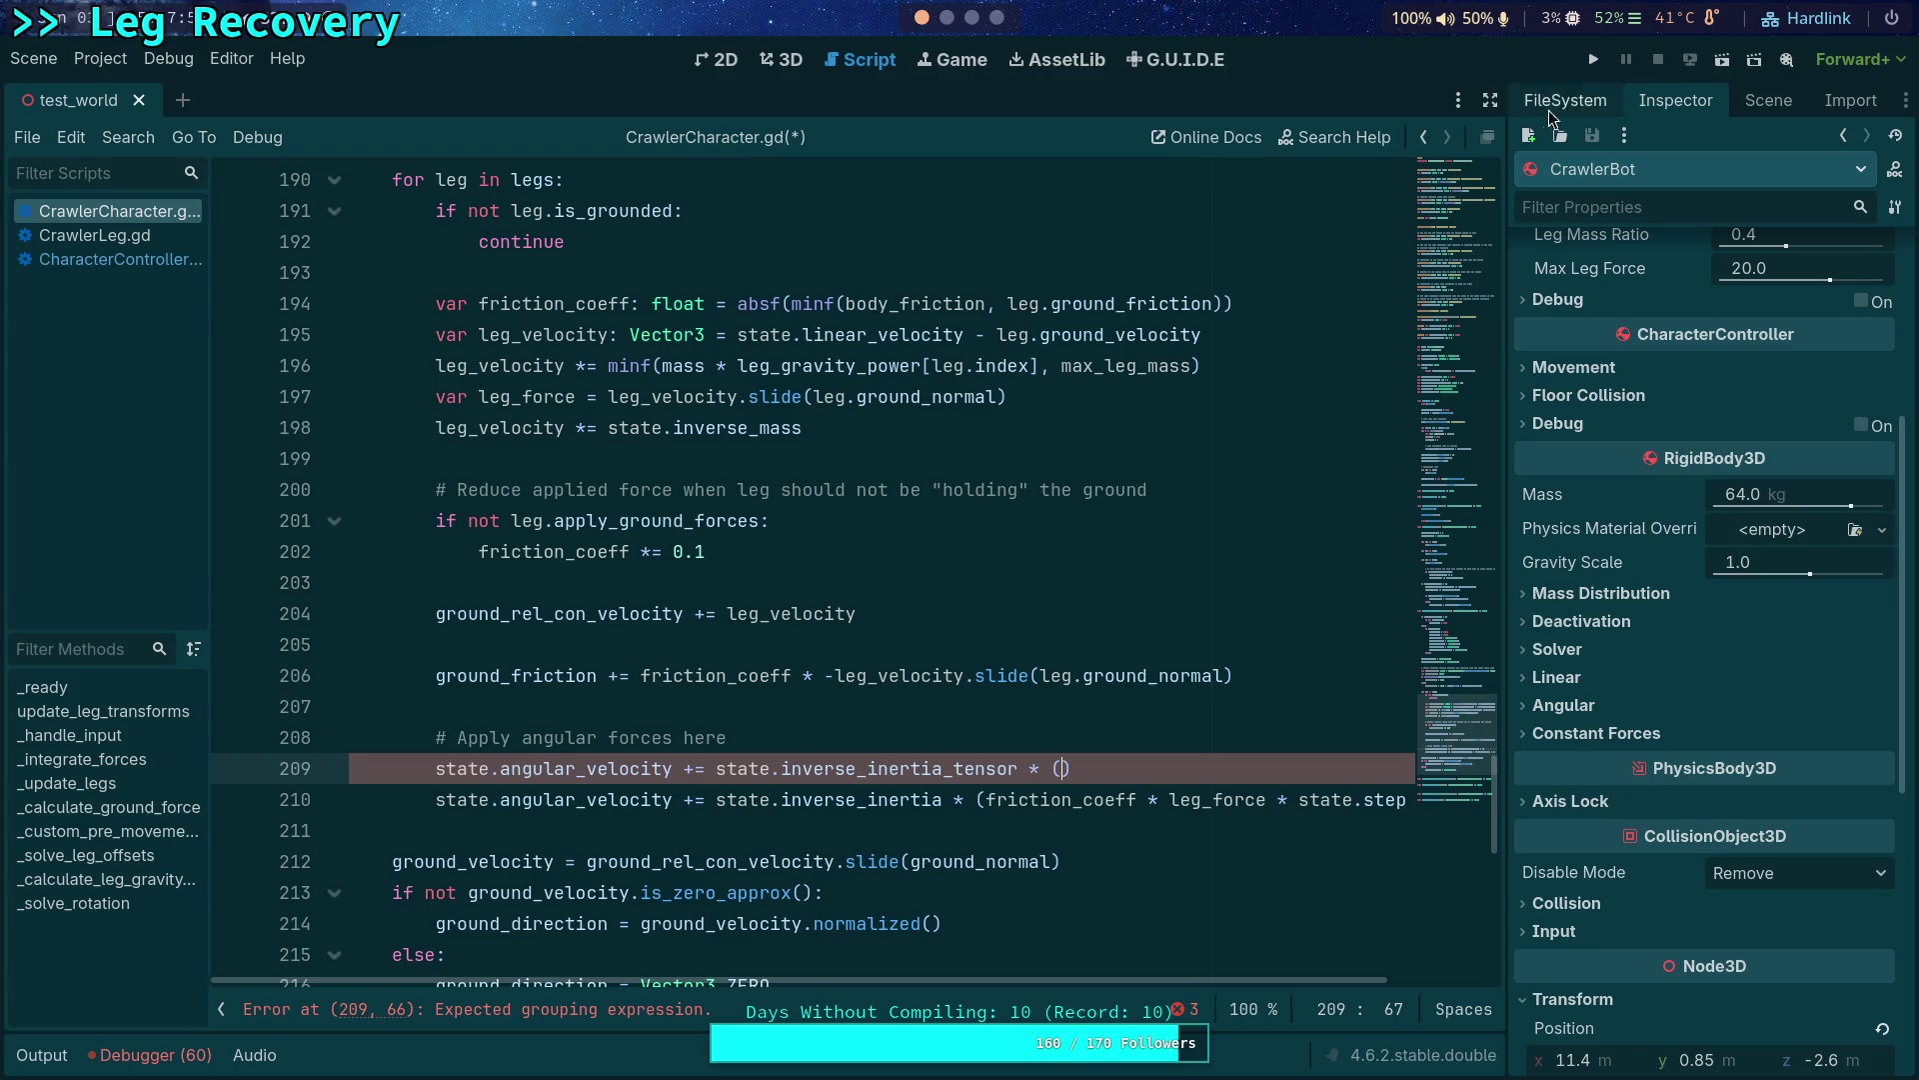
left_click(1488, 100)
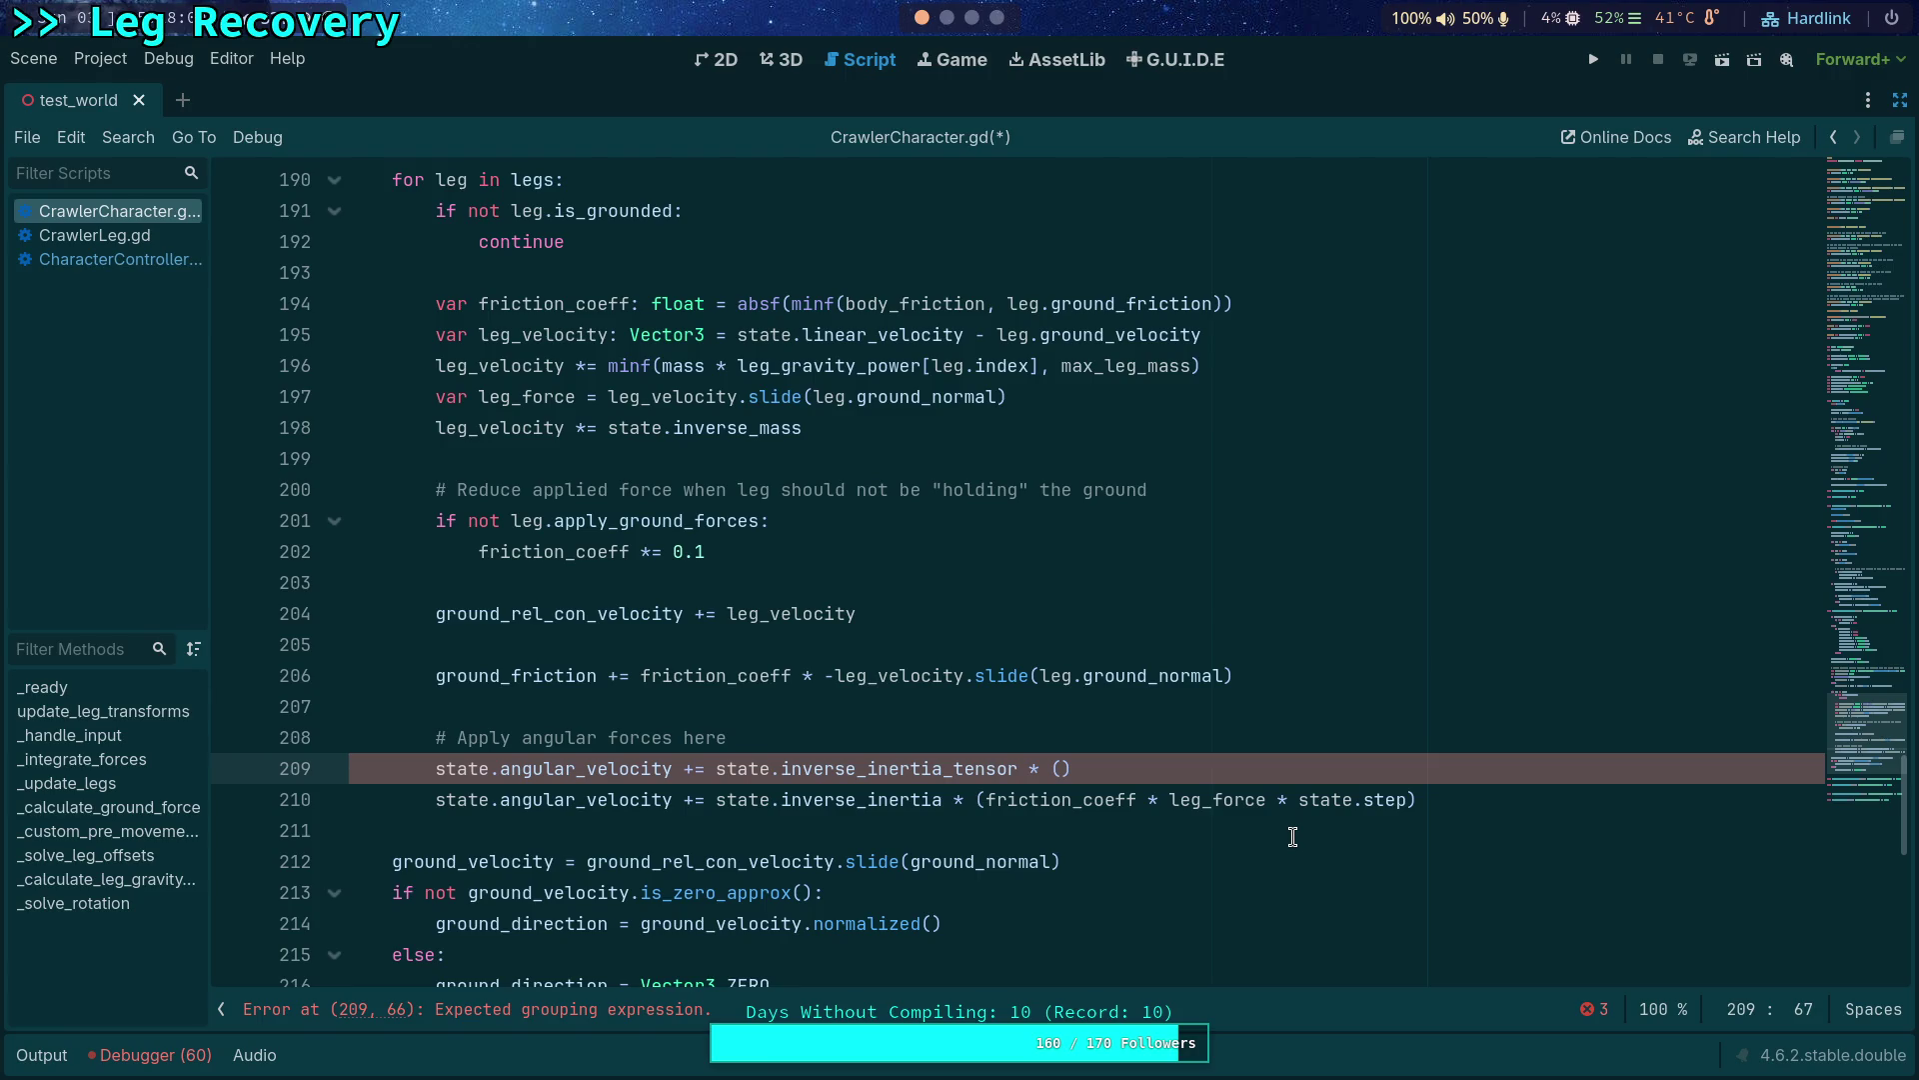
key("Right")
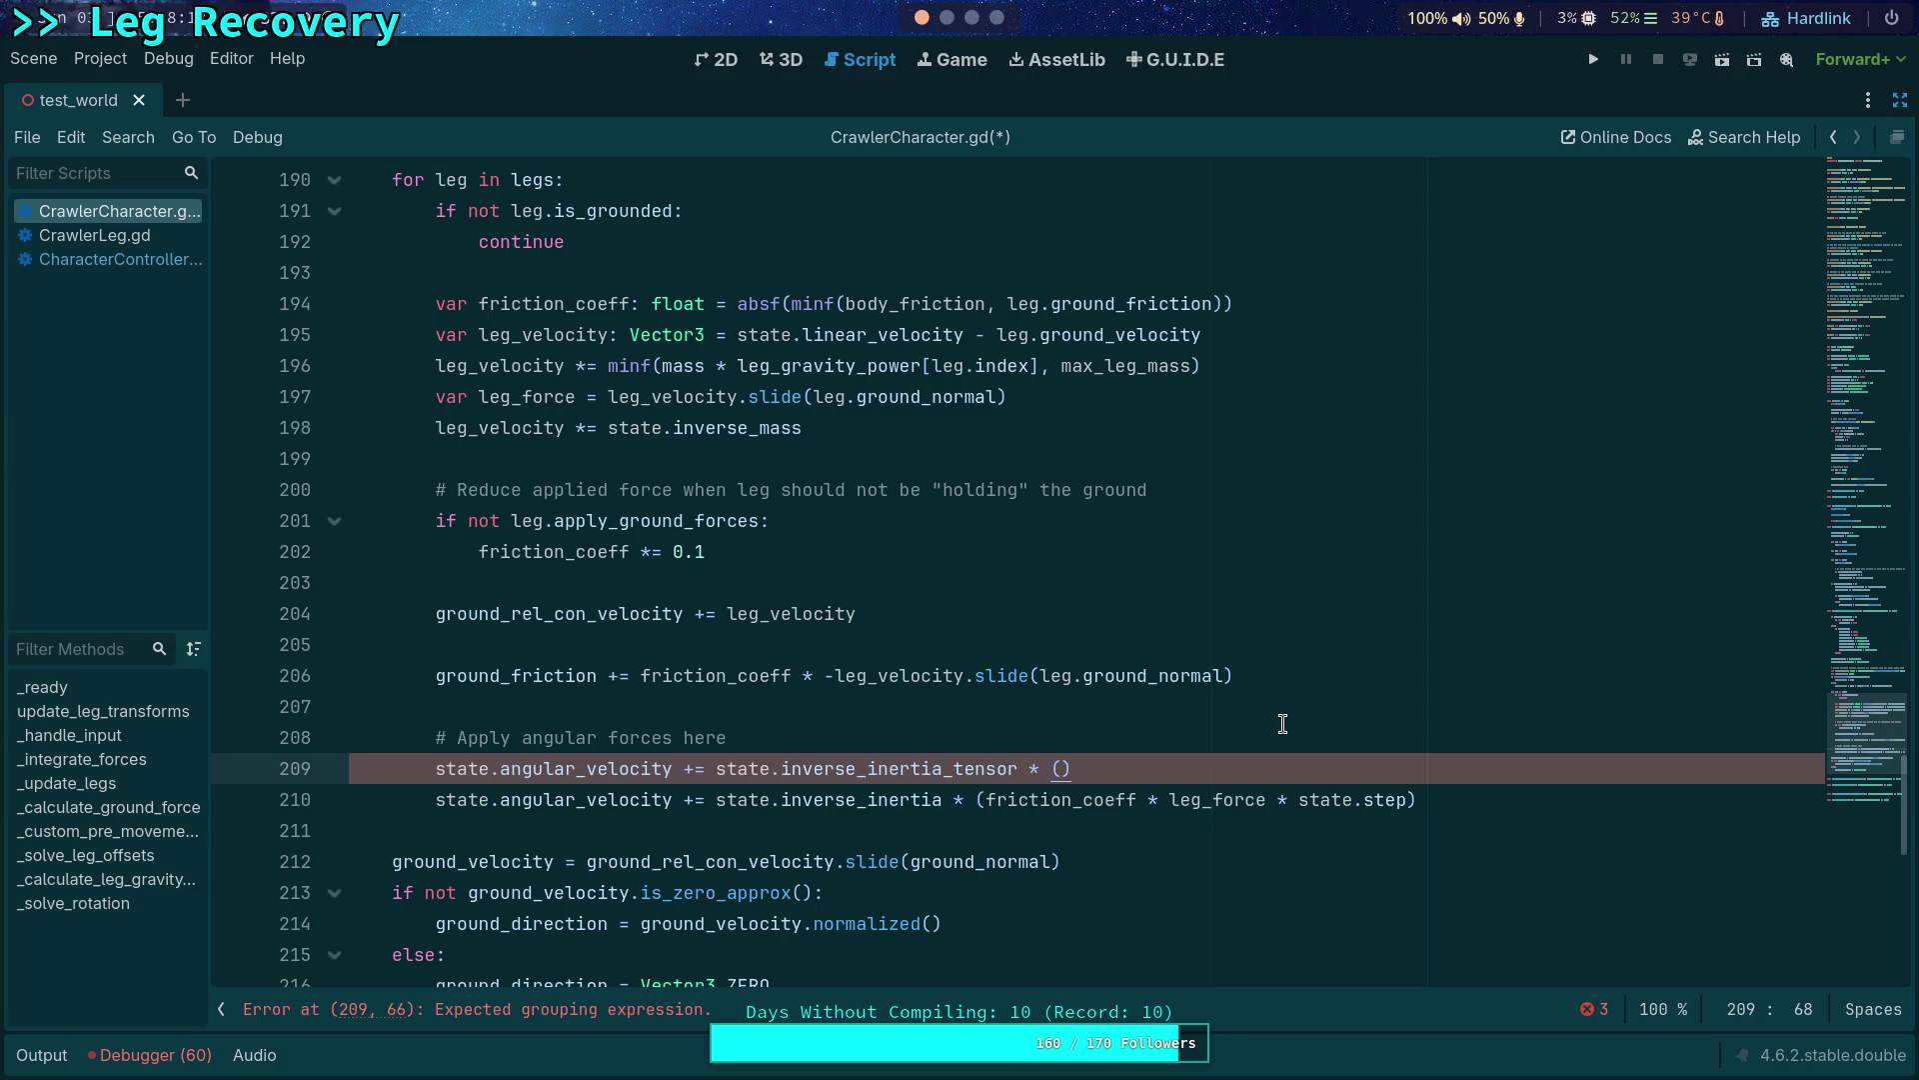
left_click(971, 18)
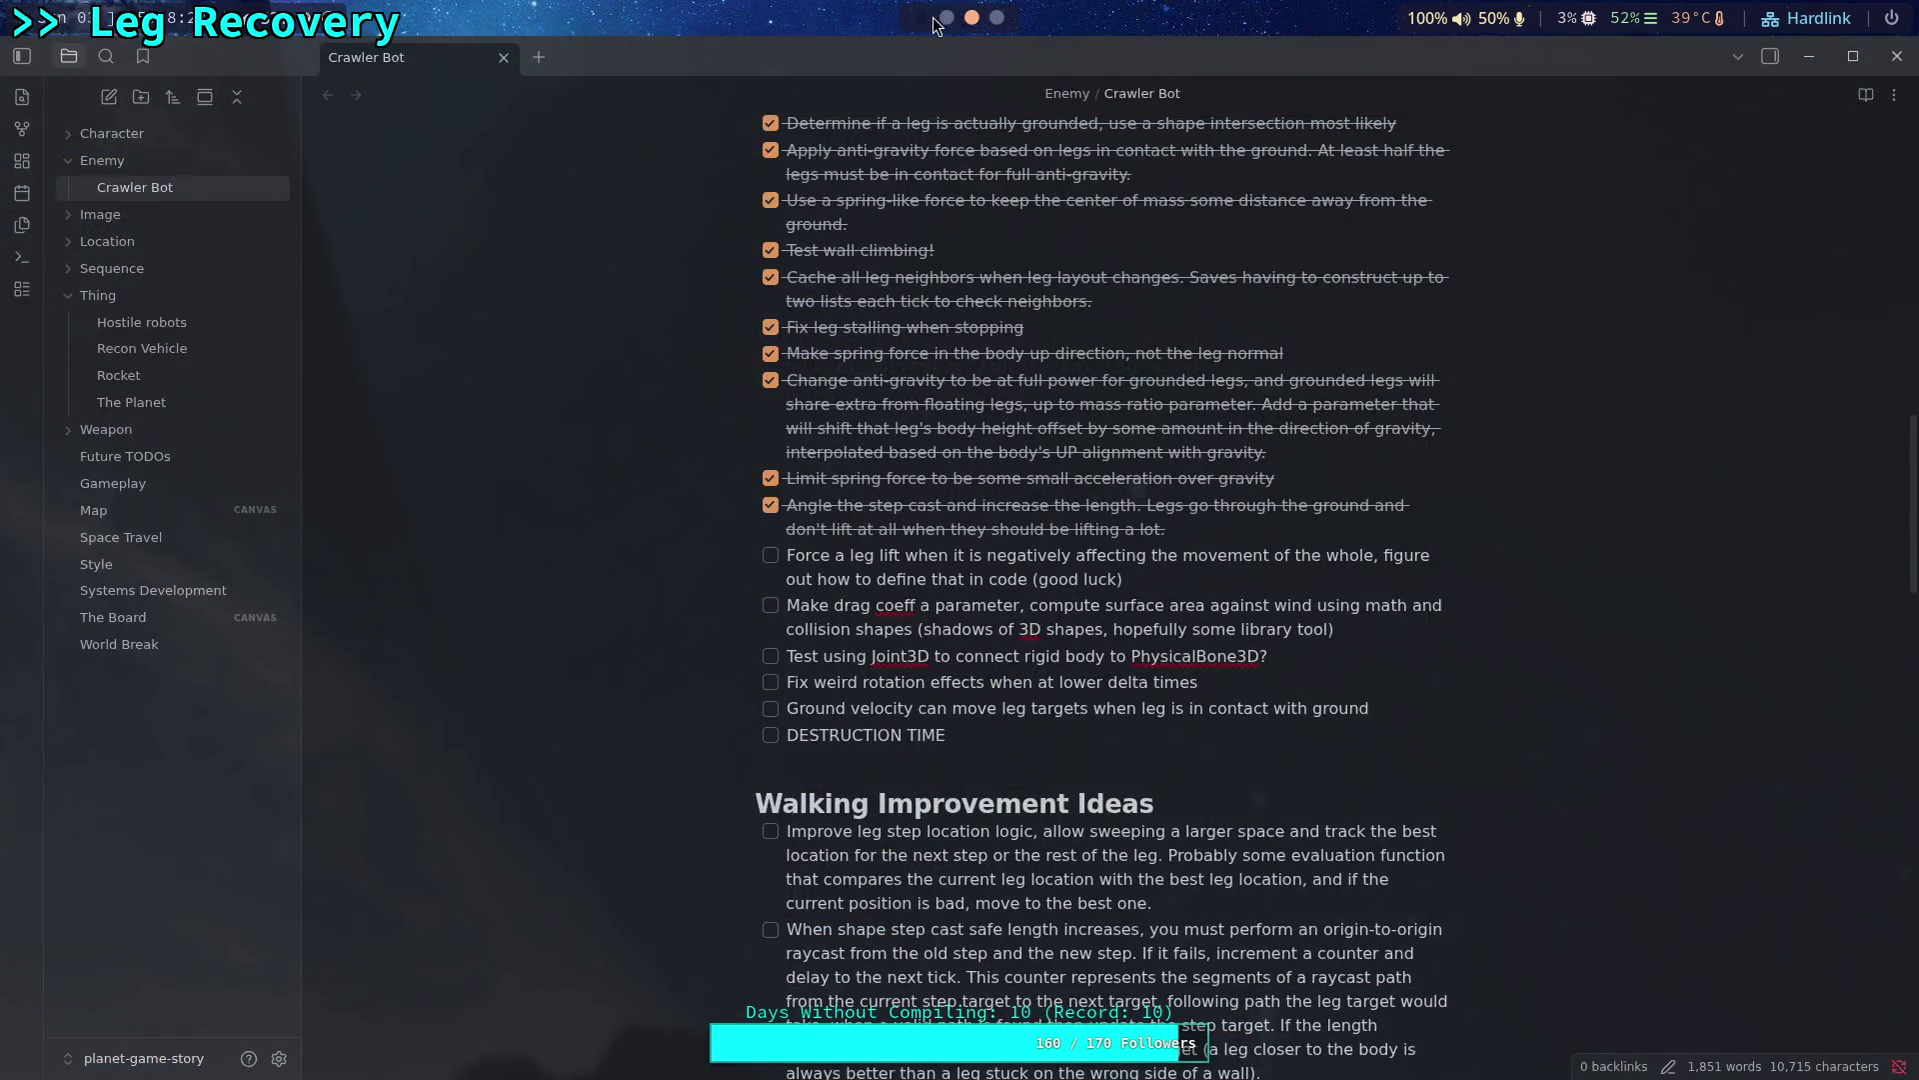
left_click(931, 20)
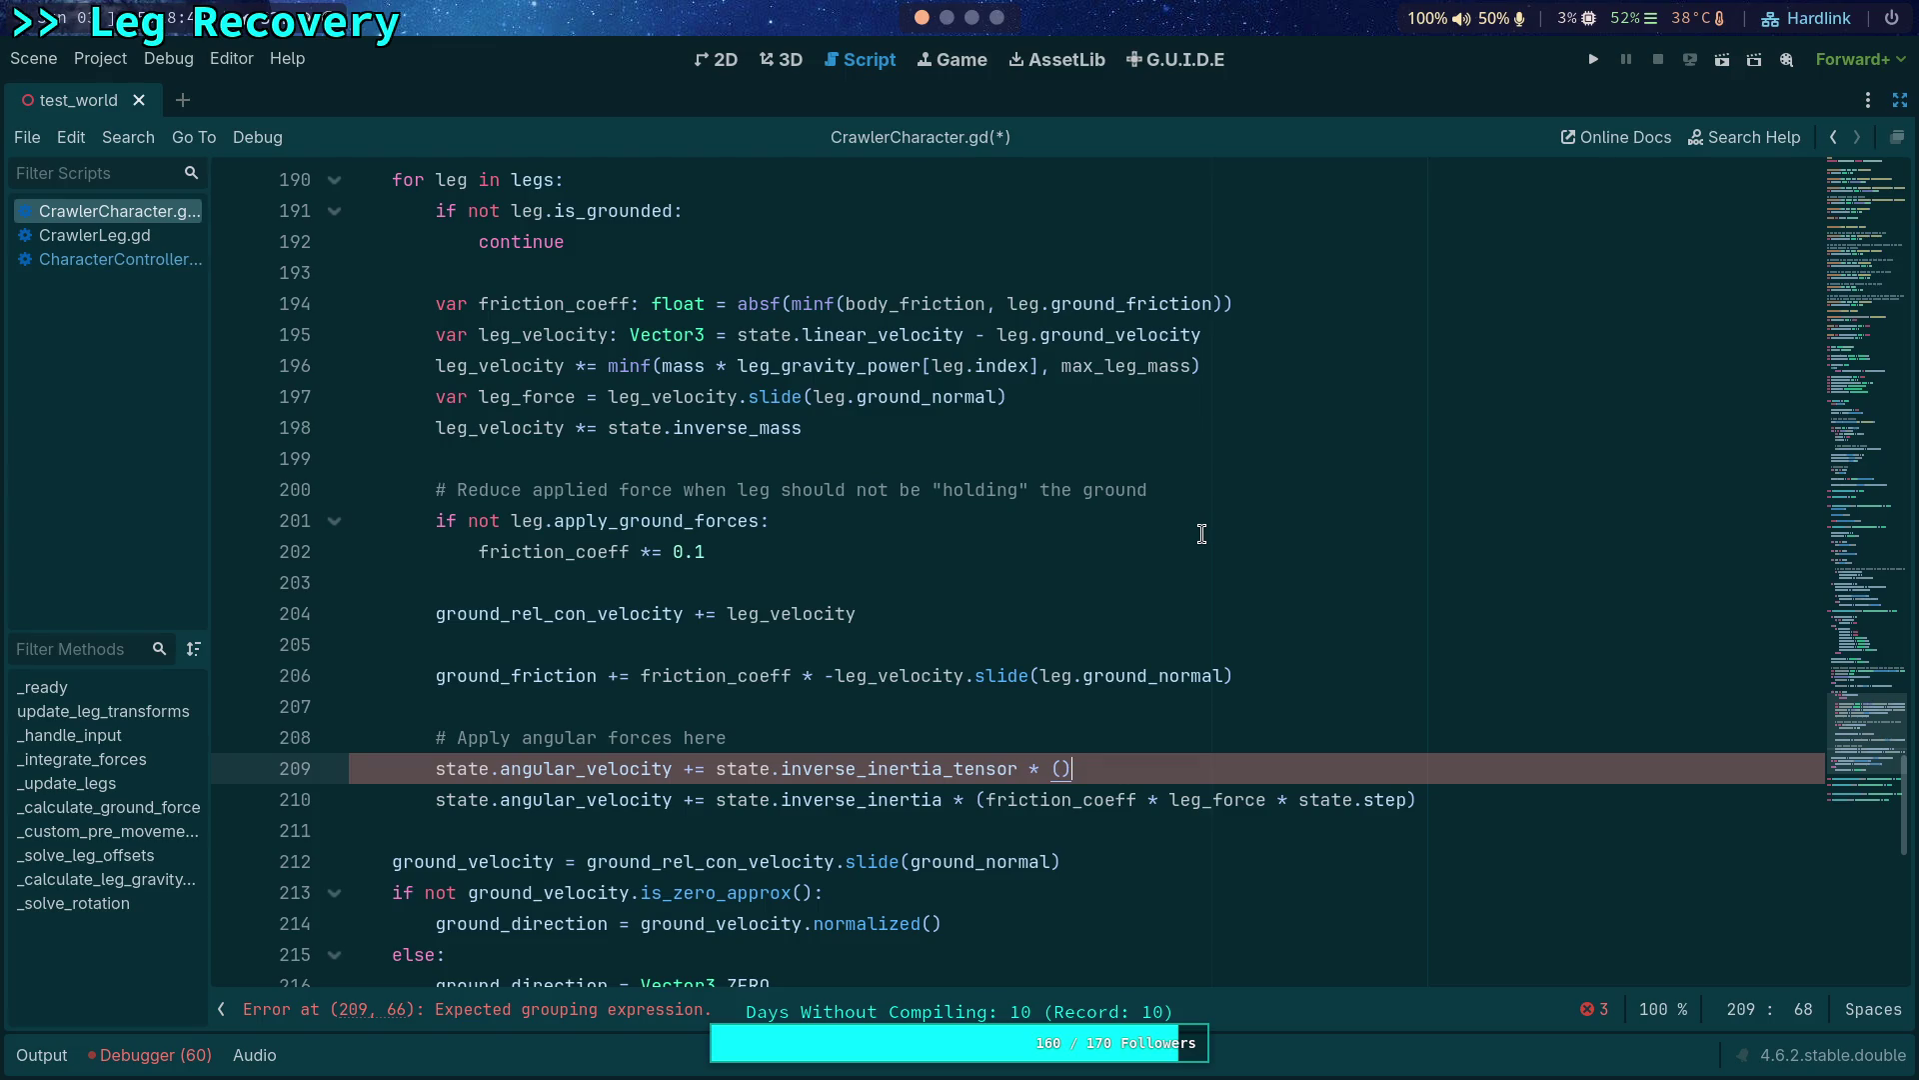
type("leg.")
type("gr")
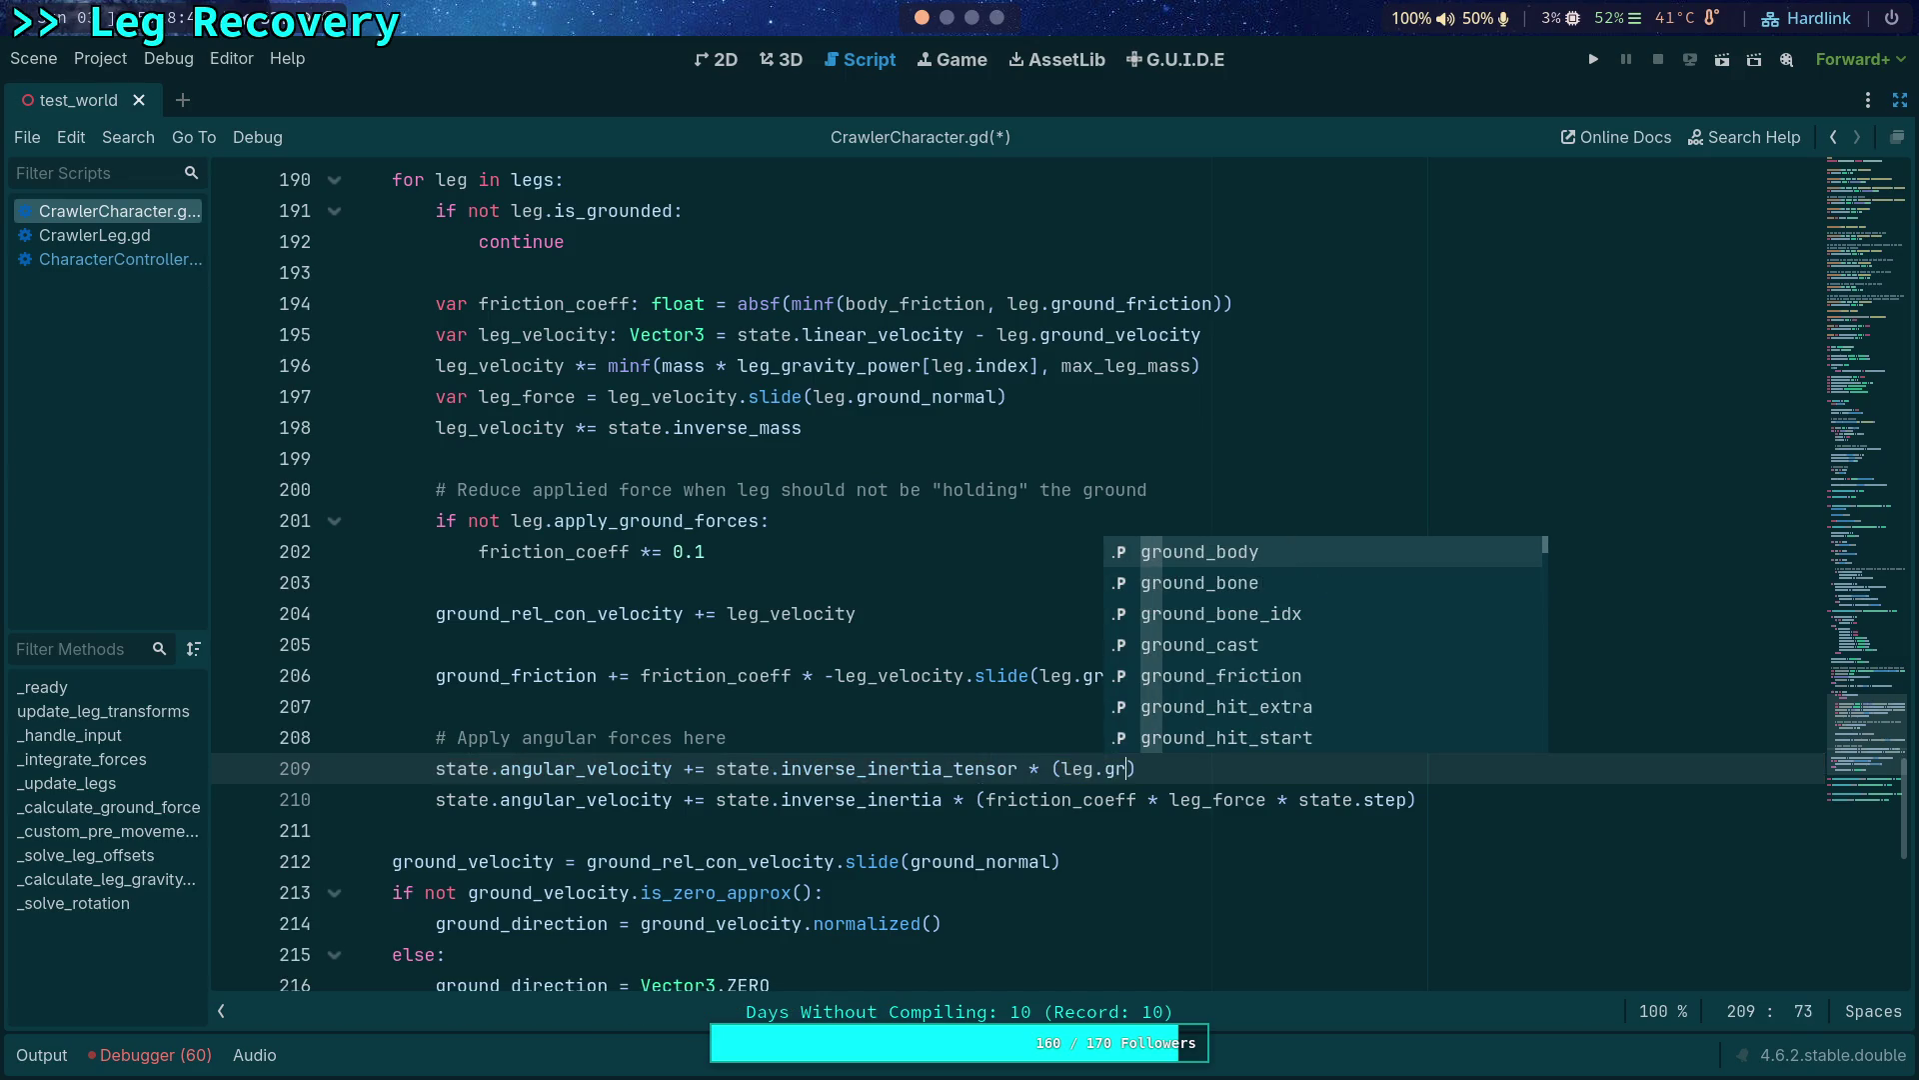
Insert leg.ground_point inside the parentheses and jump to its definition in CrawlerLeg.gd.
key("Down")
key("Down")
key("Down")
key("Down")
key("Down")
key("Down")
key("Down")
key("Down")
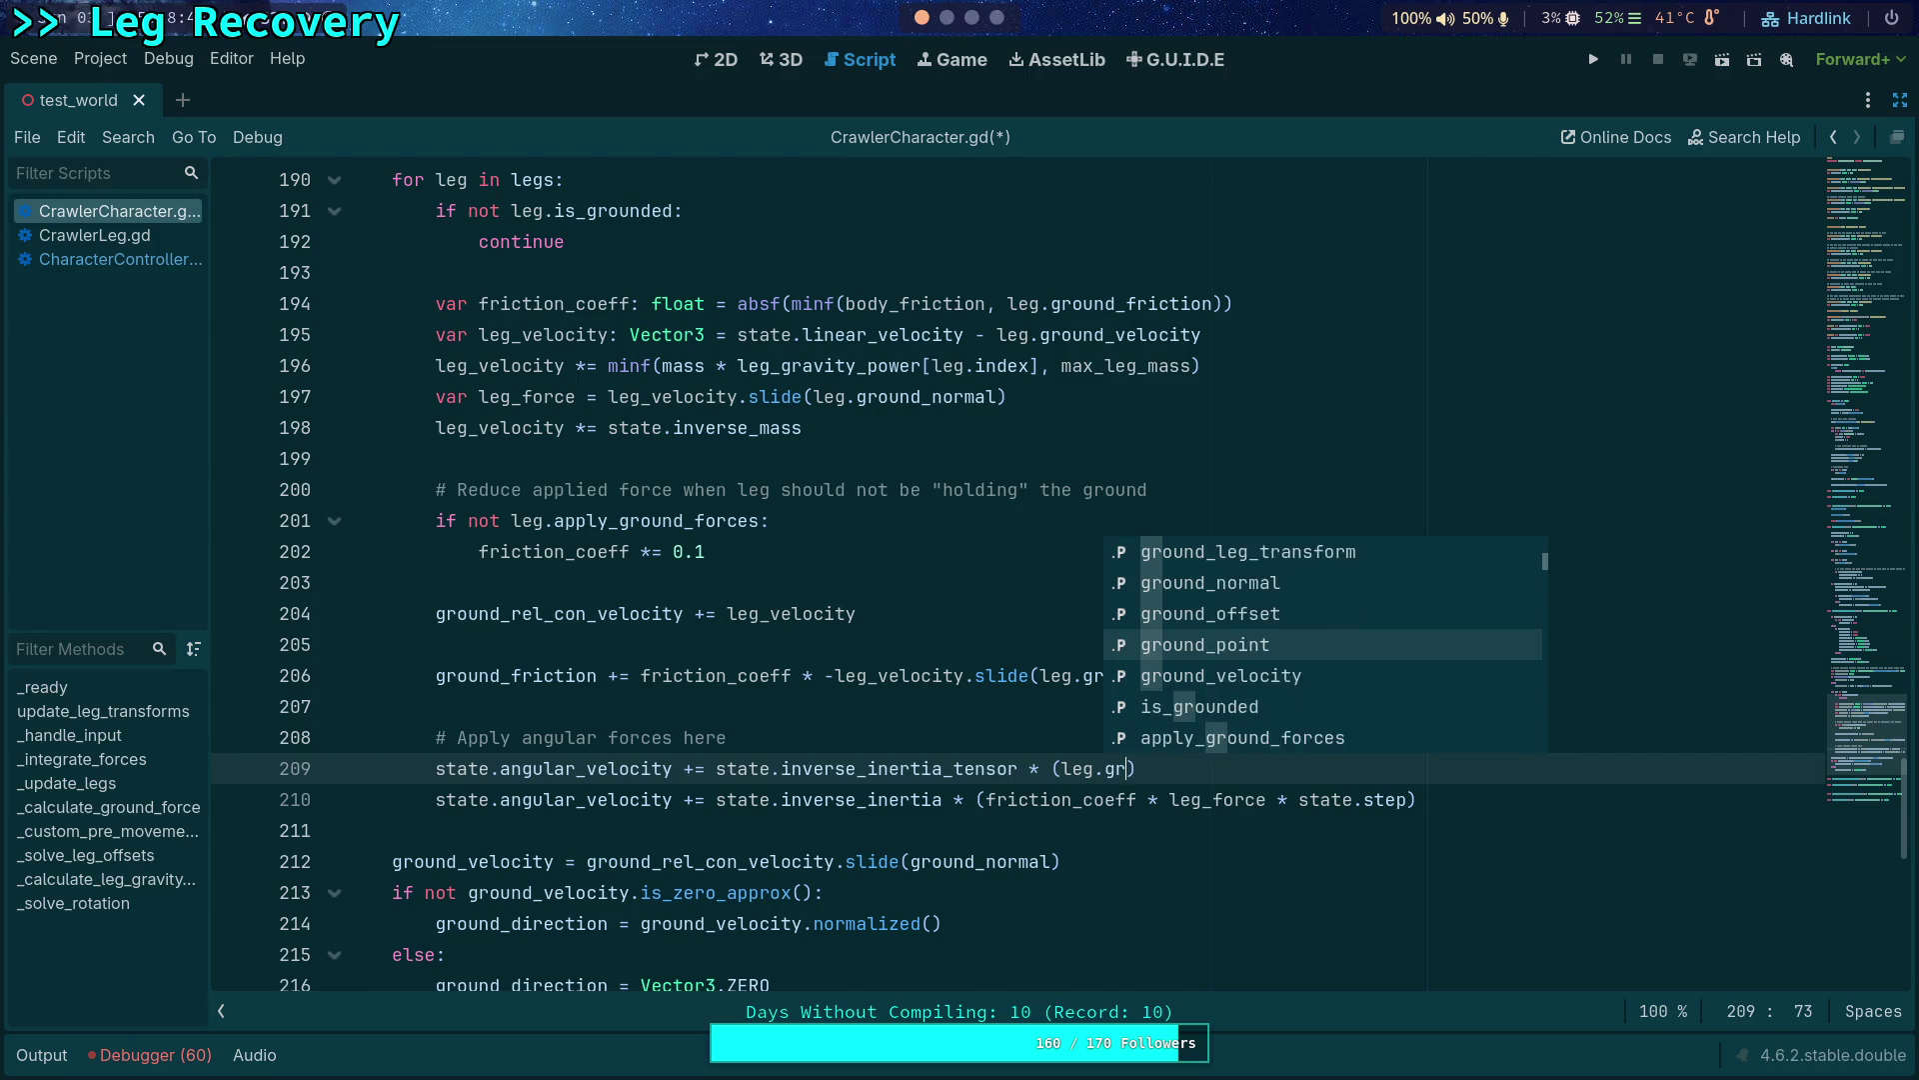
key("Return")
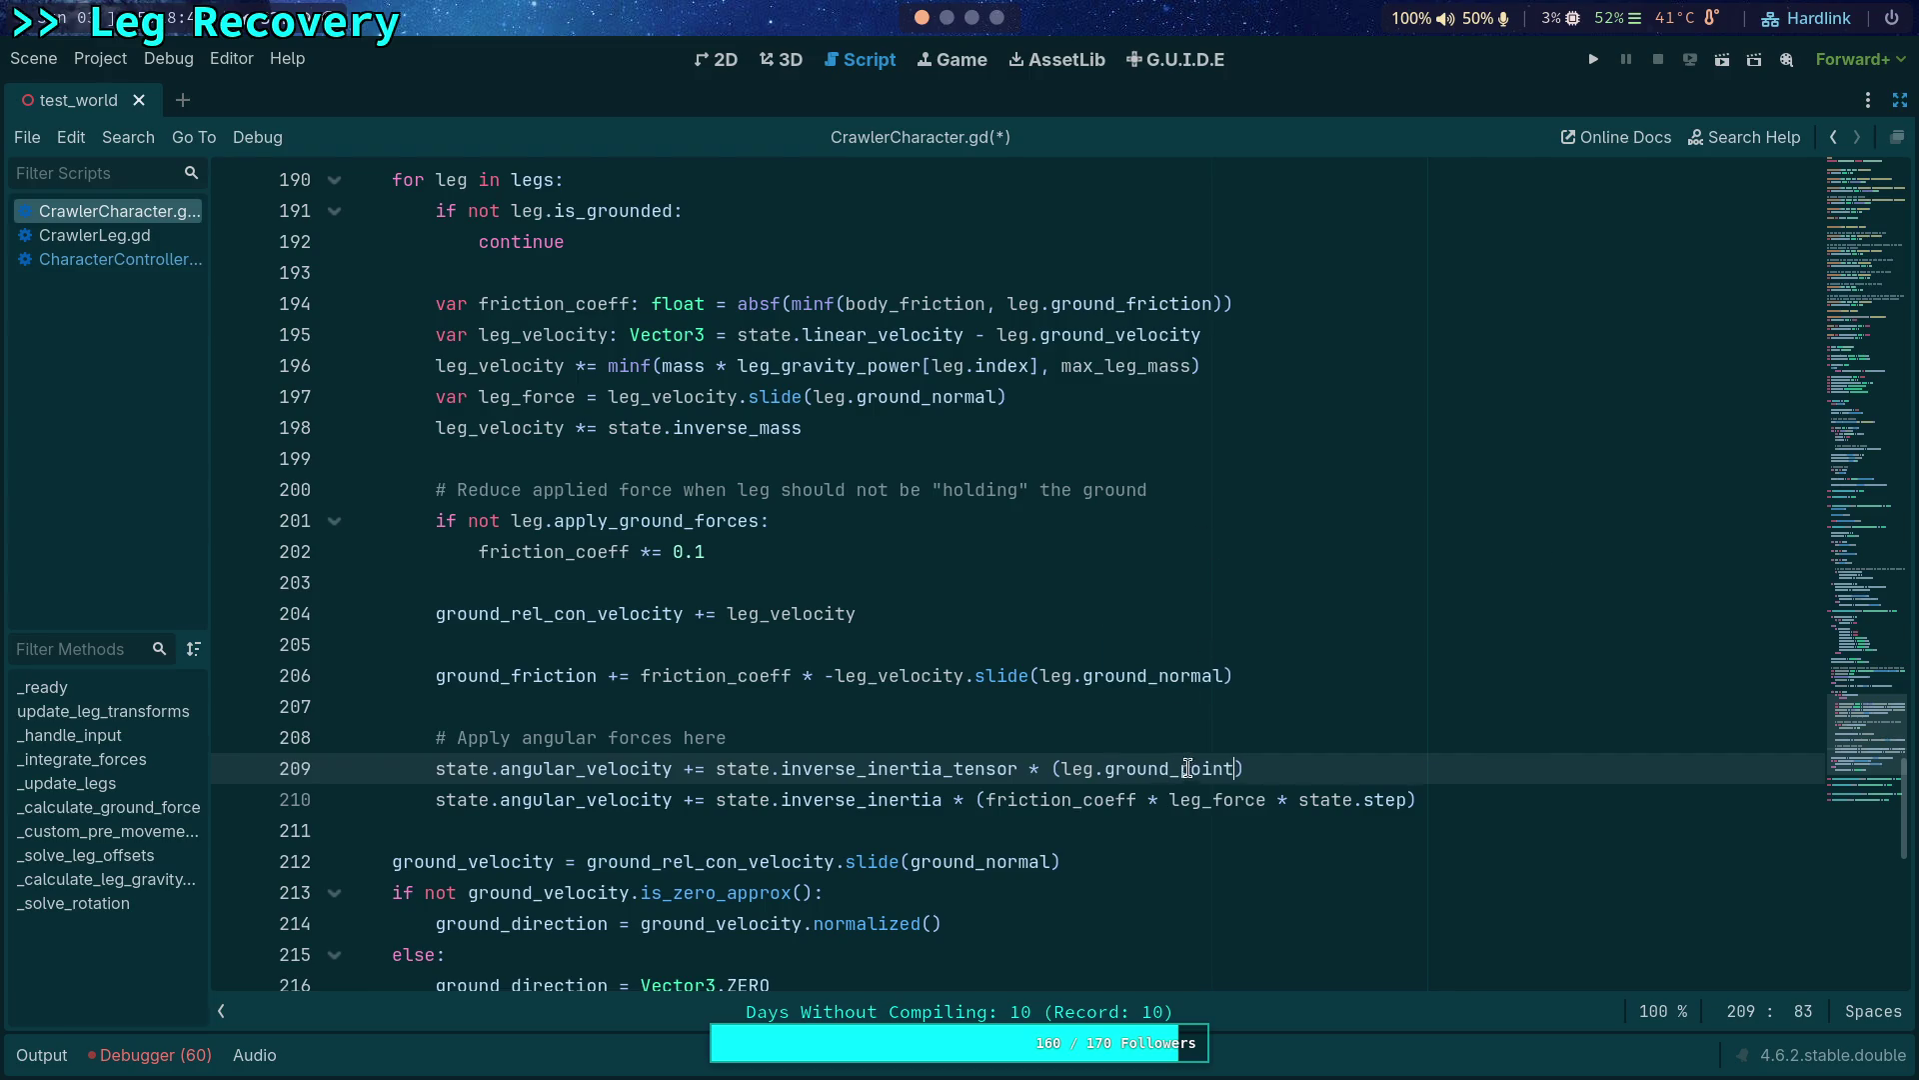
right_click(1190, 769)
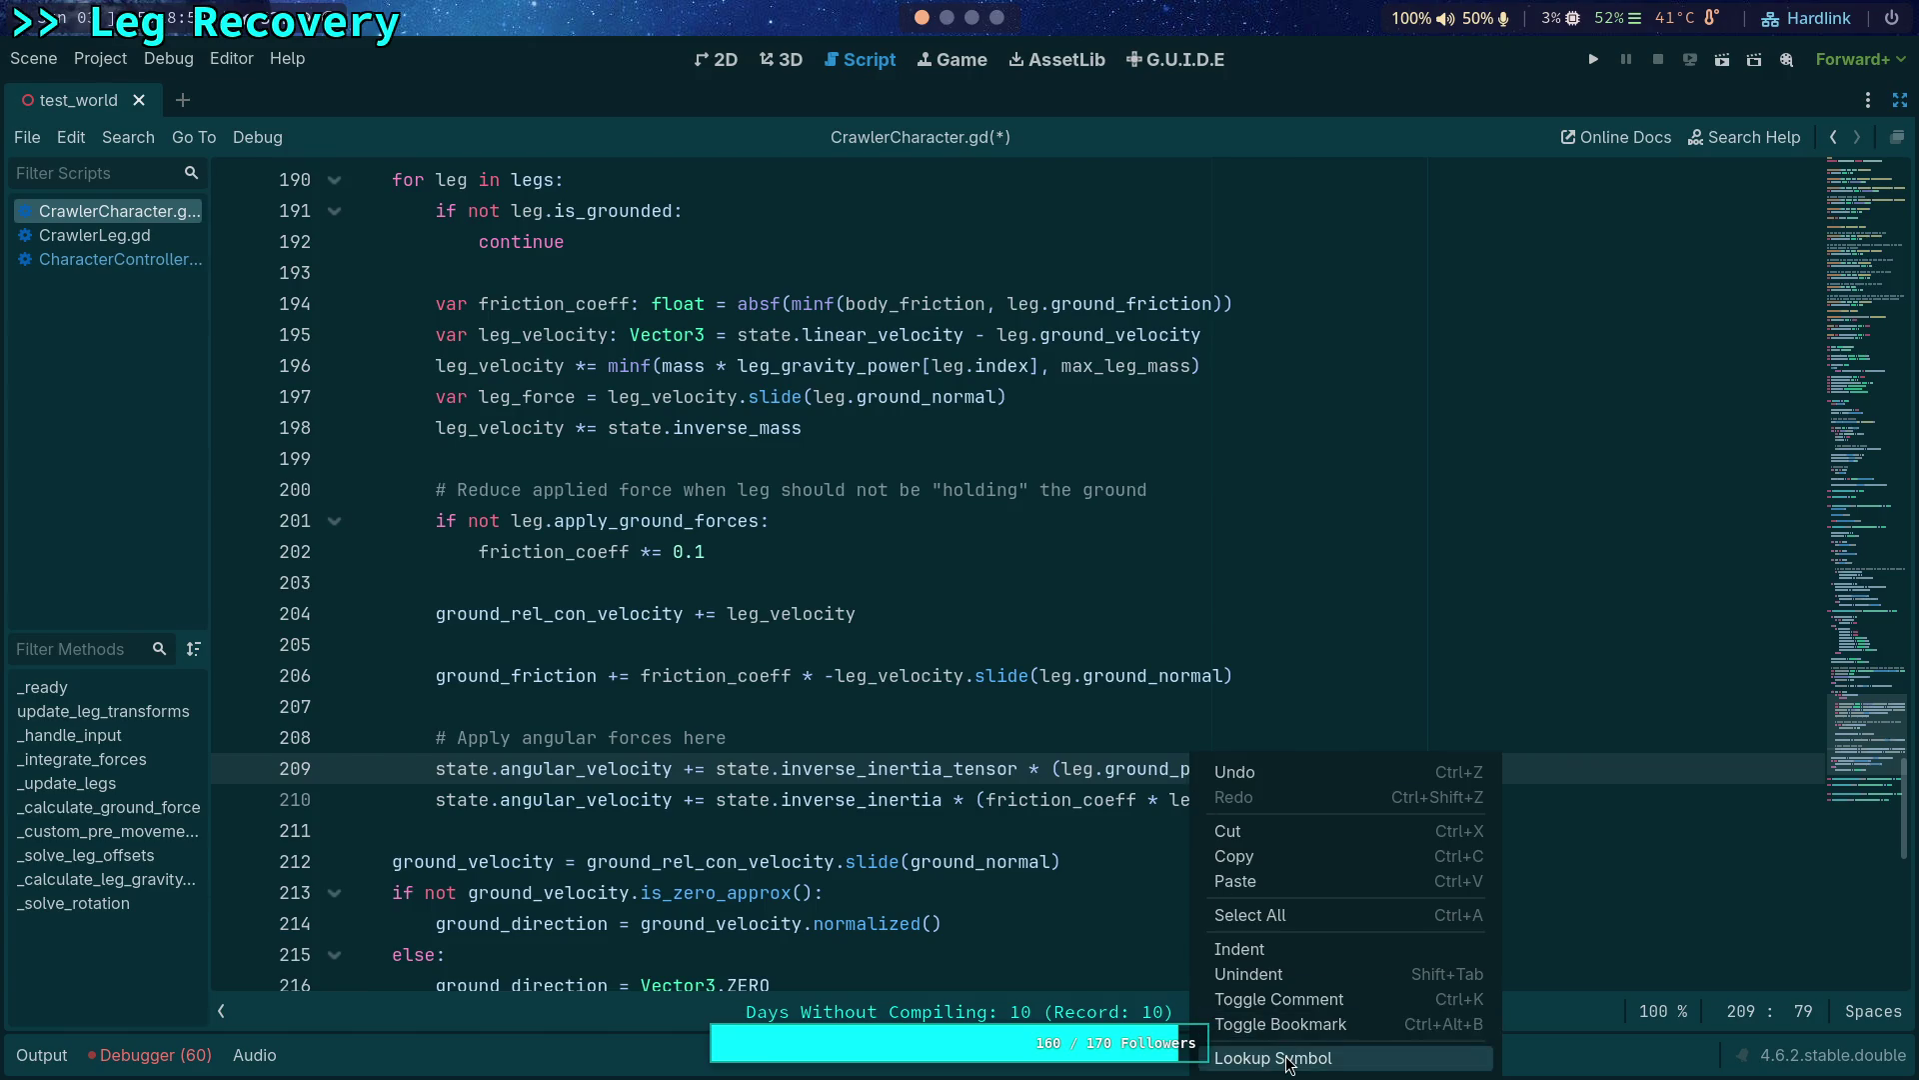
left_click(1267, 1059)
Search through the other uses of ground_point and cycle back to its declaration.
double_click(475, 585)
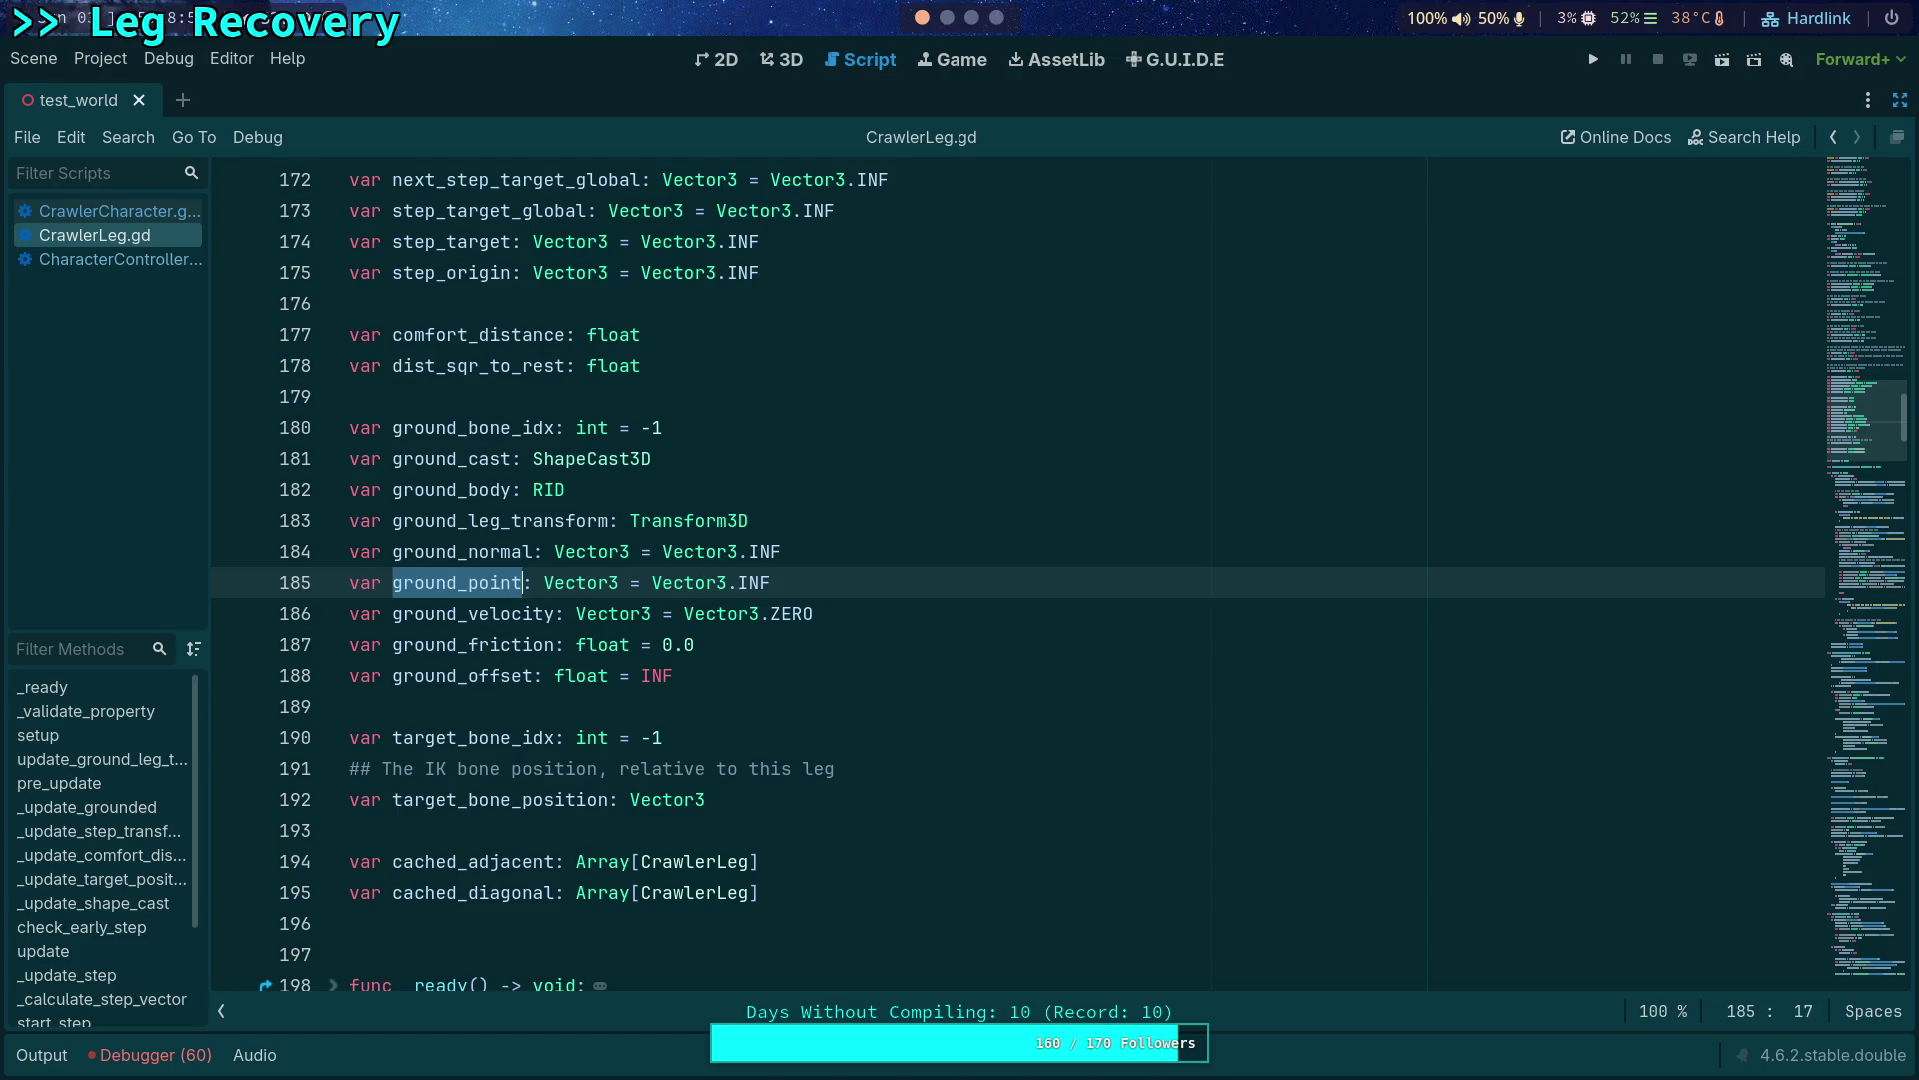
key("ctrl+f")
left_click(1592, 1013)
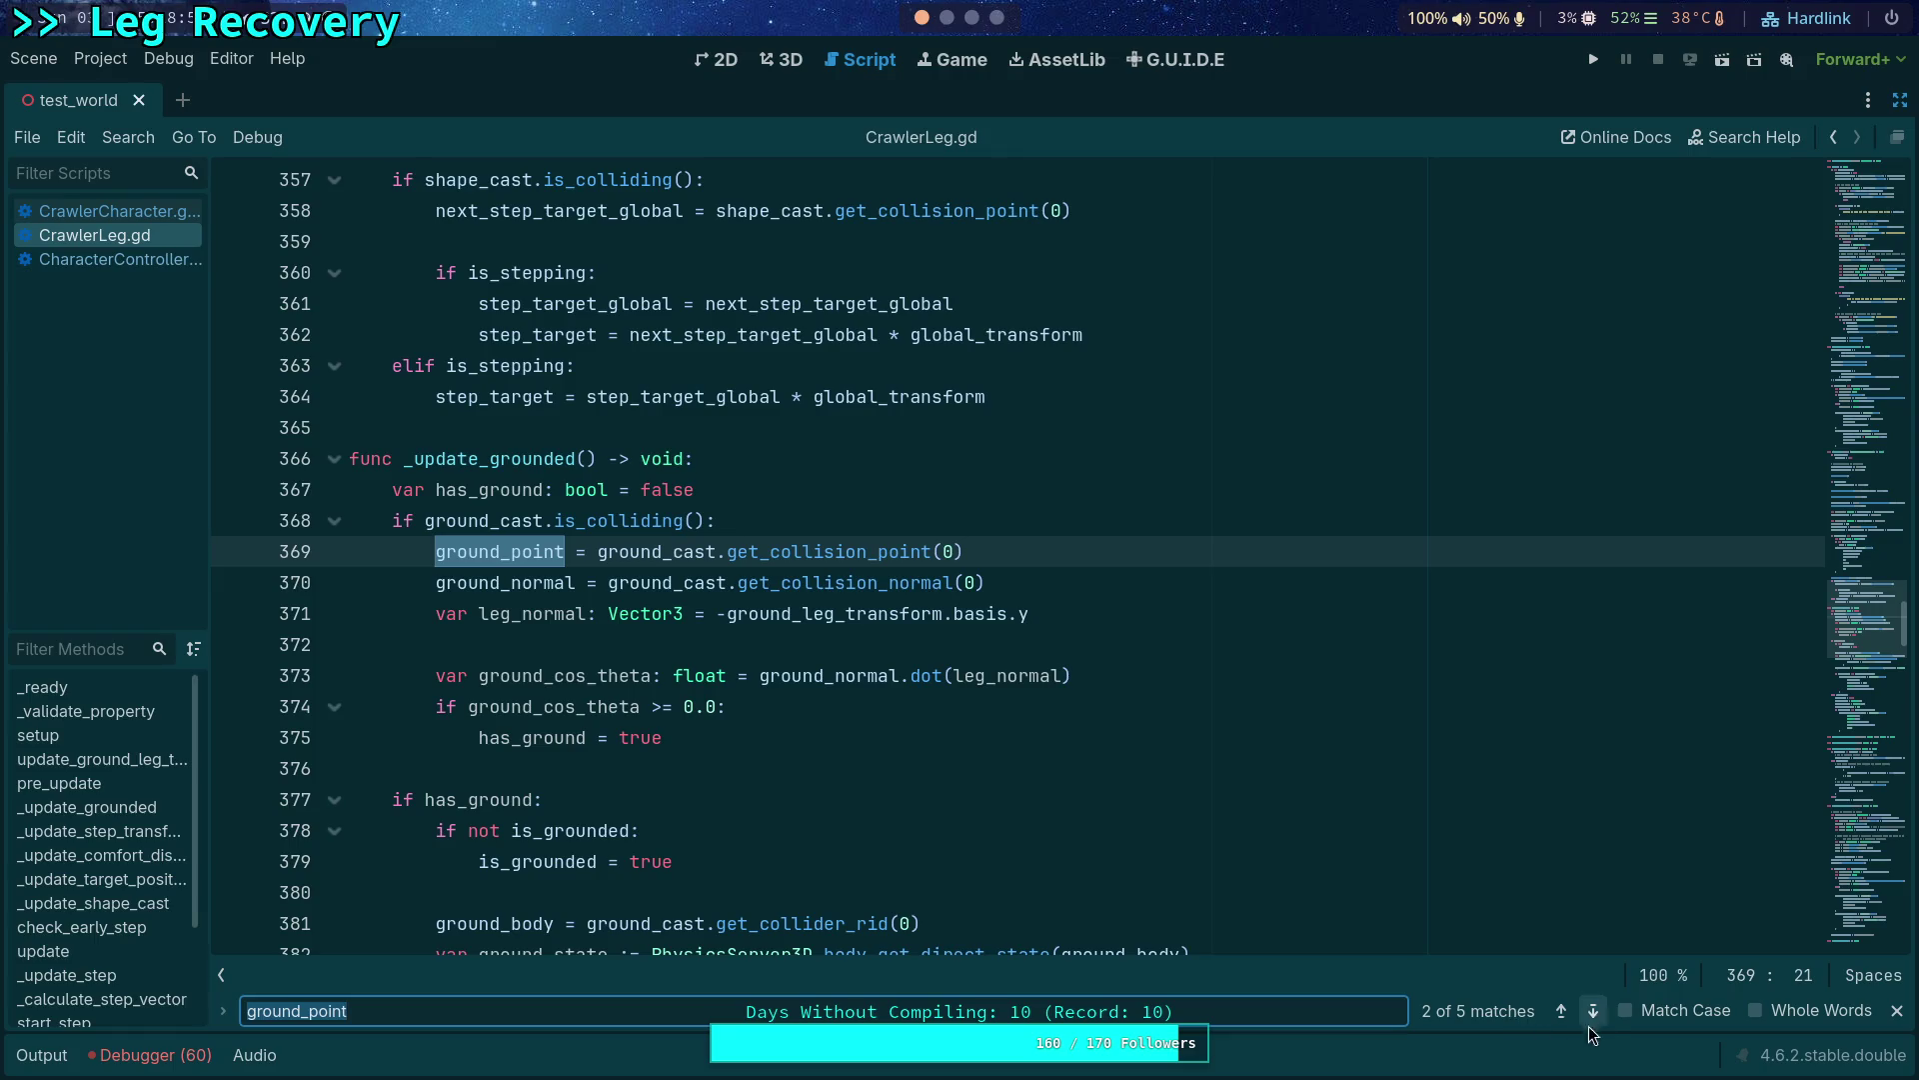
left_click(1593, 1011)
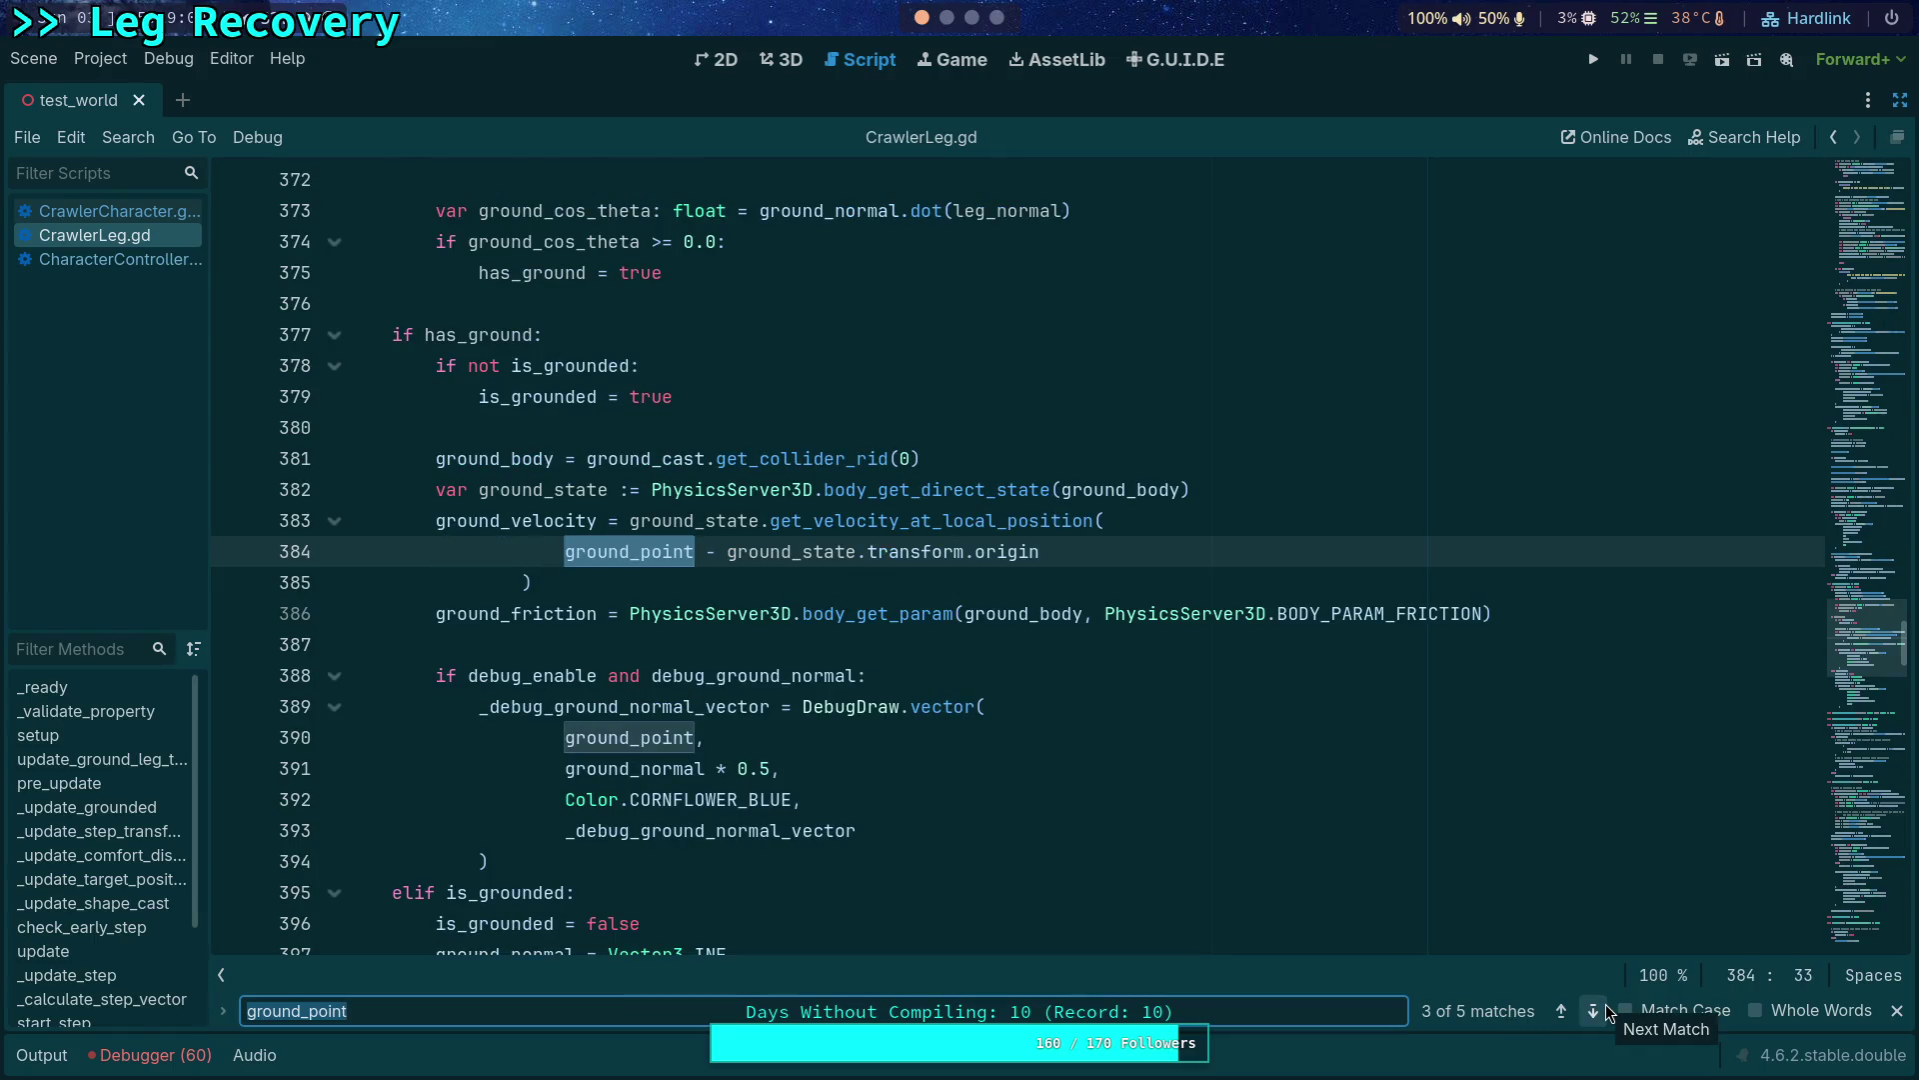
left_click(1606, 1013)
left_click(1606, 1014)
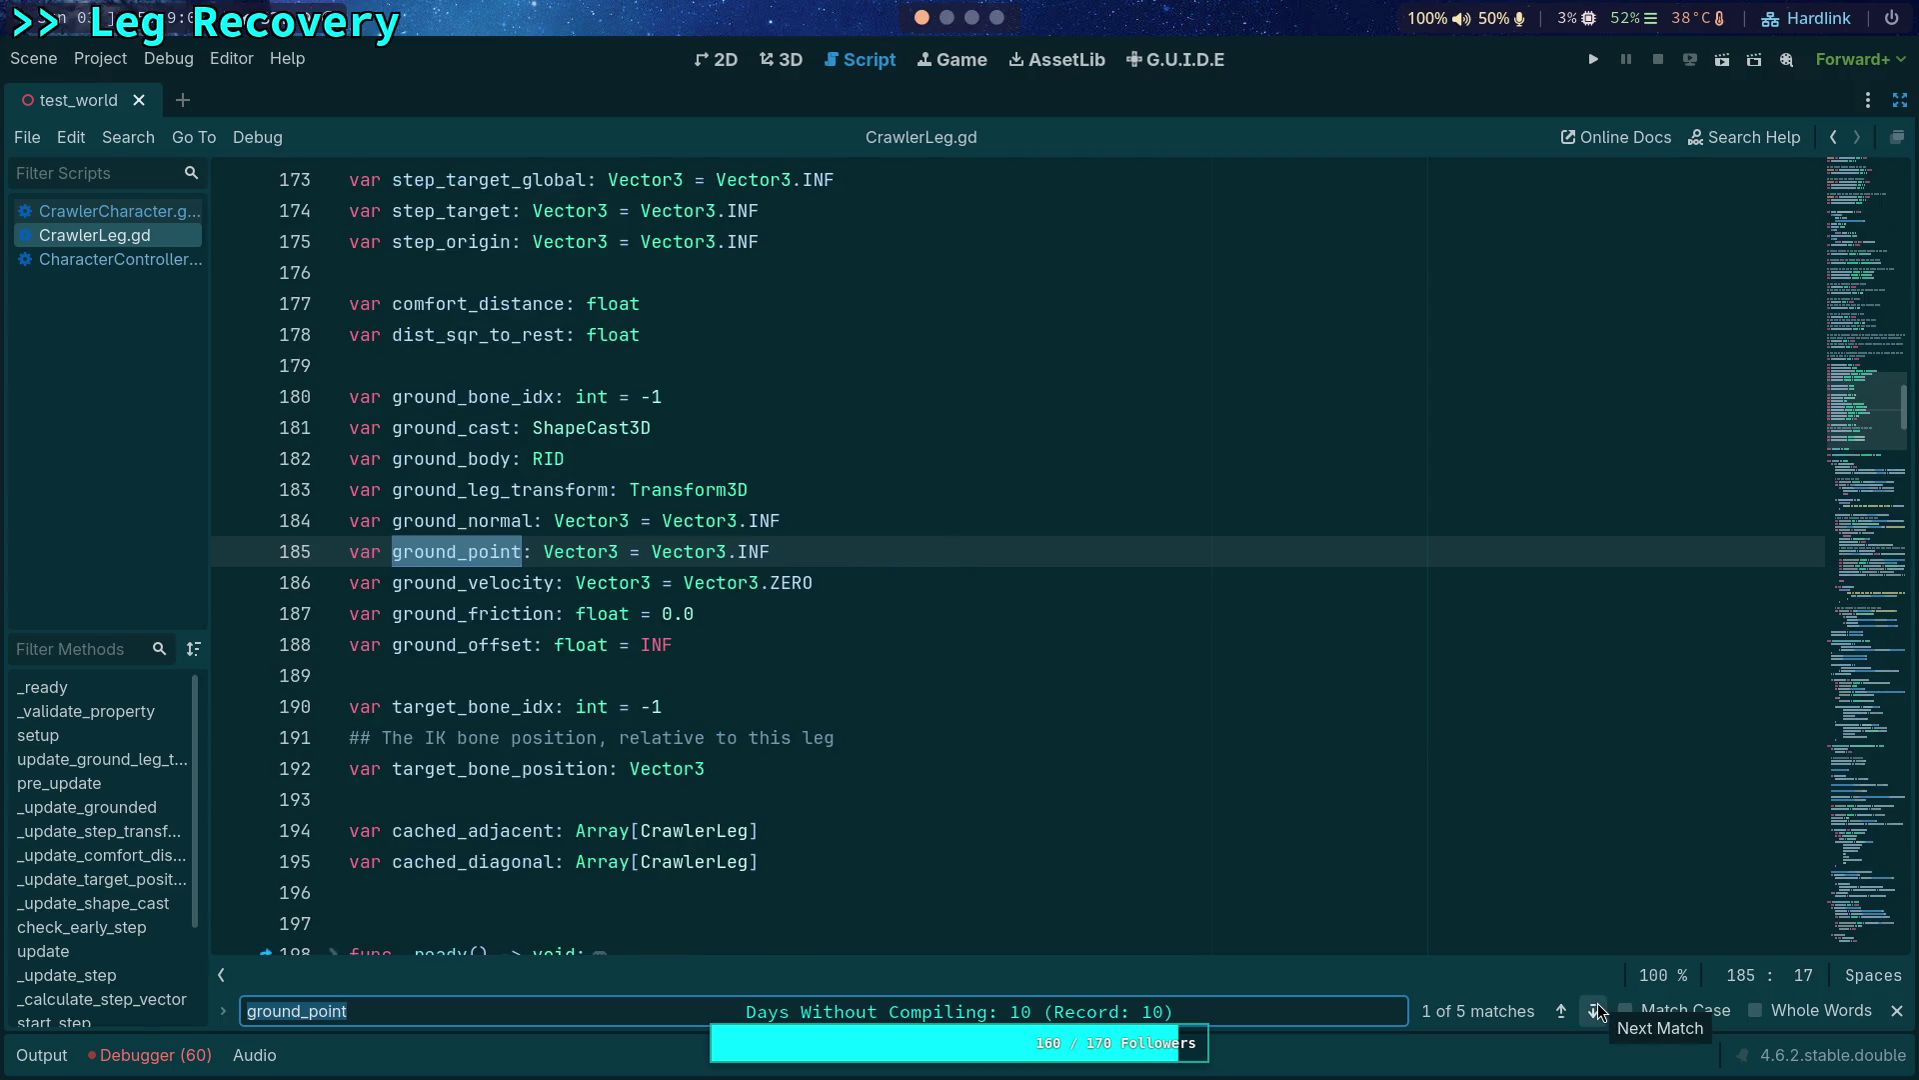
Document ground_point as 'Ground contact position in global space', then return to CrawlerCharacter.gd.
left_click(946, 523)
key("Return")
type("## Ground contact position in global space")
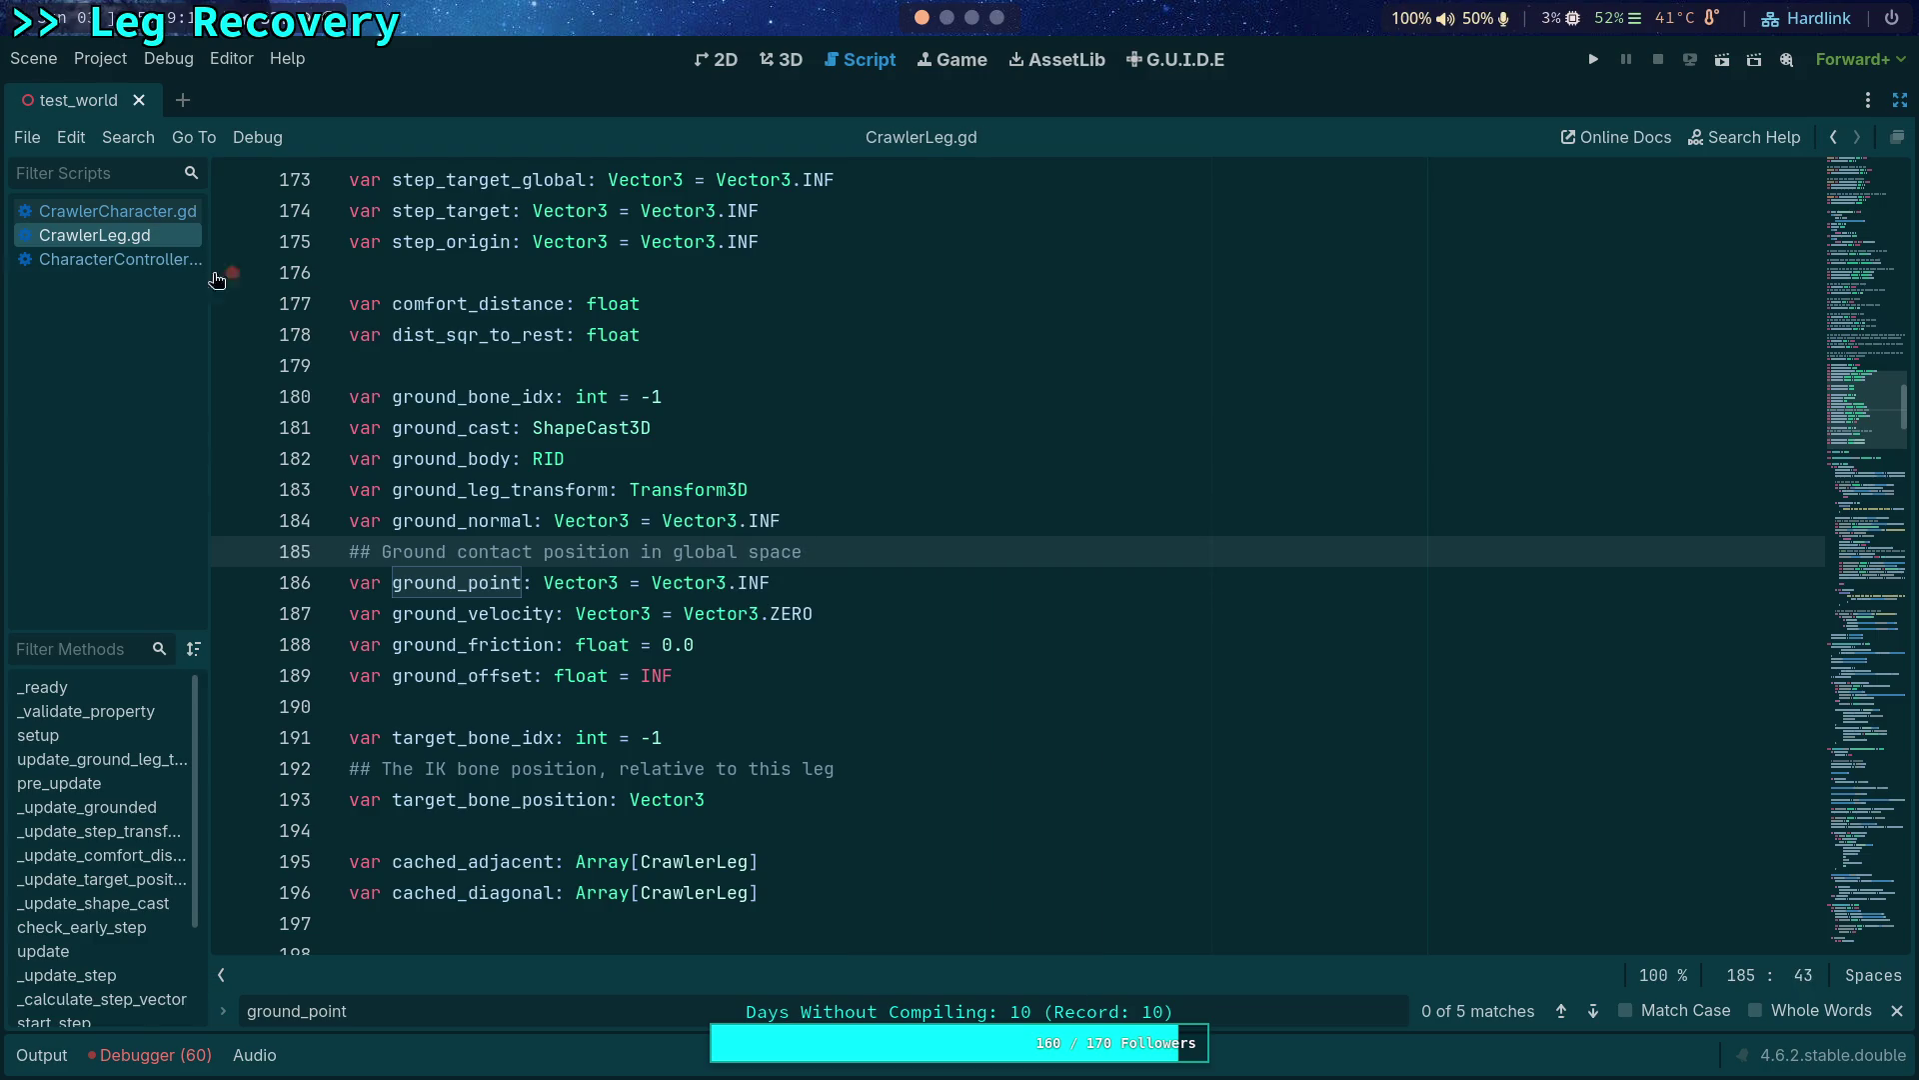
left_click(96, 211)
mouse_move(1169, 768)
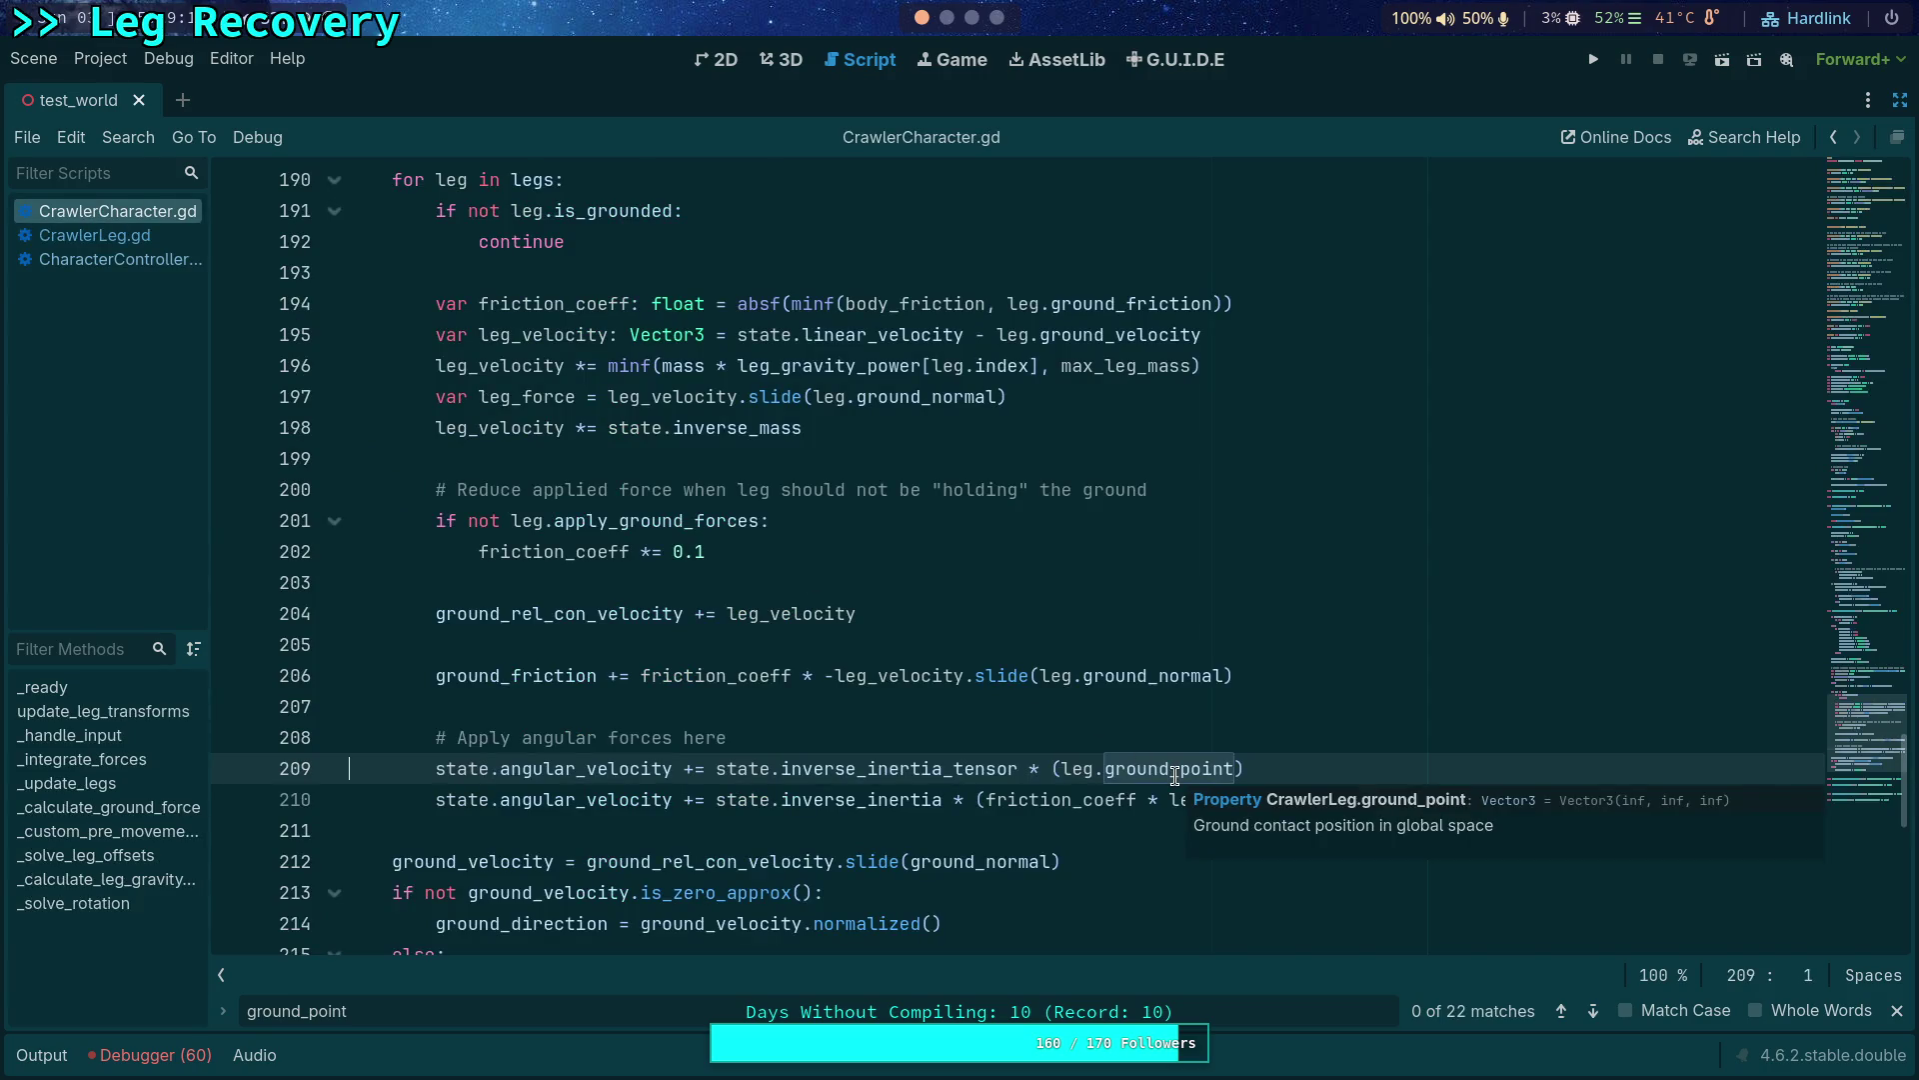
Subtract state.transform.origin and state.center_of_mass from leg.ground_point on line 209.
left_click(1236, 768)
type("- state.tran")
key("Return")
type(".o")
key("Return")
type("- state.tra")
key("Return")
type(".")
key("Up")
key("Down")
key("BackSpace")
key("BackSpace")
key("BackSpace")
key("BackSpace")
key("BackSpace")
key("BackSpace")
type("cent")
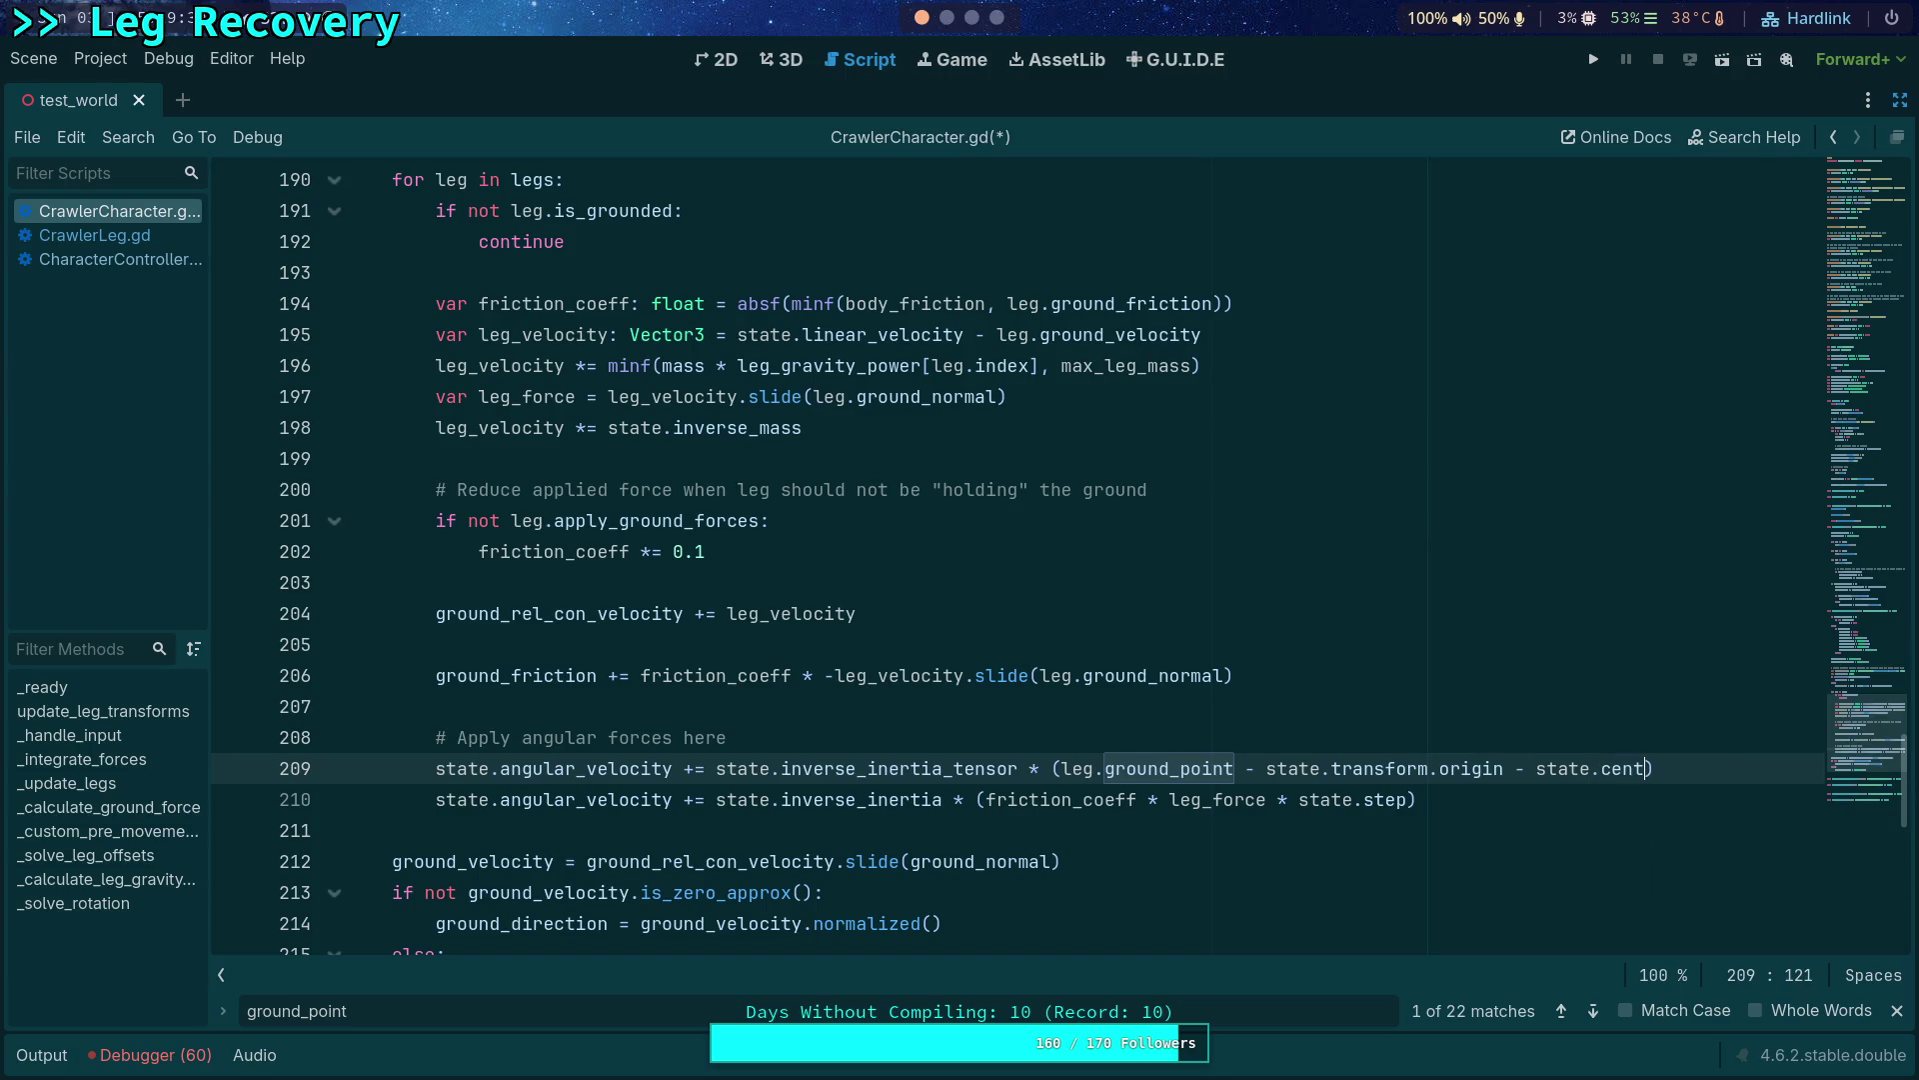
key("Return")
Append .cross() to the grouped vector and collapse the left scripts panel for room.
left_click(949, 17)
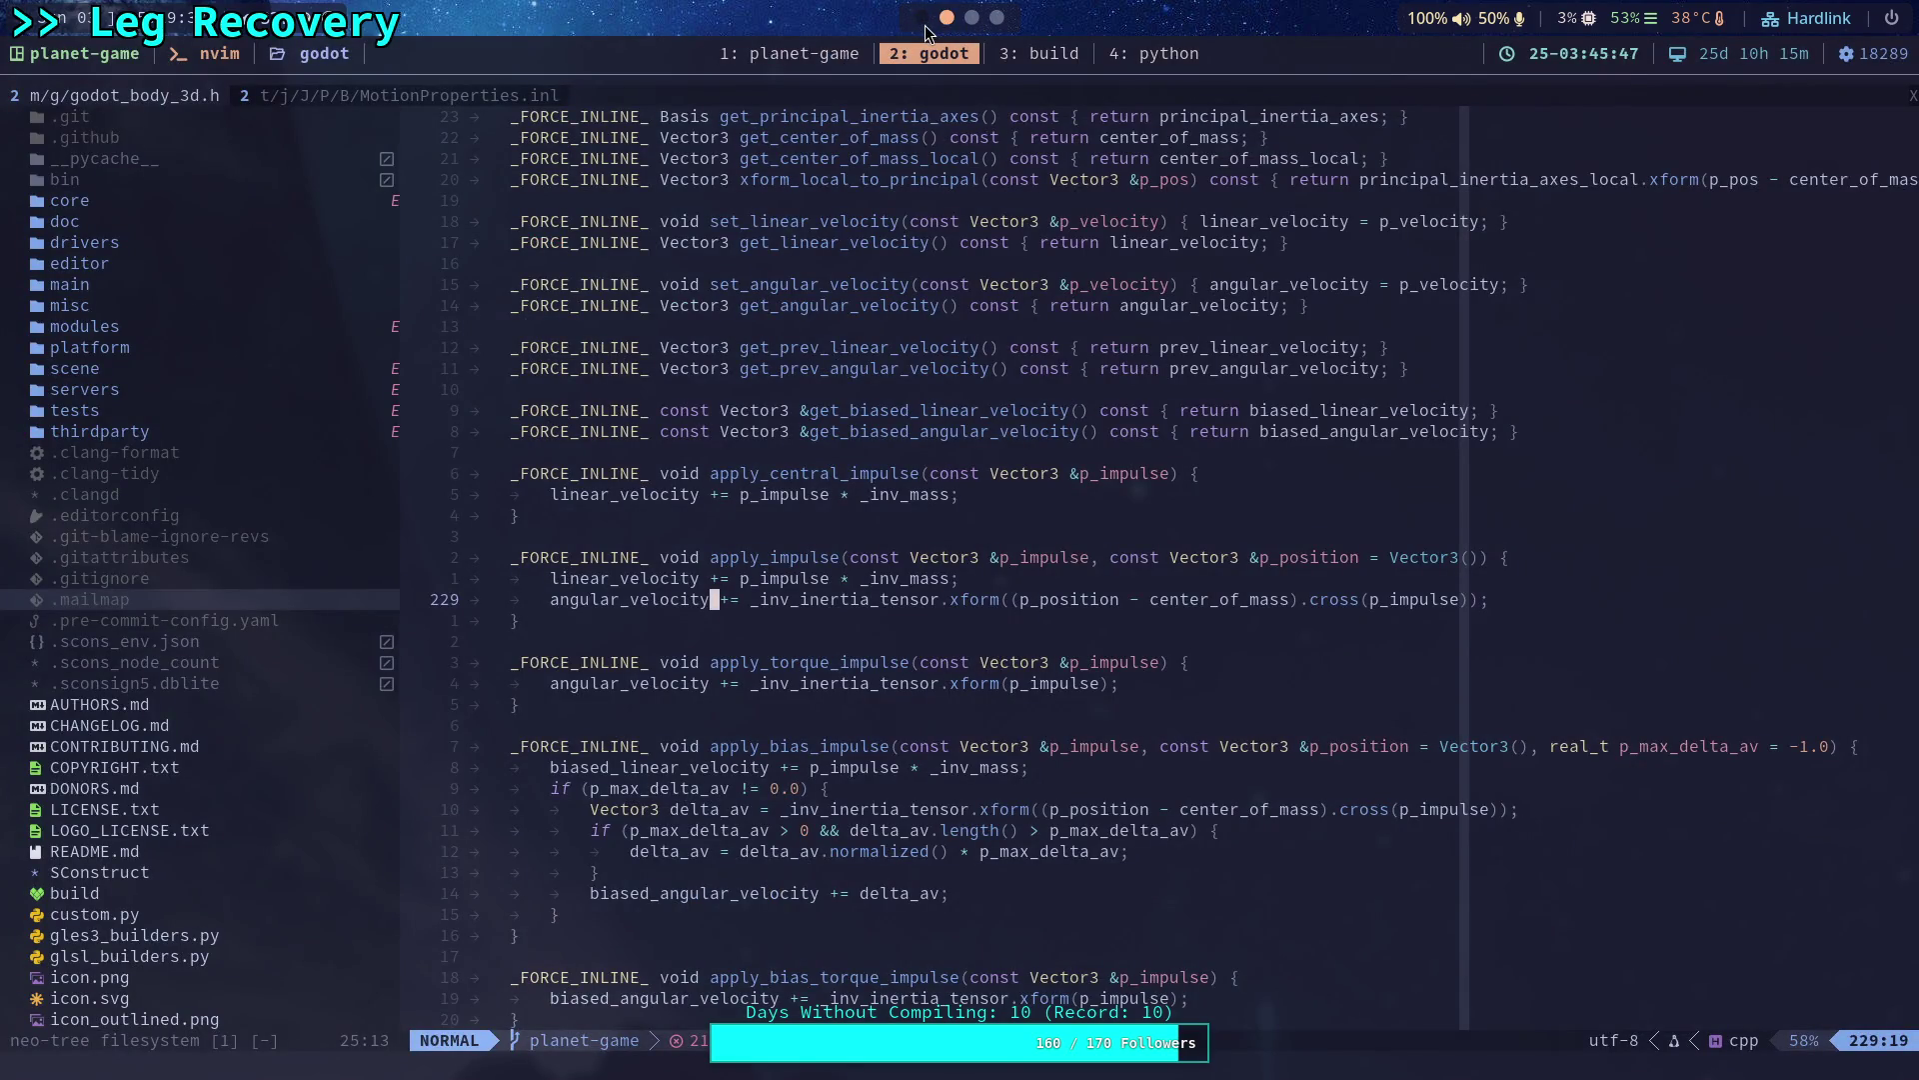
left_click(926, 27)
left_click(1770, 769)
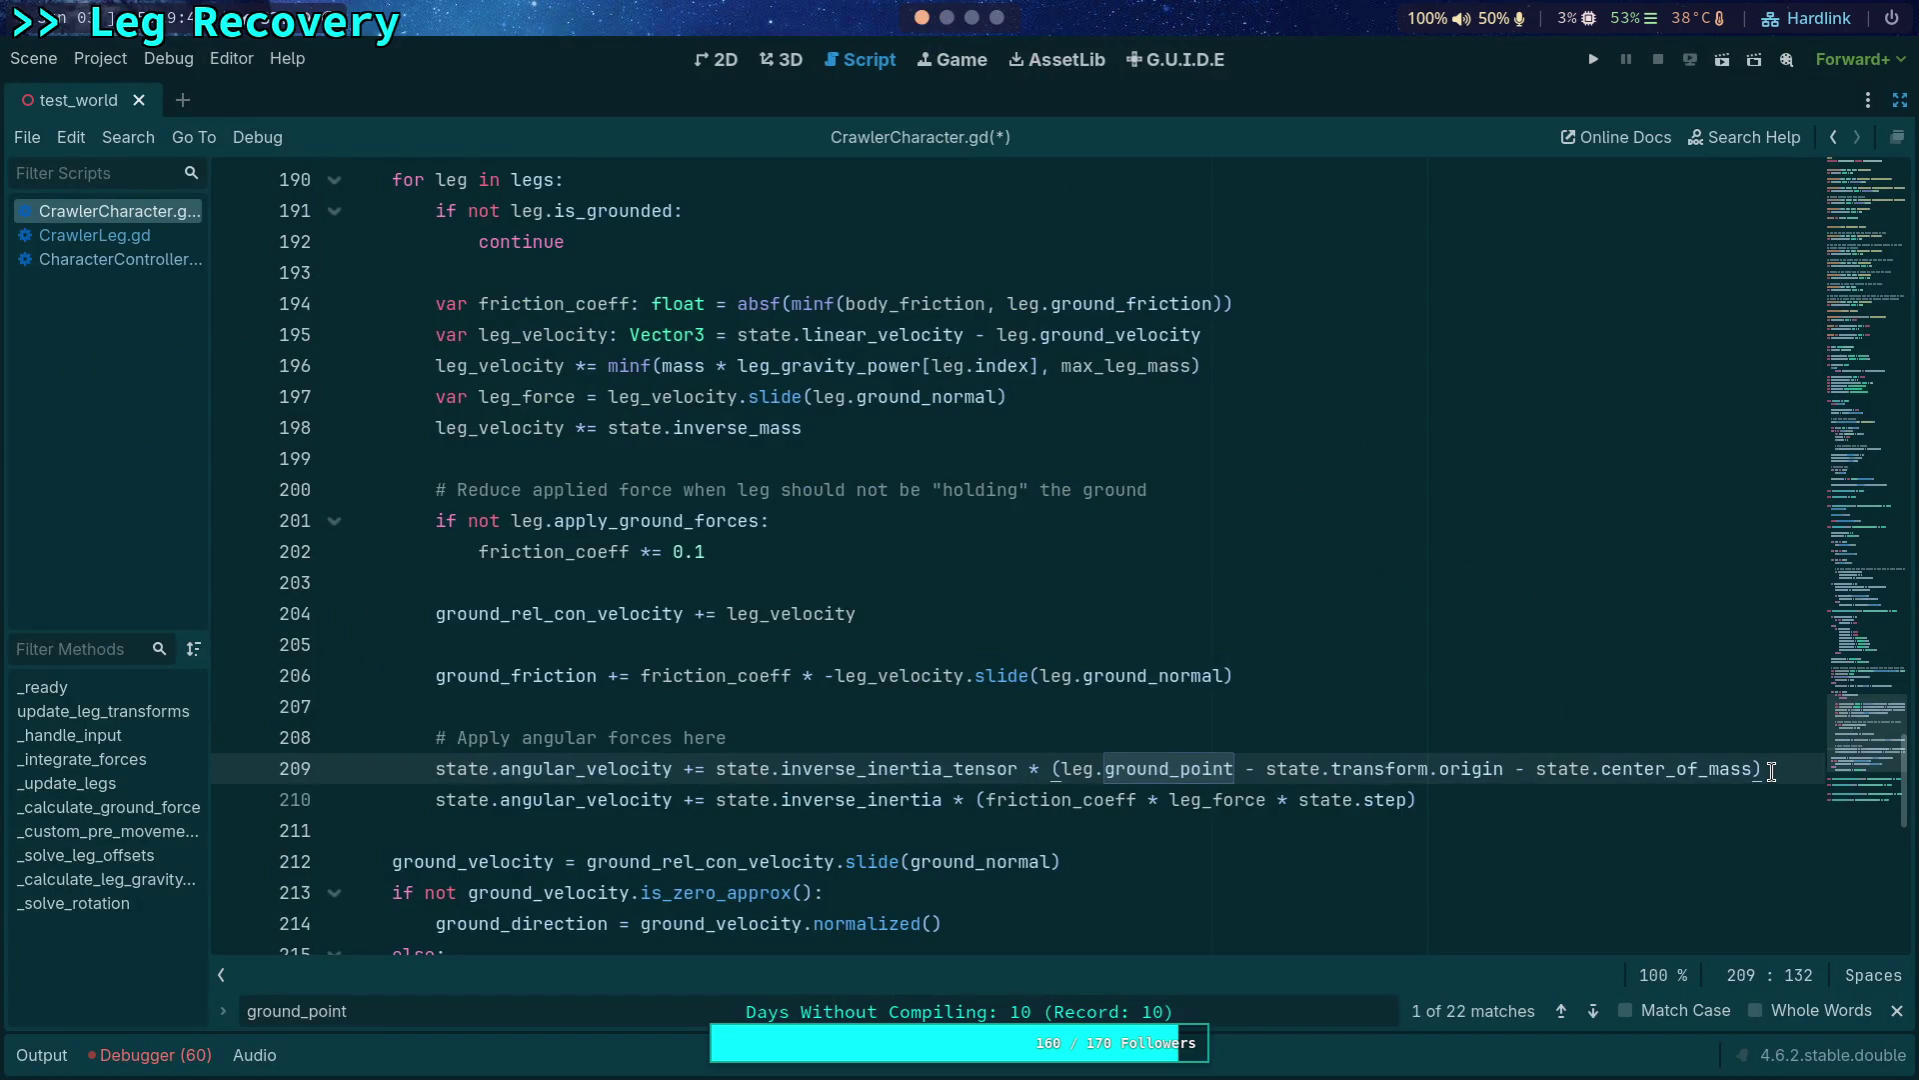
type(".cross(")
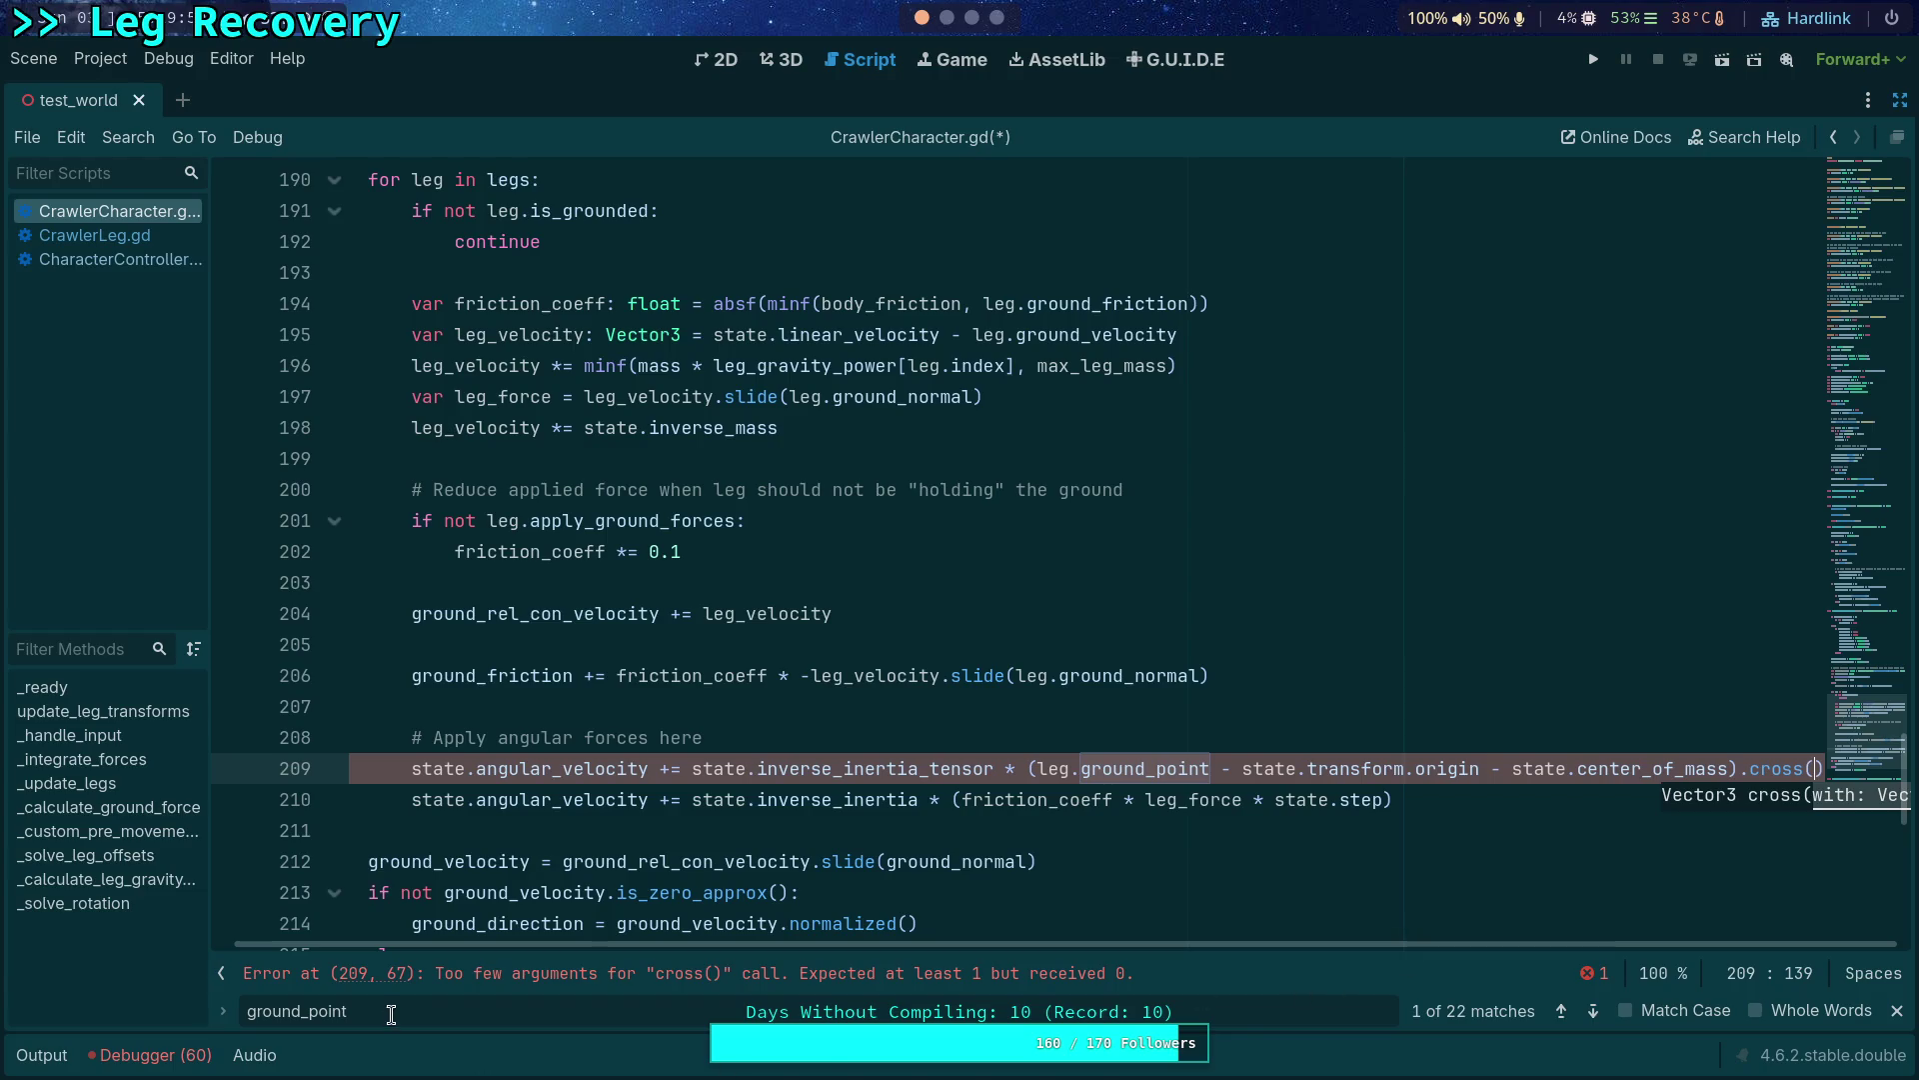
left_click(220, 974)
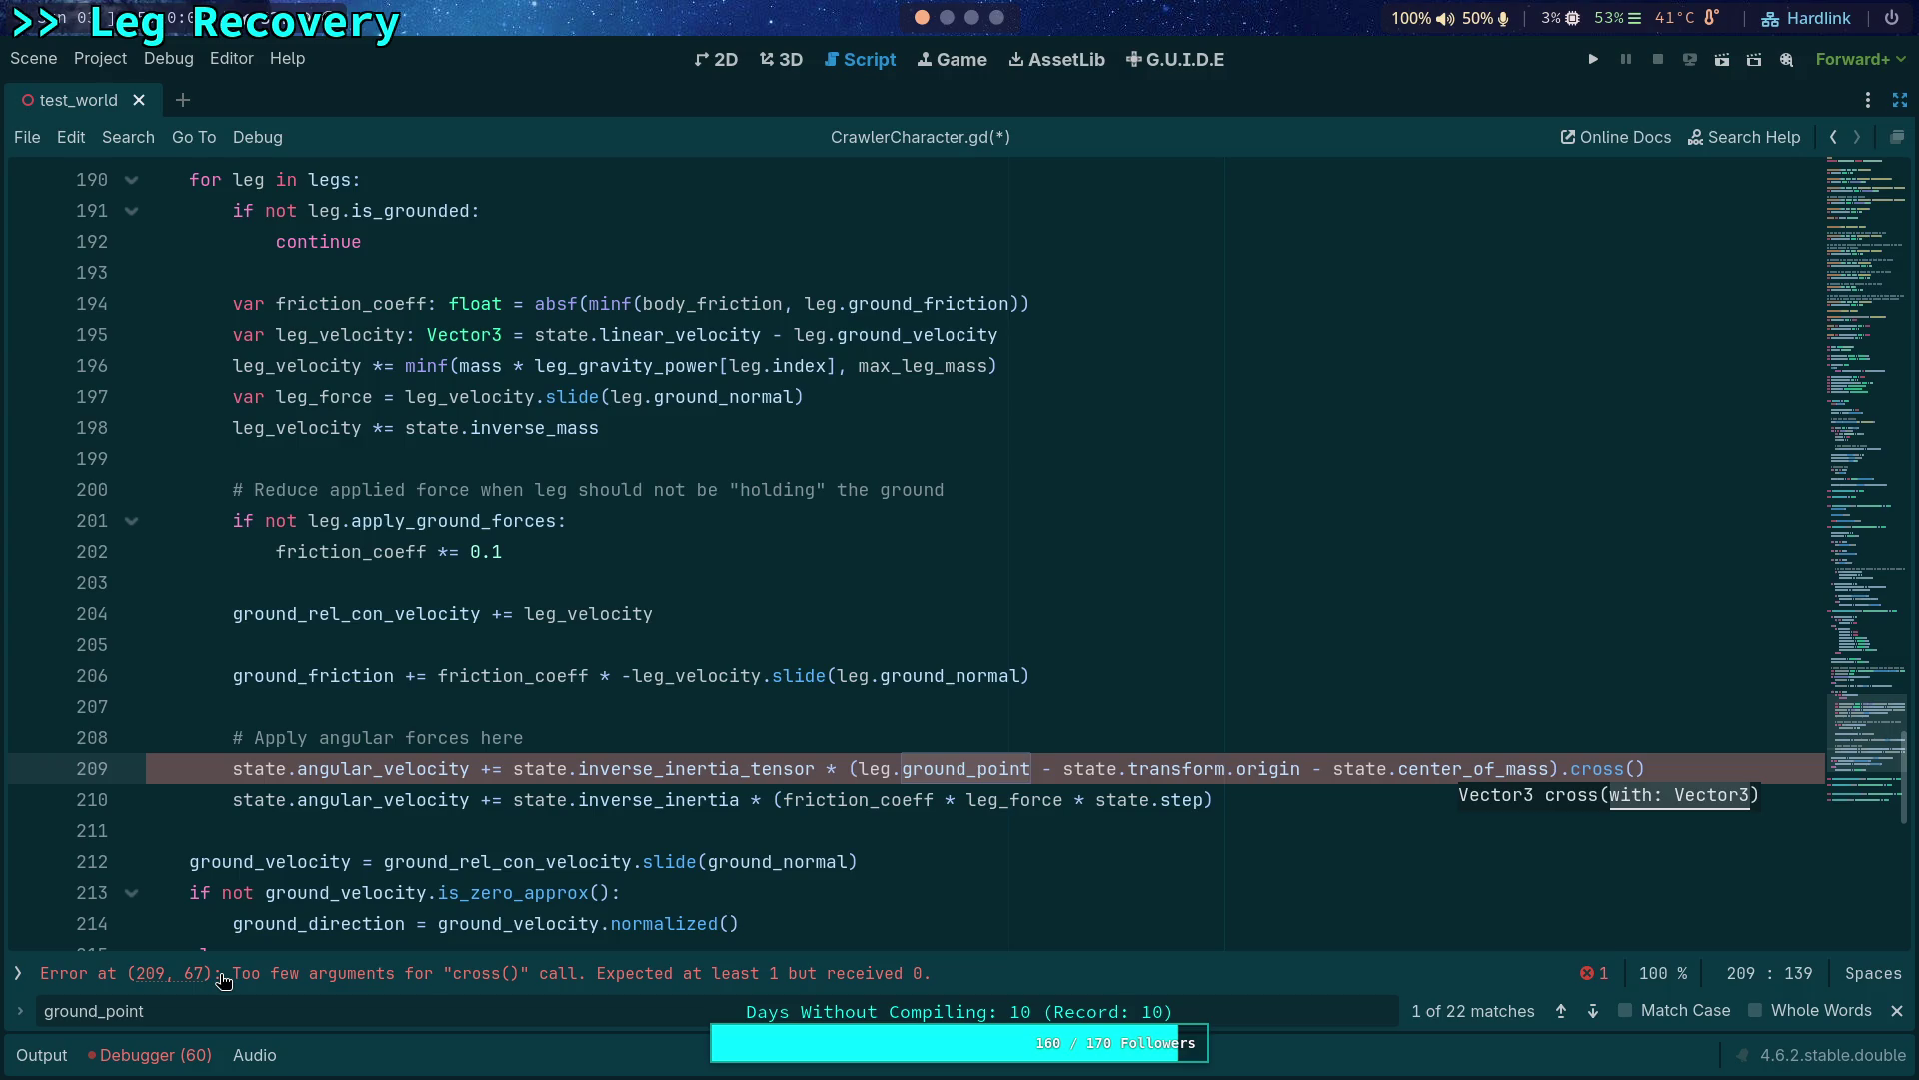
Move friction_coeff * leg_force * state.step from line 210 into the cross() call.
left_click(780, 799)
left_click_drag(782, 799, 1211, 800)
right_click(1211, 800)
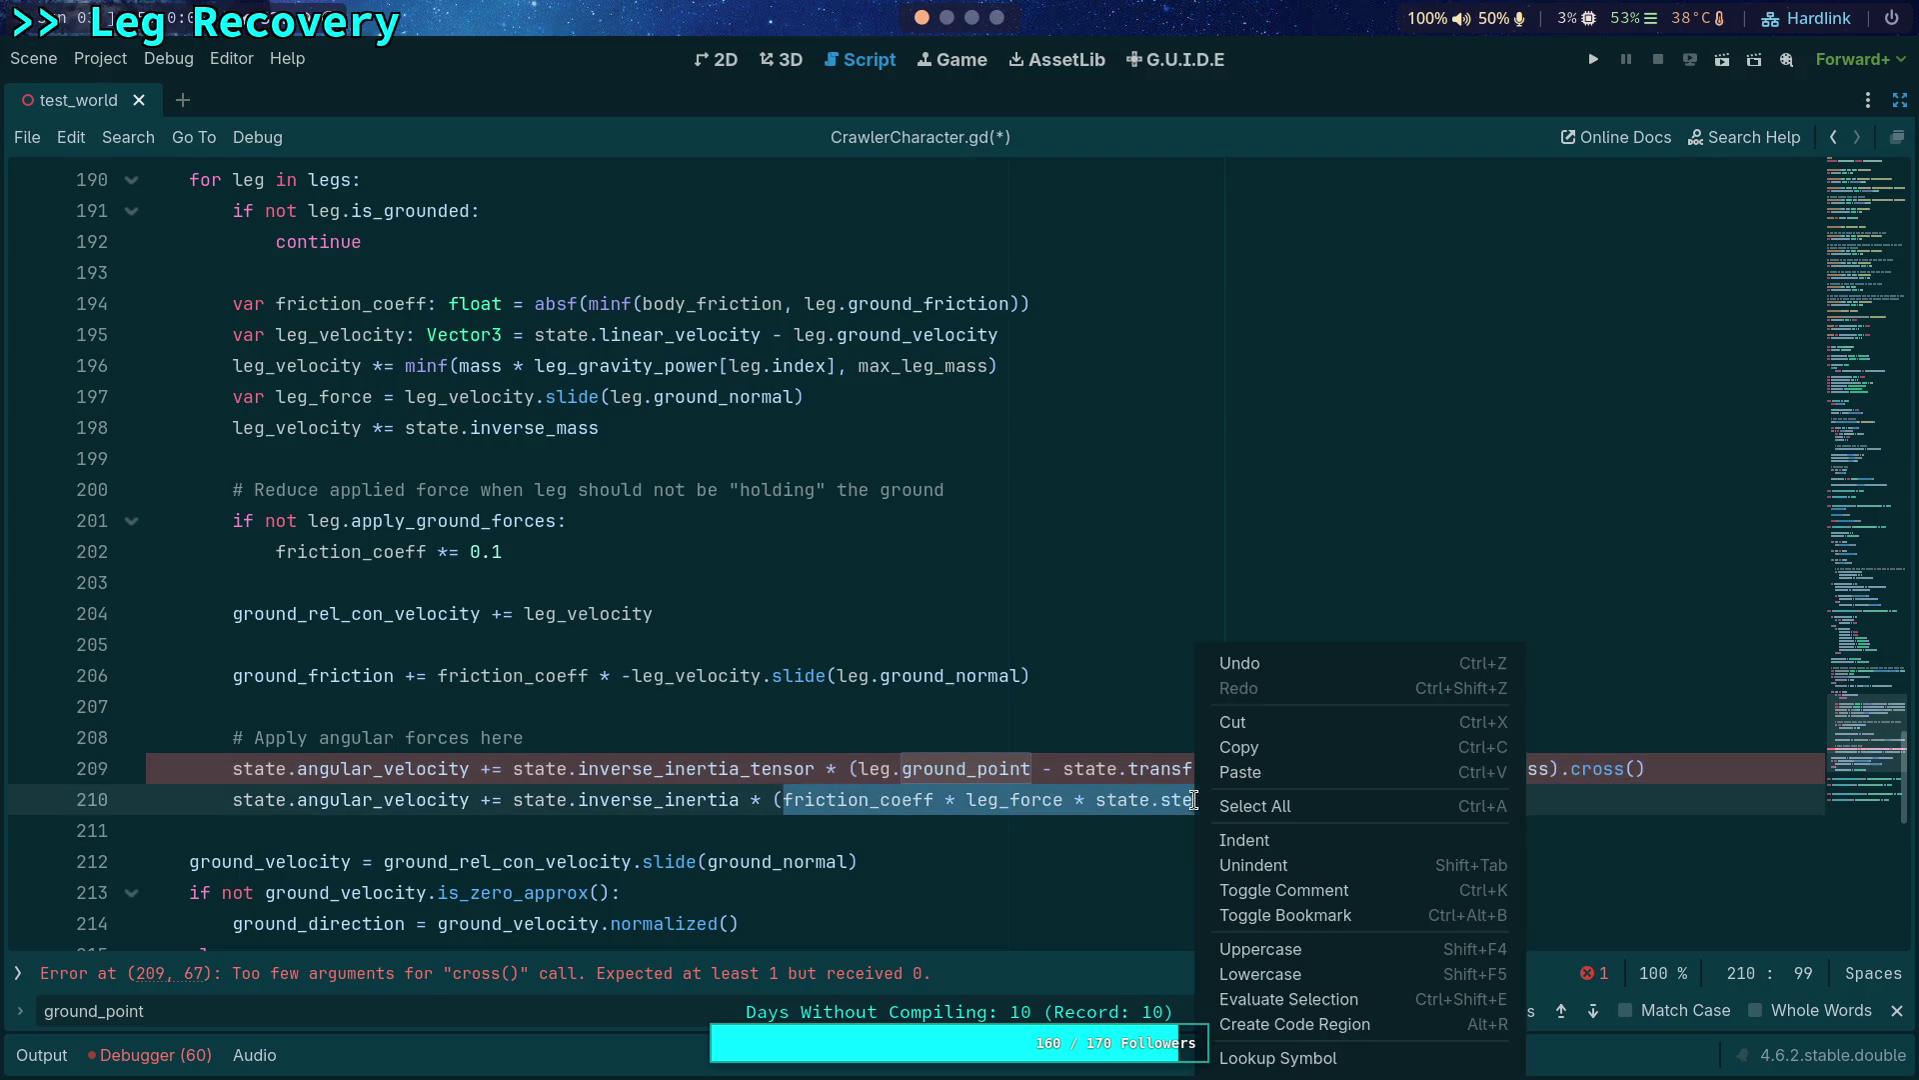
left_click(1245, 749)
left_click(1633, 770)
key("ctrl+v")
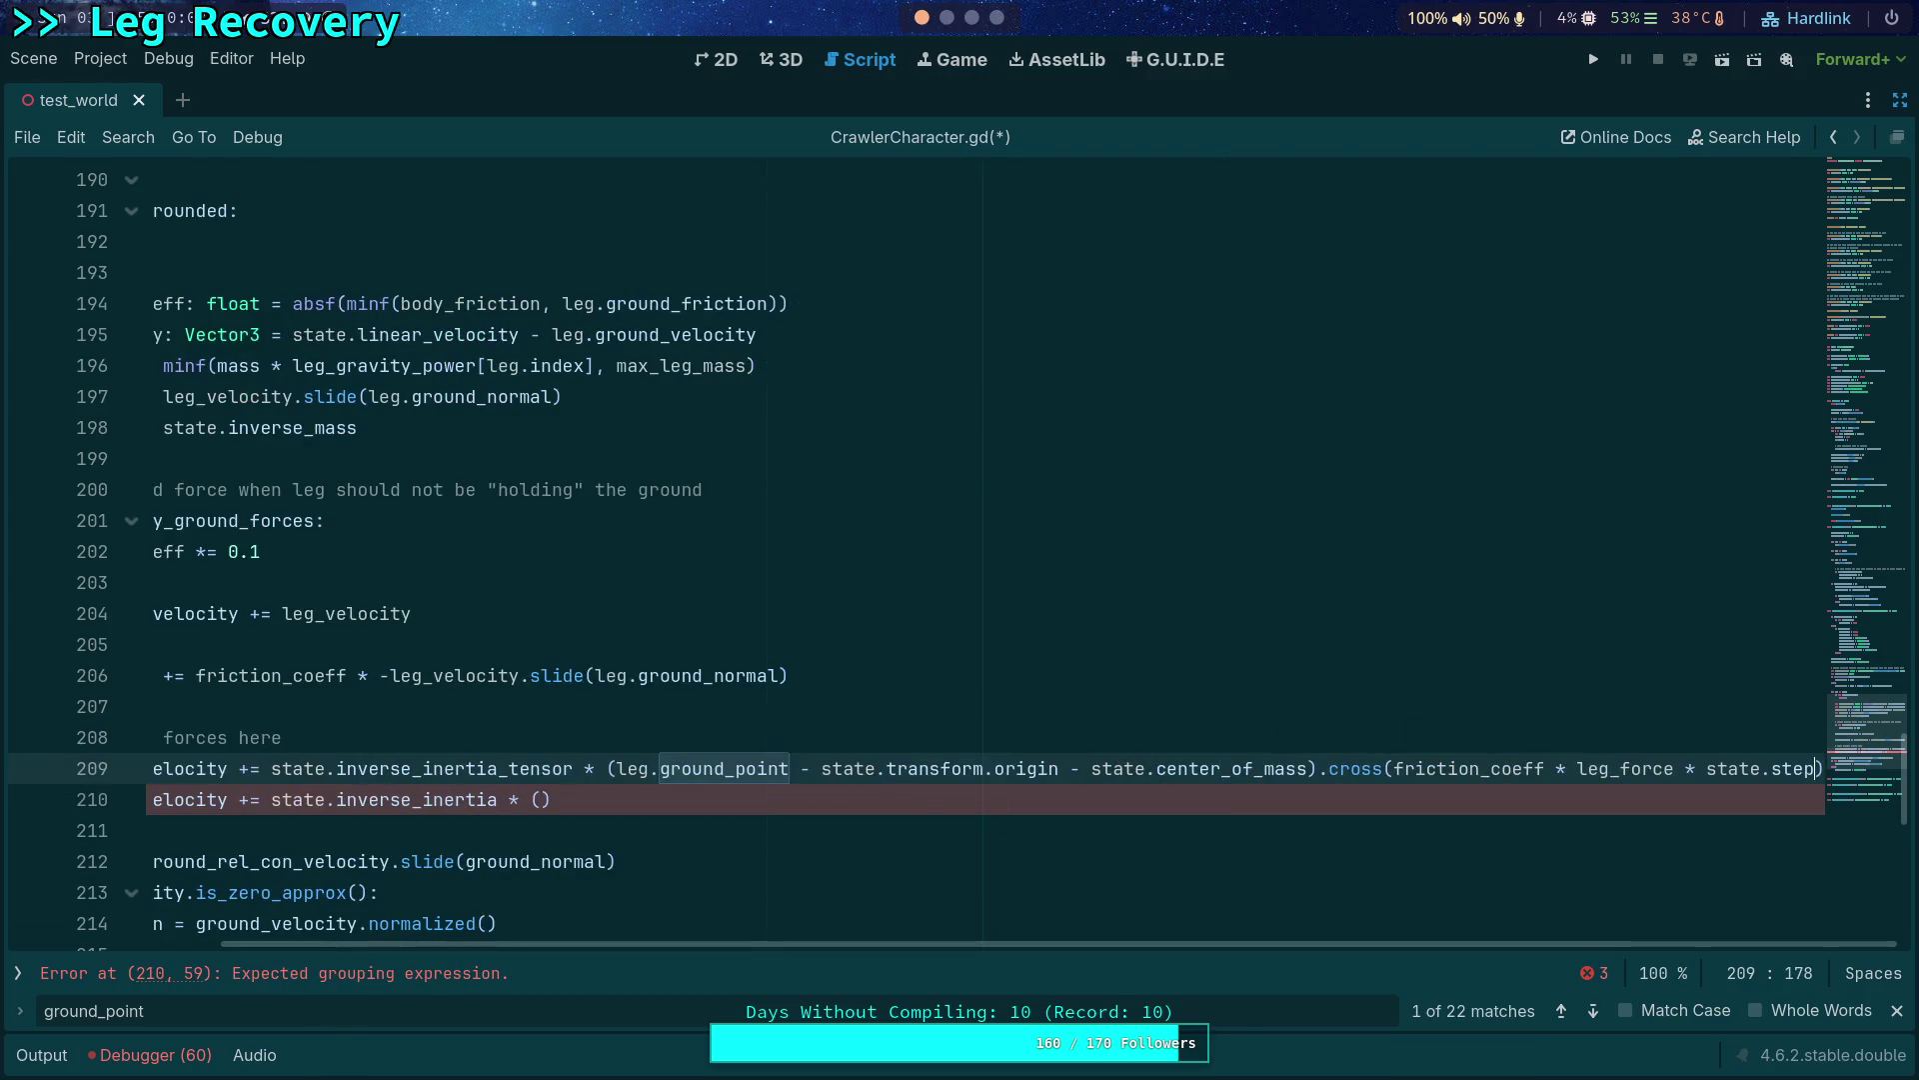
Delete the broken line 210 and drop the state.step factor from line 209.
left_click_drag(696, 805, 146, 798)
key("BackSpace")
key("BackSpace")
mouse_move(956, 951)
left_mouse_down()
mouse_move(925, 949)
mouse_move(1037, 940)
left_mouse_up()
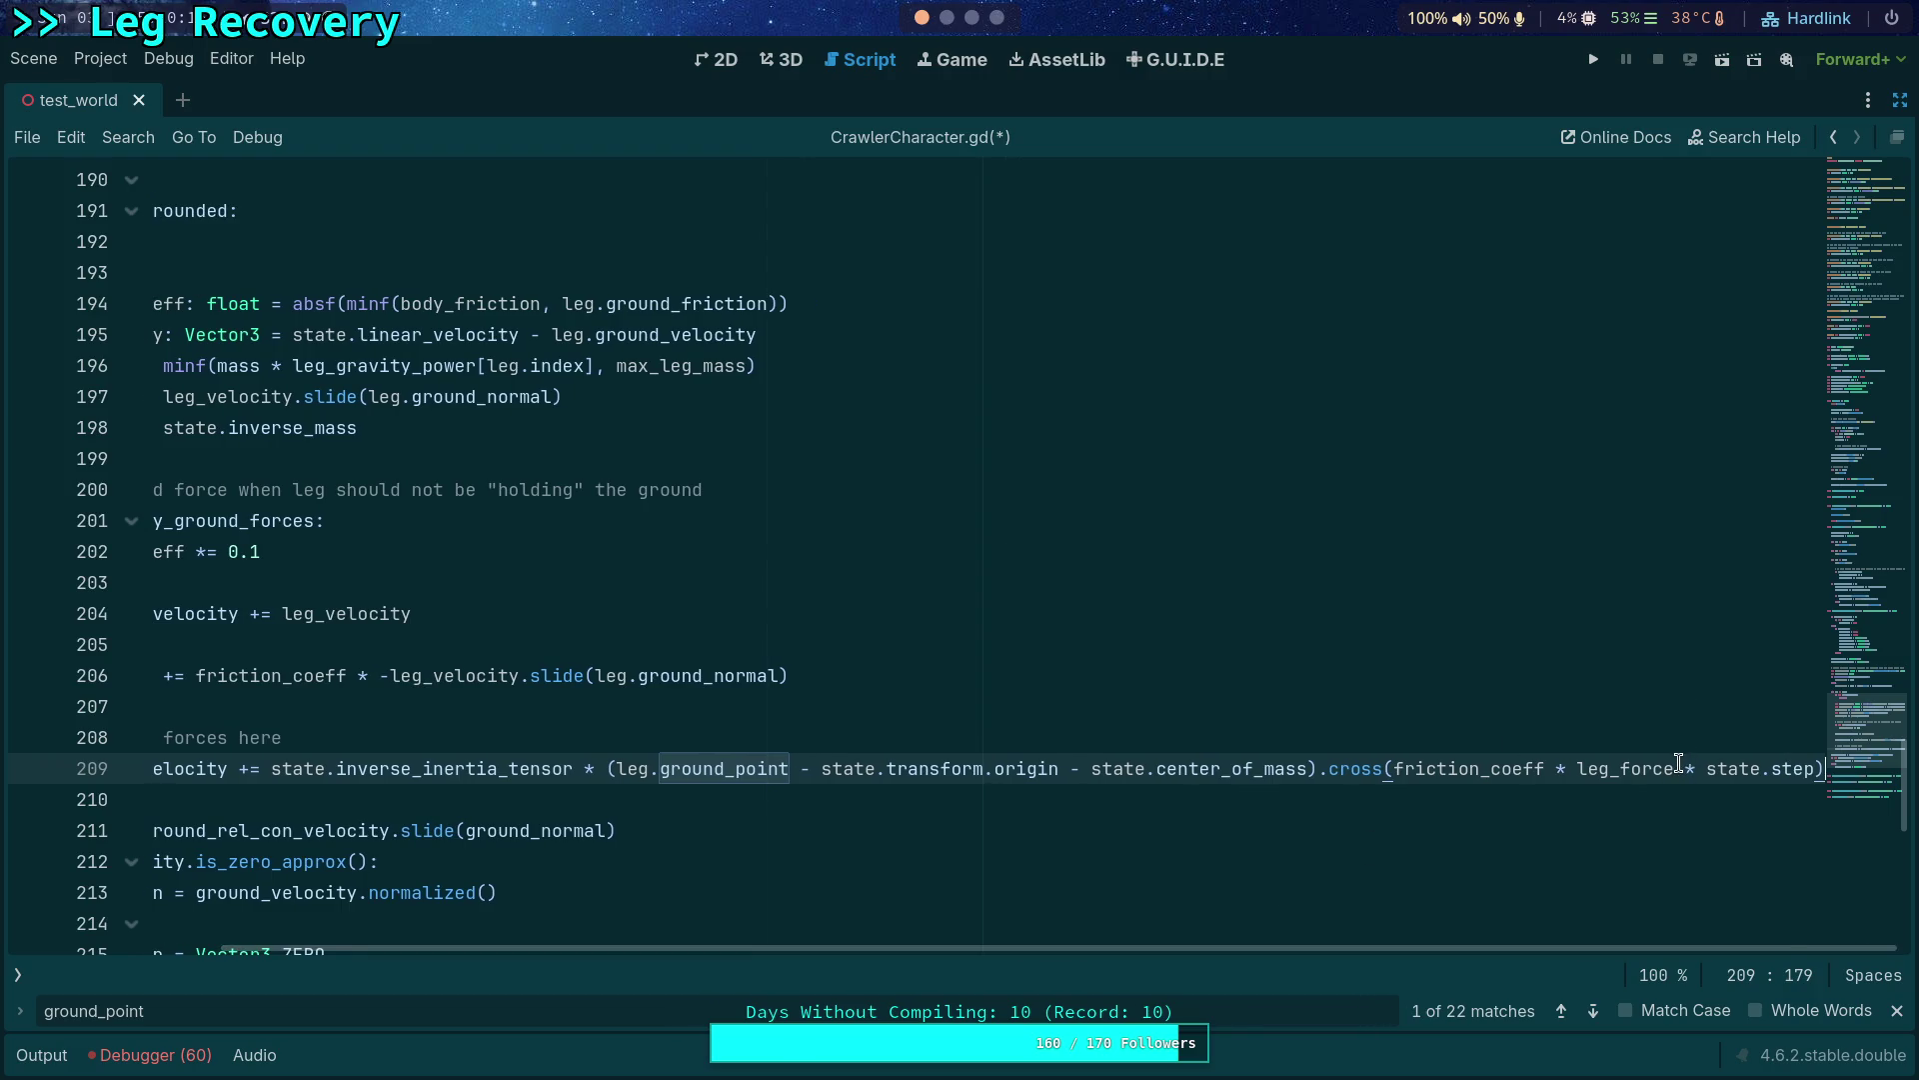
left_click_drag(1680, 767, 1814, 767)
key("BackSpace")
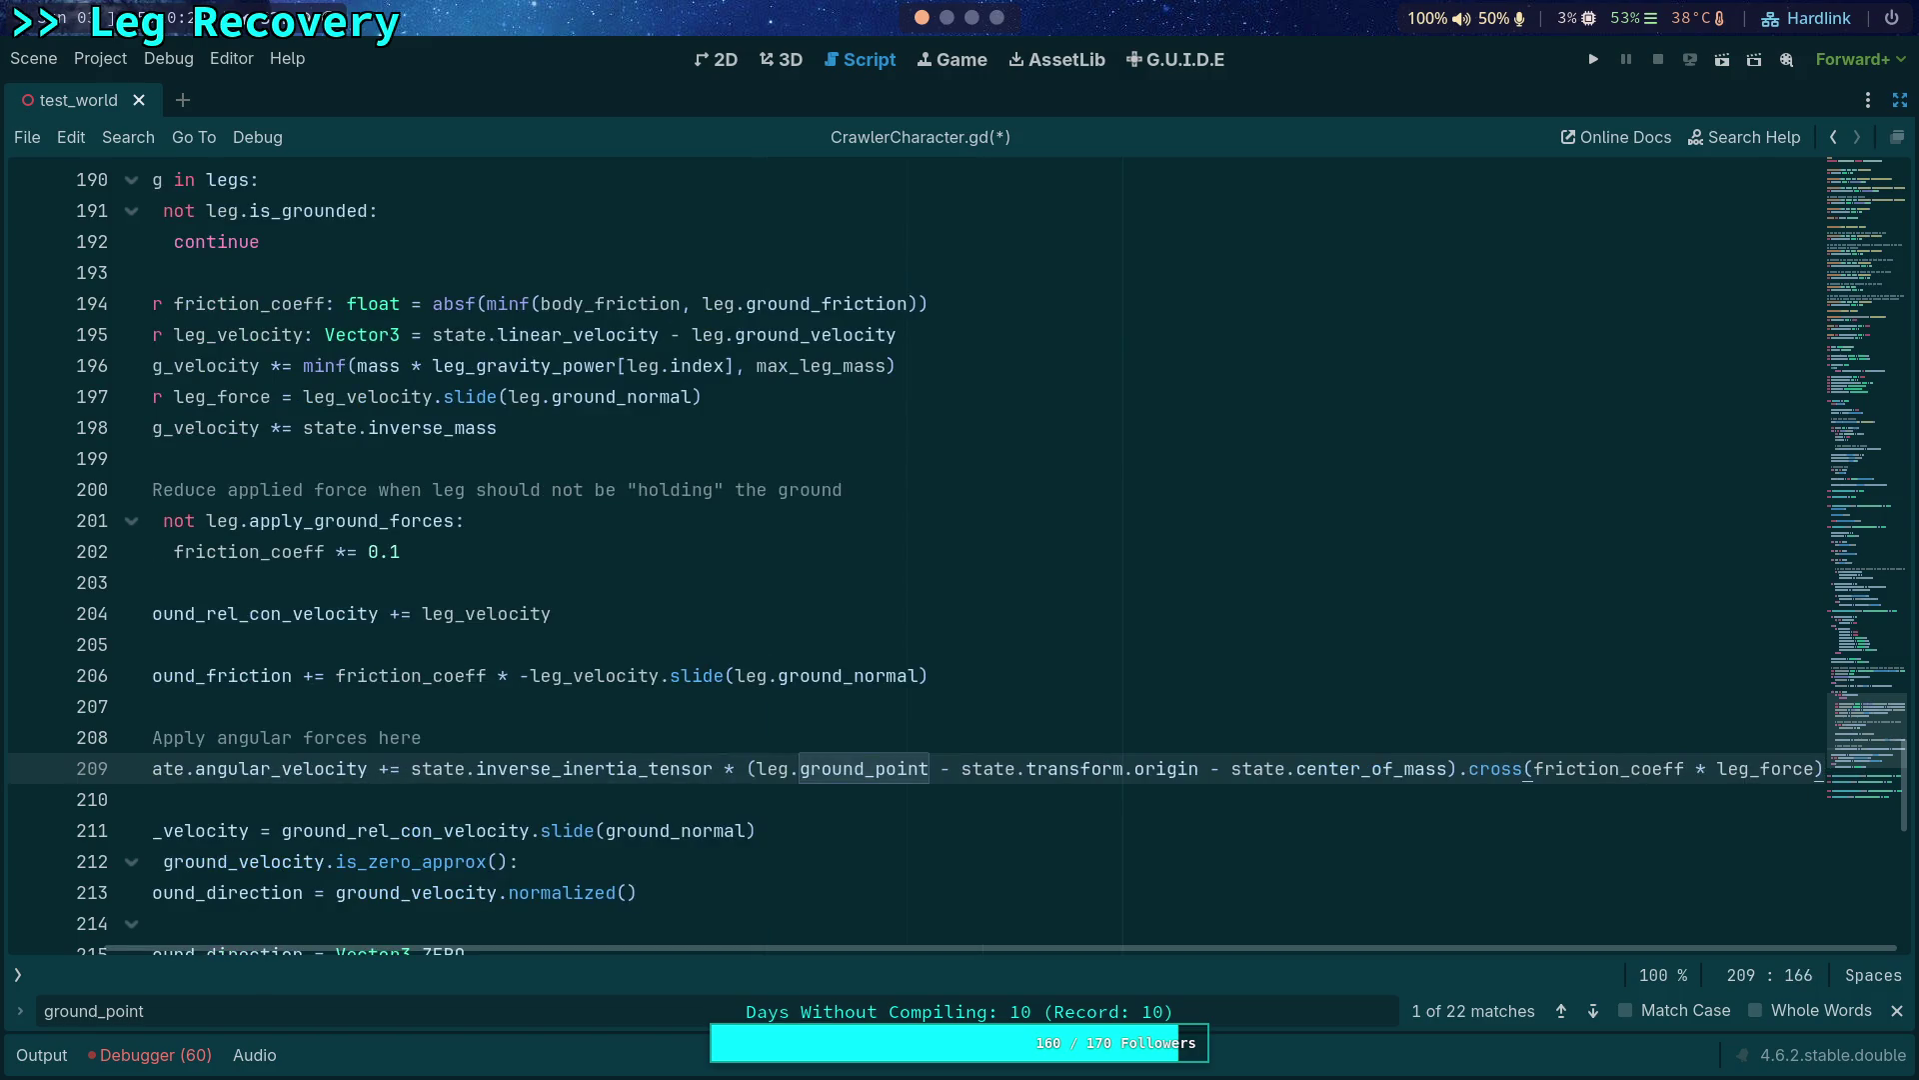
left_click(407, 770)
left_click_drag(823, 950, 550, 895)
left_click(626, 737)
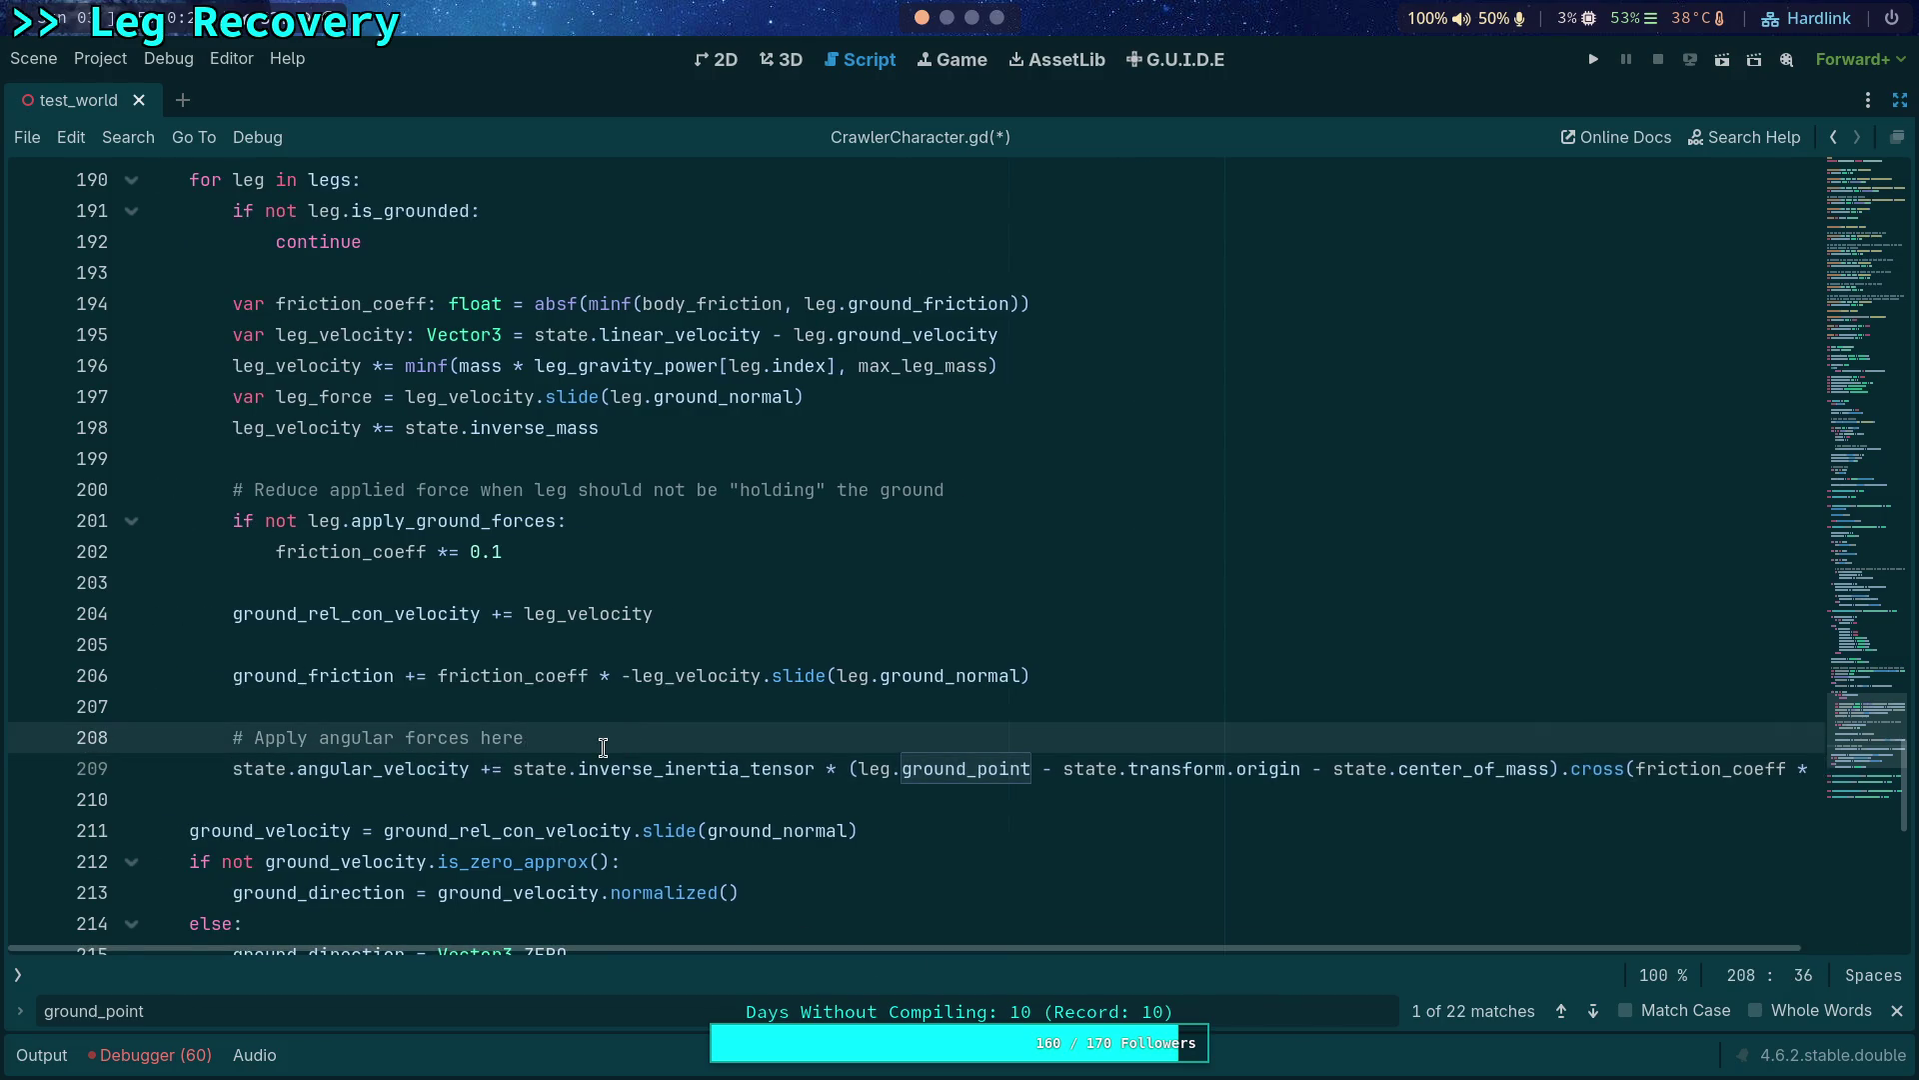
Declare var impulse: Vector3 holding the torque expression above the update line.
key("Return")
type("var impulse: Ve")
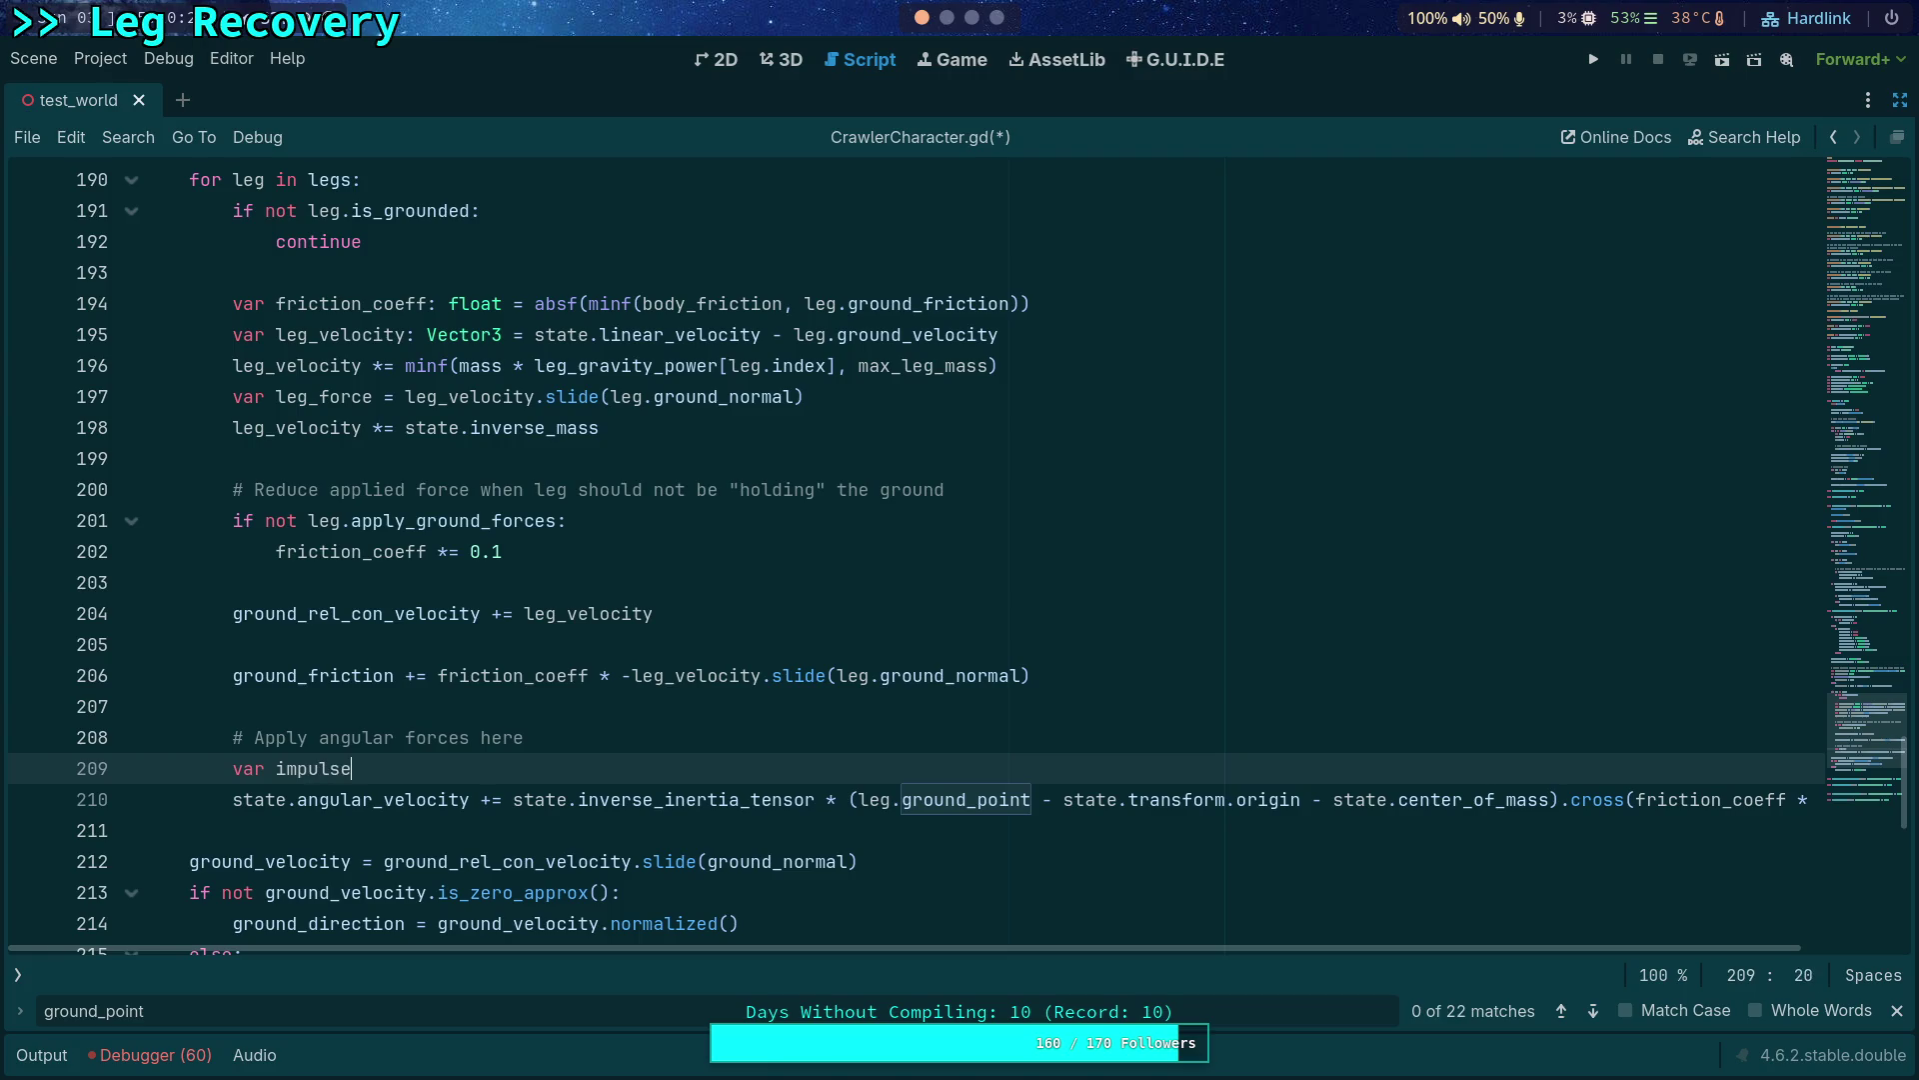
type("ctor3 =")
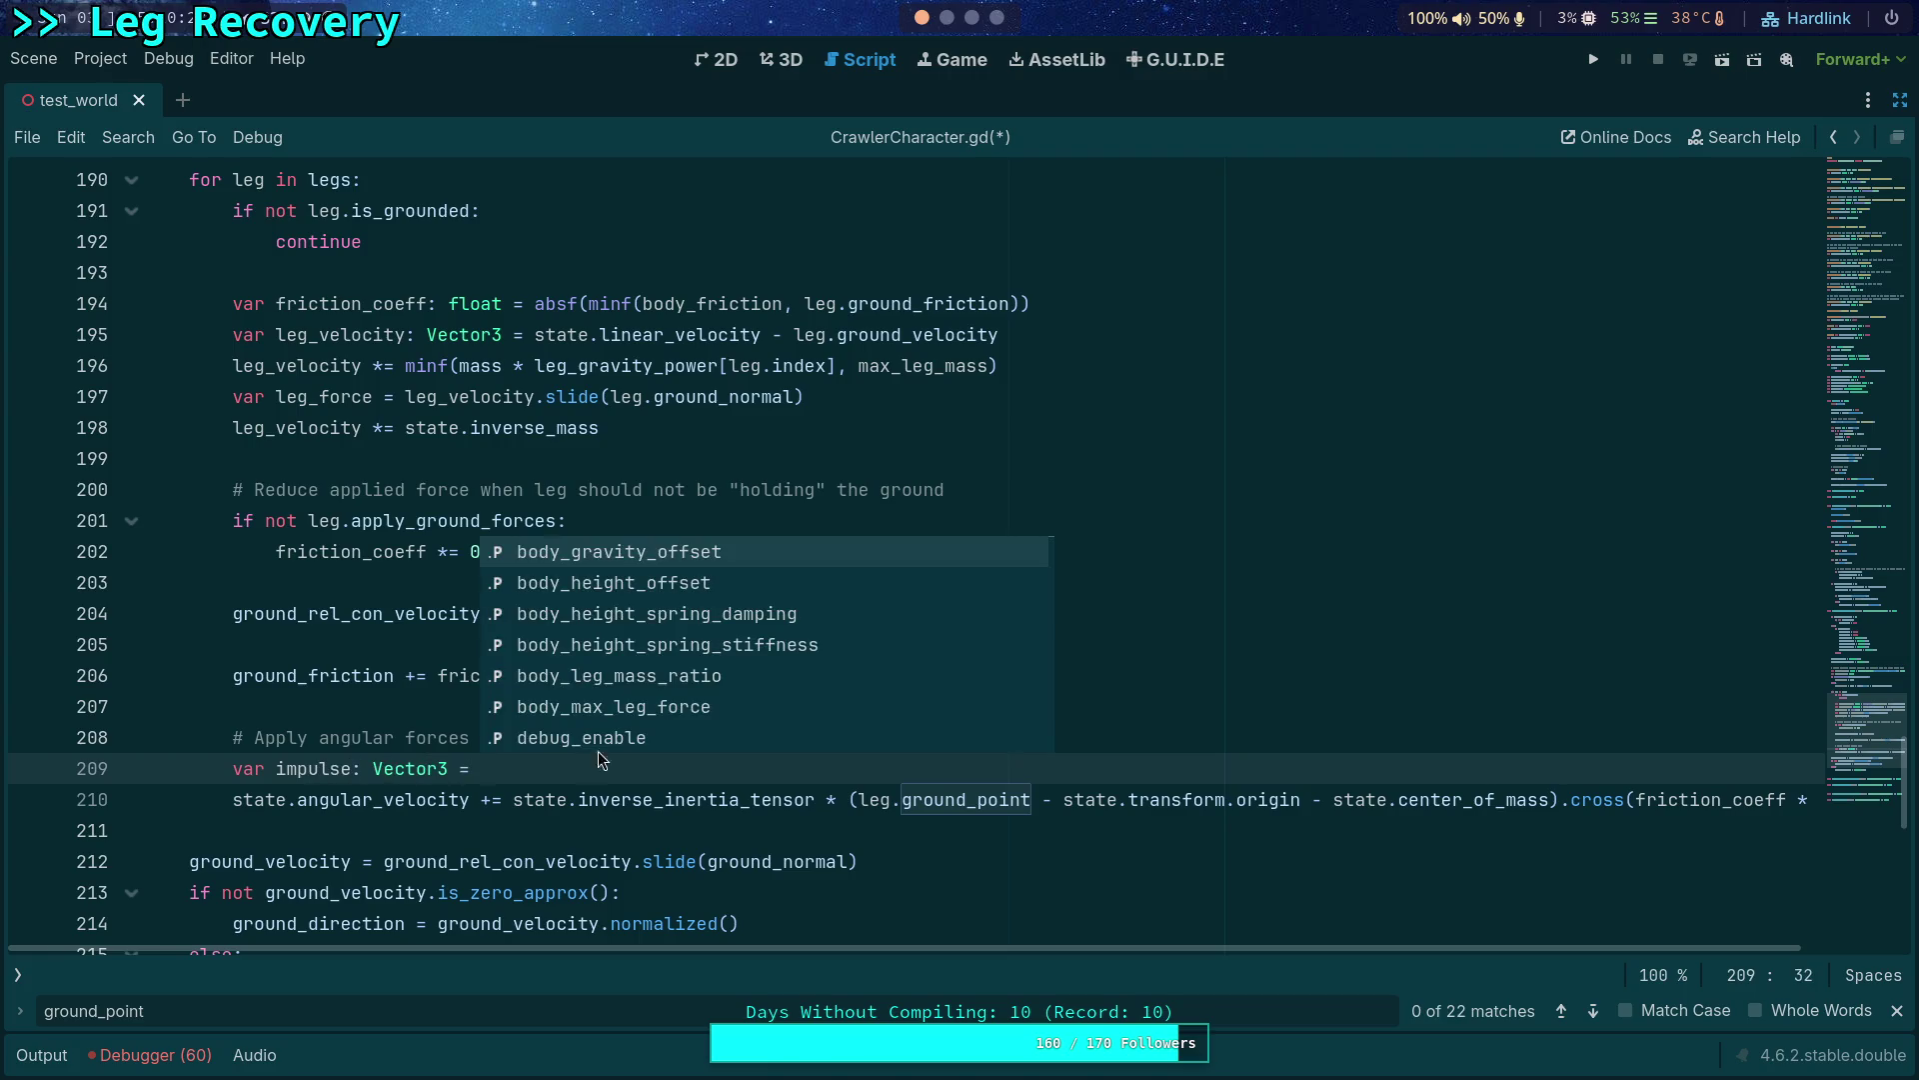
left_click_drag(515, 798, 1823, 800)
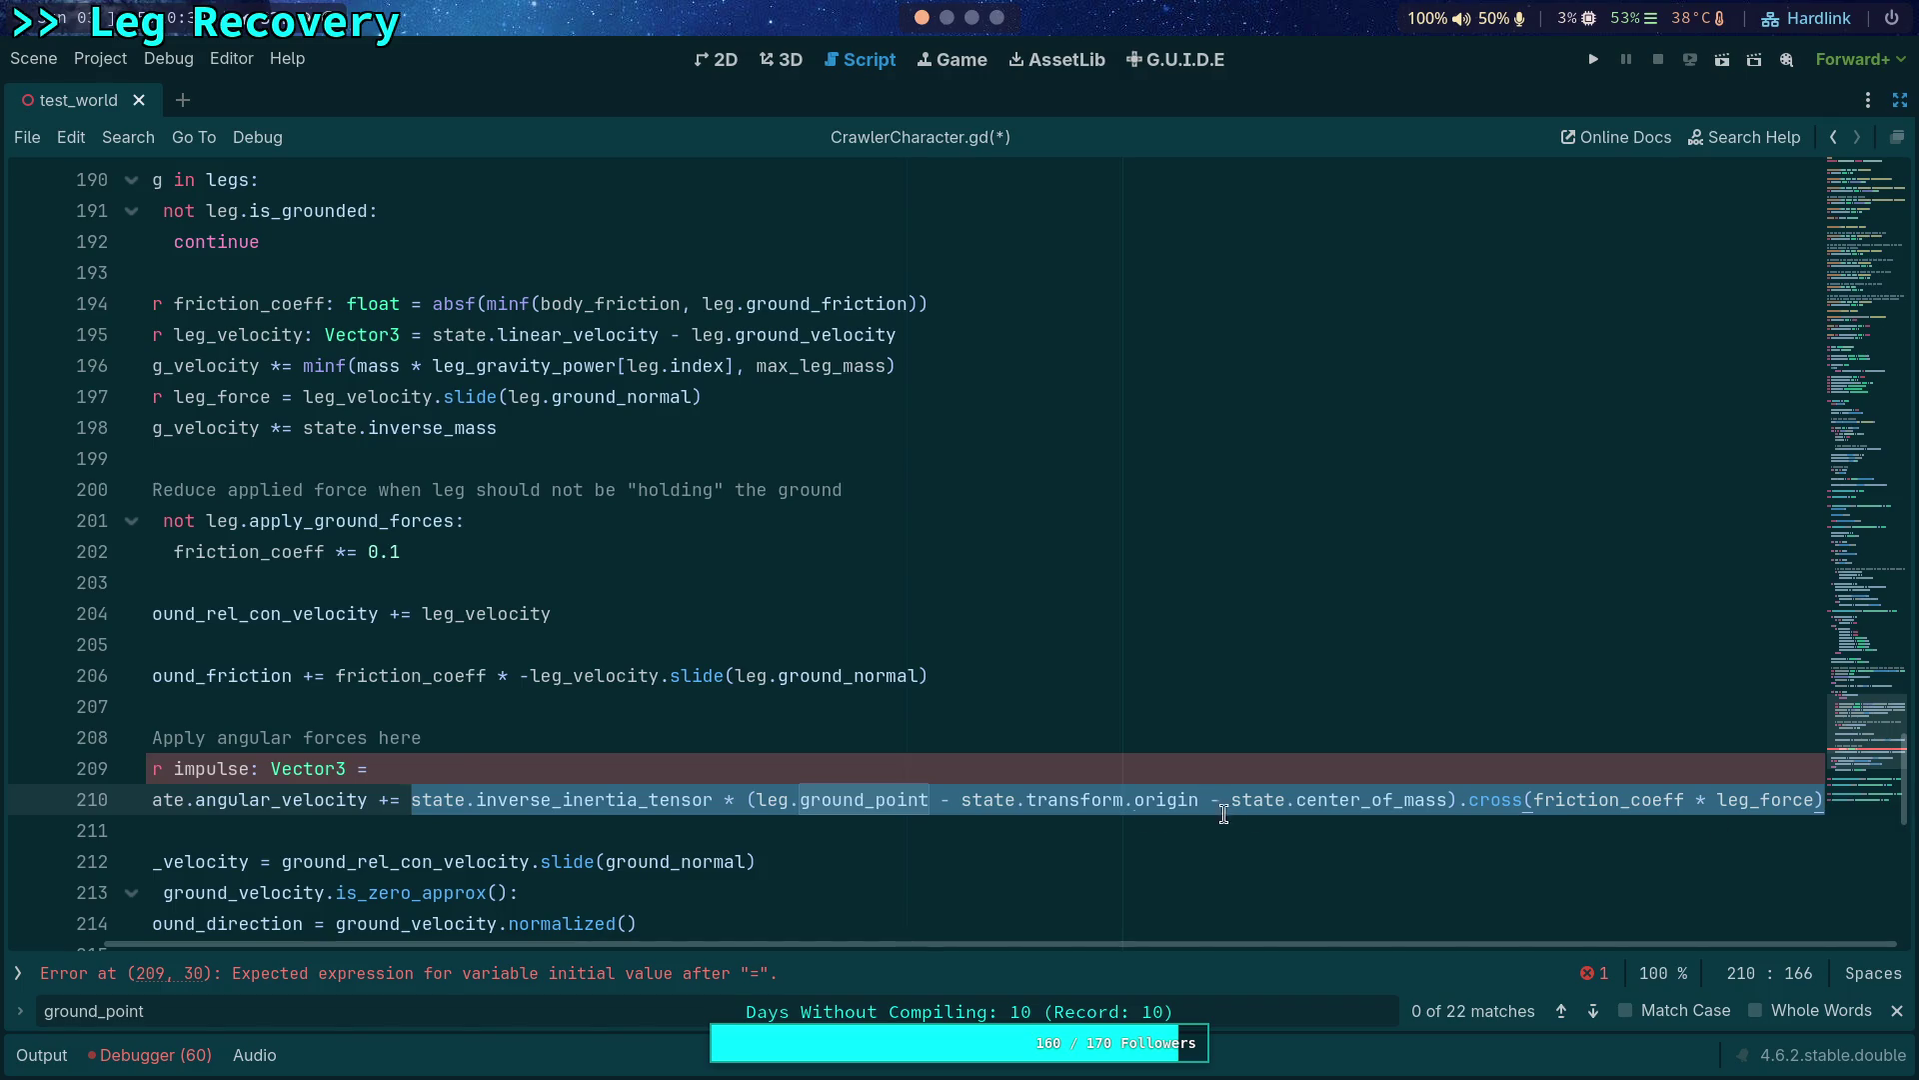
key("ctrl+x")
left_click(698, 769)
key("ctrl+v")
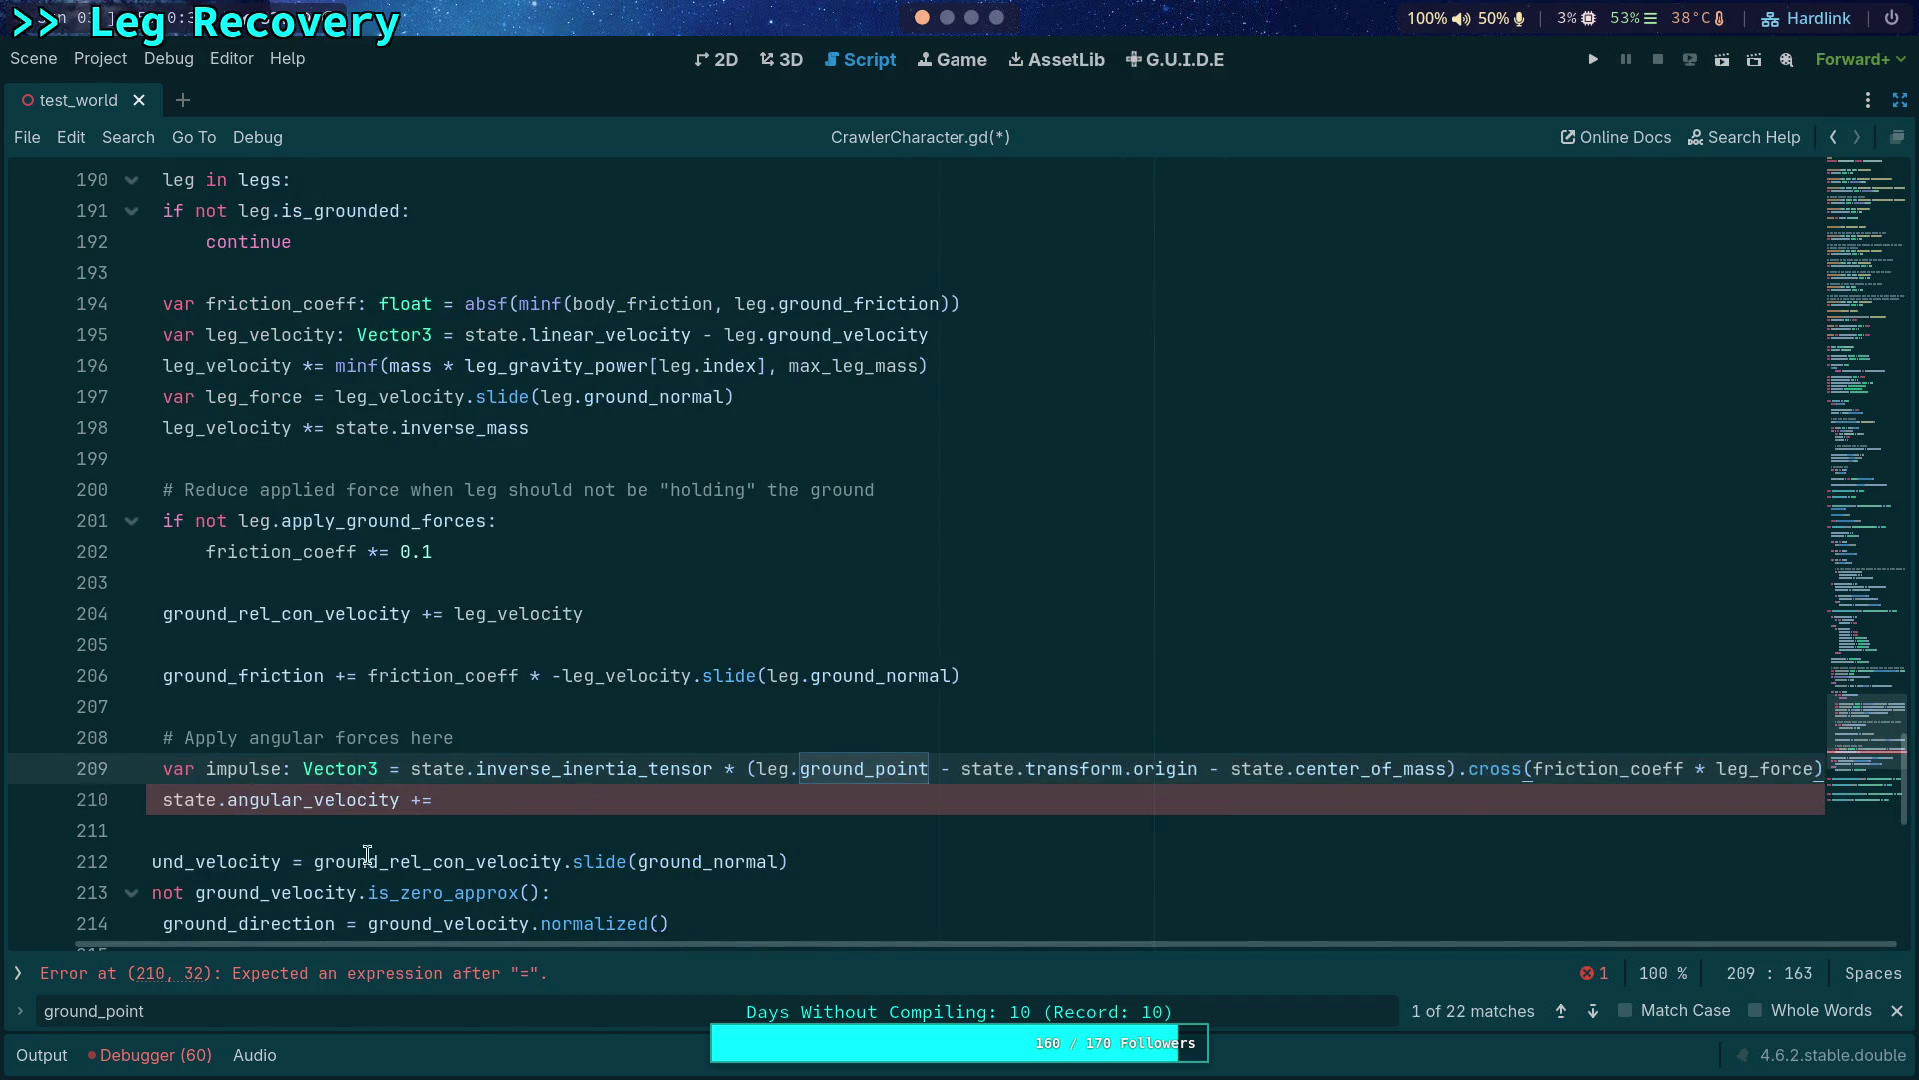
Add impulse * state.step to angular_velocity and save the script.
left_click(596, 799)
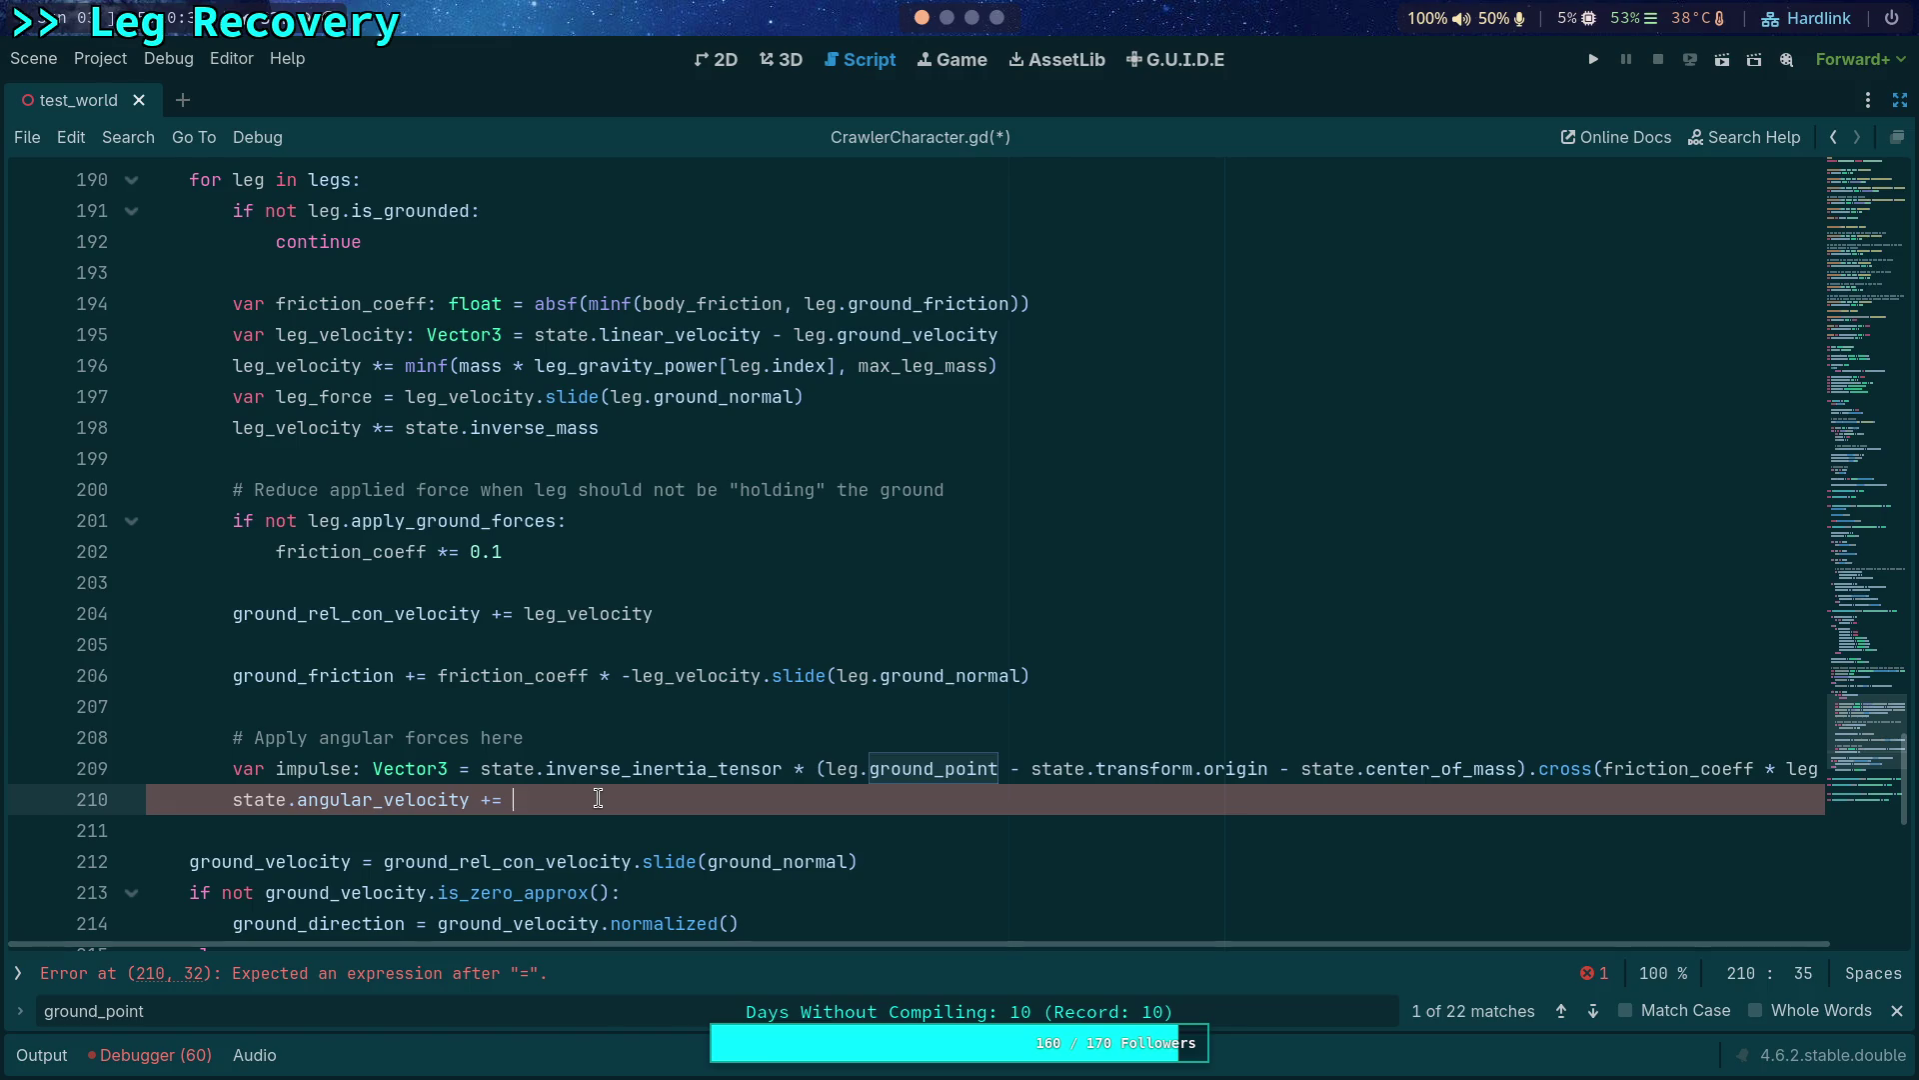
type("impulse * state.step")
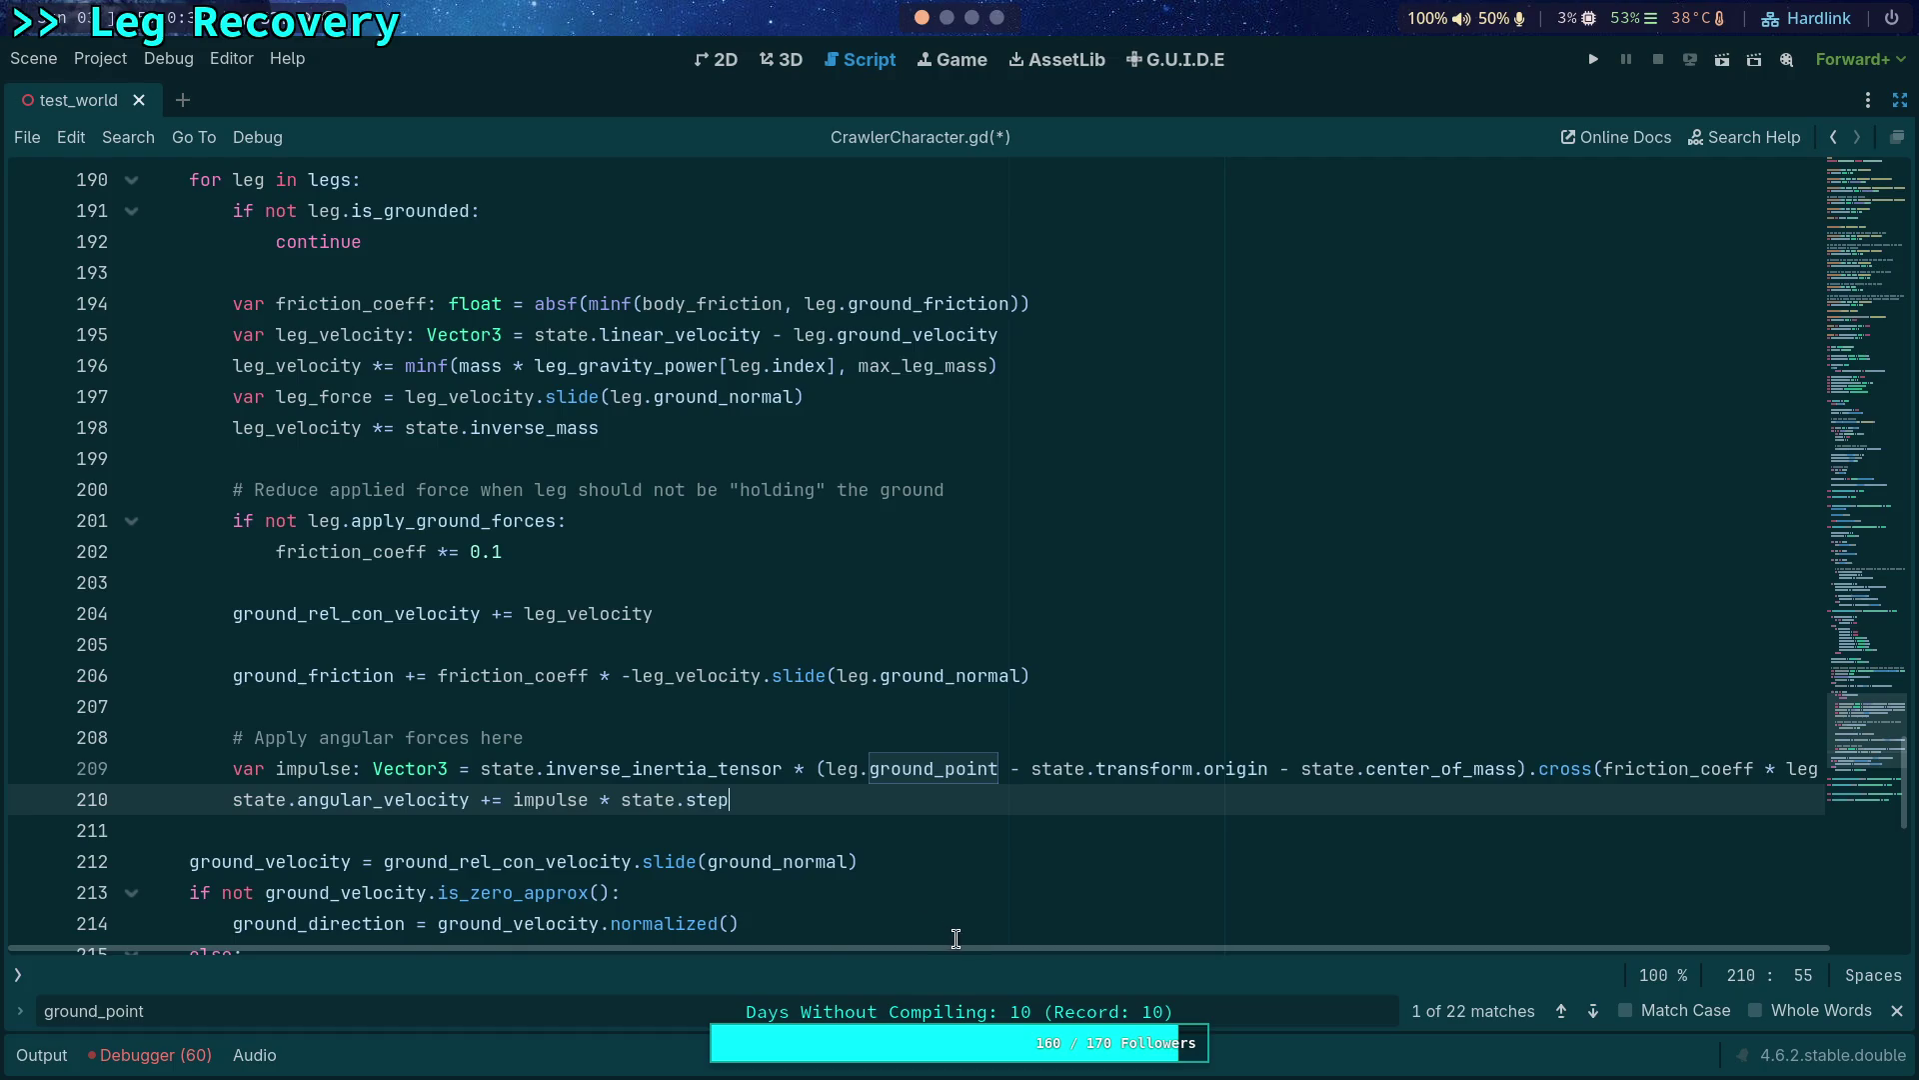
left_click_drag(952, 937, 1106, 849)
scroll(1105, 848, "up", 3)
left_click_drag(1132, 941, 1312, 949)
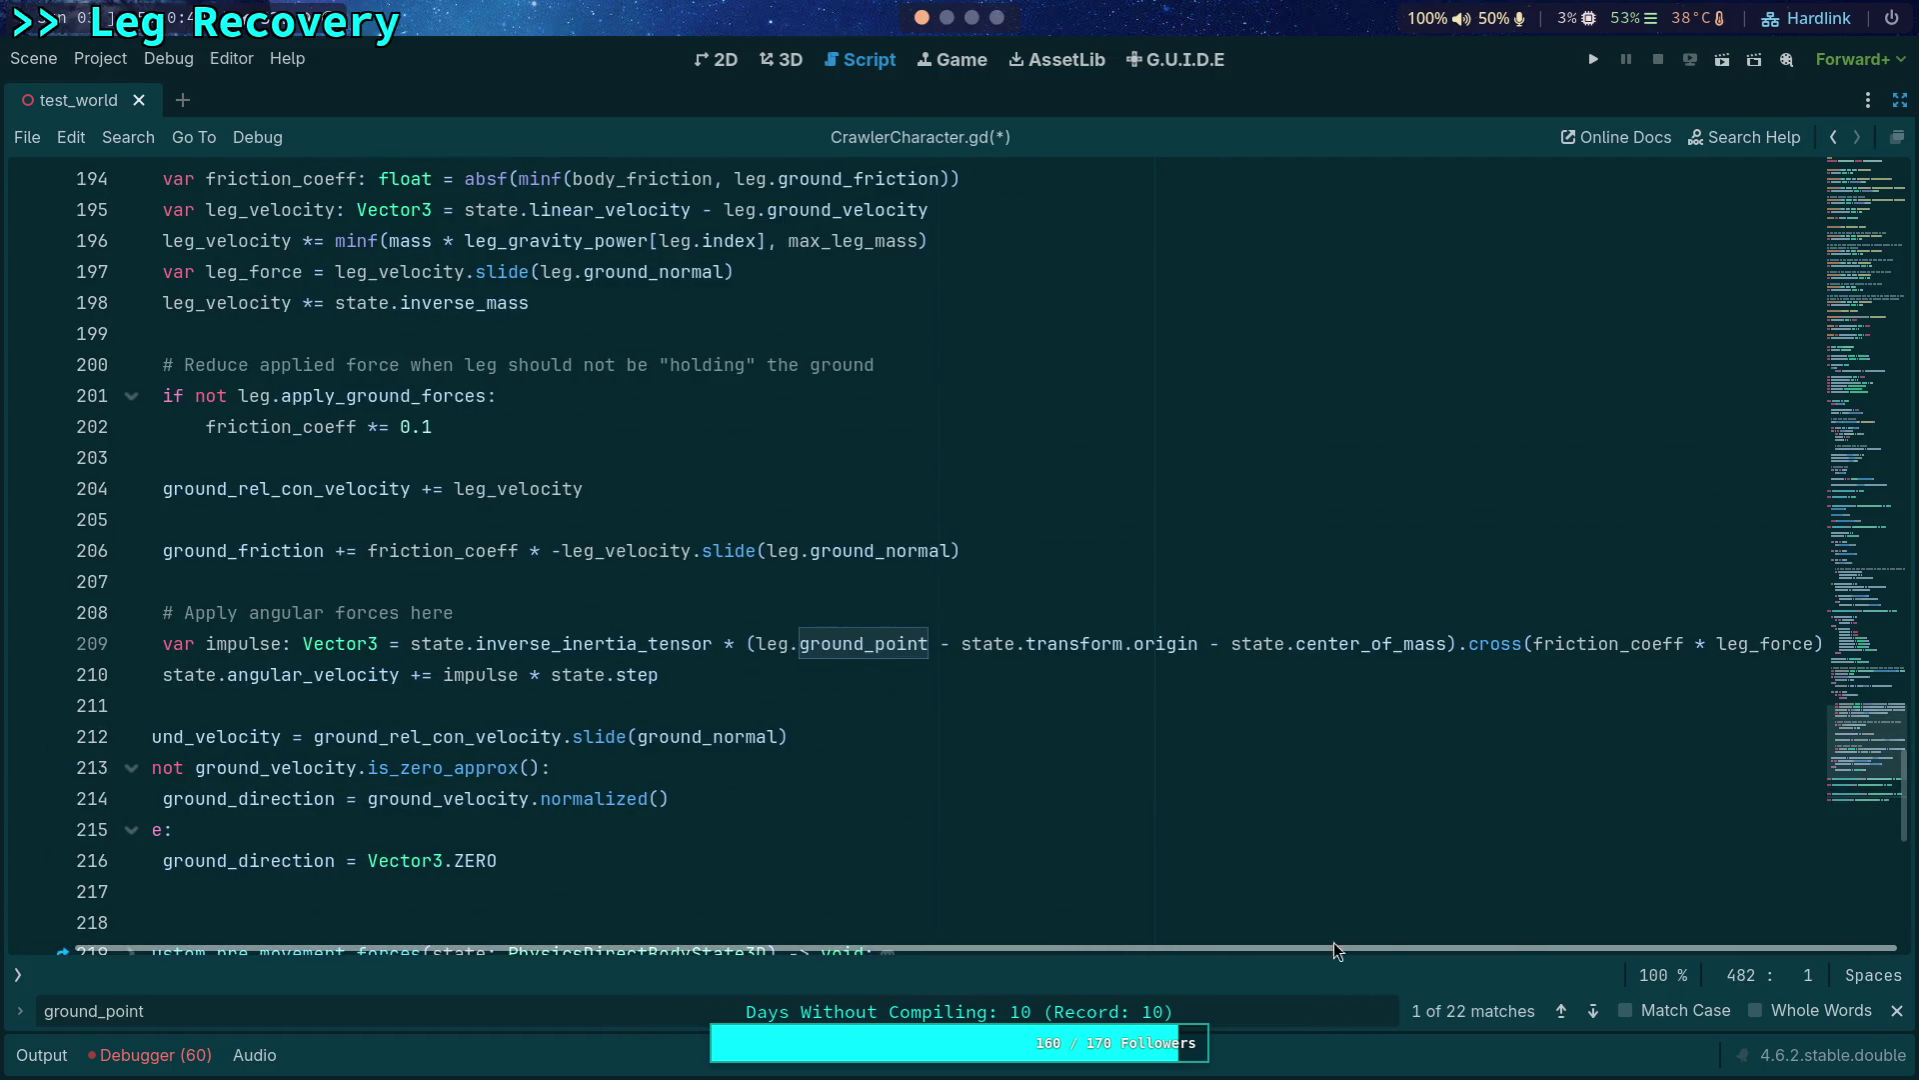
left_click(855, 704)
key("ctrl+s")
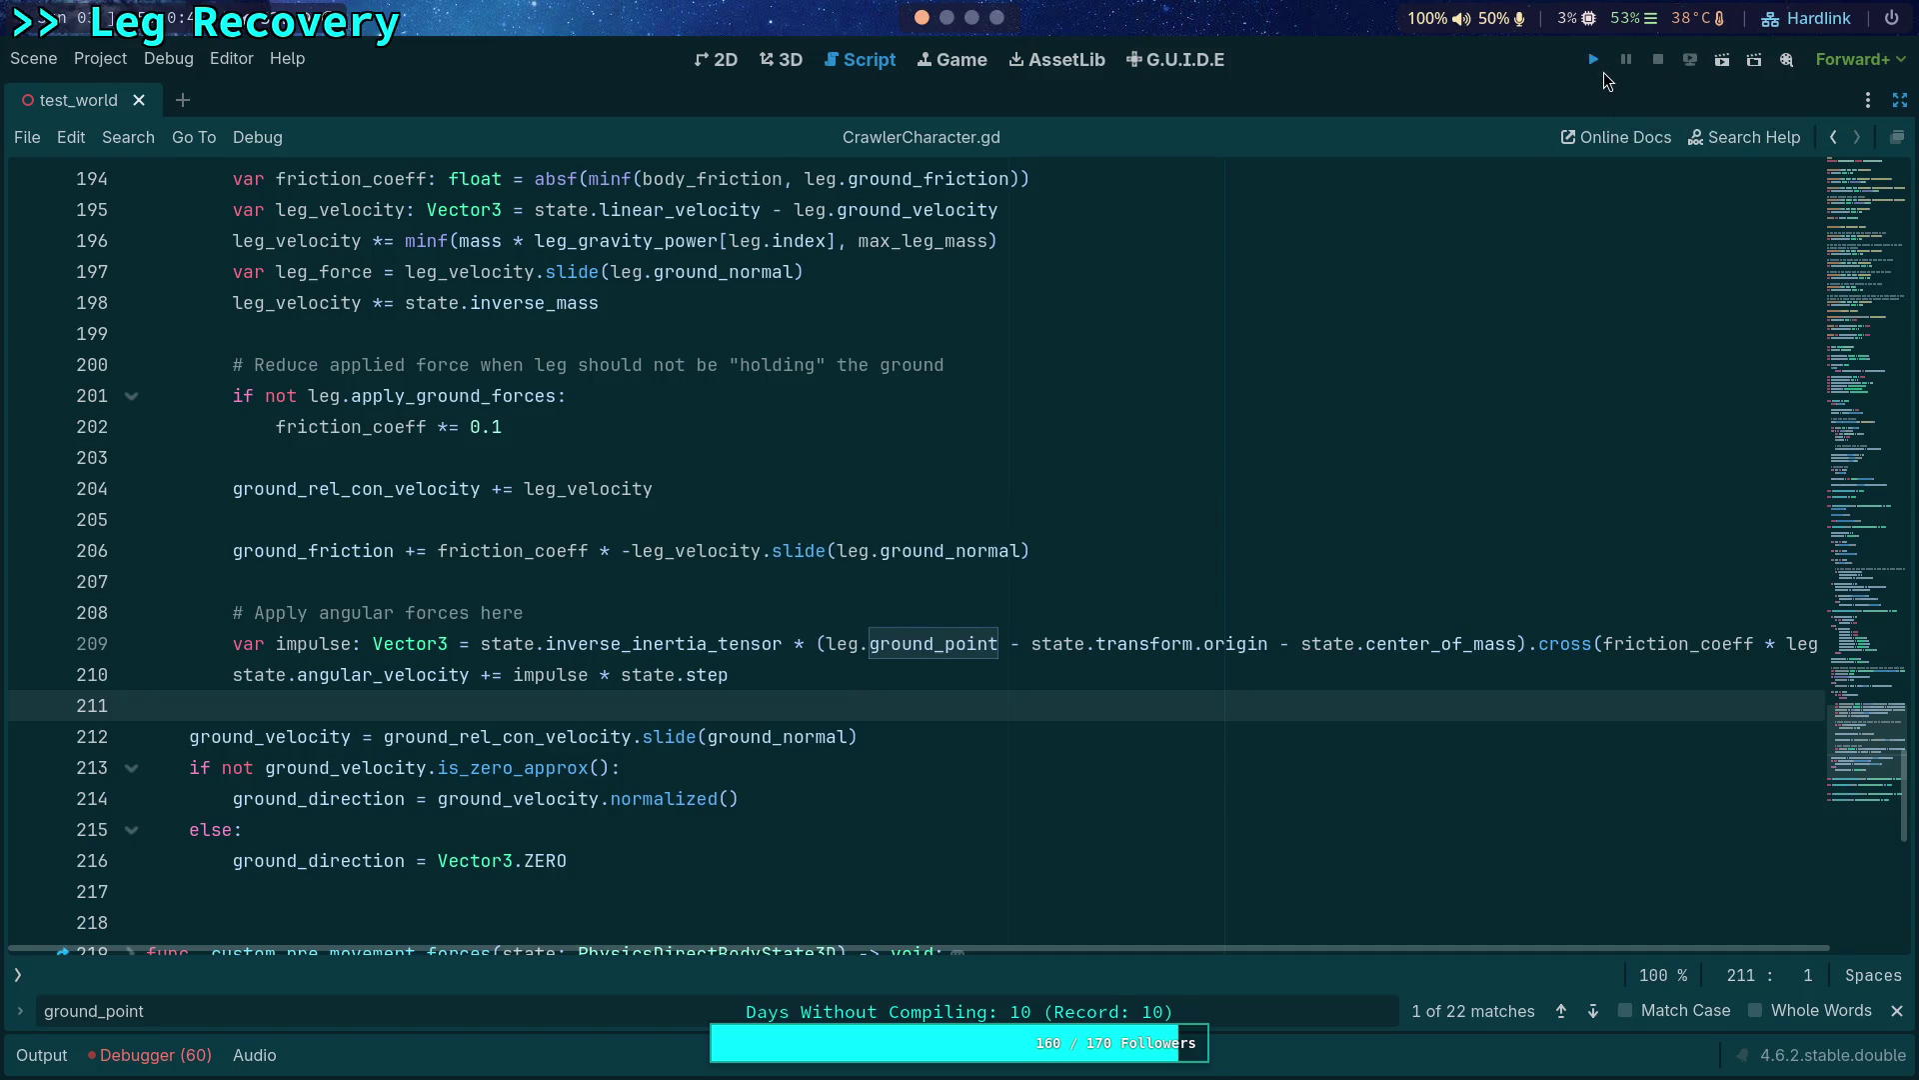
Test-run the game briefly, then negate leg_force in the impulse expression.
left_click(1593, 61)
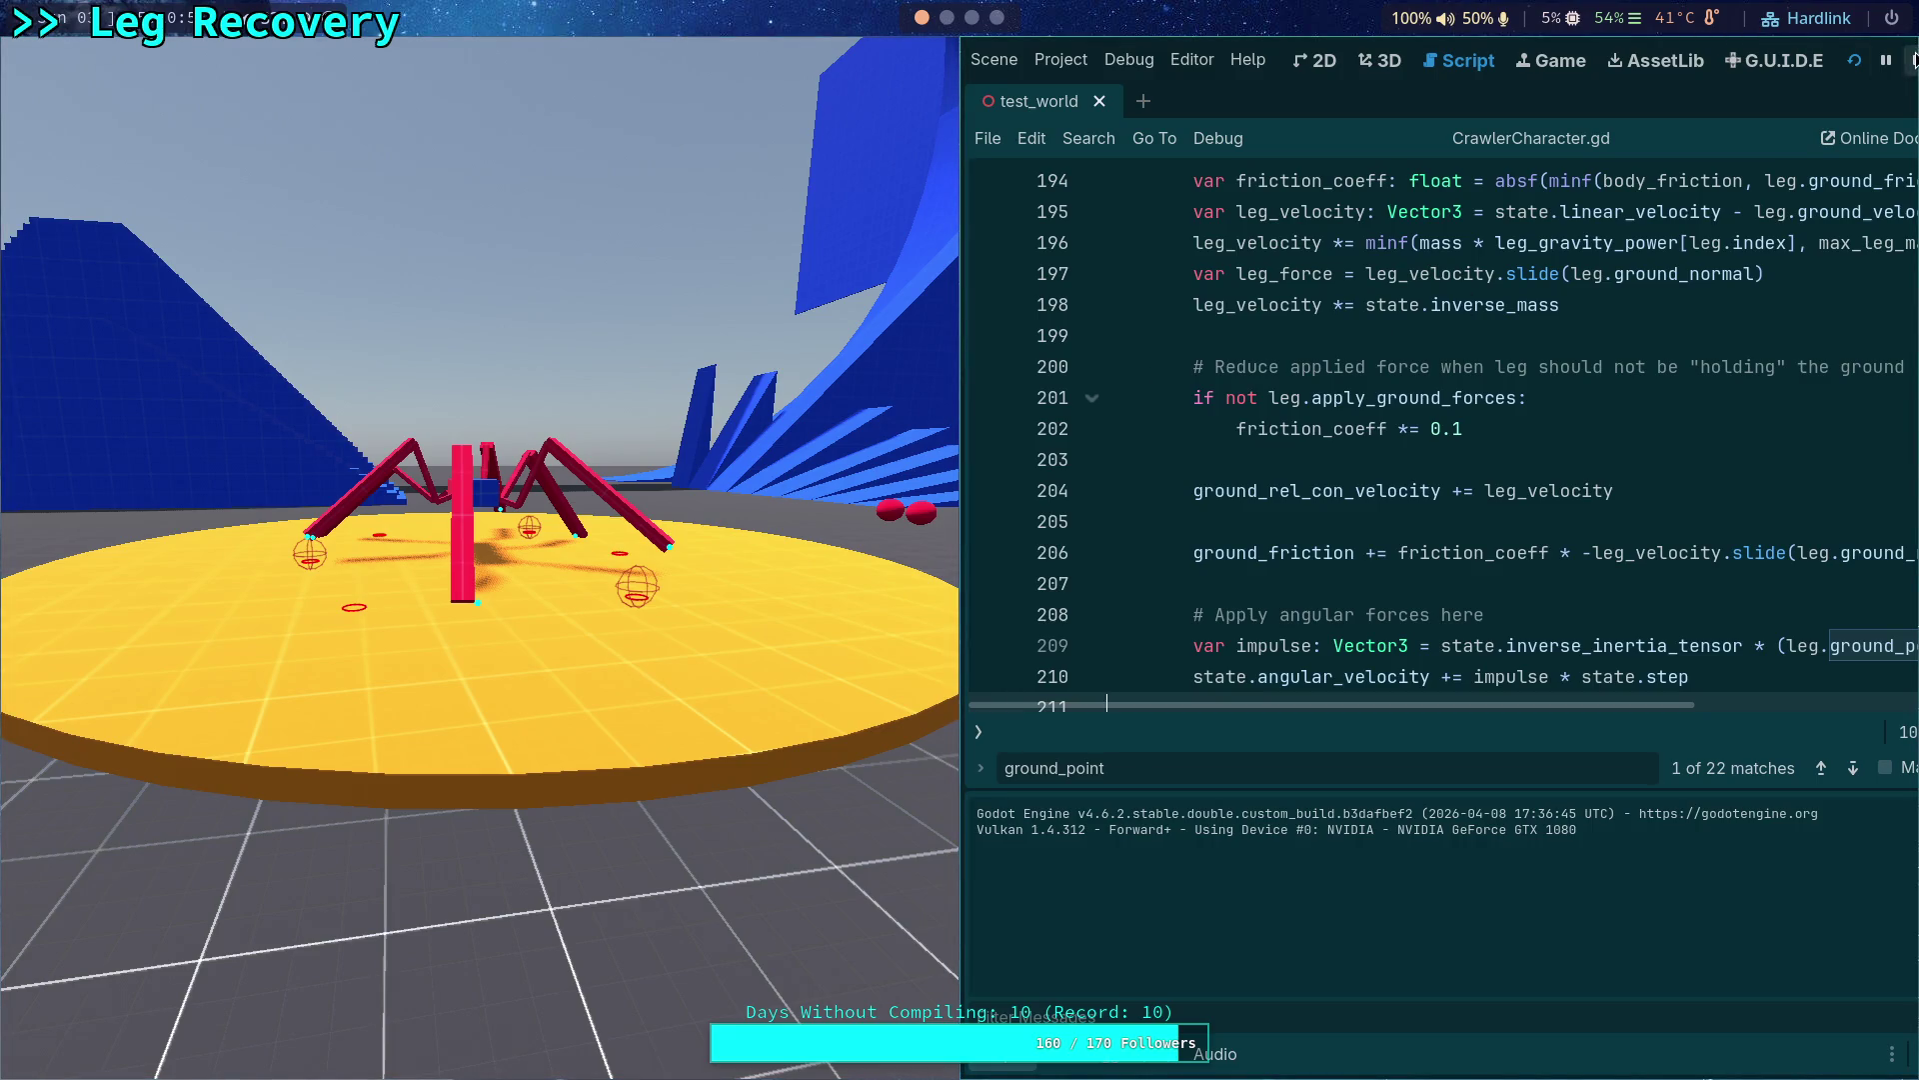
left_click(1914, 61)
left_click(79, 1052)
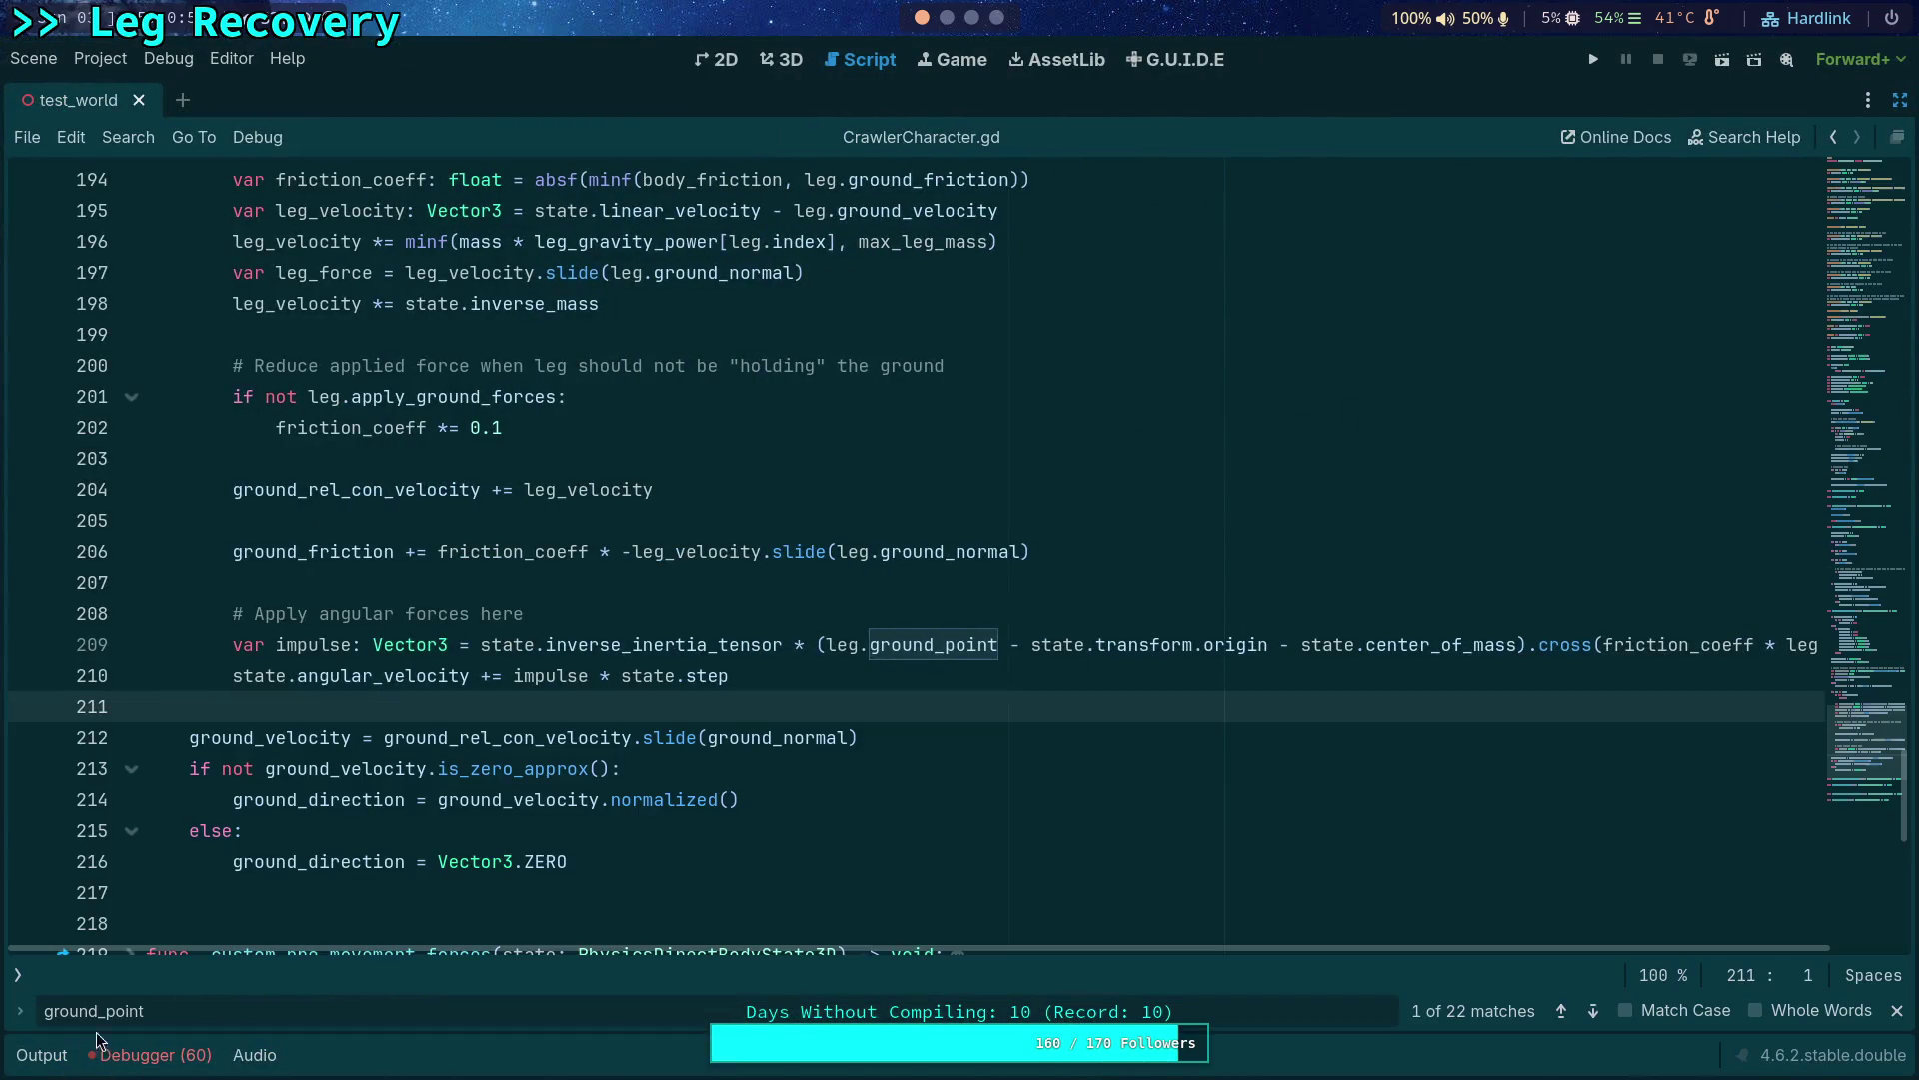
left_click(735, 680)
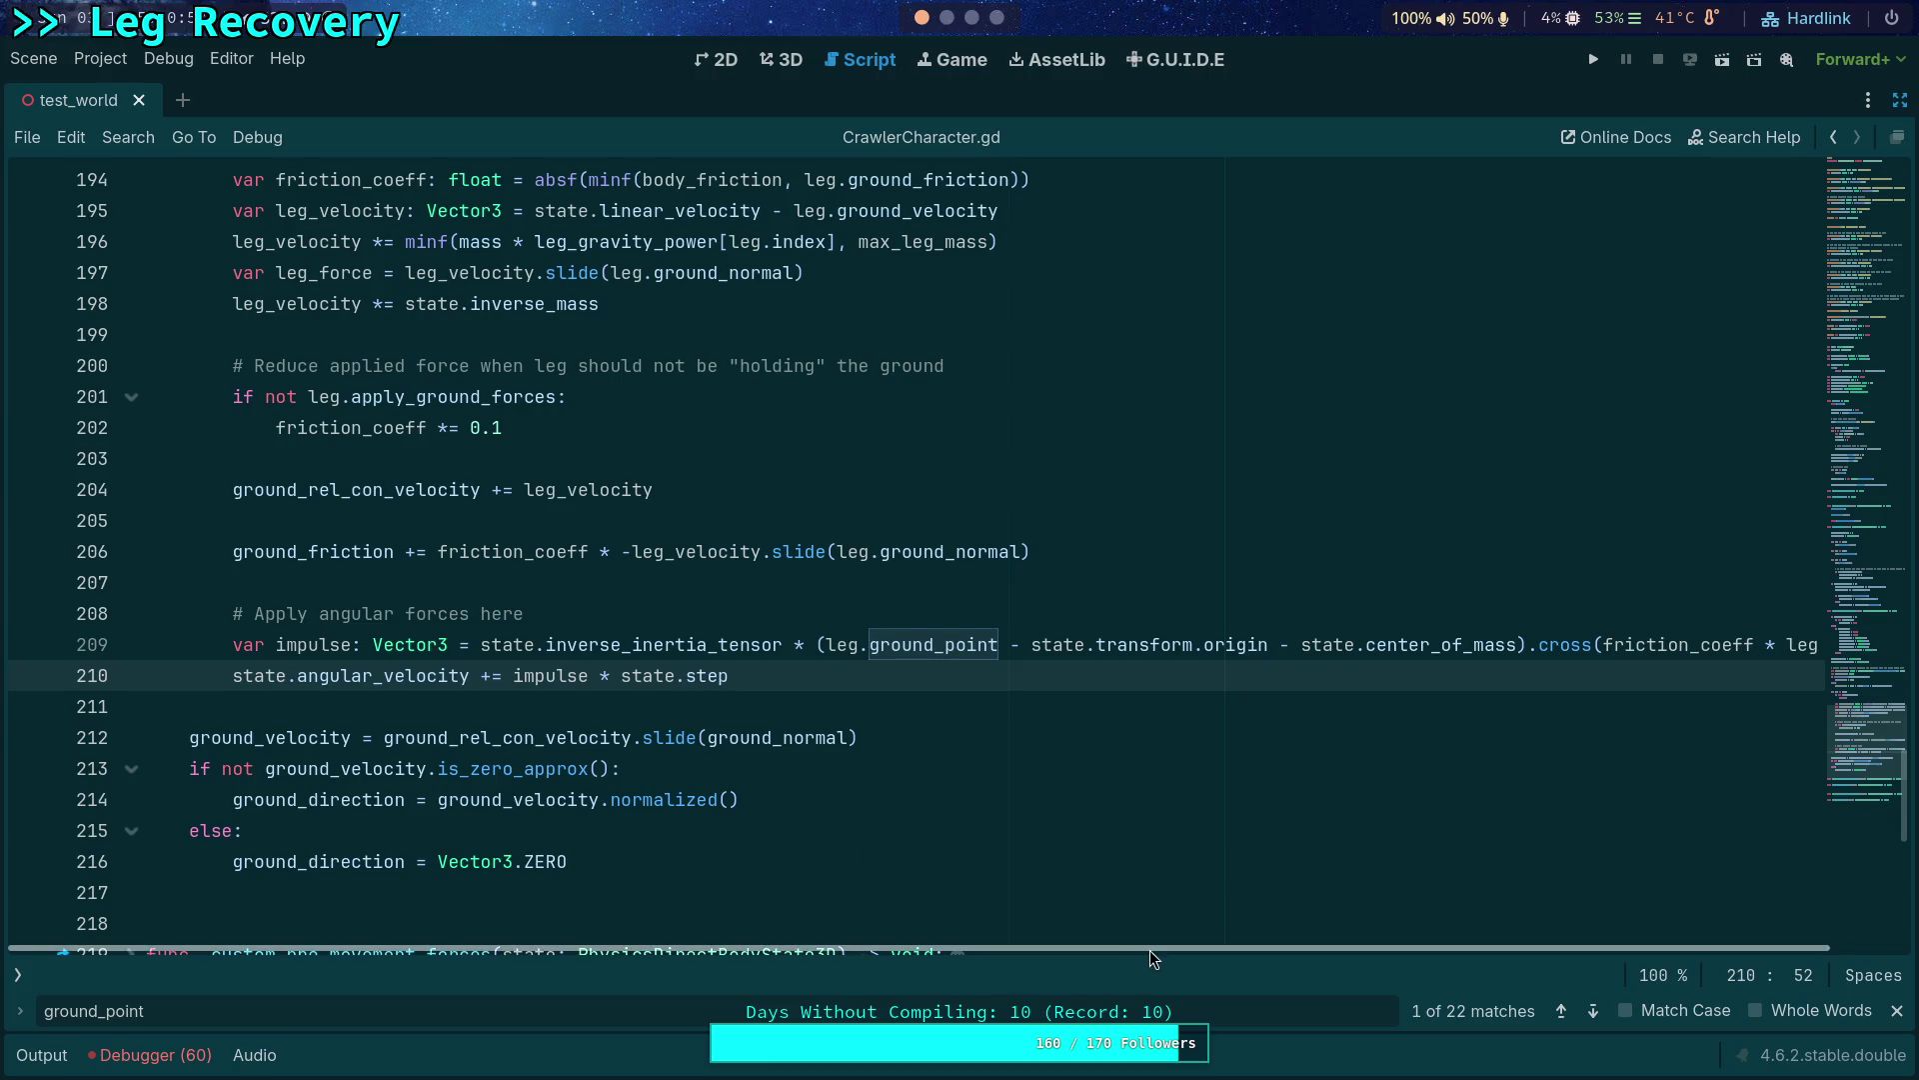
left_click_drag(1148, 951, 1249, 951)
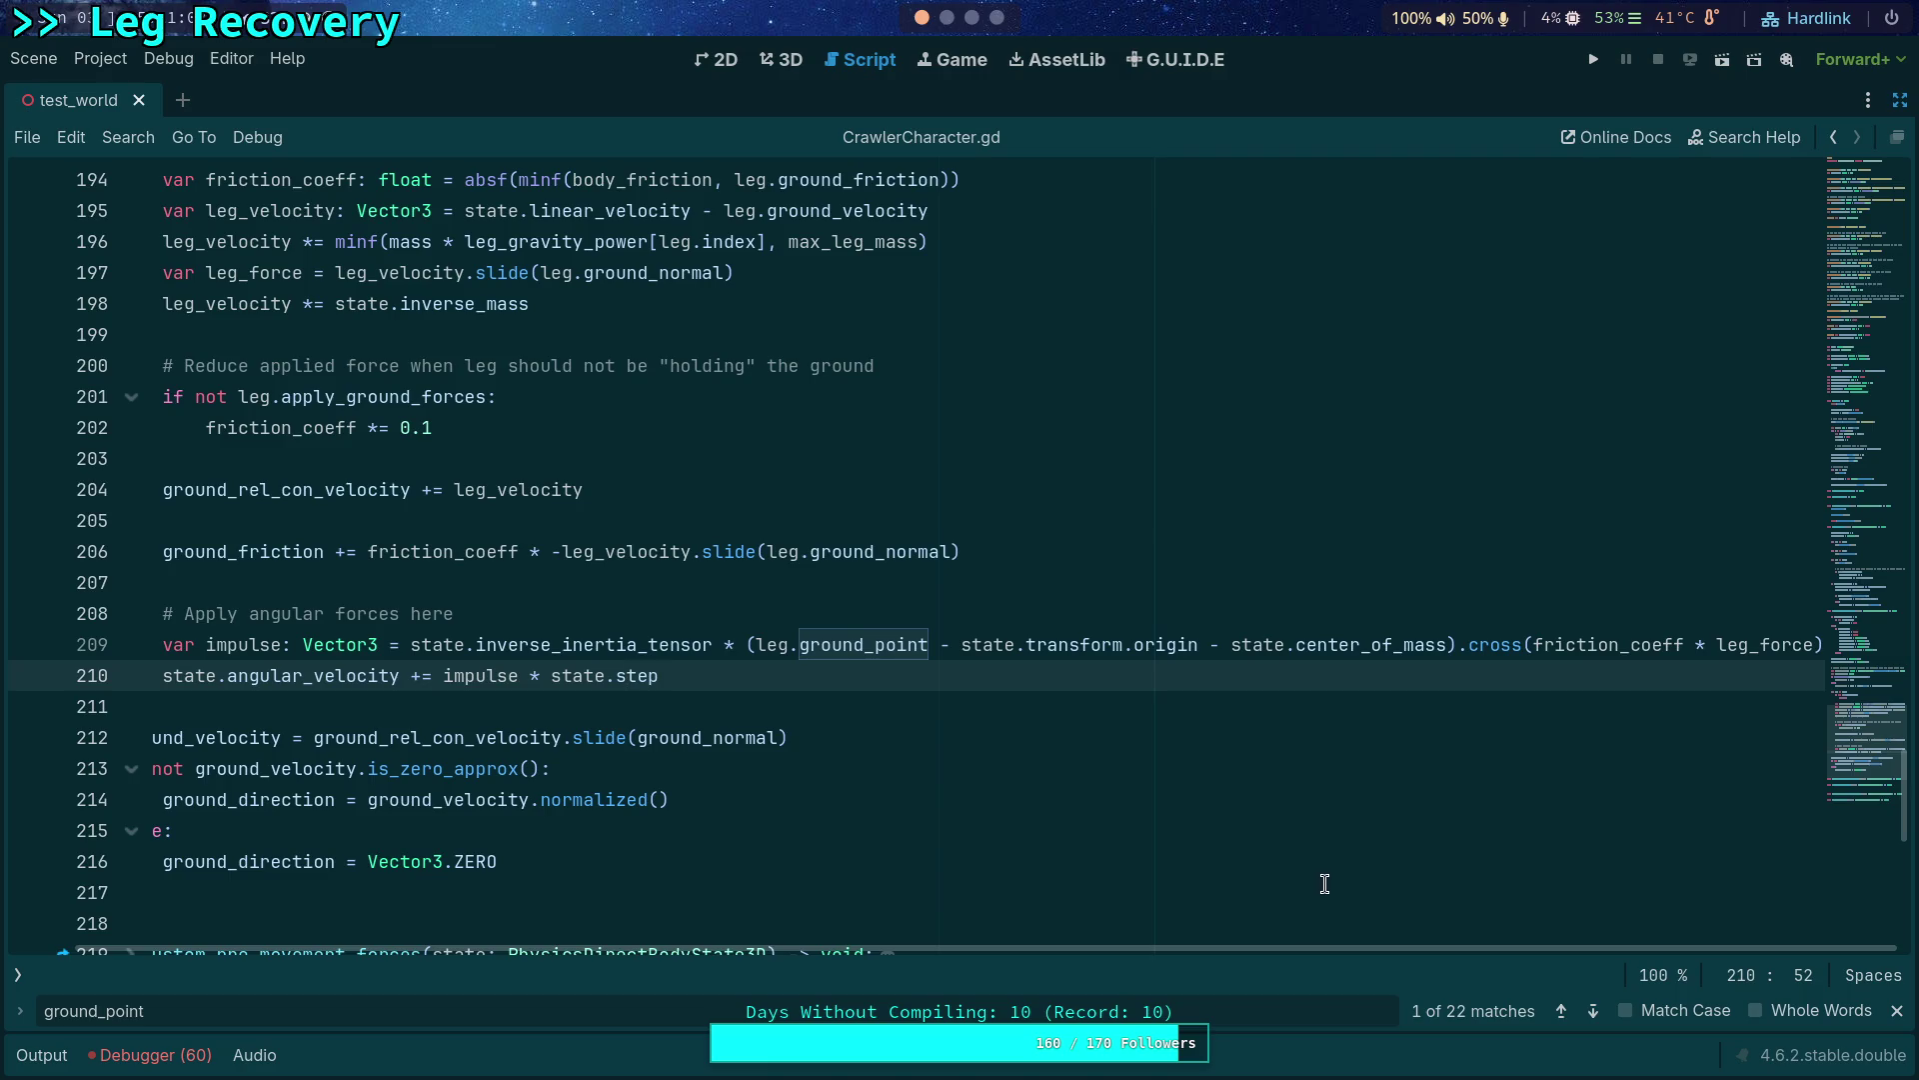
left_click(1714, 646)
type("-")
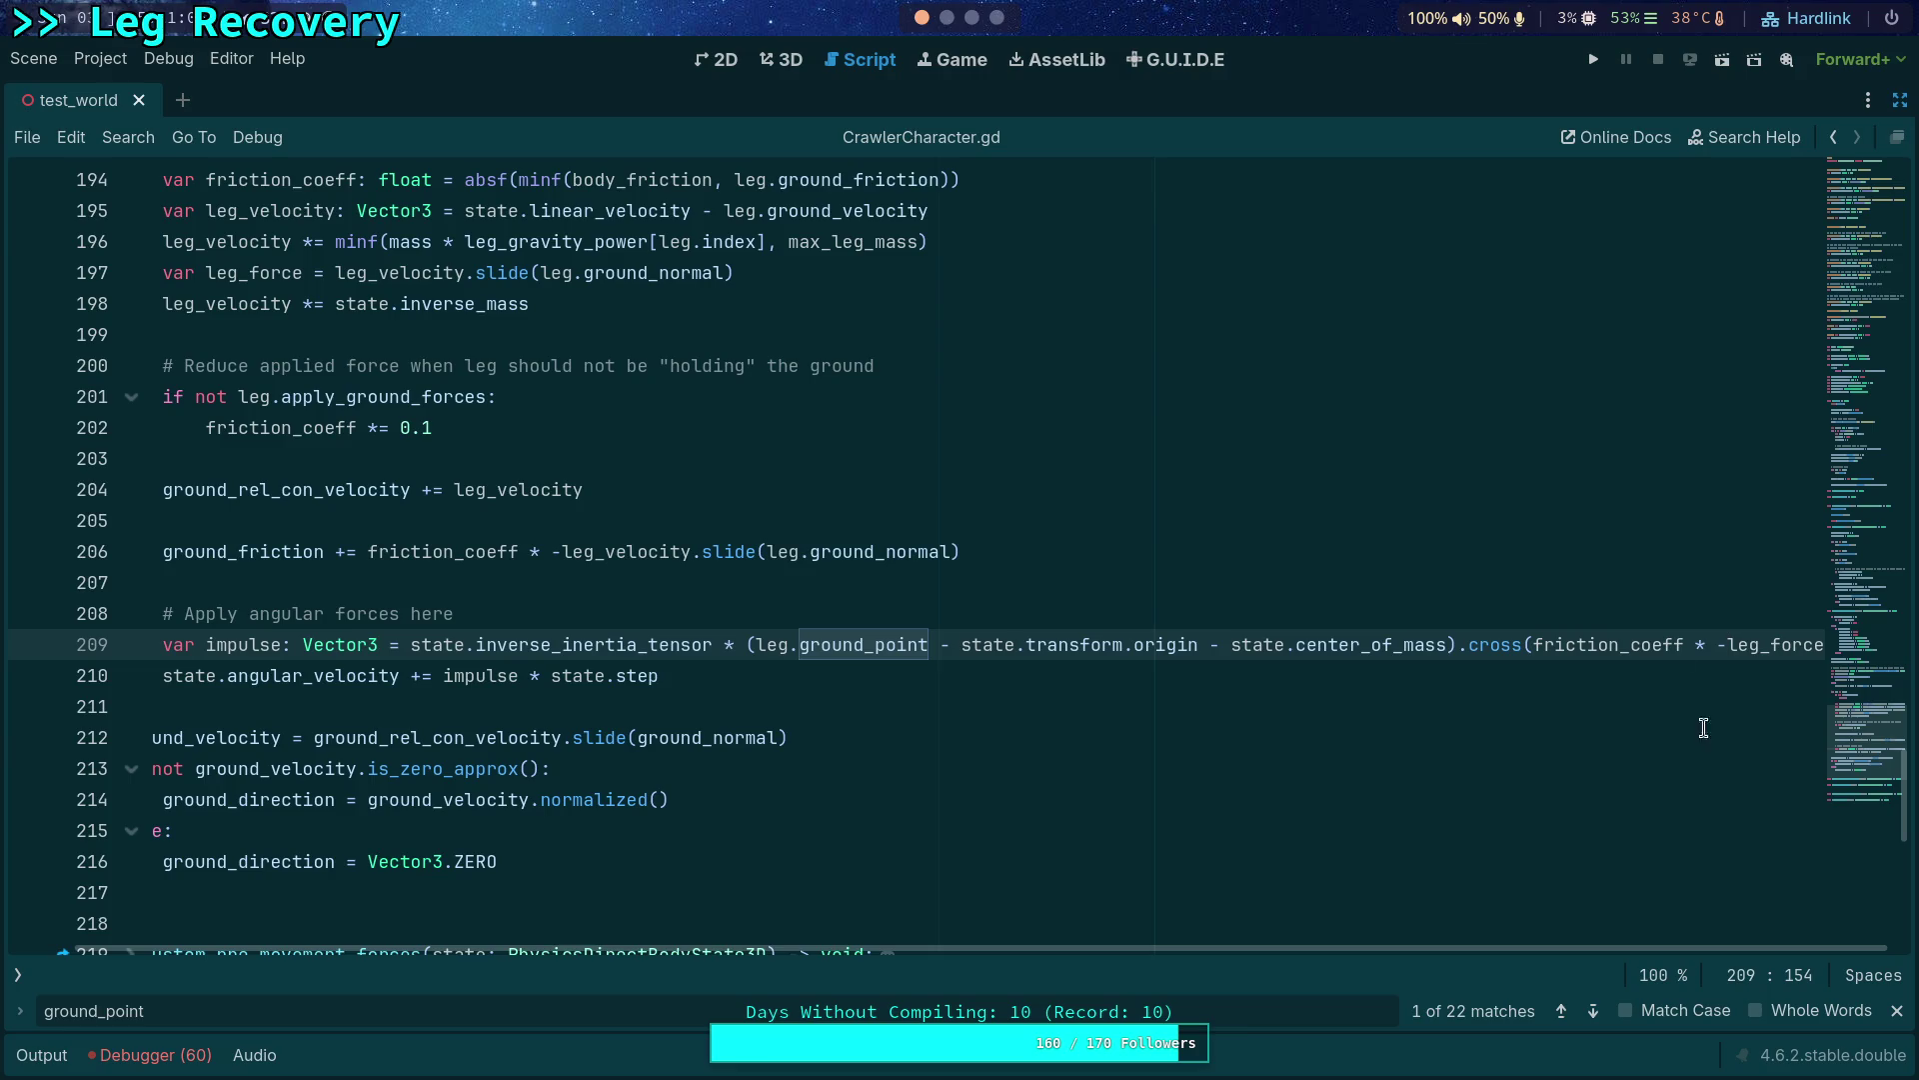
Run again, stepping single ticks and slowing to 0.25 time scale before stopping.
left_click(1590, 60)
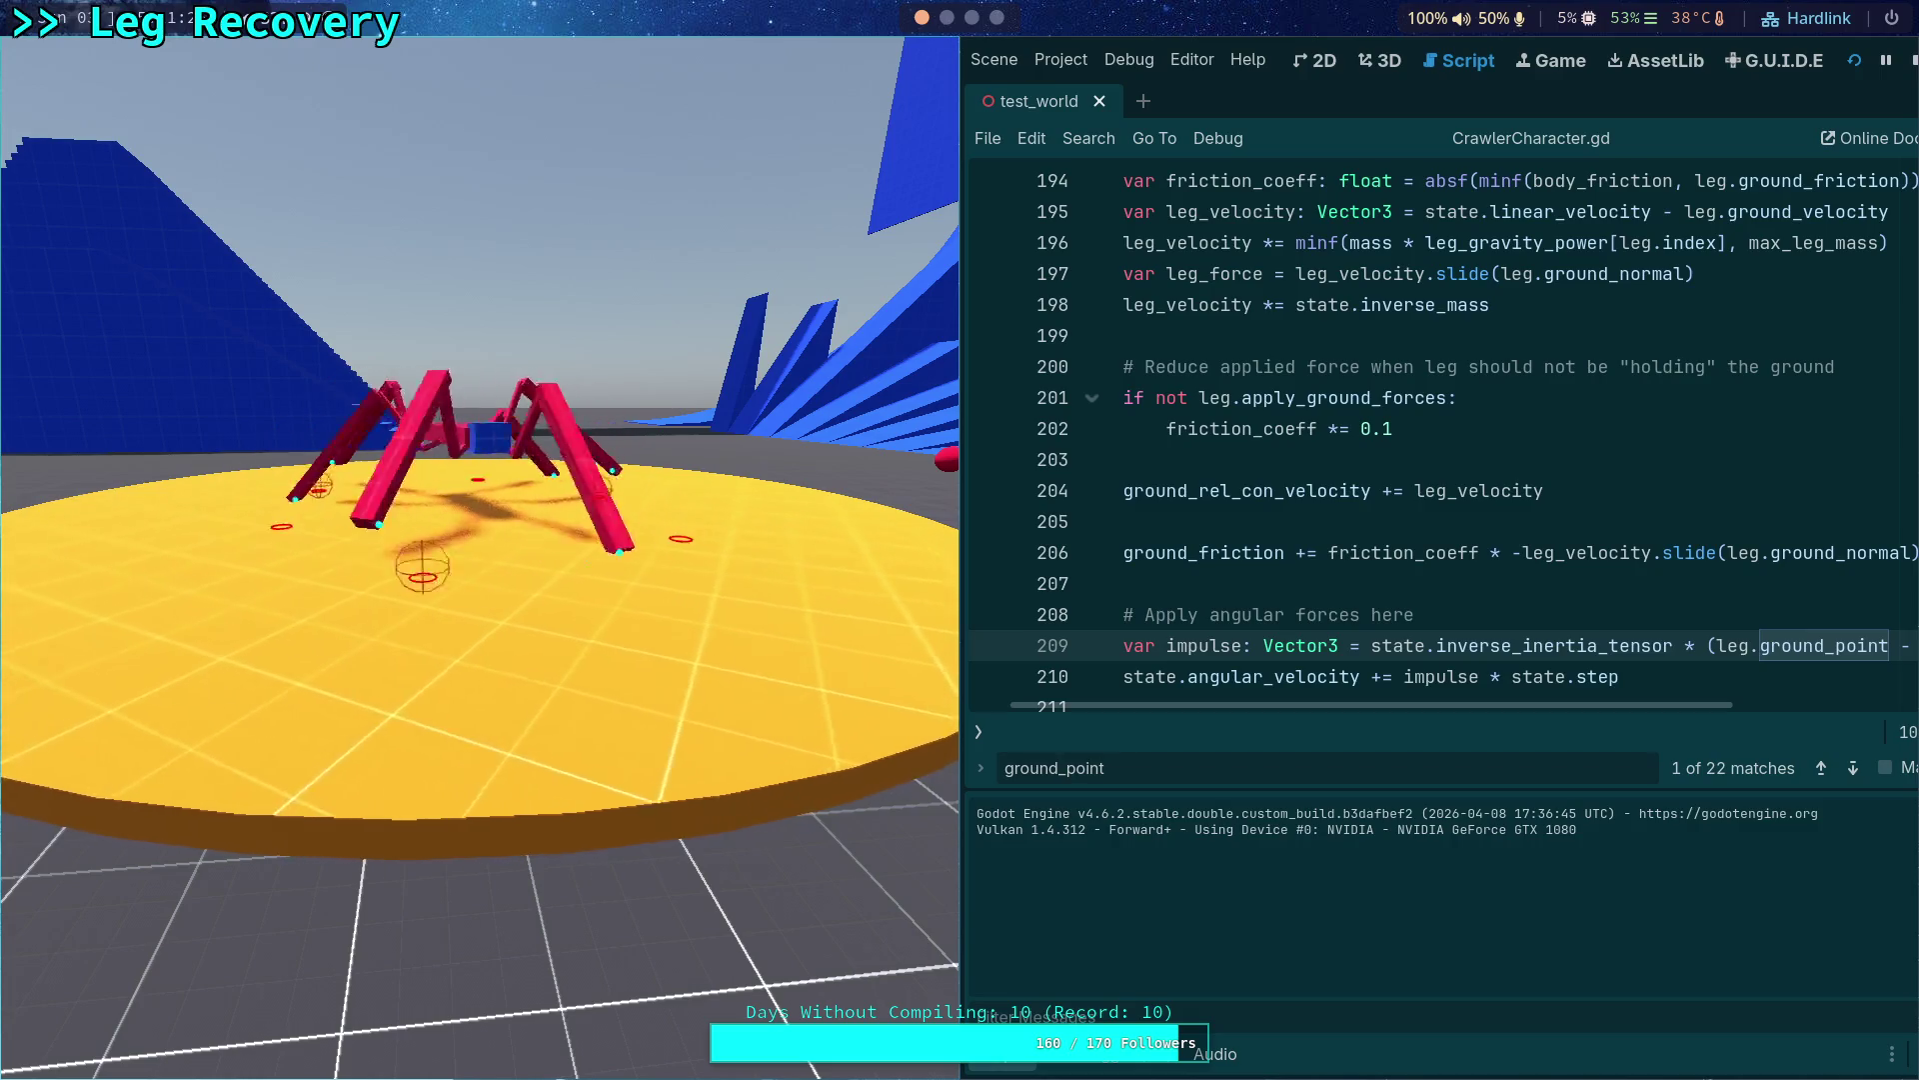
scroll(481, 540, "down", 5)
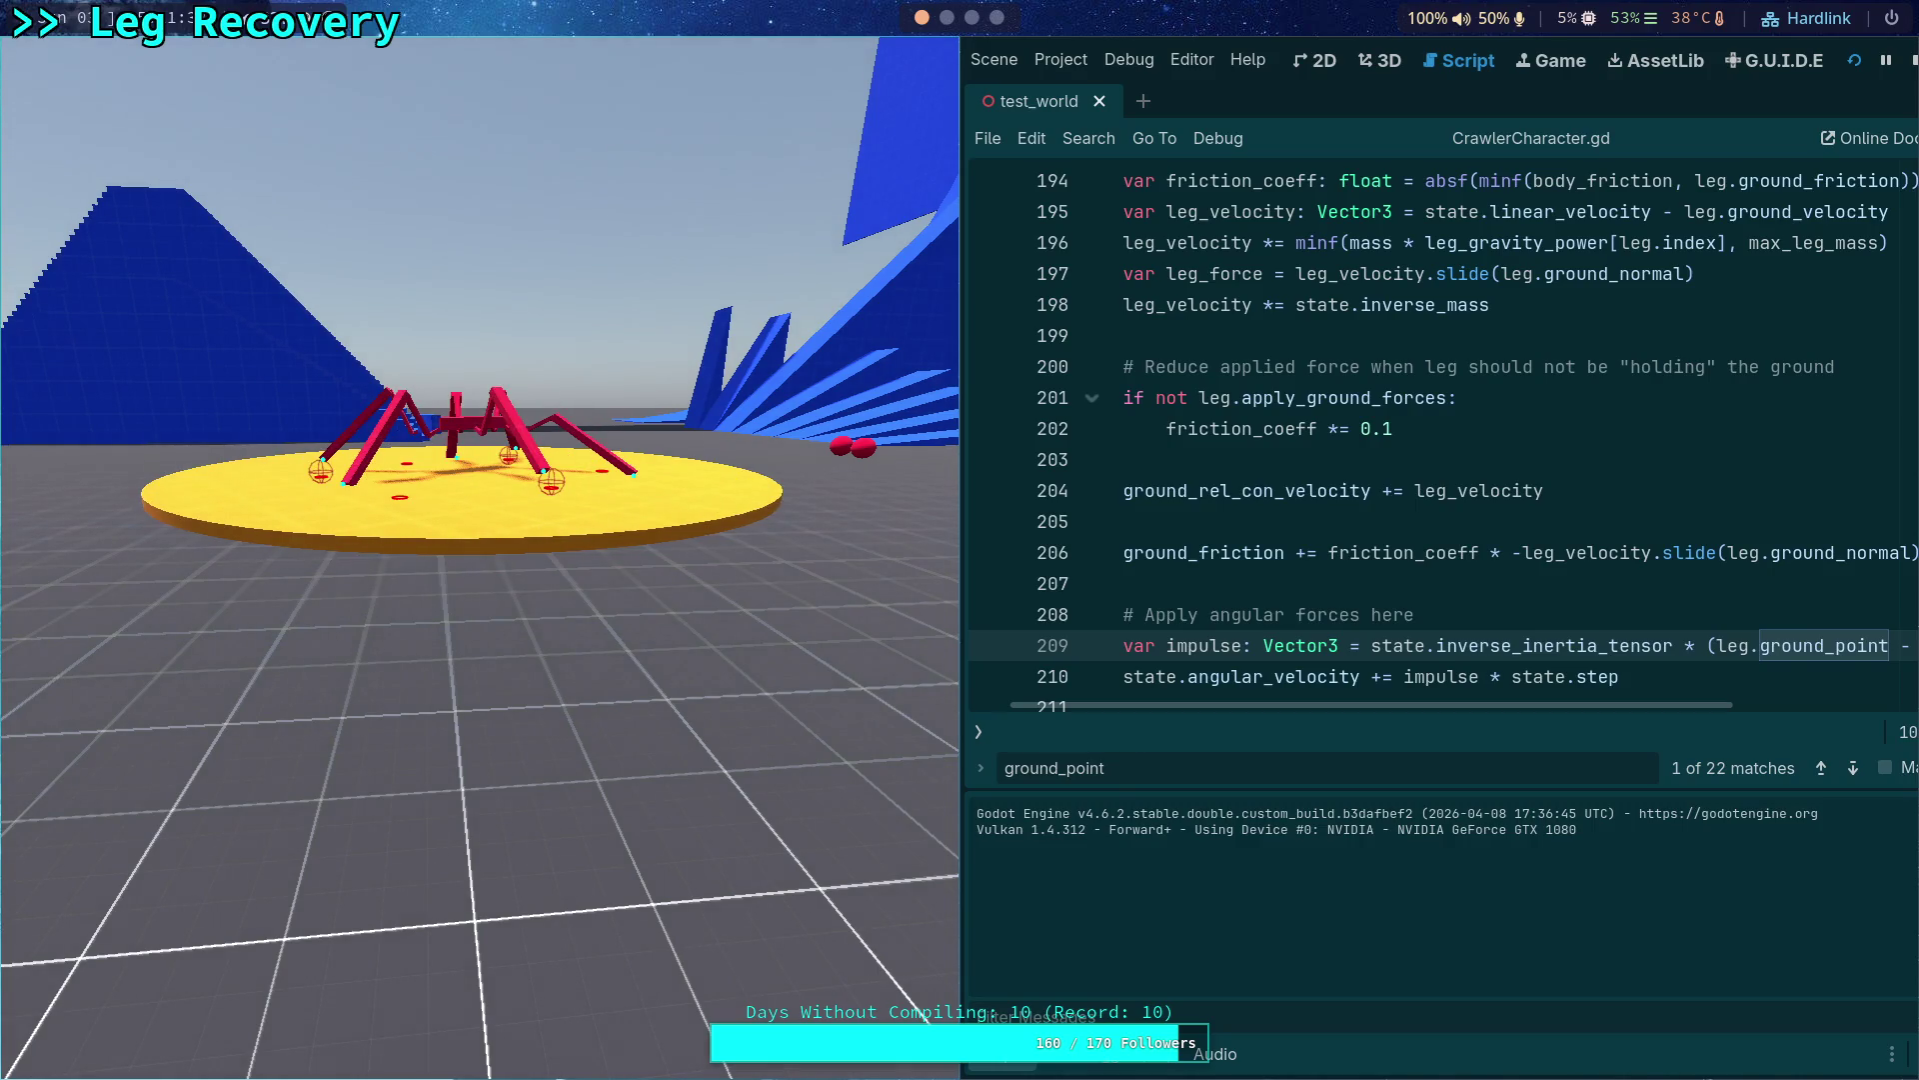
key("period")
key("period")
key("period")
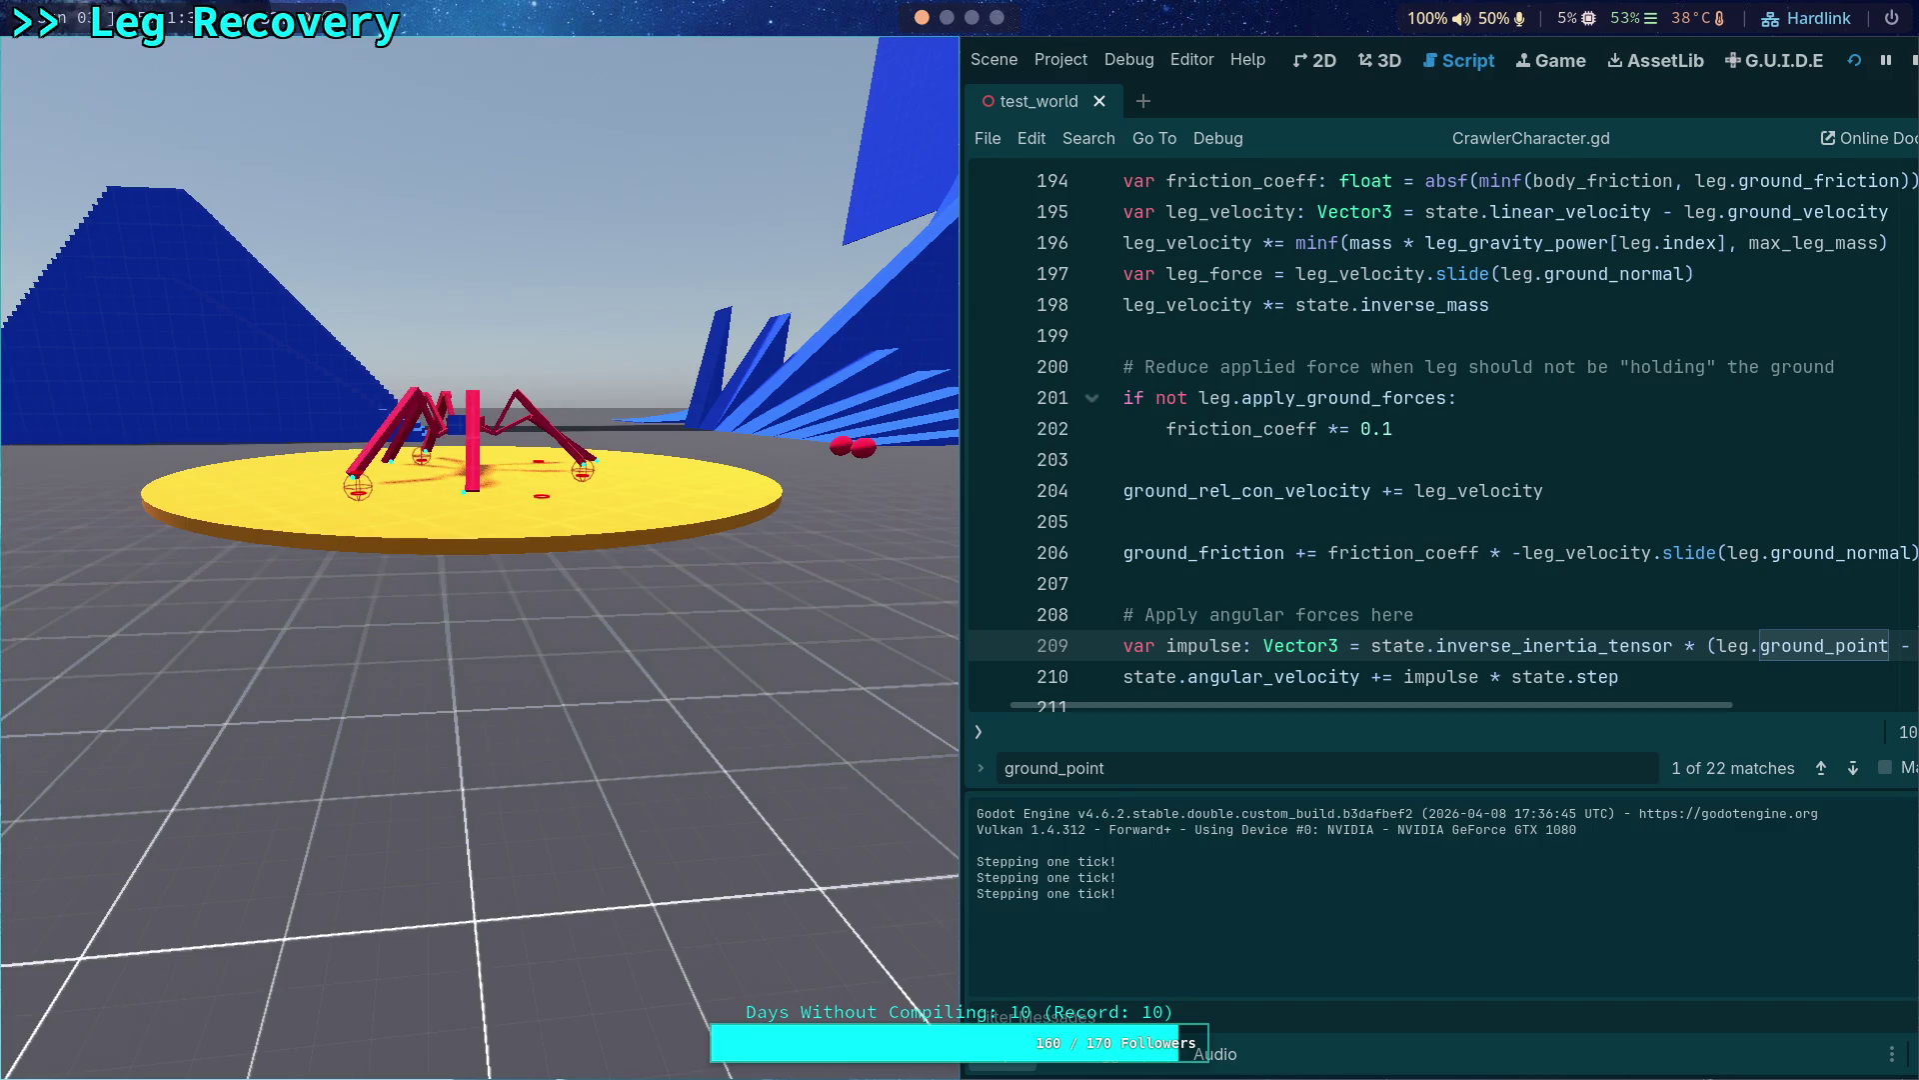
key("minus")
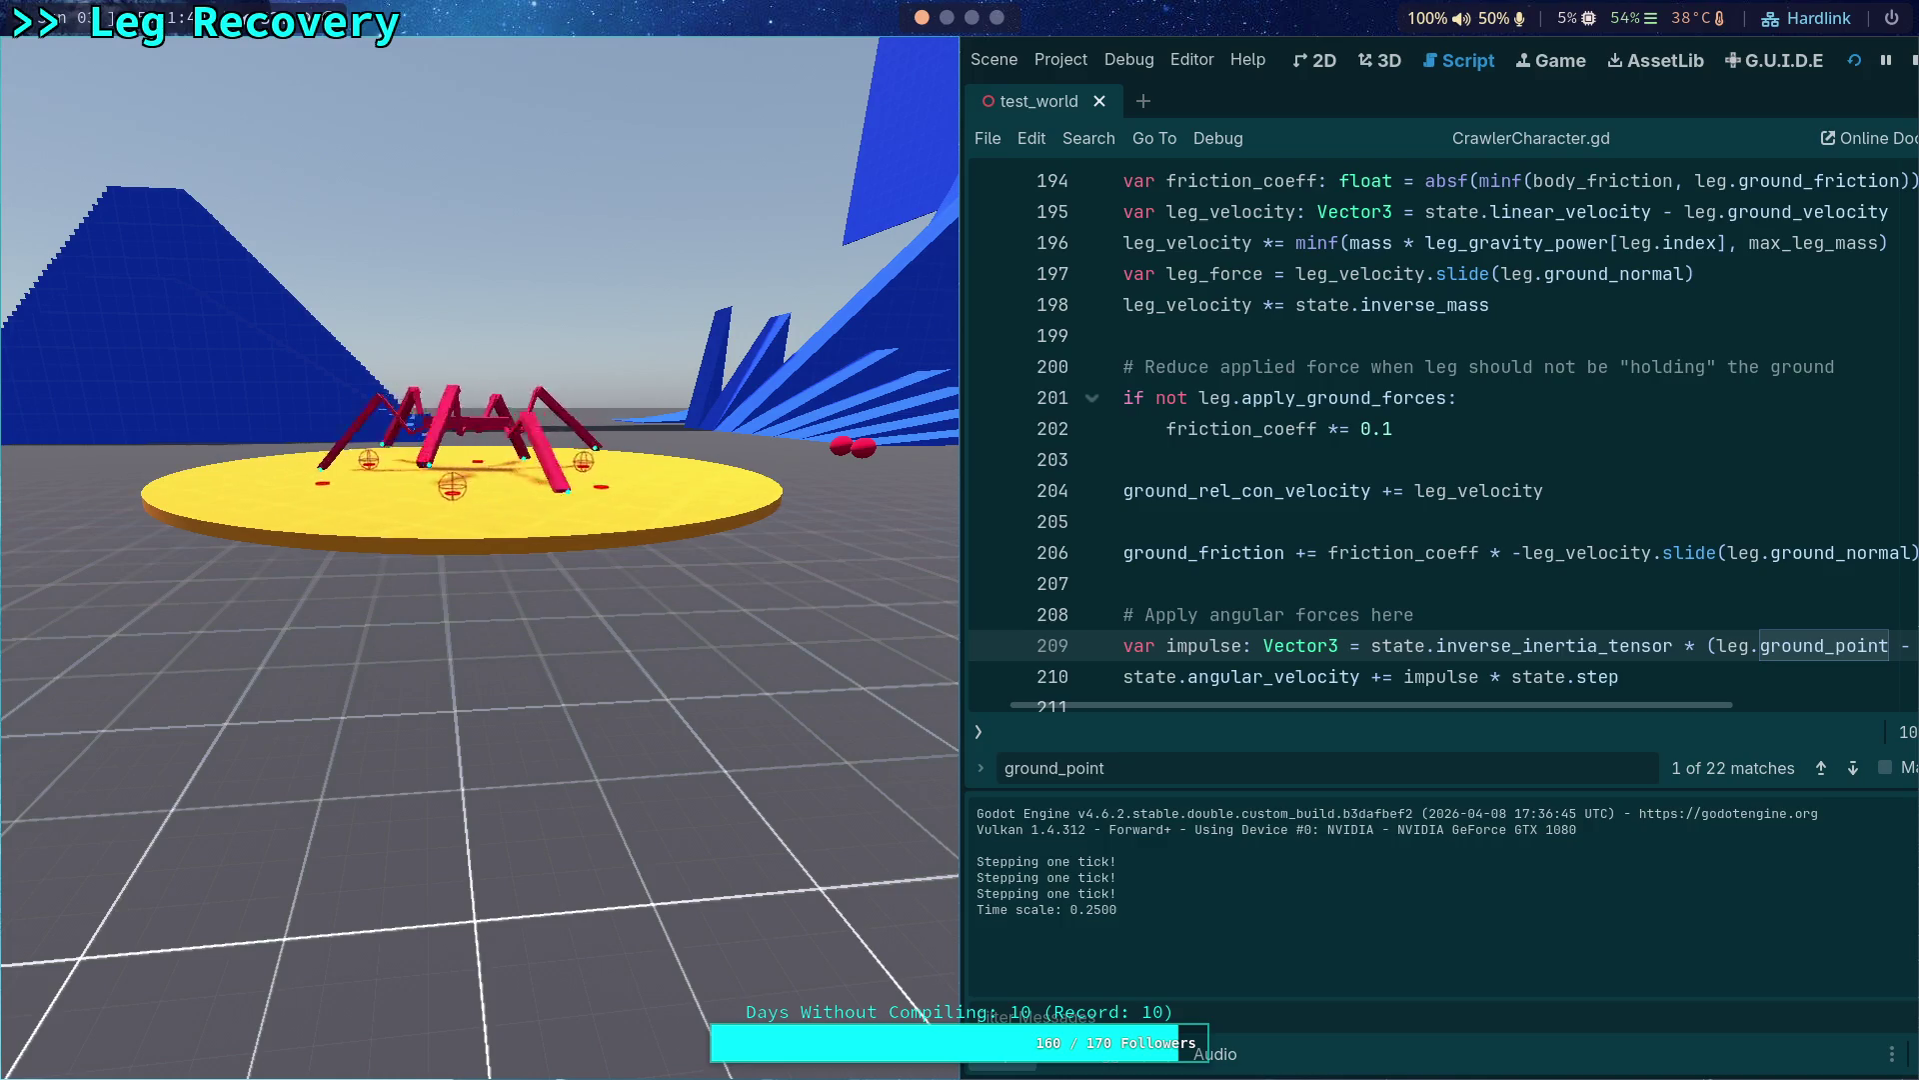
key("F8")
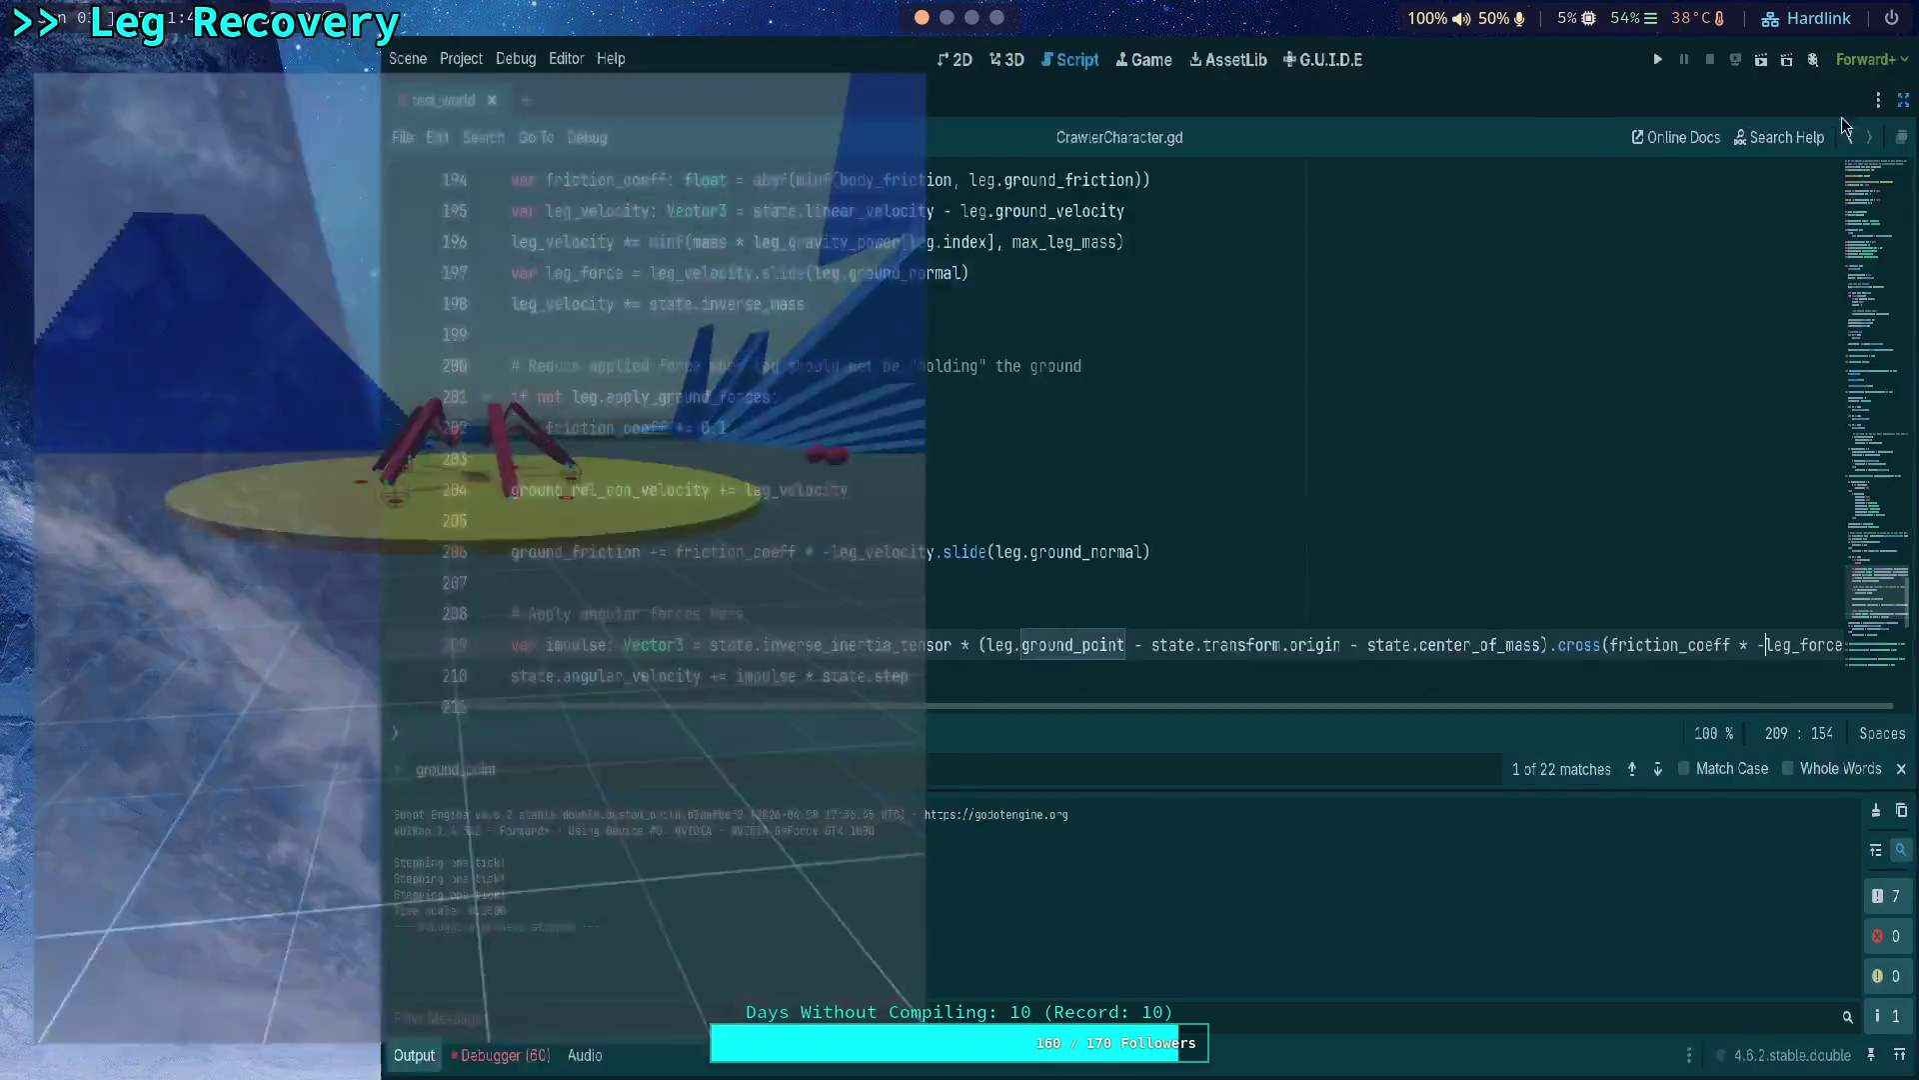
left_click(50, 1063)
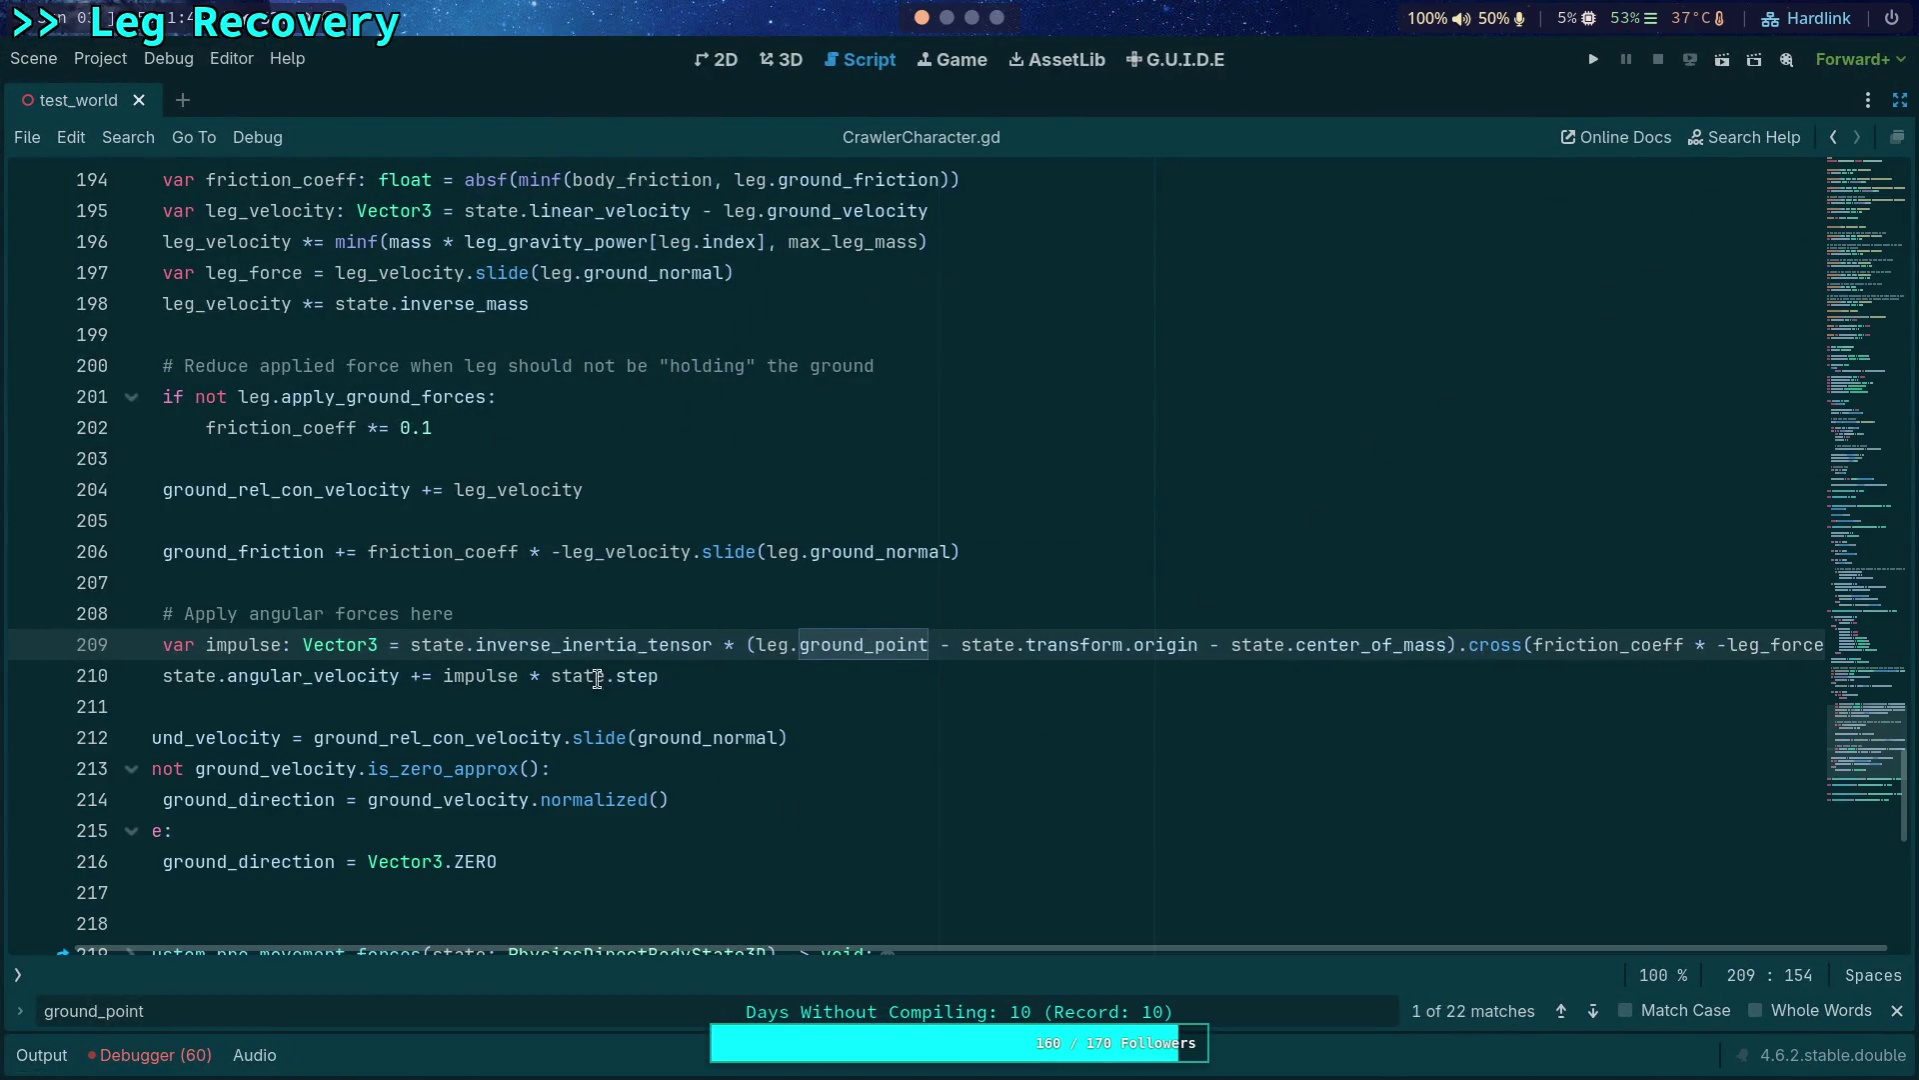
Move the * state.step factor from line 210 inside the cross product on line 209.
left_click_drag(528, 677, 669, 677)
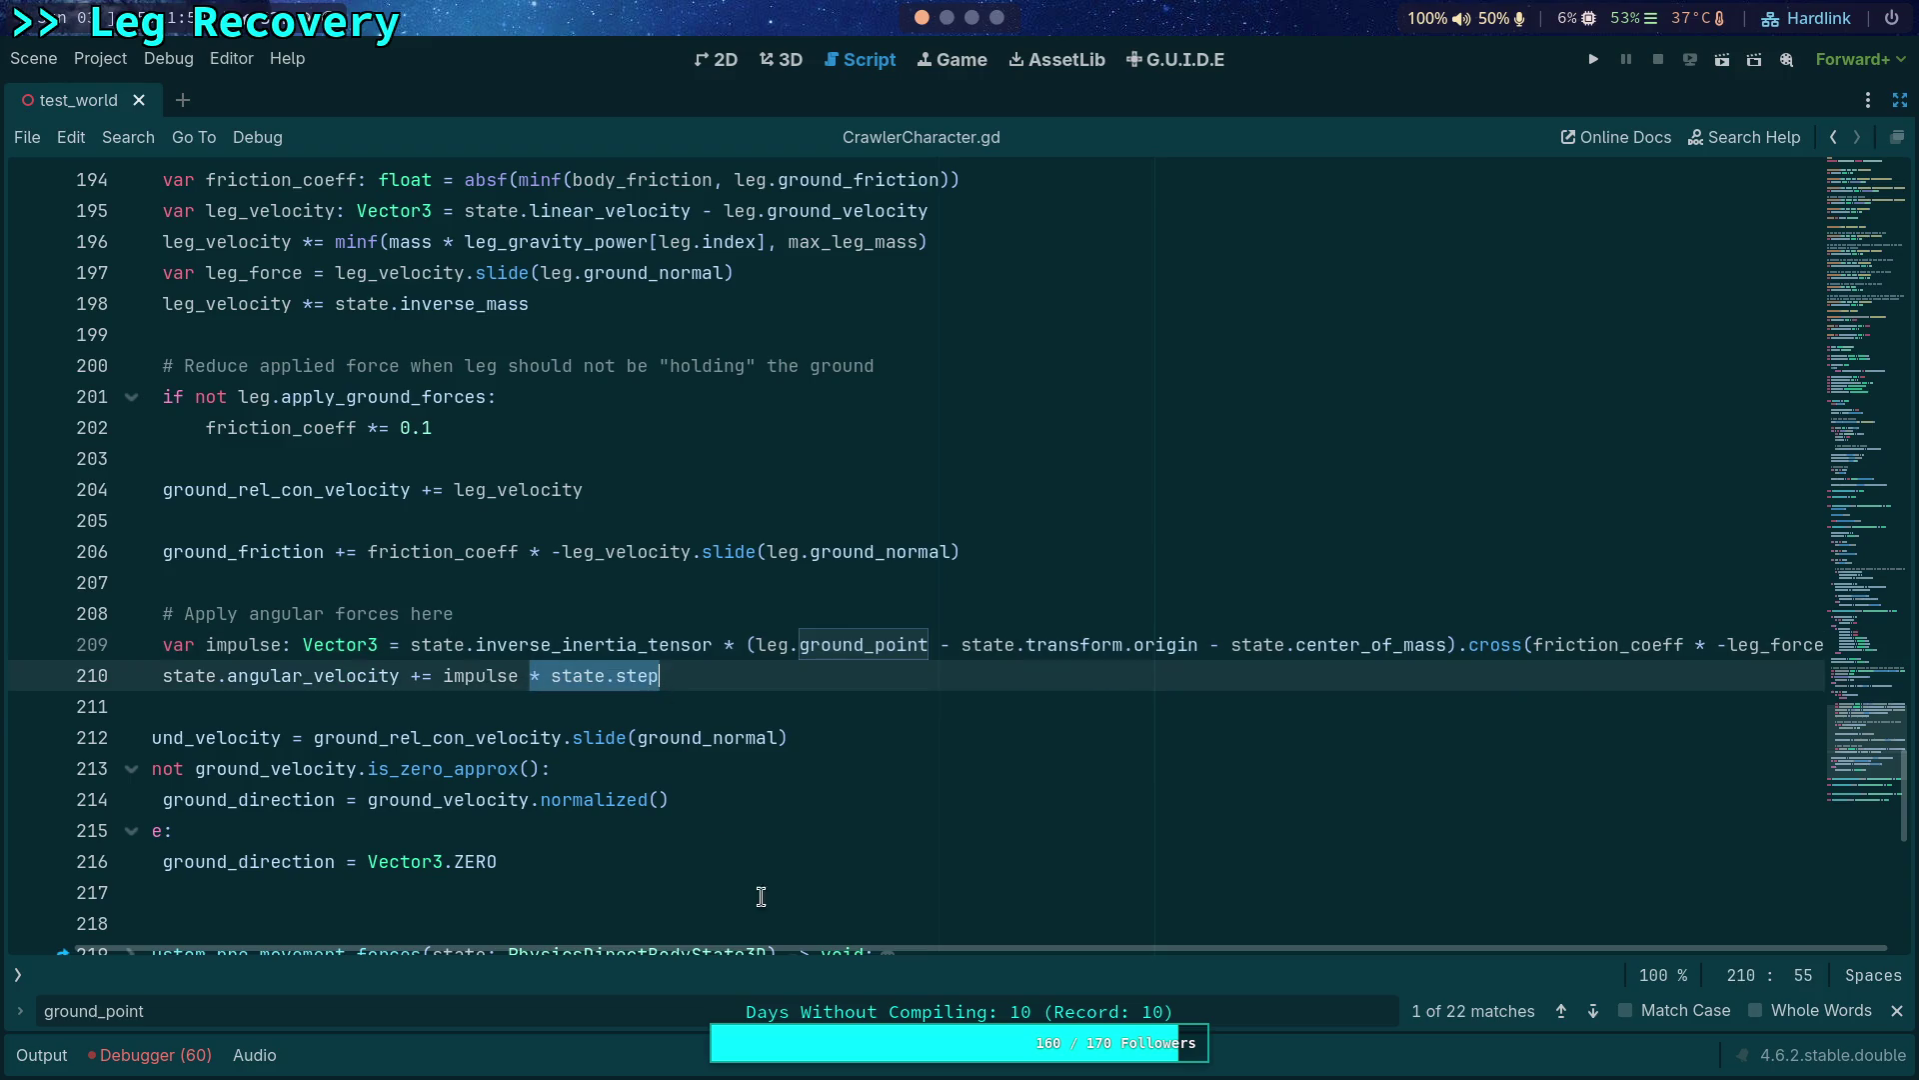
scroll(1180, 903, "right", 1)
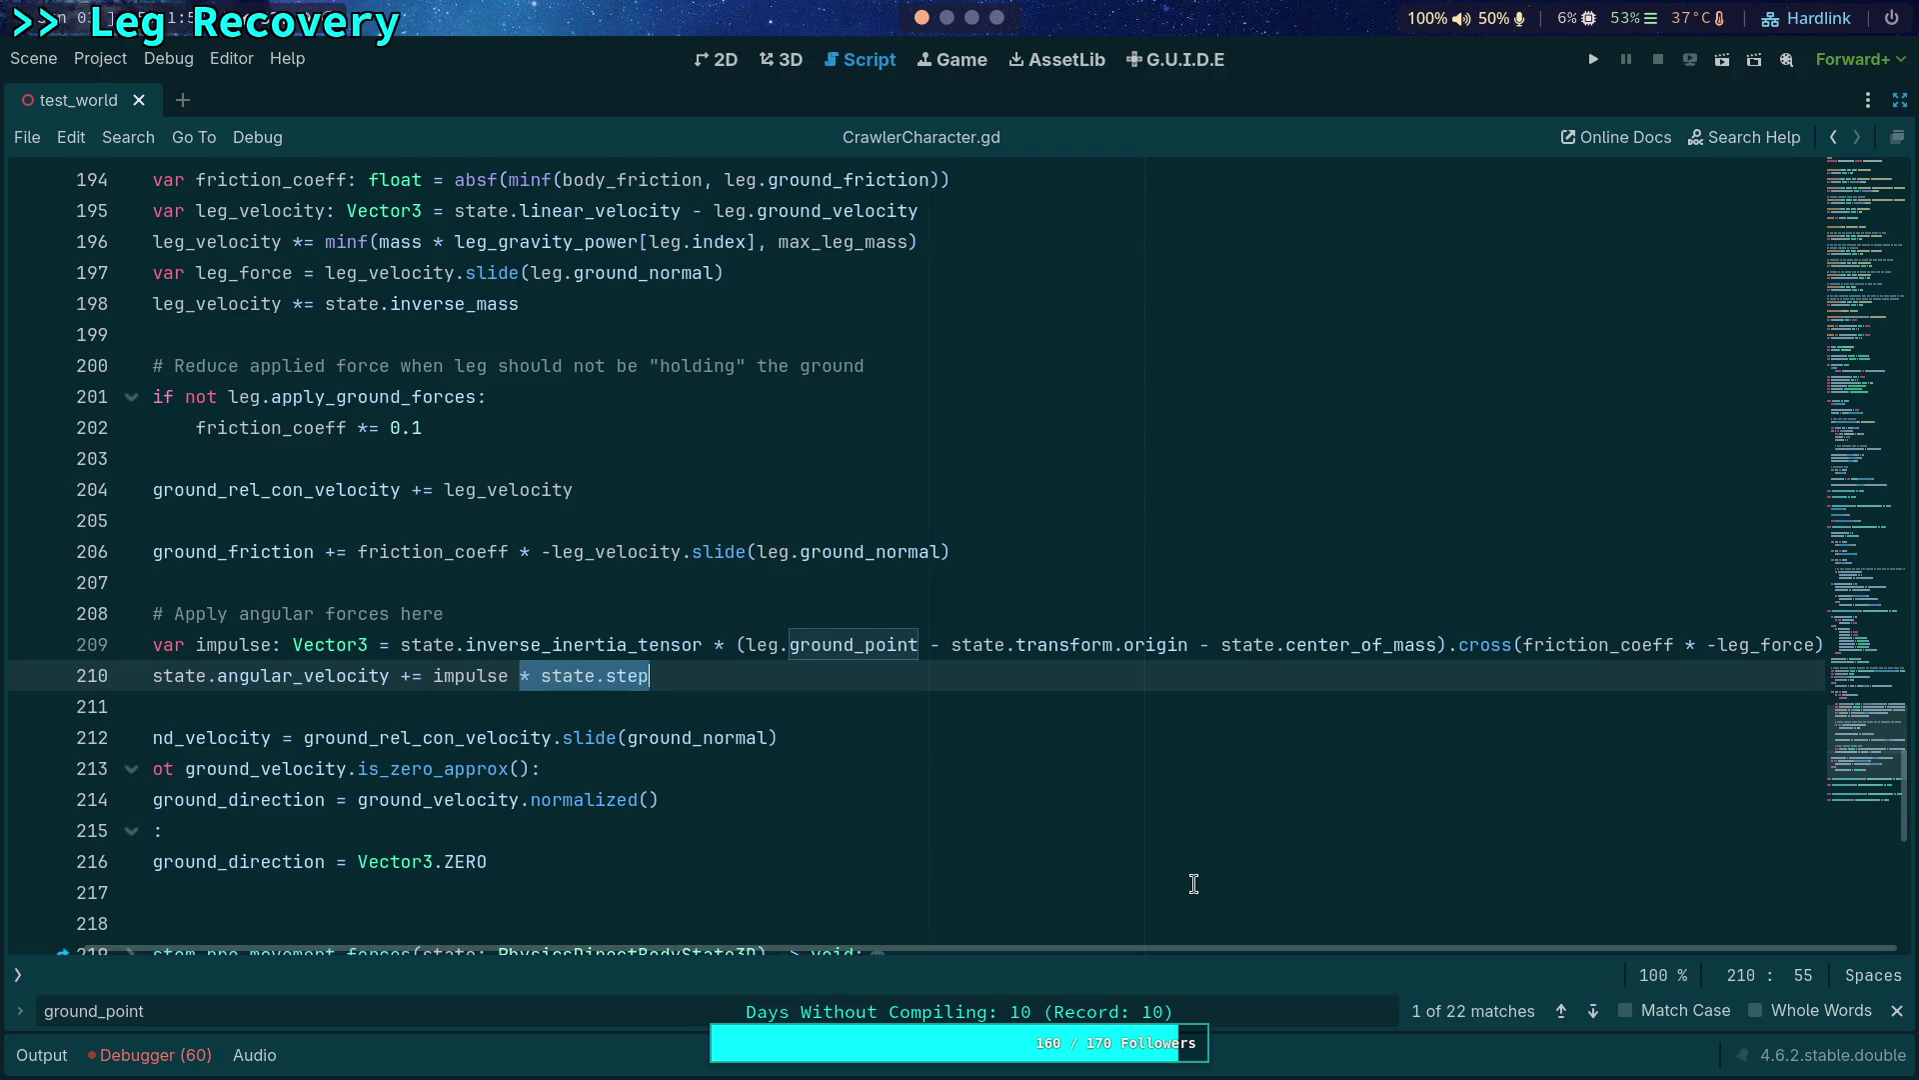
left_click(1811, 647)
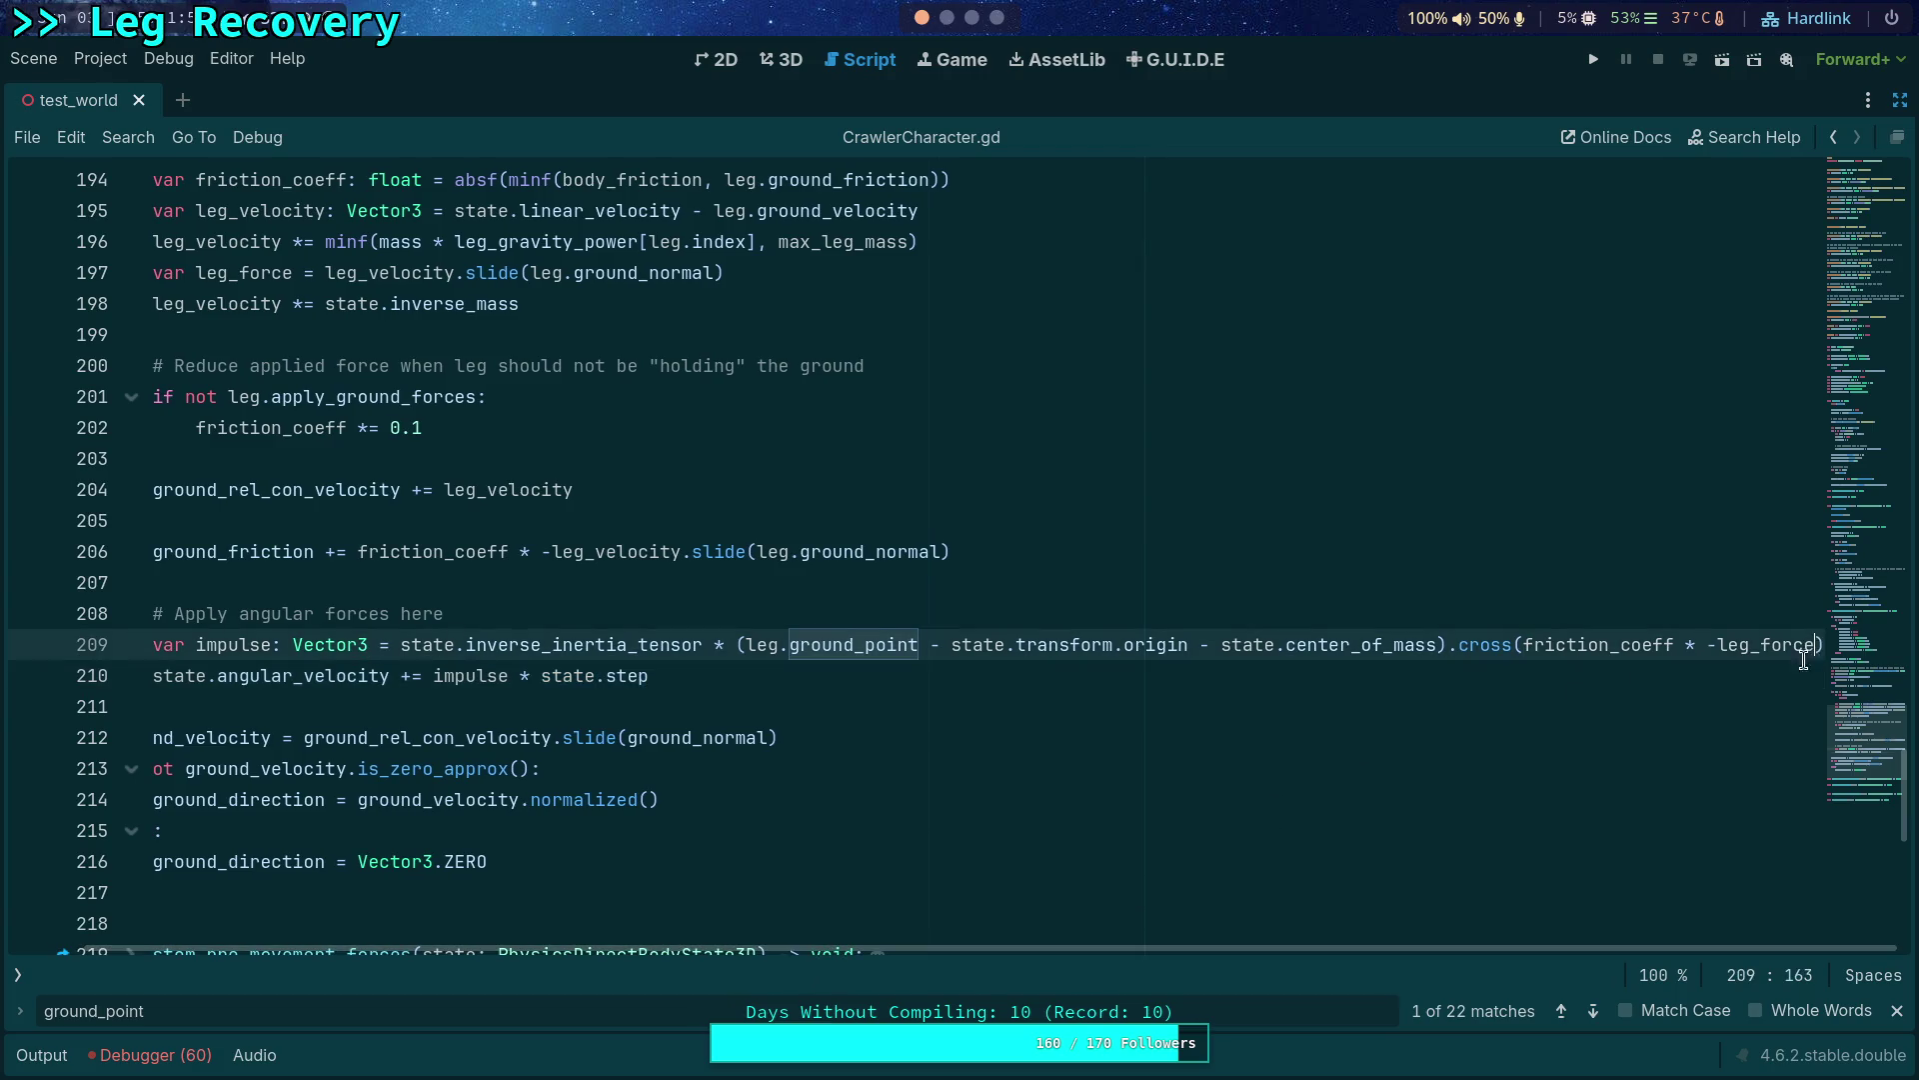
type("* stat")
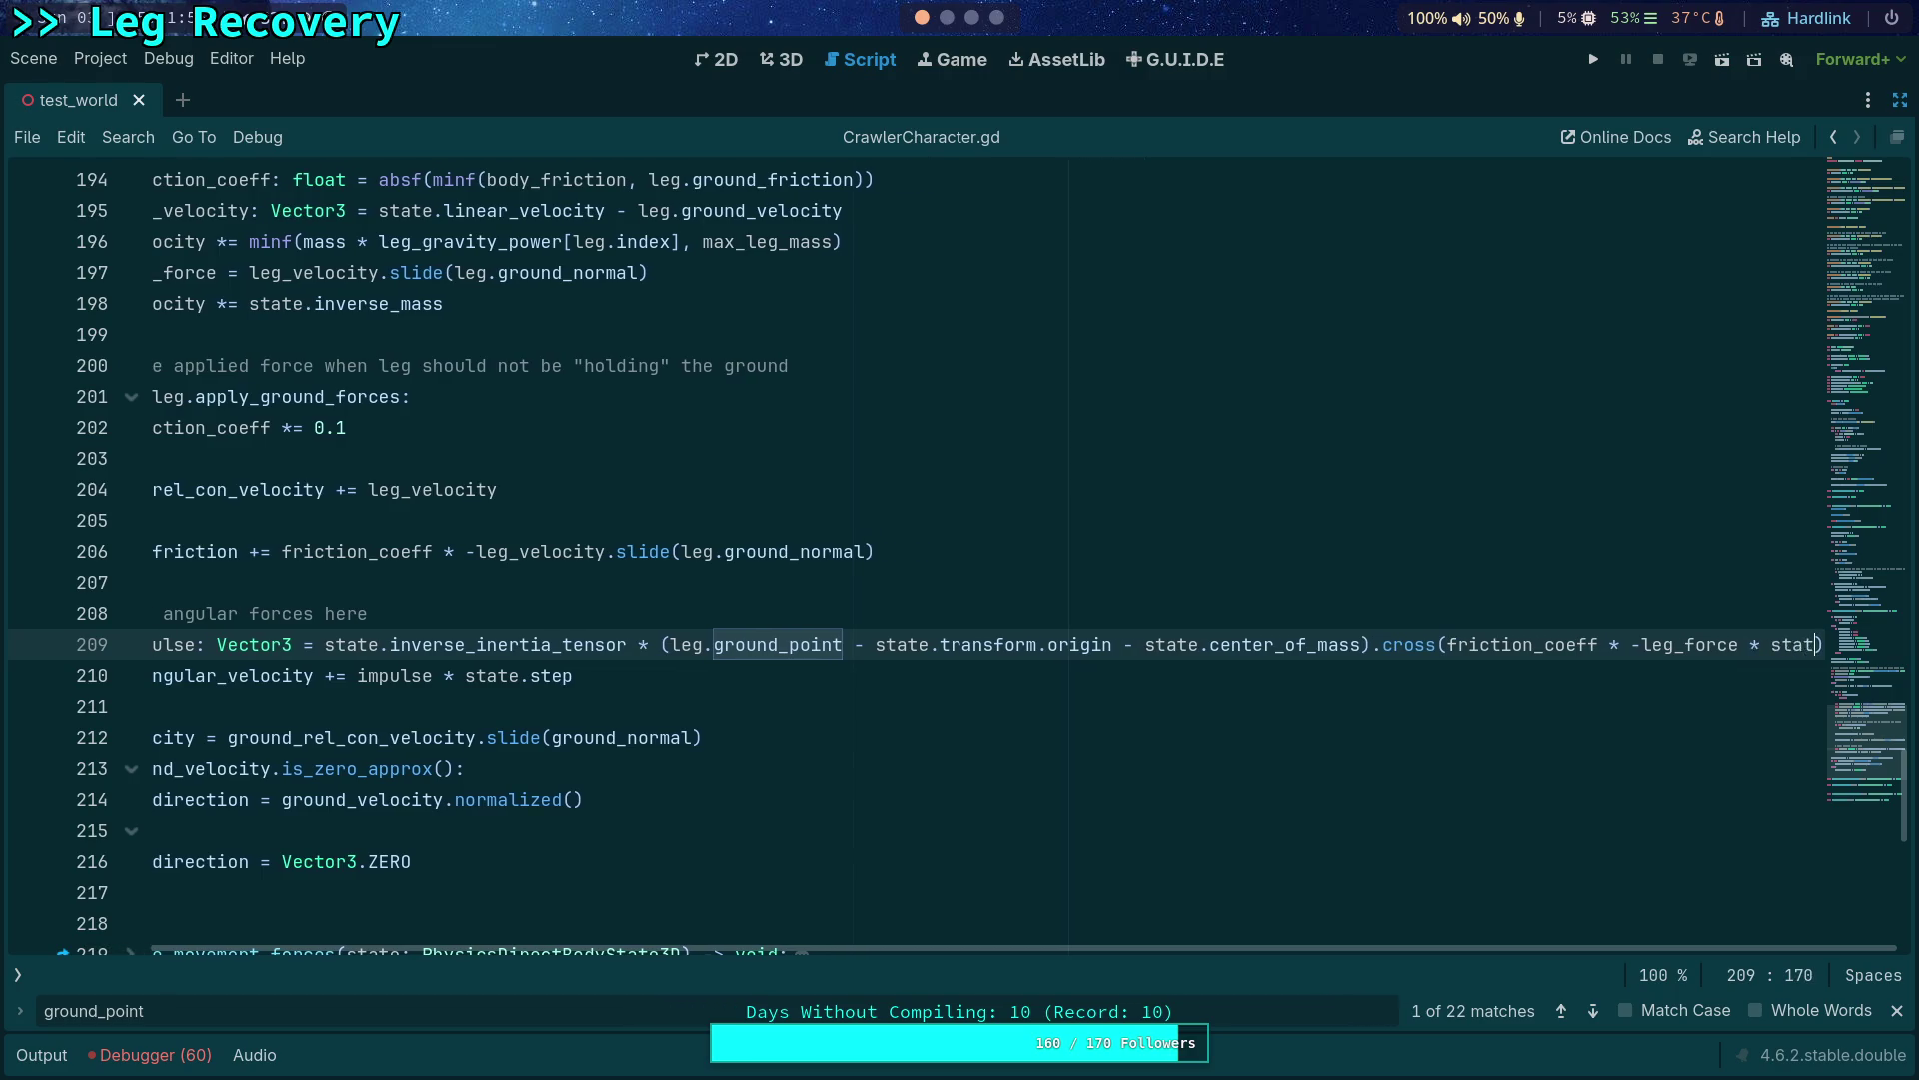
type("e.step")
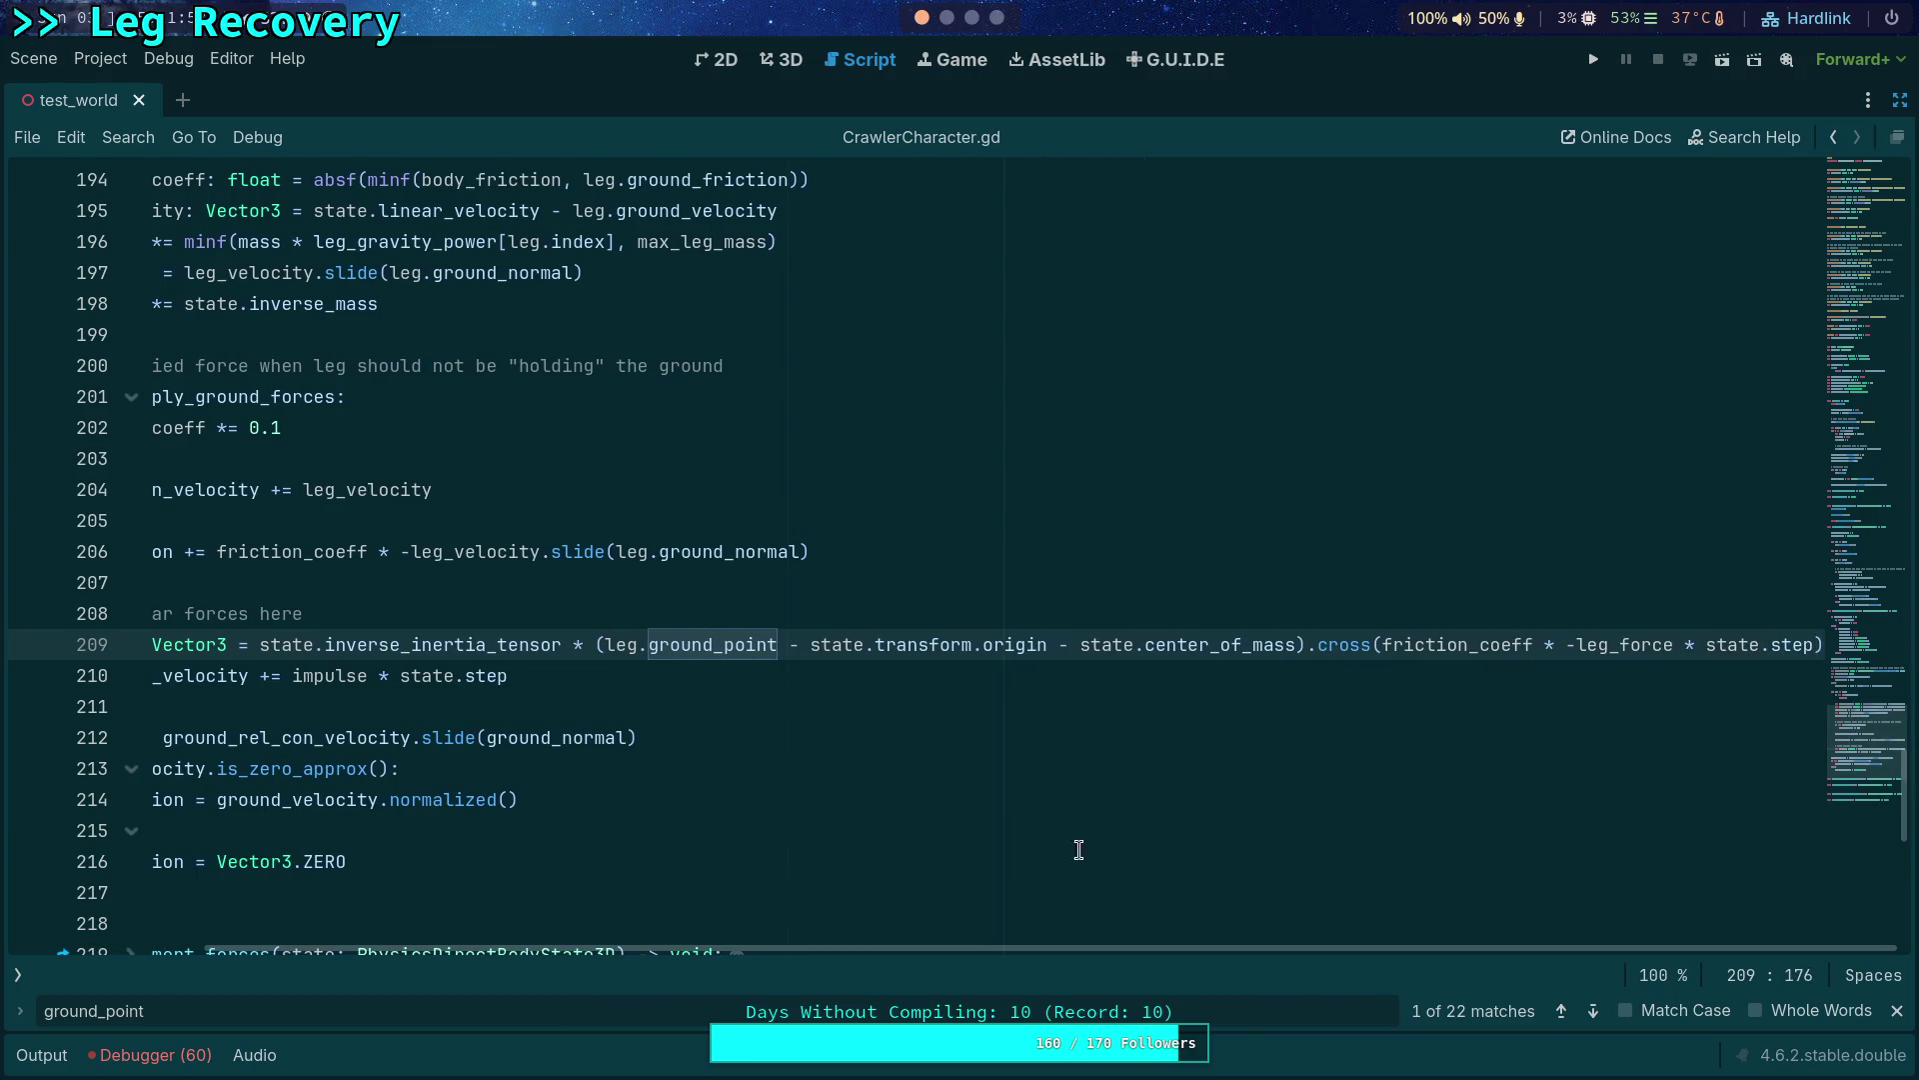
left_click_drag(370, 677, 508, 676)
key("BackSpace")
Save, then cut the impulse expression and select impulse on line 210 to inline it.
key("ctrl+s")
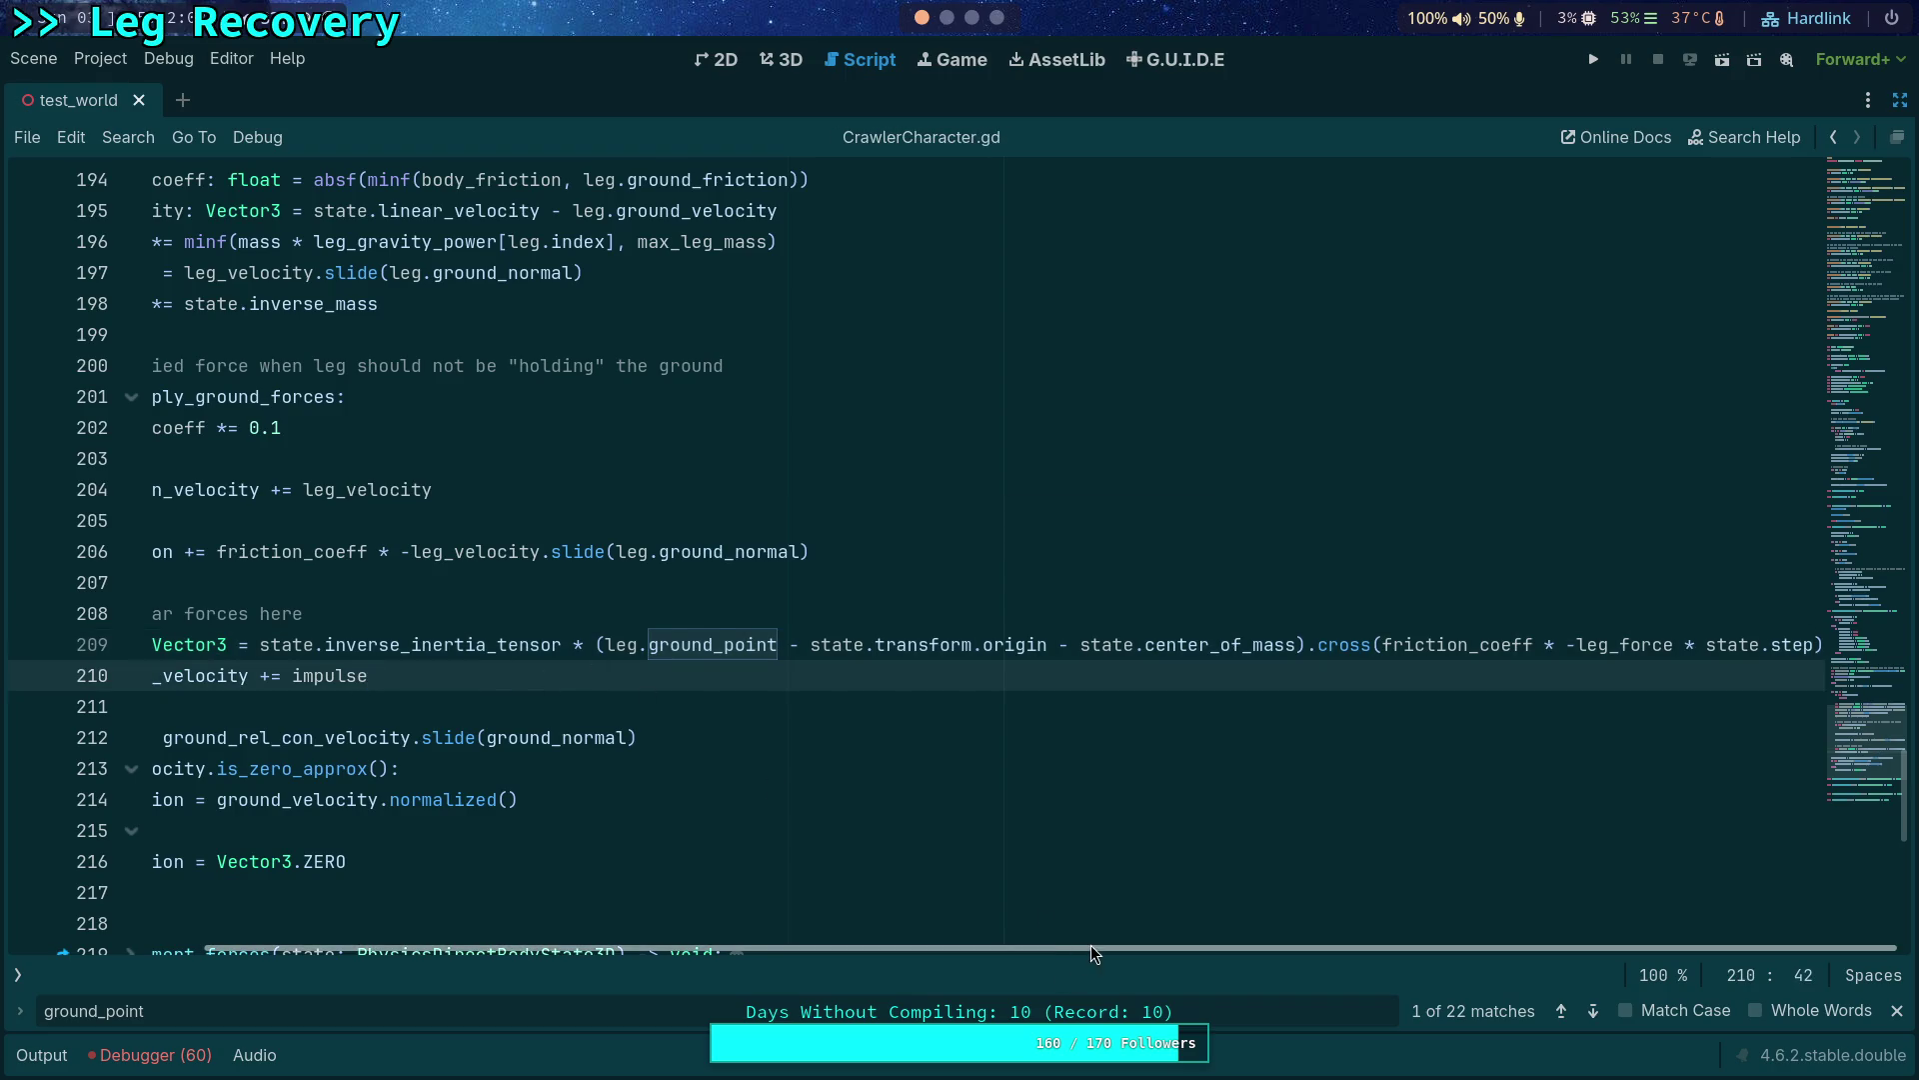
left_click_drag(1089, 948, 645, 862)
left_click_drag(481, 644, 1818, 646)
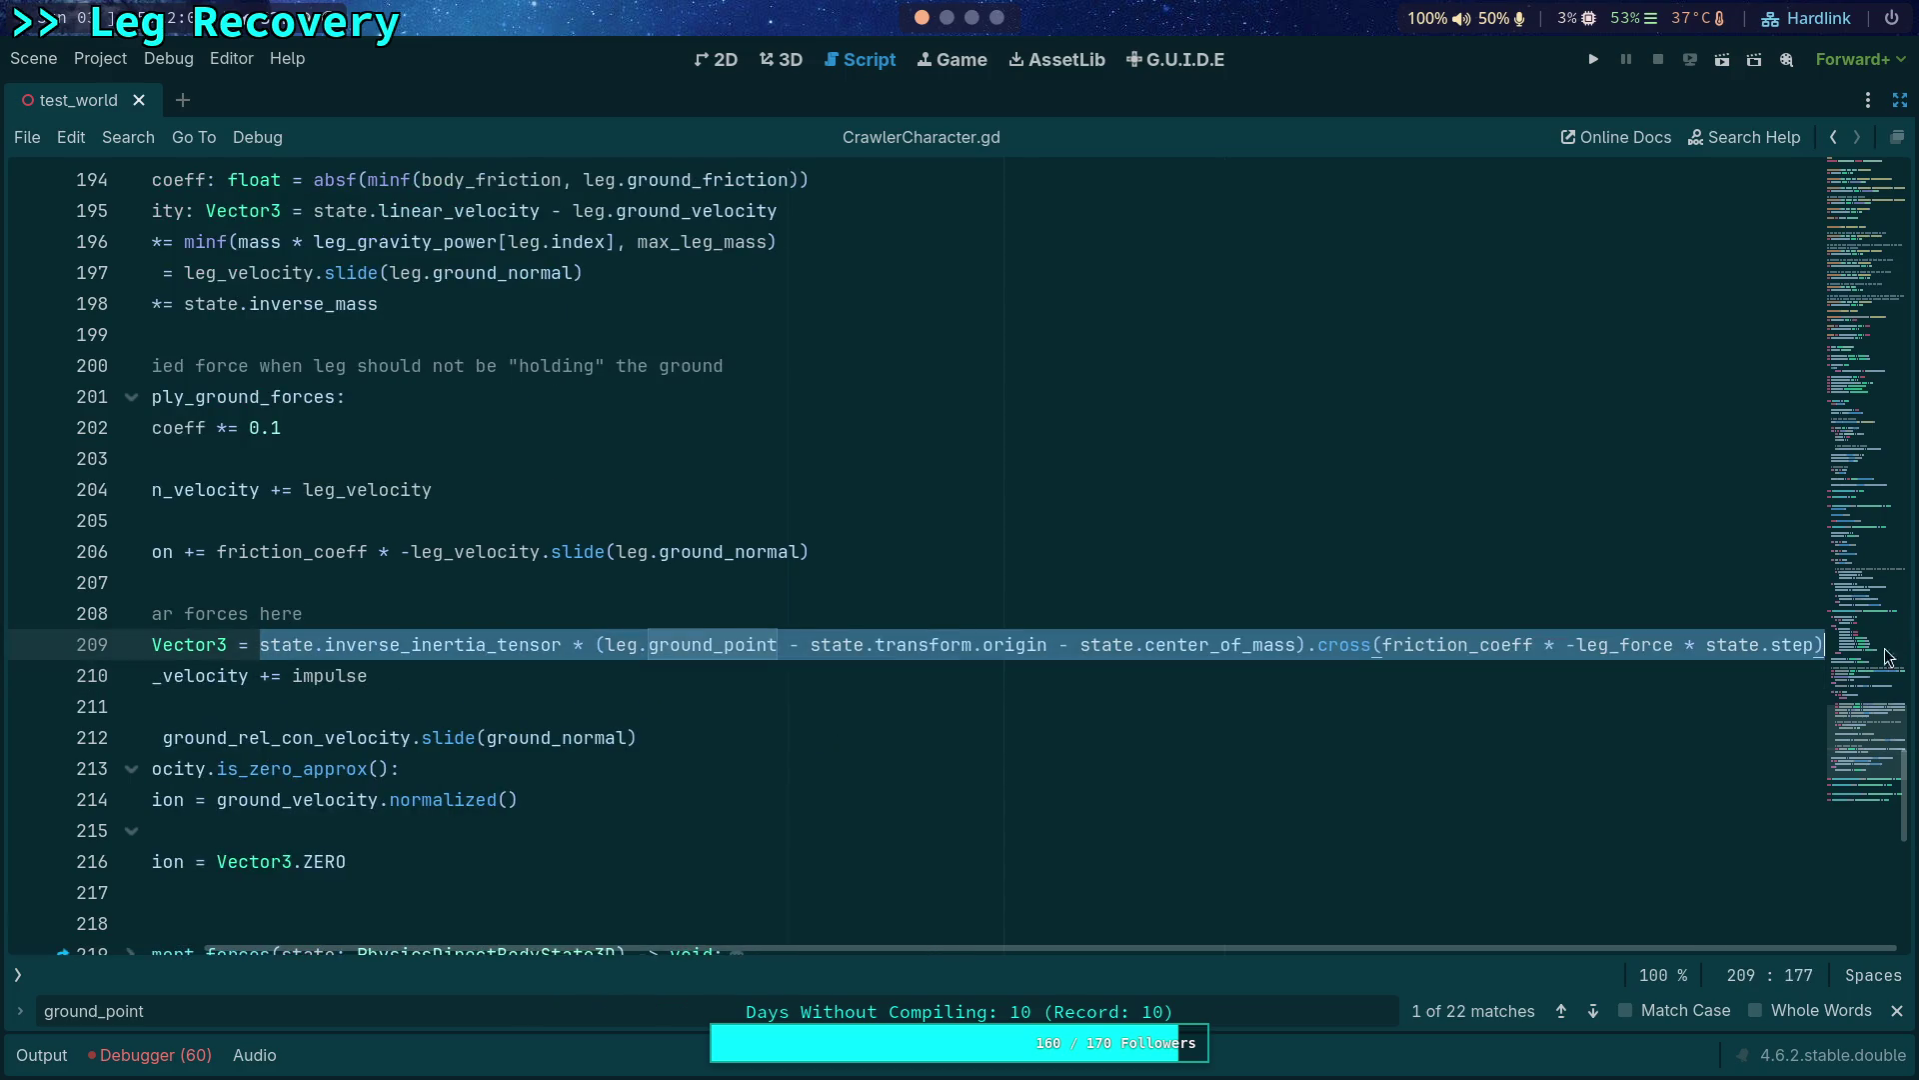
key("BackSpace")
double_click(550, 673)
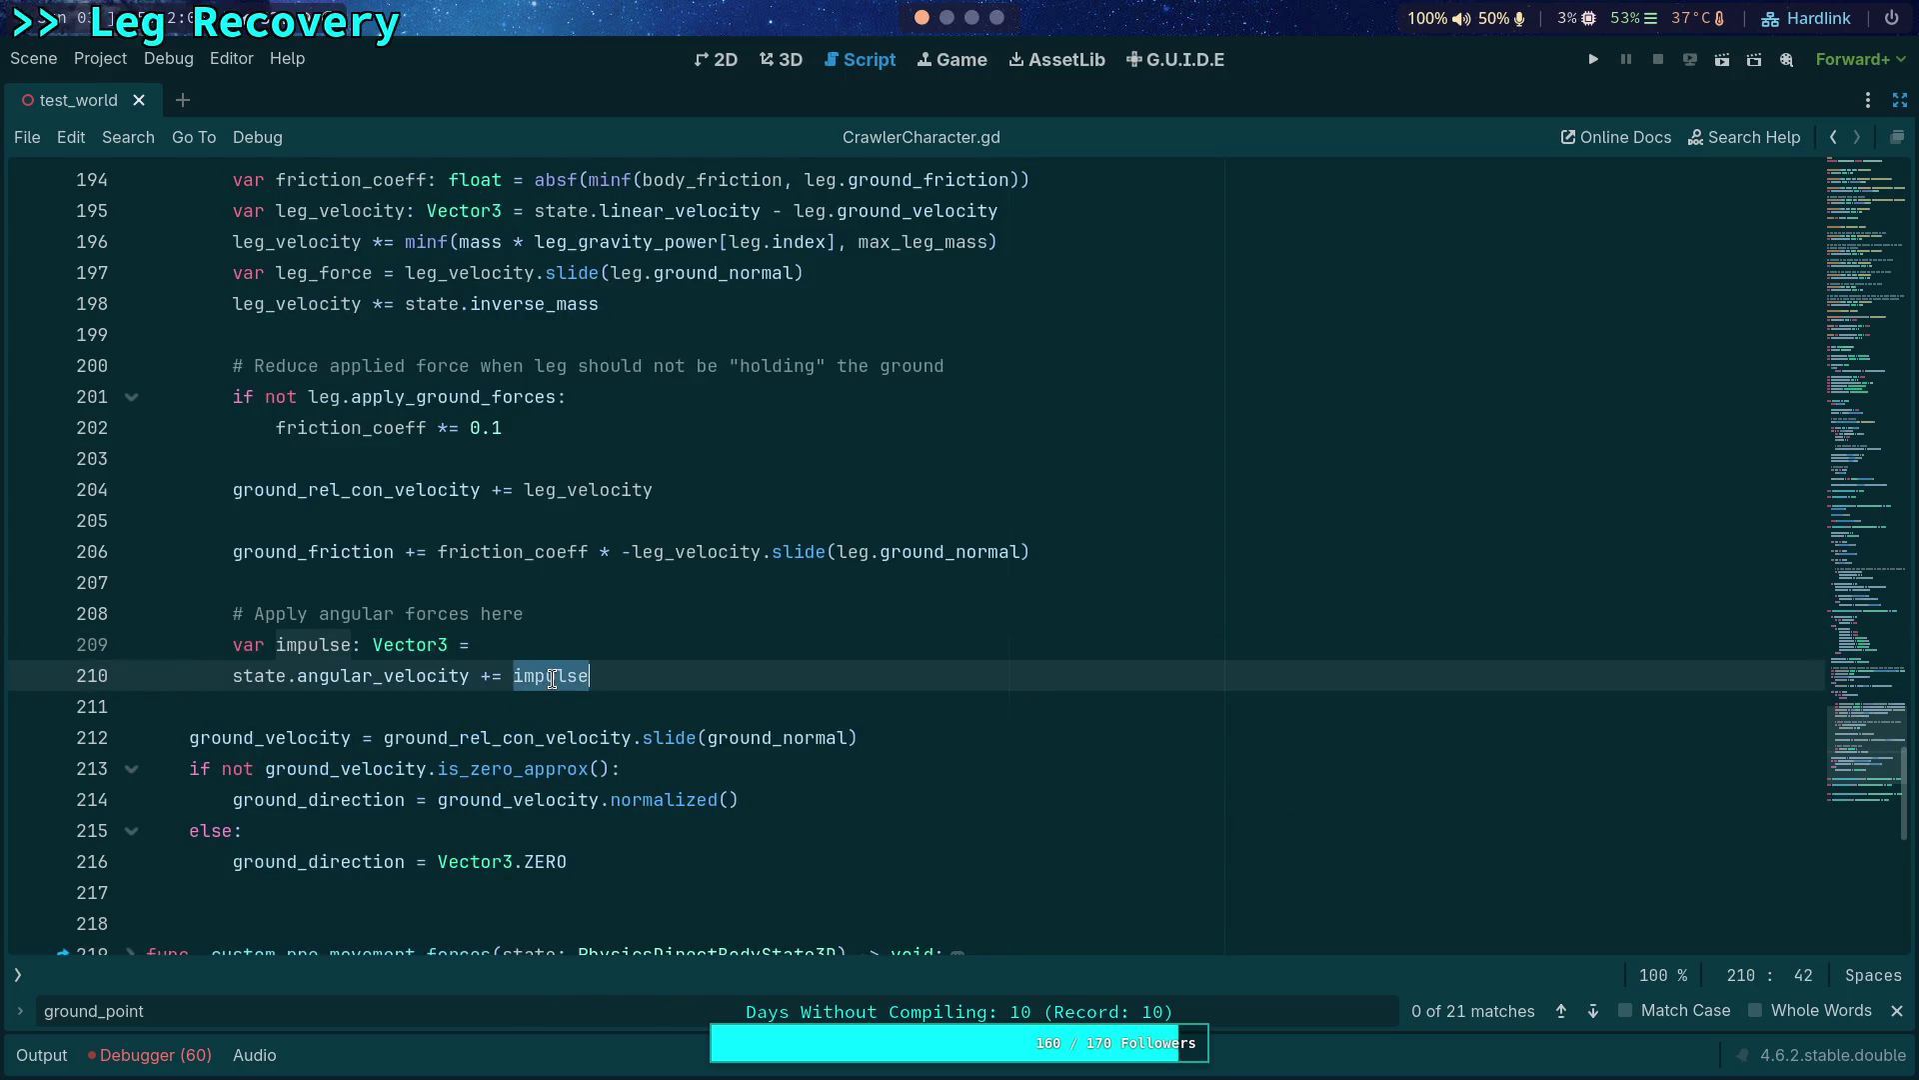
Inline the torque expression into the angular_velocity update and remove the impulse declaration.
type("state.inverse_inertia_tensor * (leg.ground_point - state.transform.origin - state.center_of_mass).cross(friction_coeff * -leg_force * state.step)")
left_click_drag(263, 648, 343, 613)
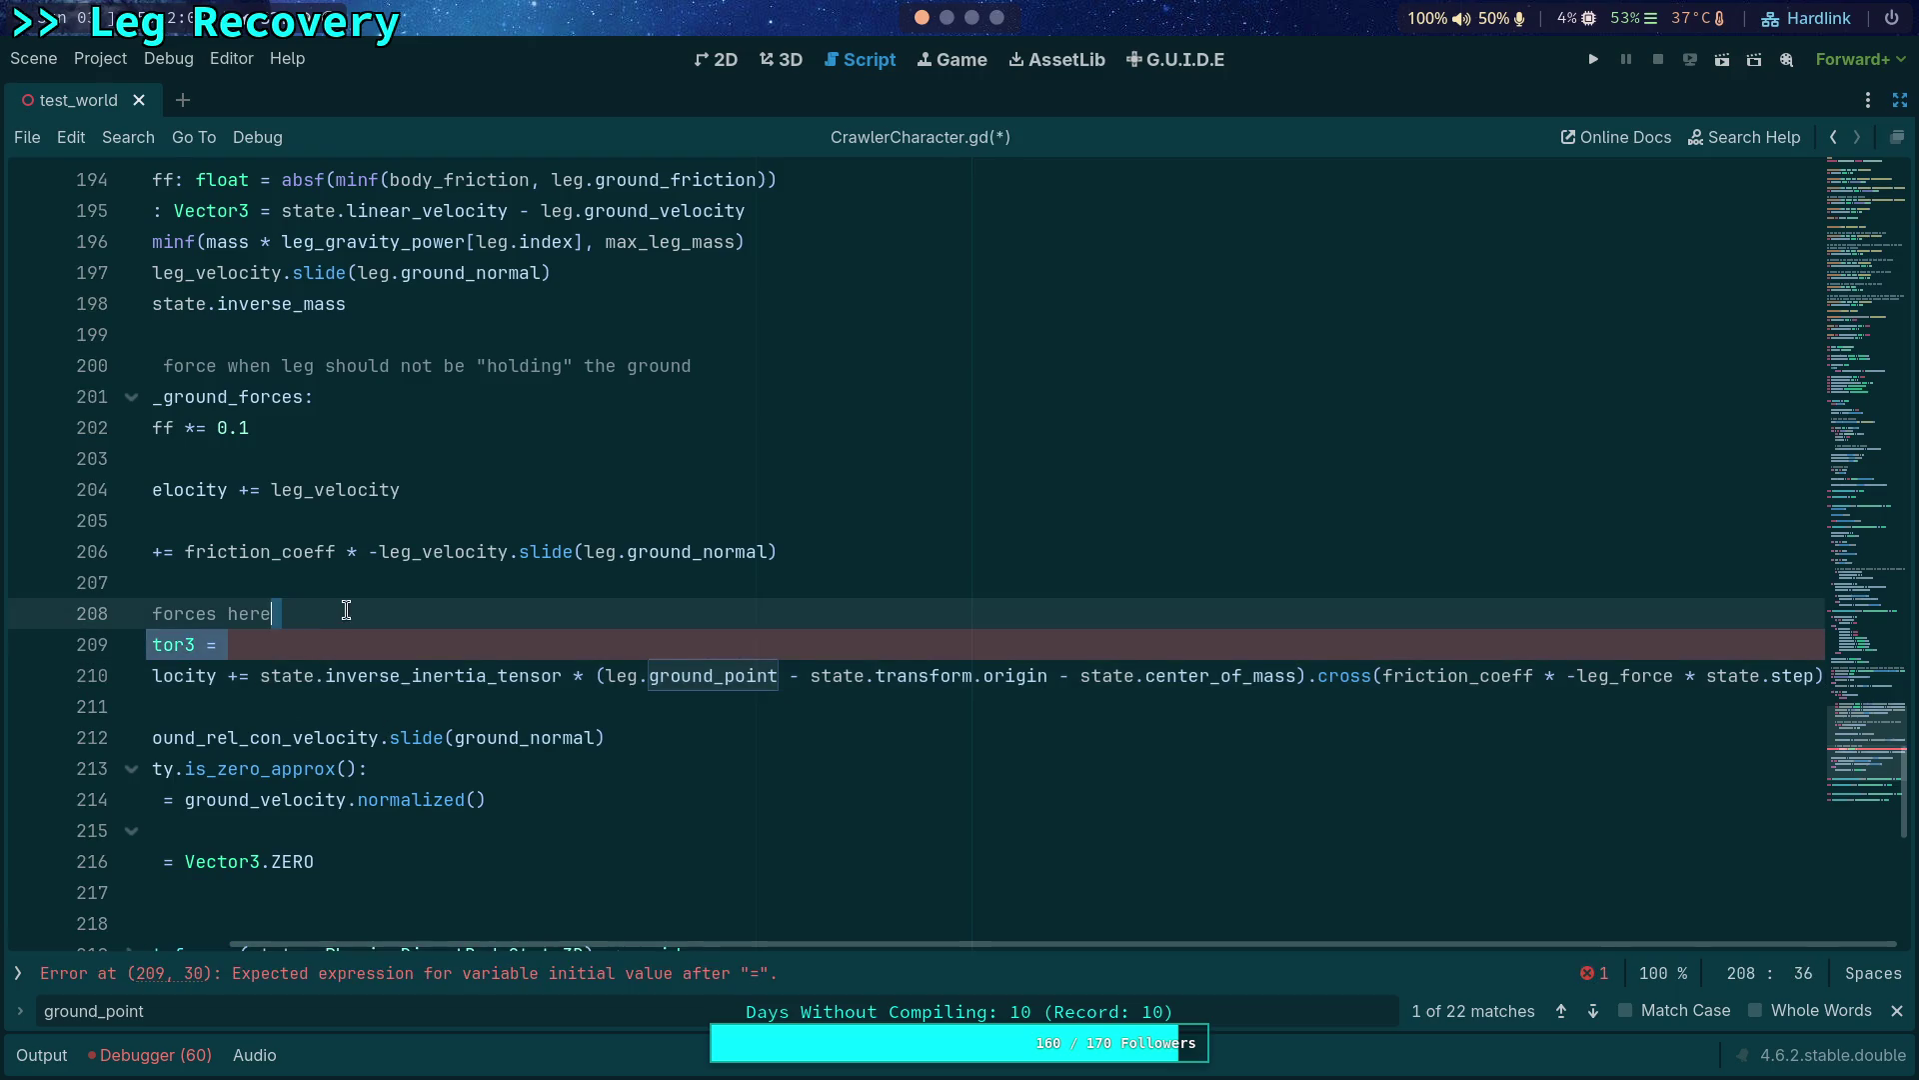
key("BackSpace")
left_click(263, 644)
type("(")
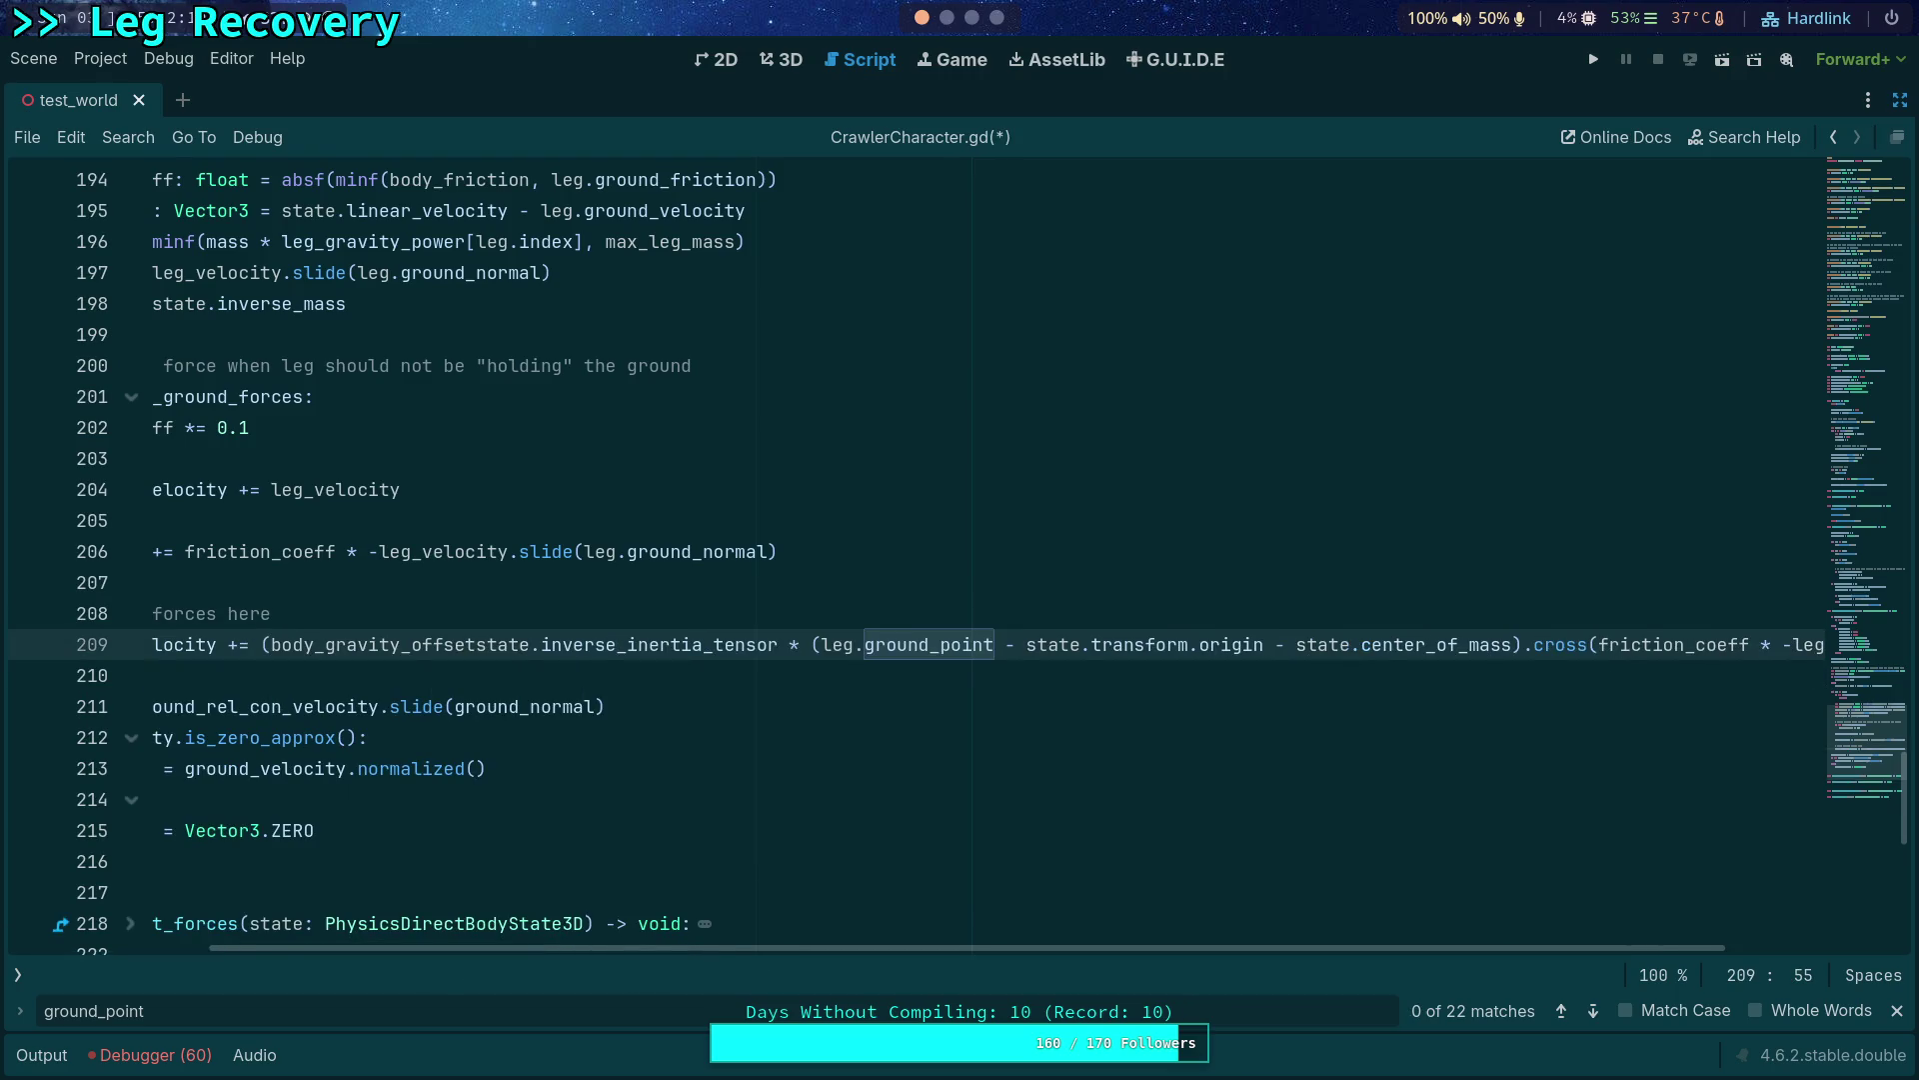
key("End")
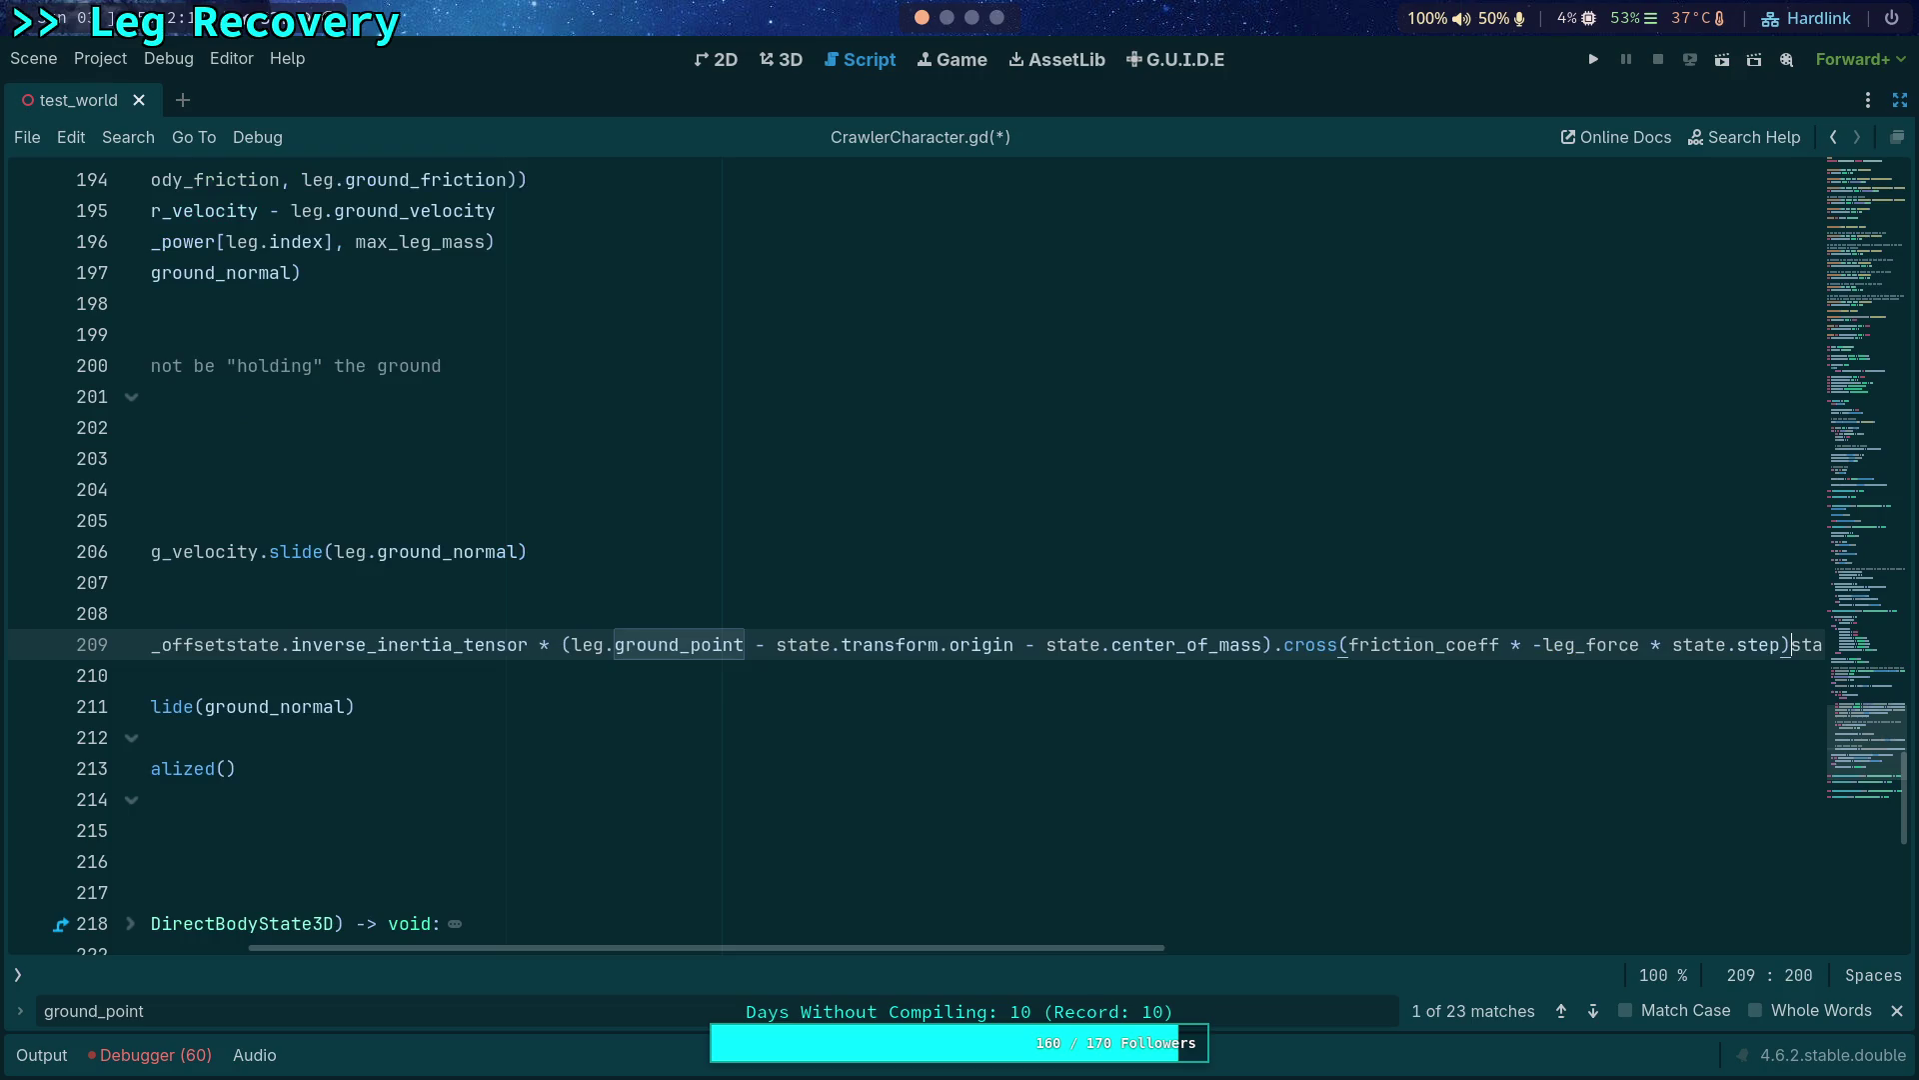
key("ctrl+z")
Break the update into a parenthesised multi-line expression, save, and run the game.
key("Return")
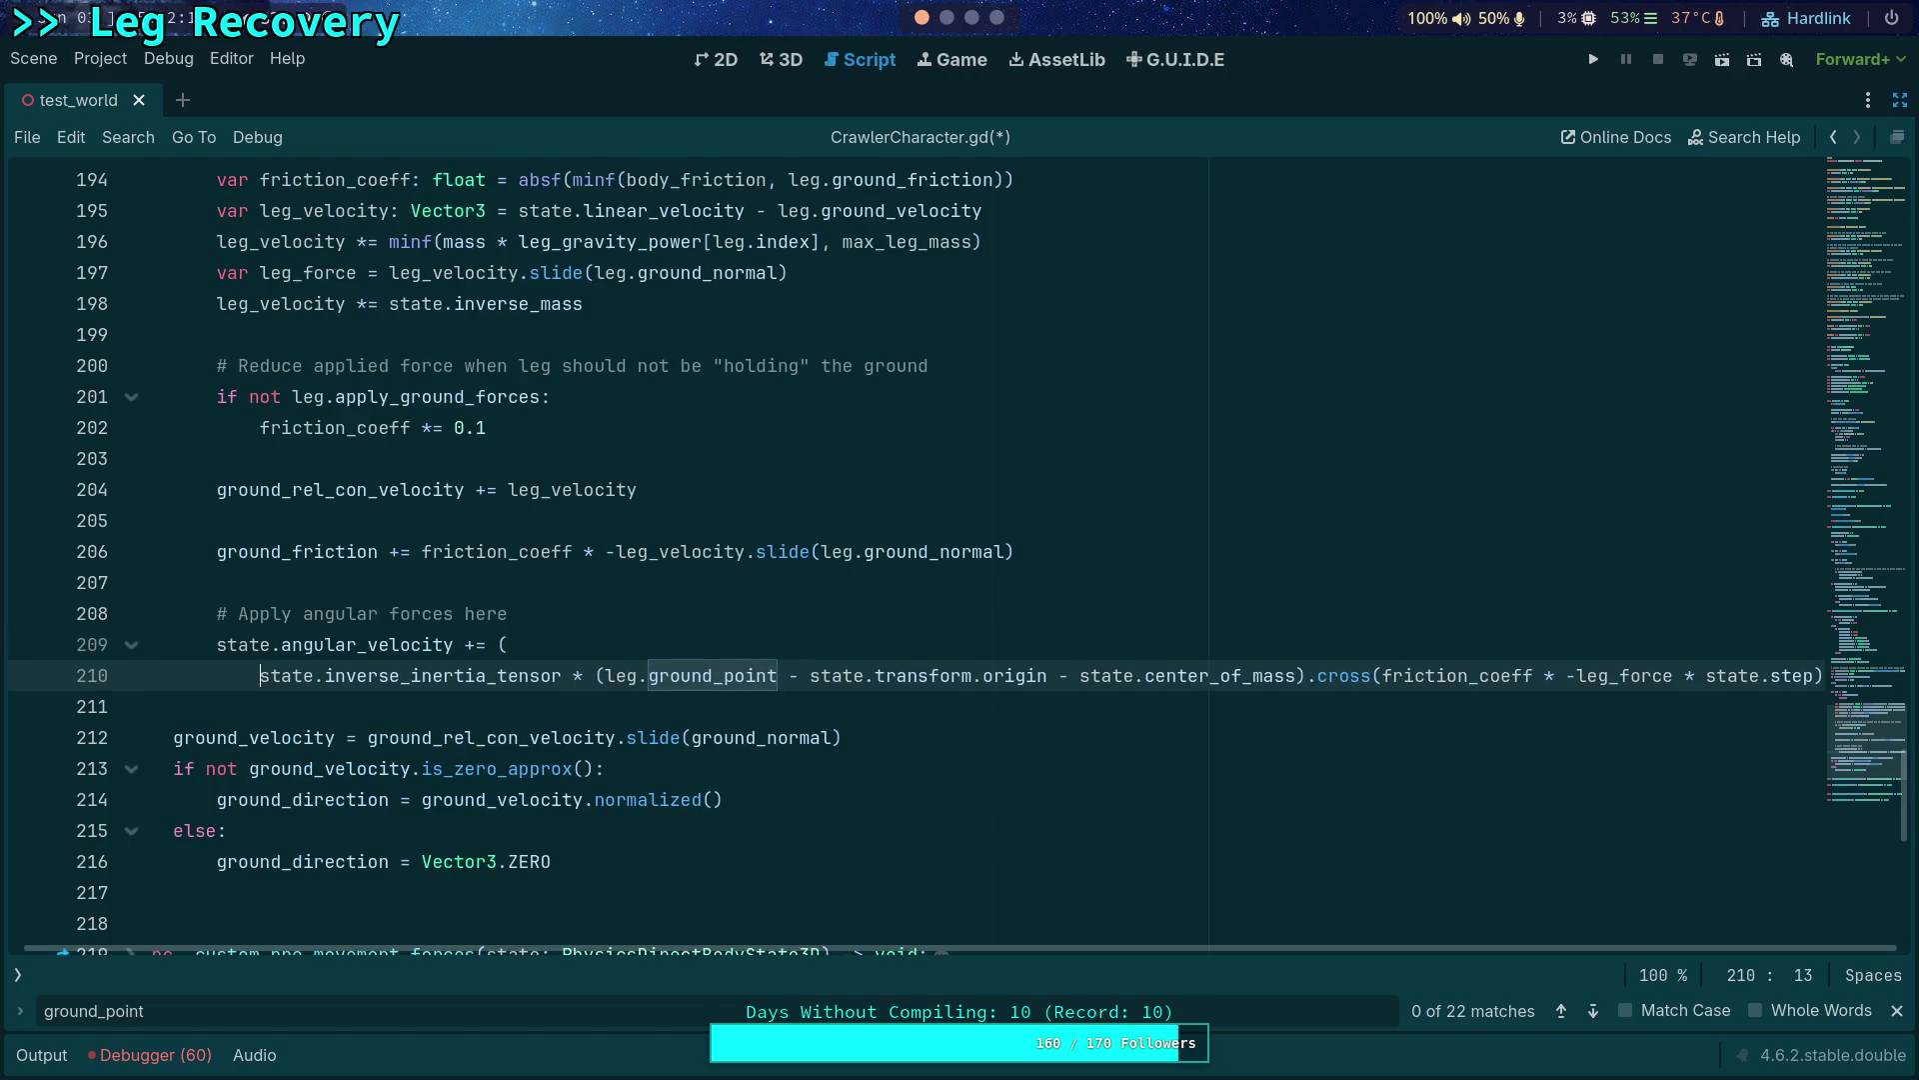
left_click(576, 676)
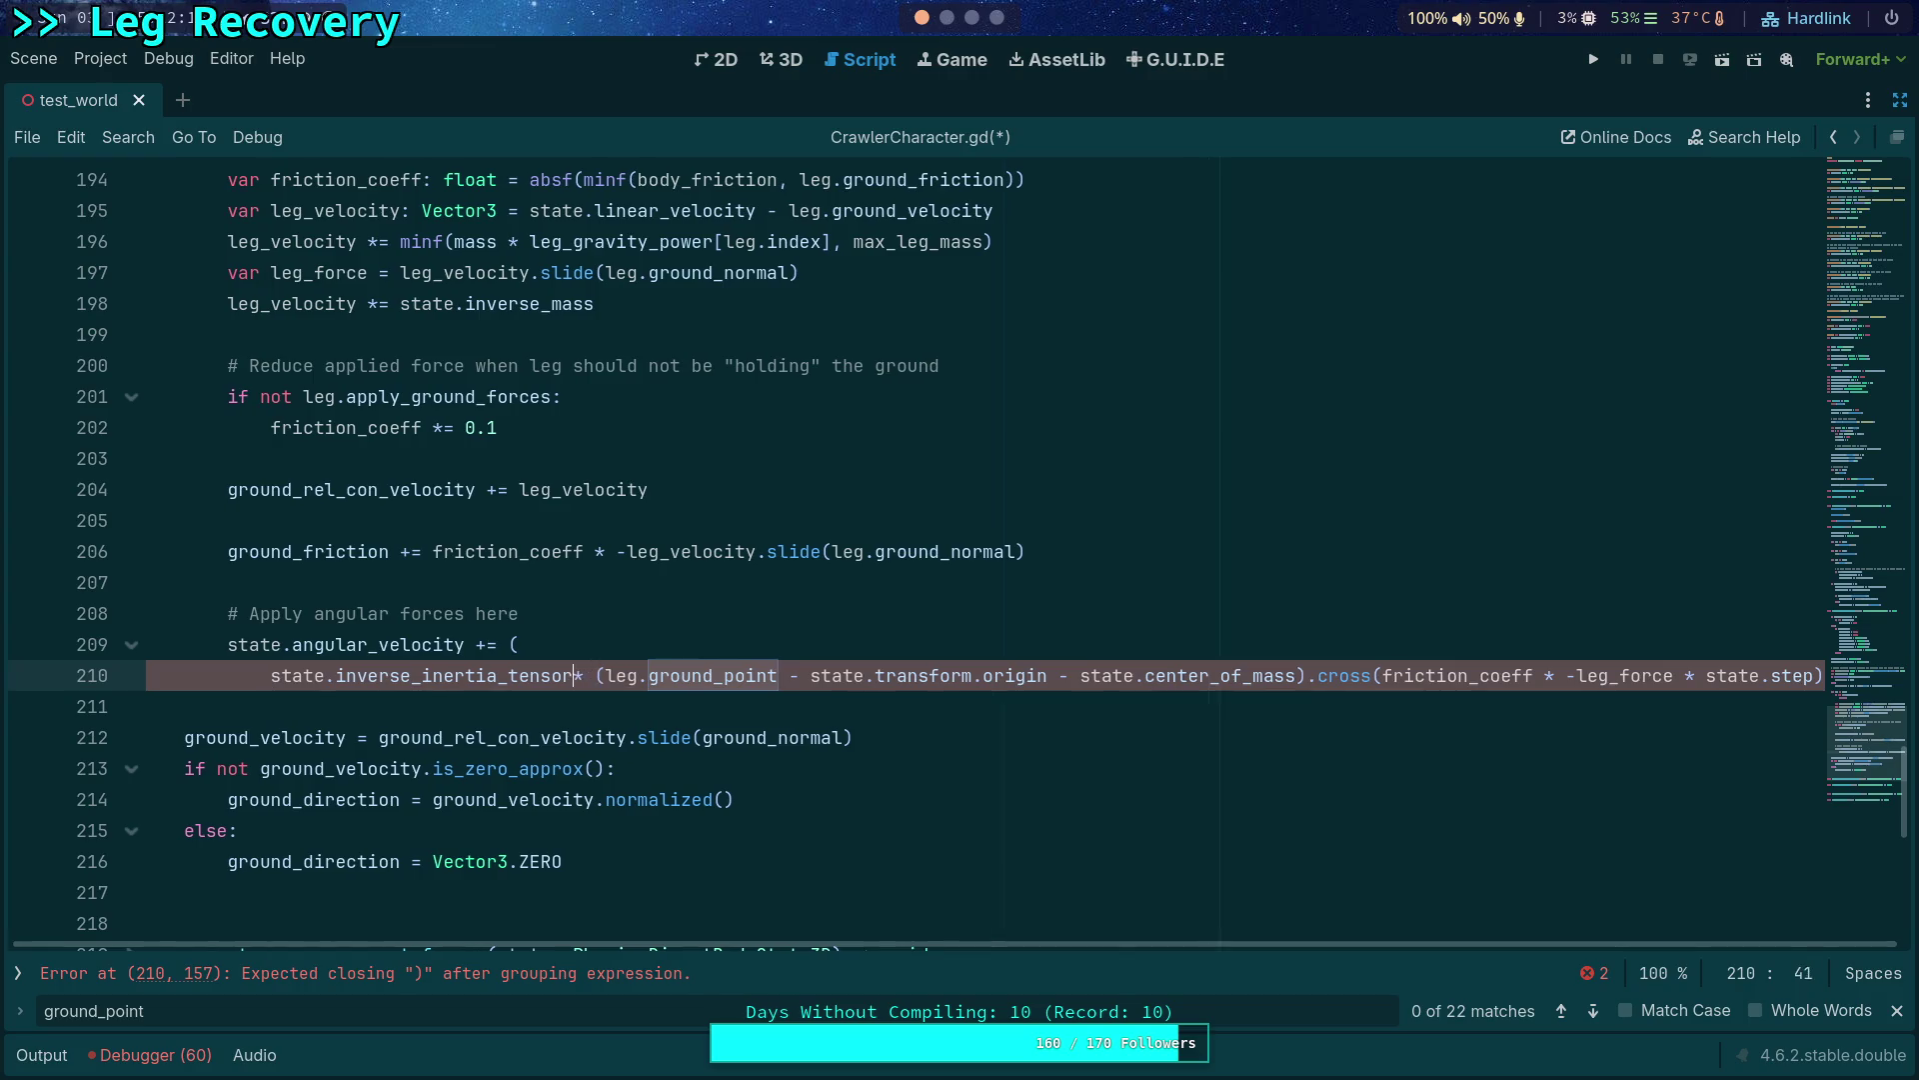
key("Return")
left_click(285, 677)
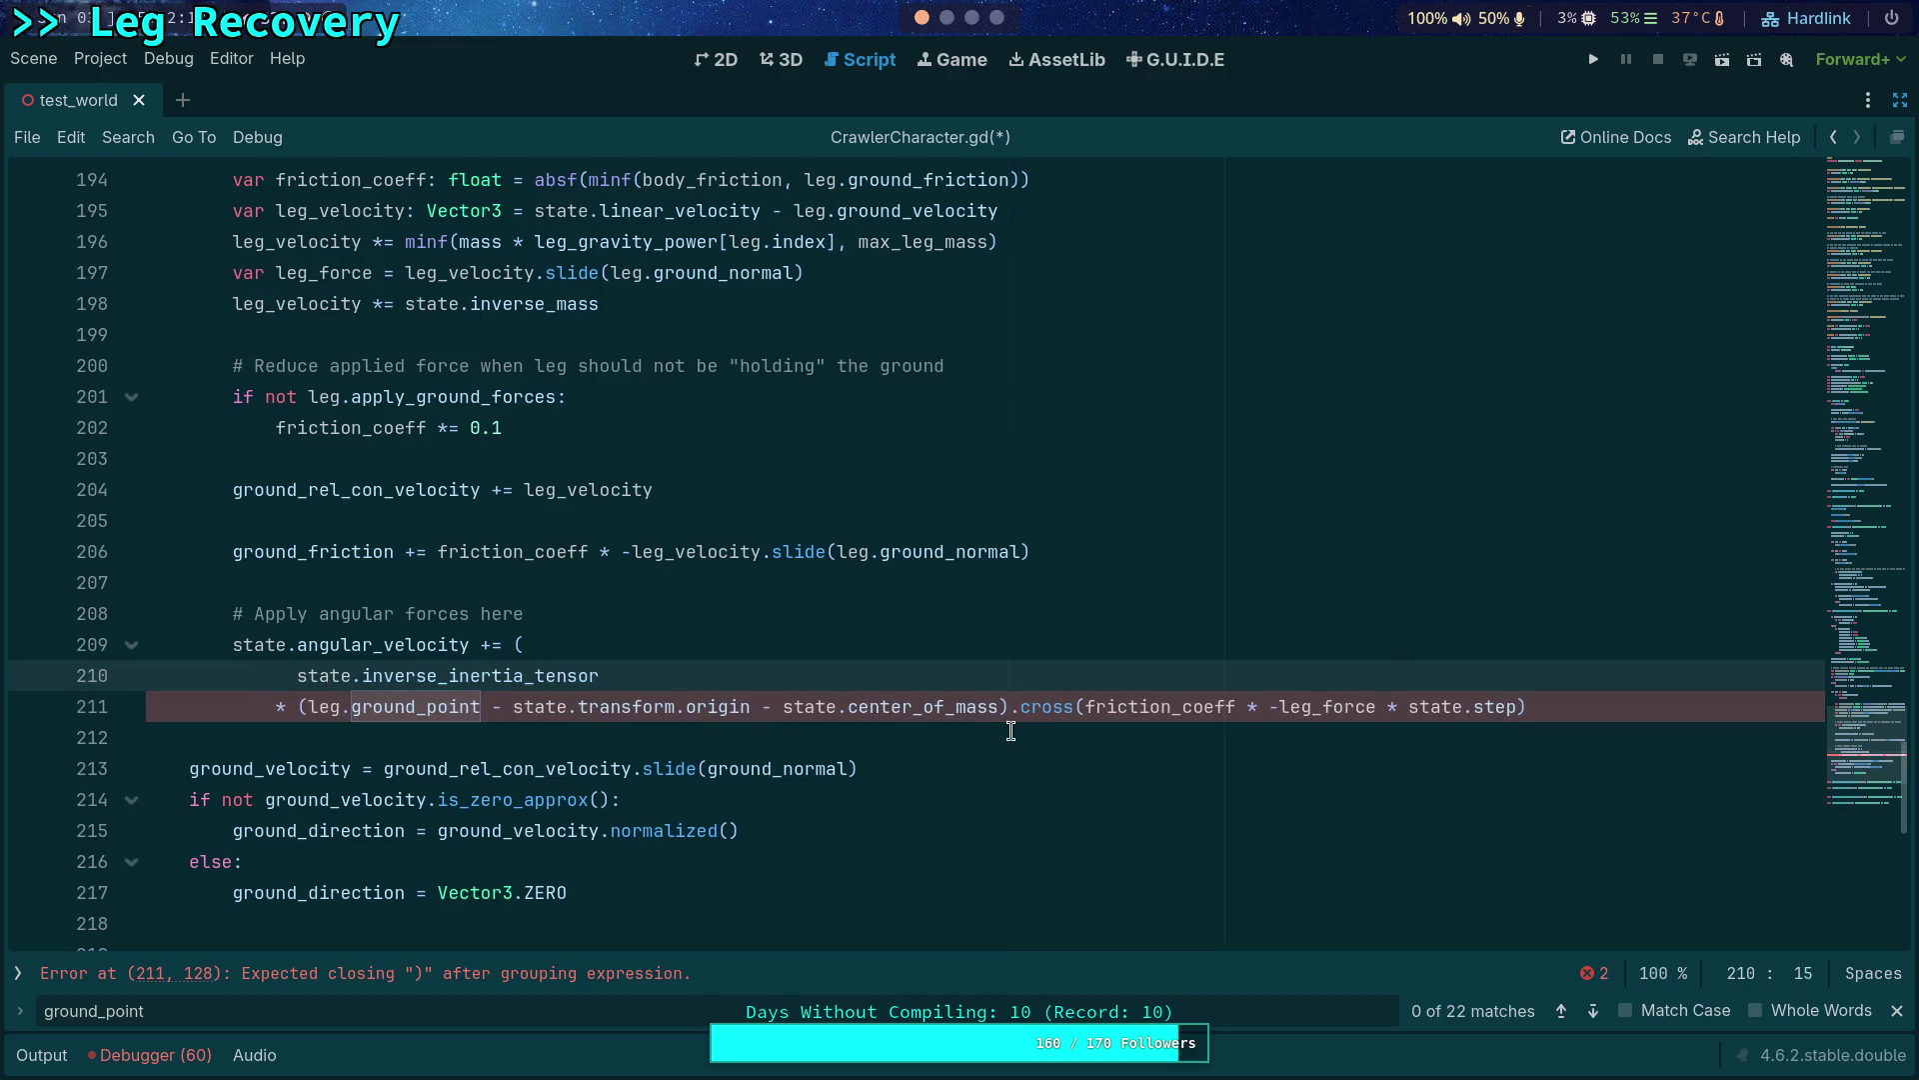
left_click(1578, 707)
key("Return")
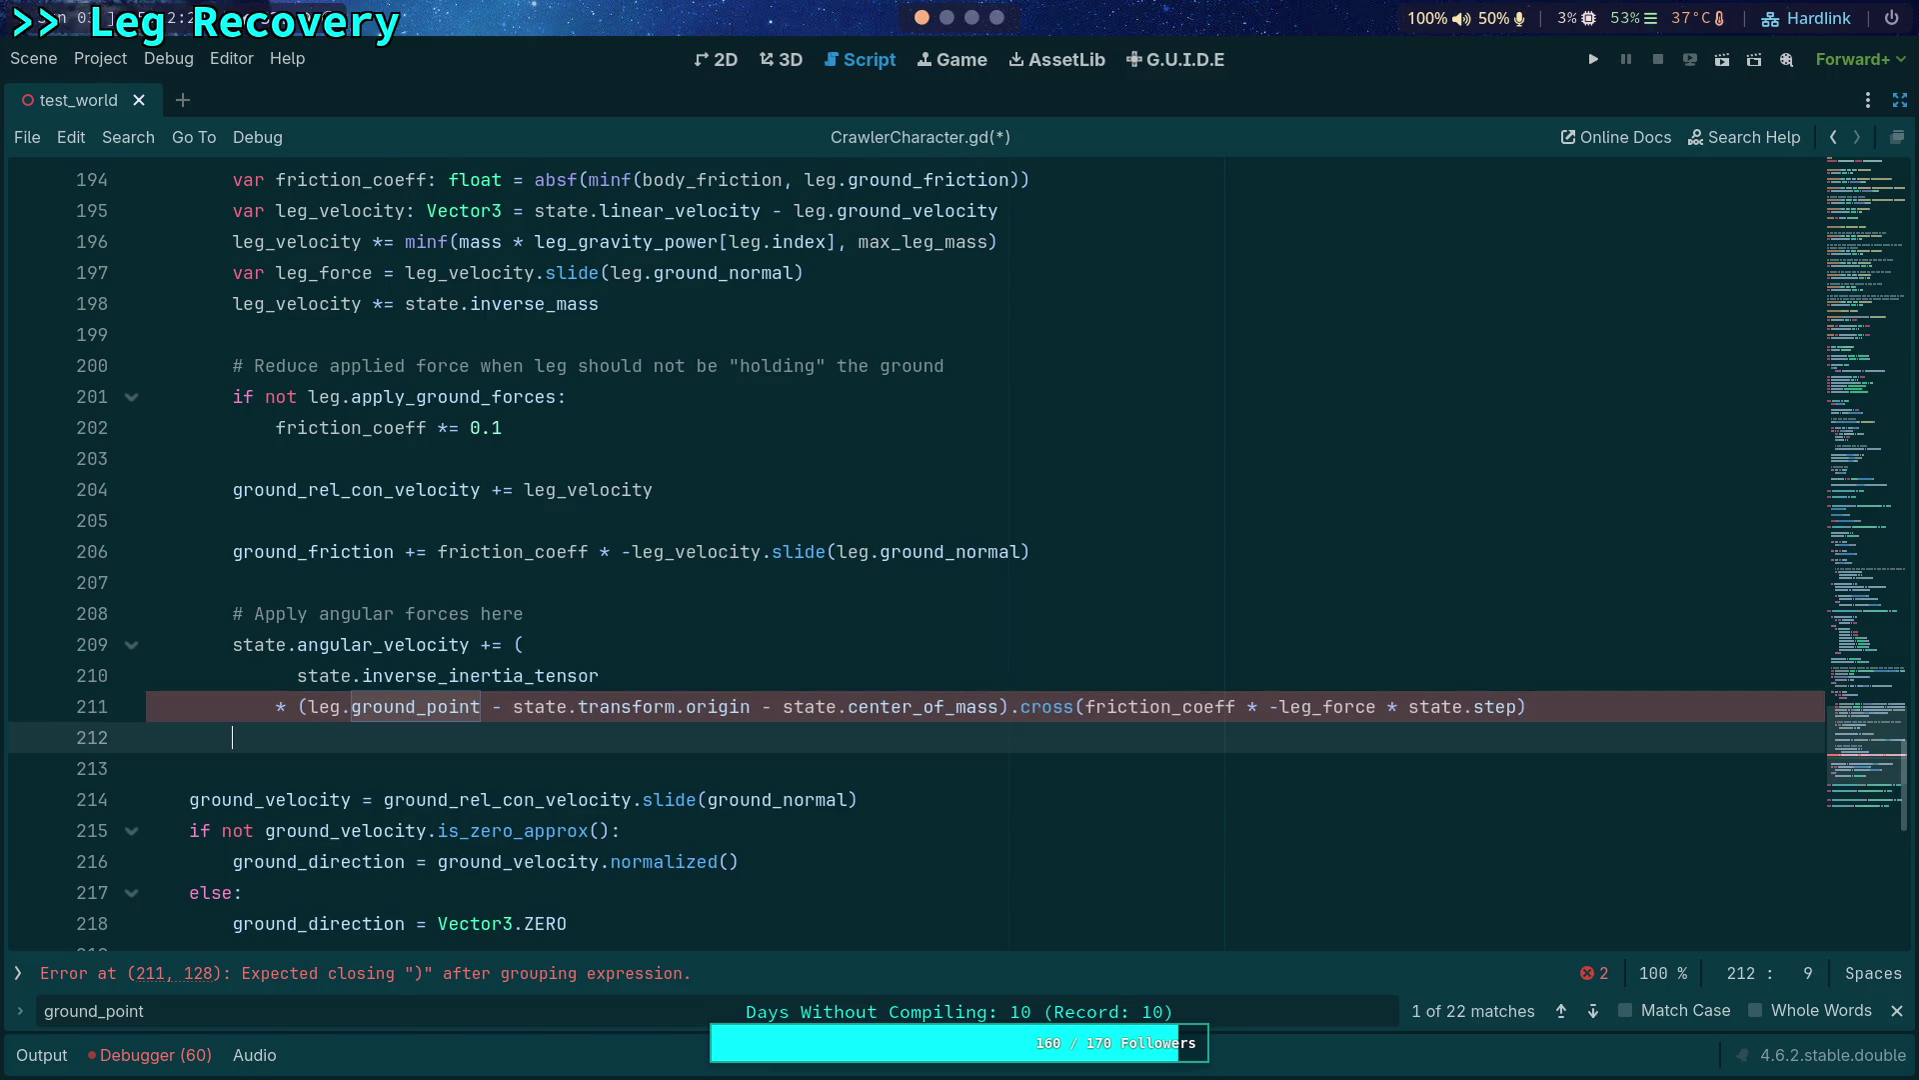
type(")")
key("ctrl+s")
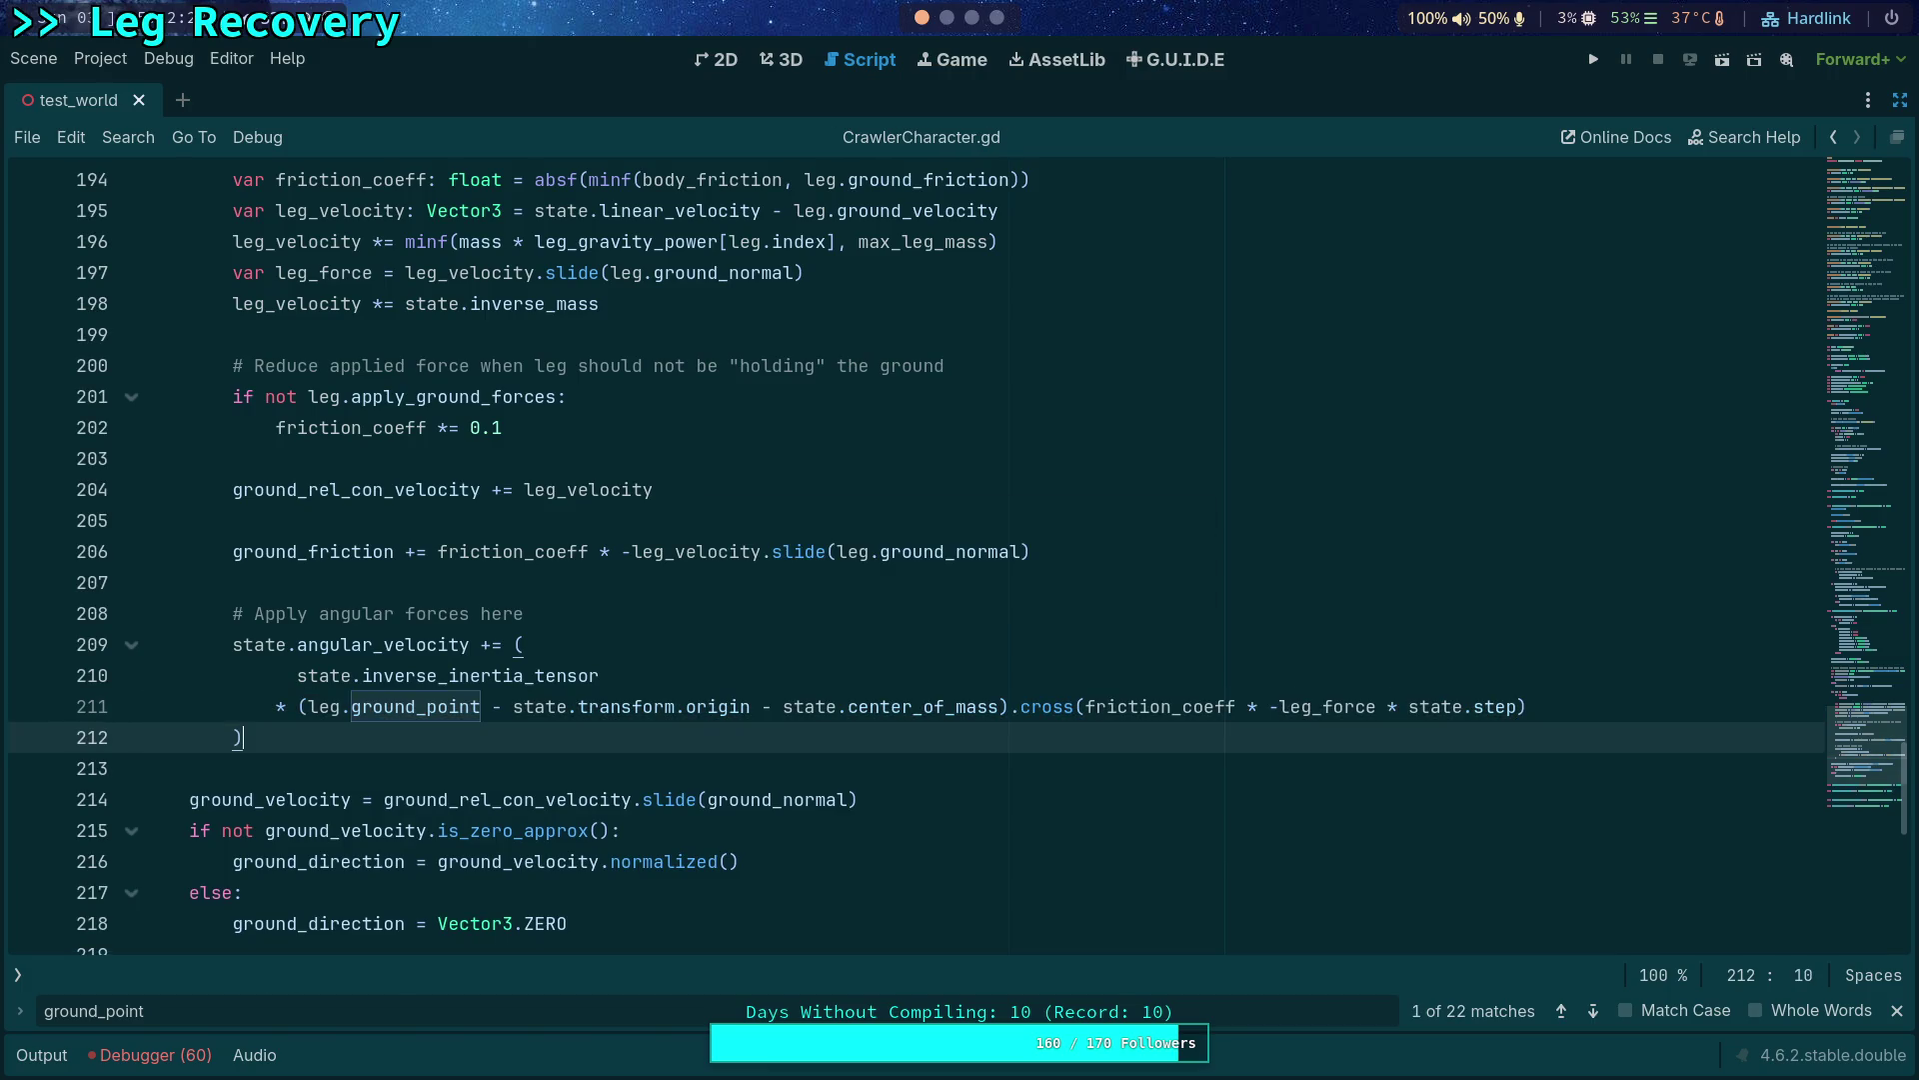
left_click(1594, 58)
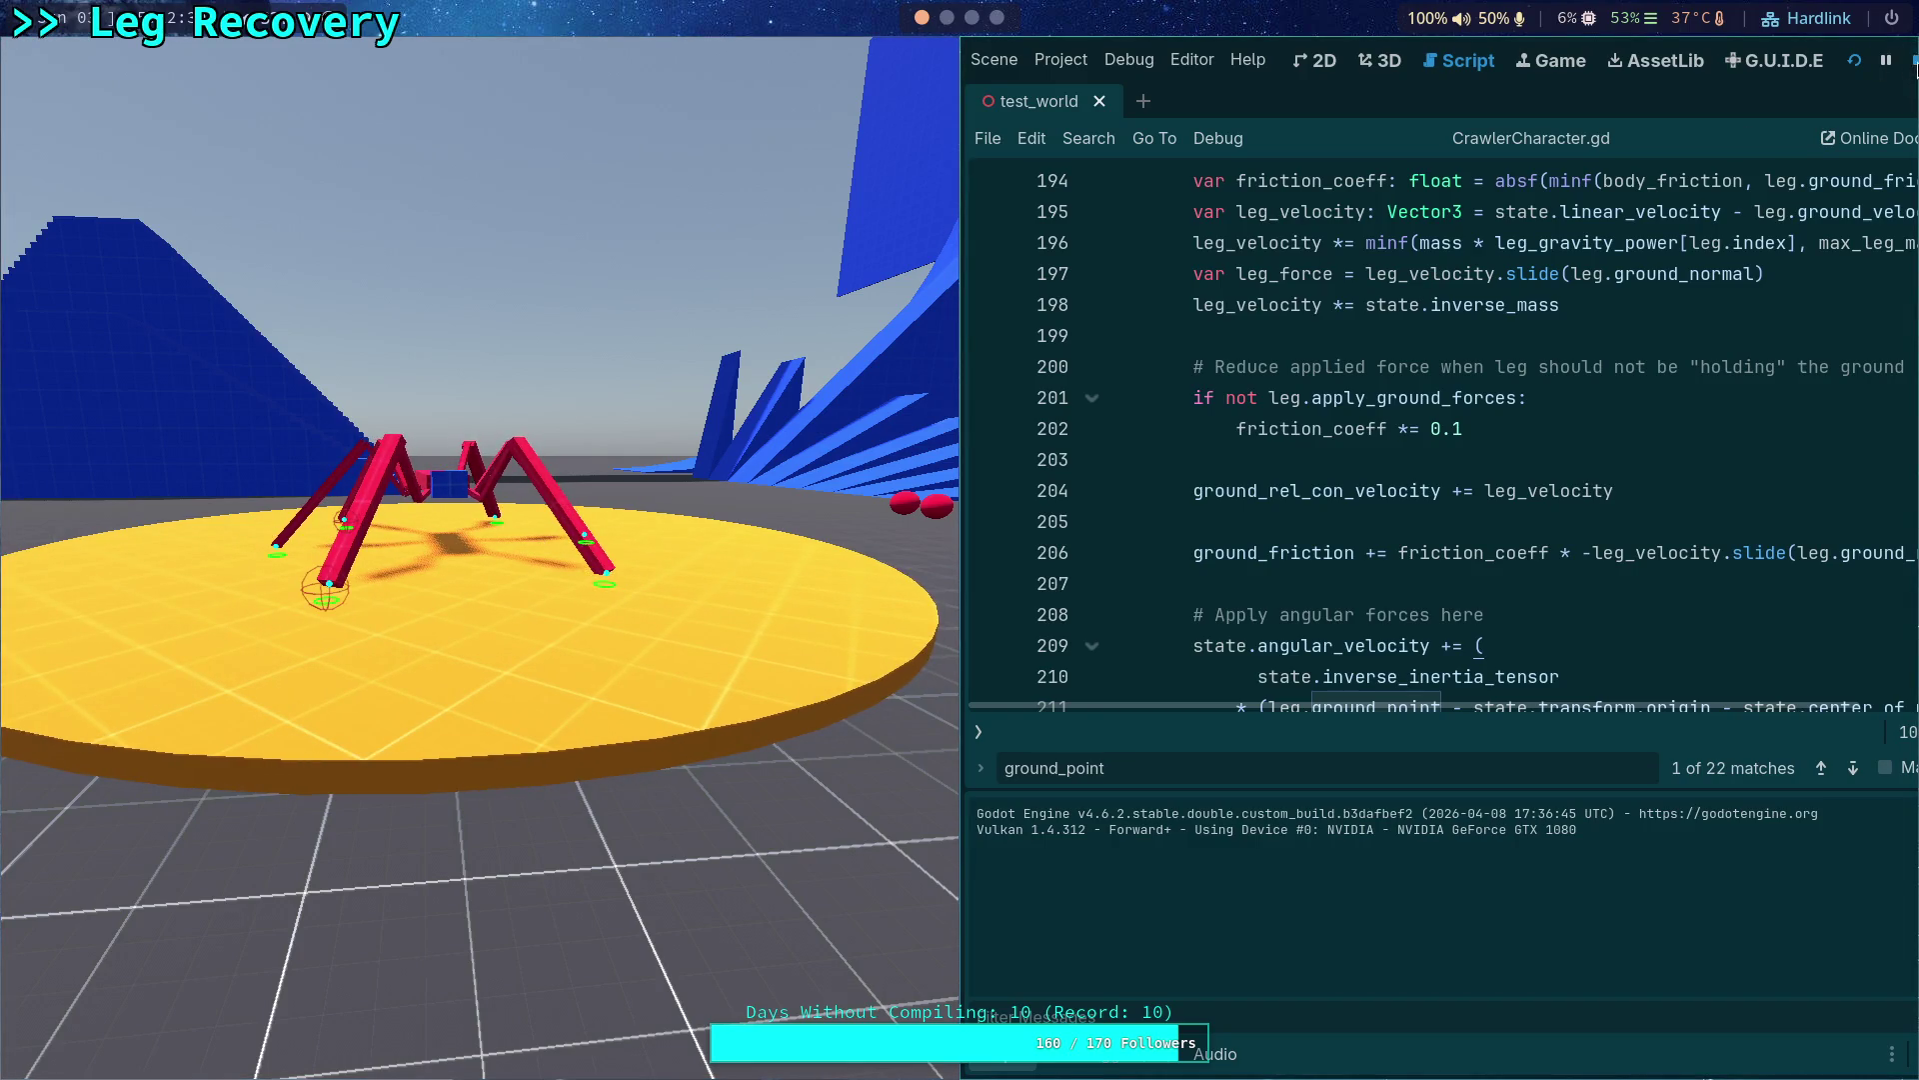
Stop the game, remove * state.step from inside the cross call, and save.
key("F8")
scroll(959, 642, "down", 2)
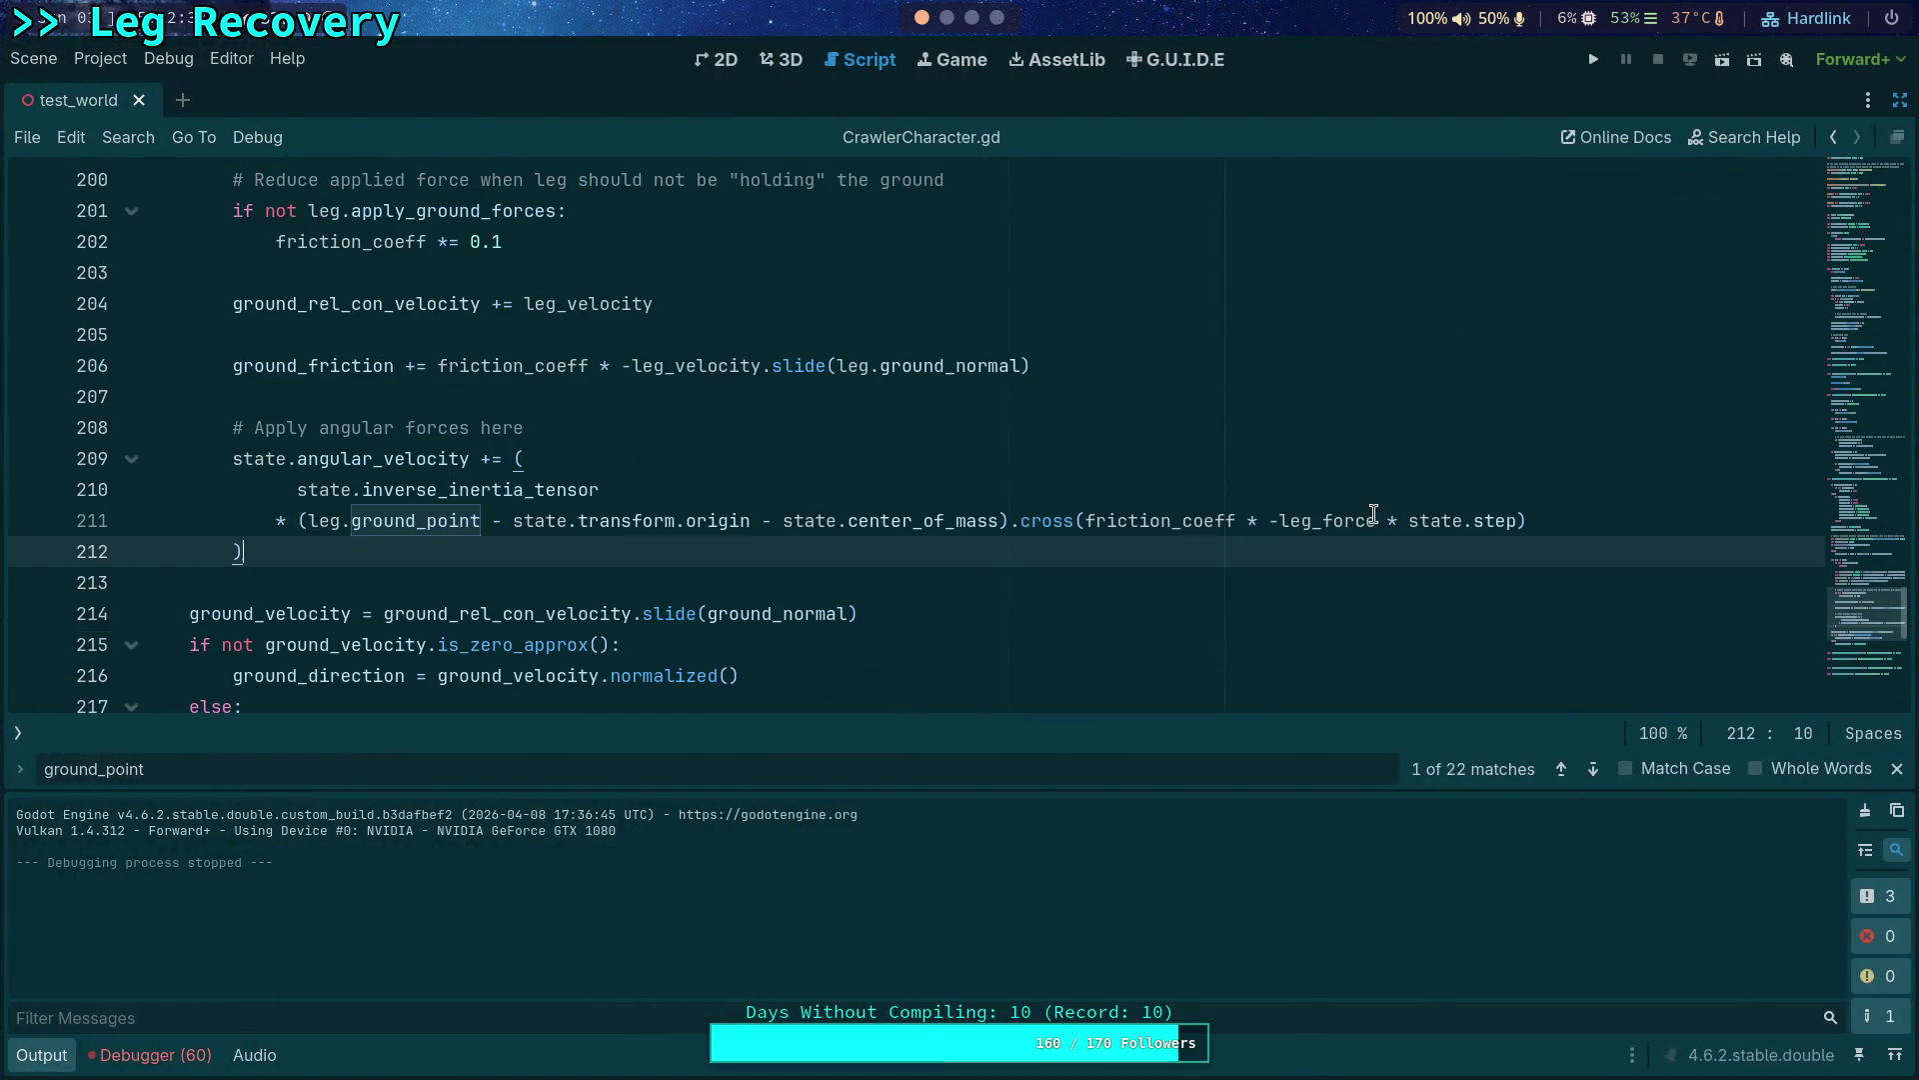
left_click_drag(1378, 521, 1527, 520)
key("BackSpace")
key("ctrl+s")
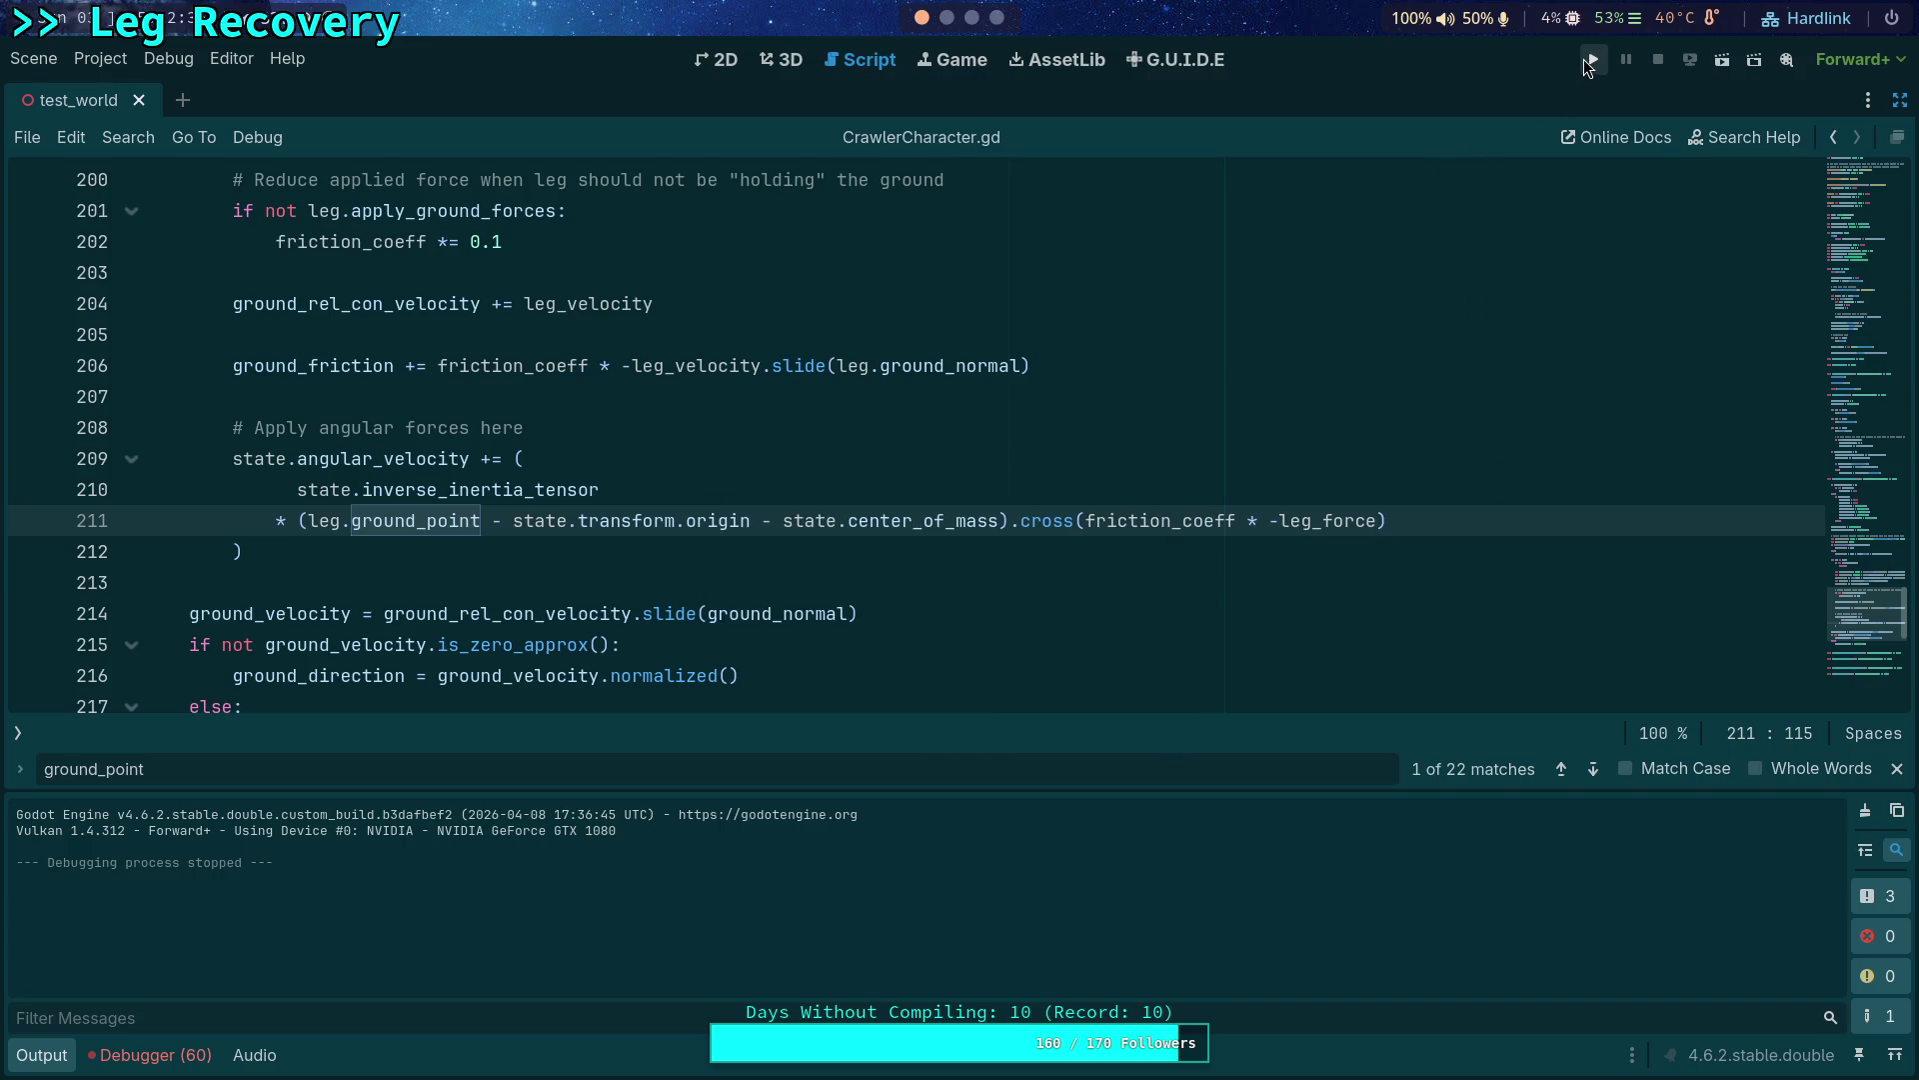
Test-run the crawler again and stop it.
left_click(1591, 64)
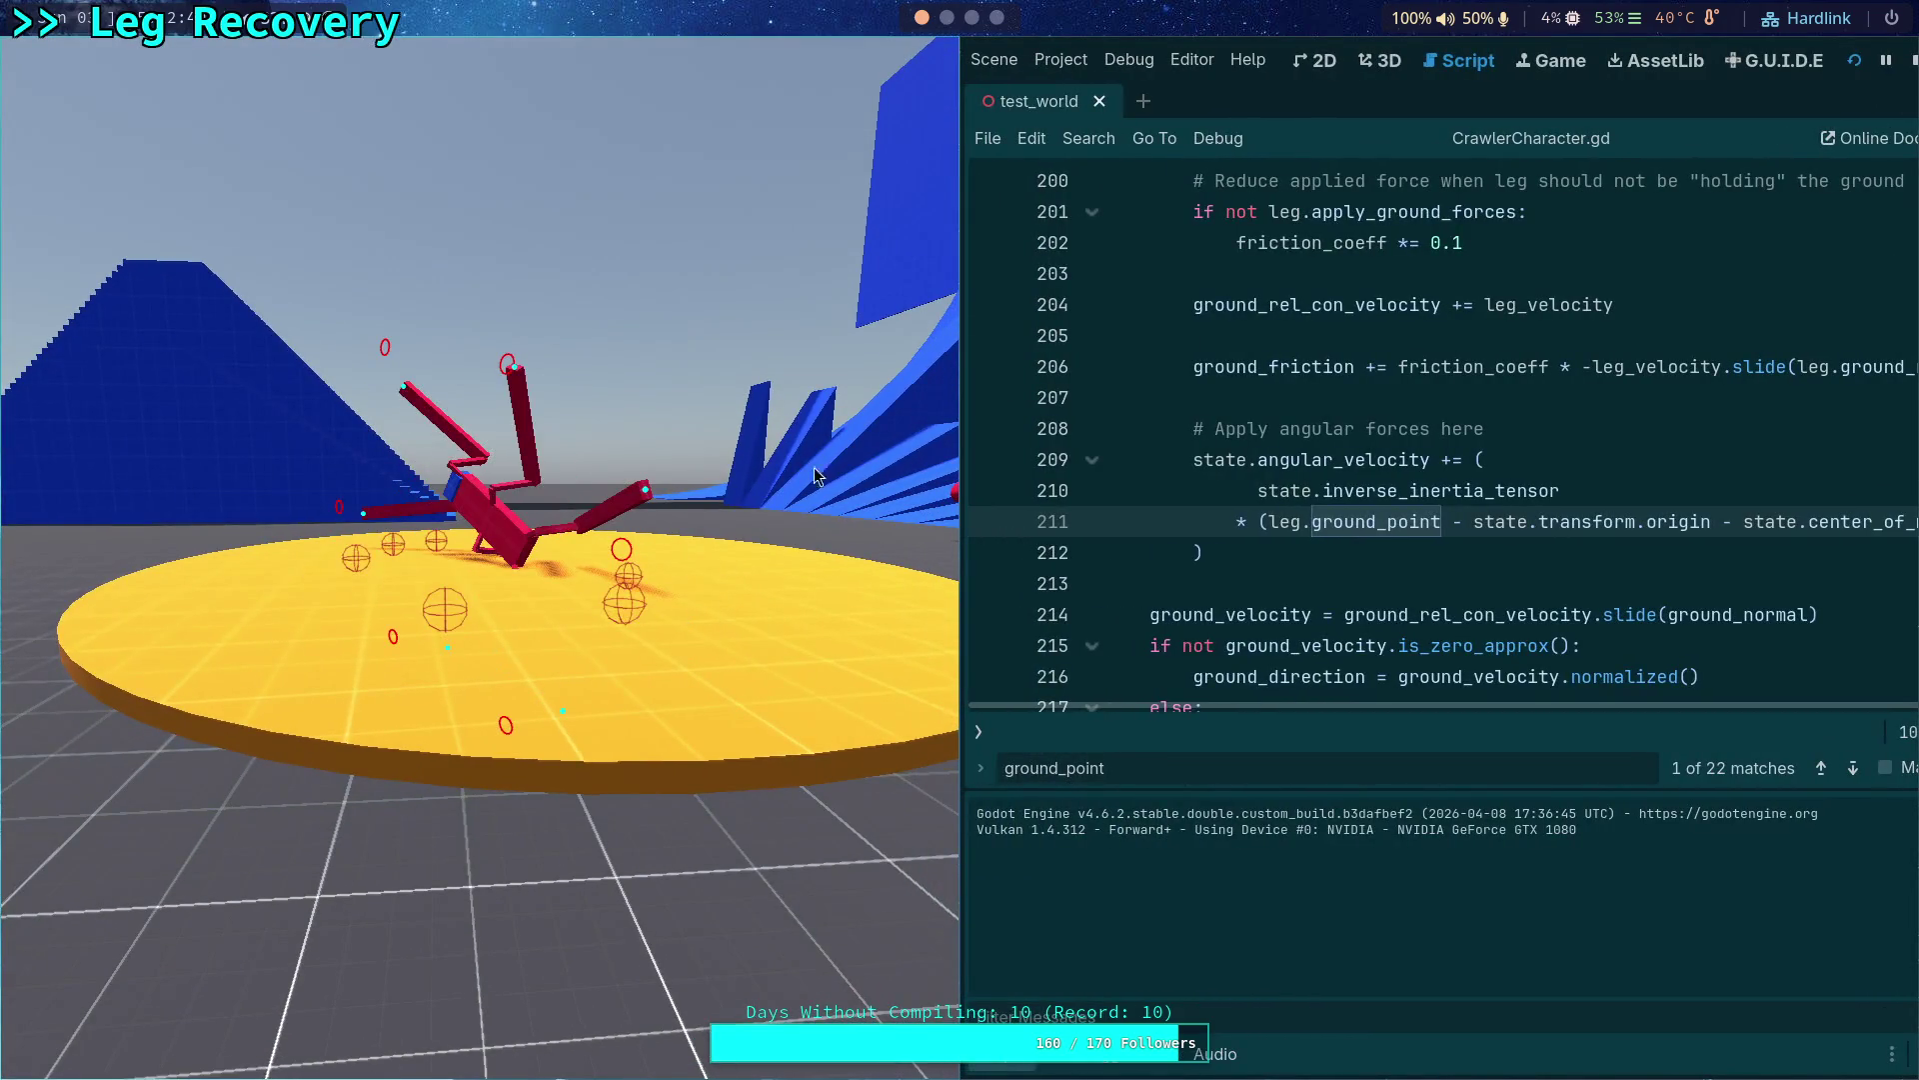
left_click(1911, 60)
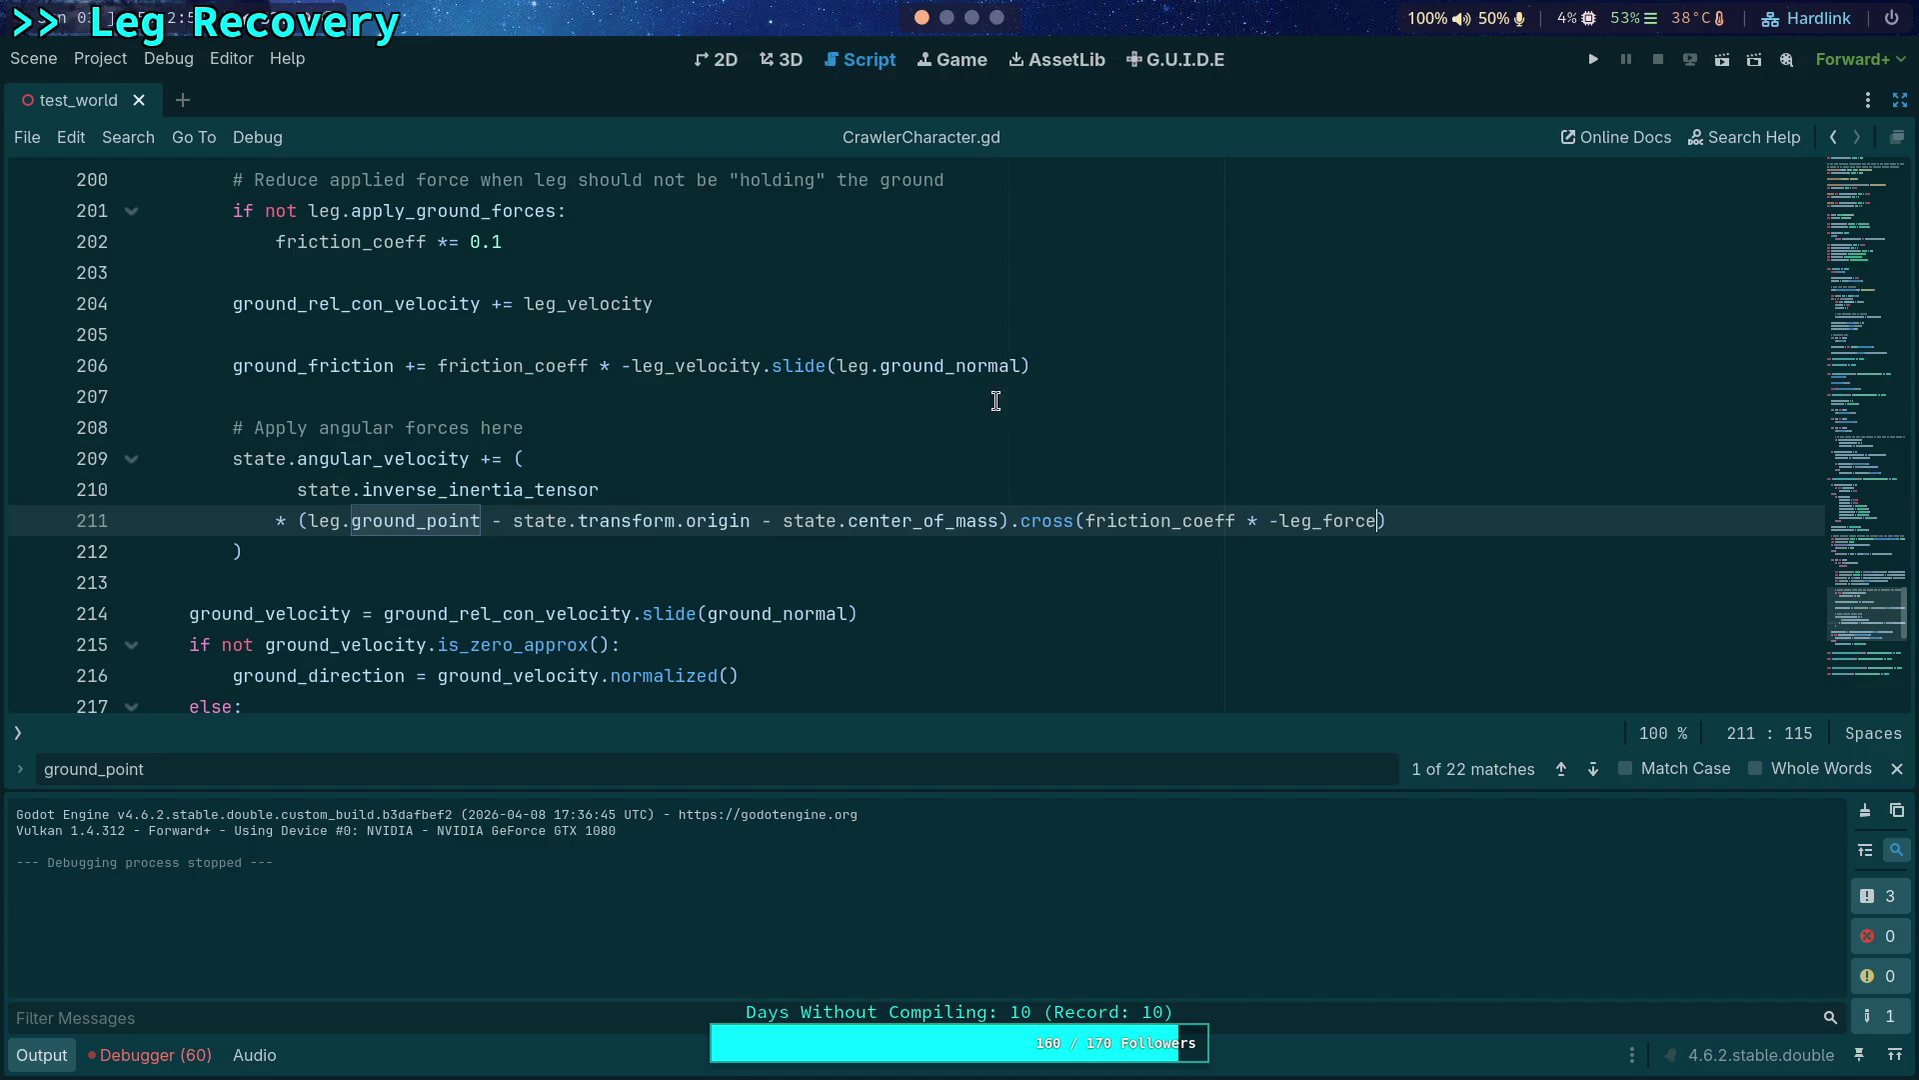
left_click(600, 546)
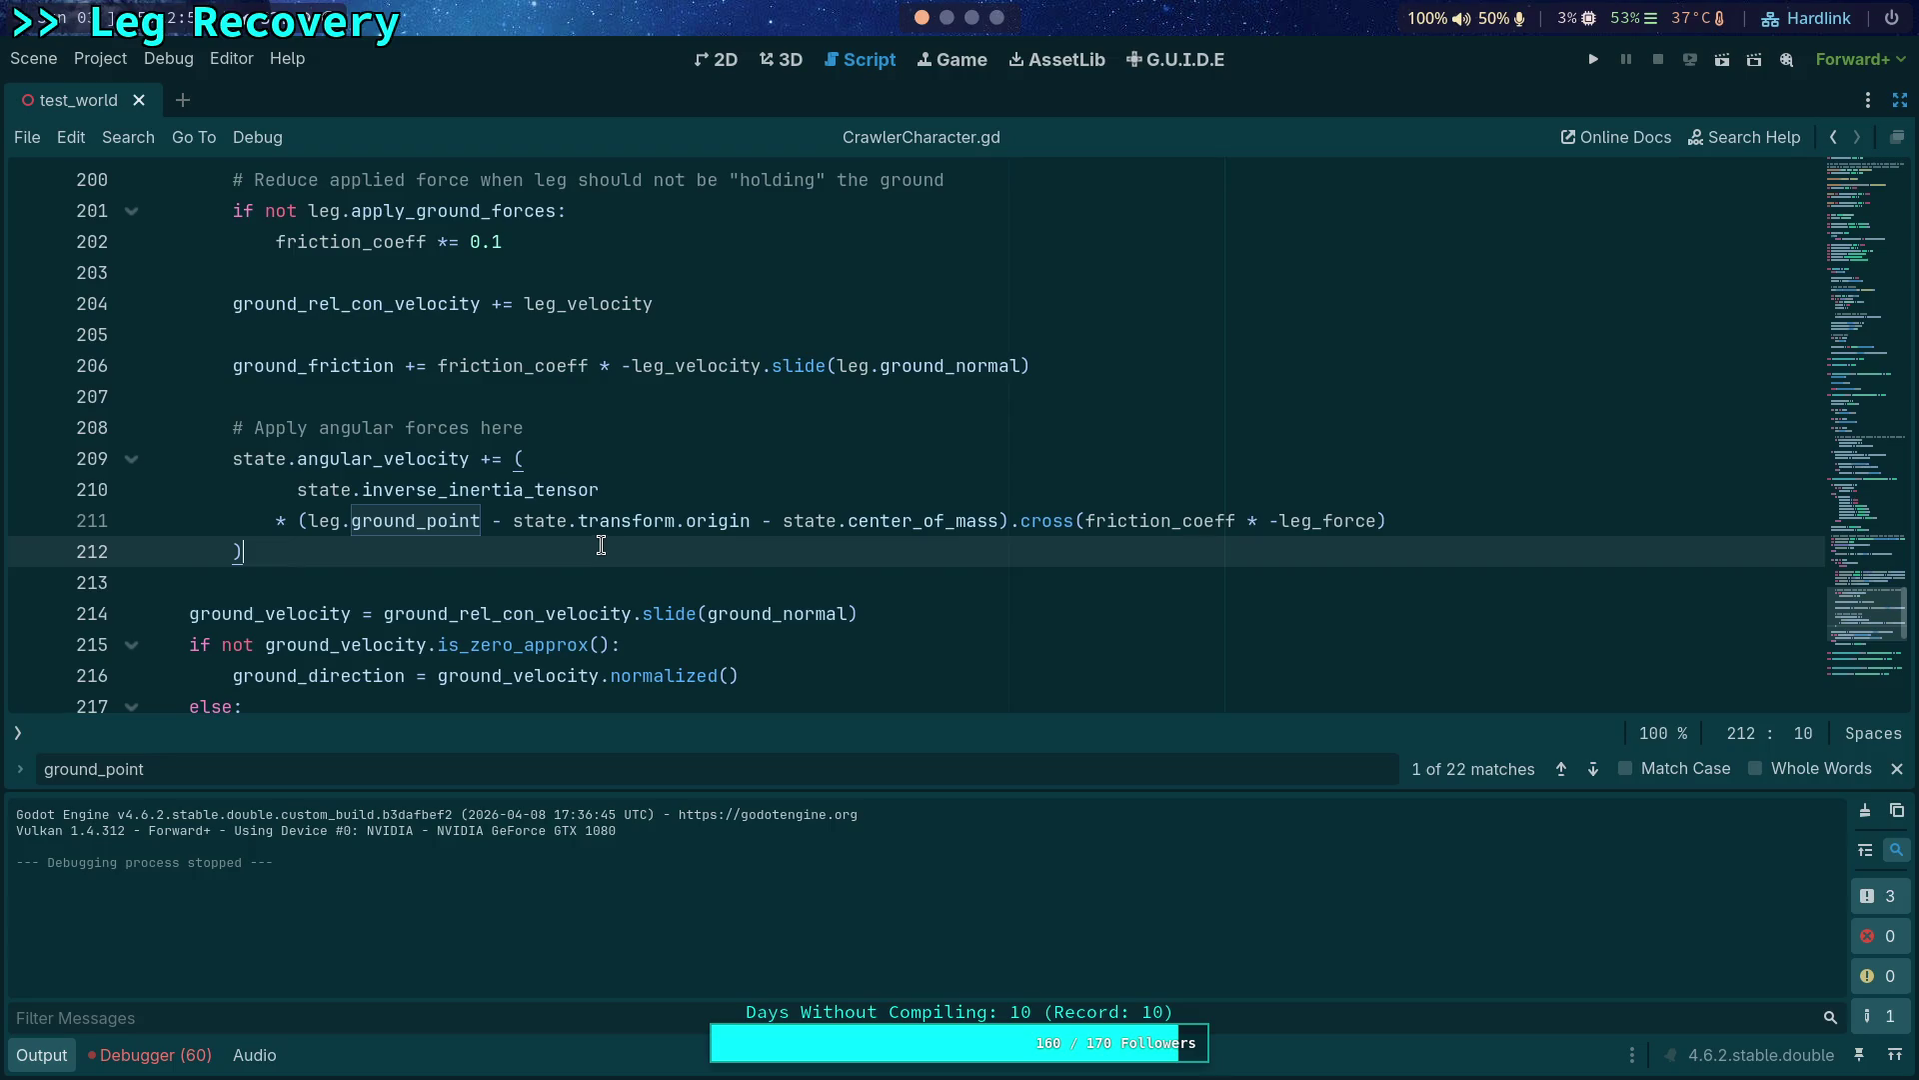
mouse_move(607, 521)
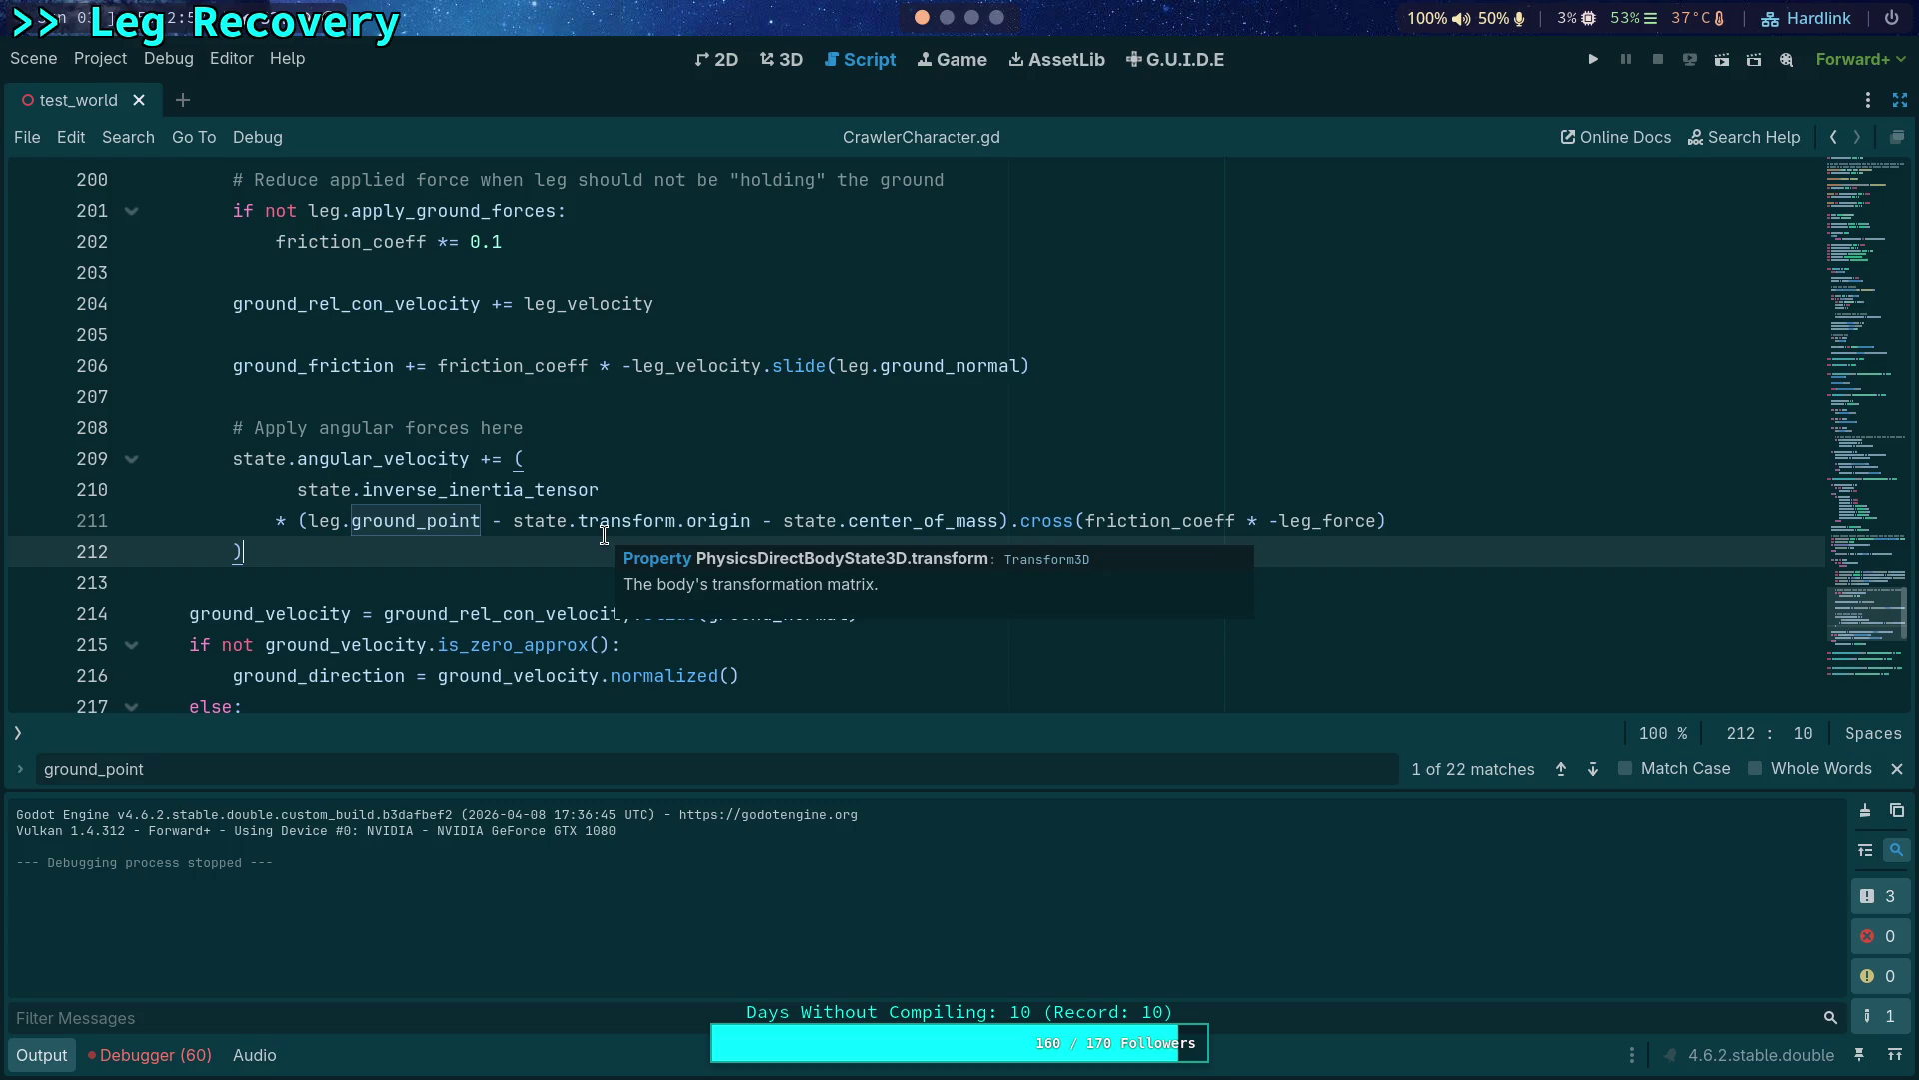
type("*")
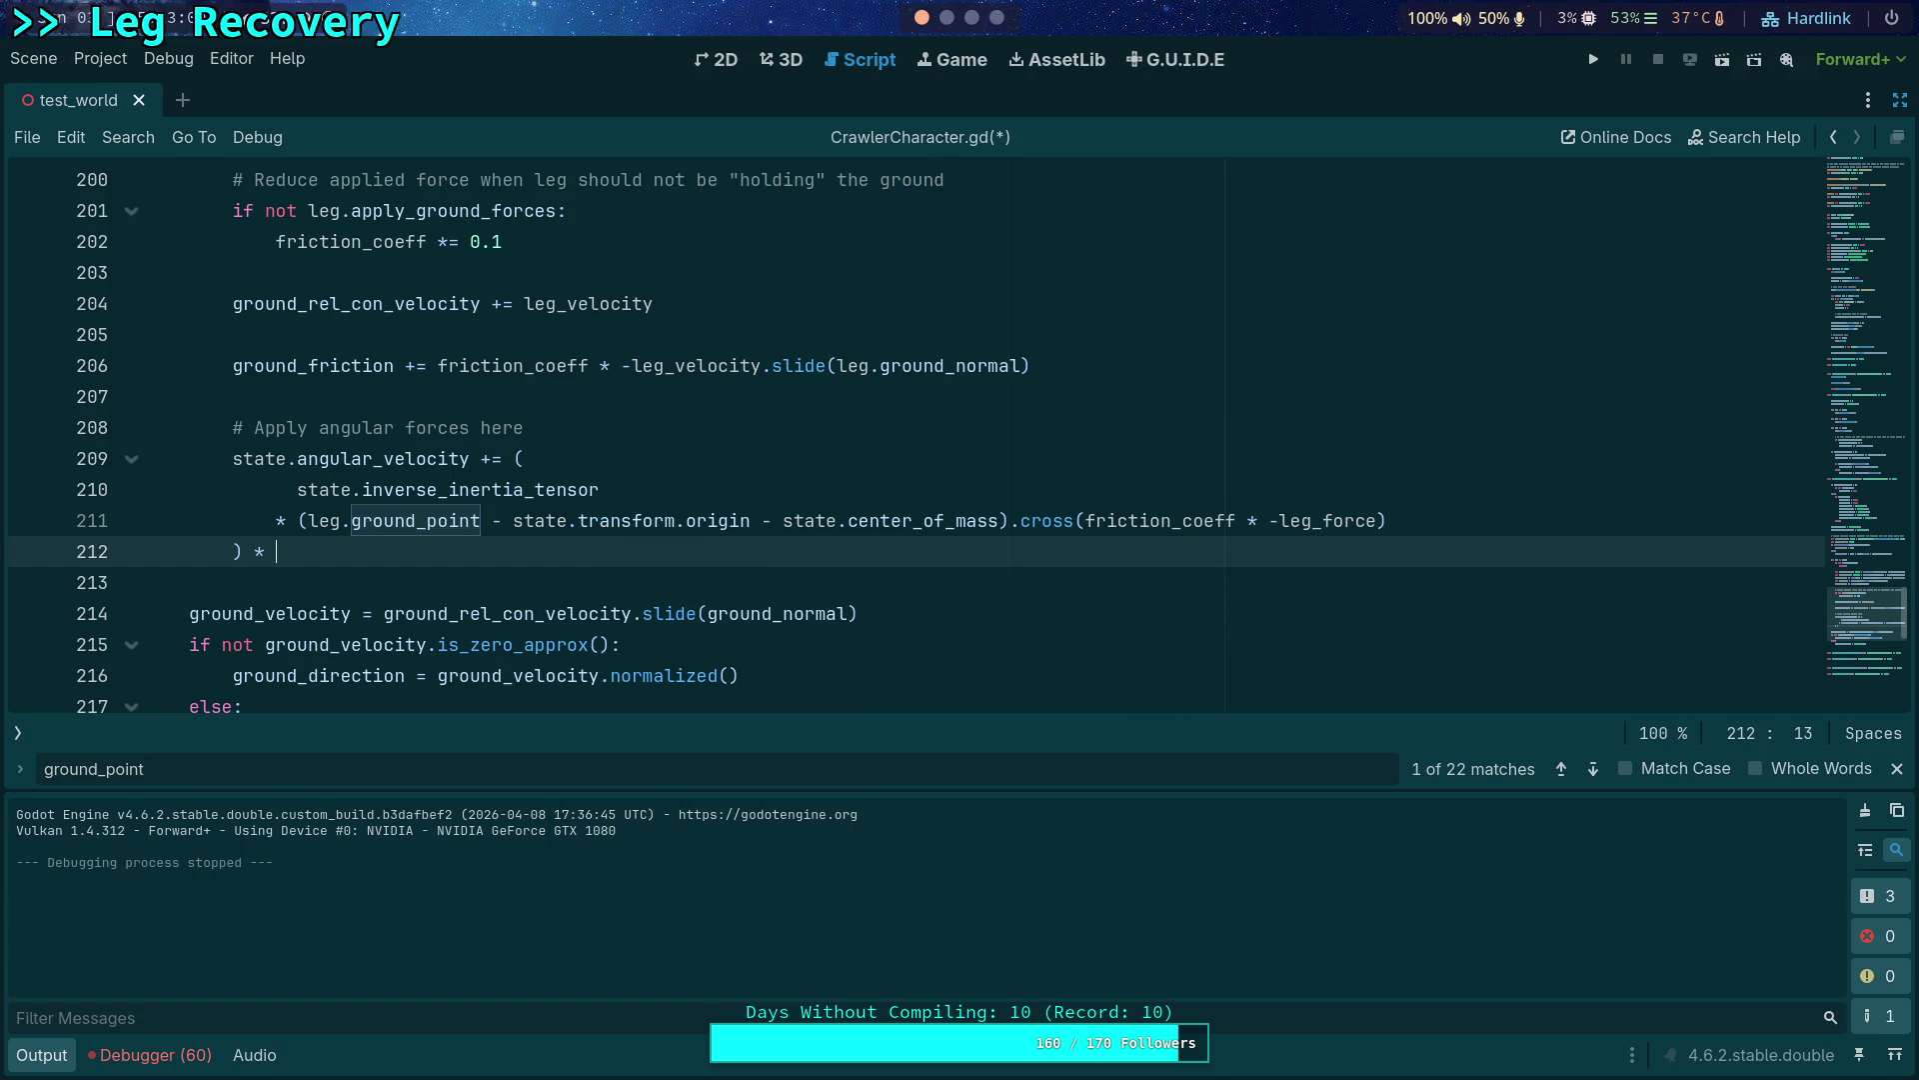
type("state.step")
Multiply the whole angular_velocity expression by state.step, save, and test-run it.
key("ctrl+s")
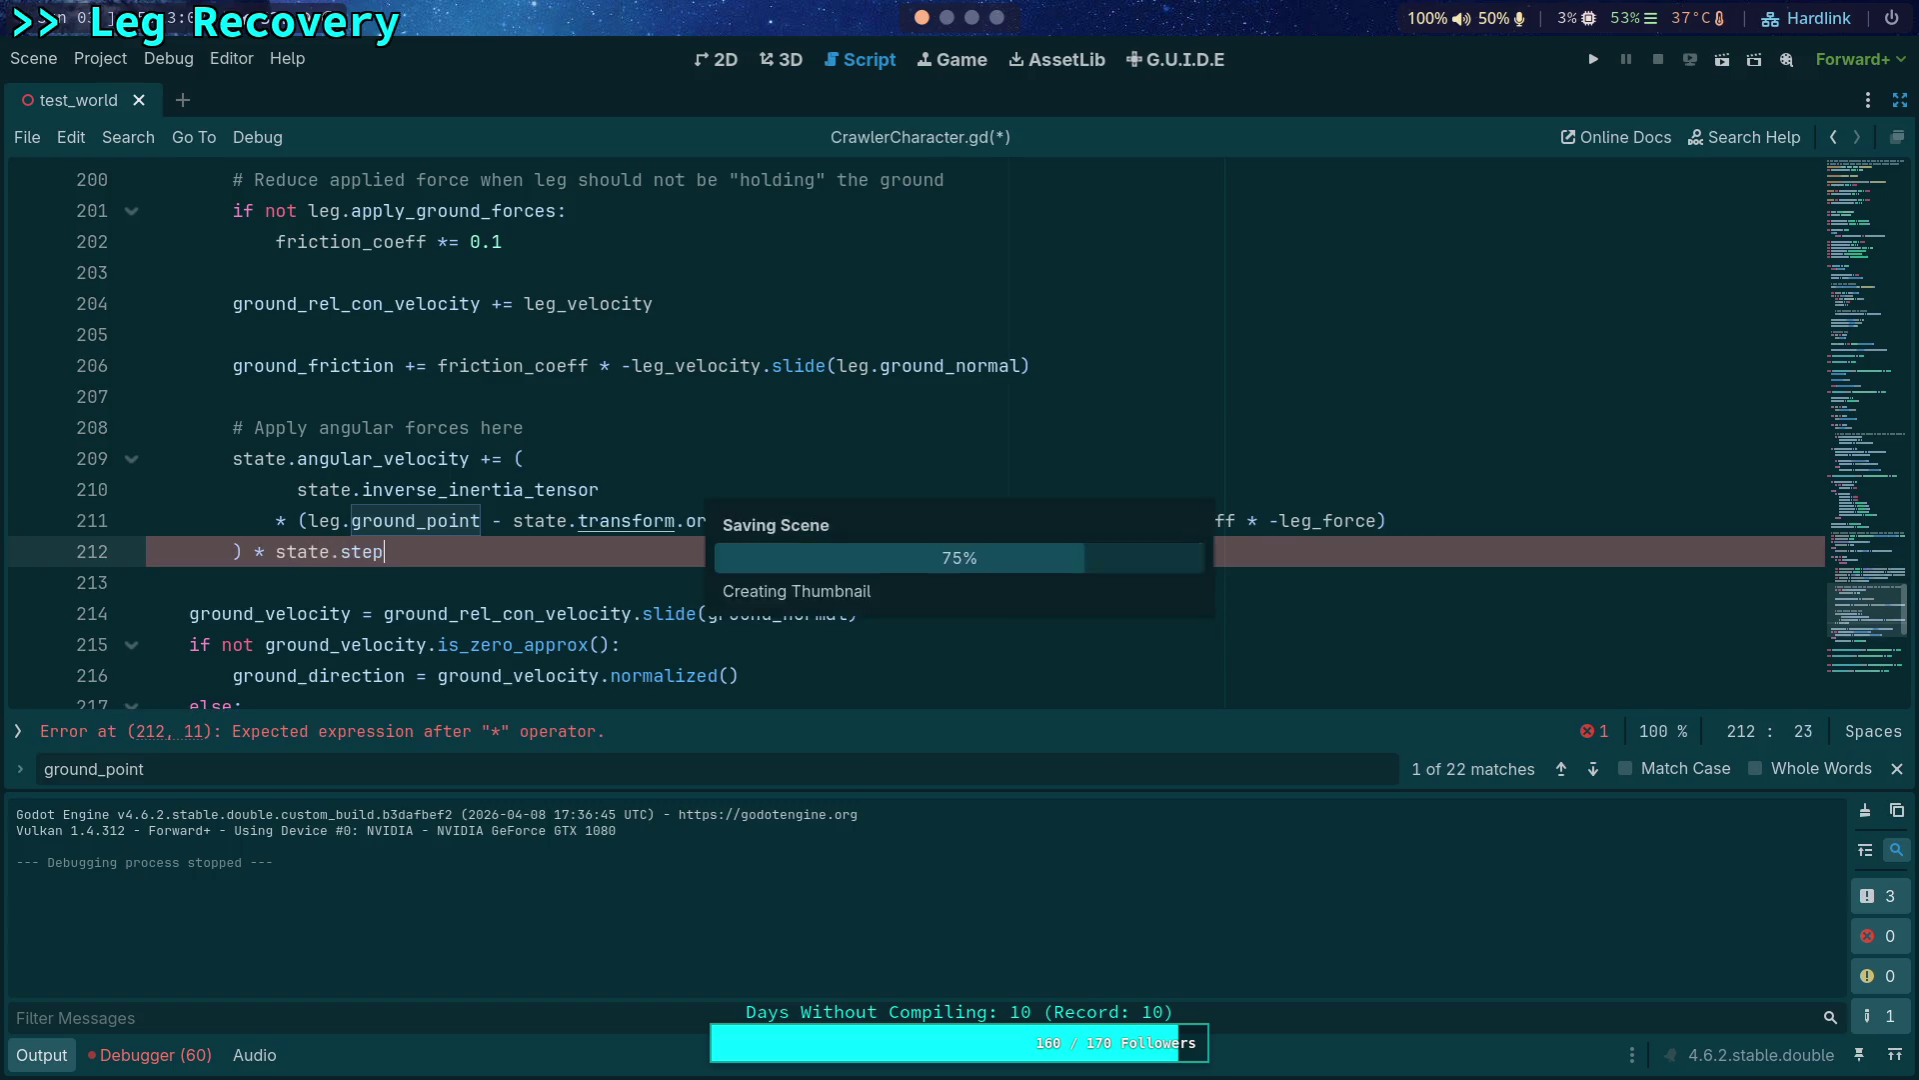
key("F5")
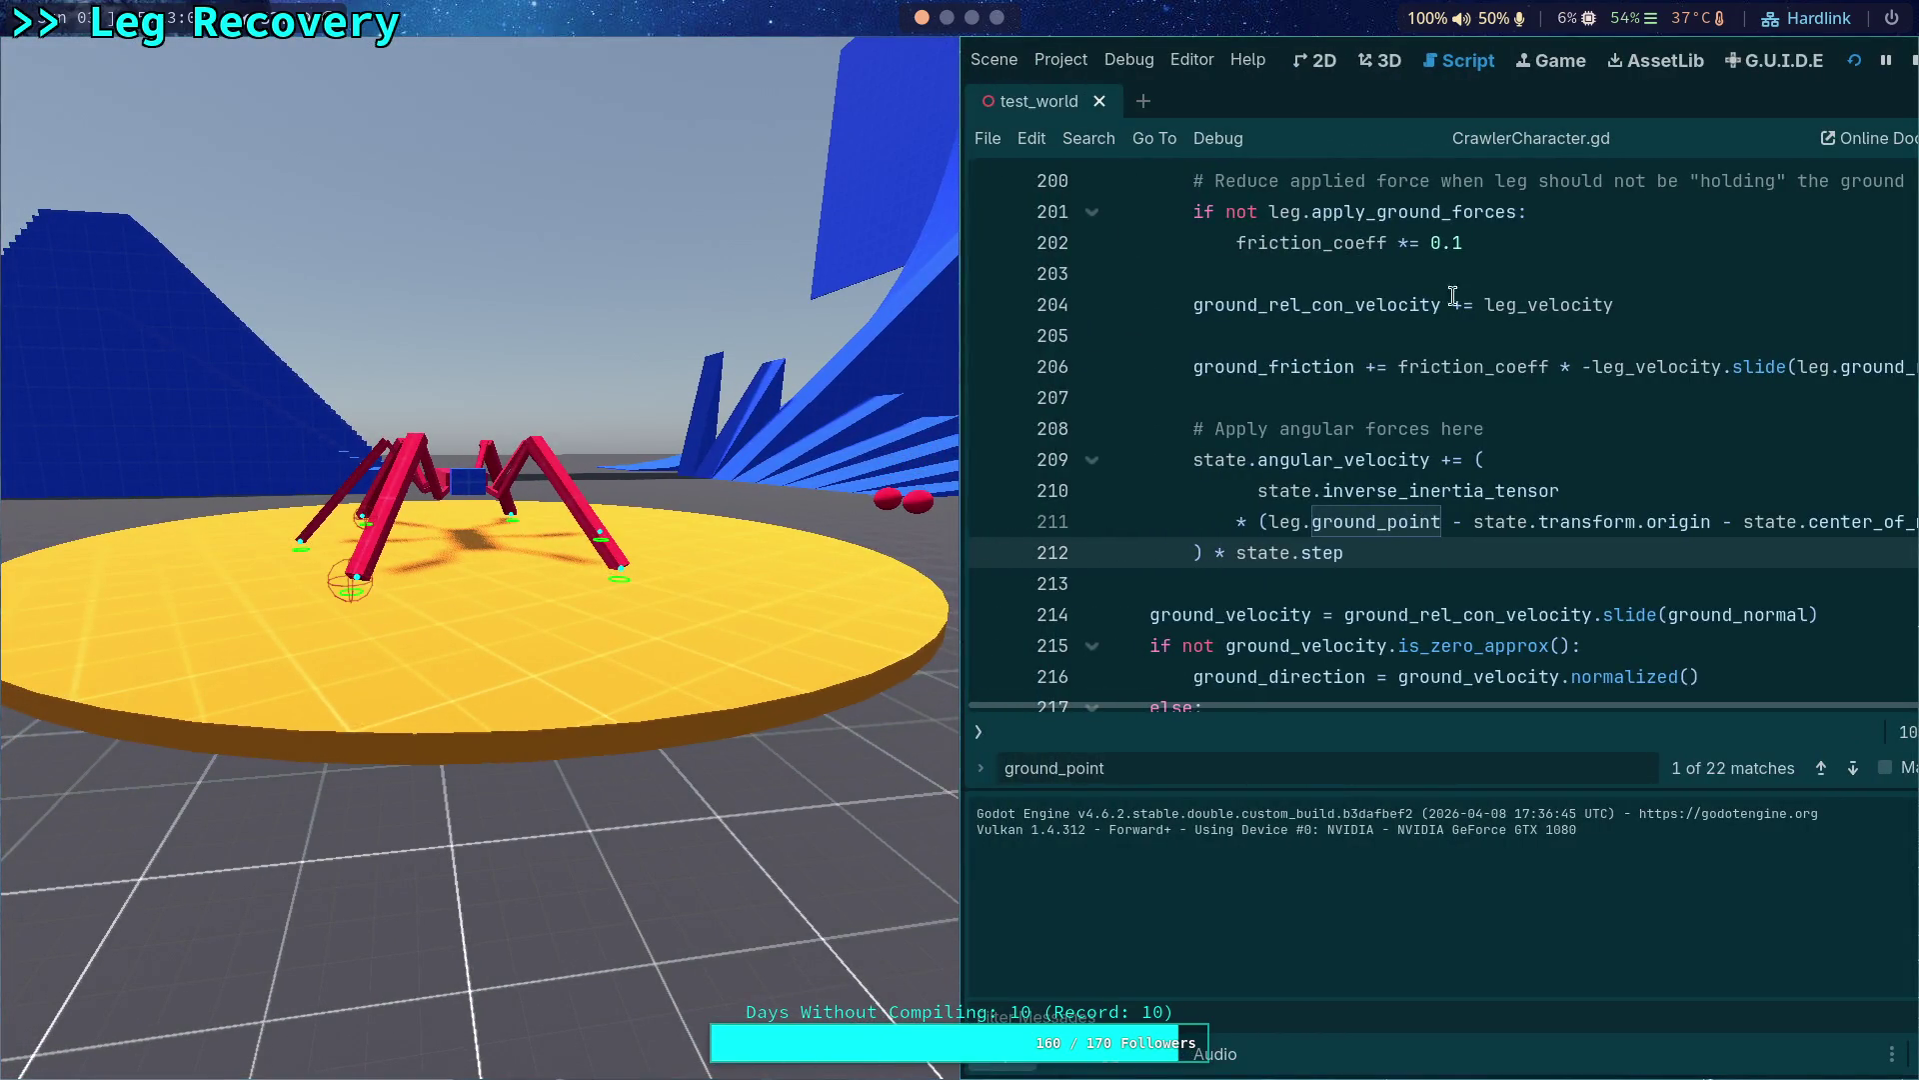
left_click(1911, 60)
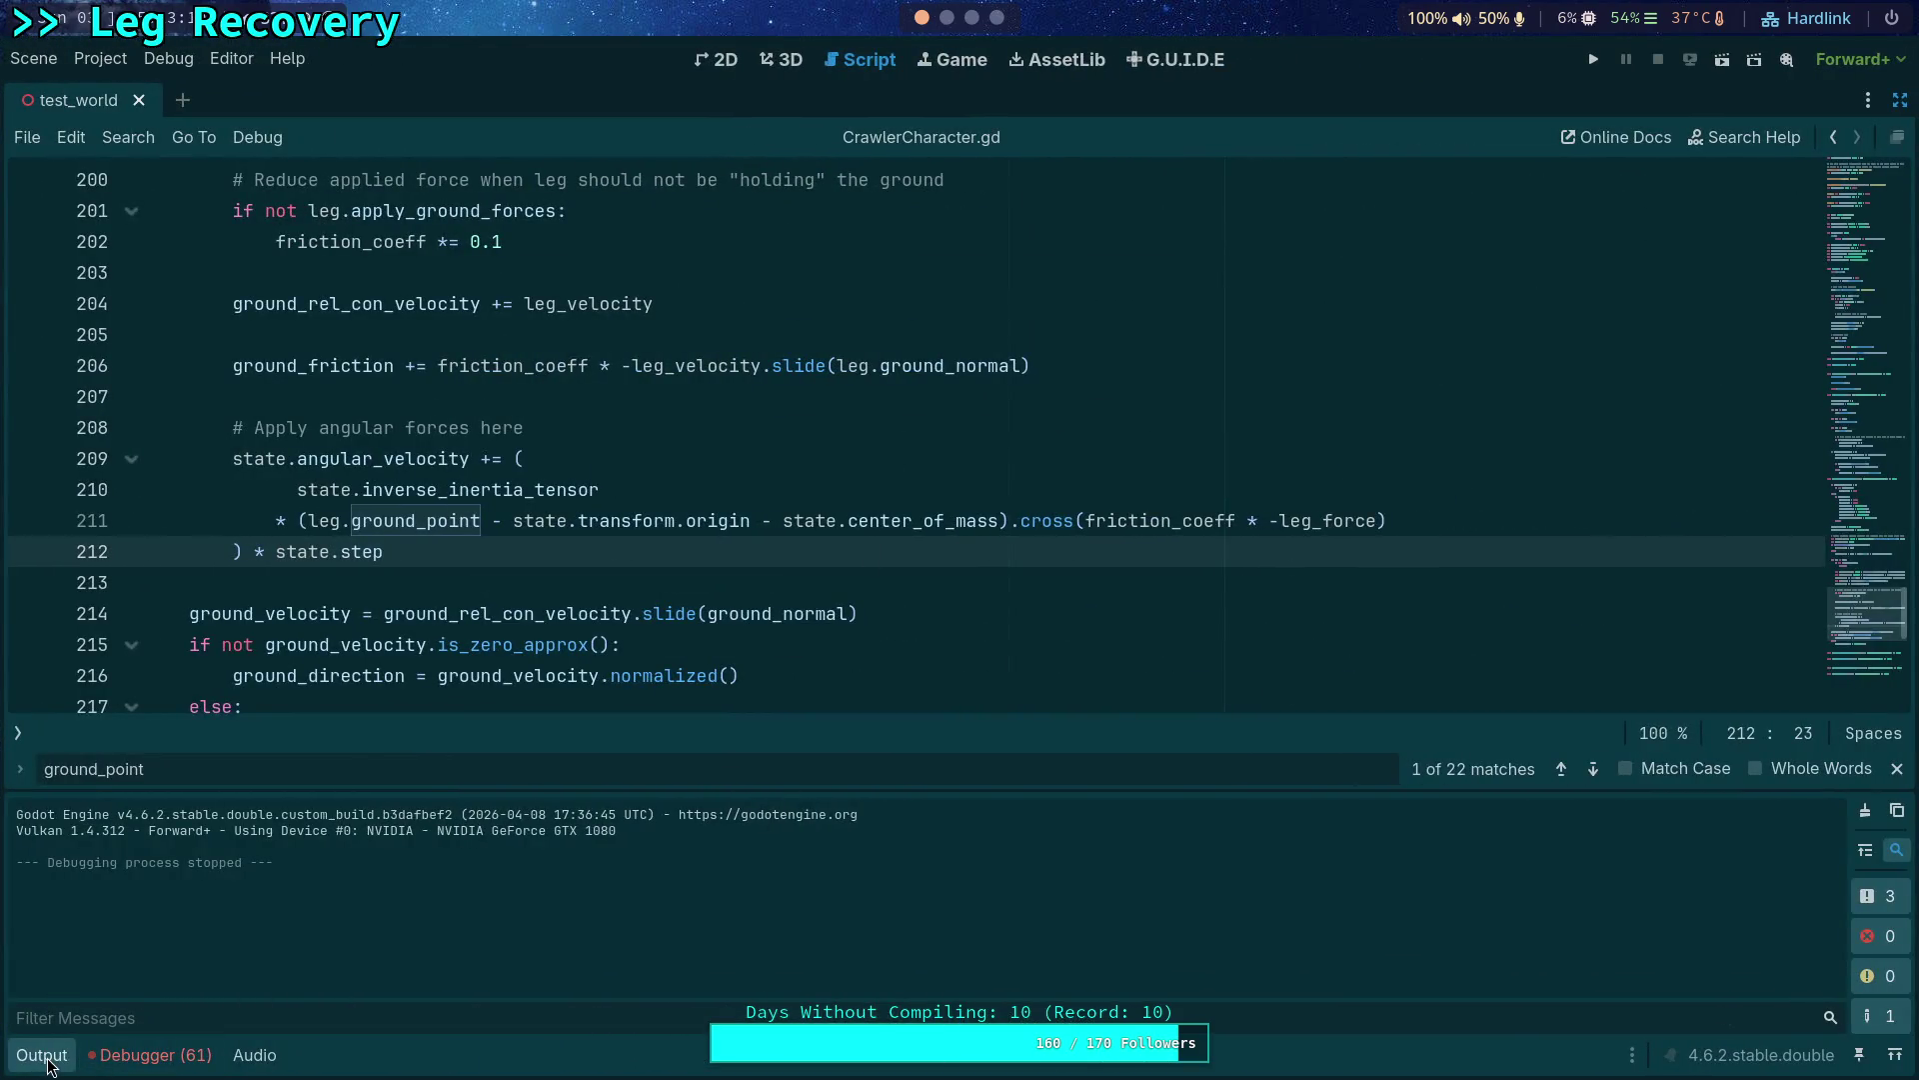
left_click(44, 1057)
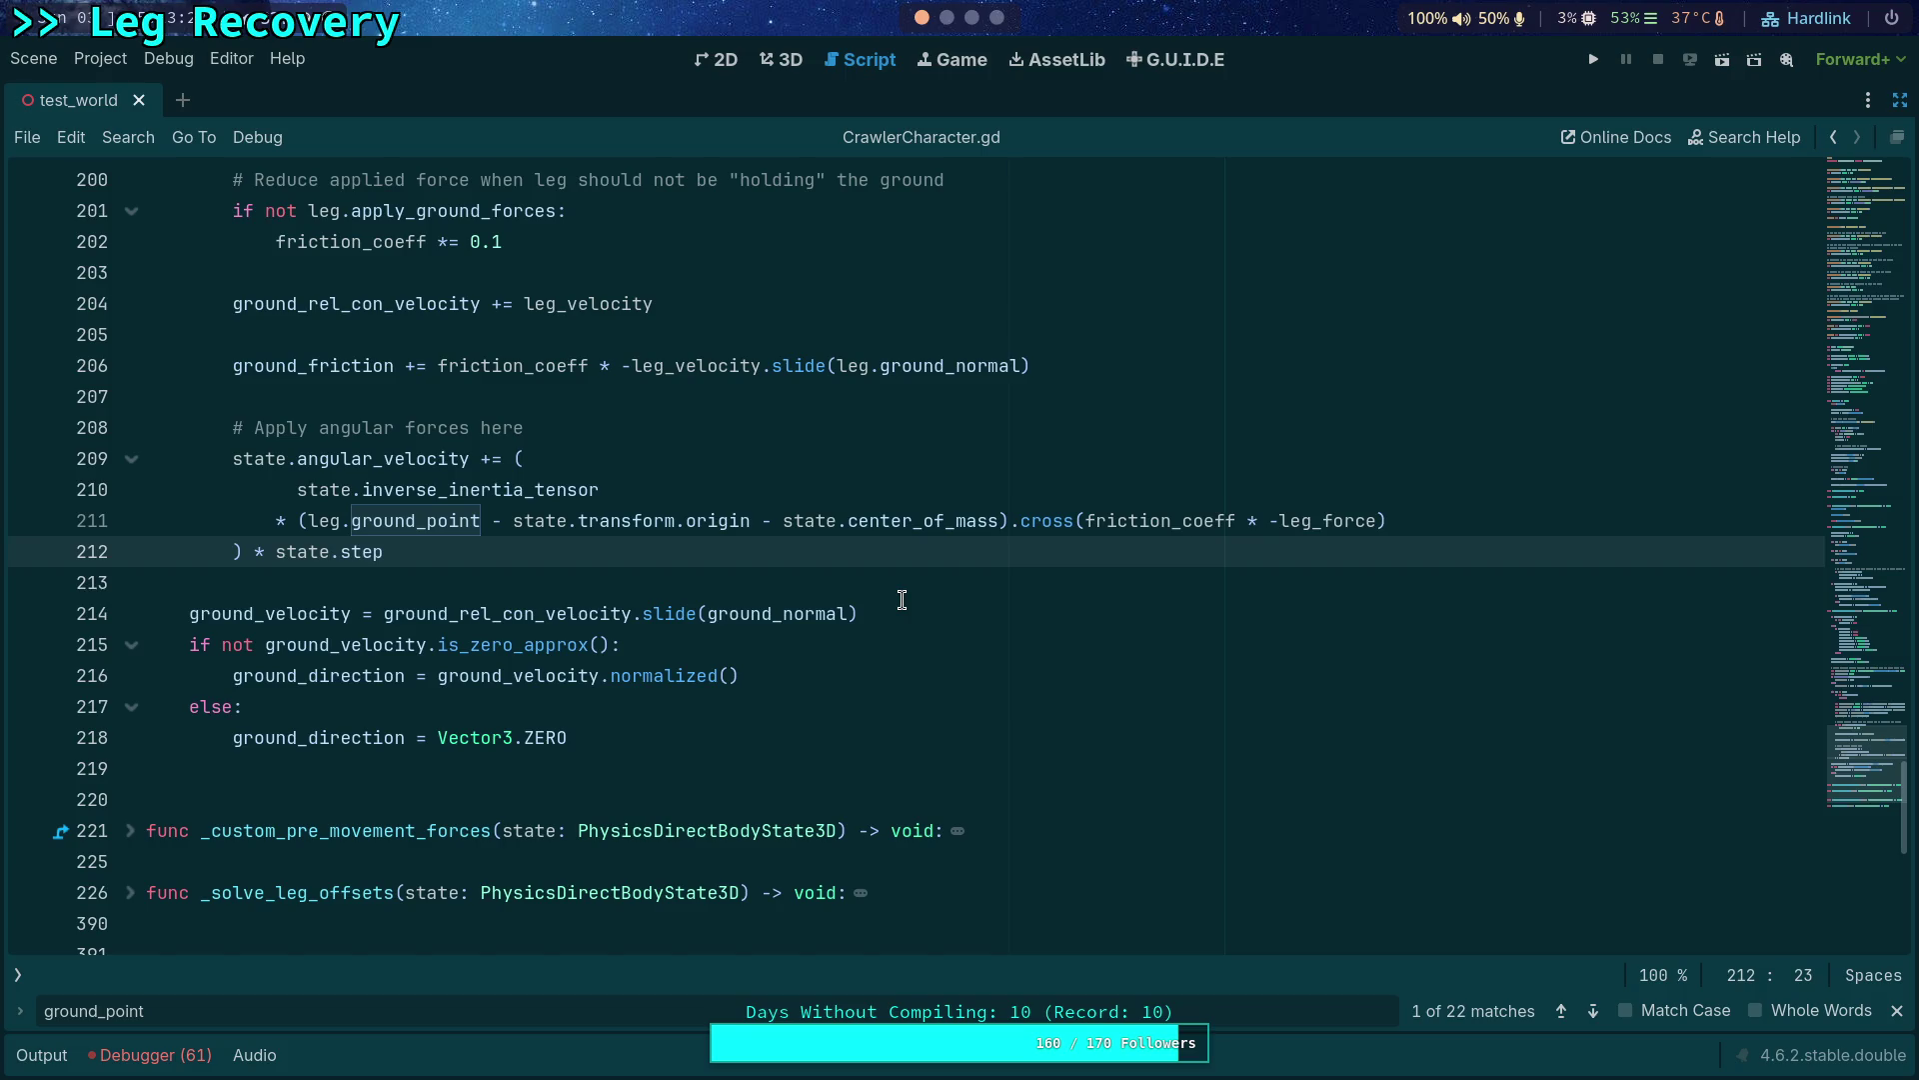
scroll(902, 600, "up", 1)
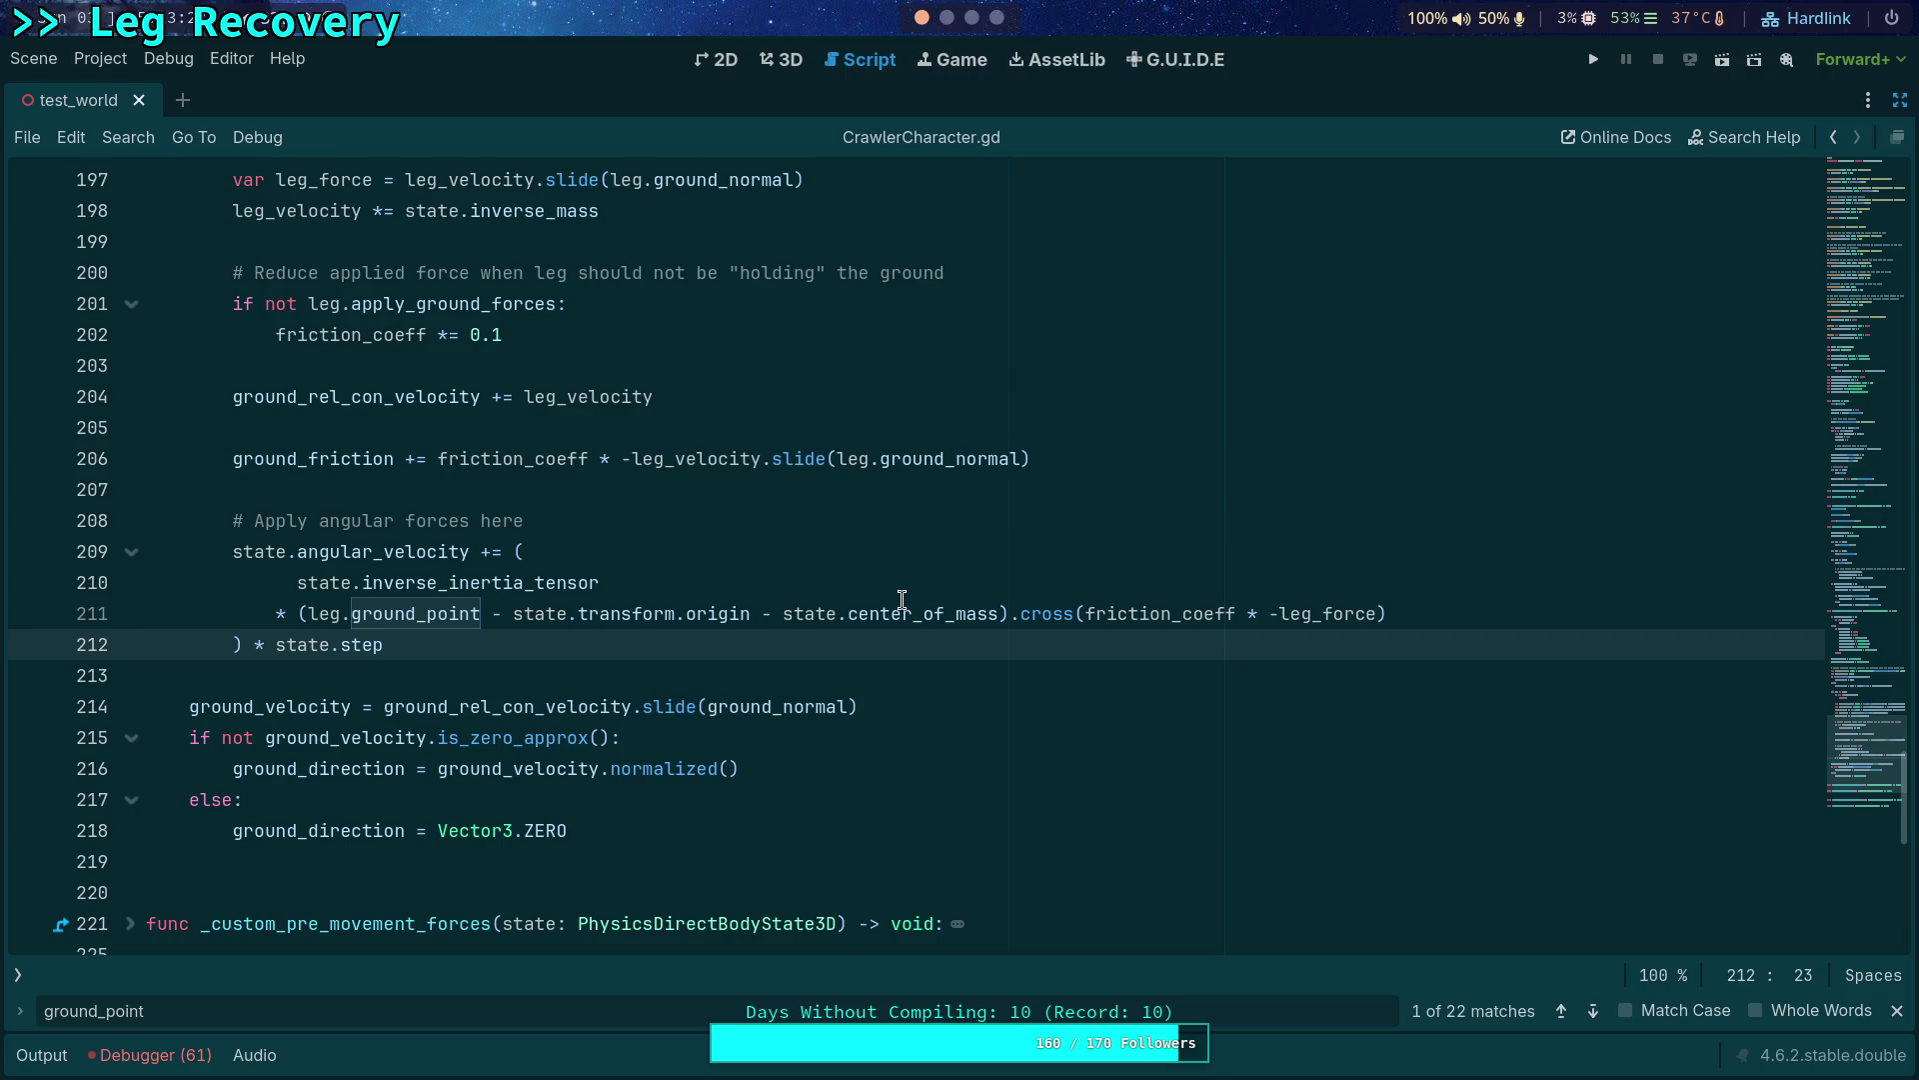
scroll(902, 601, "up", 1)
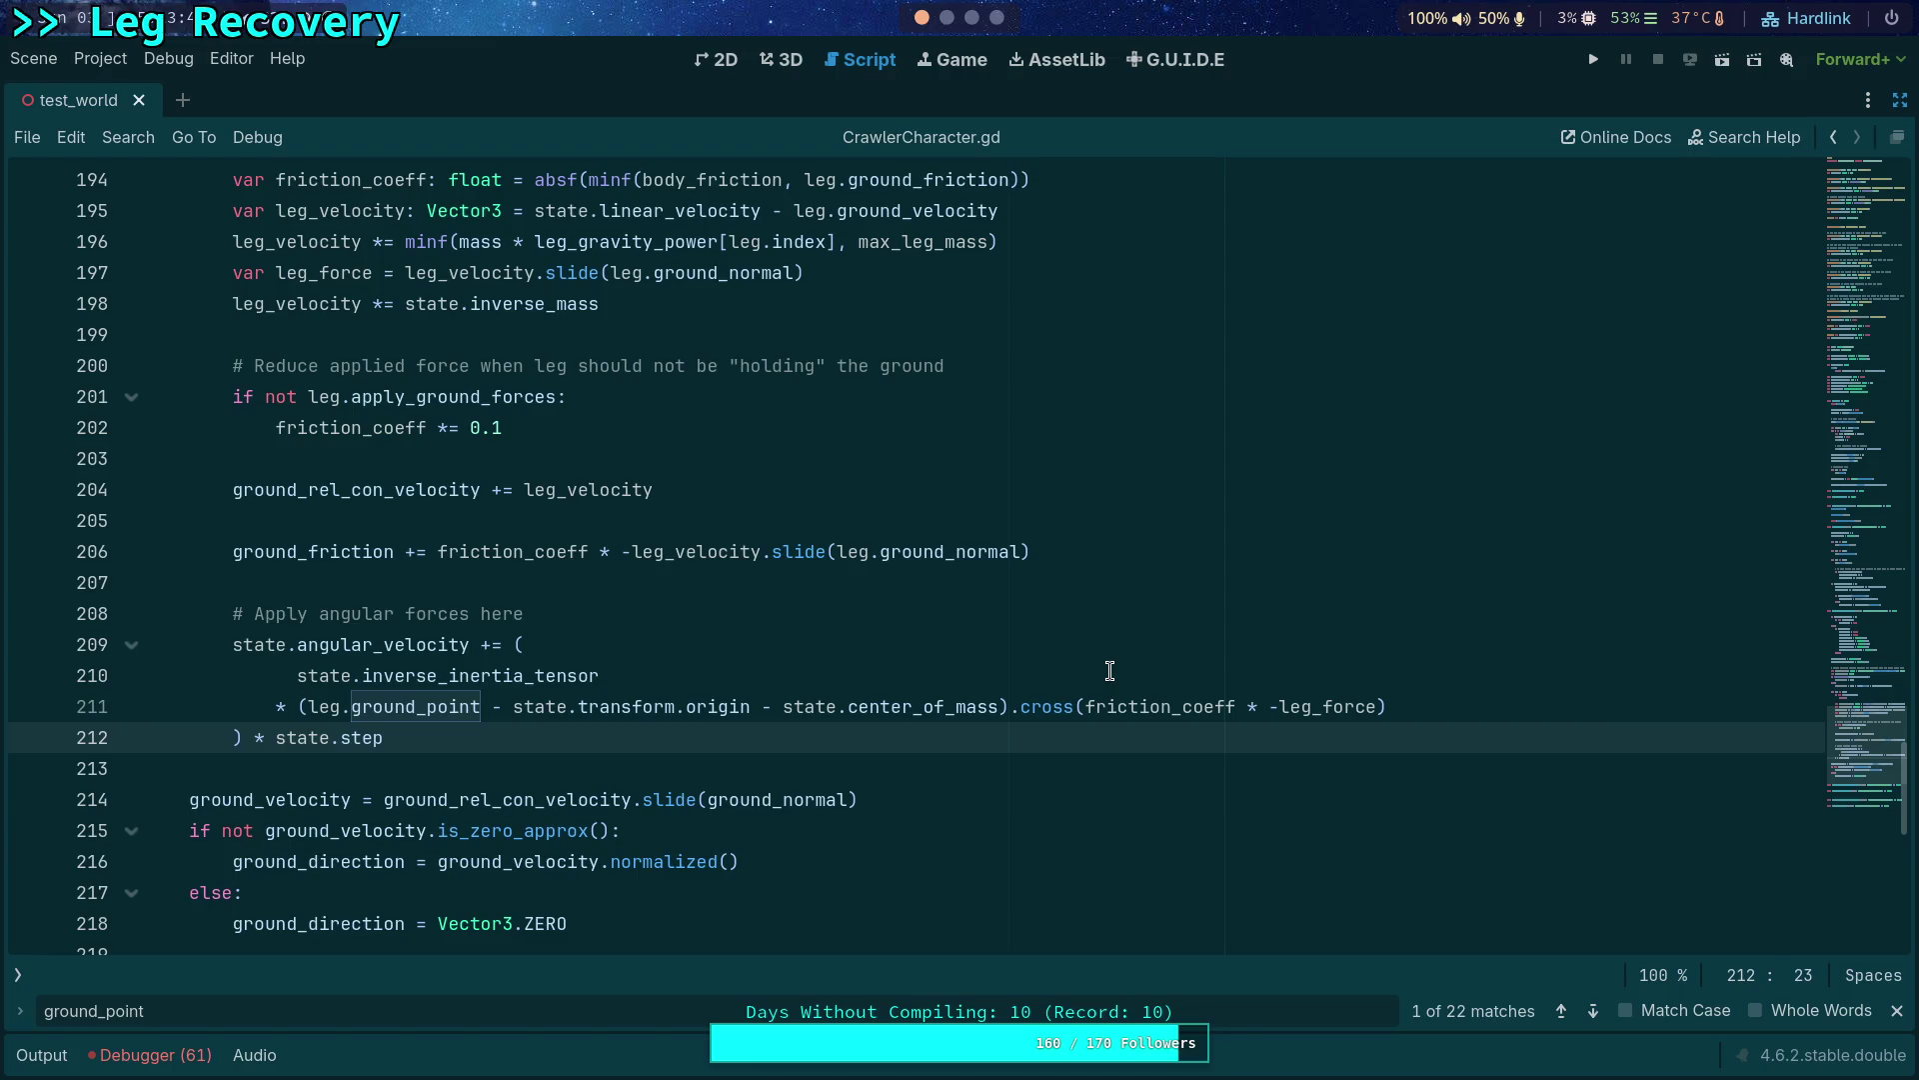
Remove the .slide(leg.ground_normal) call so leg_force is plain leg_velocity, then run the project.
double_click(322, 272)
scroll(817, 372, "up", 1)
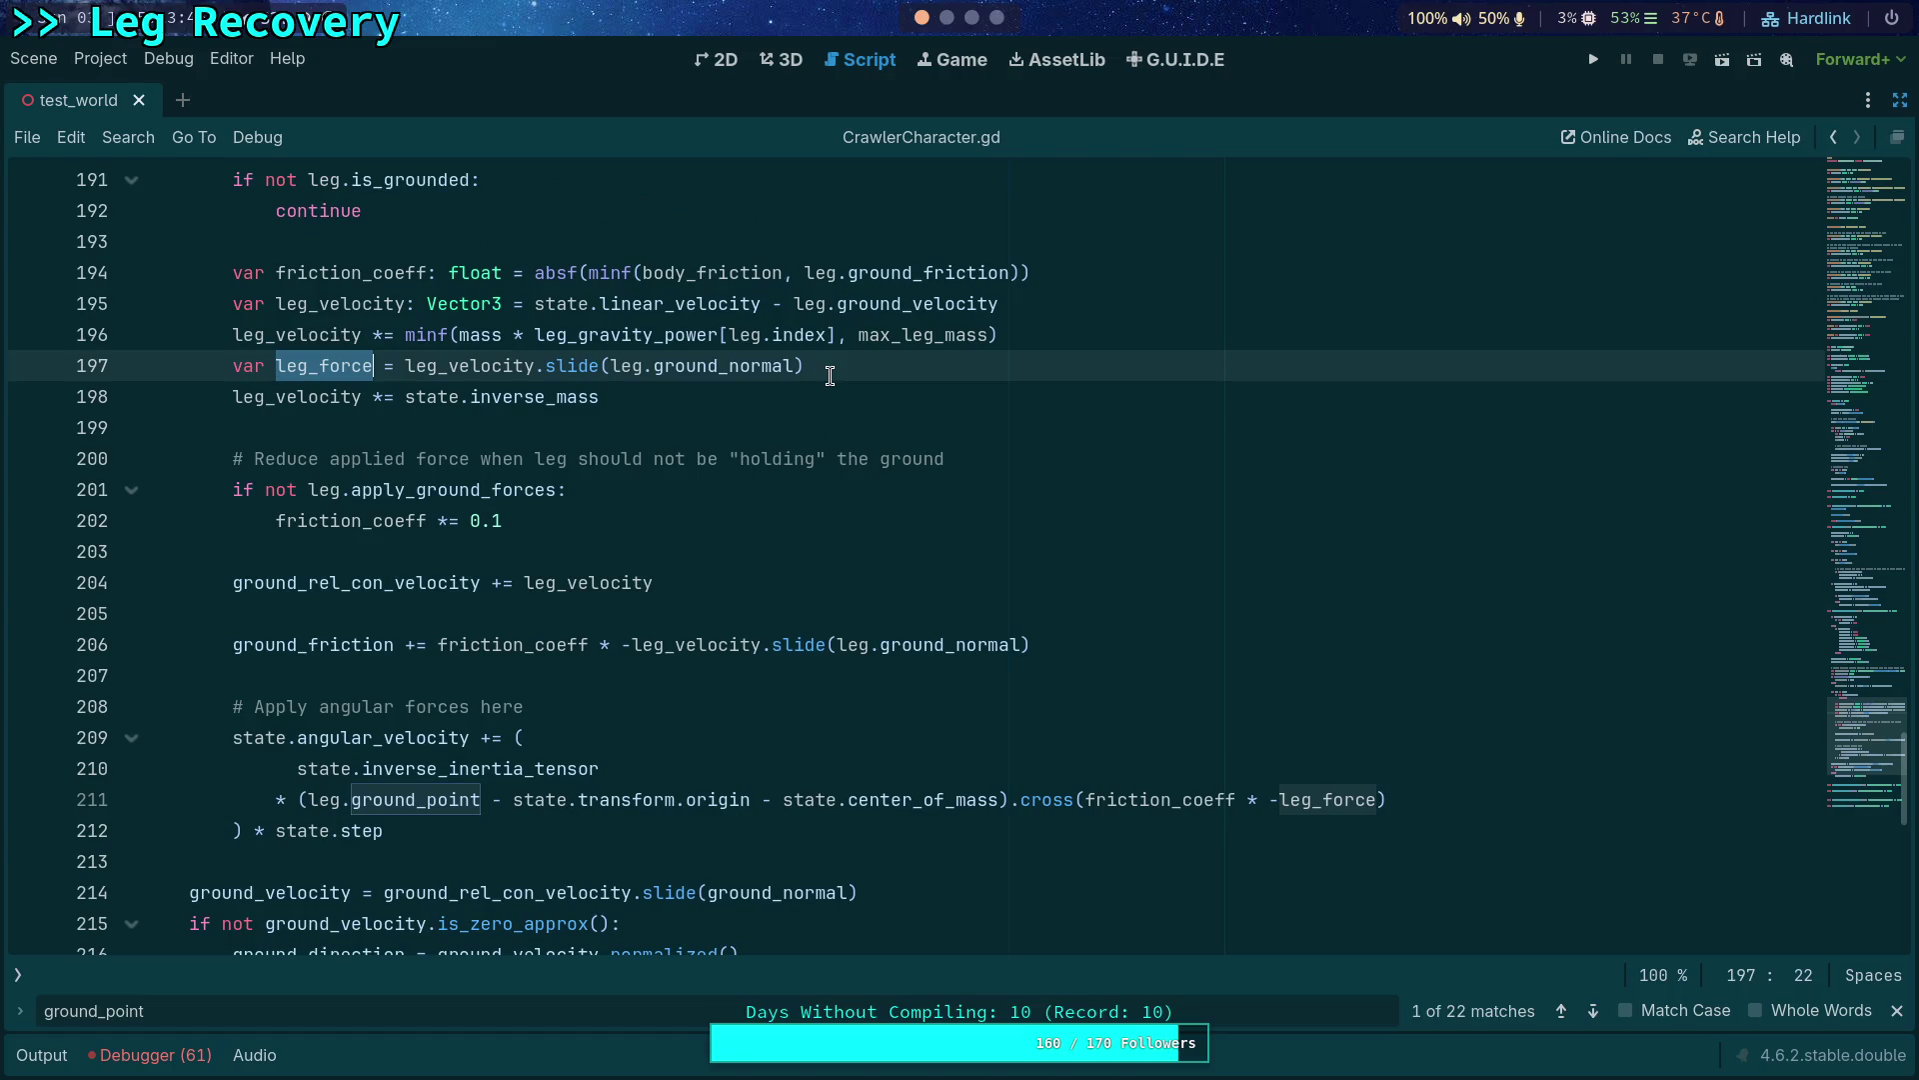
double_click(511, 367)
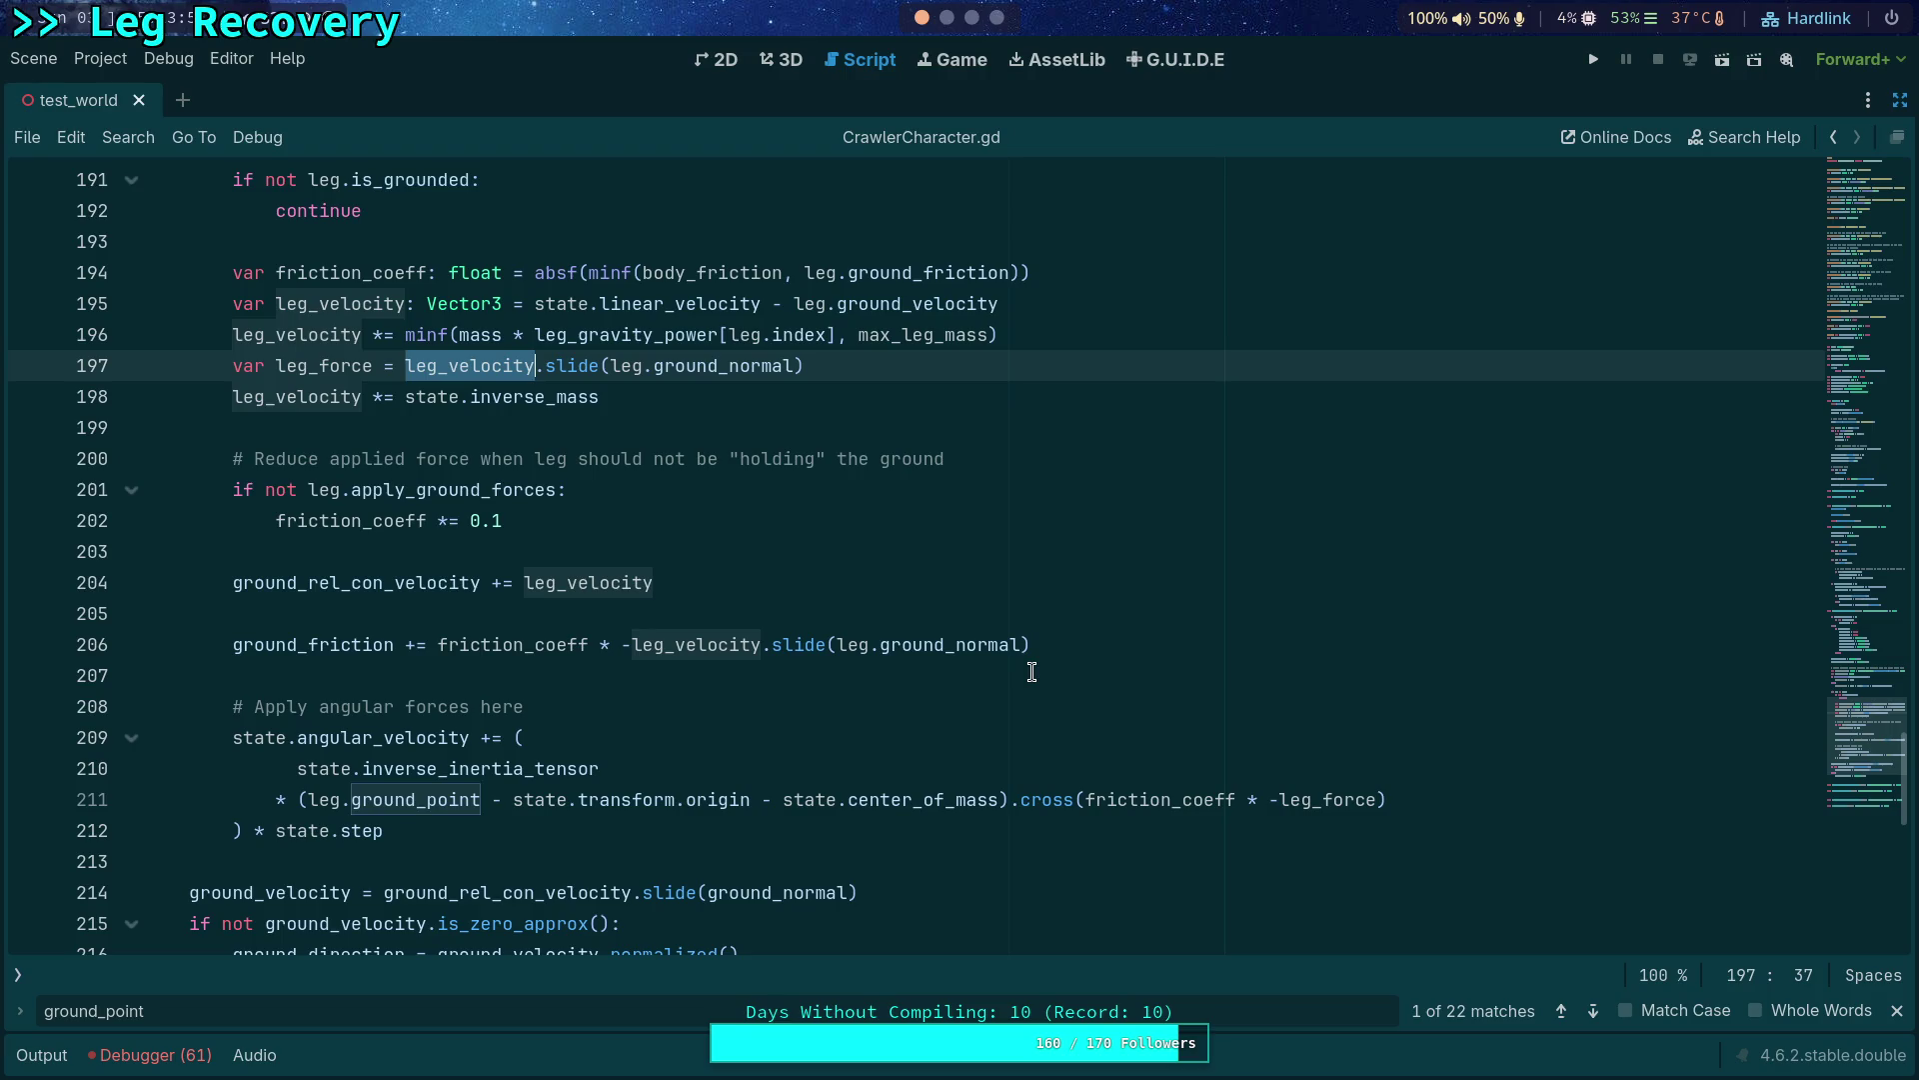
left_click_drag(535, 366, 850, 370)
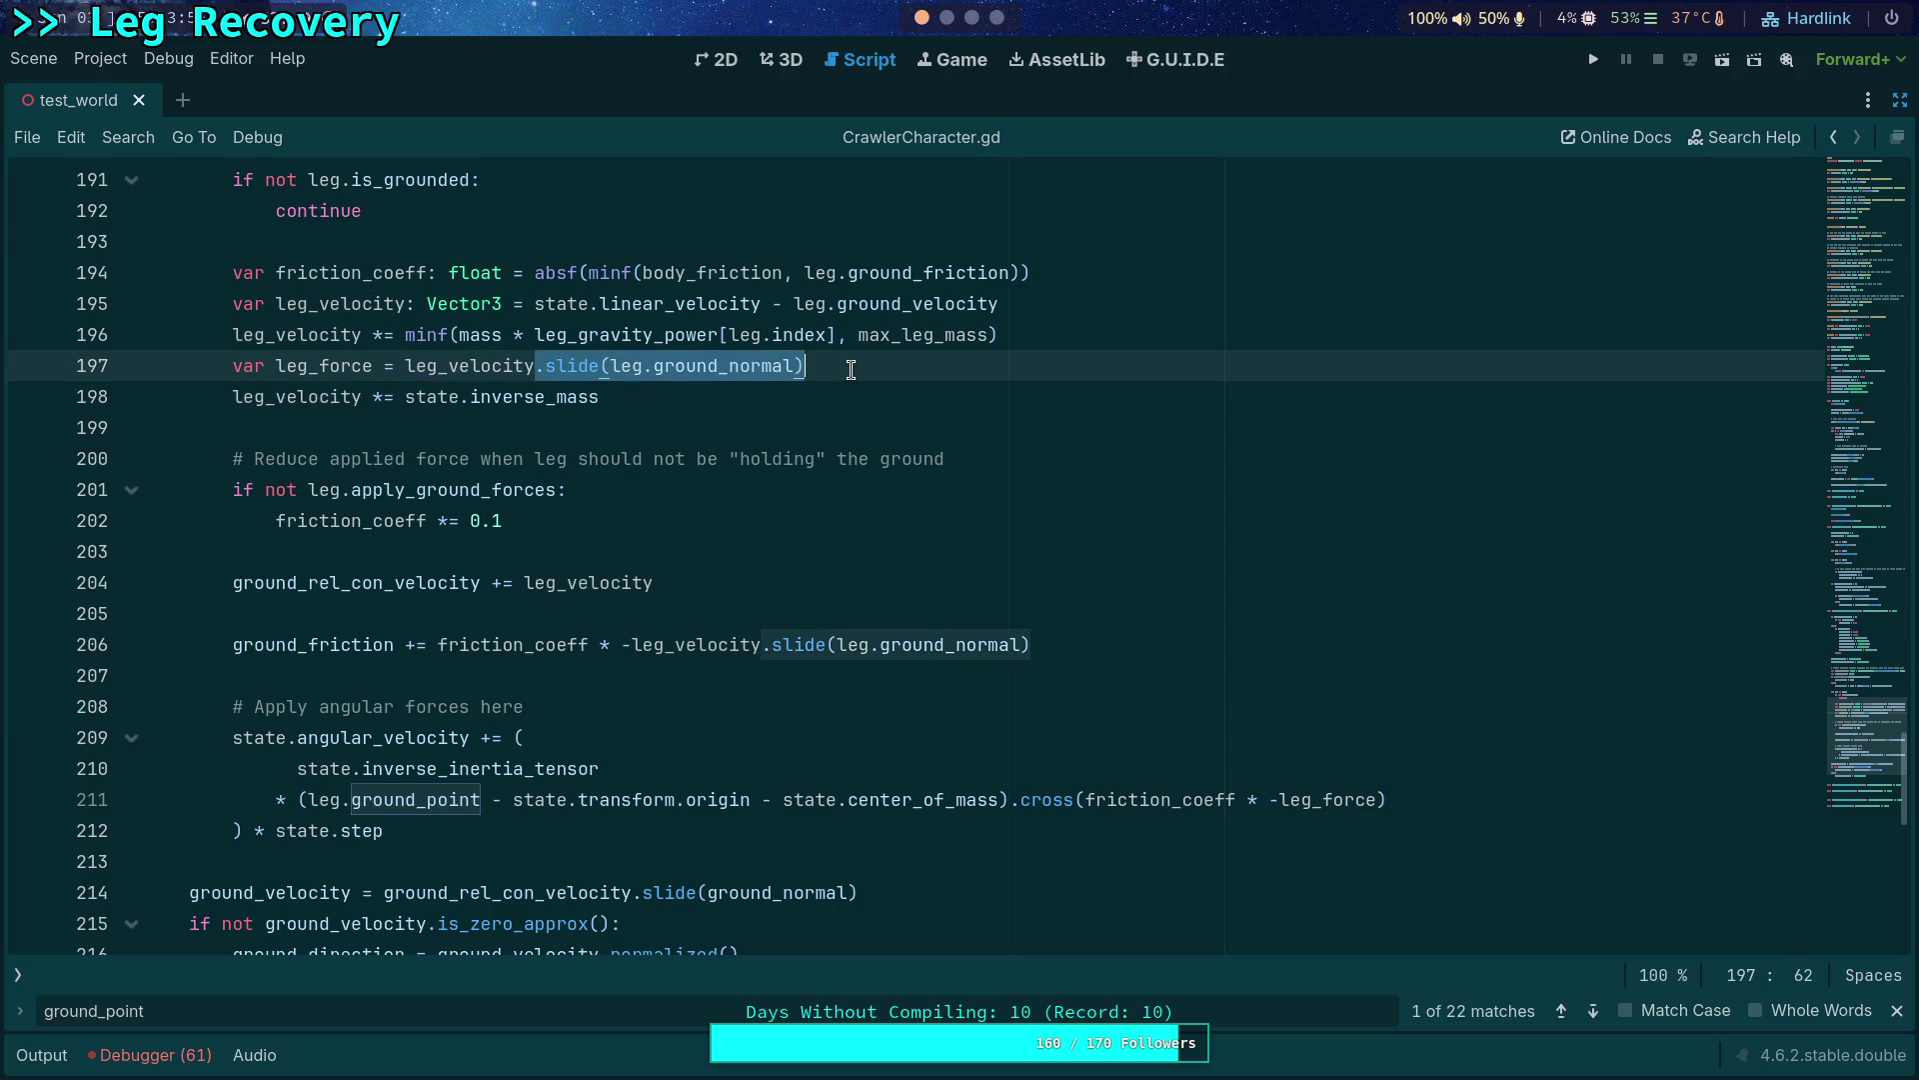
key("BackSpace")
left_click(1593, 59)
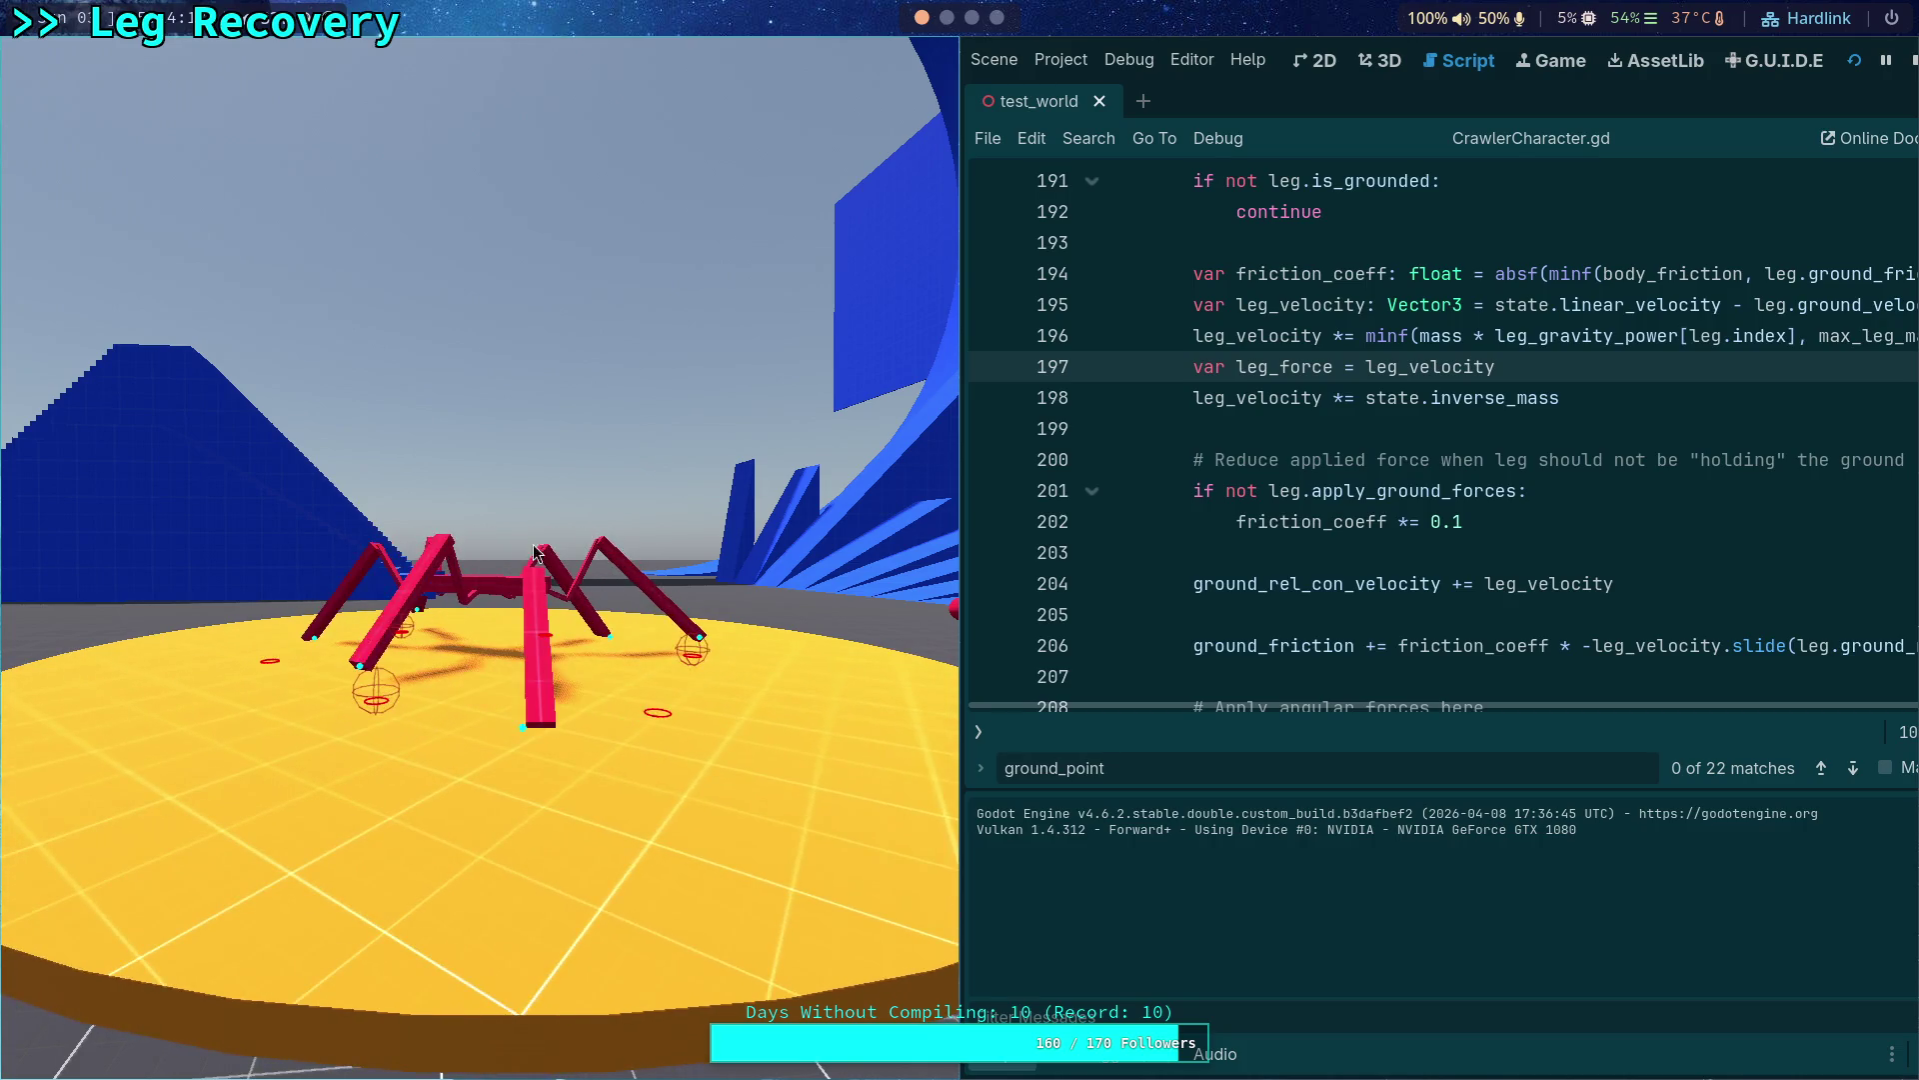
Stop the running game and collapse the output log to restore the full script view.
left_click(1910, 60)
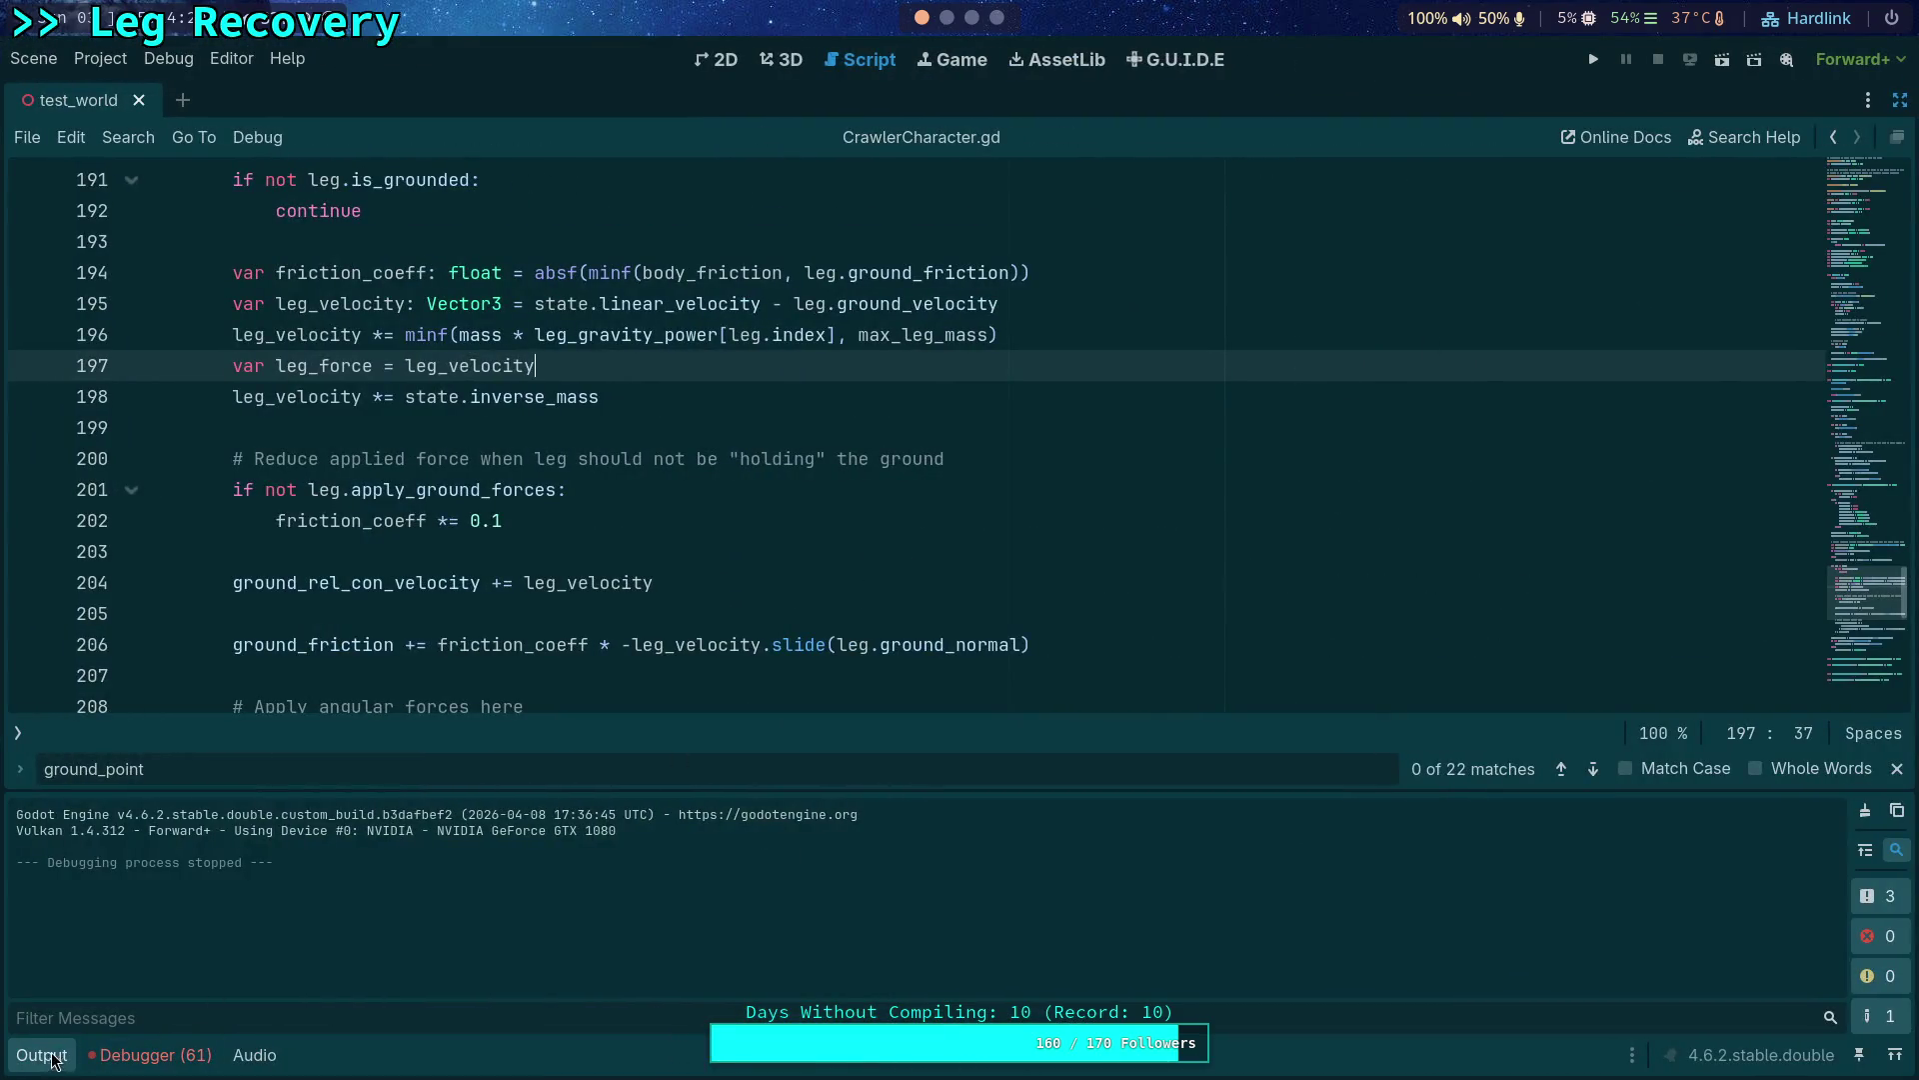
left_click(57, 1057)
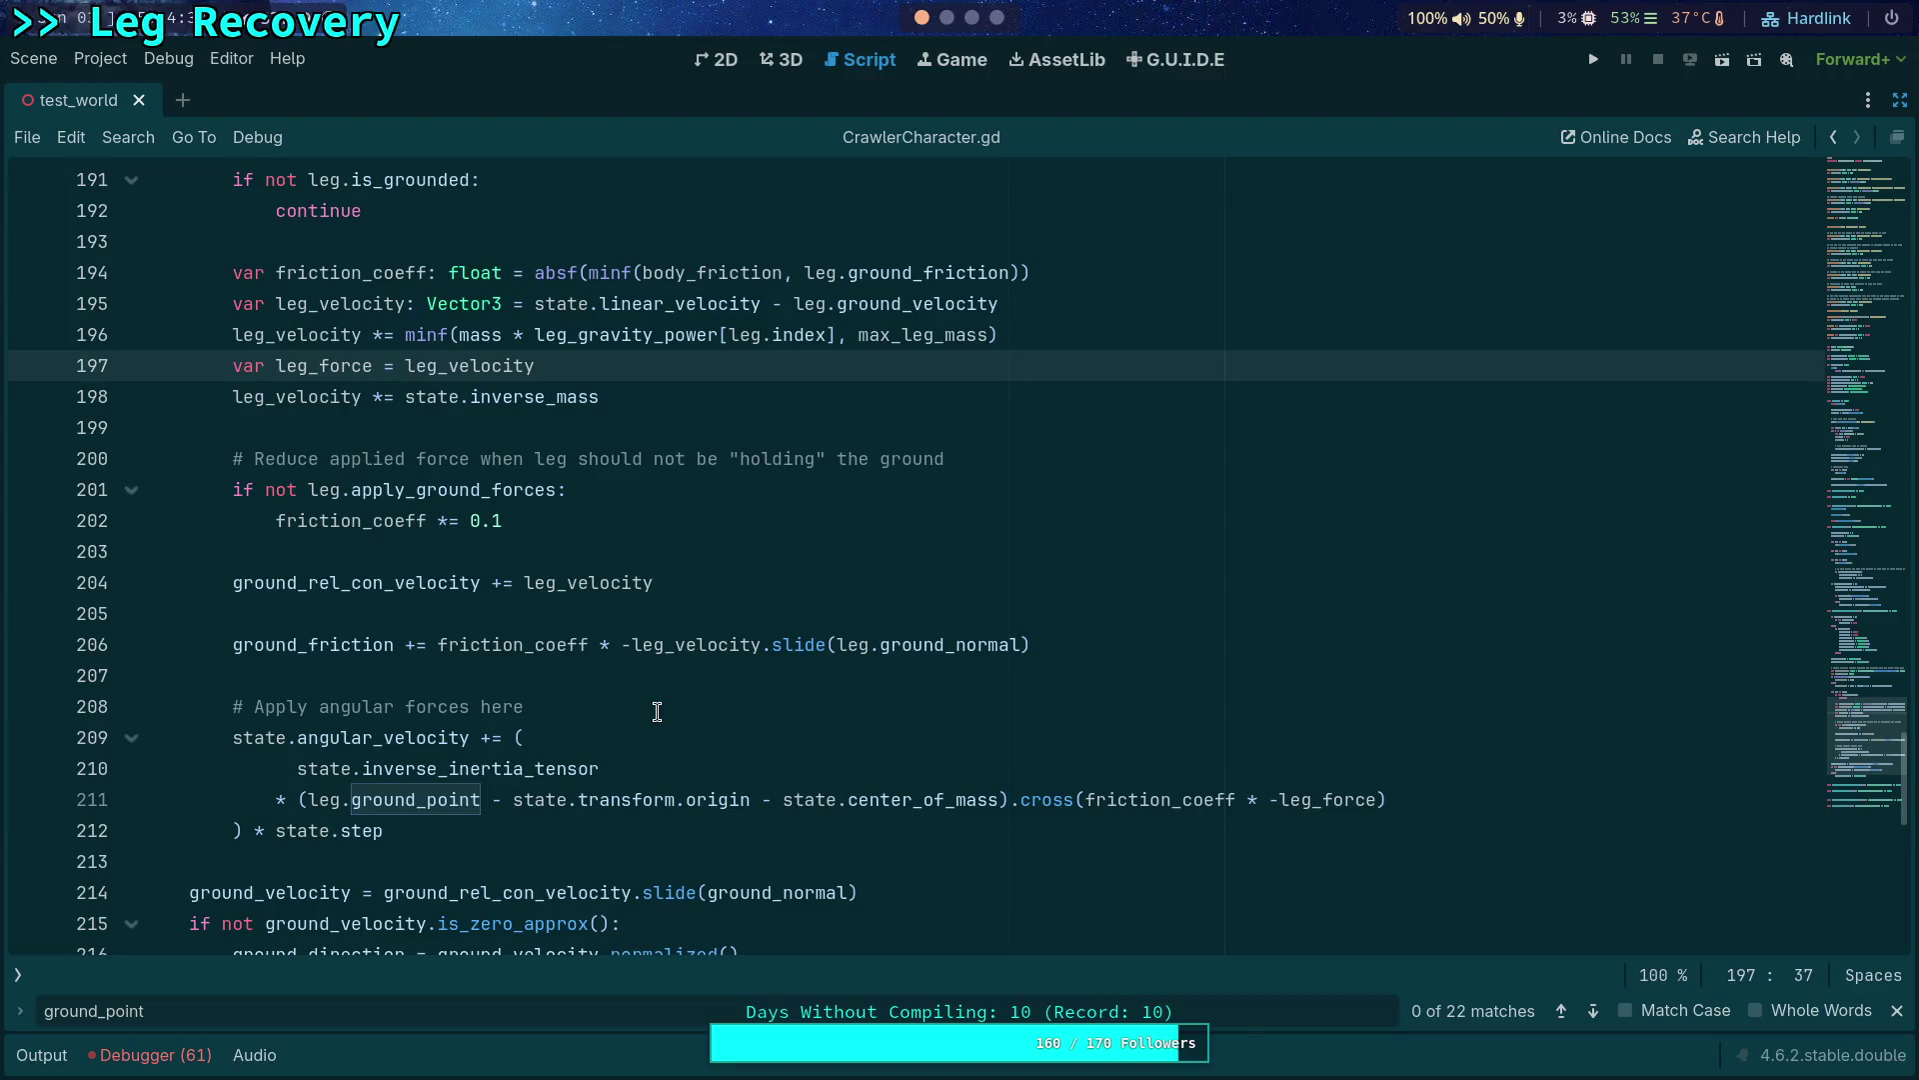
scroll(655, 711, "down", 1)
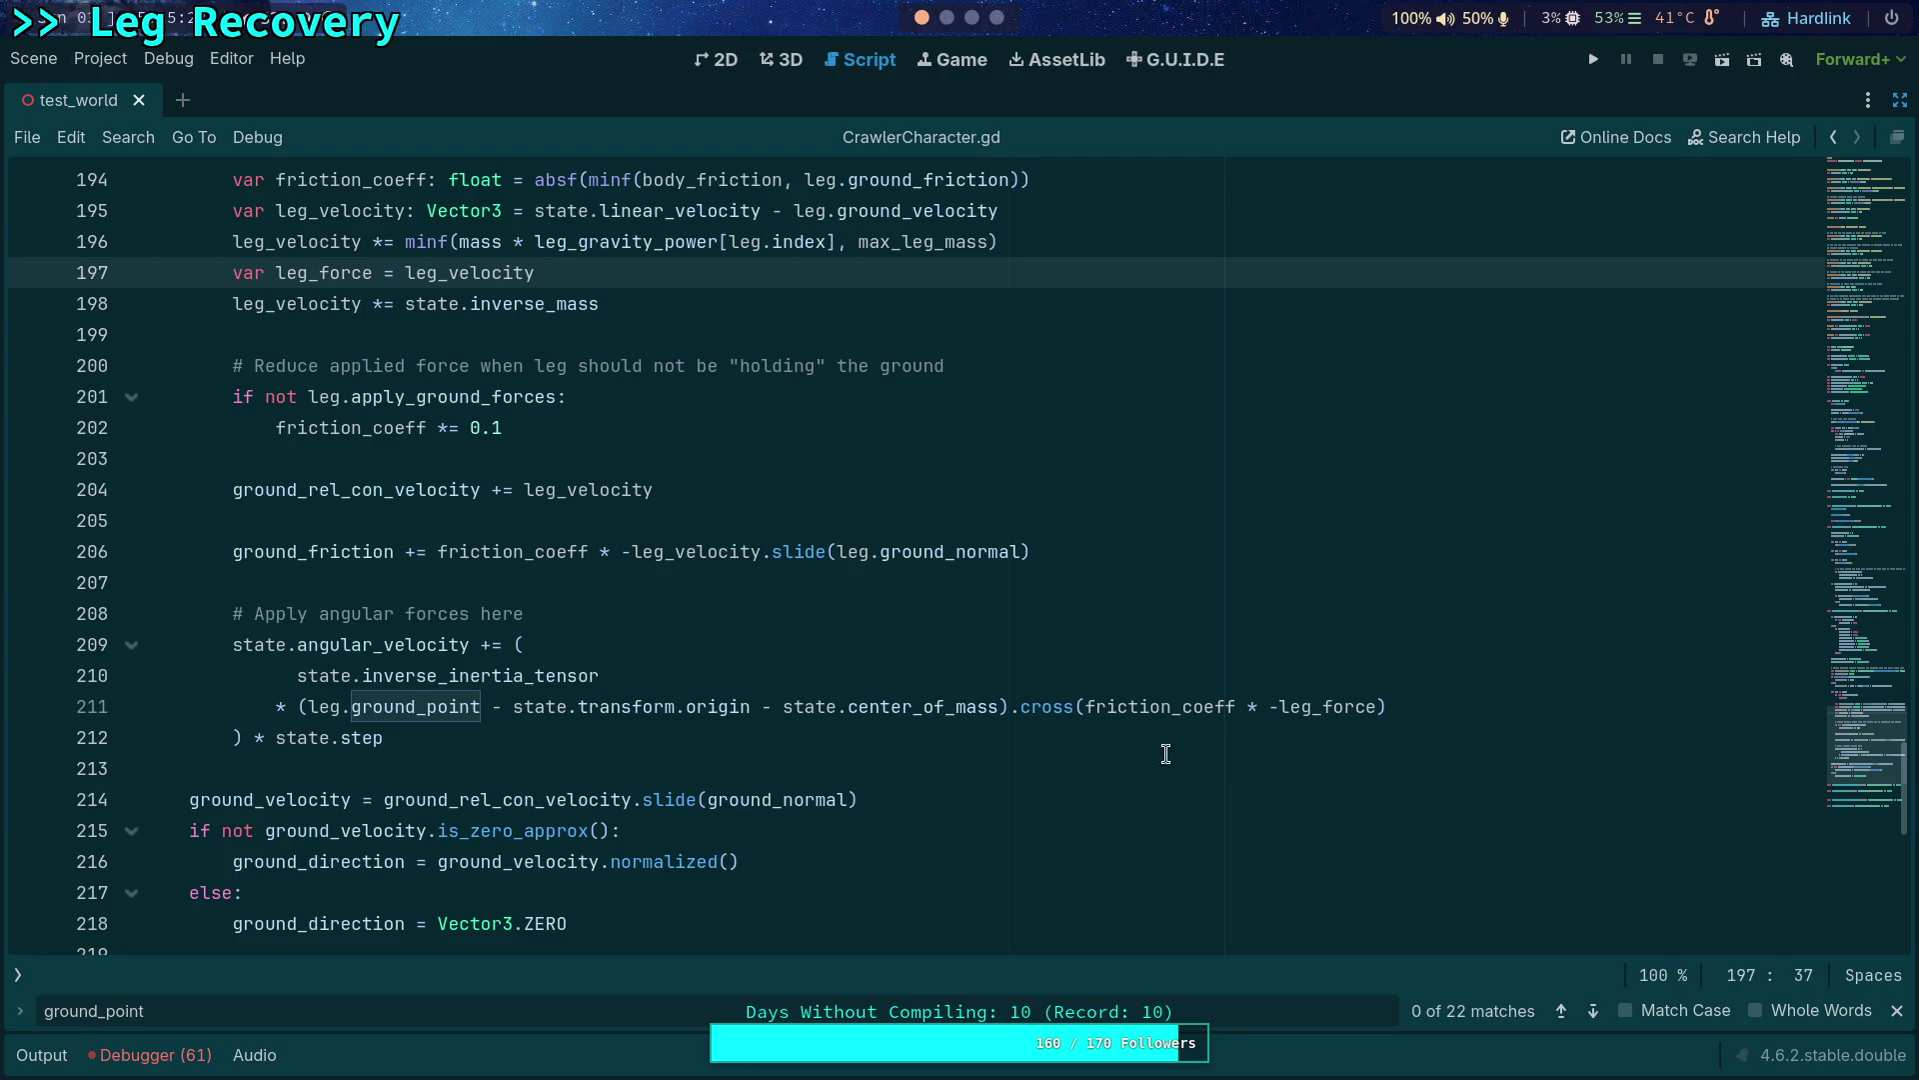
Remove the minus sign before leg_force on line 211 and move the crawler to the disc's edge in 3D.
left_click(1276, 707)
key("BackSpace")
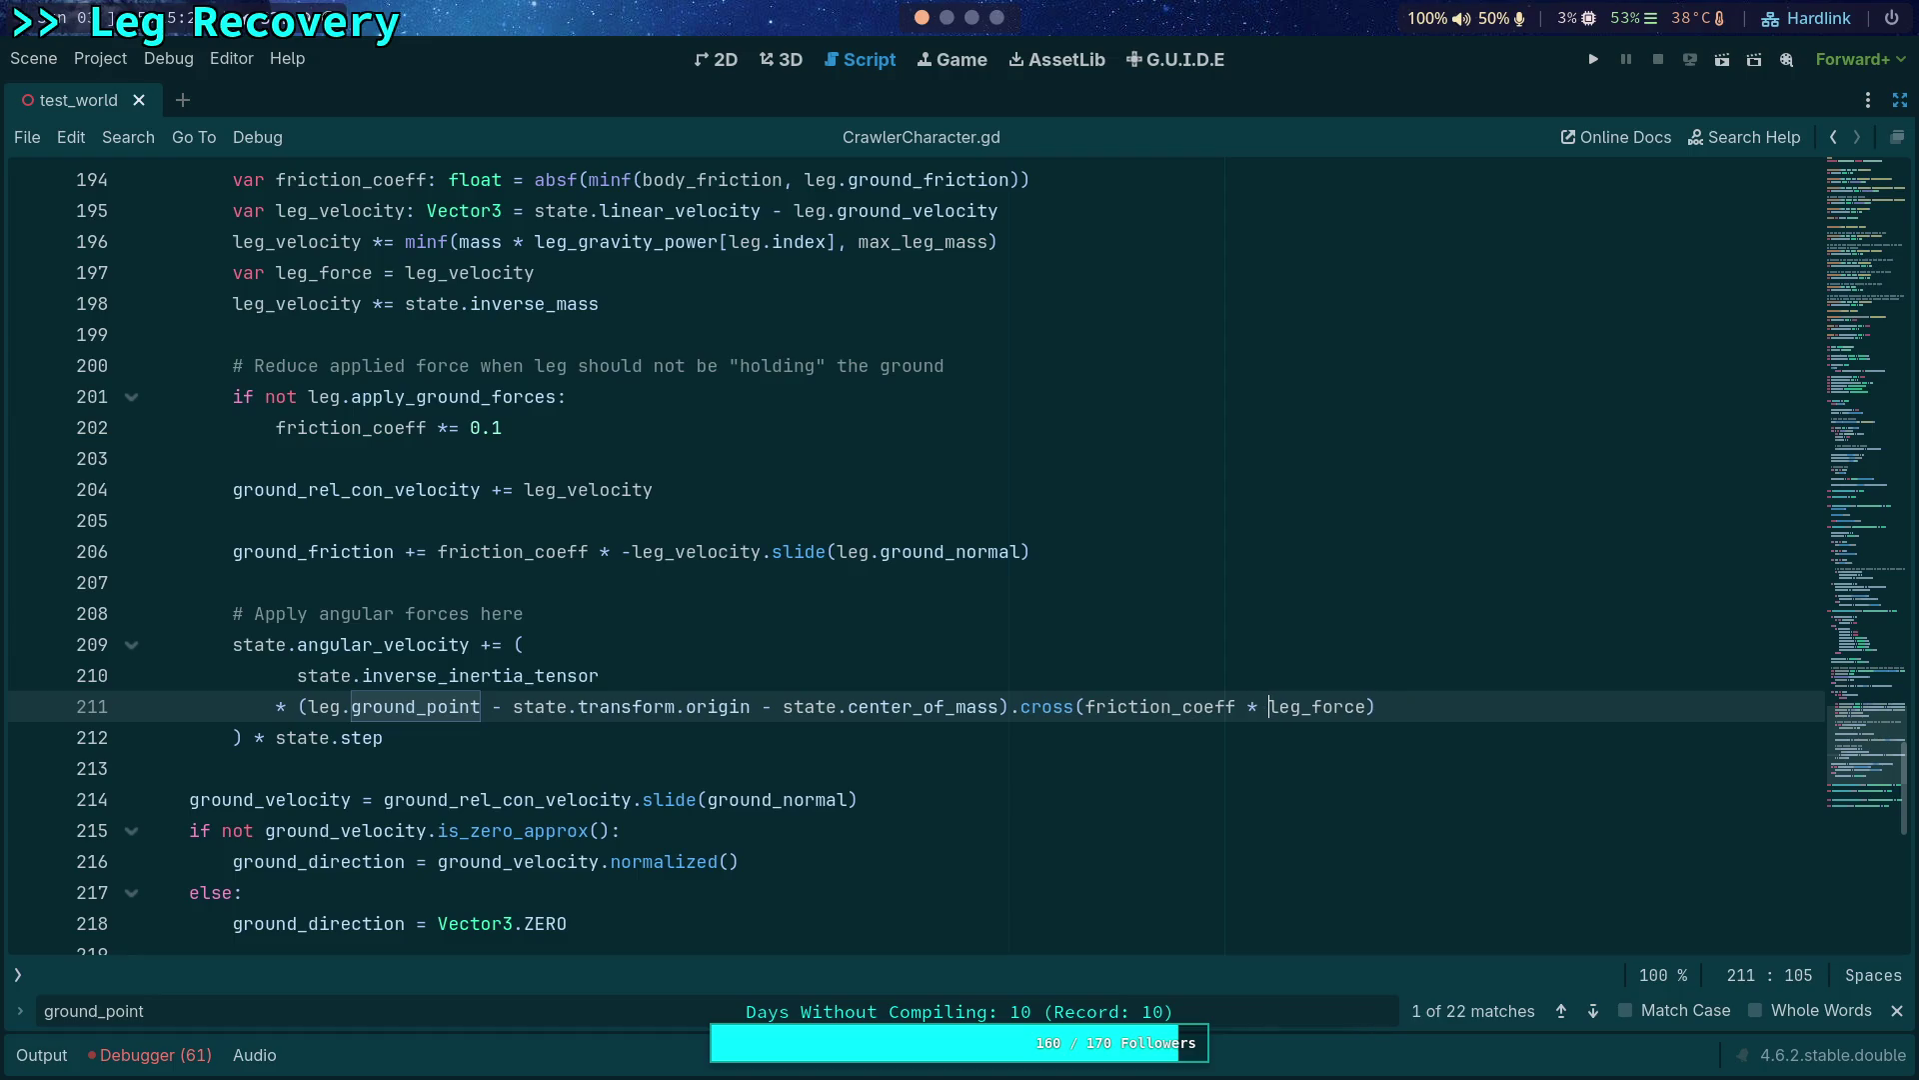
left_click(781, 59)
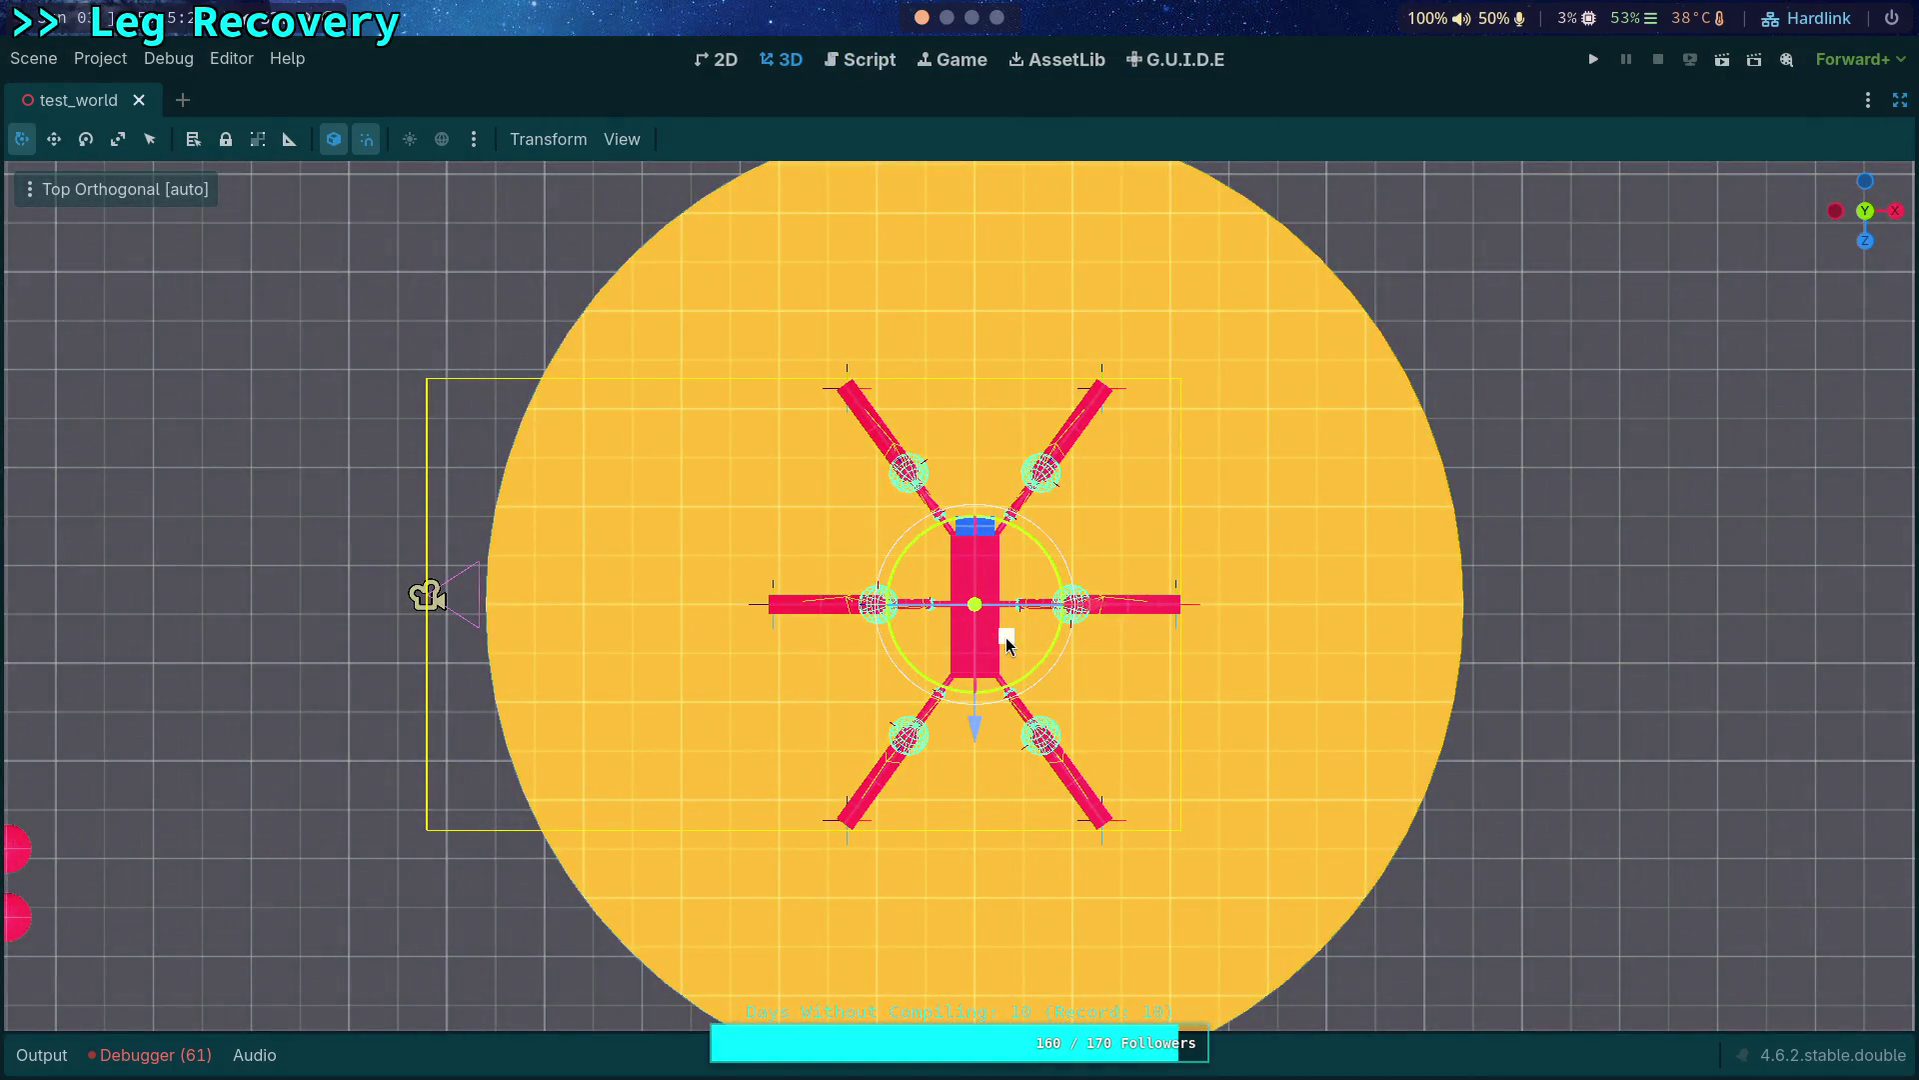
scroll(1006, 638, "down", 5)
left_click_drag(1003, 637, 989, 1057)
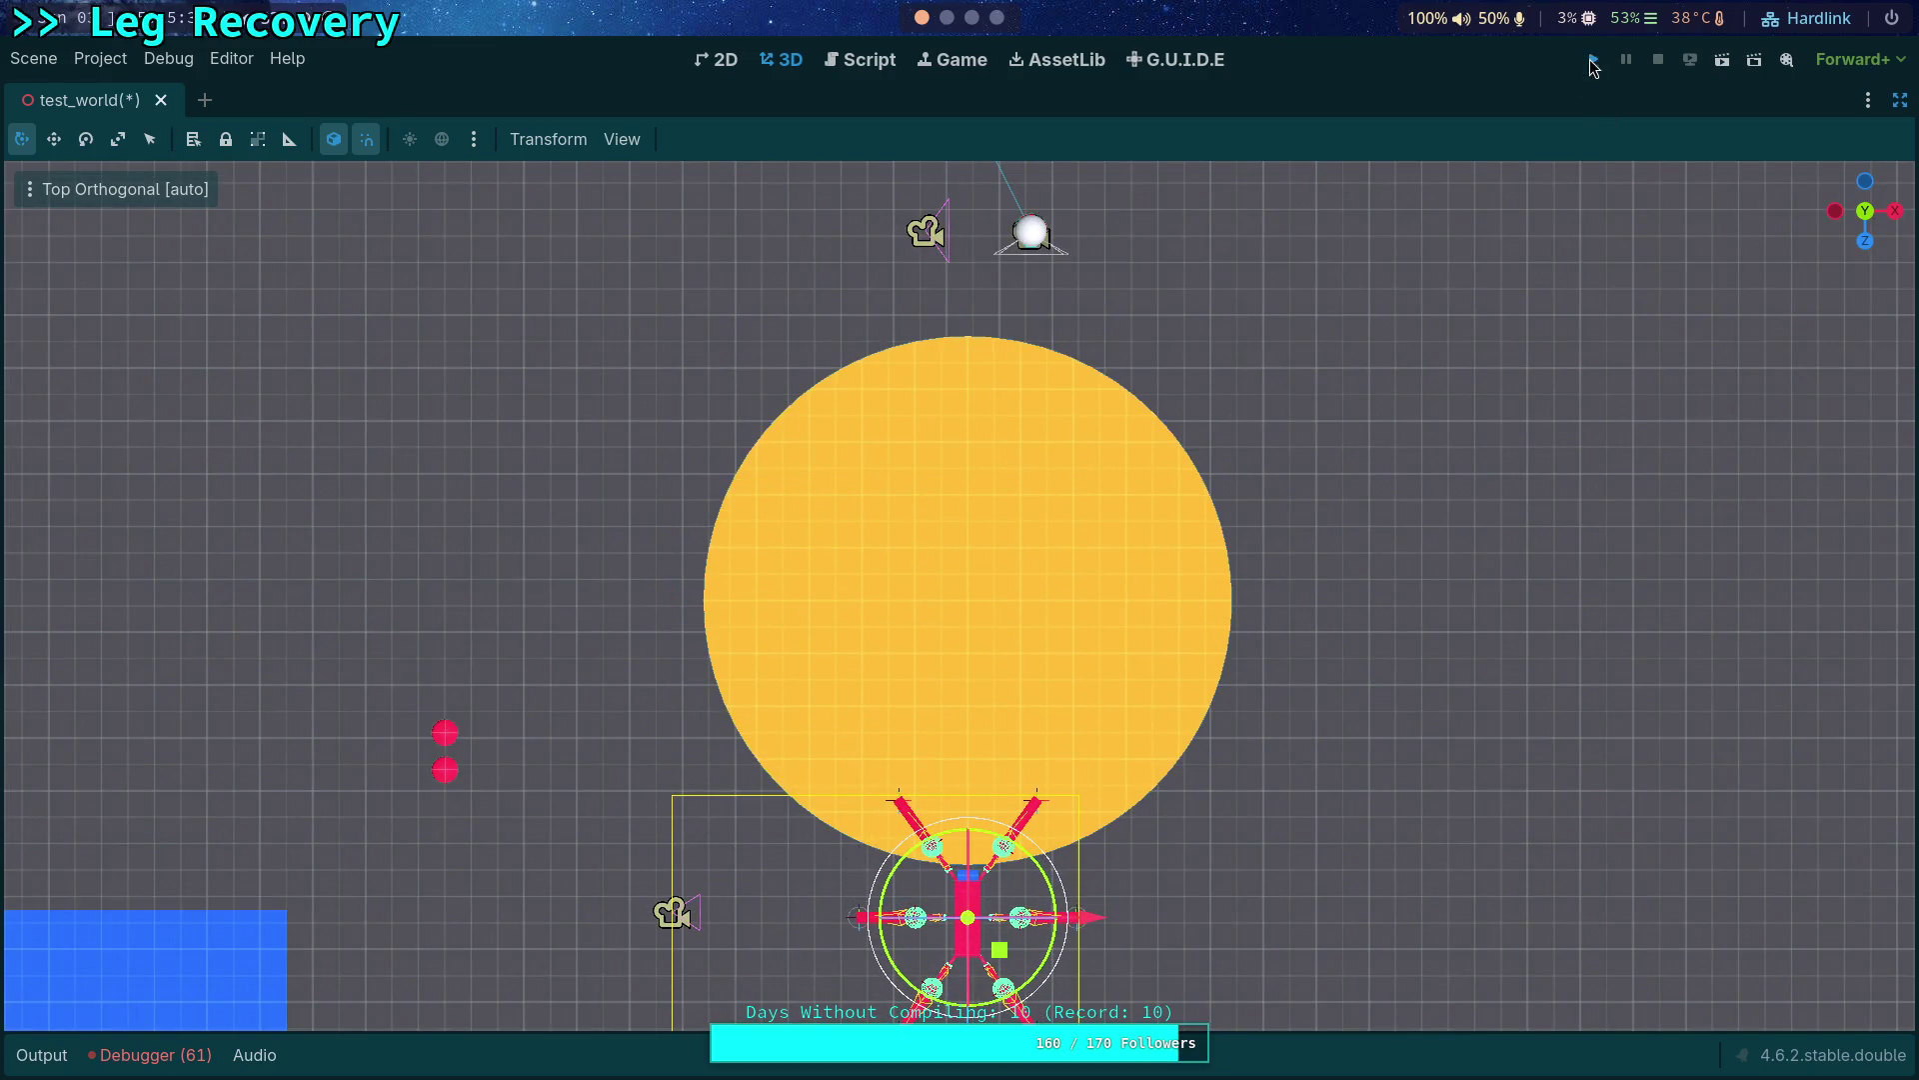
Run the project to watch the crawler walk off the disc, stop it, and reopen CrawlerCharacter.gd.
left_click(1595, 60)
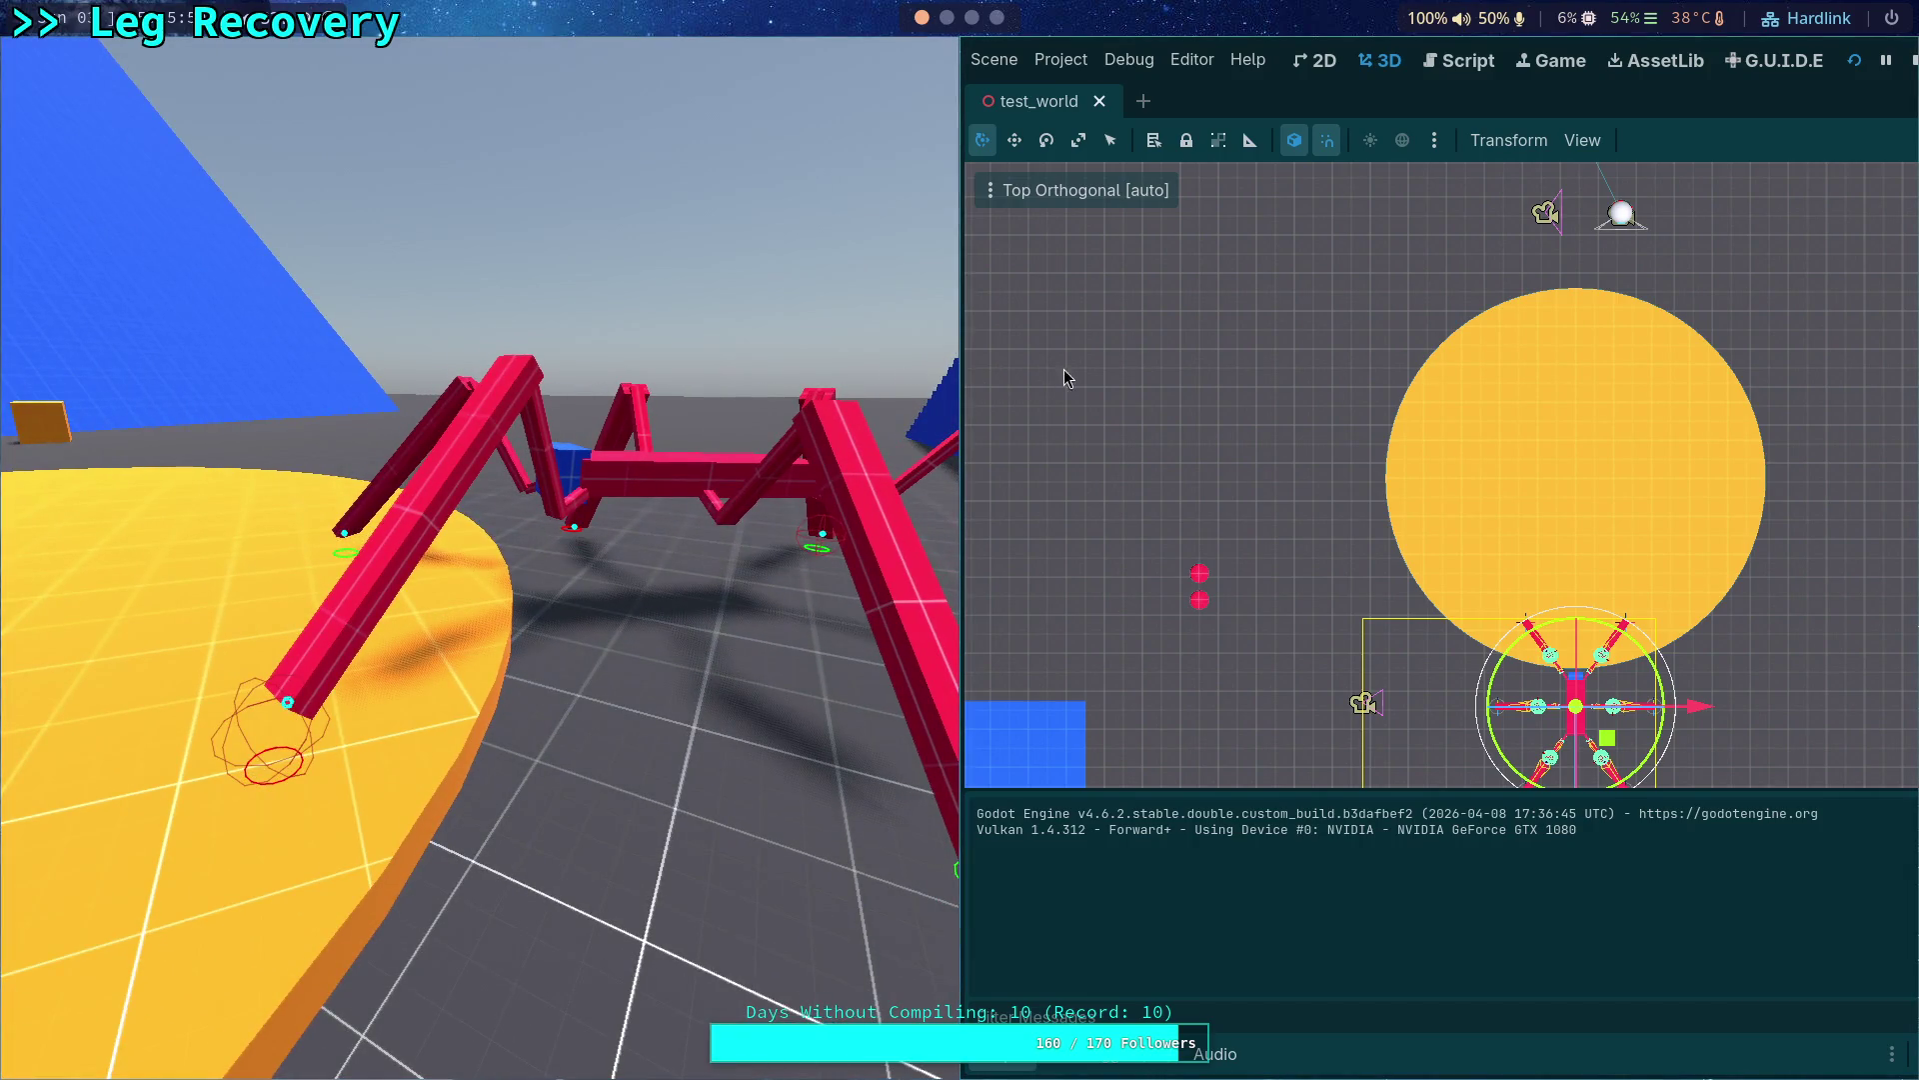
left_click(1904, 64)
left_click(866, 57)
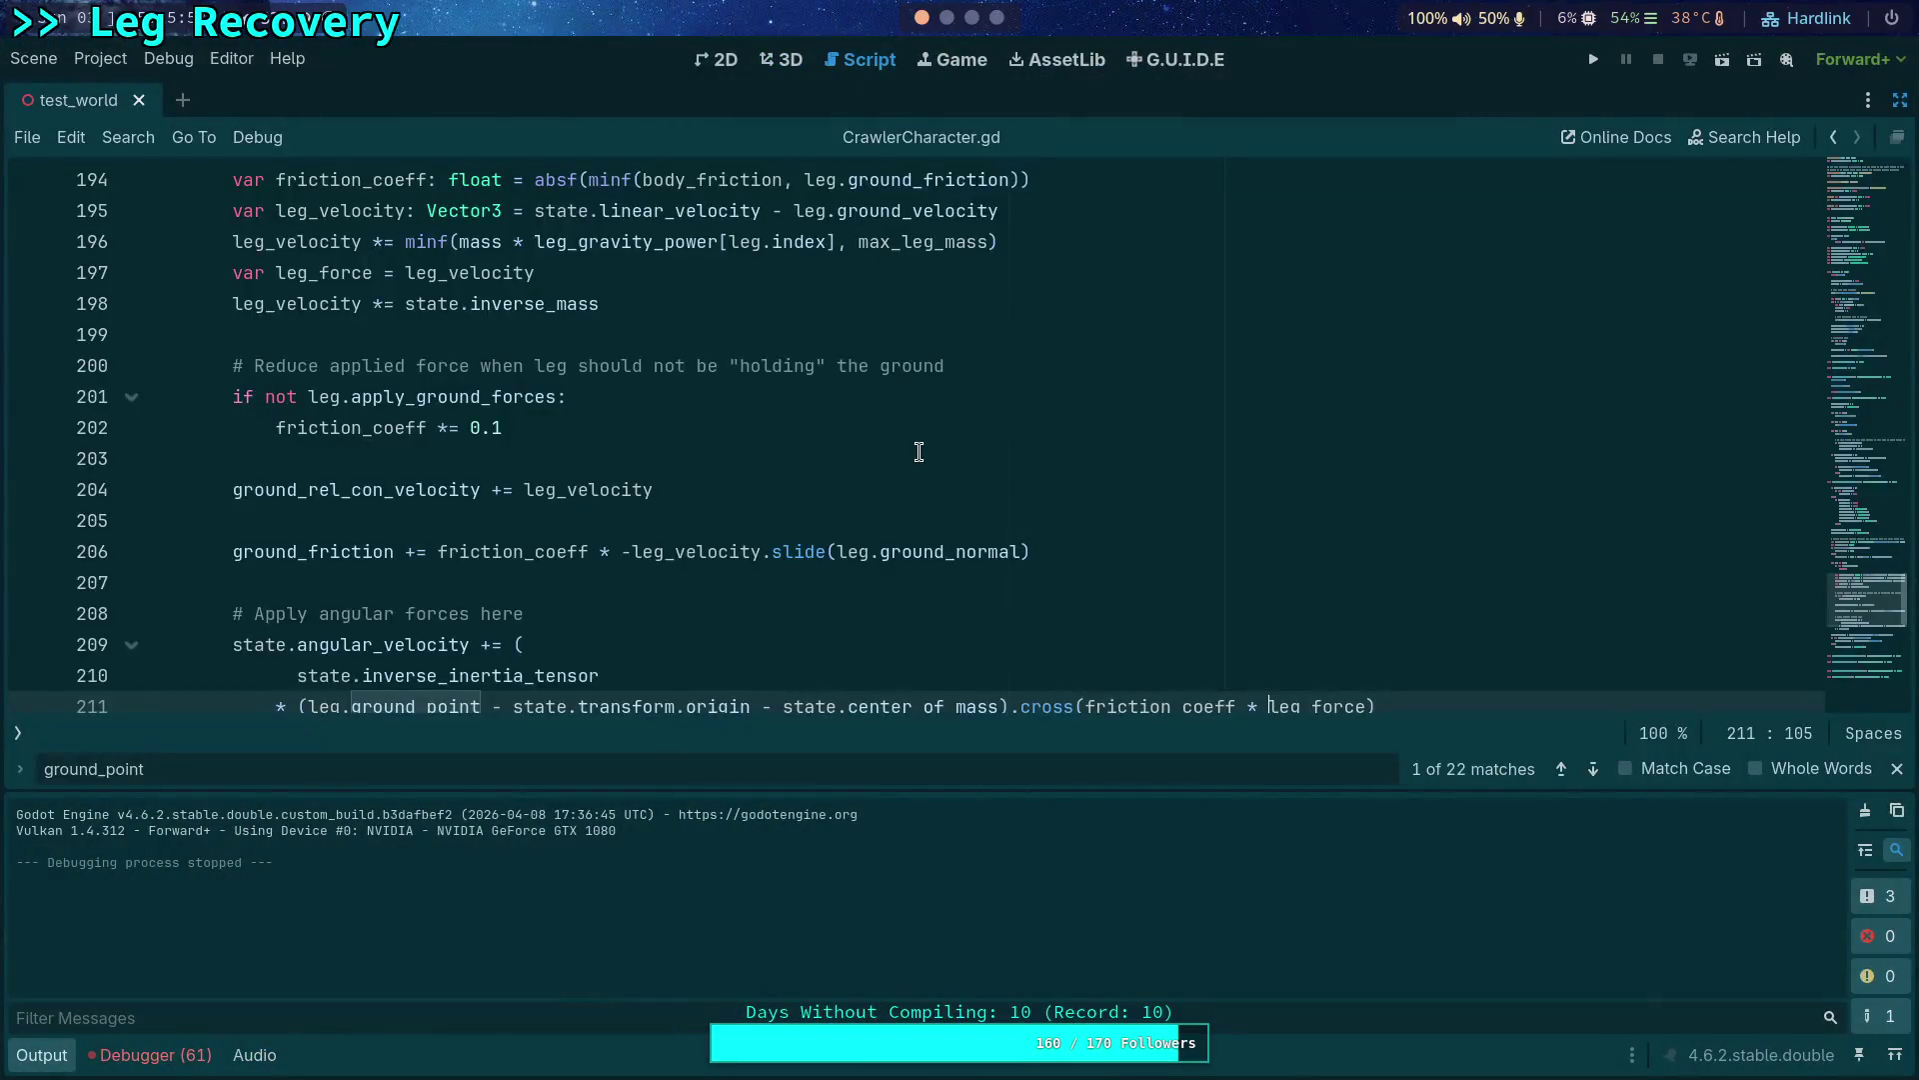
type("-")
scroll(1330, 457, "down", 1)
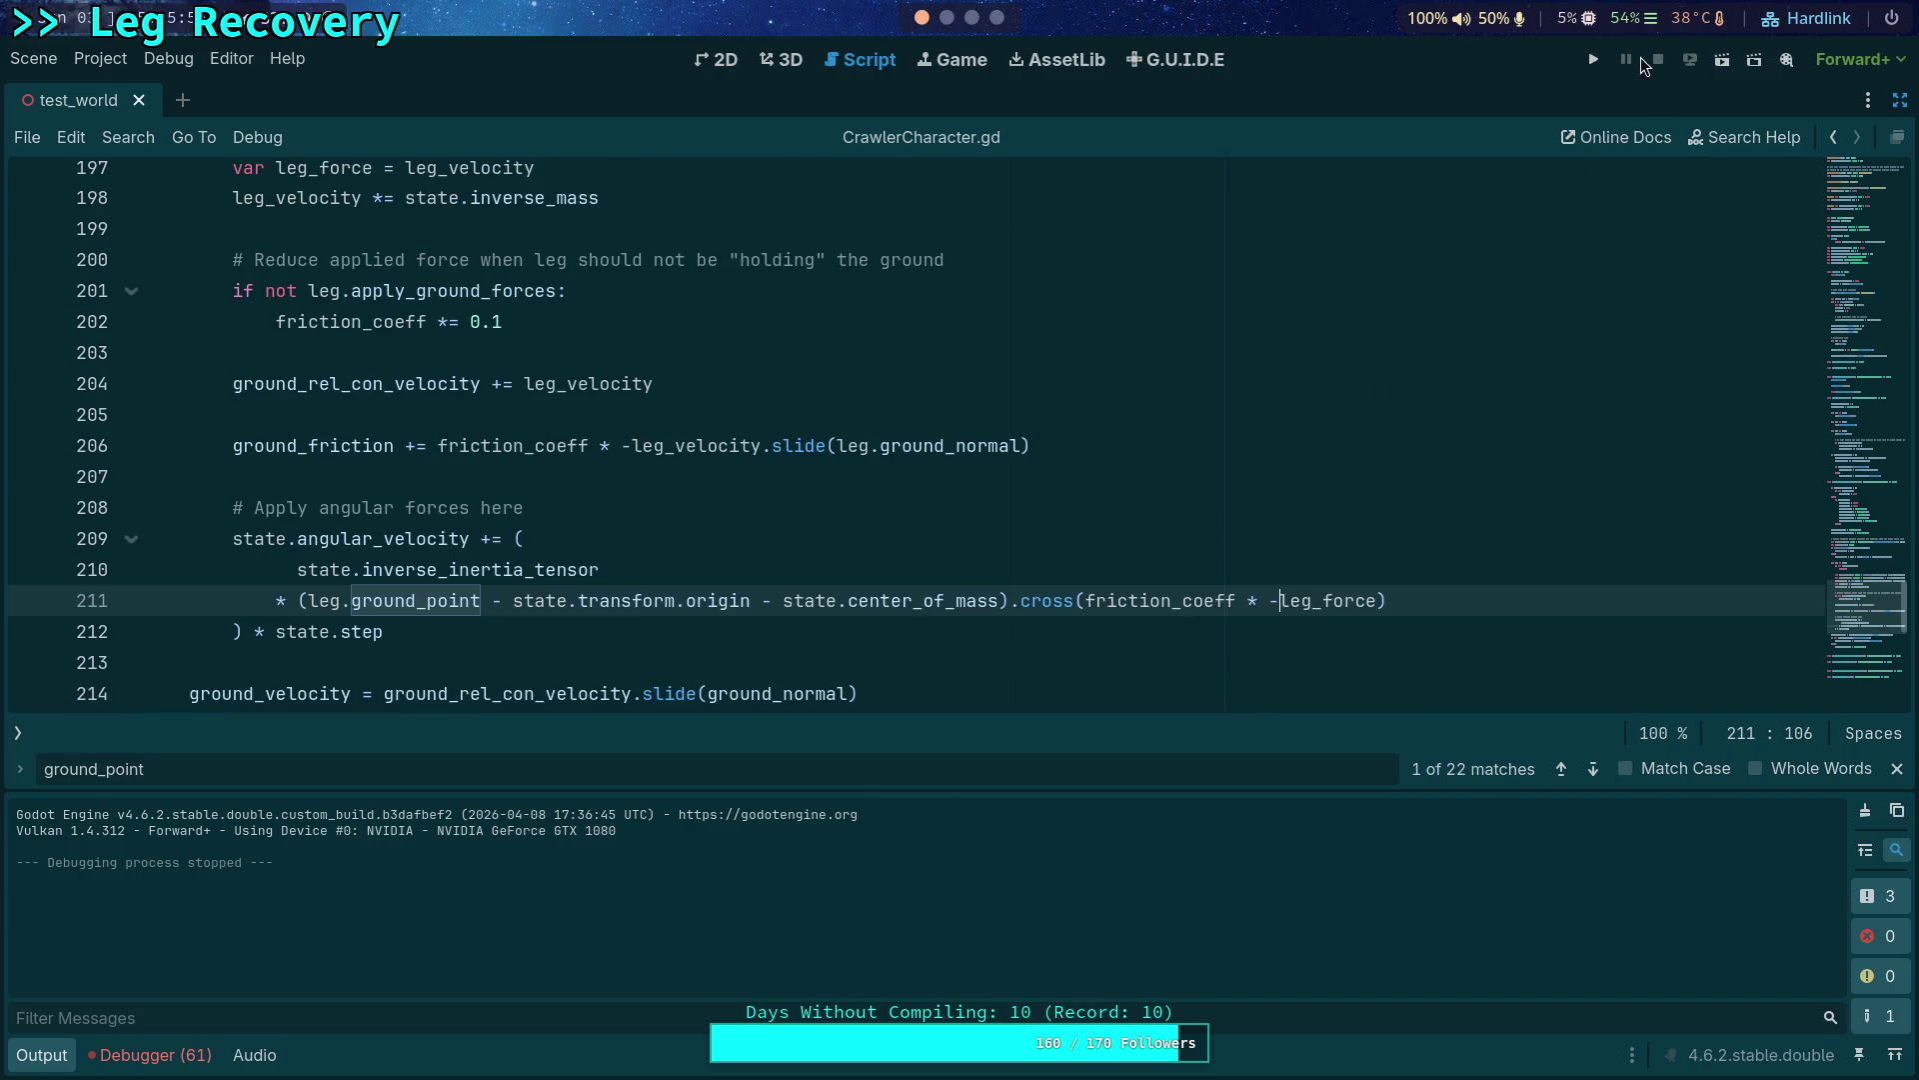
Run the project again with leg_force negated, then stop the game with F8.
left_click(1594, 58)
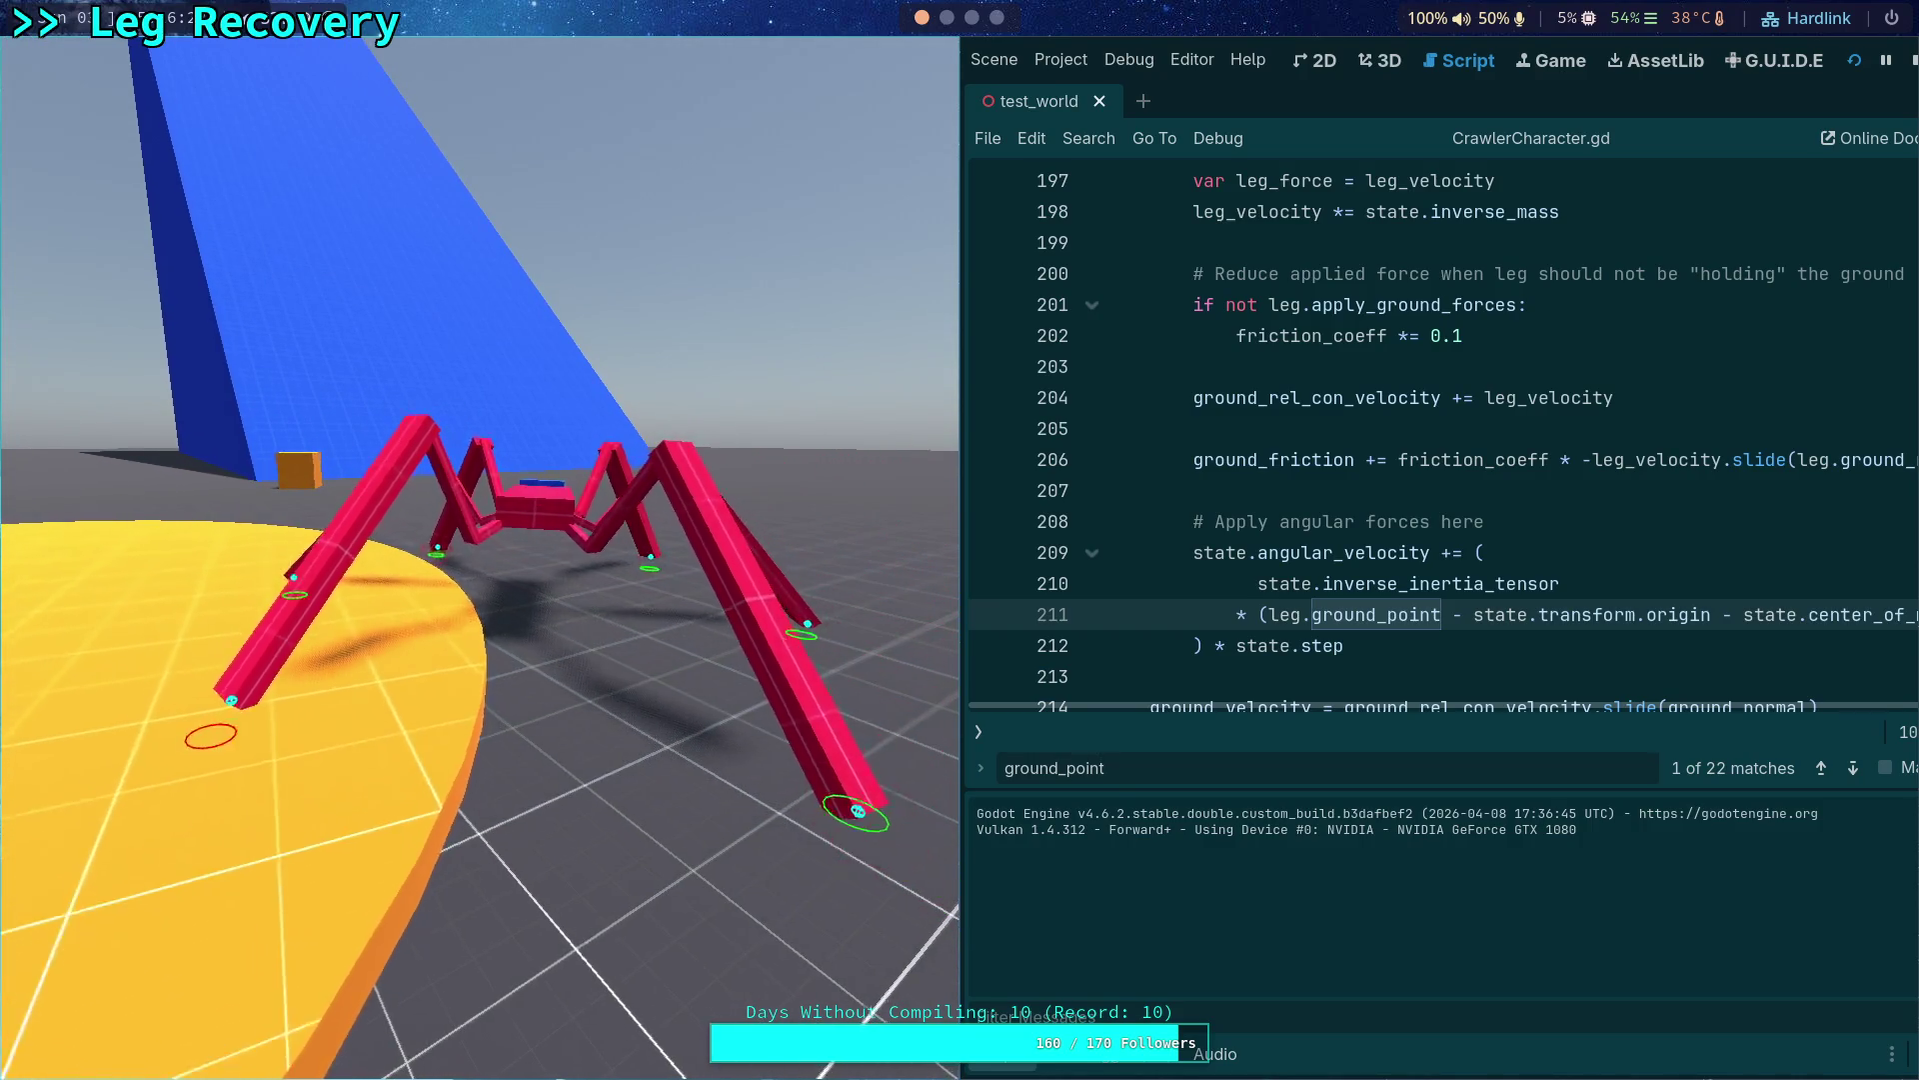
key("F8")
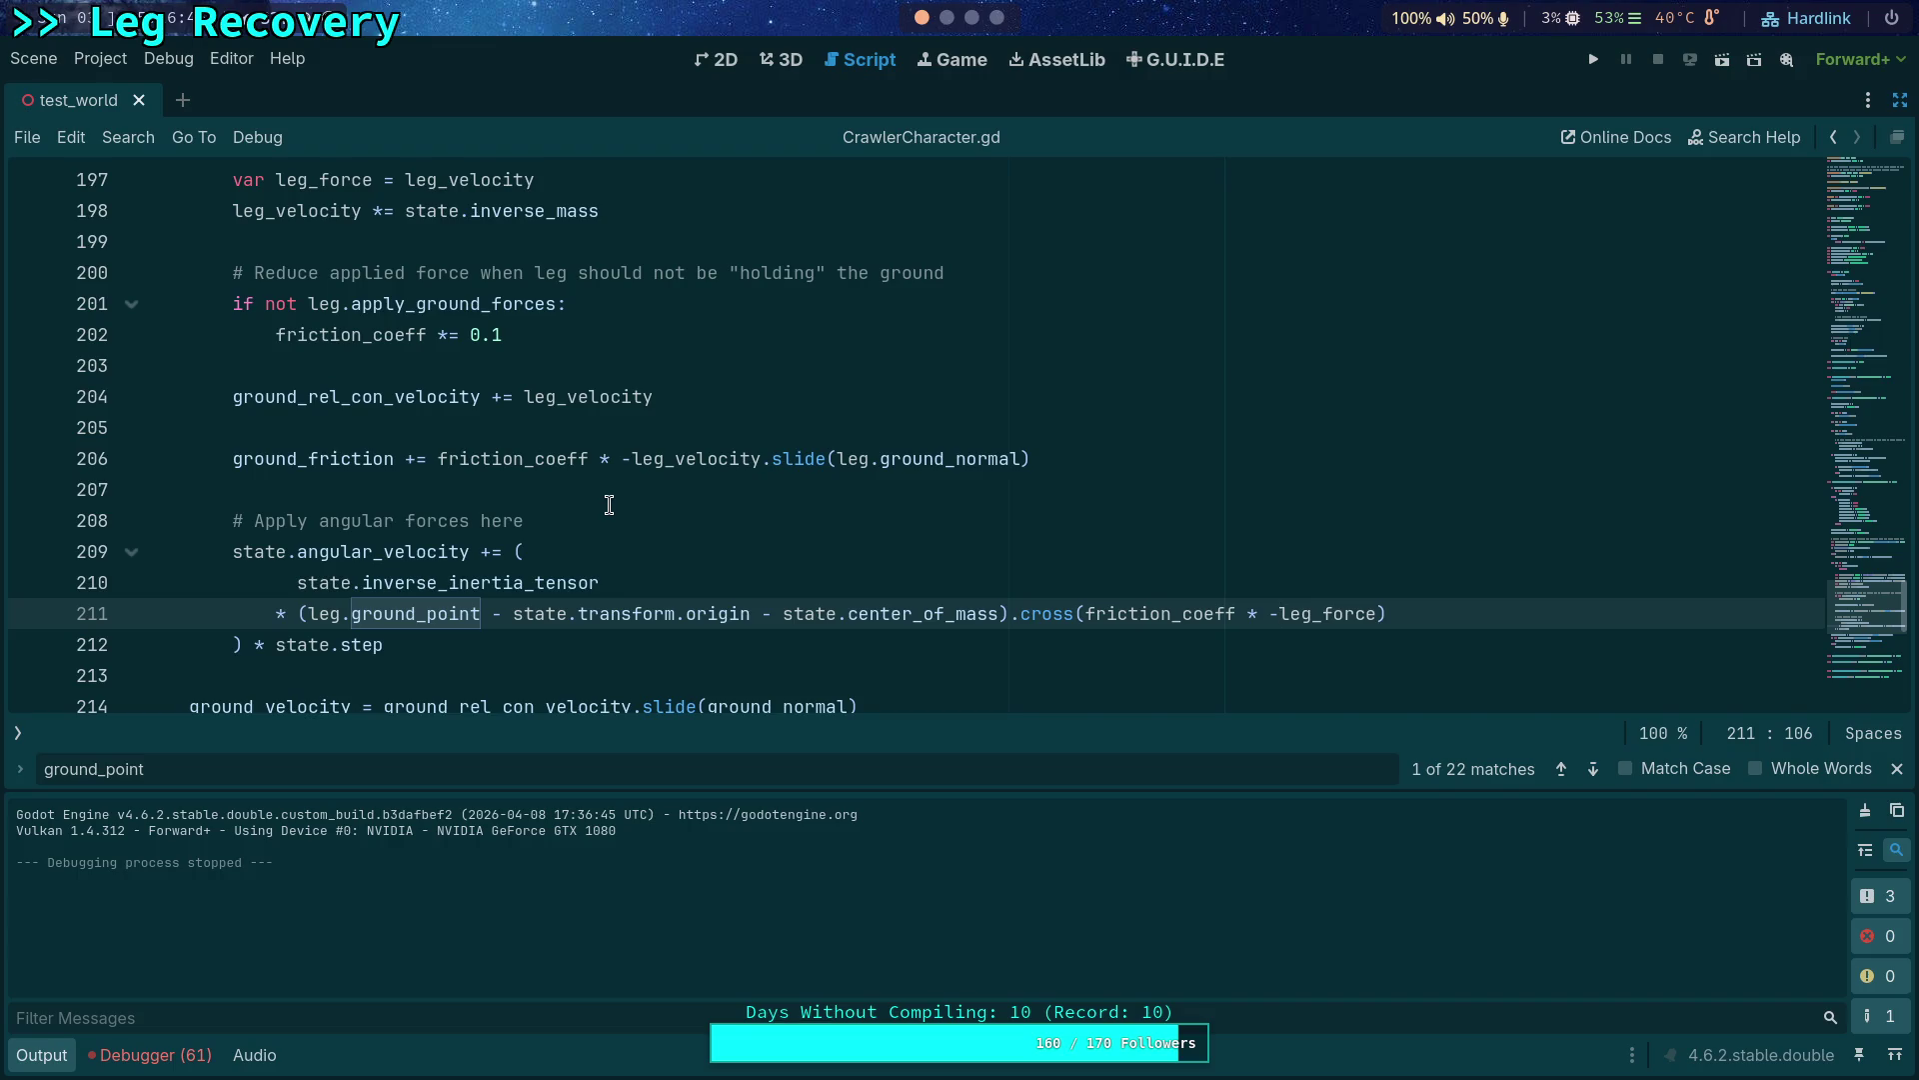
Jump to the leg_force declaration on line 197, then switch to the engine source workspace.
double_click(1293, 615)
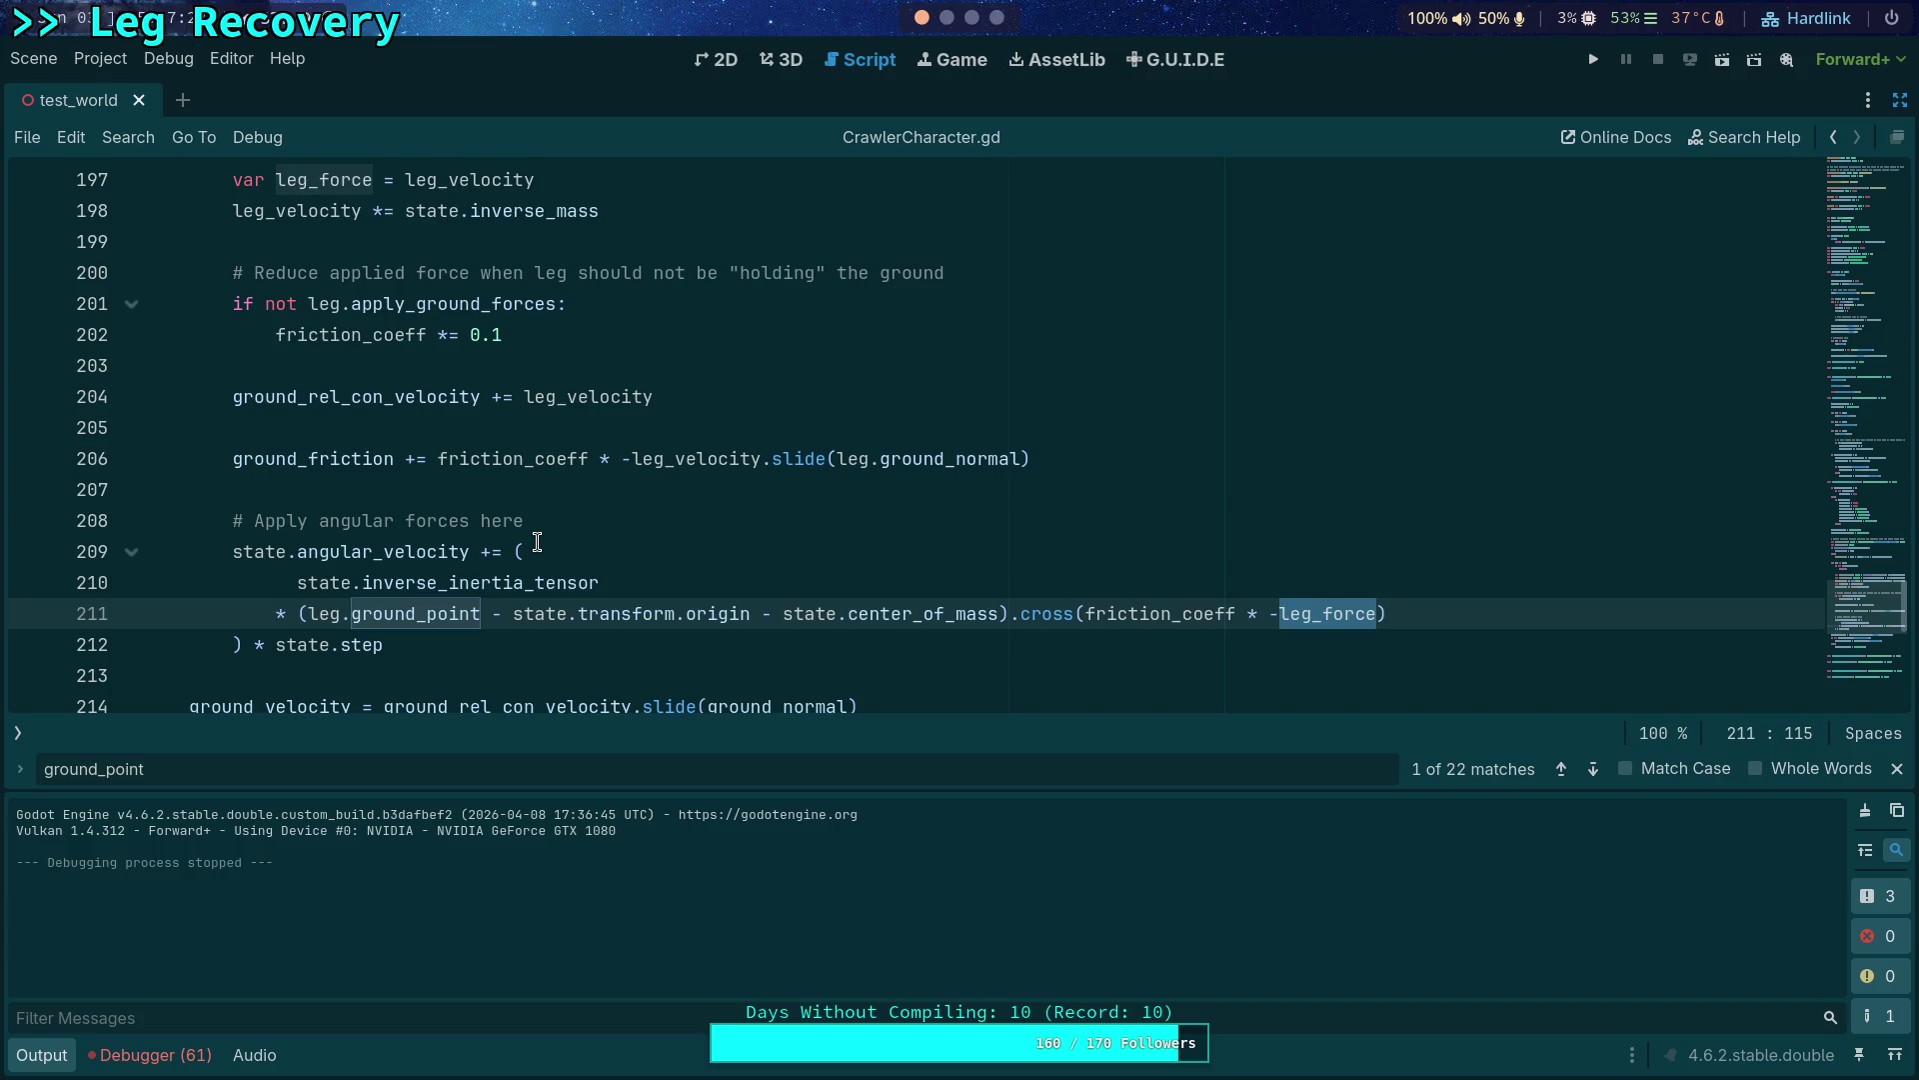
key("ctrl+z")
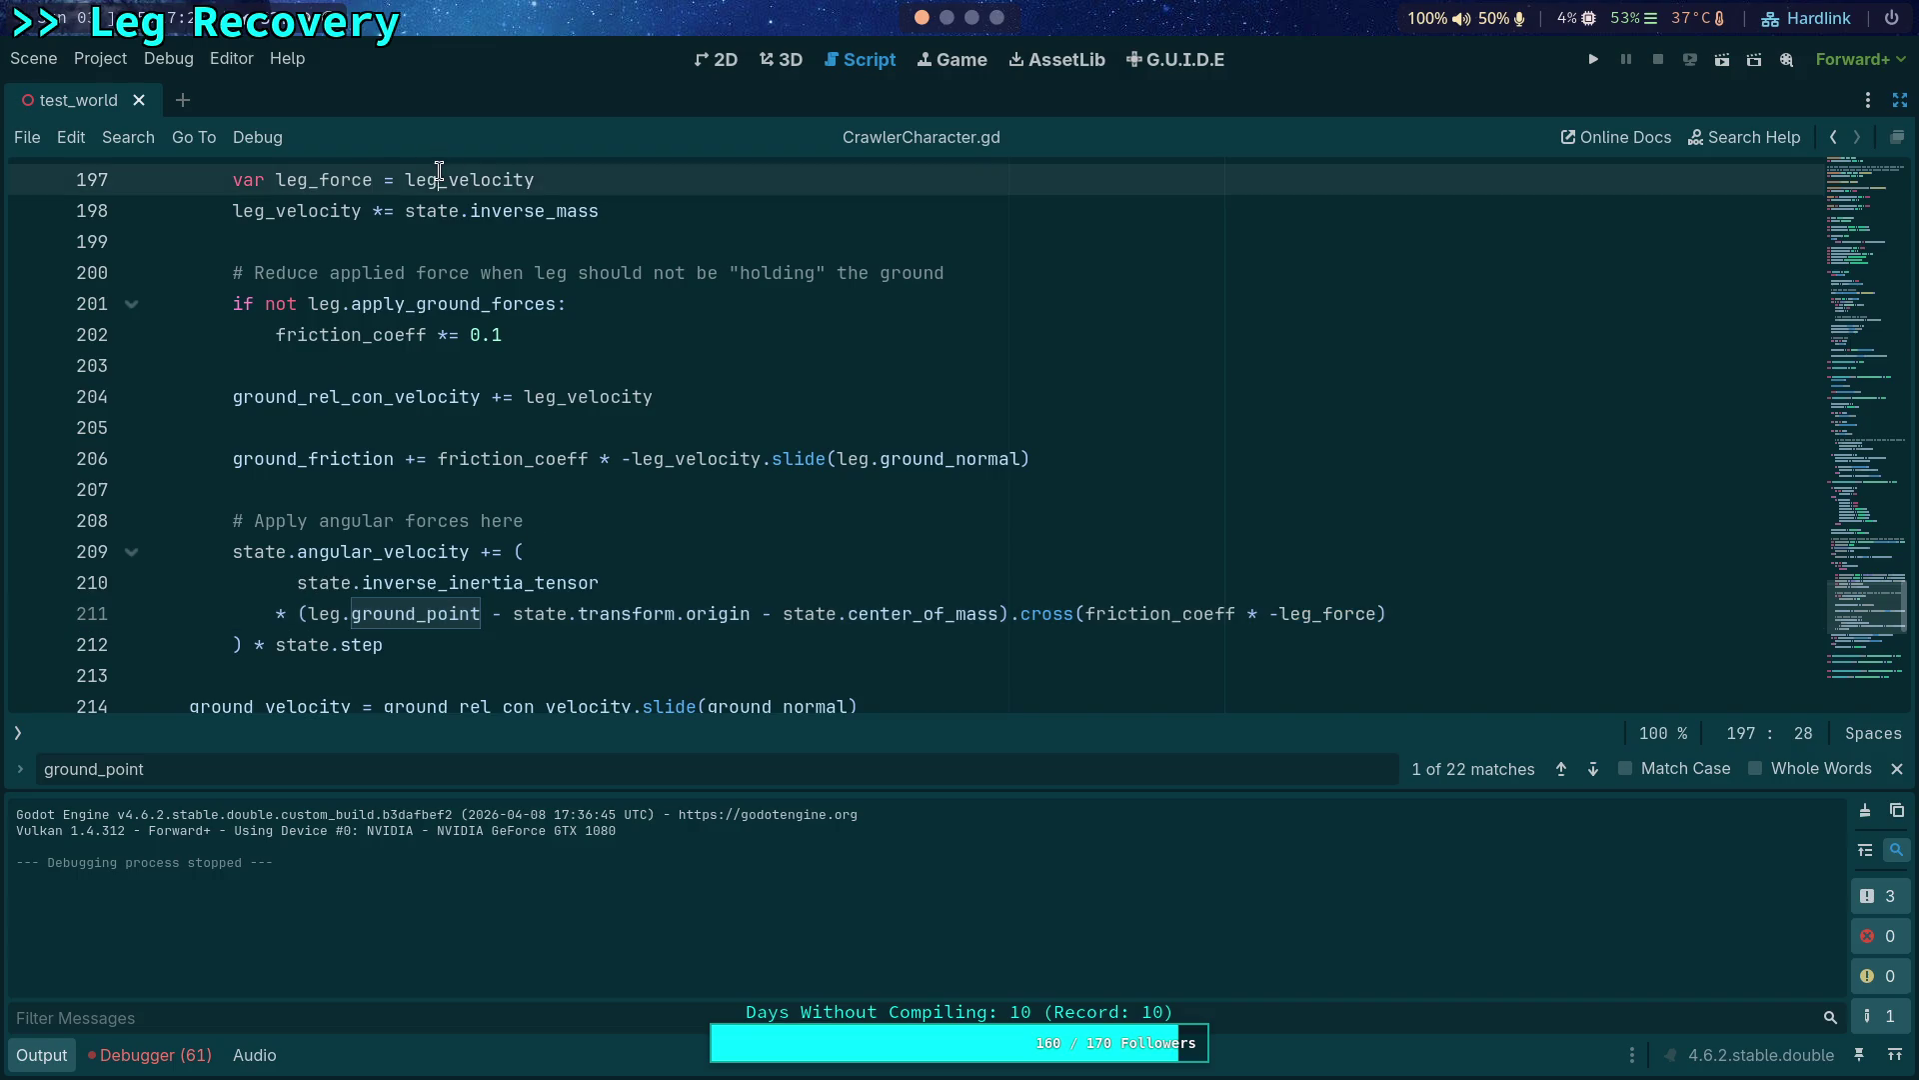
double_click(330, 182)
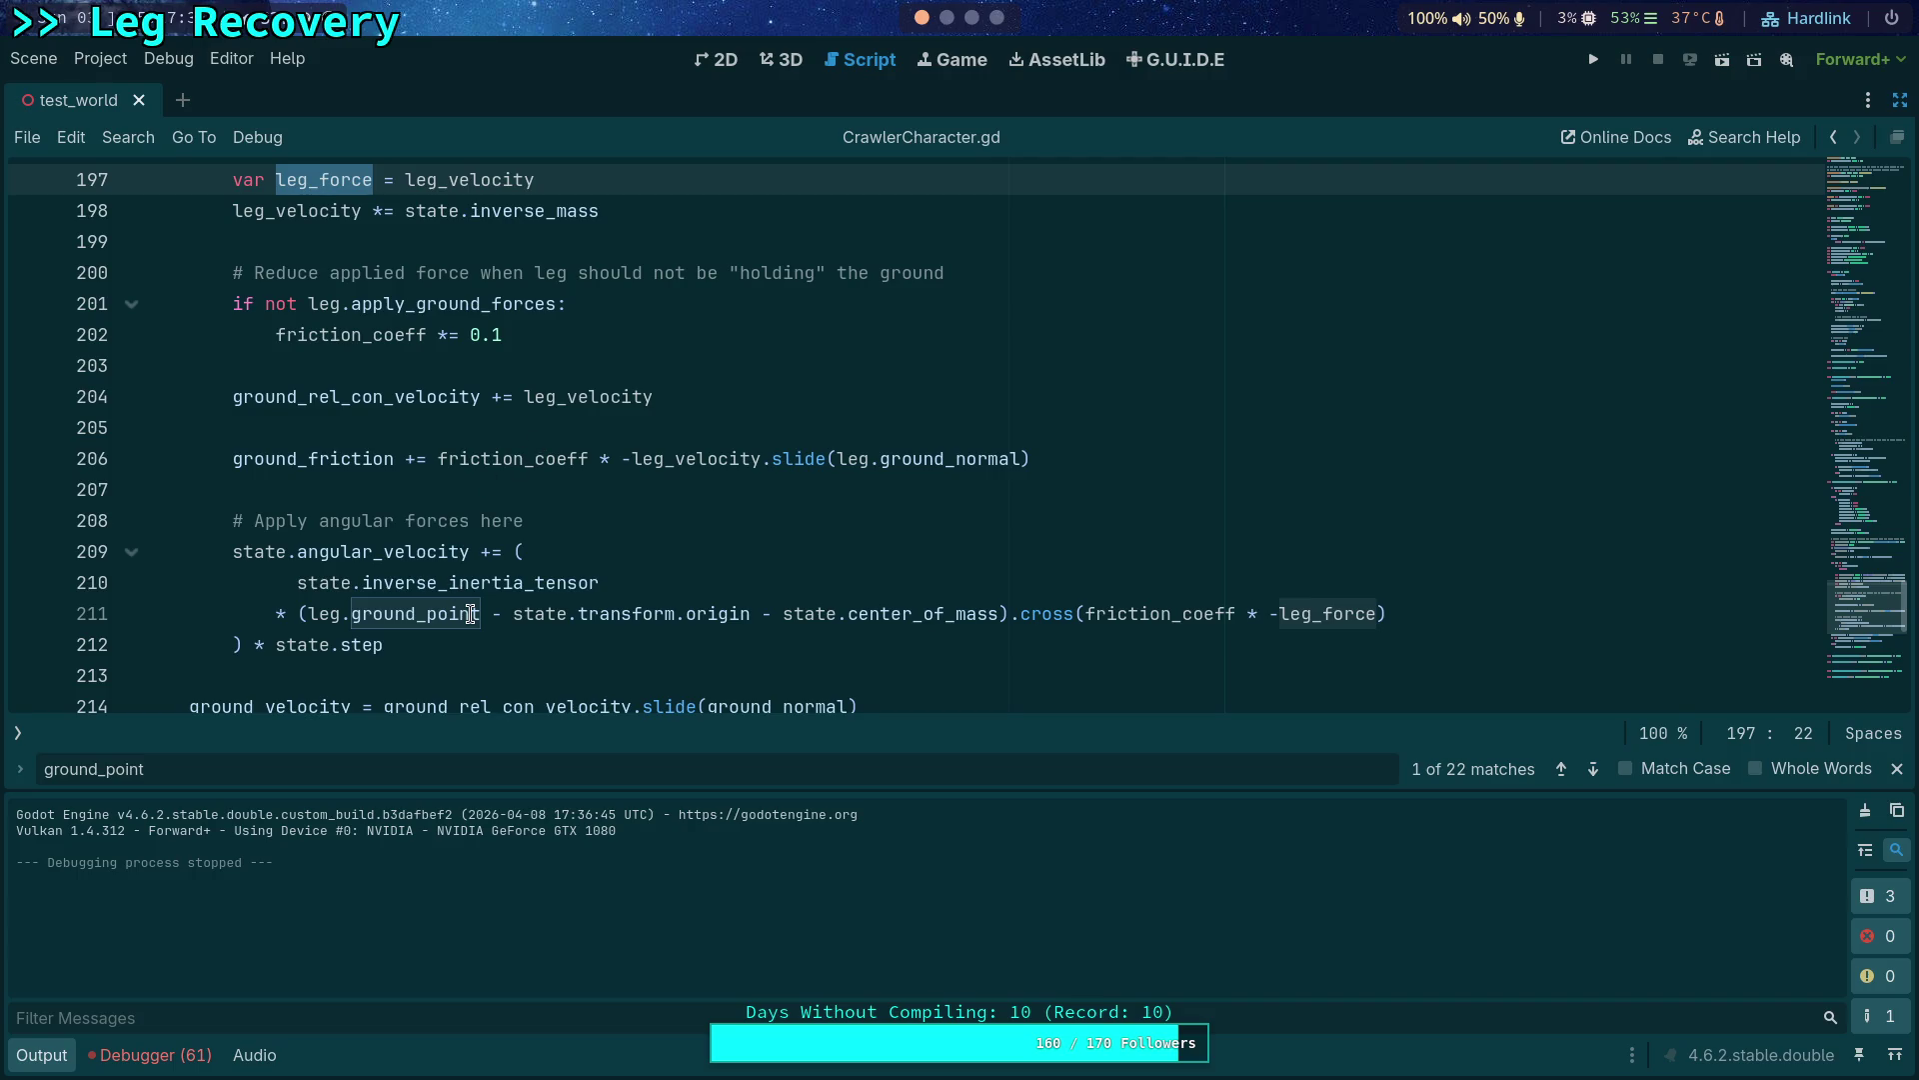
mouse_move(479, 583)
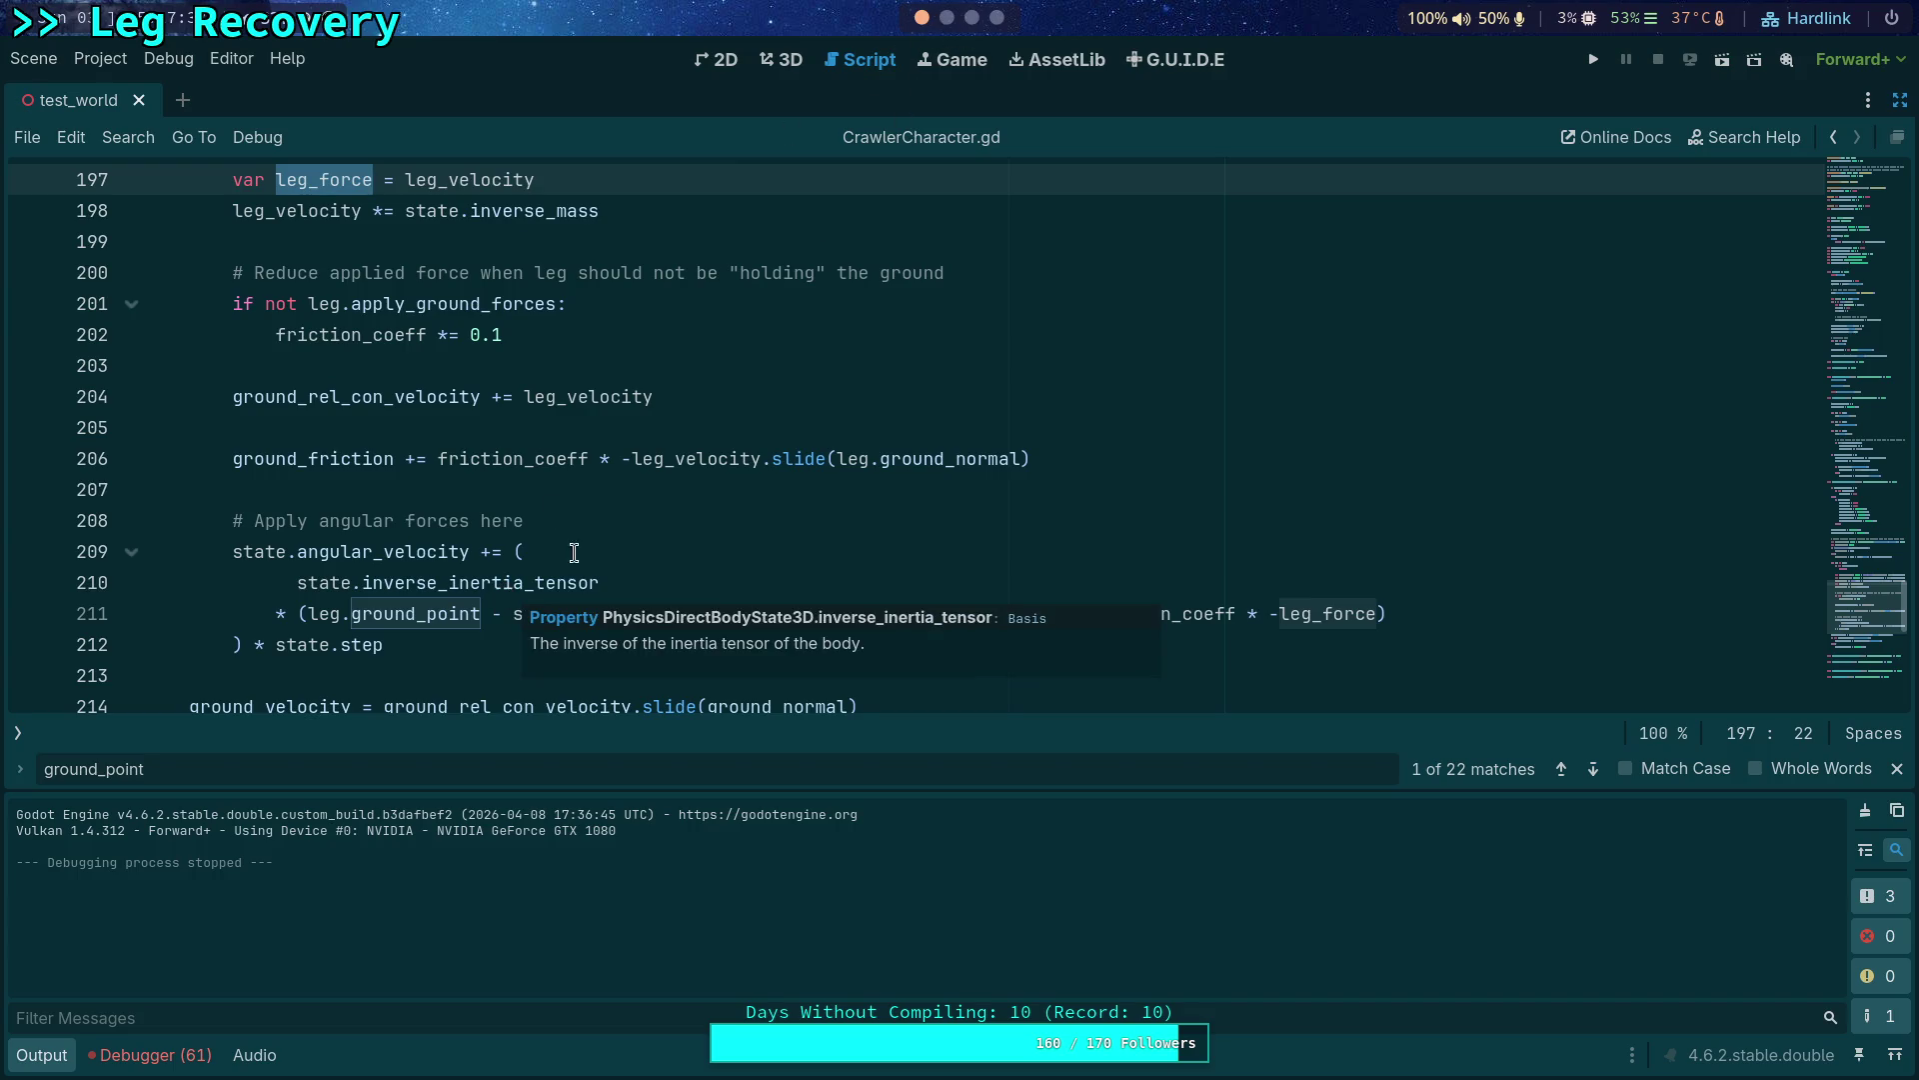
left_click(968, 18)
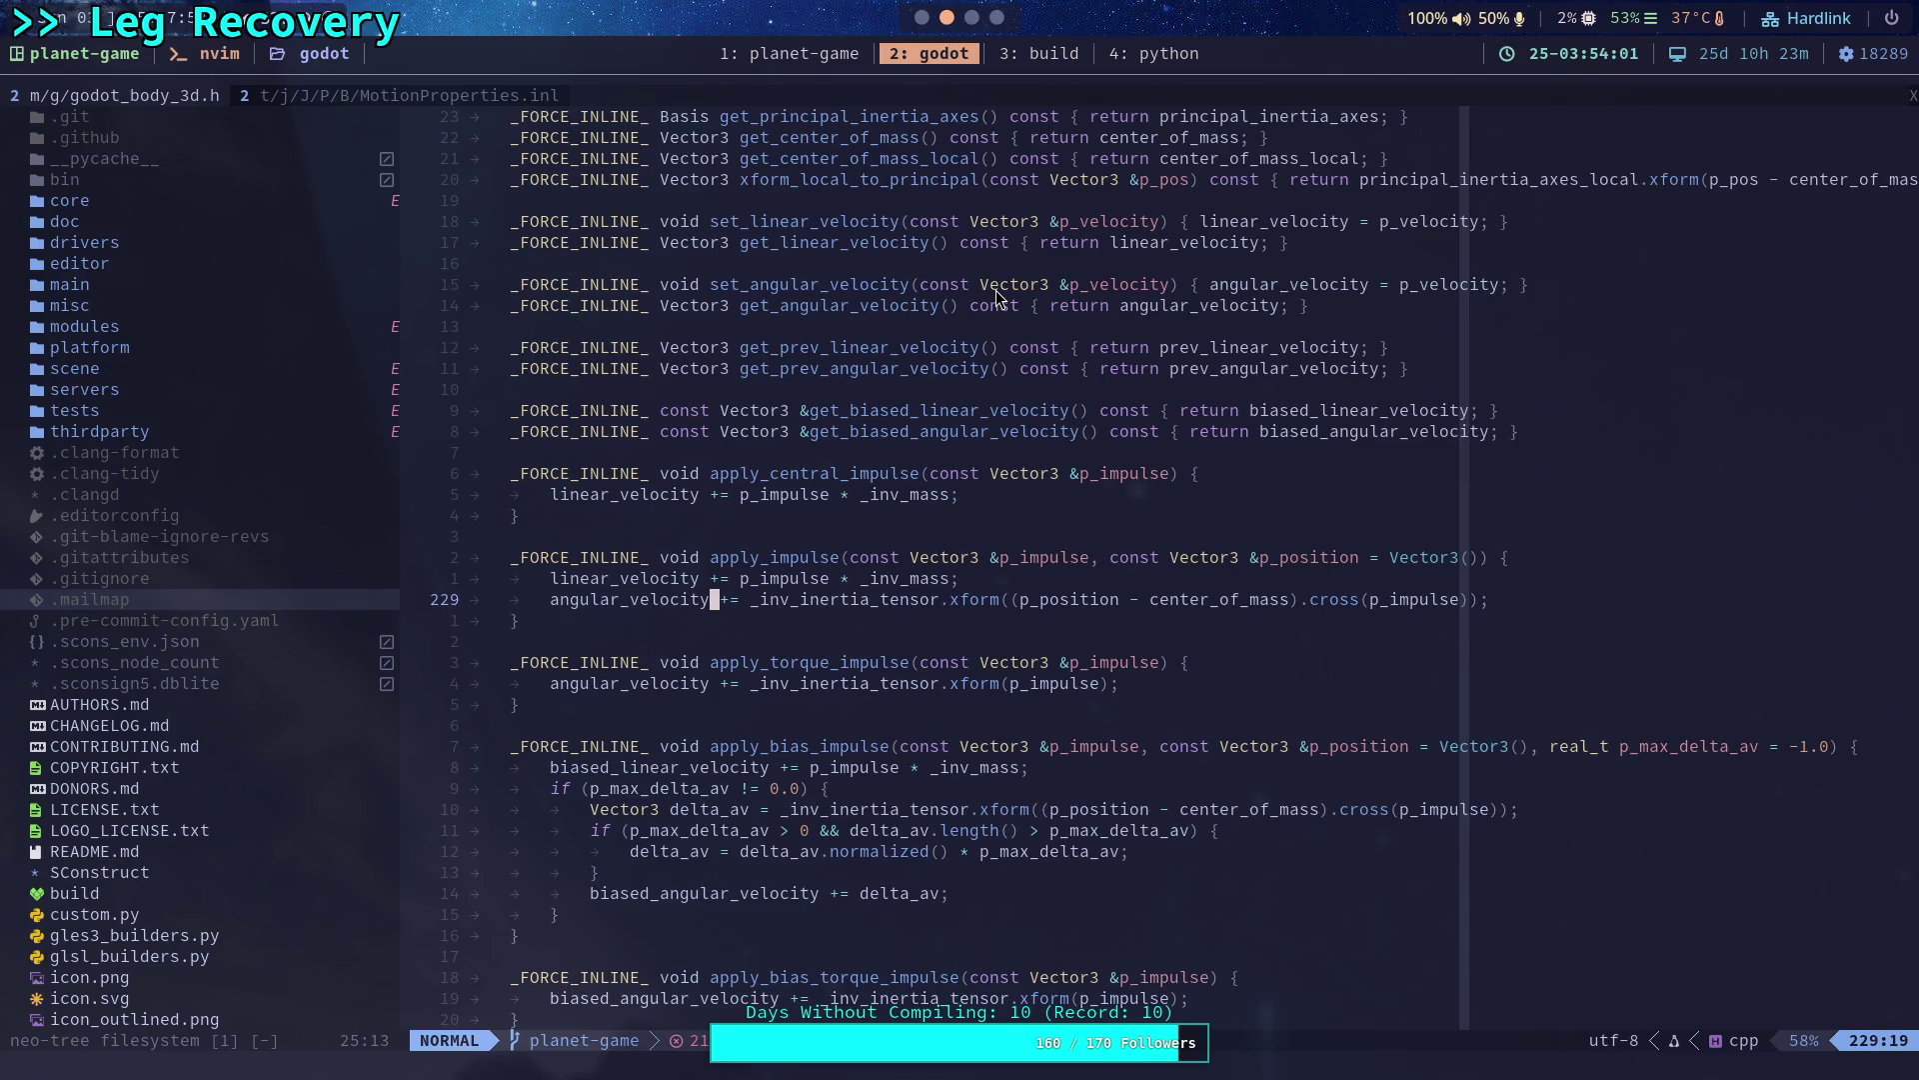
scroll(234, 565, "up", 1)
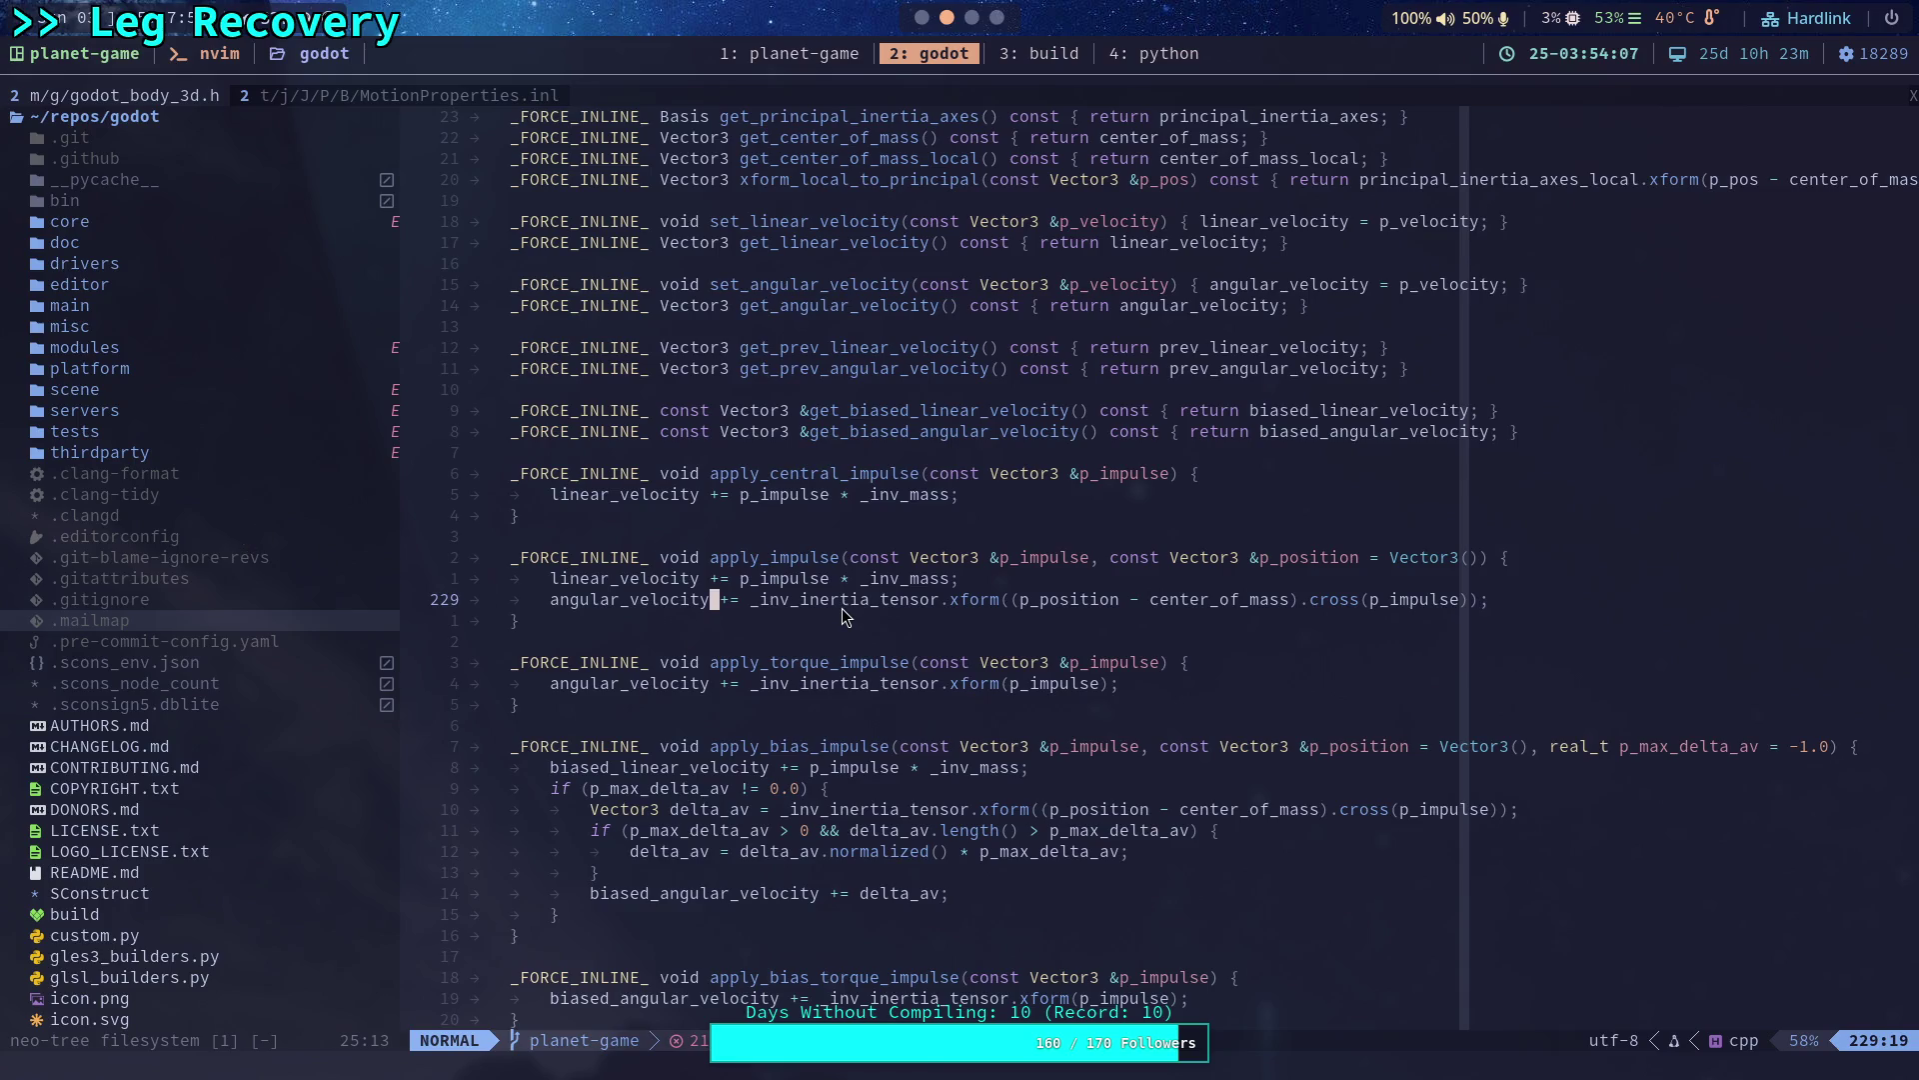
Cycle through the notes and Neovim workspaces and return to the Godot editor's crawler script.
key("alt+Tab")
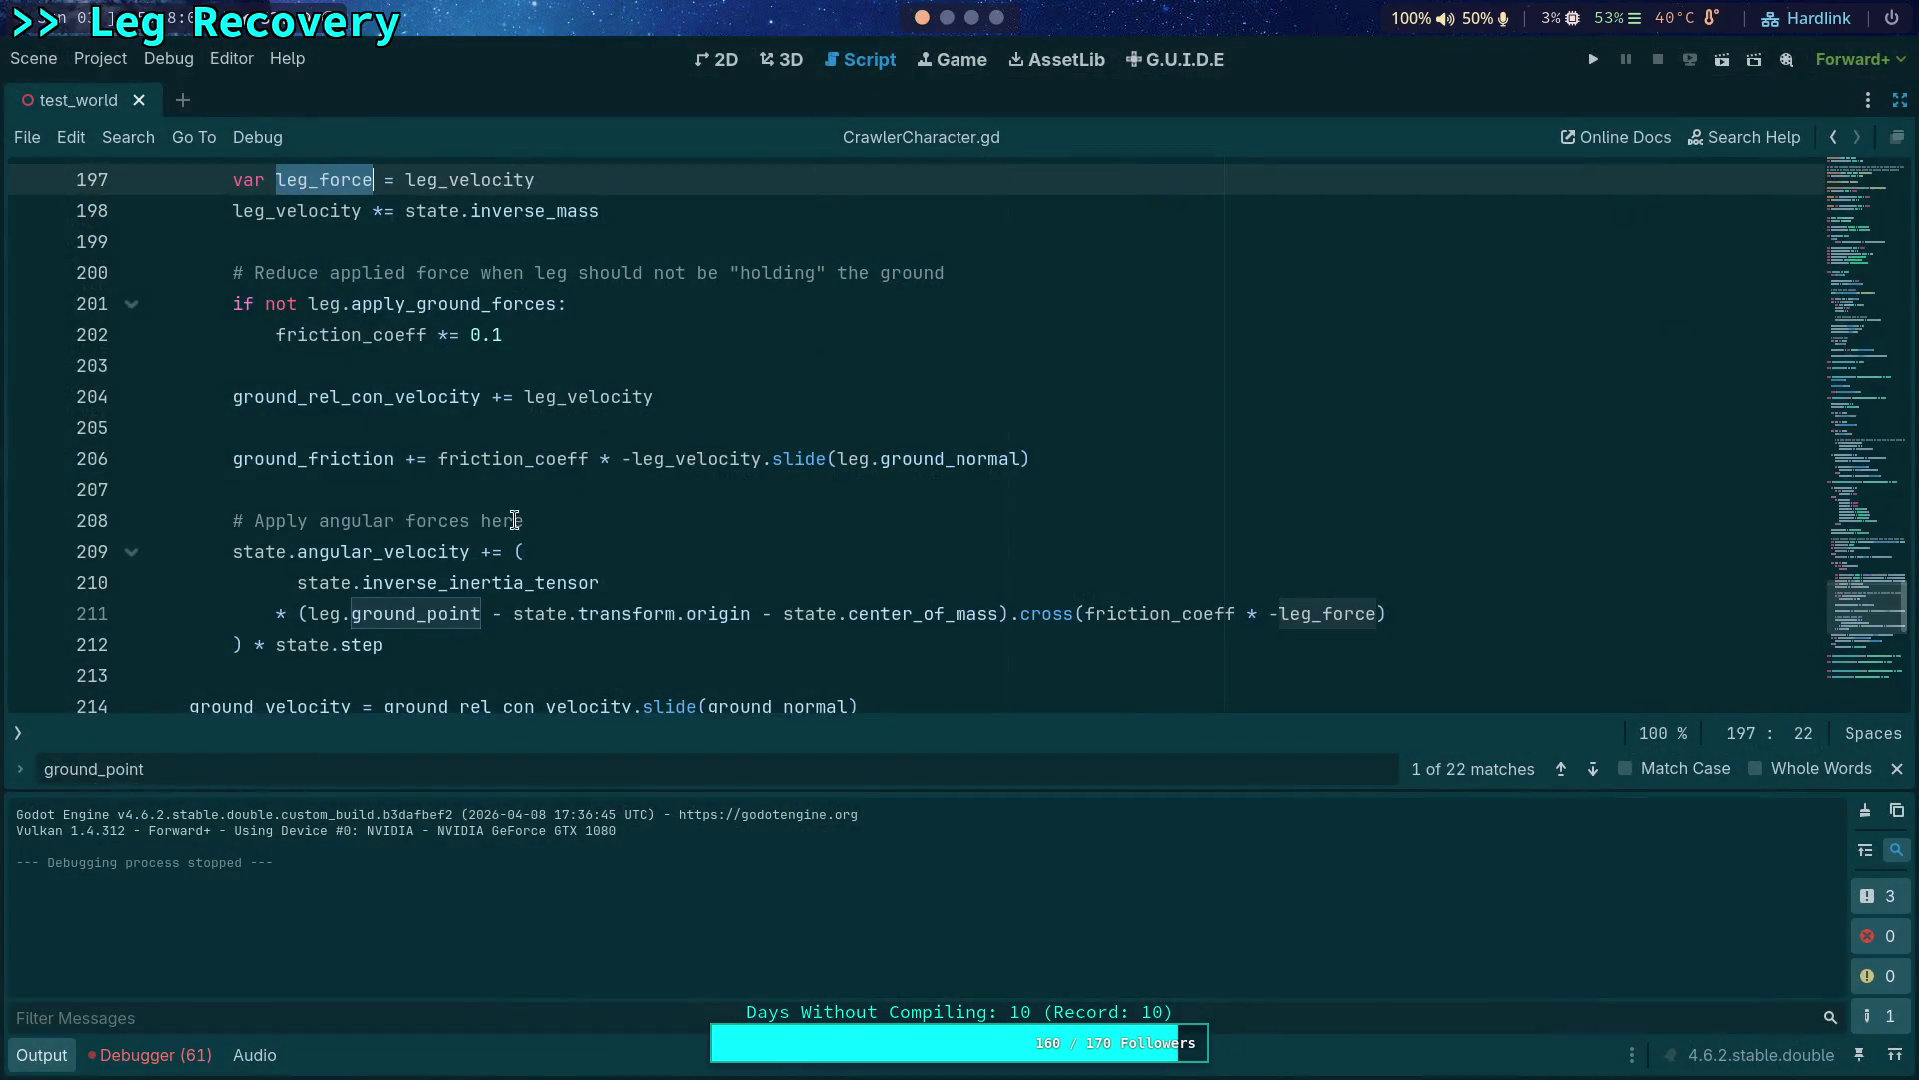
mouse_move(481, 582)
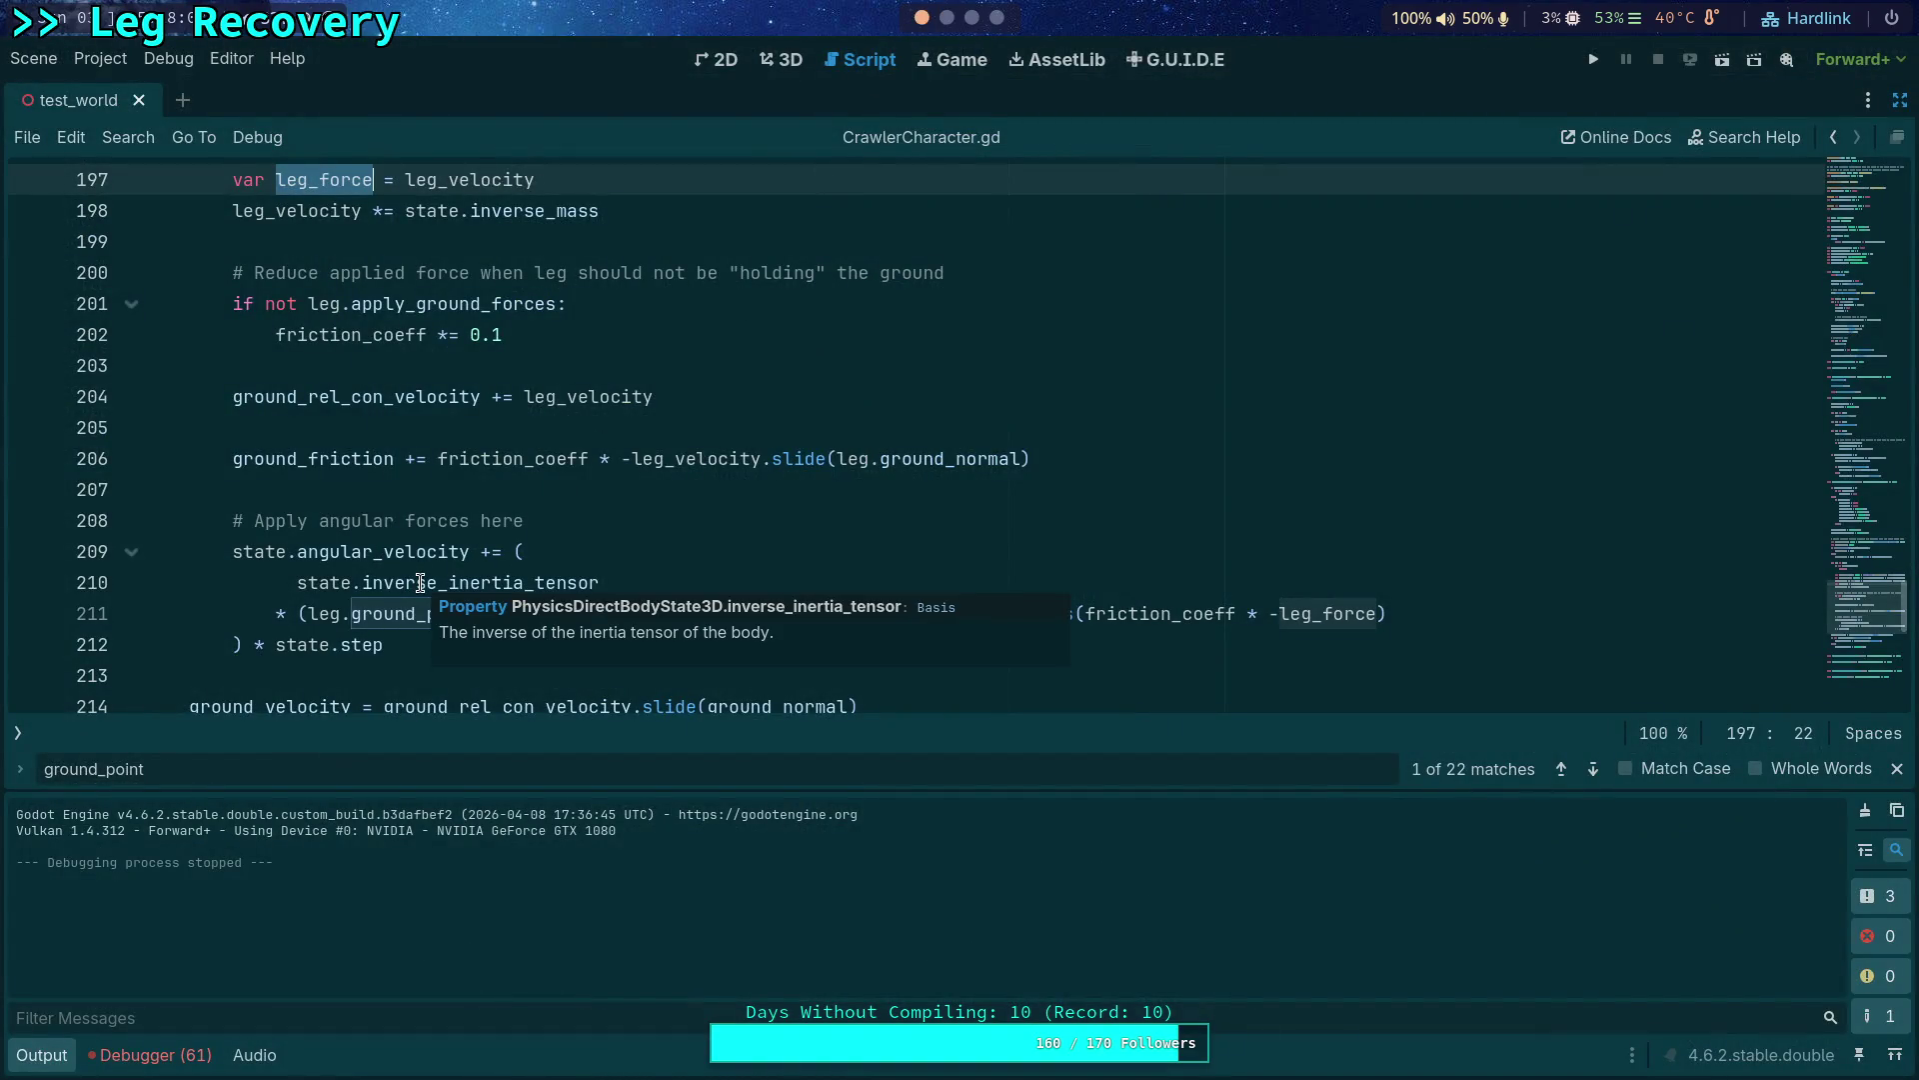
left_click(970, 19)
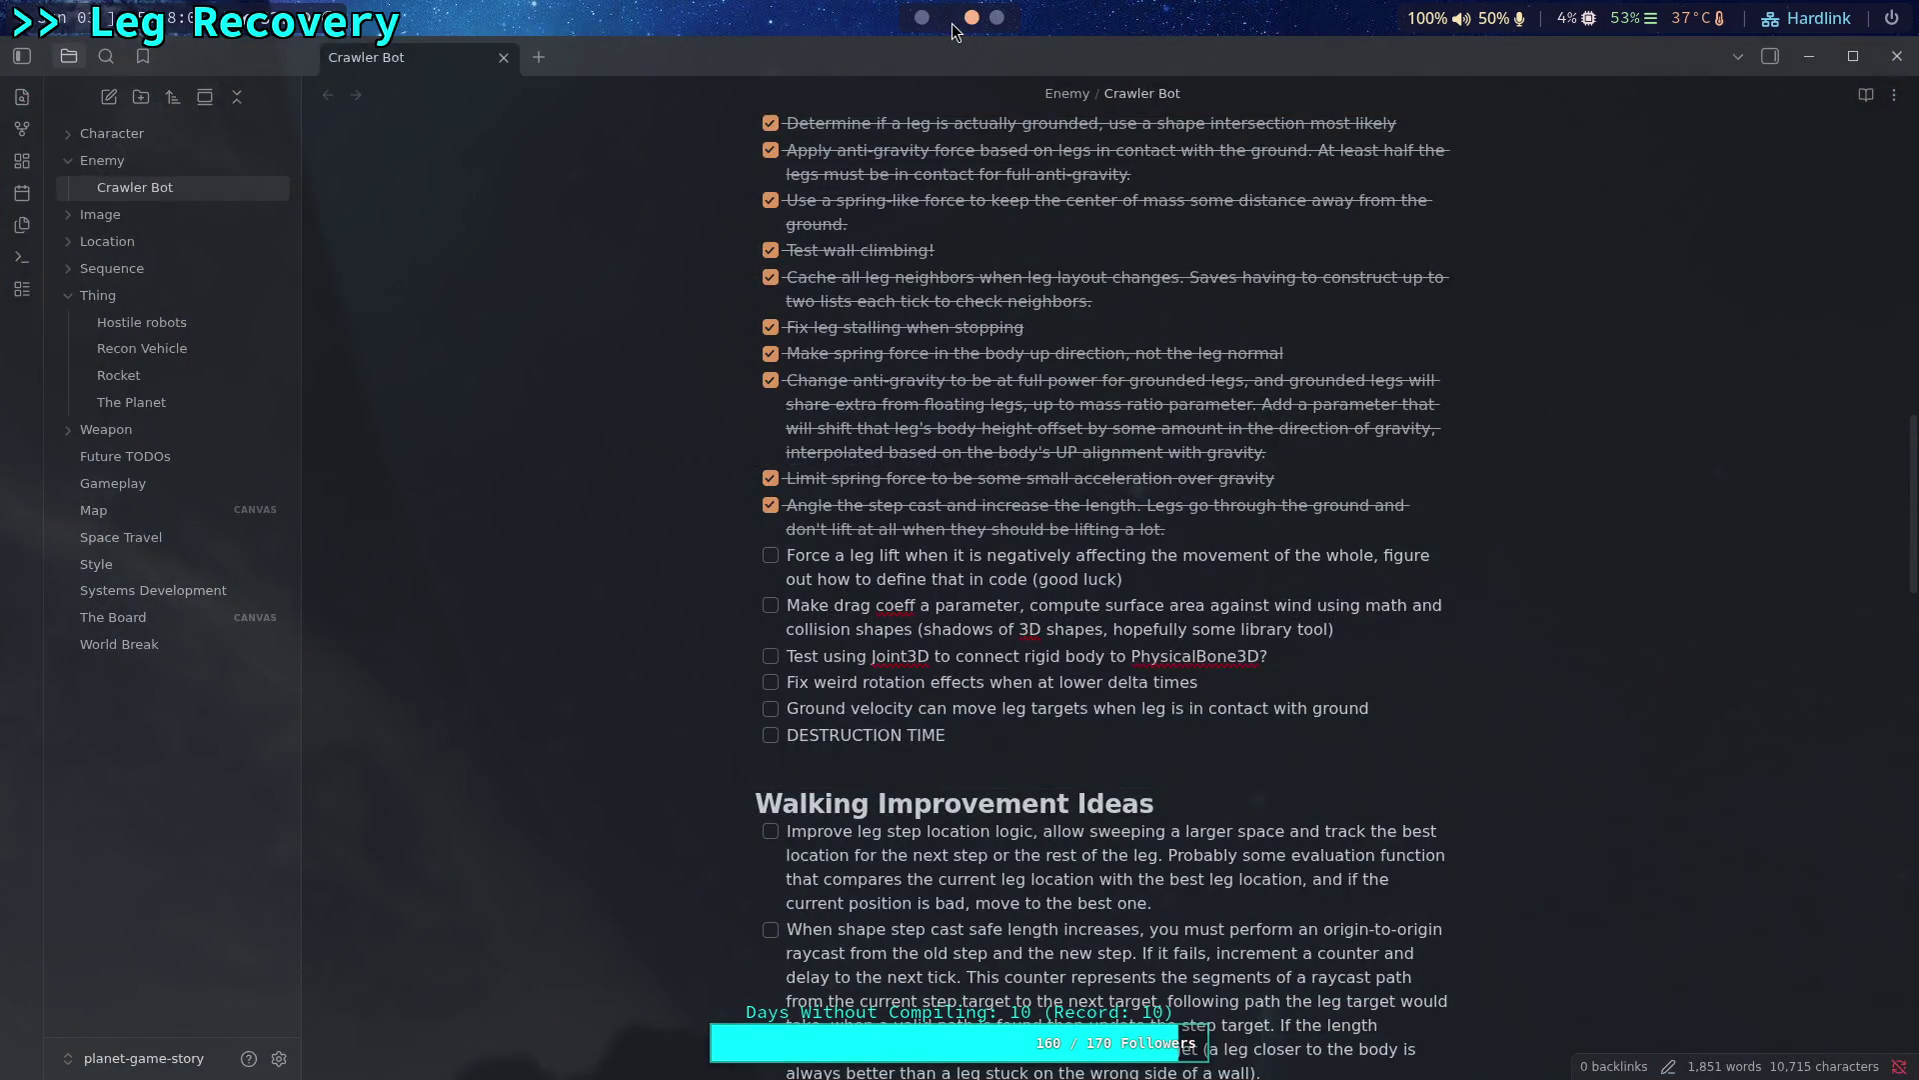
left_click(952, 24)
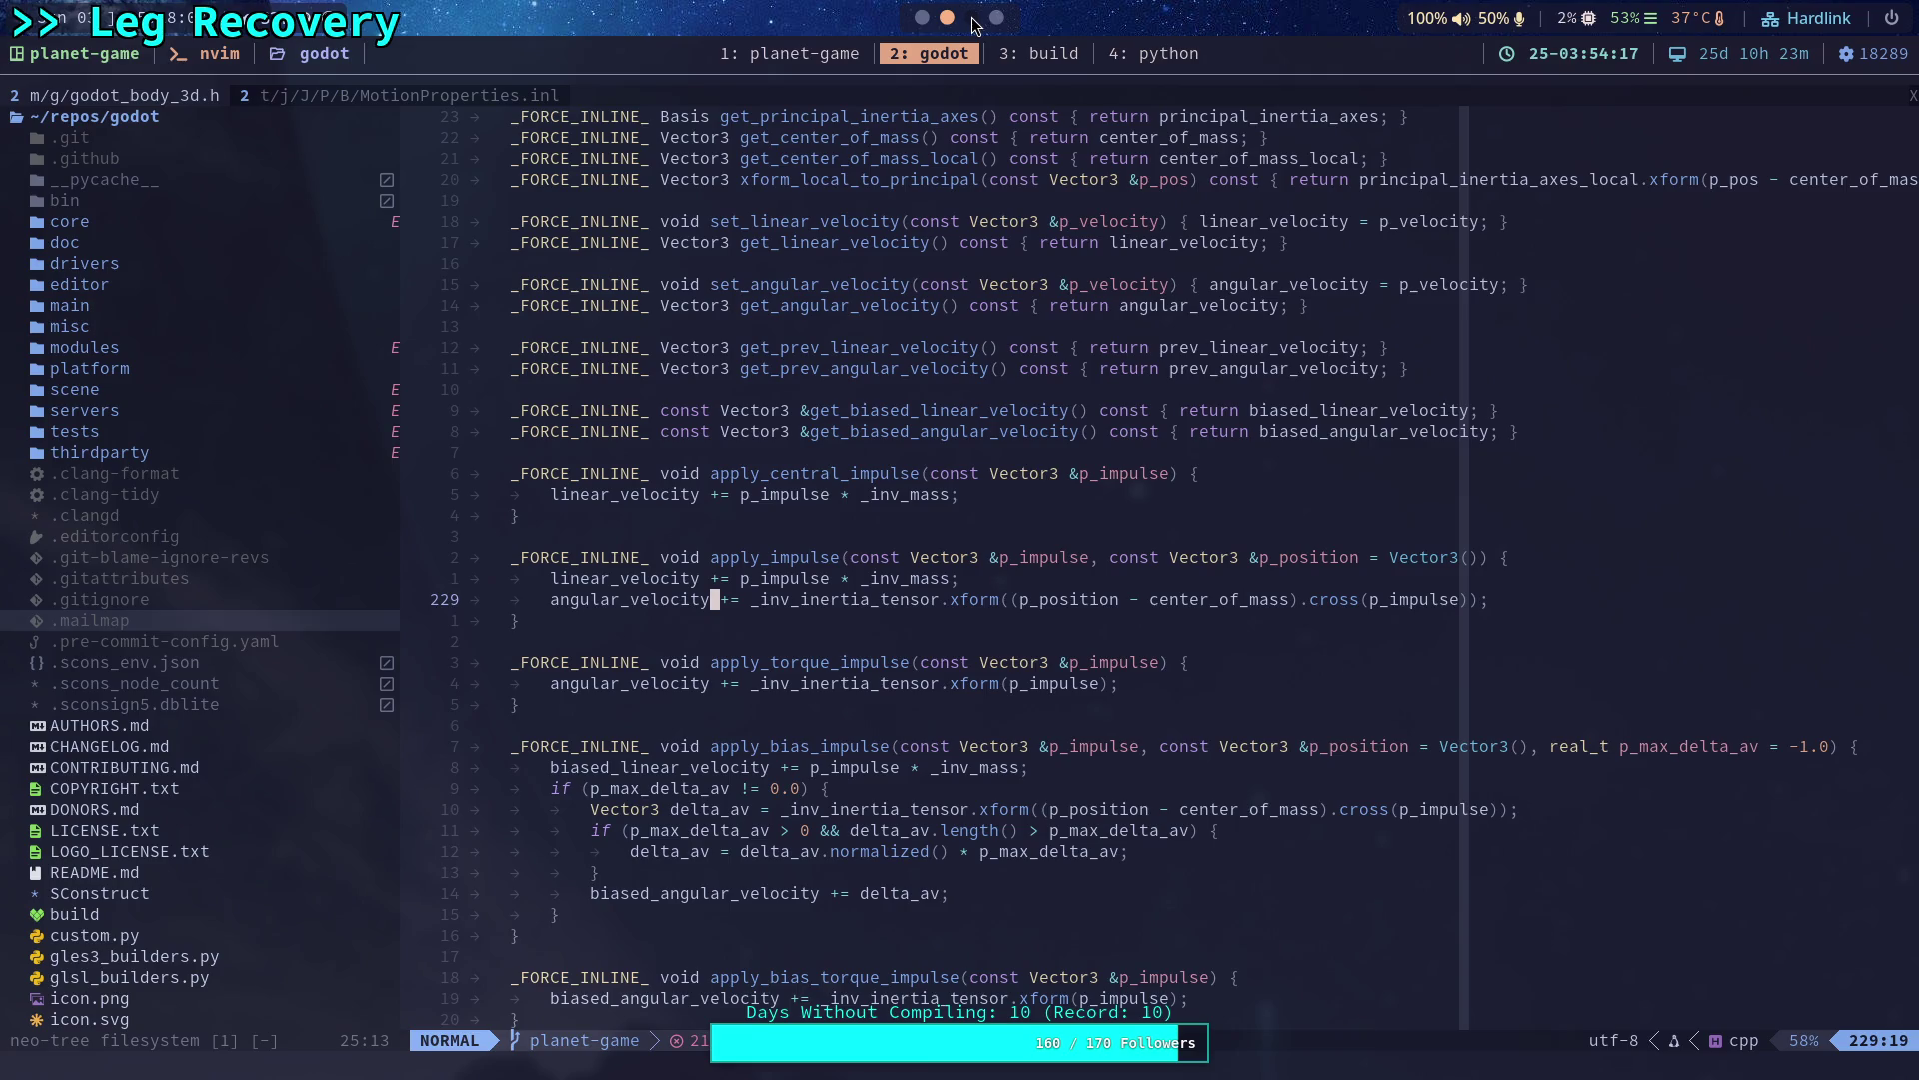
left_click(922, 18)
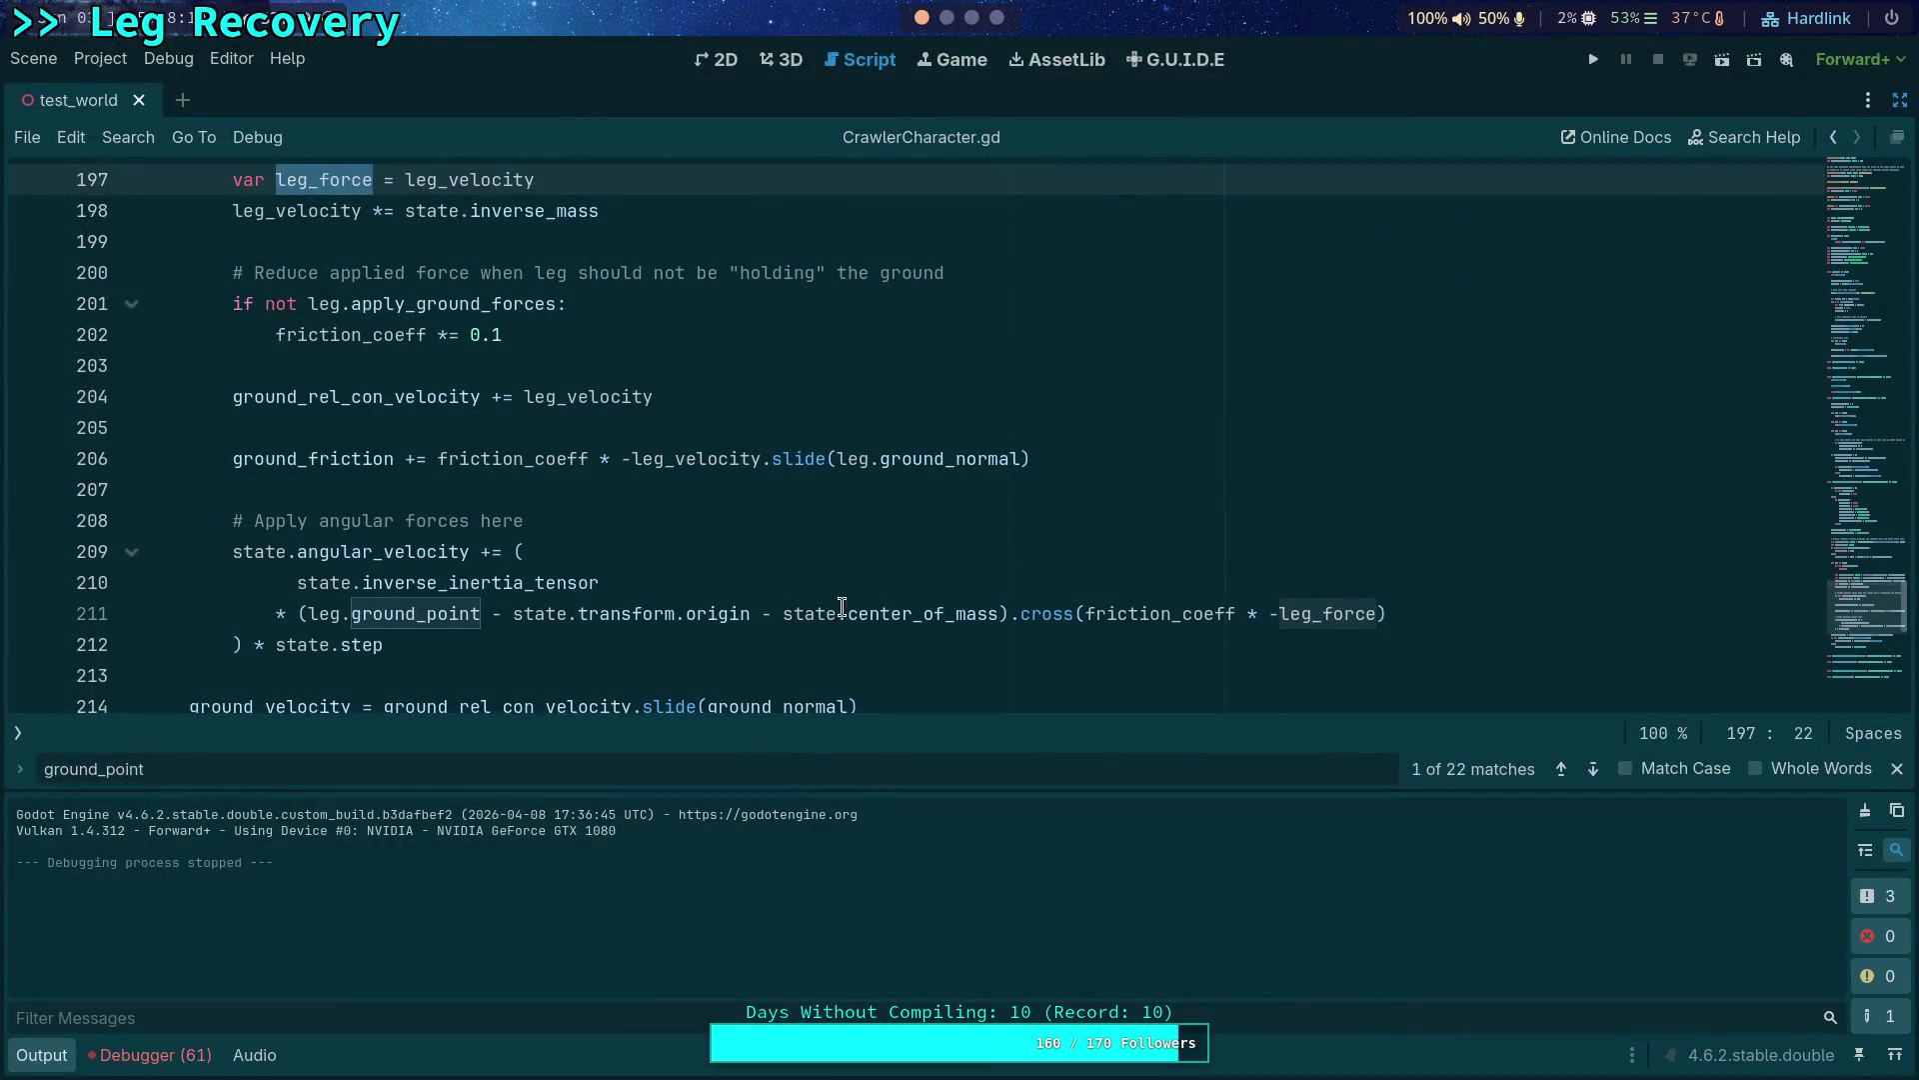
Browse inverse_inertia_tensor's autocomplete on line 210, then look up its PhysicsDirectBodyState3D documentation.
left_click(710, 570)
type(".")
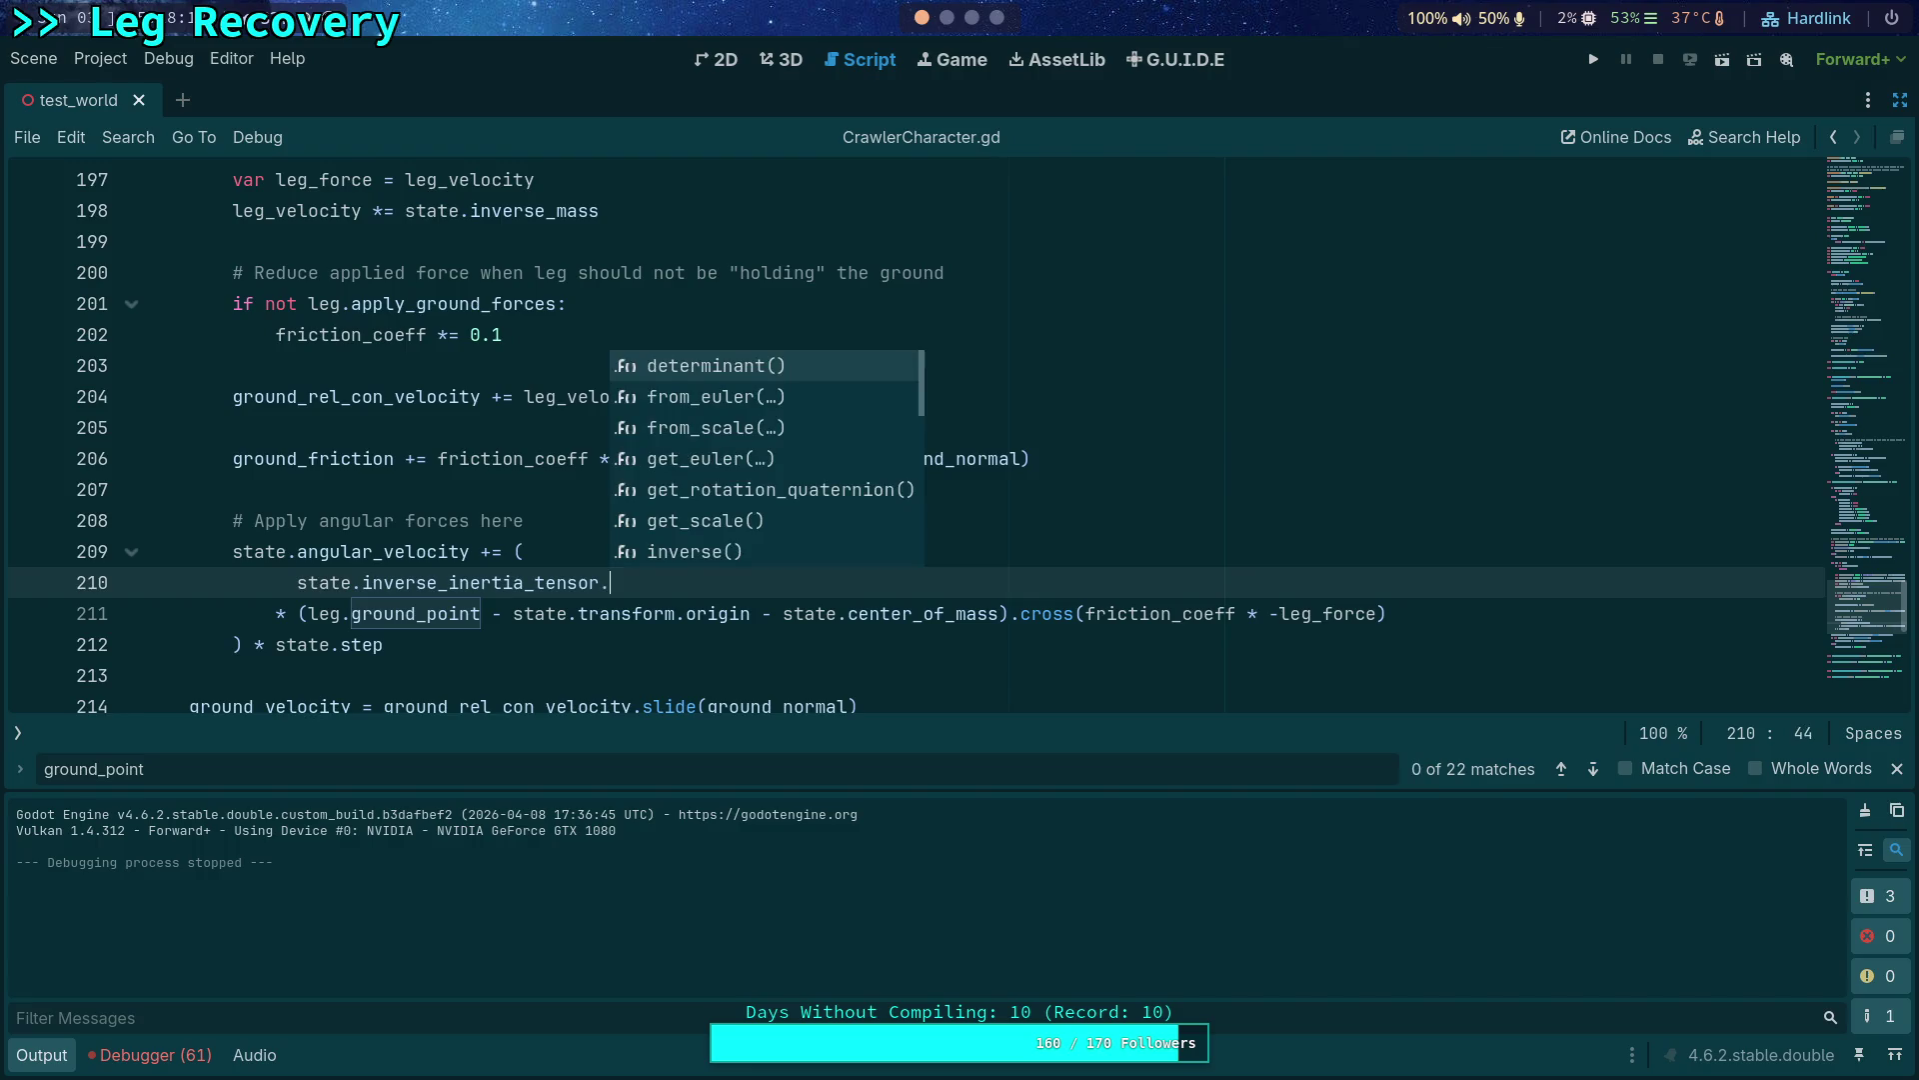
type("tr")
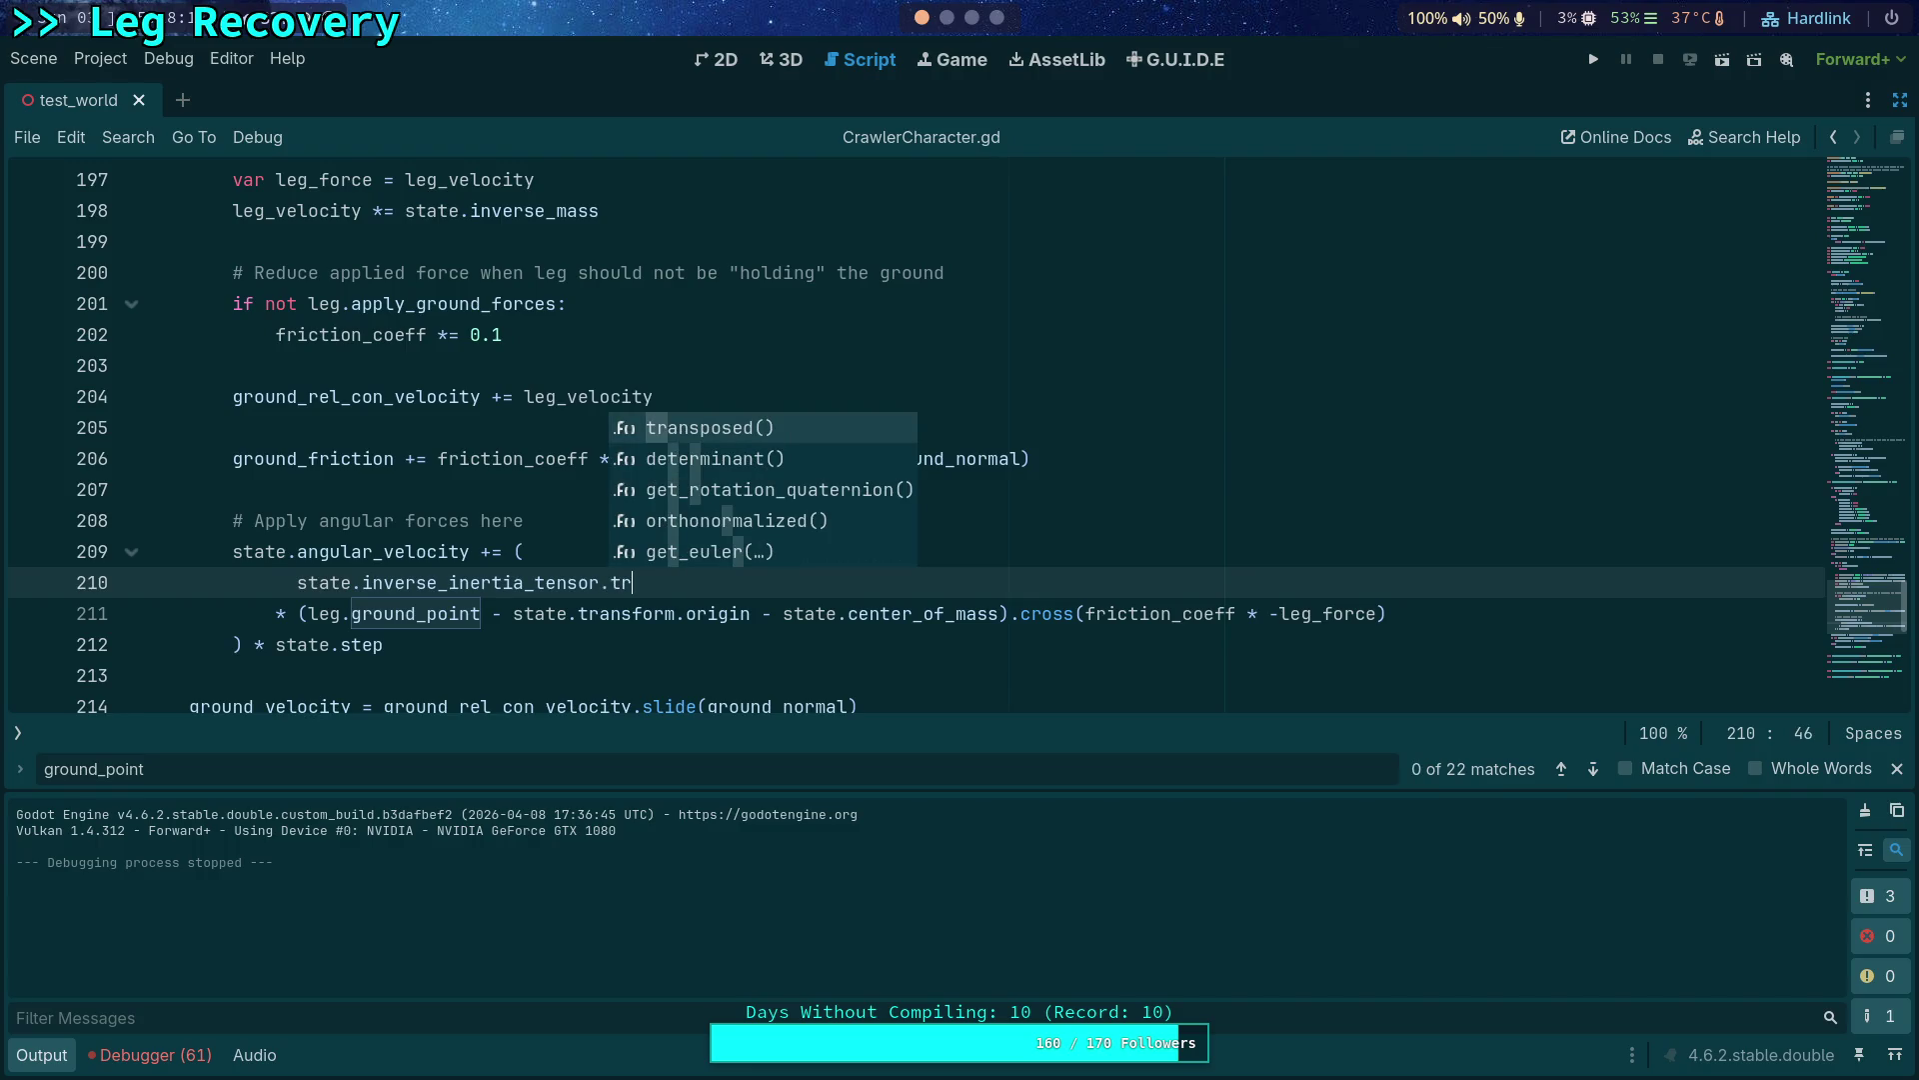
key("BackSpace")
key("BackSpace")
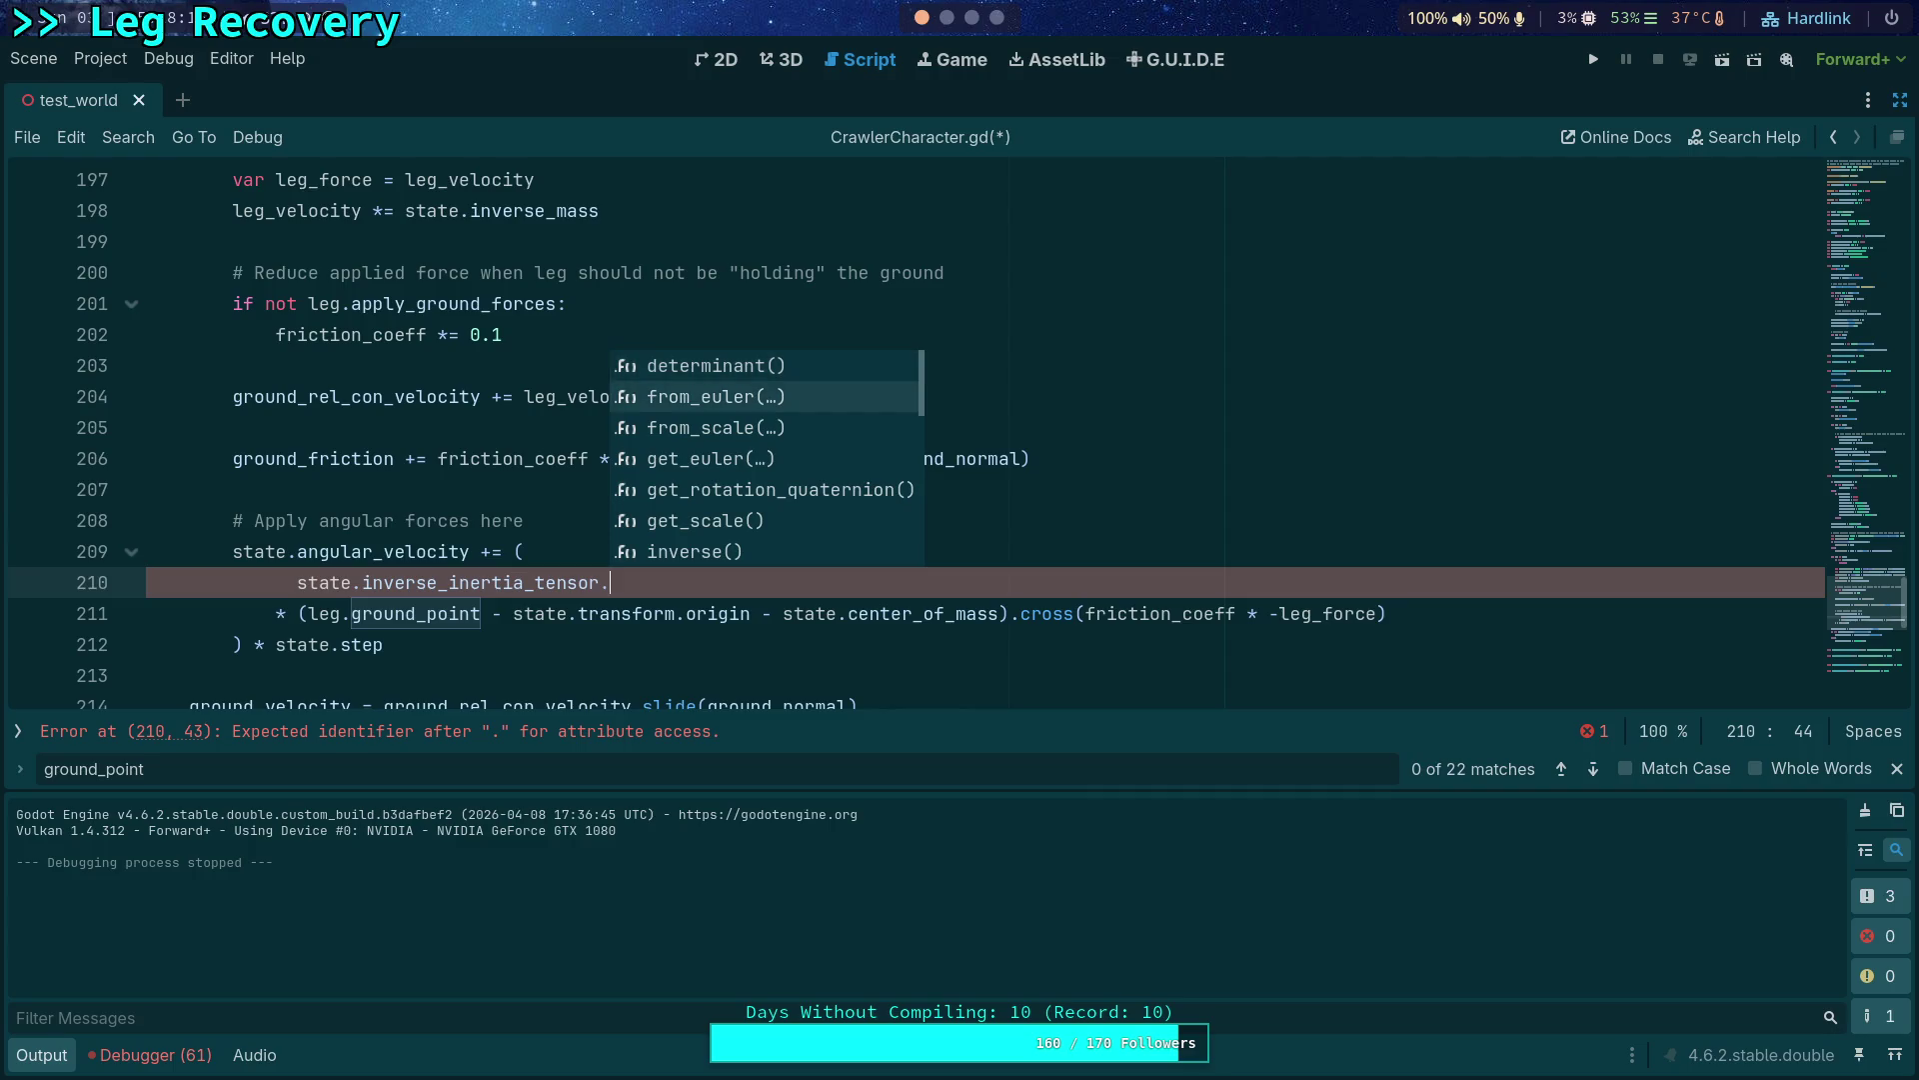
key("Down")
key("Down")
key("Down")
key("Down")
key("Down")
key("Down")
key("Down")
key("Down")
key("Down")
key("Down")
key("Down")
key("Down")
key("Down")
key("Down")
key("Down")
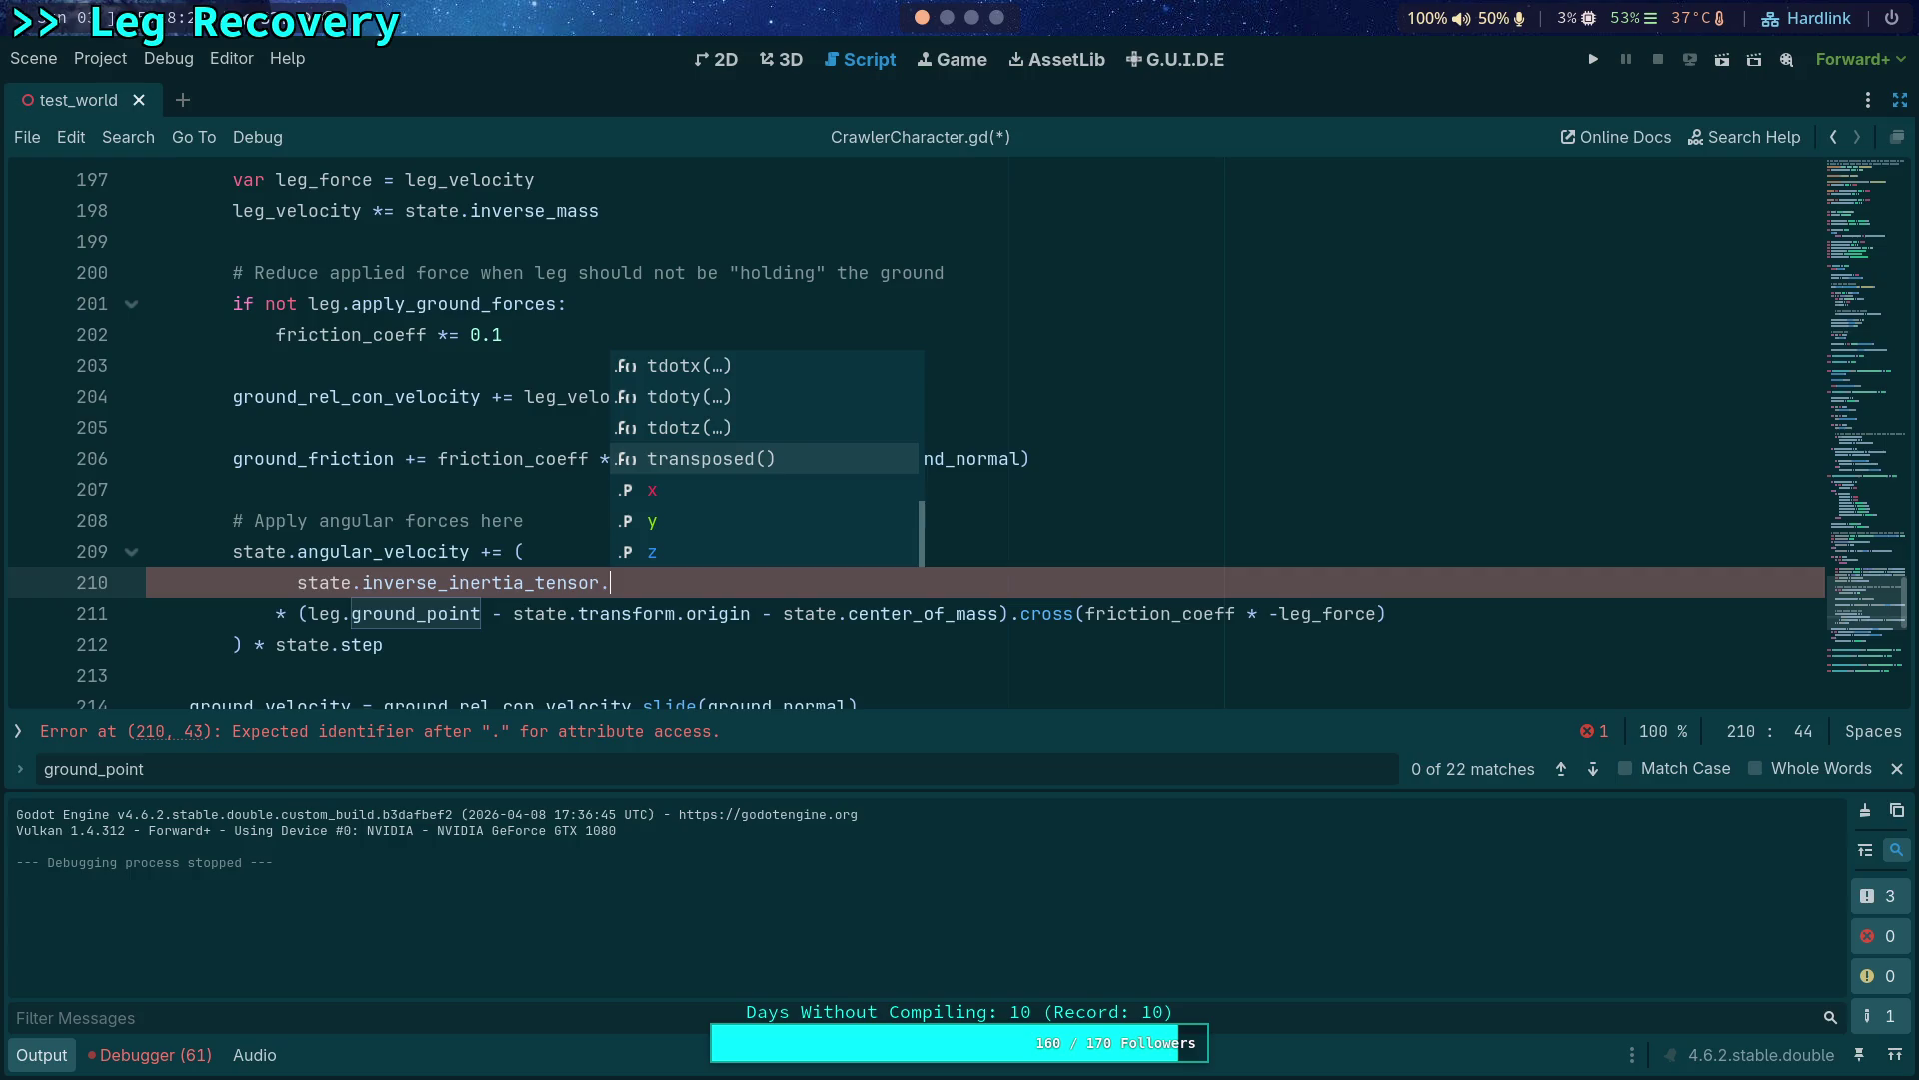
key("BackSpace")
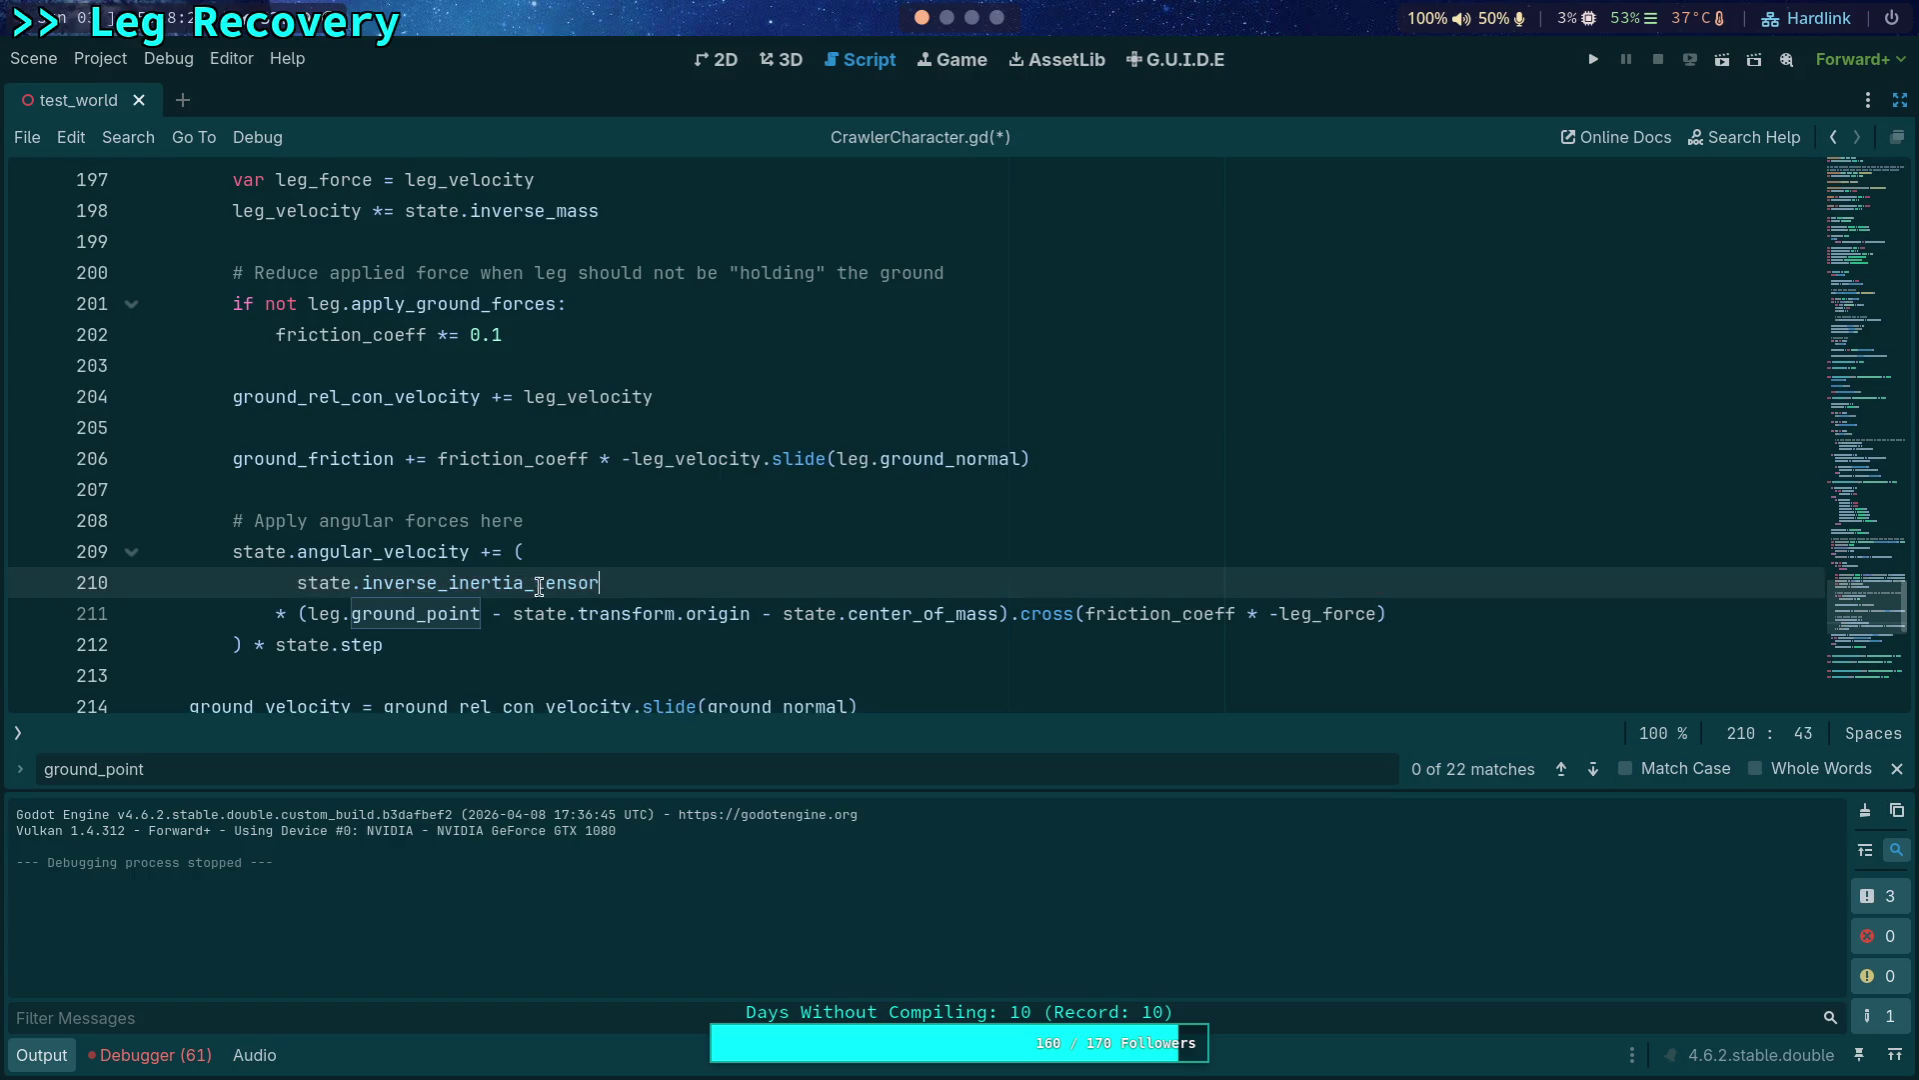
right_click(524, 594)
left_click(640, 895)
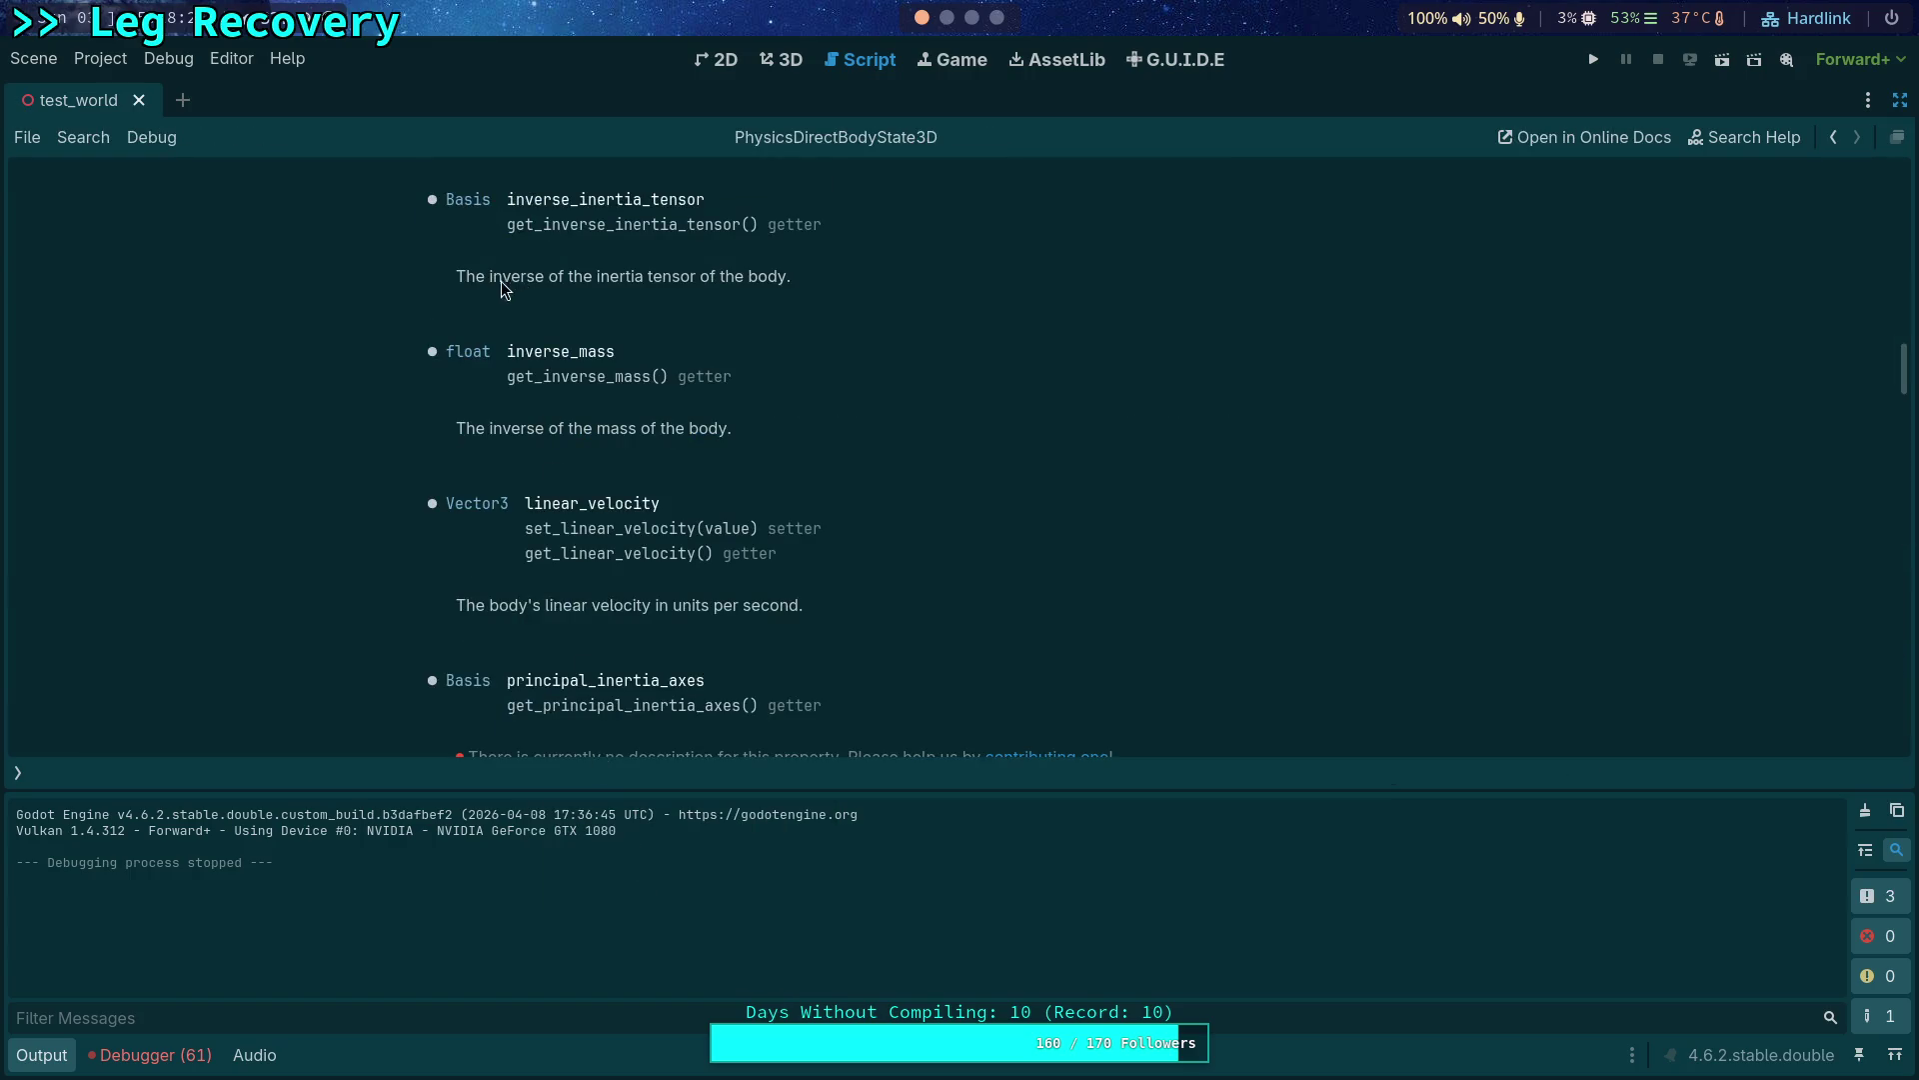
Check the Basis operator docs against the Neovim source, then reopen CrawlerCharacter.gd from the script list.
left_click(468, 204)
scroll(869, 563, "down", 2)
scroll(889, 567, "down", 3)
scroll(889, 567, "down", 3)
scroll(889, 570, "down", 2)
scroll(890, 570, "down", 1)
scroll(889, 571, "down", 1)
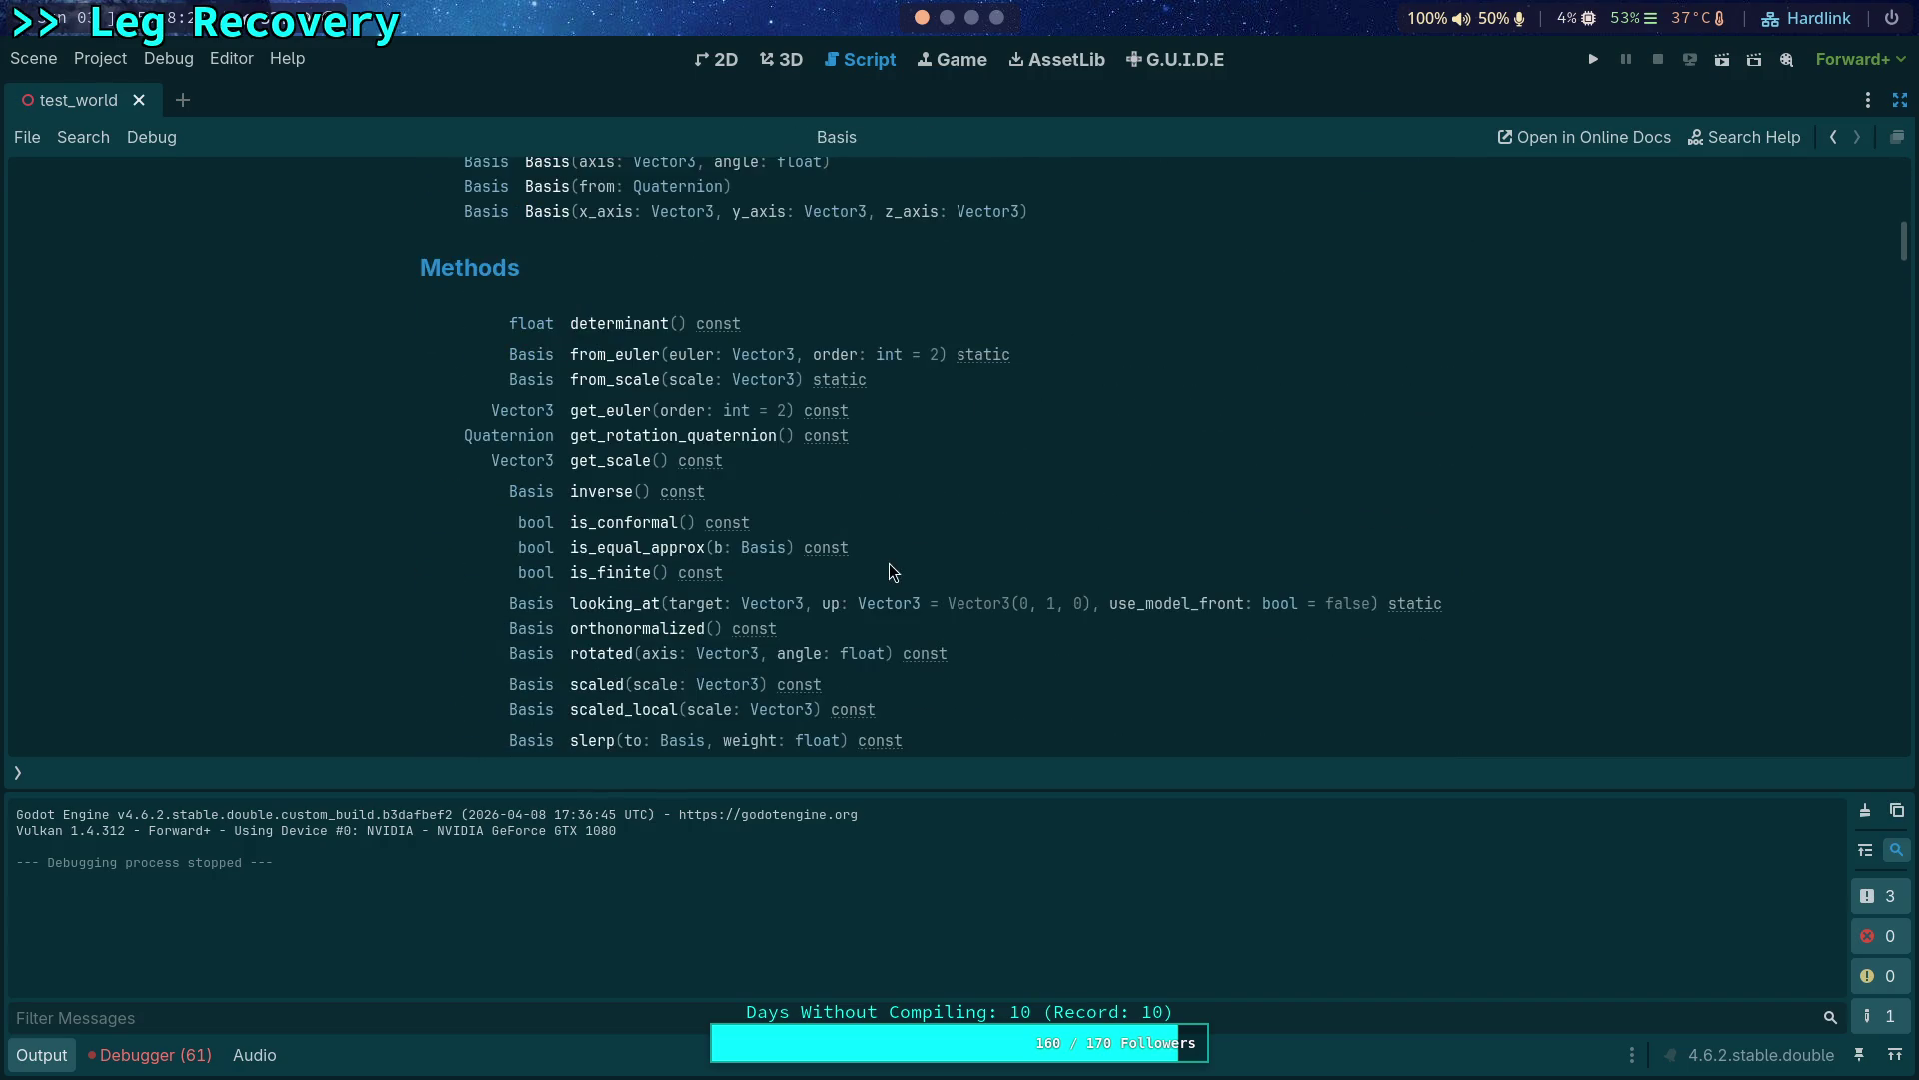
scroll(889, 571, "down", 3)
scroll(889, 569, "down", 4)
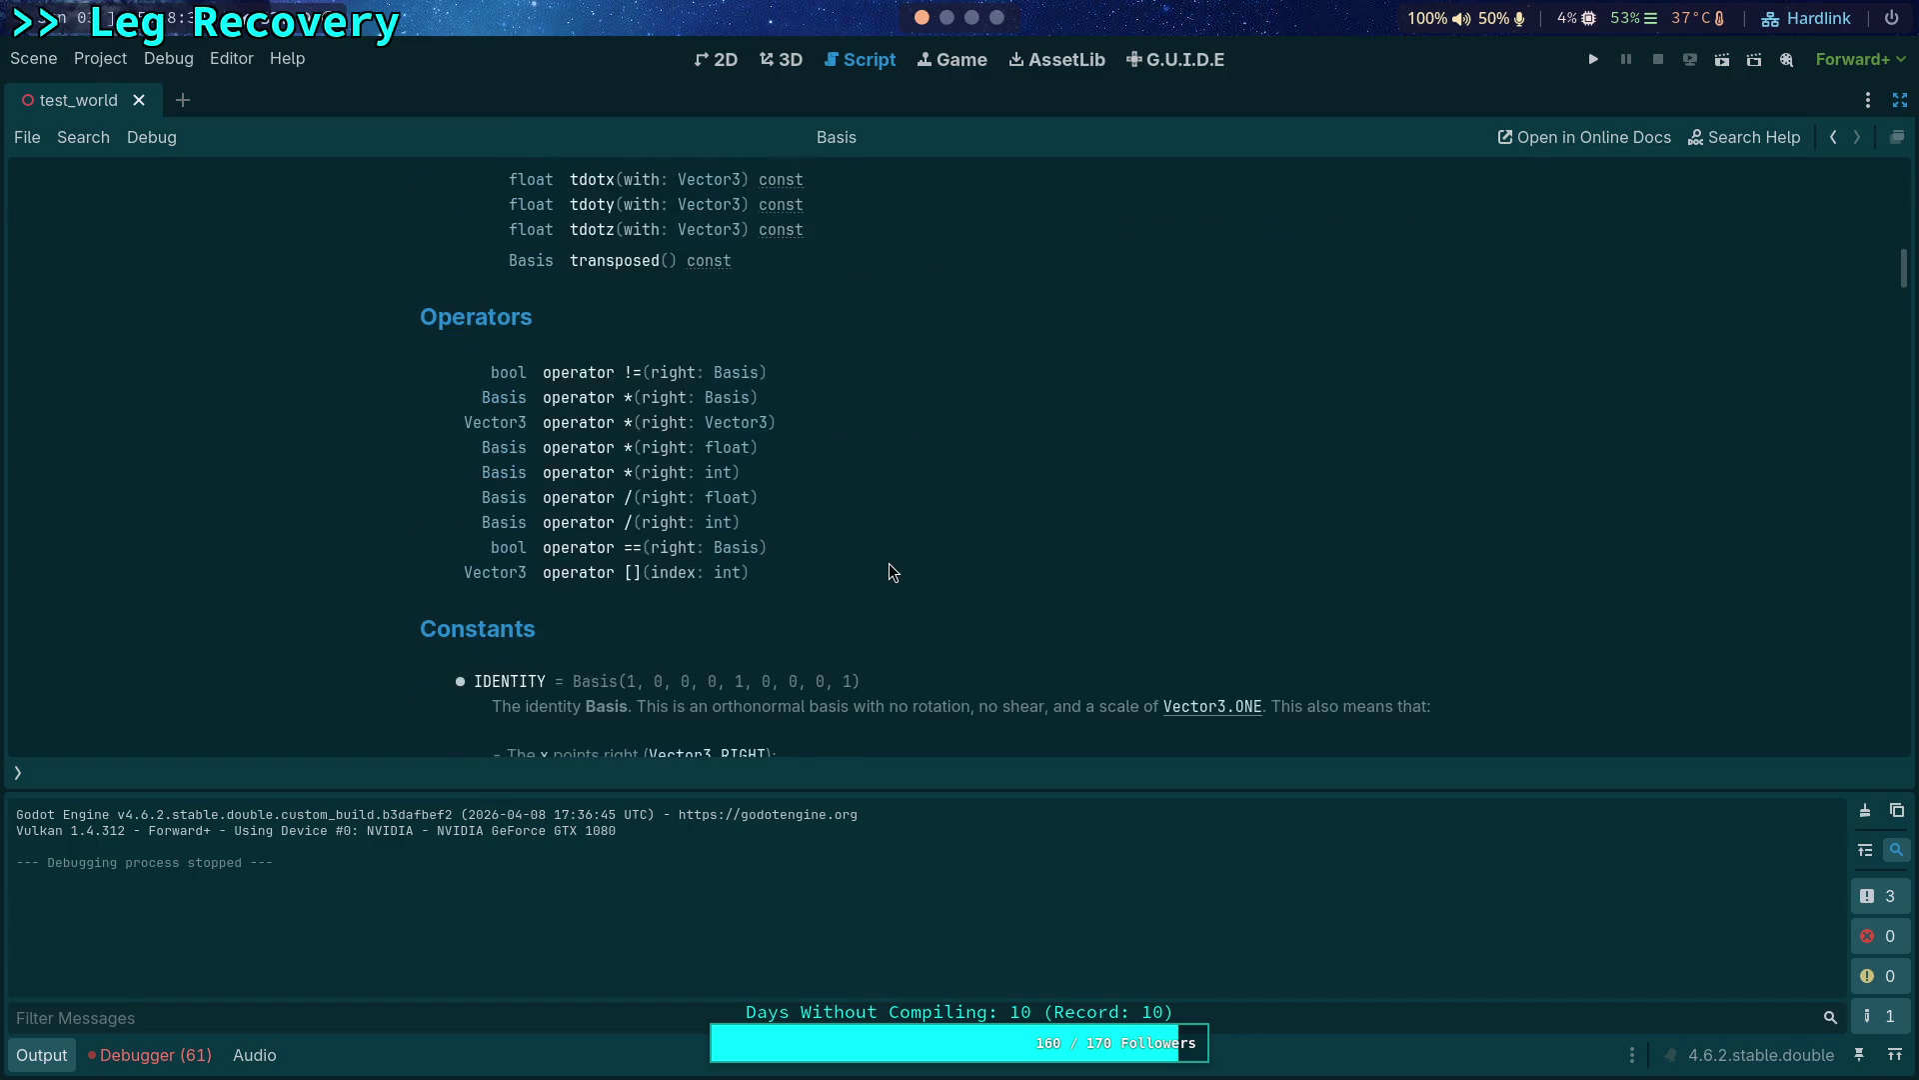
left_click(570, 433)
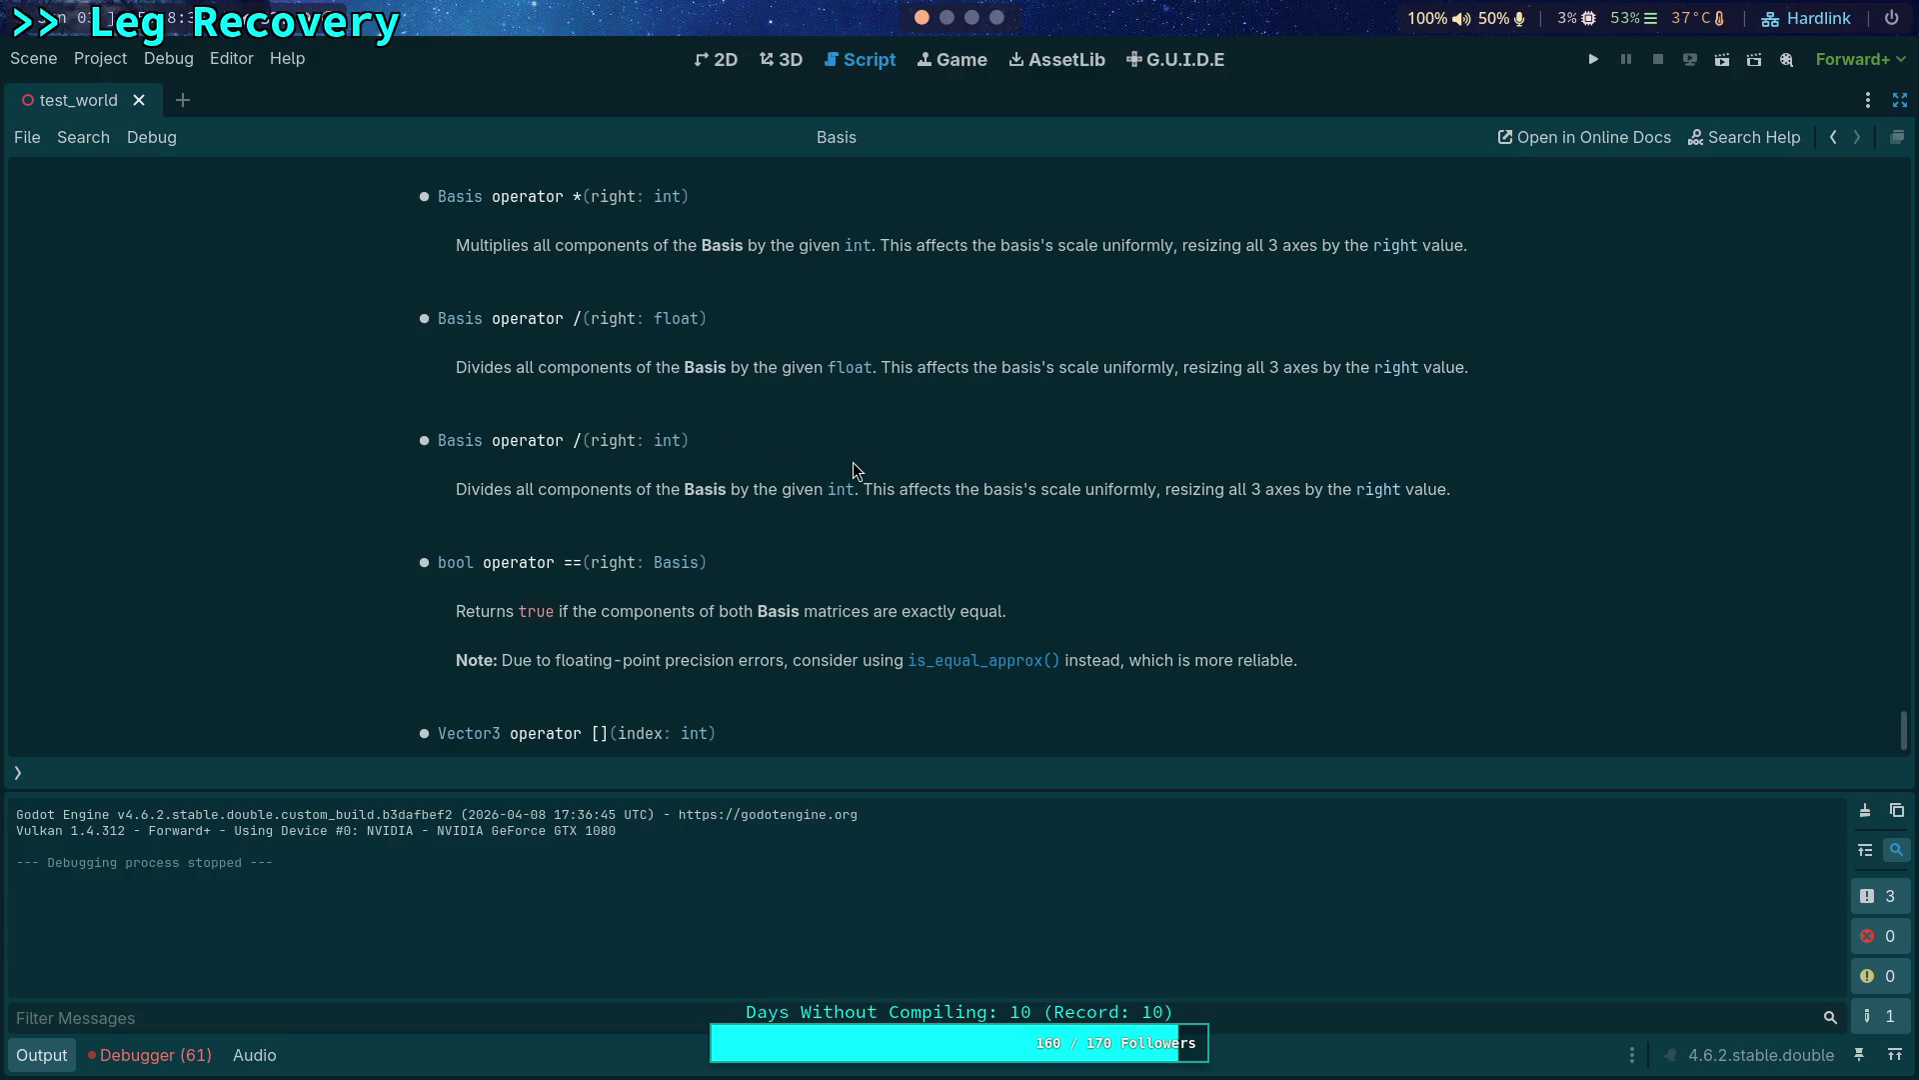
scroll(852, 471, "up", 3)
scroll(854, 481, "up", 3)
scroll(857, 493, "up", 1)
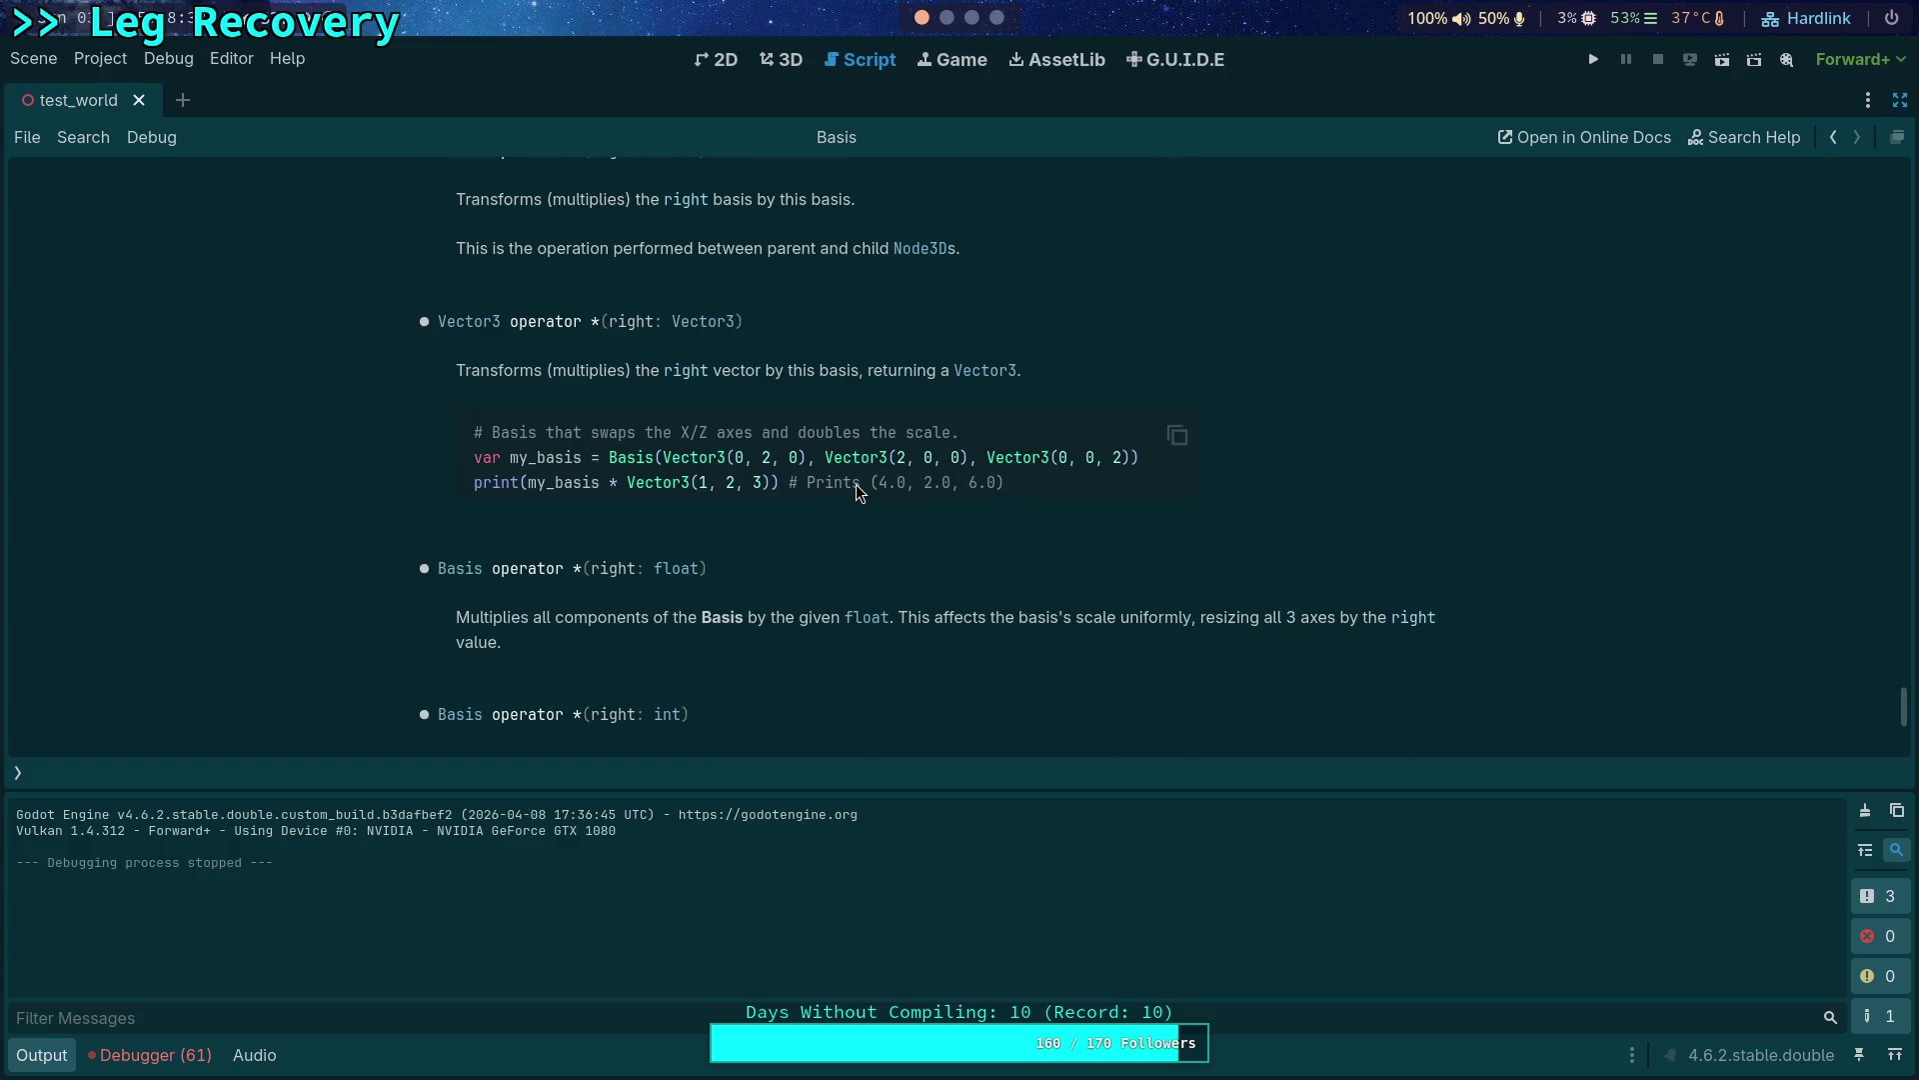
scroll(822, 608, "up", 1)
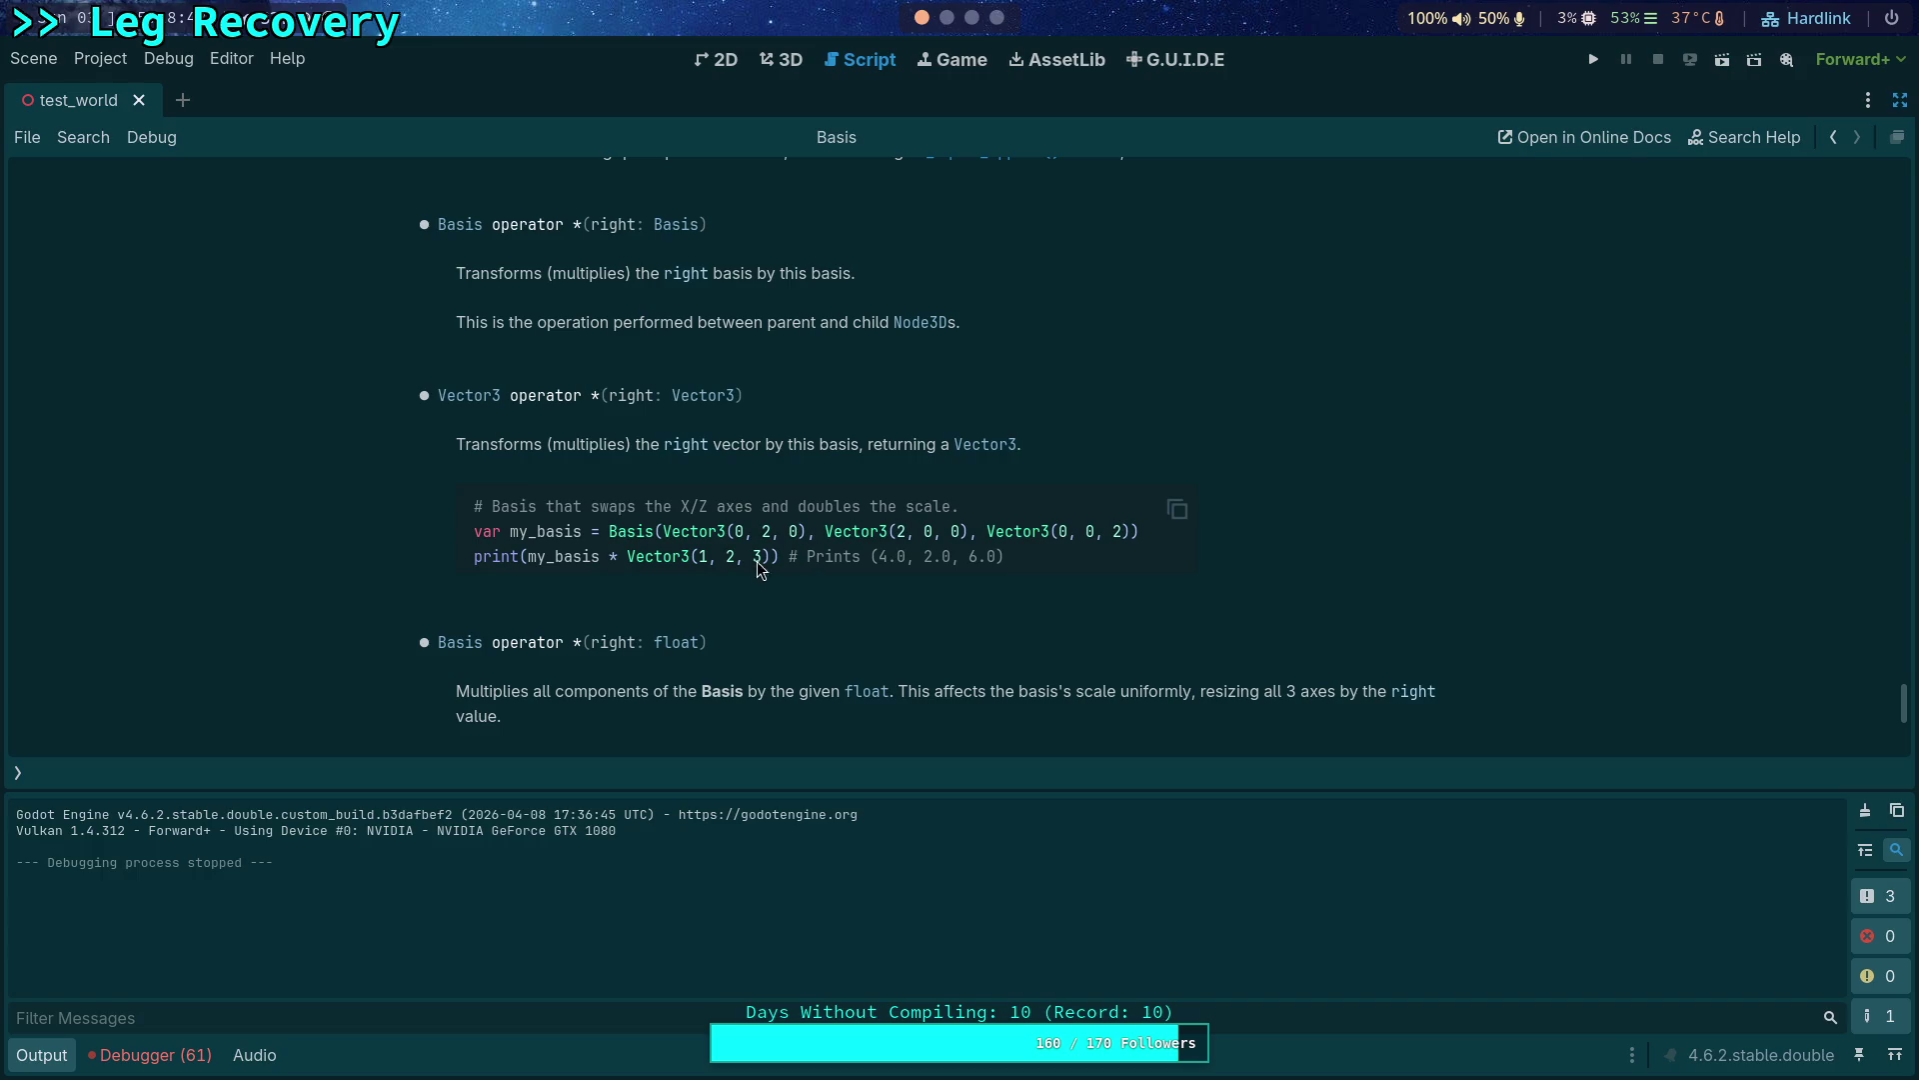
left_click(947, 27)
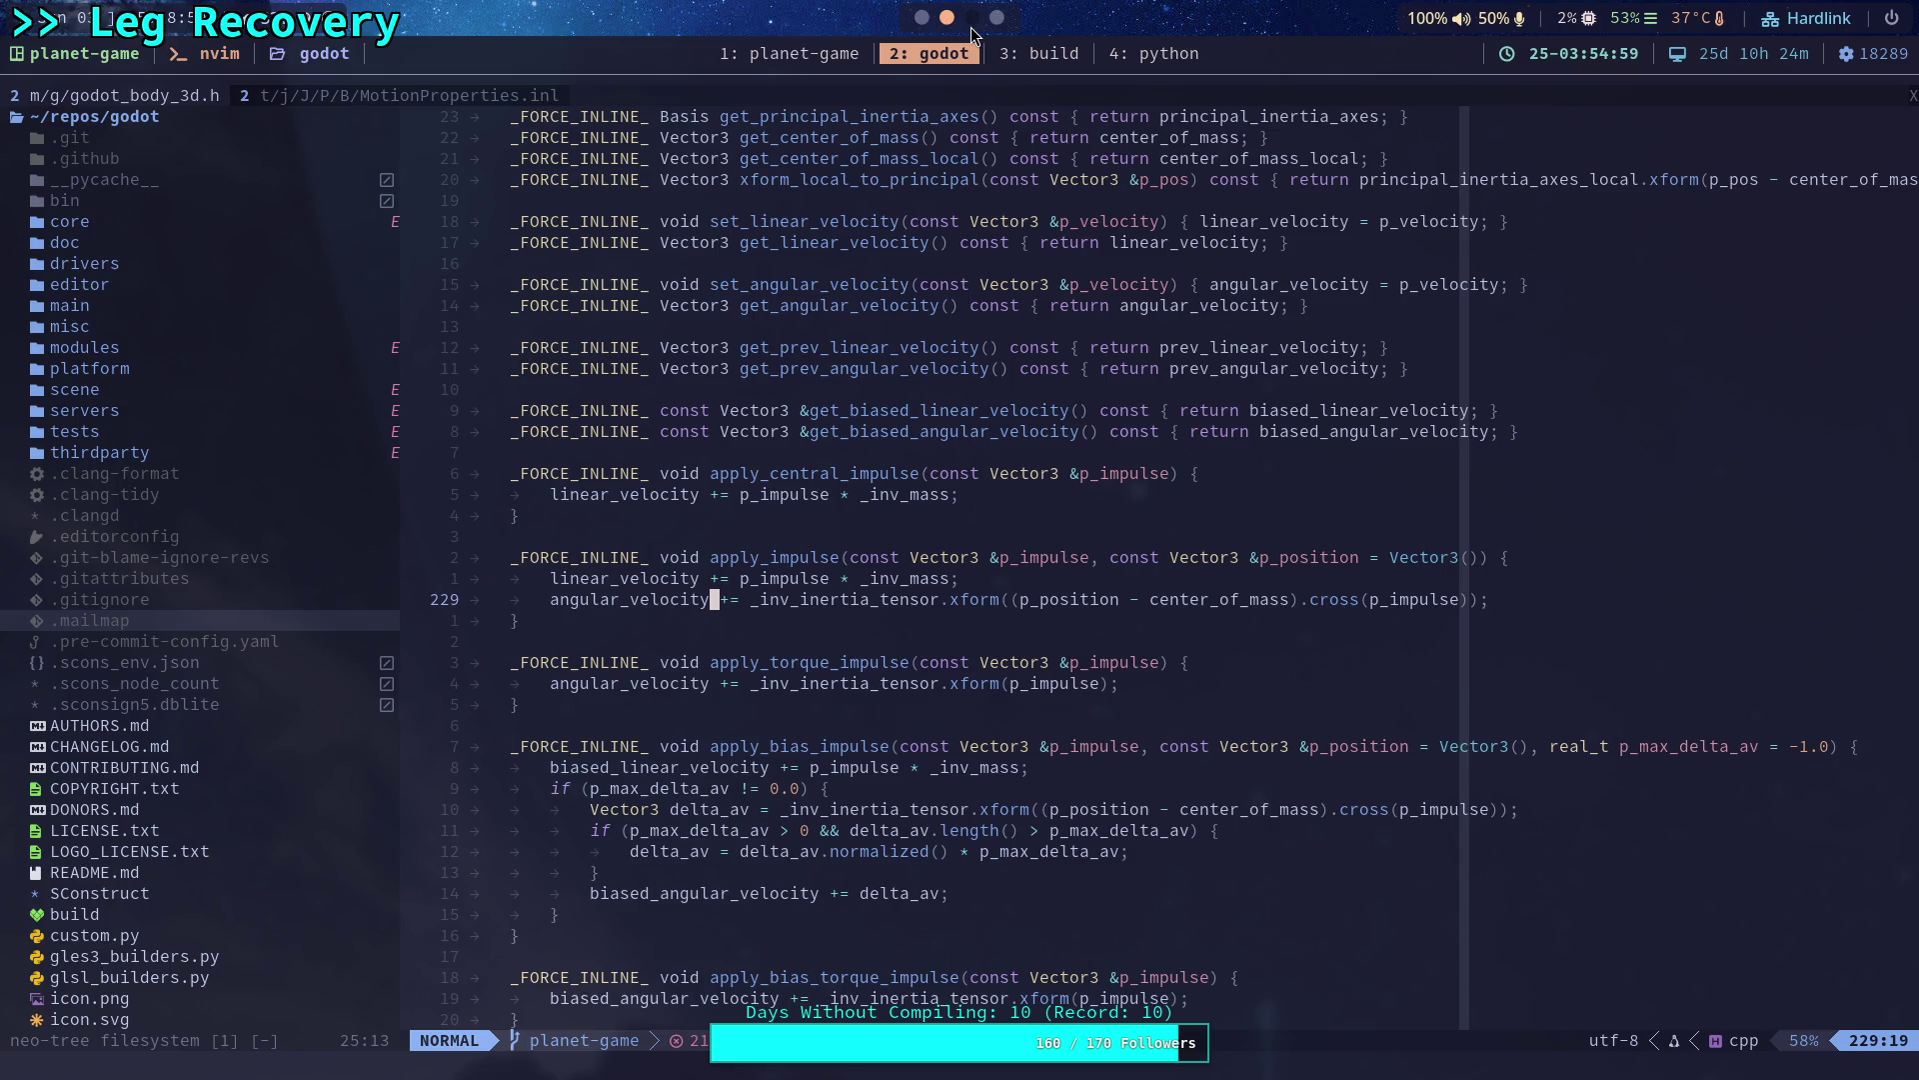
left_click(921, 22)
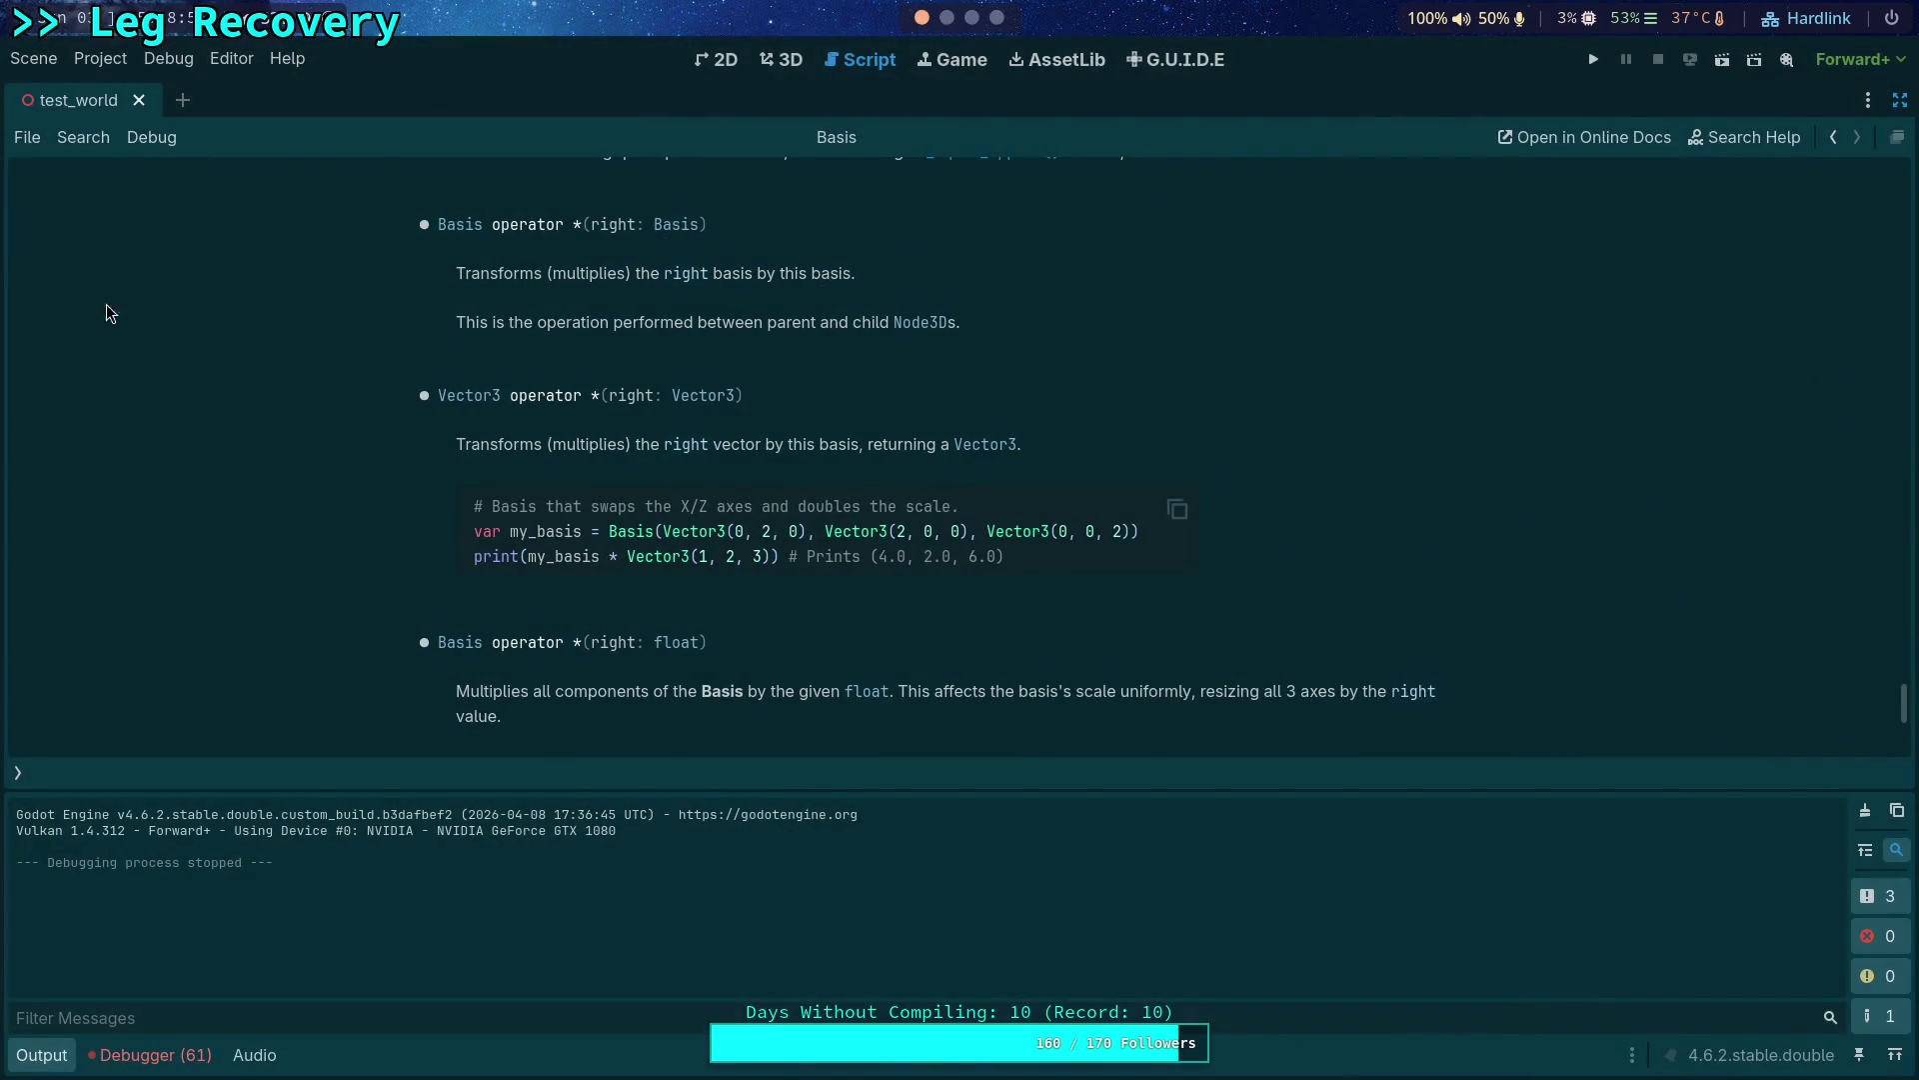
left_click(17, 772)
left_click(150, 212)
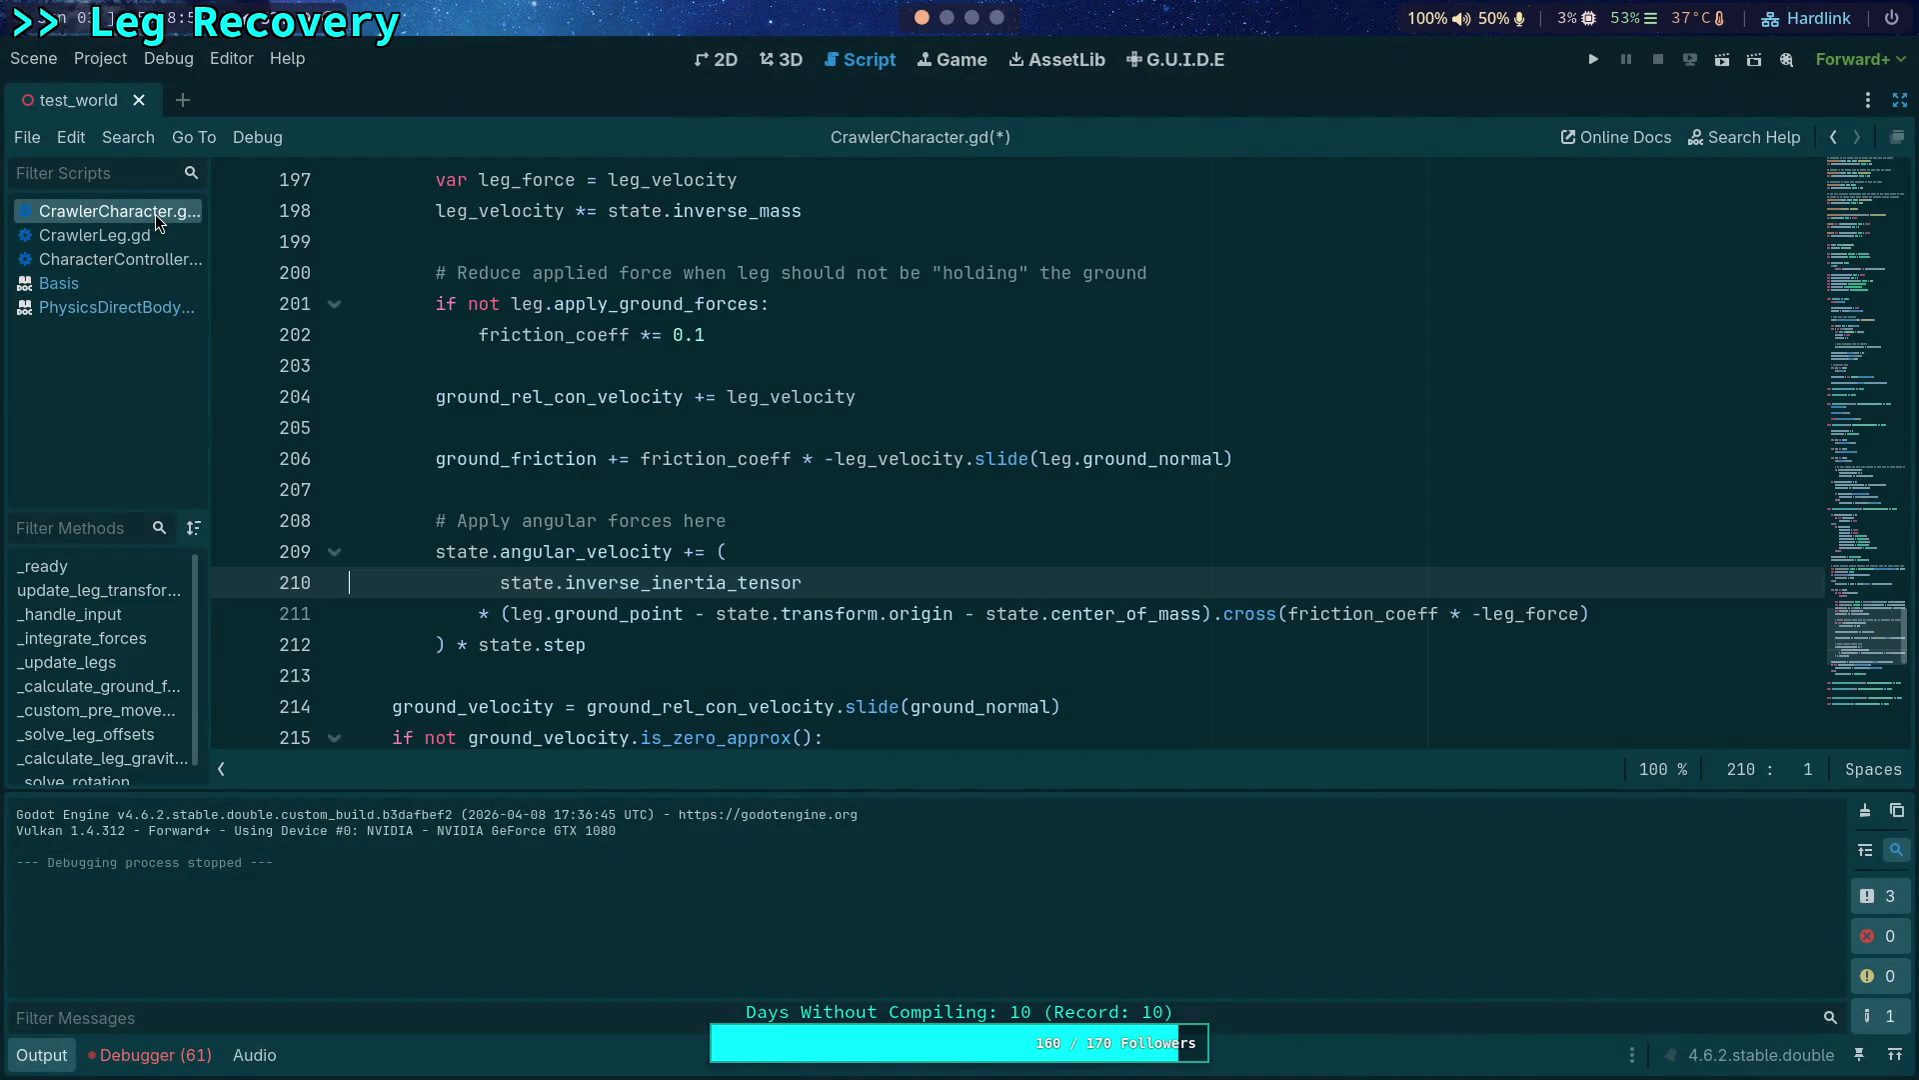
Select friction_coeff on line 211 and run the project, saving the script.
double_click(1375, 615)
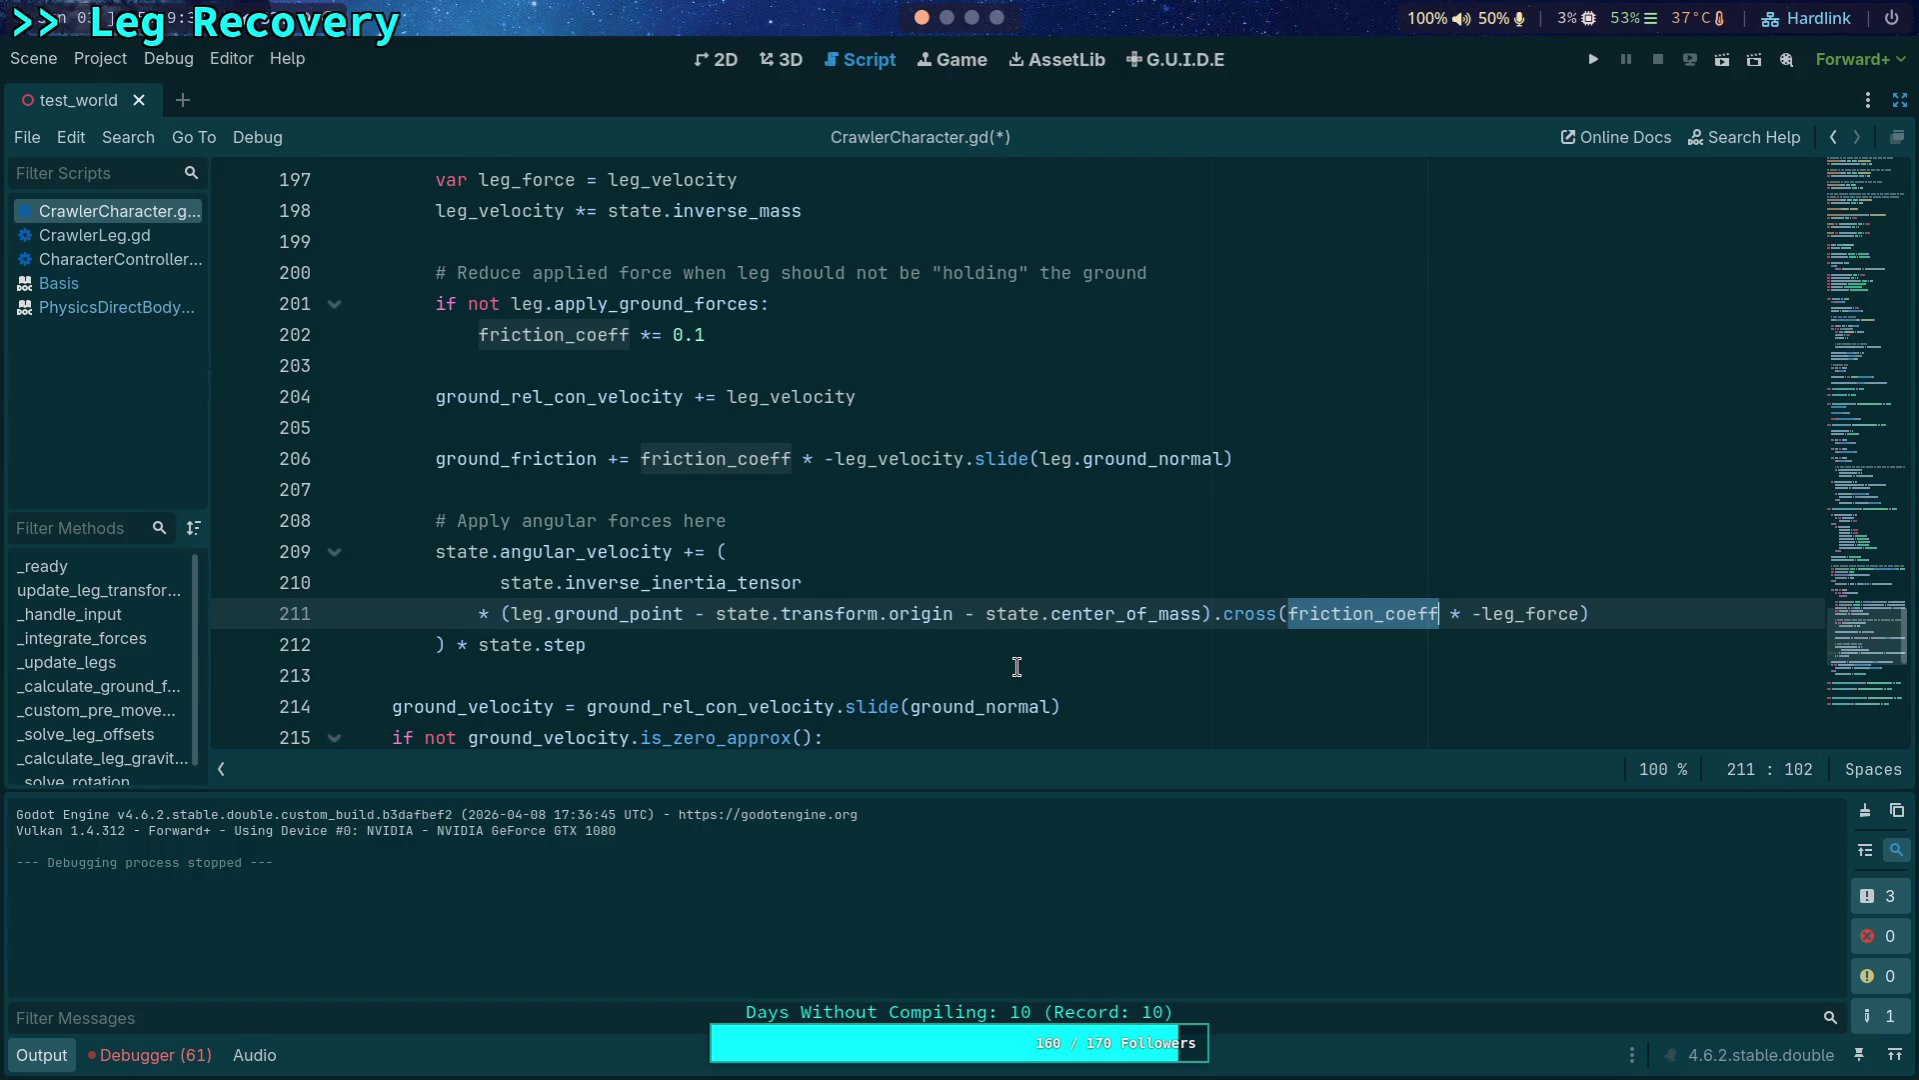
left_click(1592, 59)
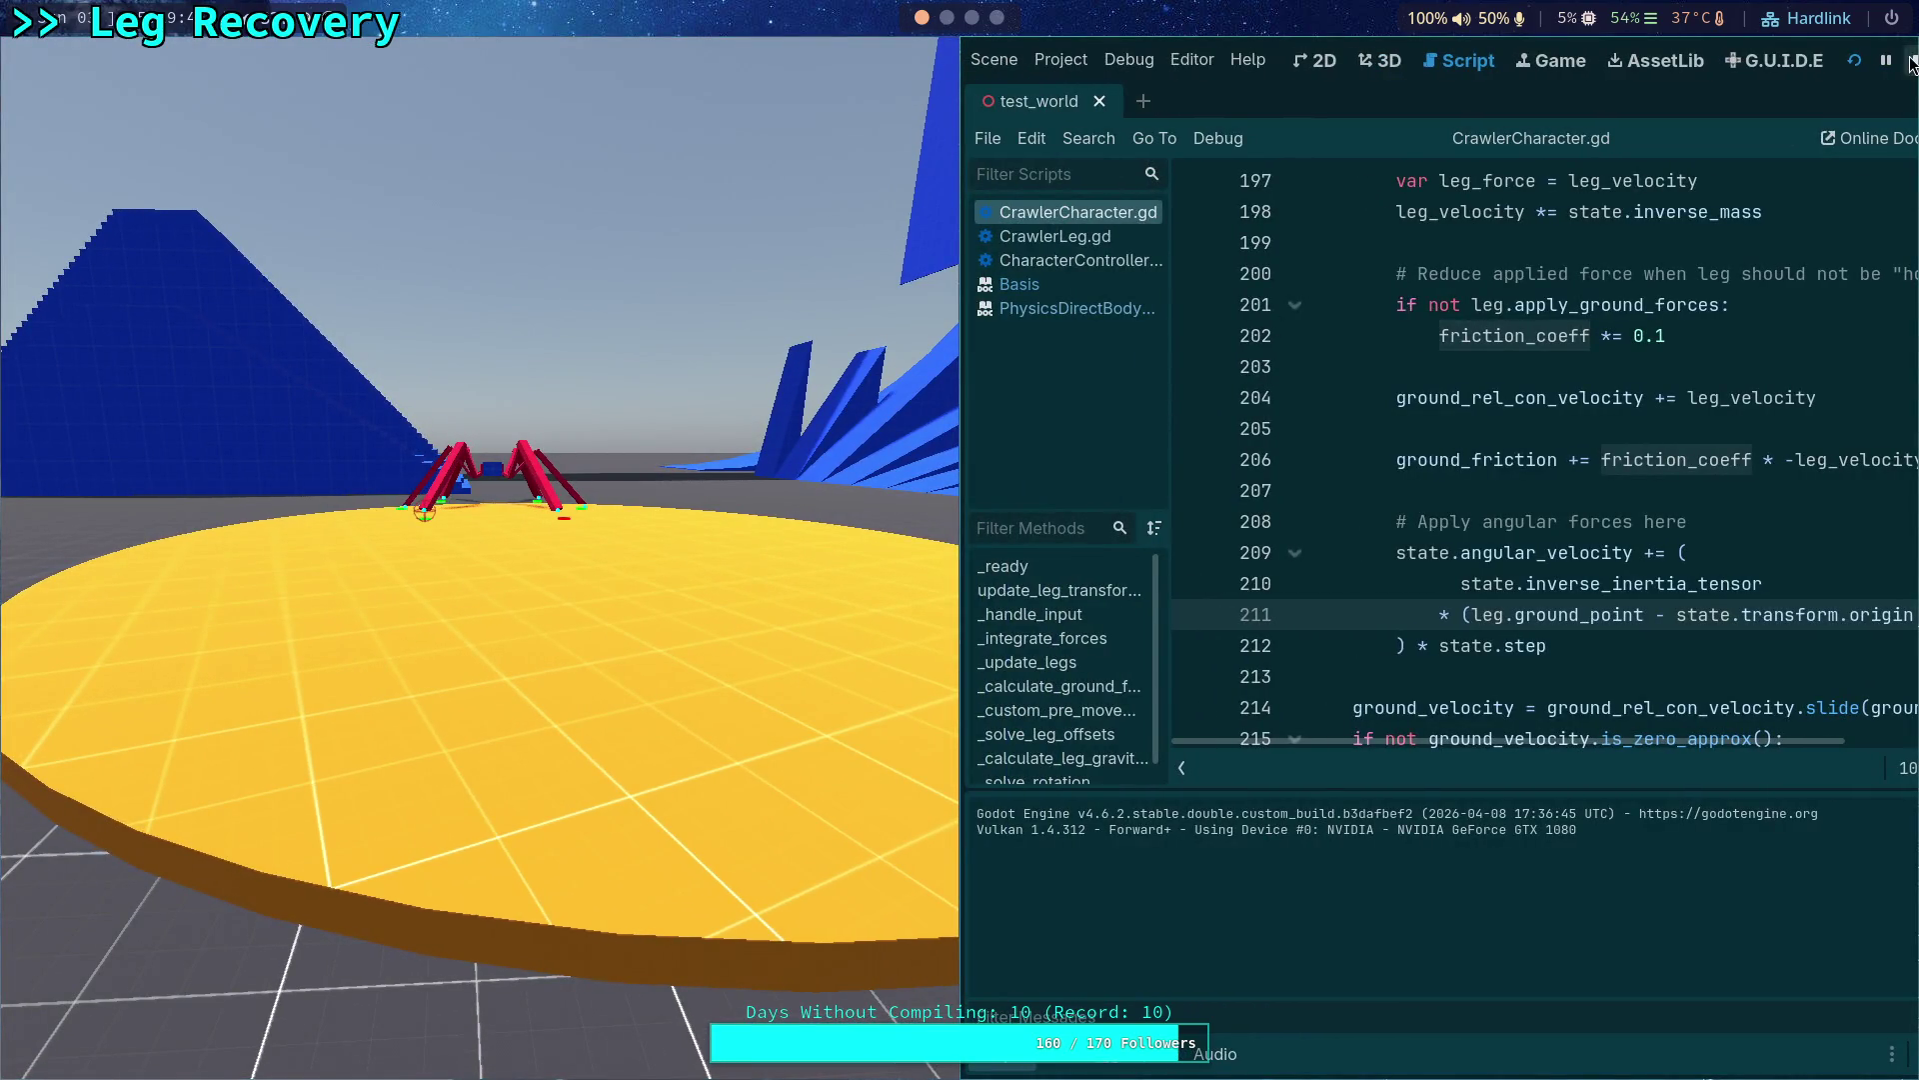
Stop the game with F8 and collapse the Output panel.
key("F8")
left_click(40, 1055)
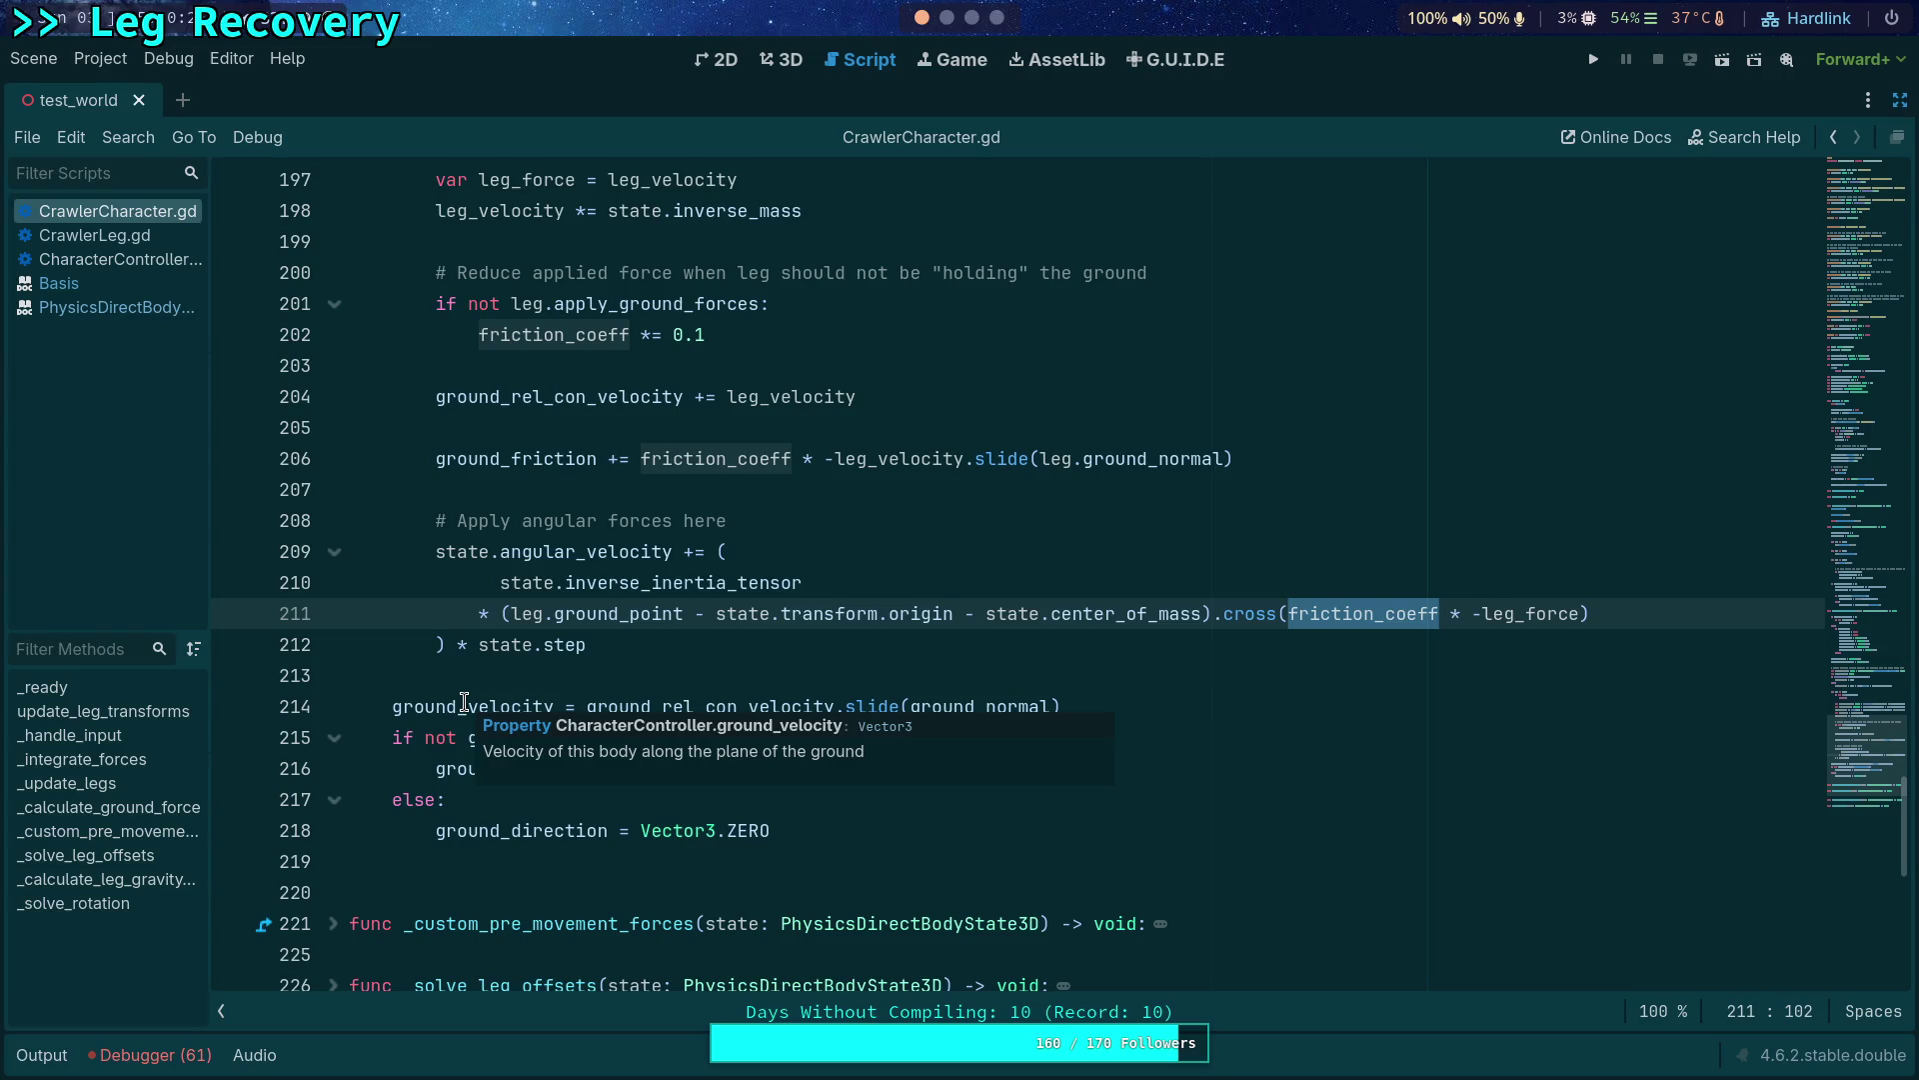
scroll(464, 702, "down", 4)
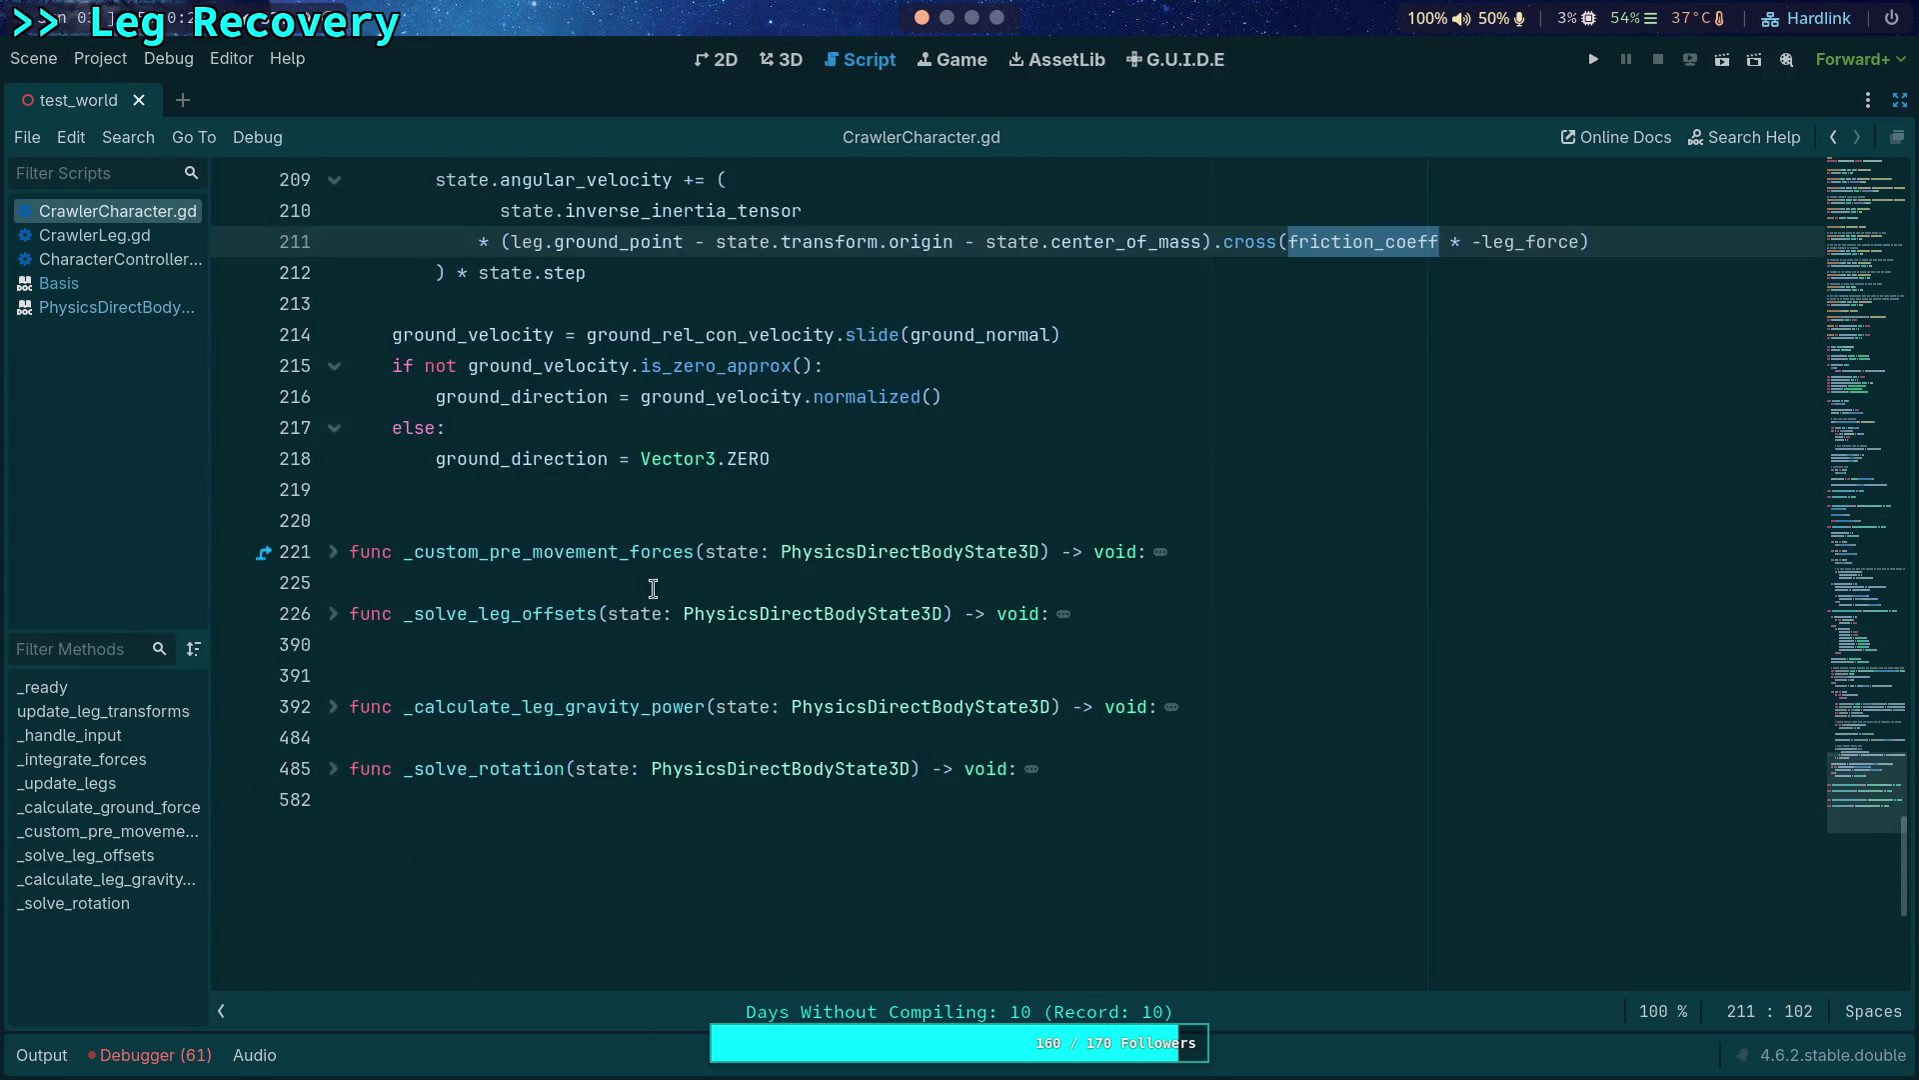
Unfold _solve_rotation and search for target_direction, stepping to its next match.
left_click(338, 770)
scroll(536, 645, "down", 4)
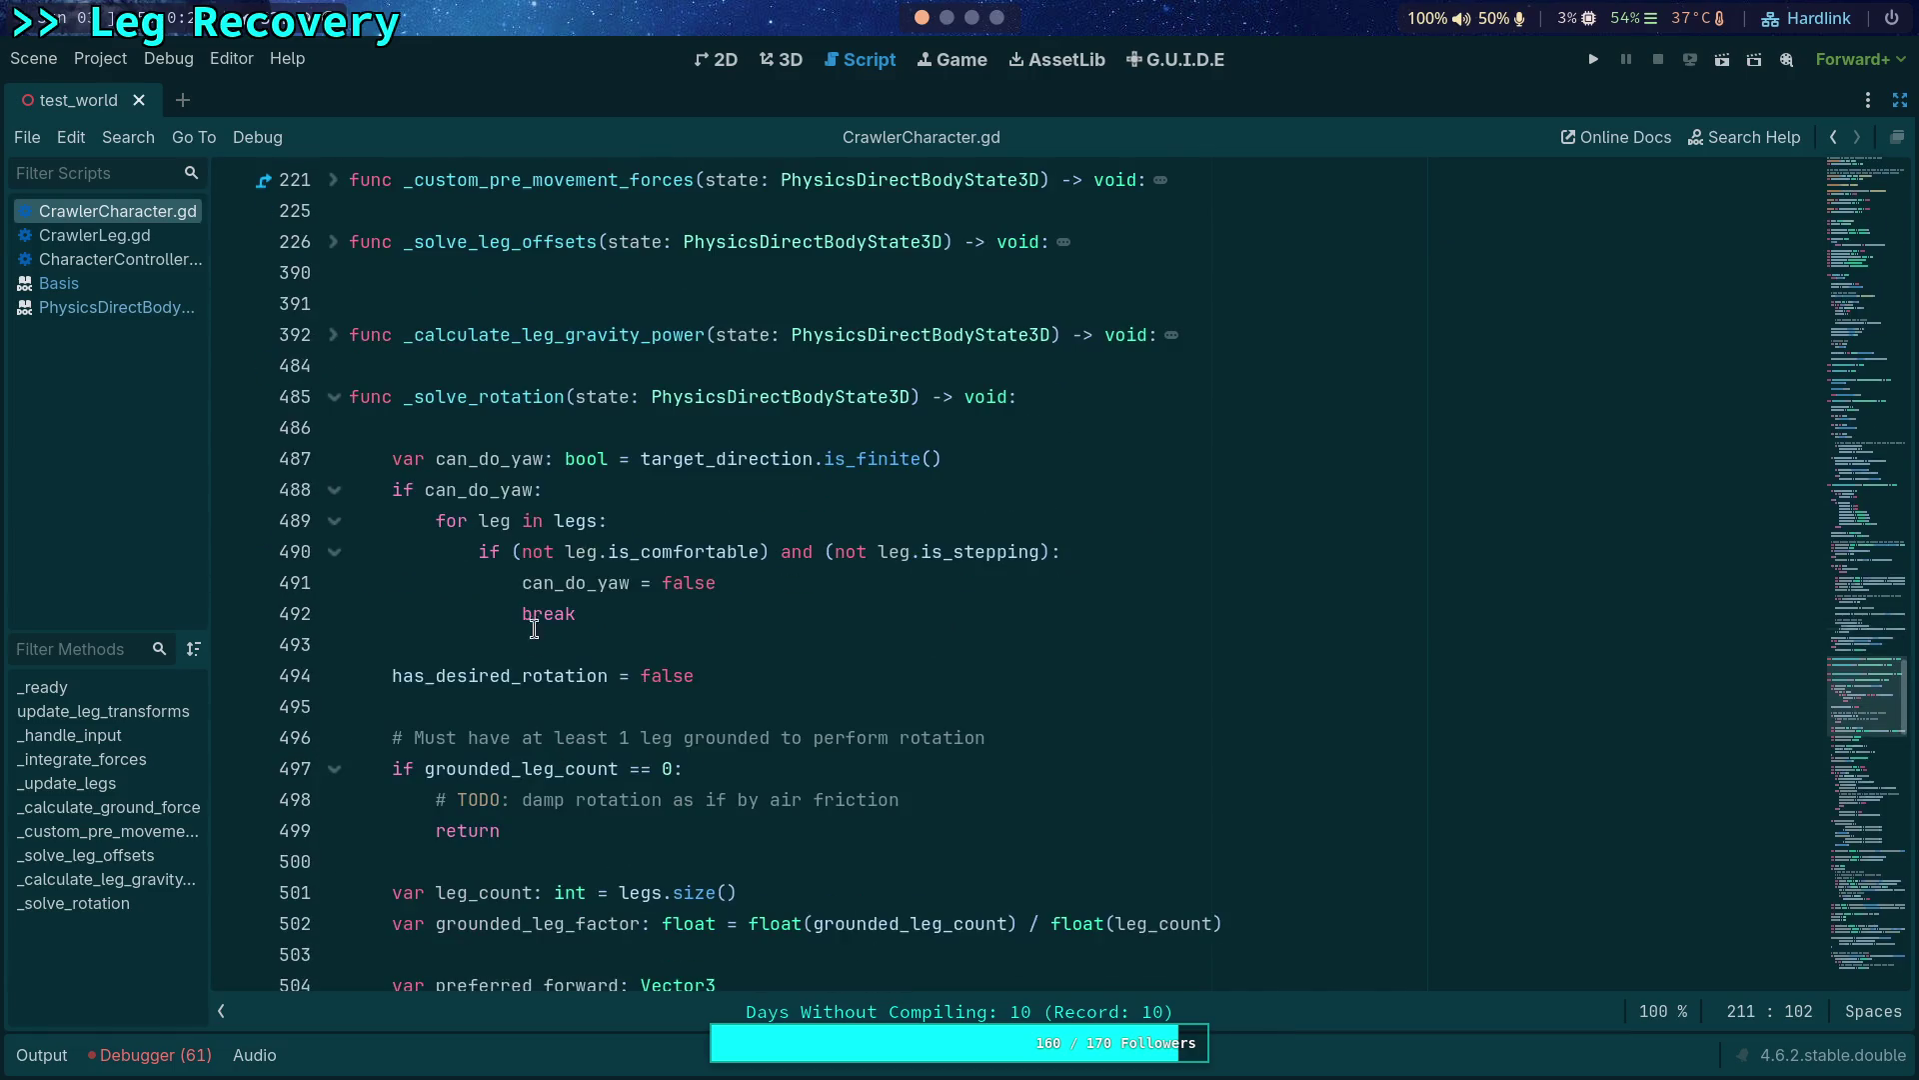
double_click(510, 455)
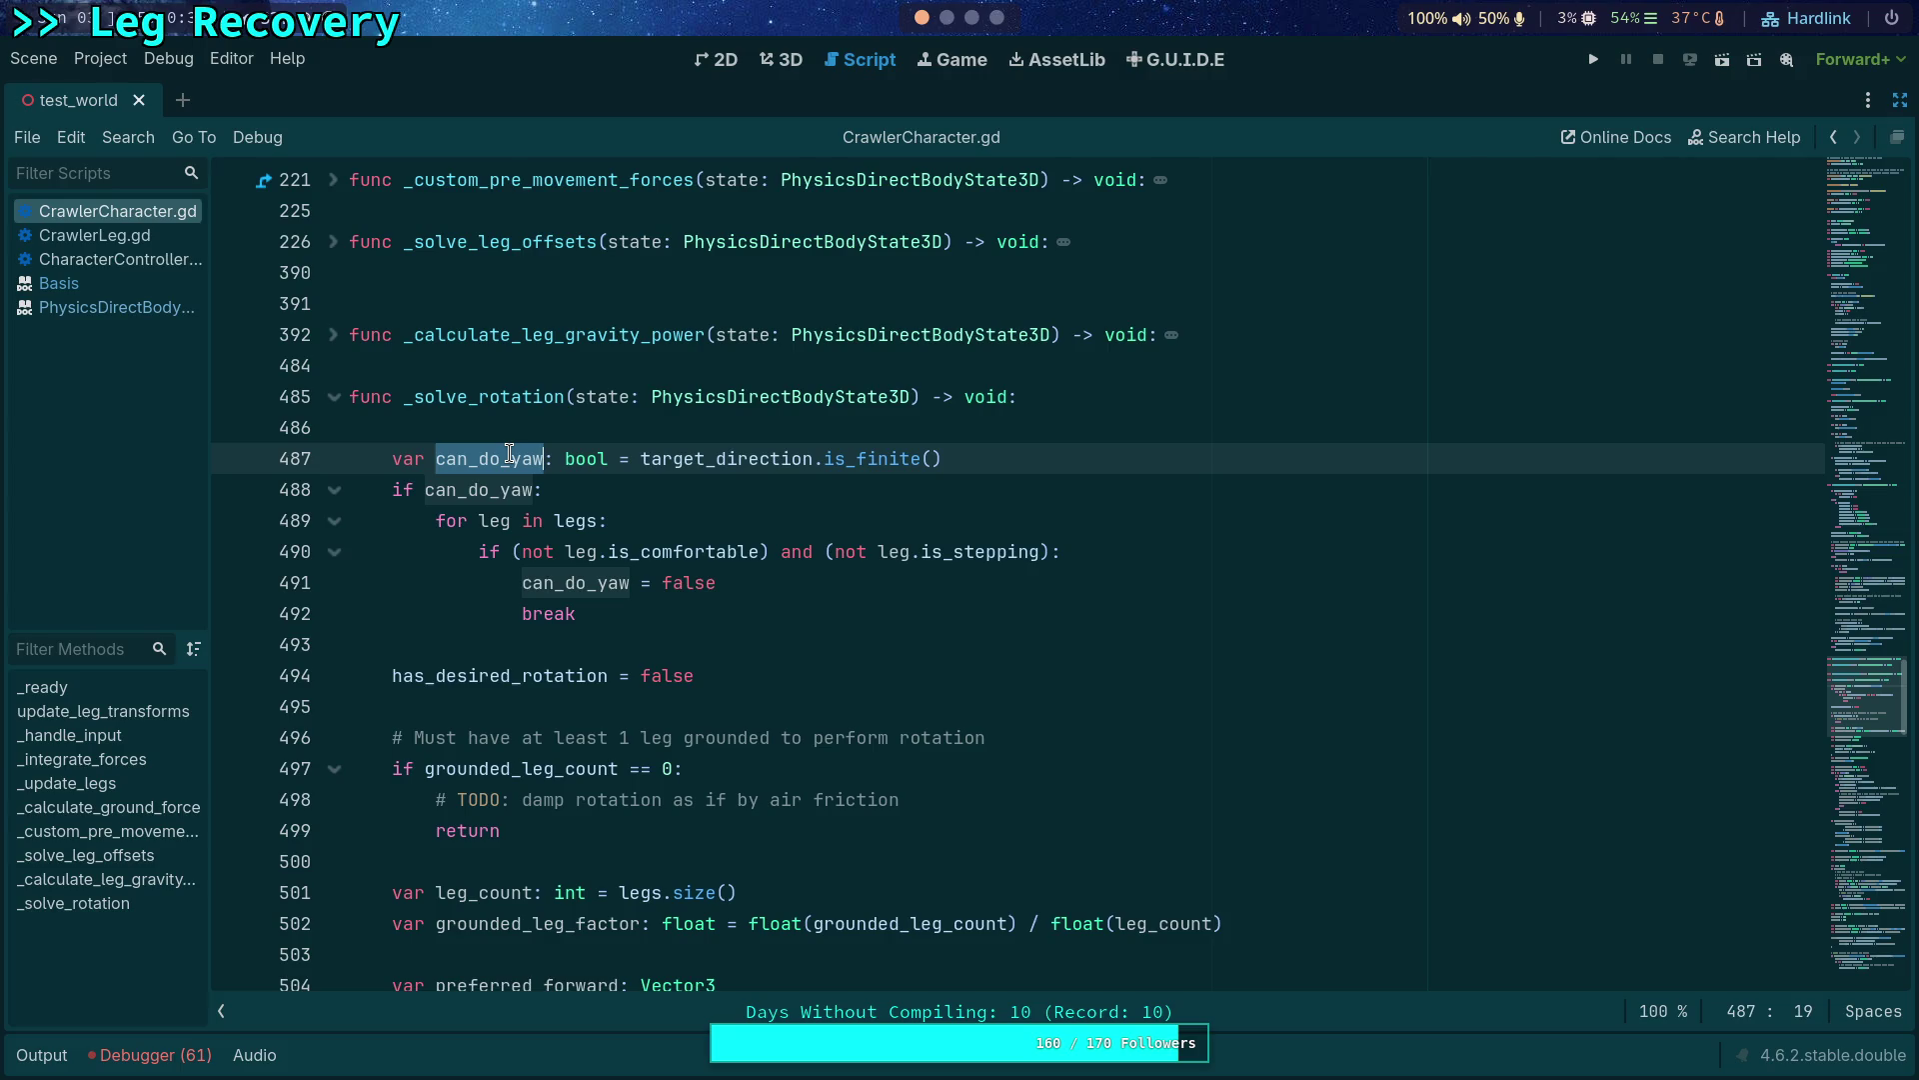
scroll(450, 487, "up", 2)
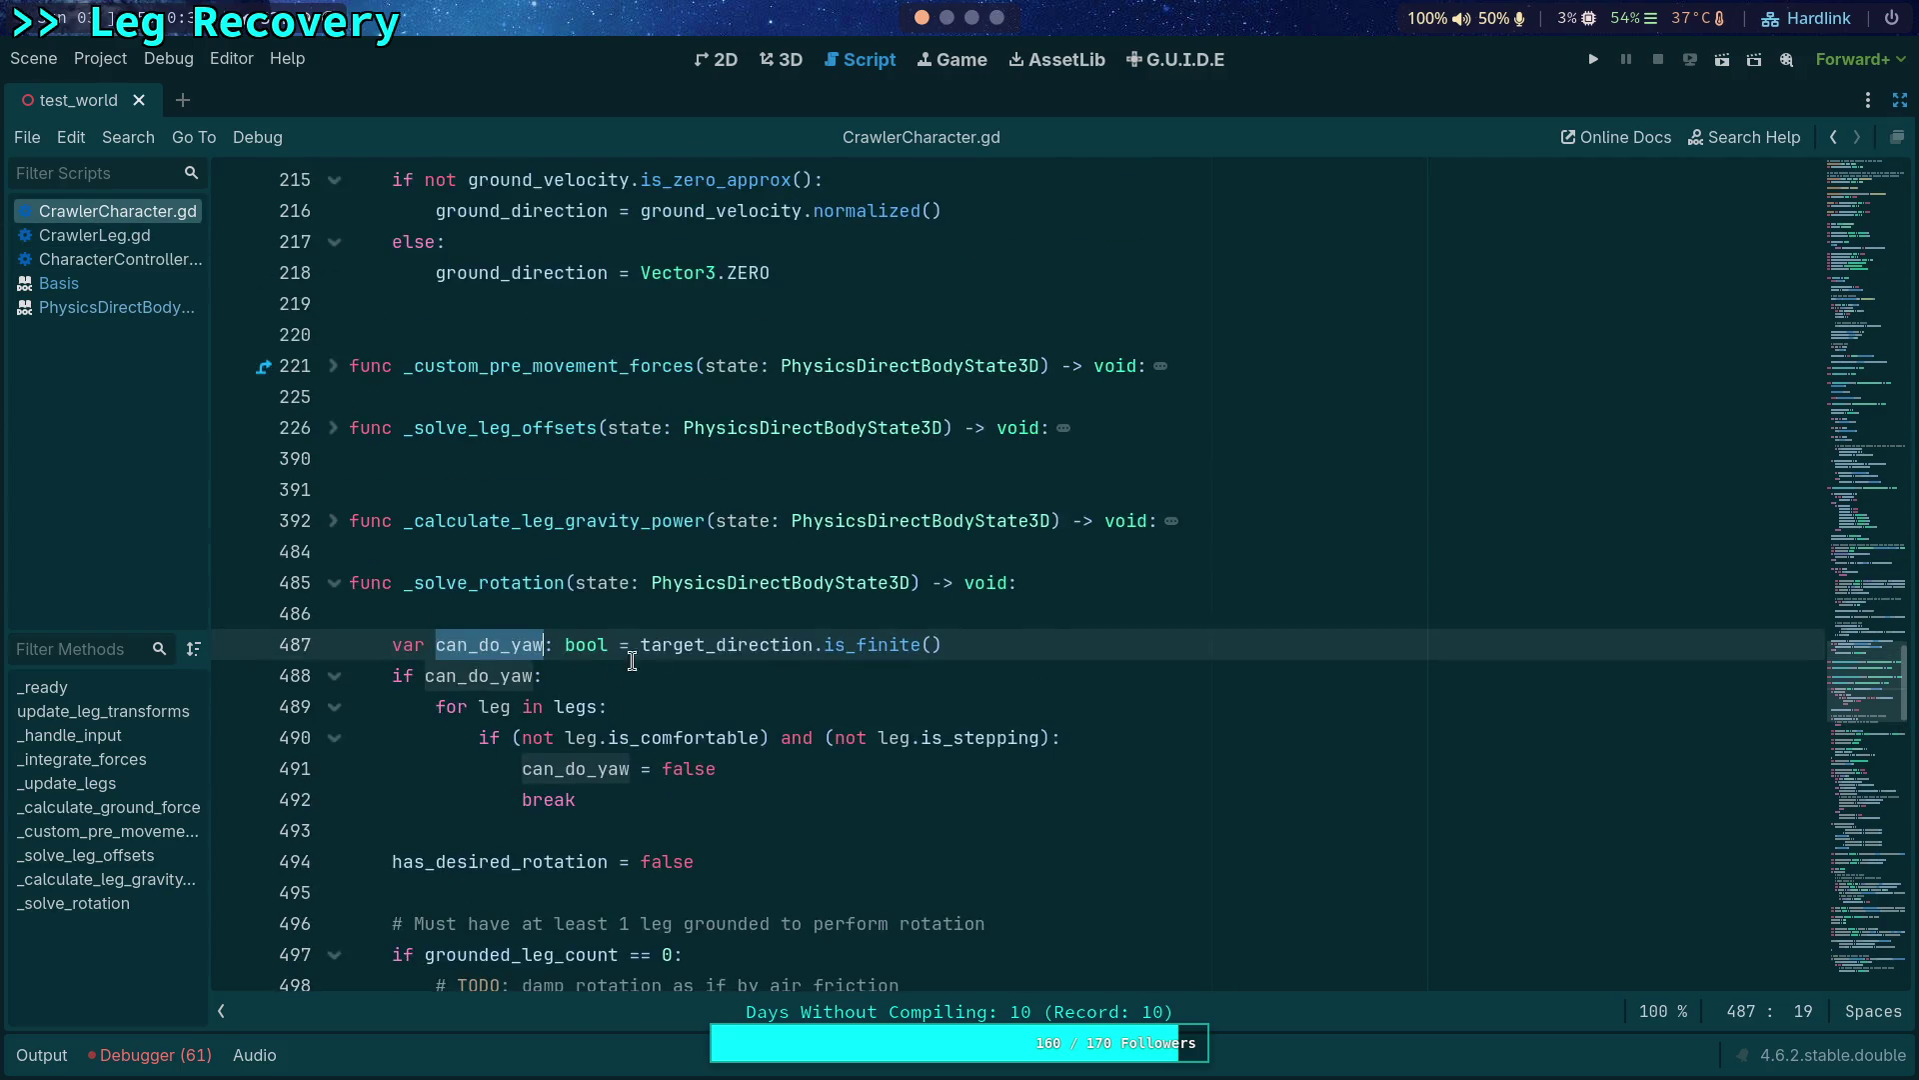
double_click(652, 642)
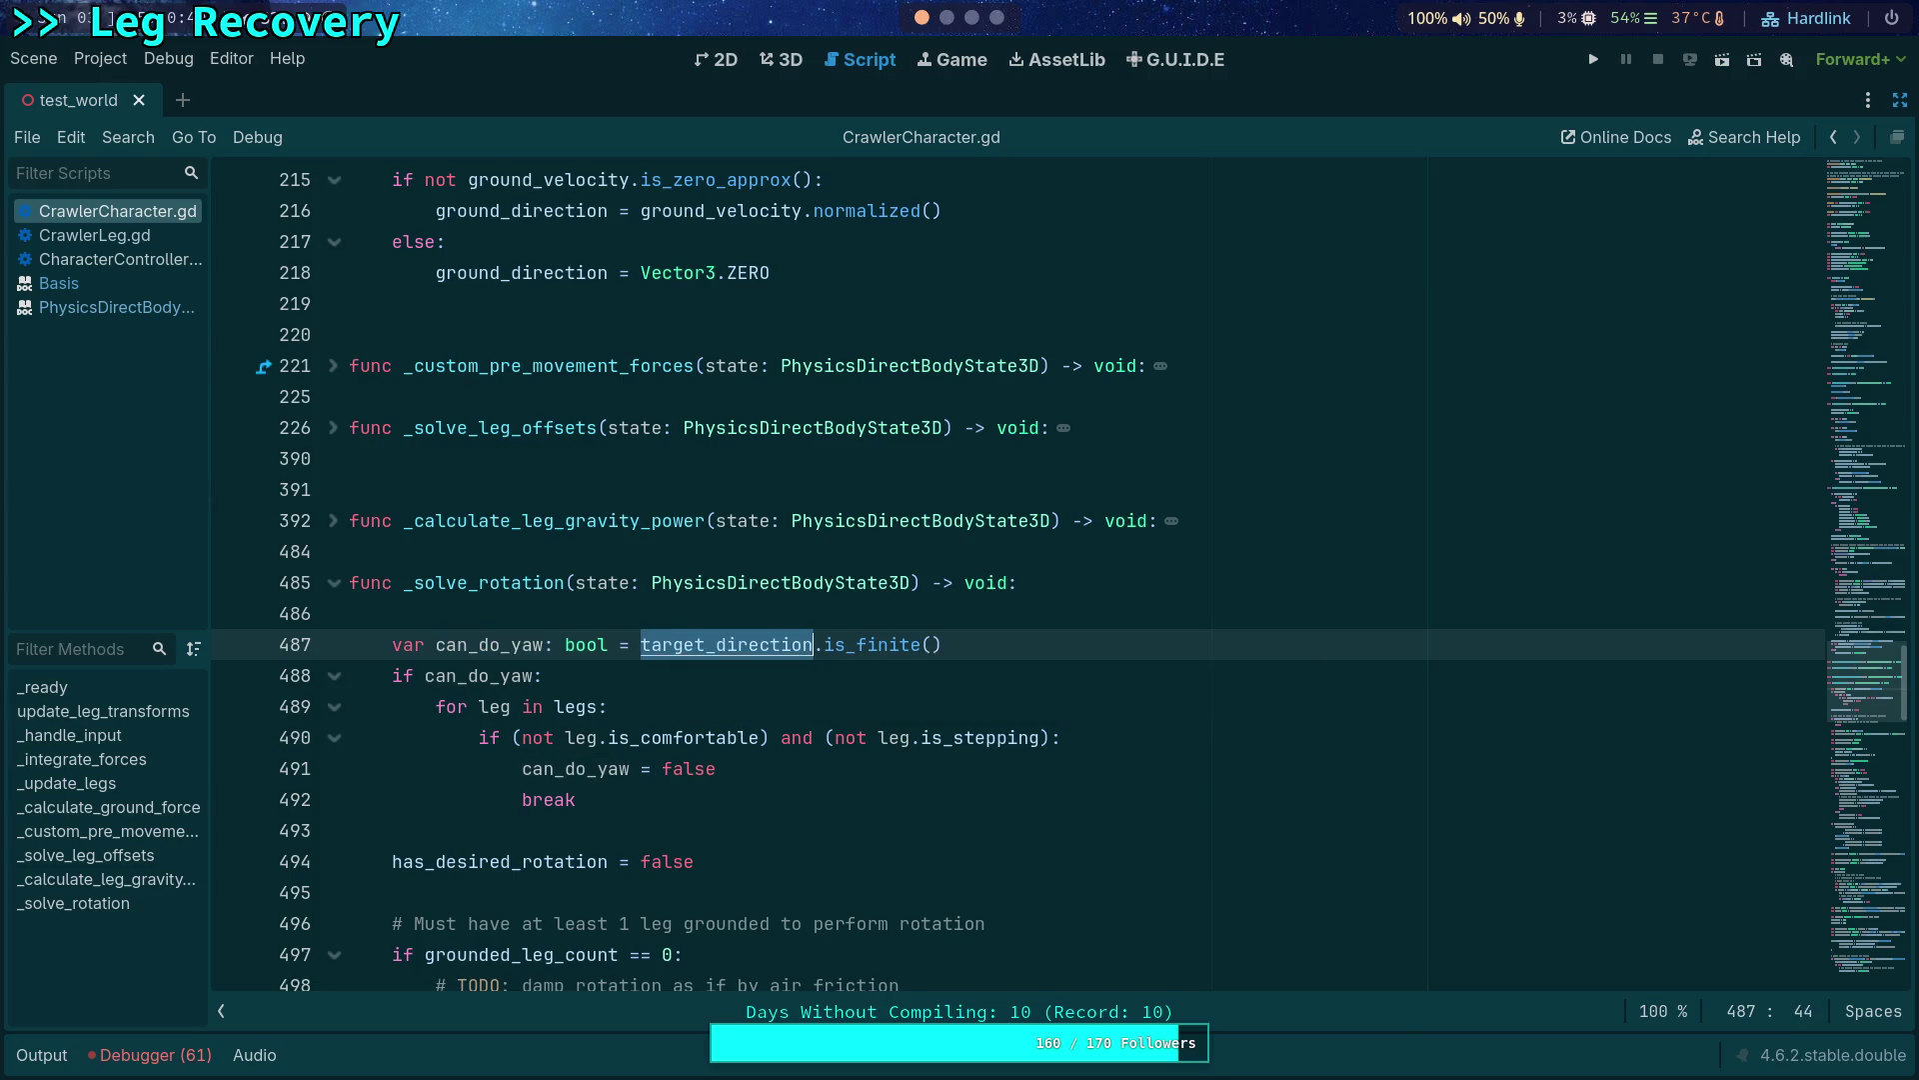
key("ctrl+f")
left_click(1590, 1014)
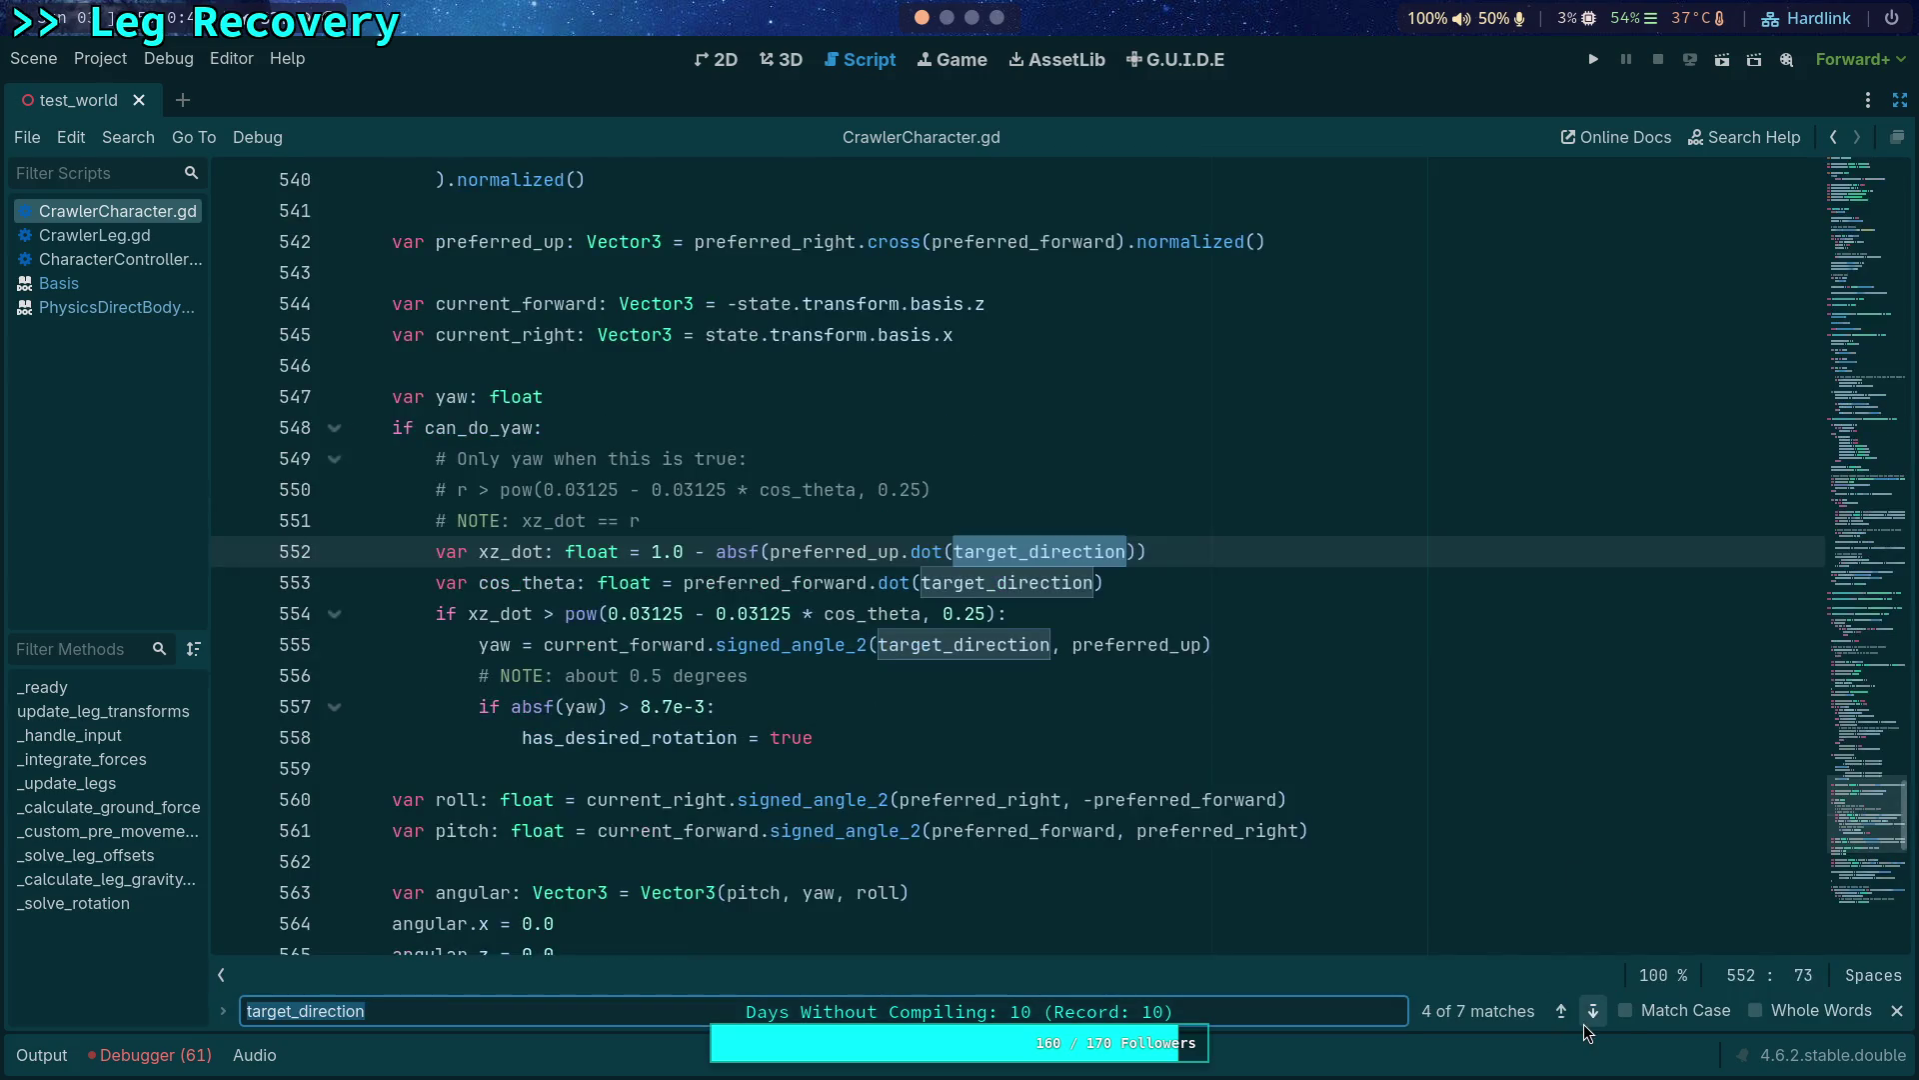
Cycle through the target_direction matches, wrapping around from the last back to the third.
left_click(1592, 1013)
left_click(1586, 1024)
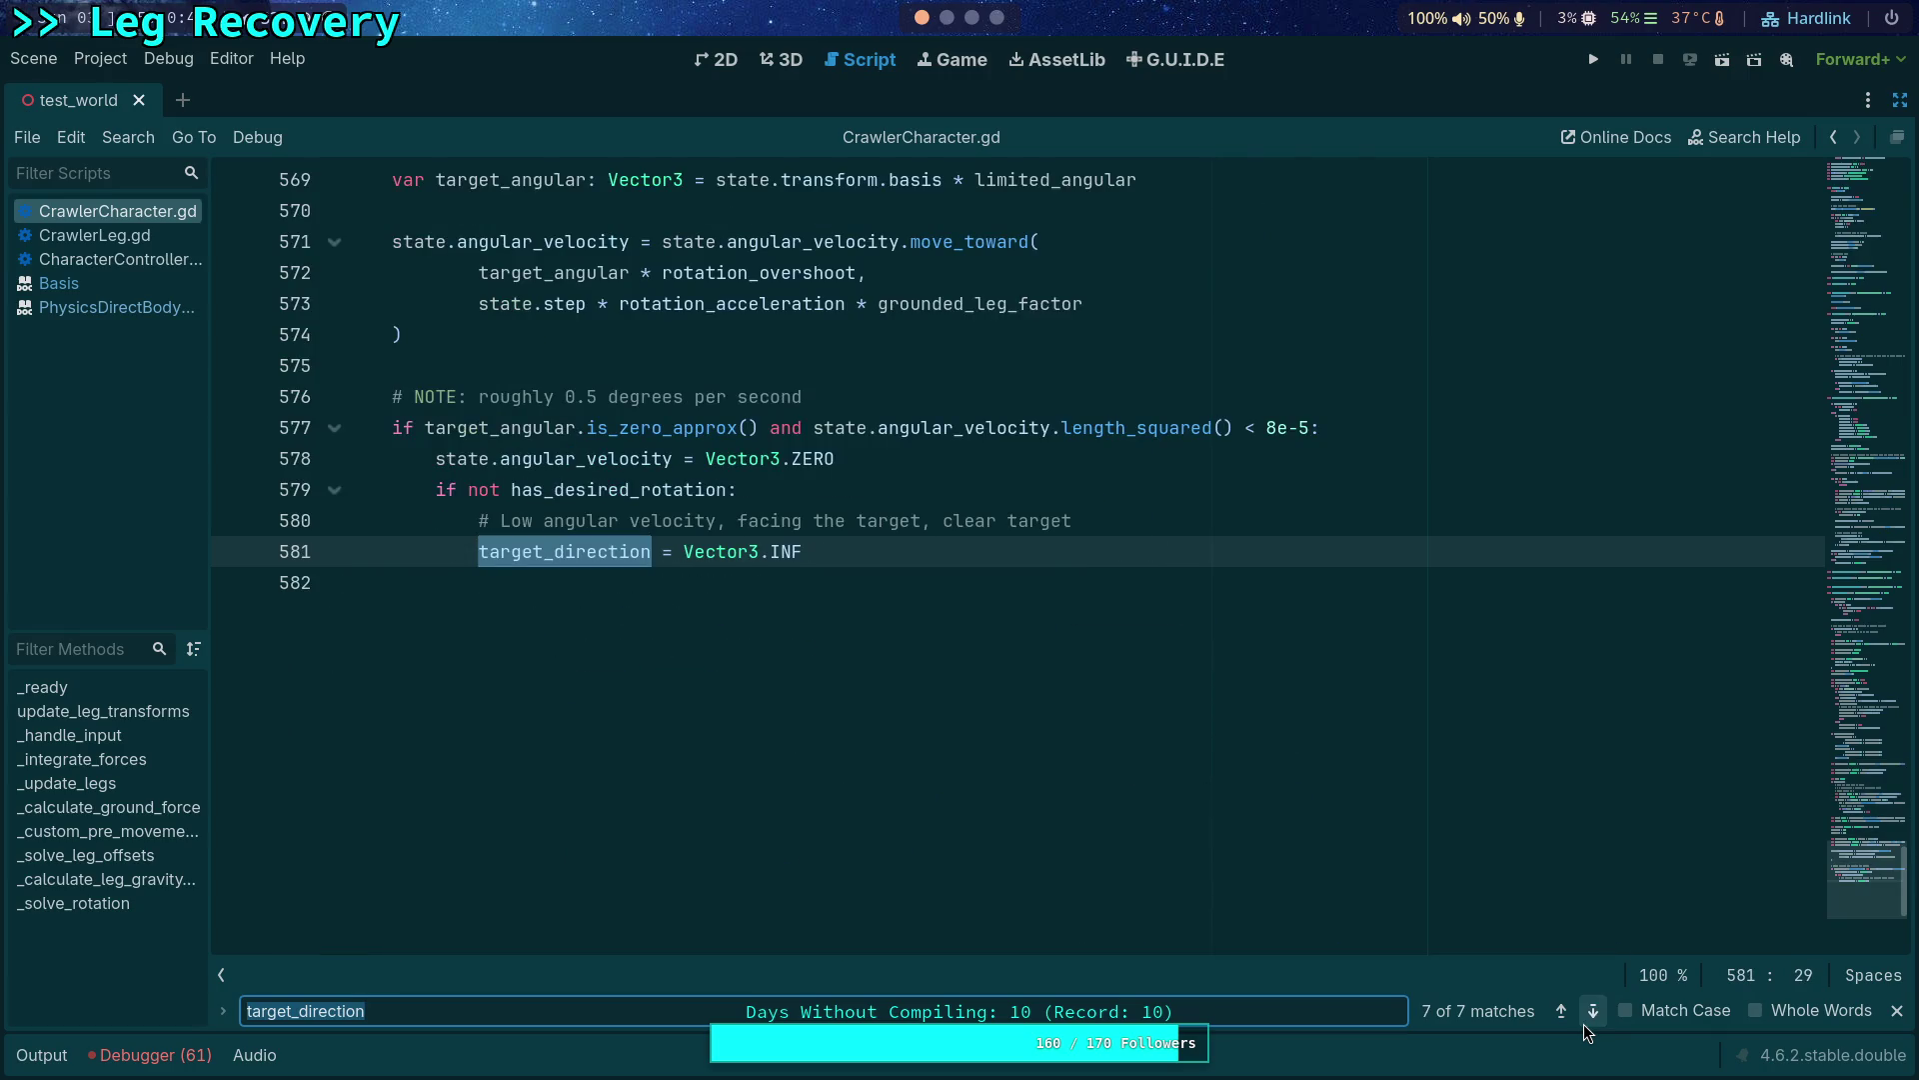
left_click(1585, 1024)
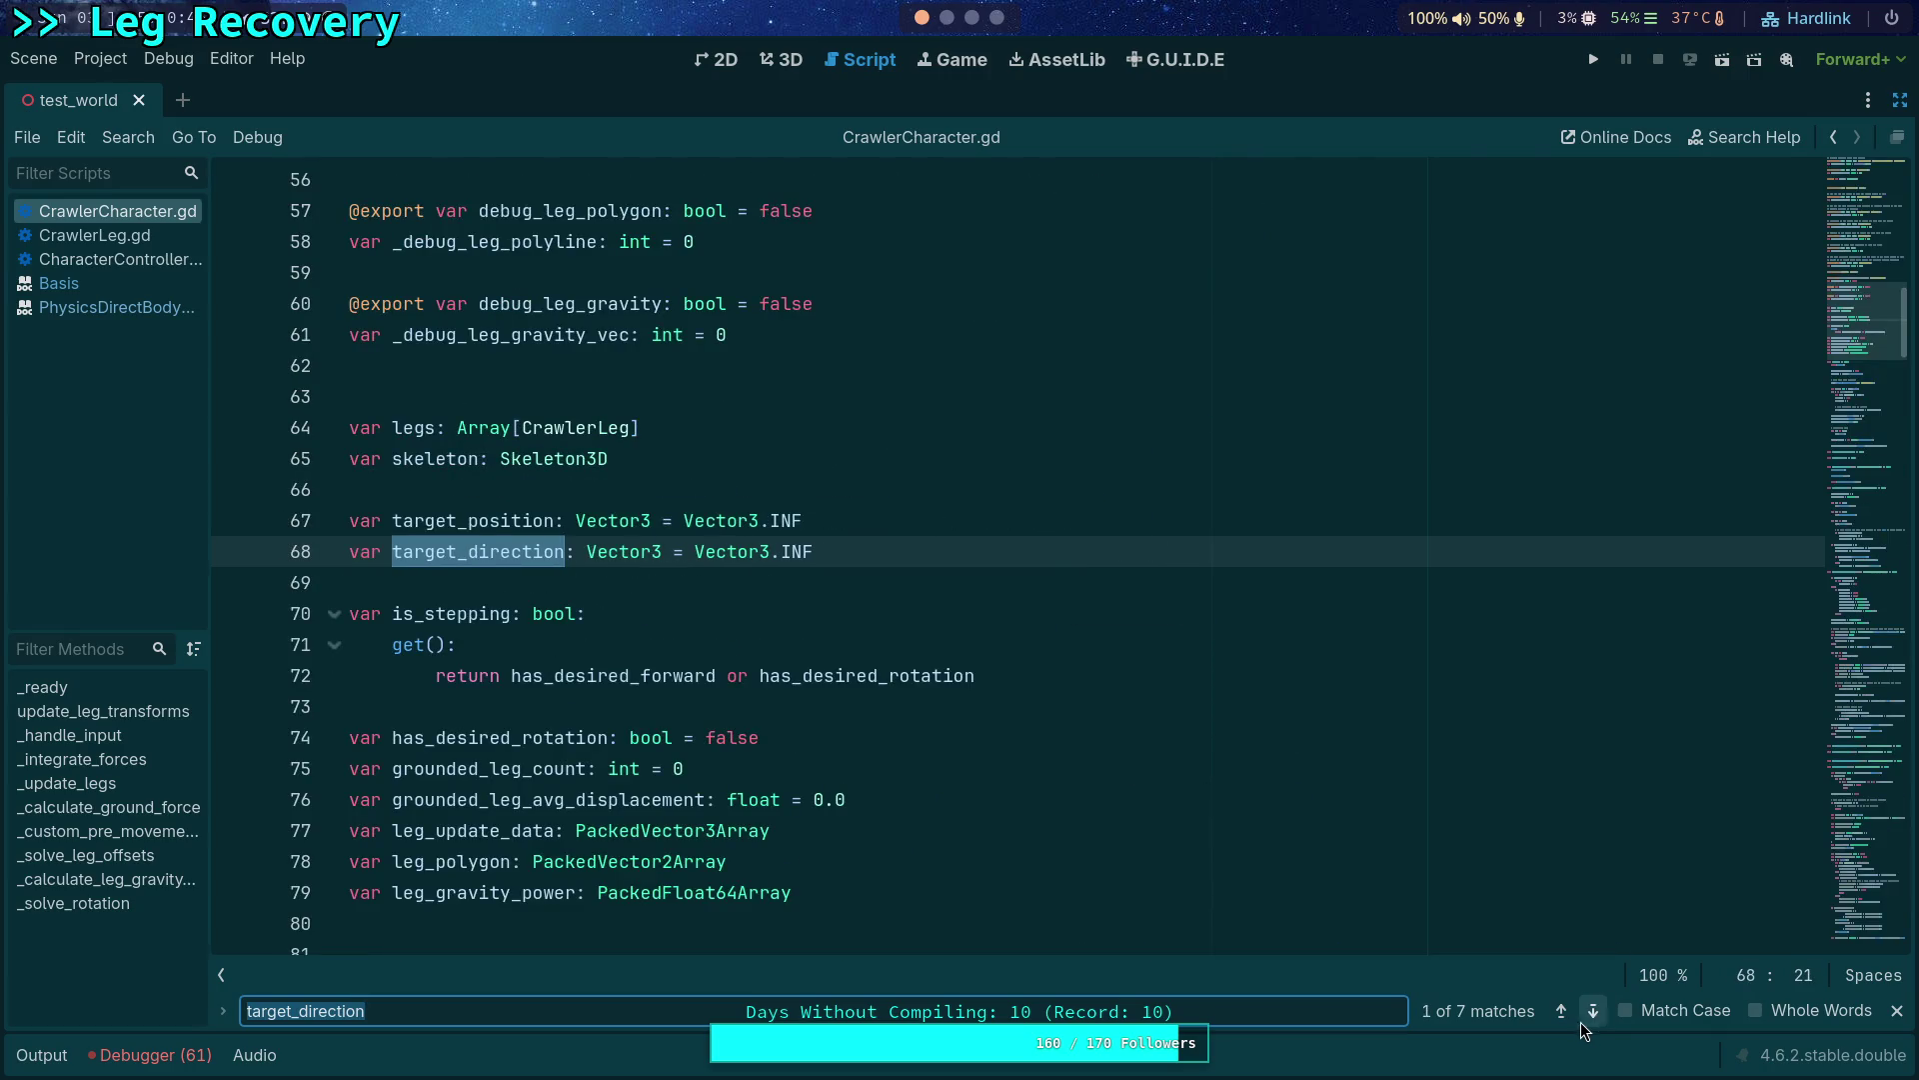
left_click(1595, 1012)
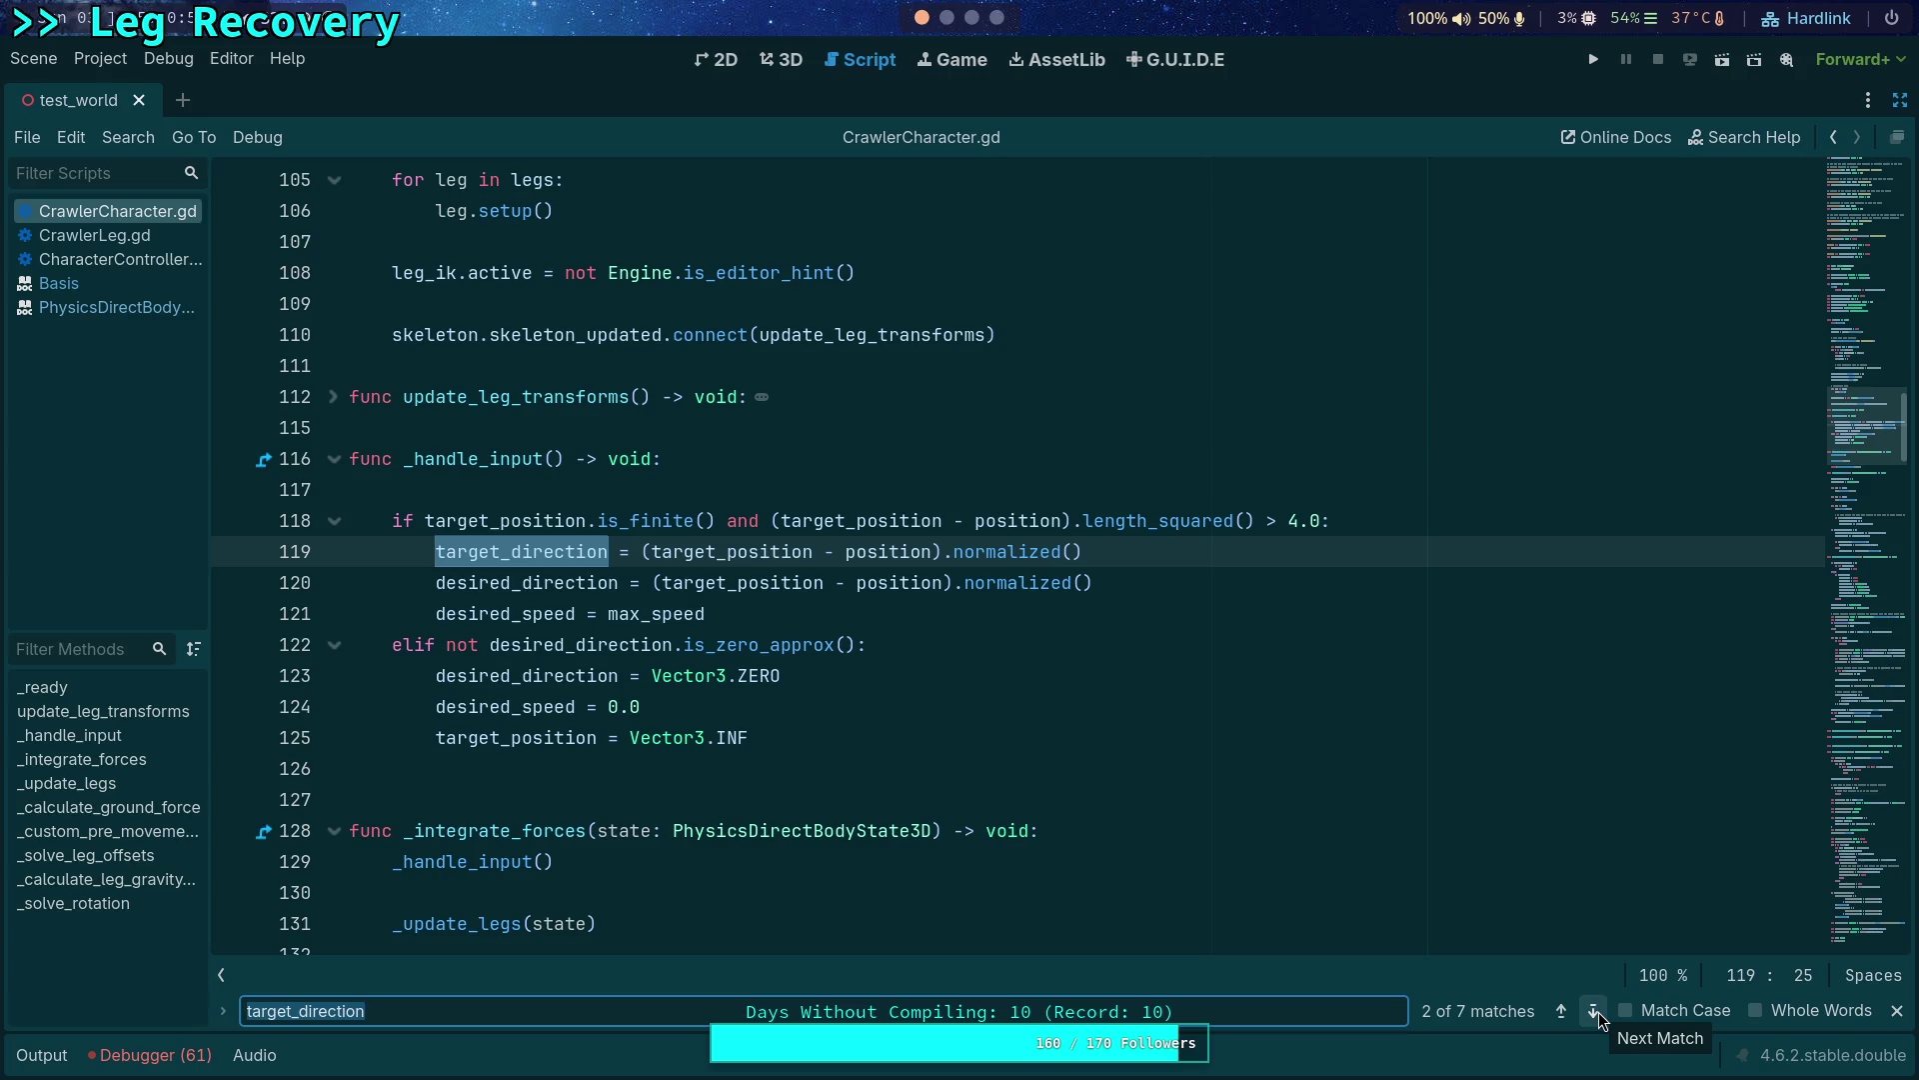
left_click(1596, 1012)
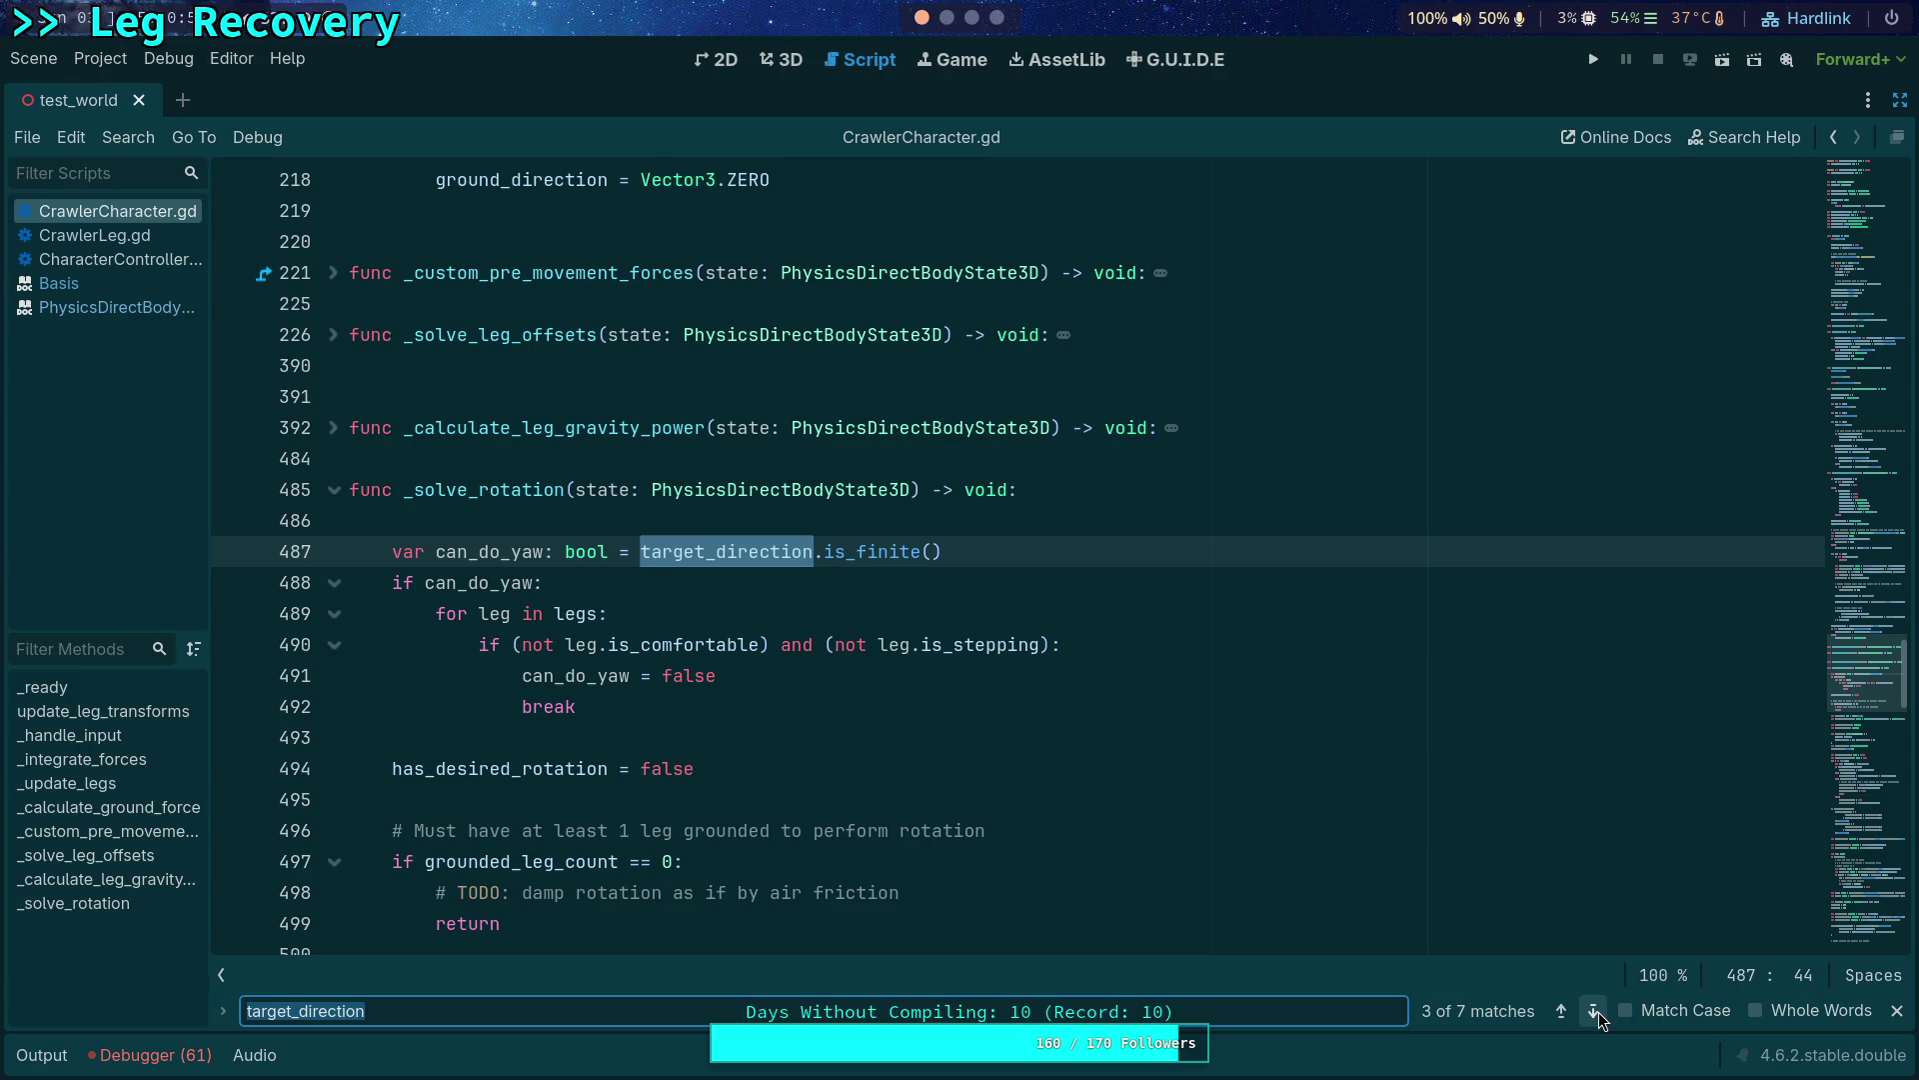
Continue to the final target_direction match where the target is cleared to INF, then dismiss the find bar.
left_click(1596, 1013)
left_click(1596, 1013)
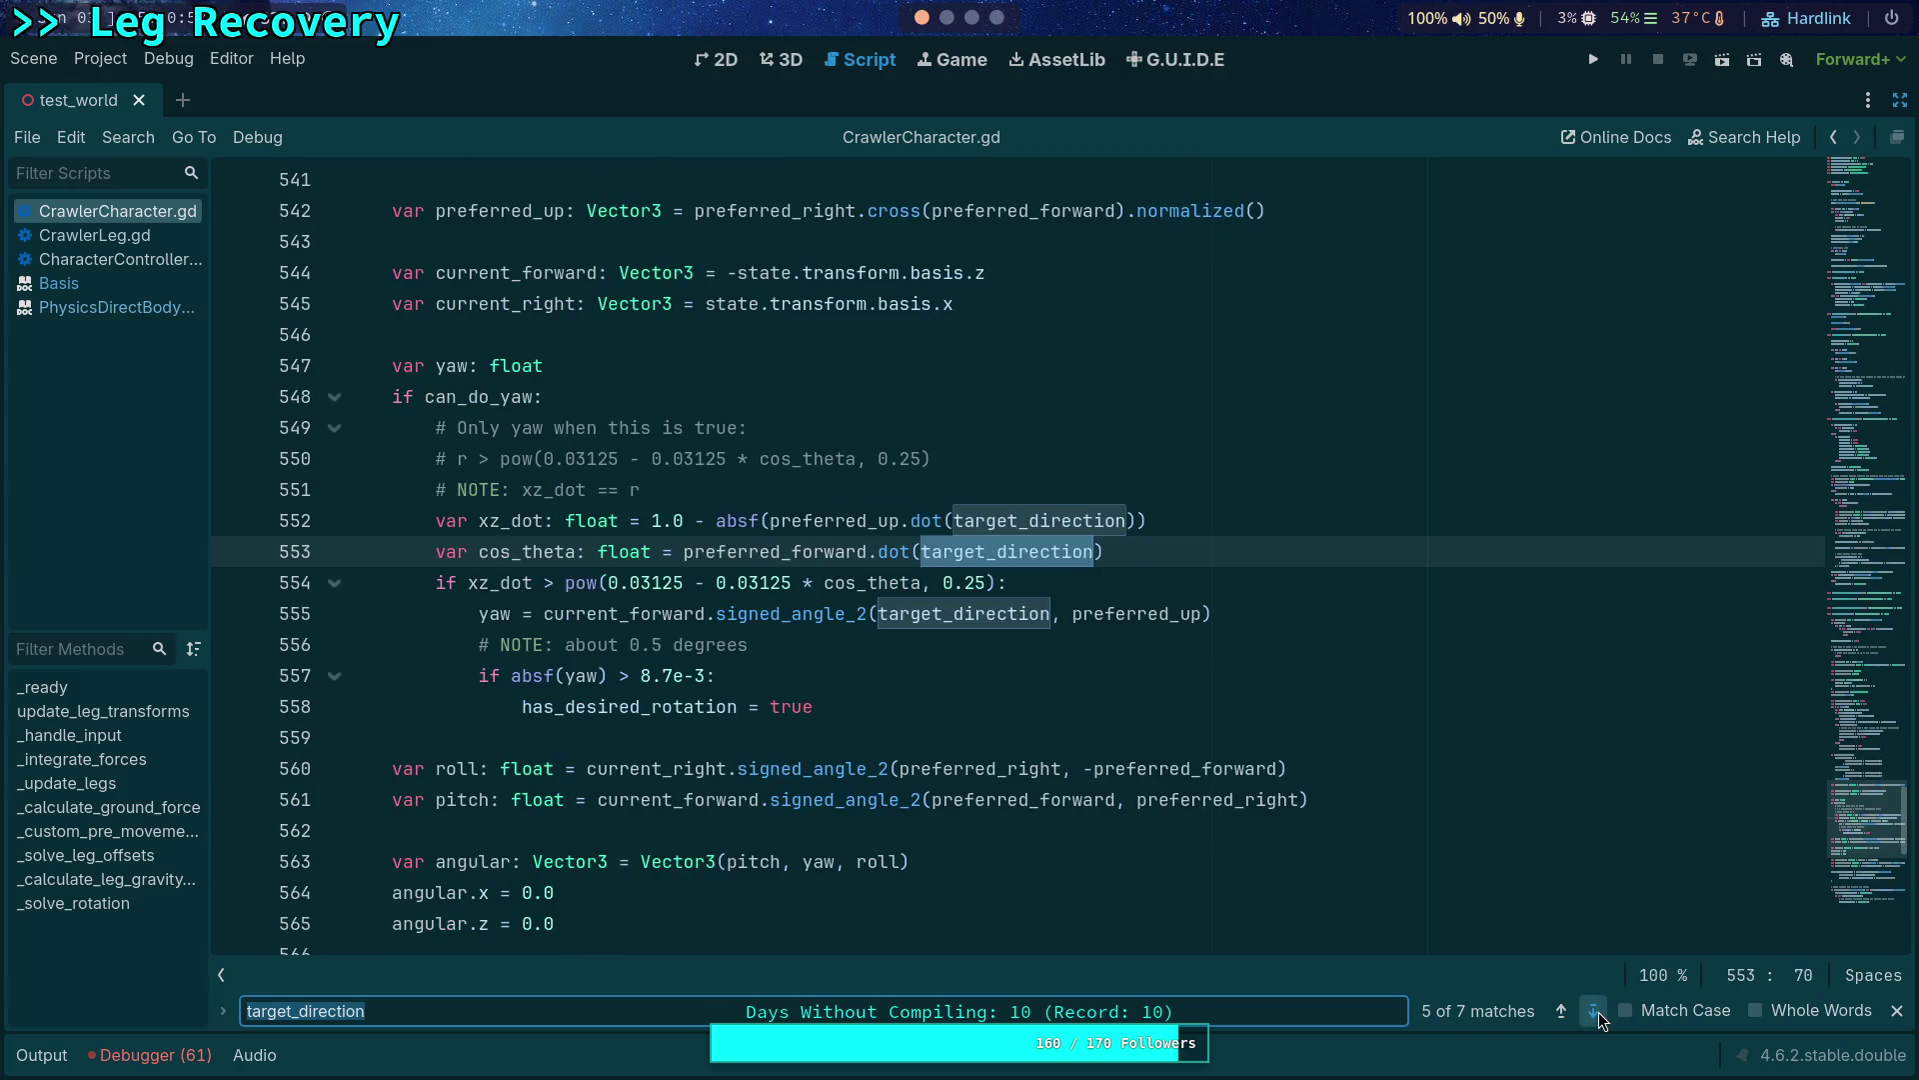
left_click(1597, 1012)
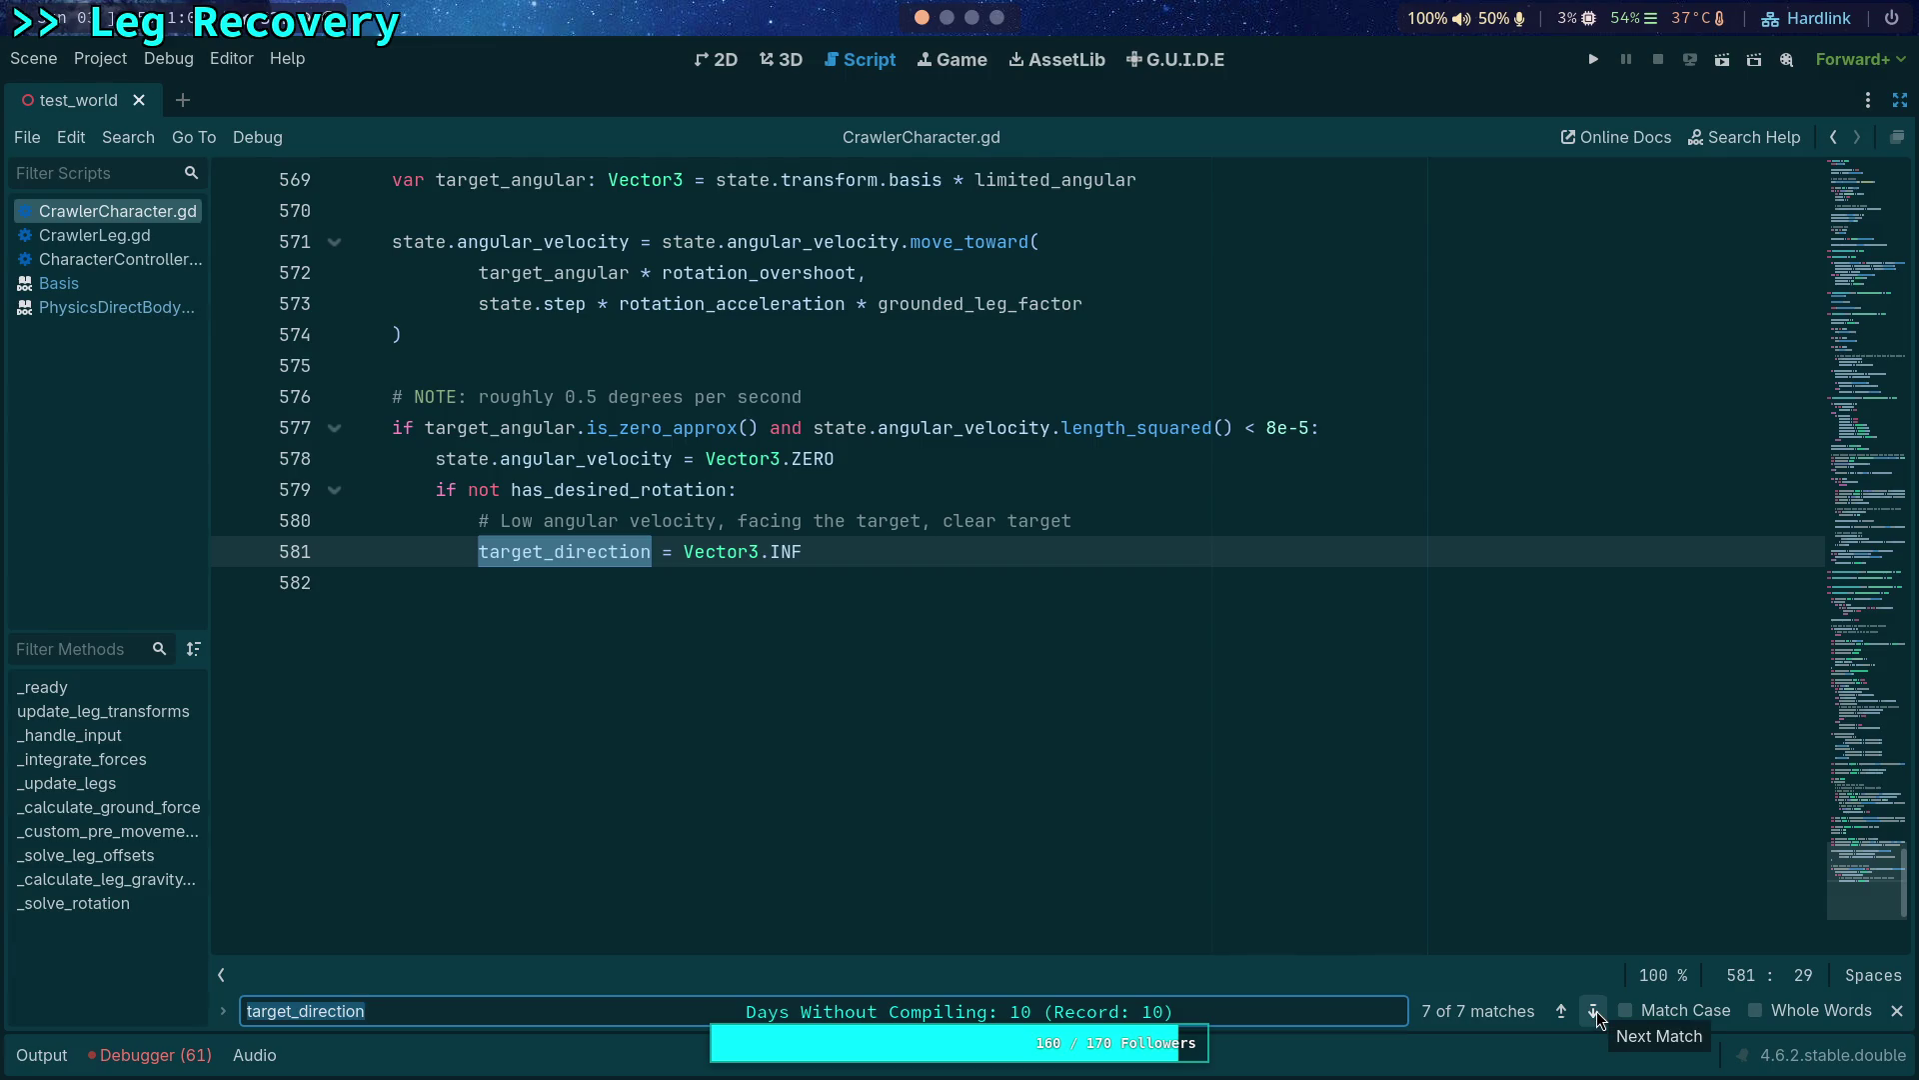
left_click(1898, 1011)
scroll(1351, 919, "up", 3)
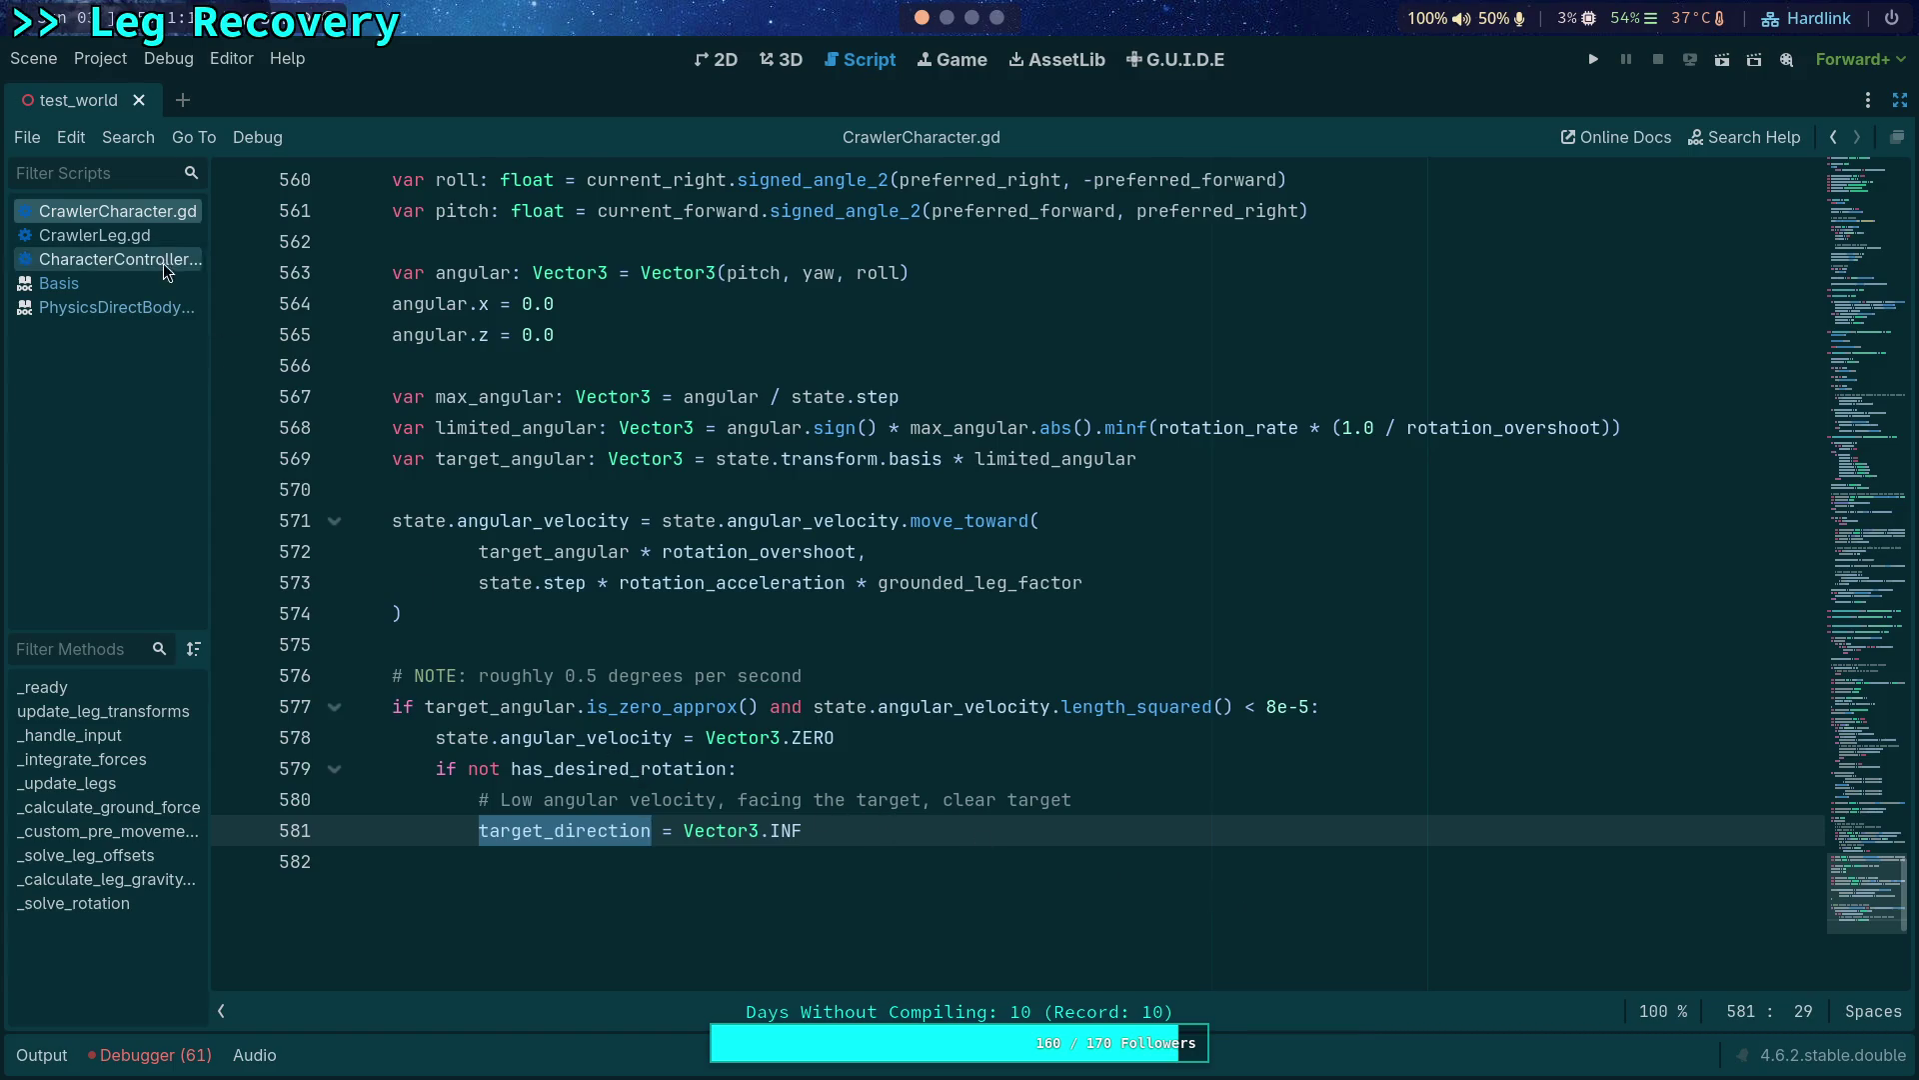
left_click(107, 315)
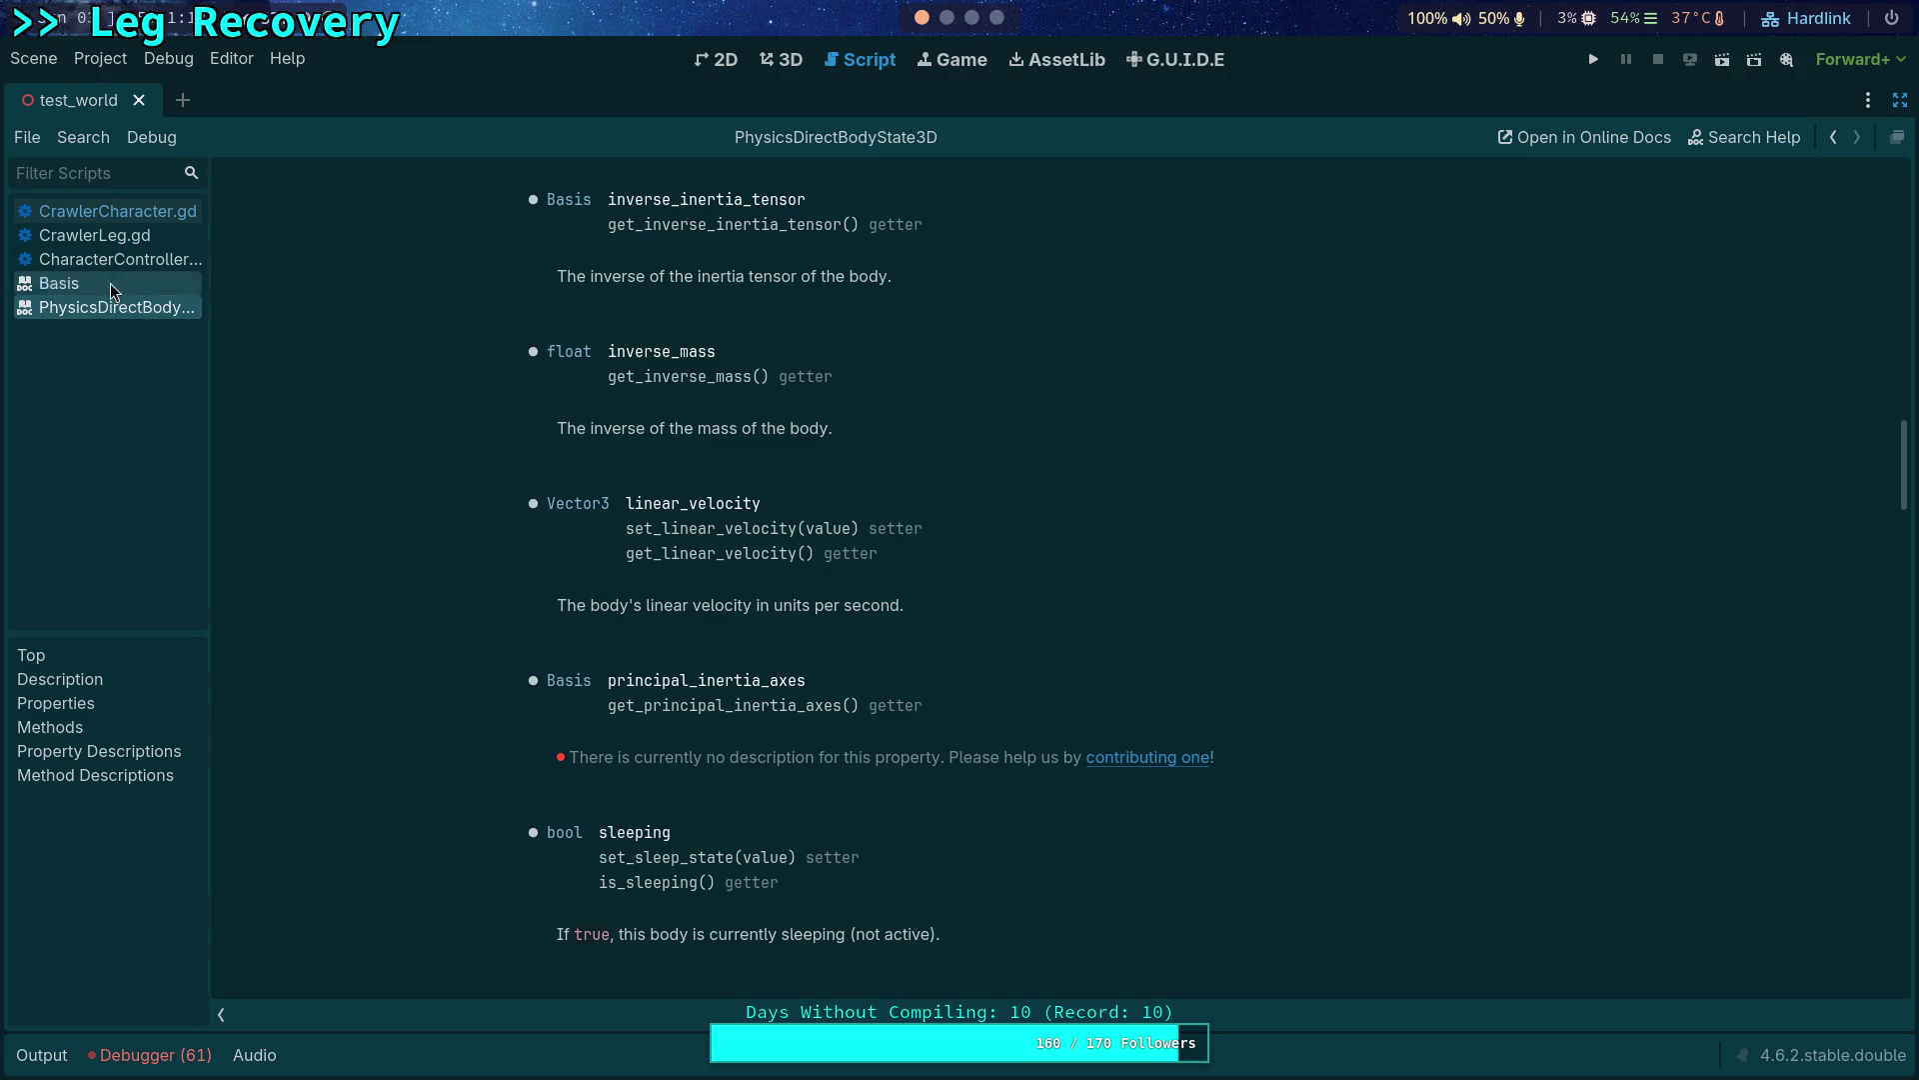
Return from the PhysicsDirectBodyState3D docs to CrawlerCharacter.gd and run the test world again.
left_click(159, 213)
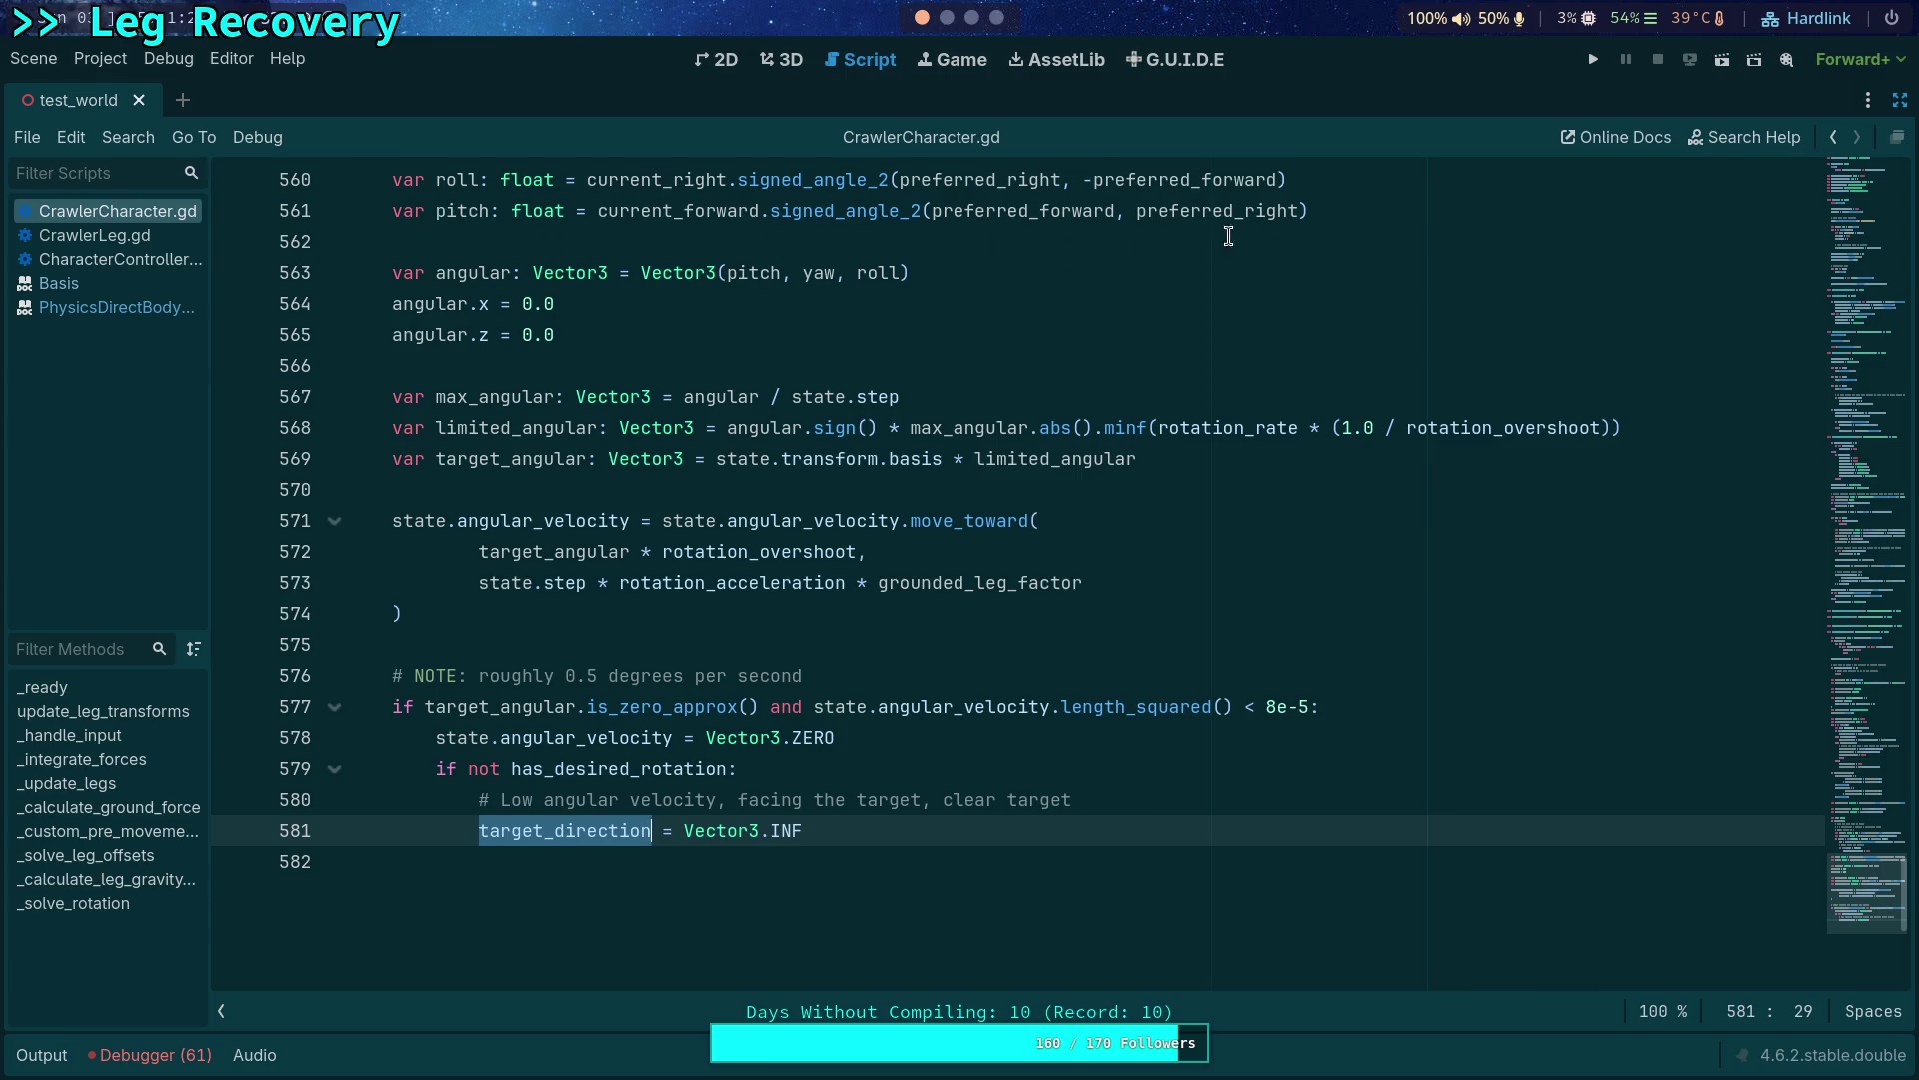
left_click(1591, 62)
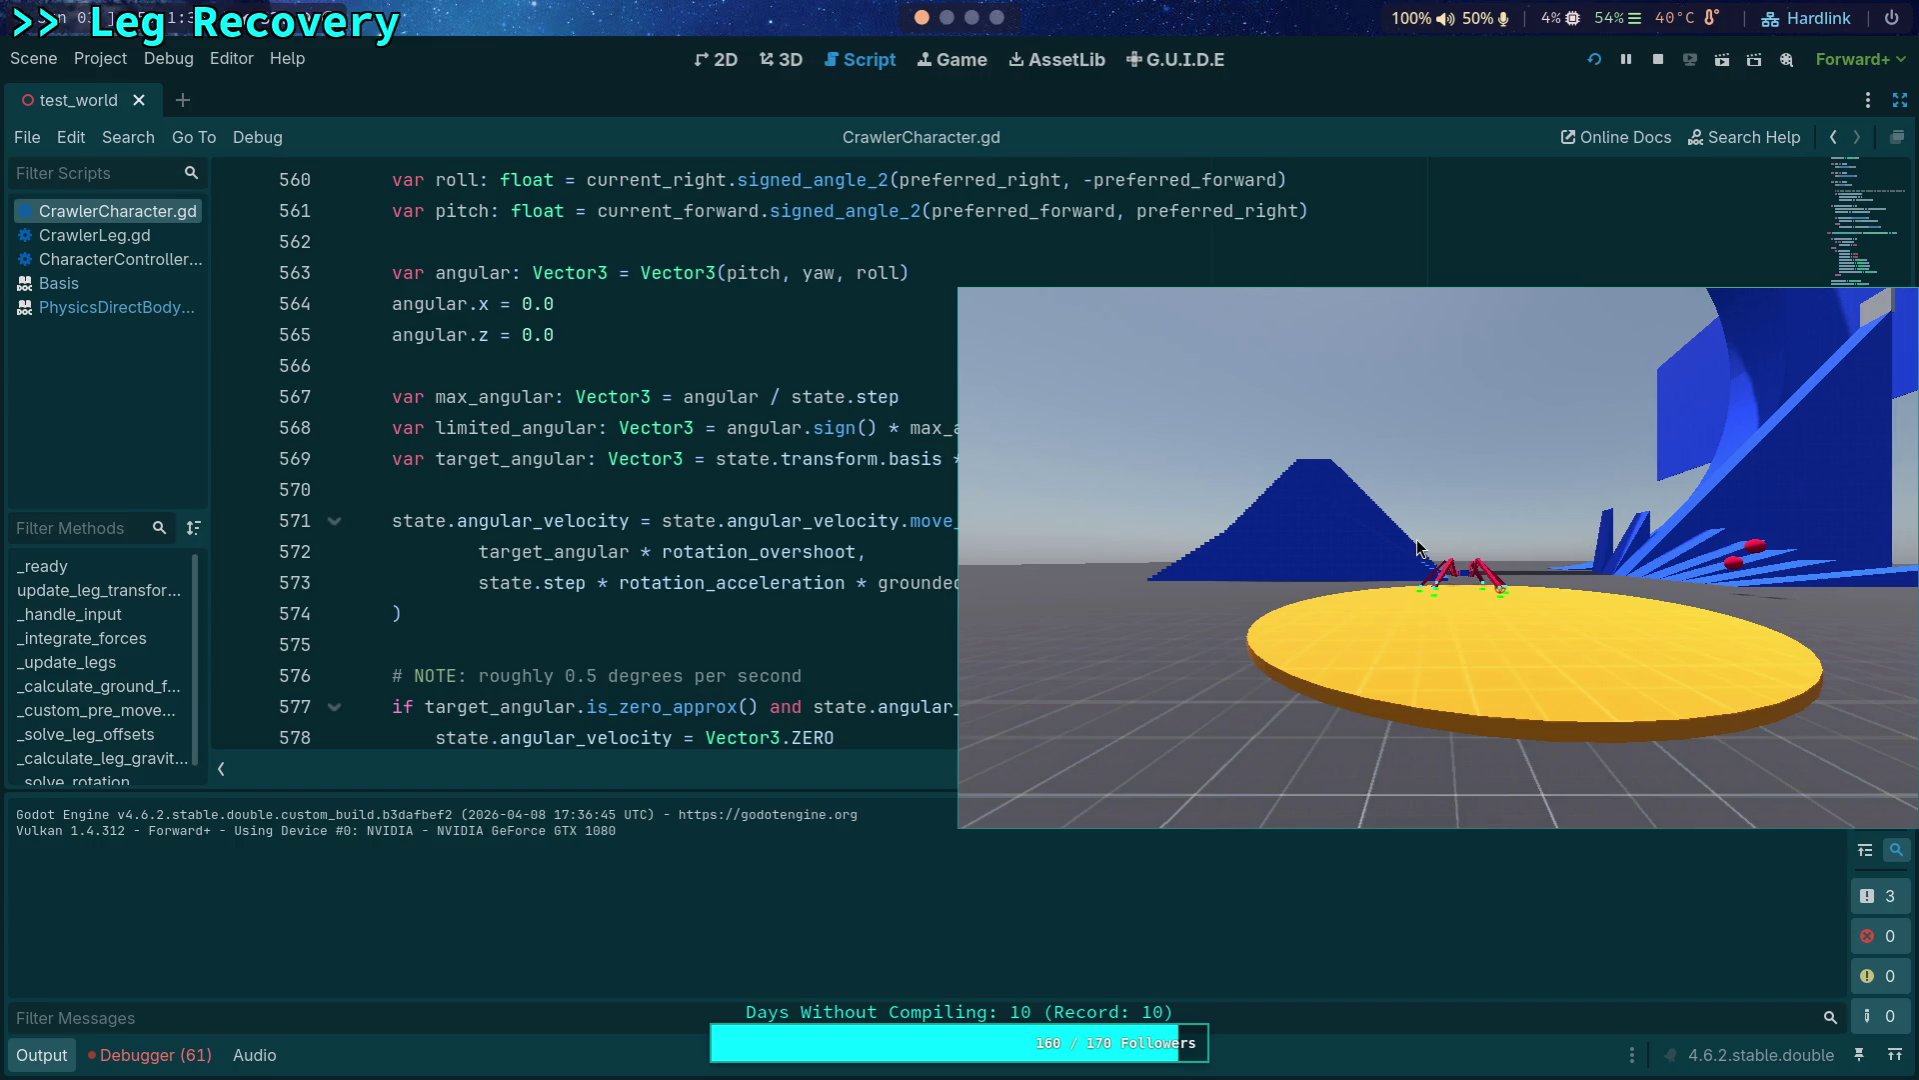
Close the game window, fold _solve_rotation, and set a breakpoint on the angular force line 209.
key("F8")
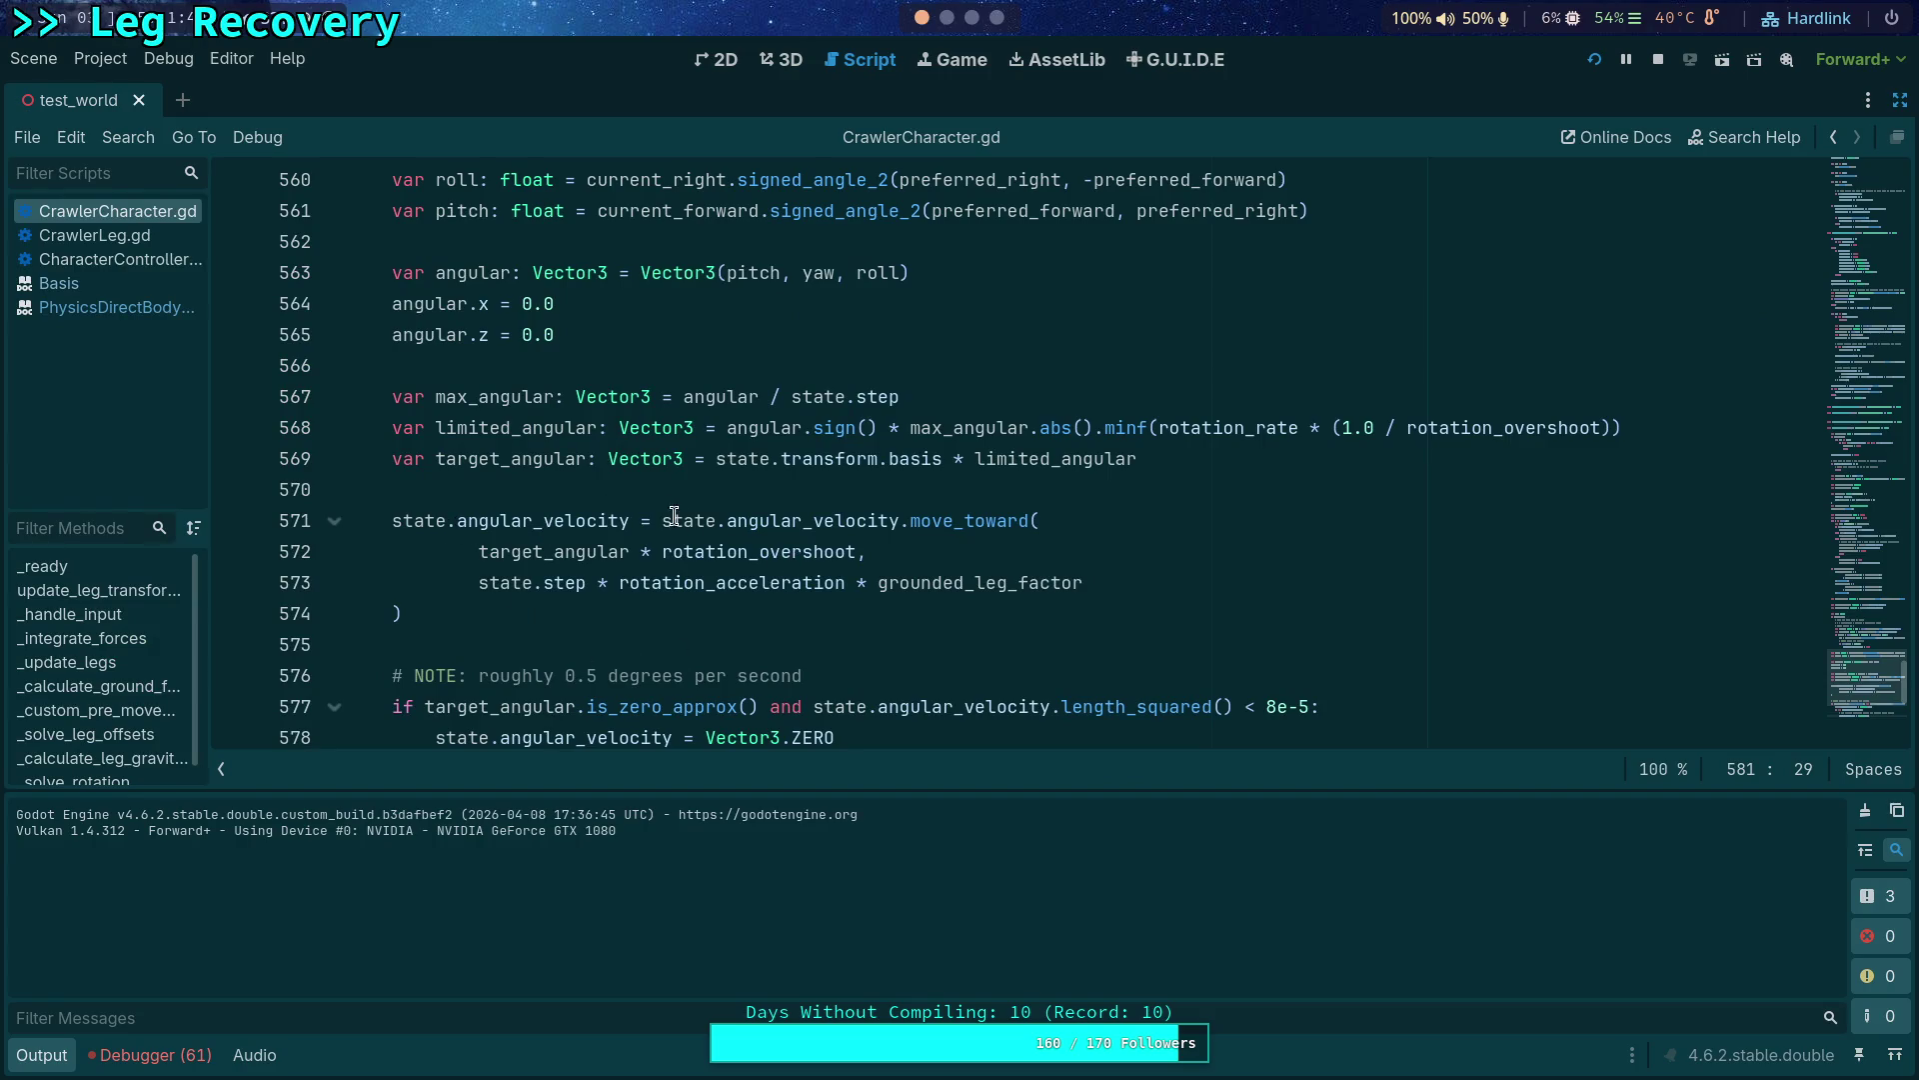
scroll(690, 357, "up", 2)
scroll(690, 357, "up", 10)
scroll(545, 391, "up", 5)
scroll(399, 414, "up", 5)
scroll(391, 424, "up", 5)
scroll(370, 436, "up", 1)
left_click(337, 460)
scroll(342, 474, "up", 2)
scroll(360, 465, "up", 5)
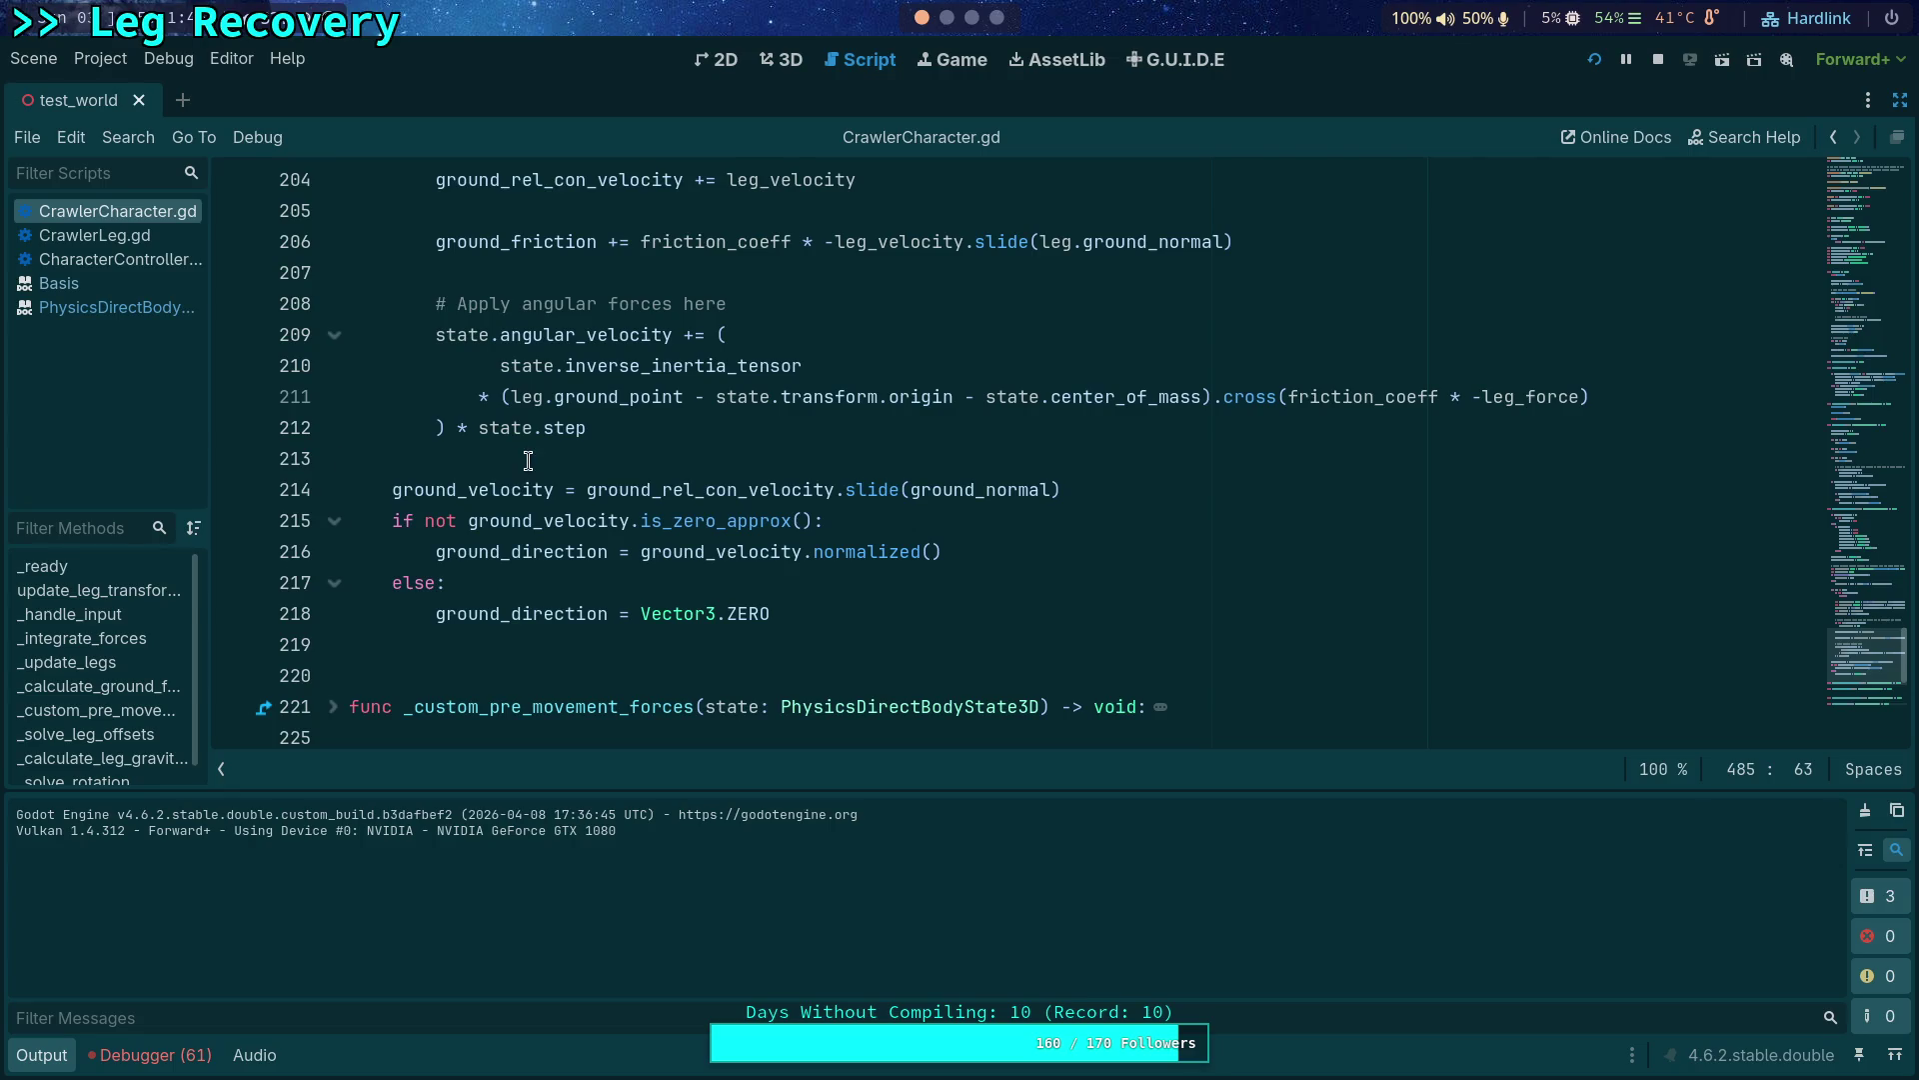
scroll(529, 461, "up", 3)
left_click(236, 524)
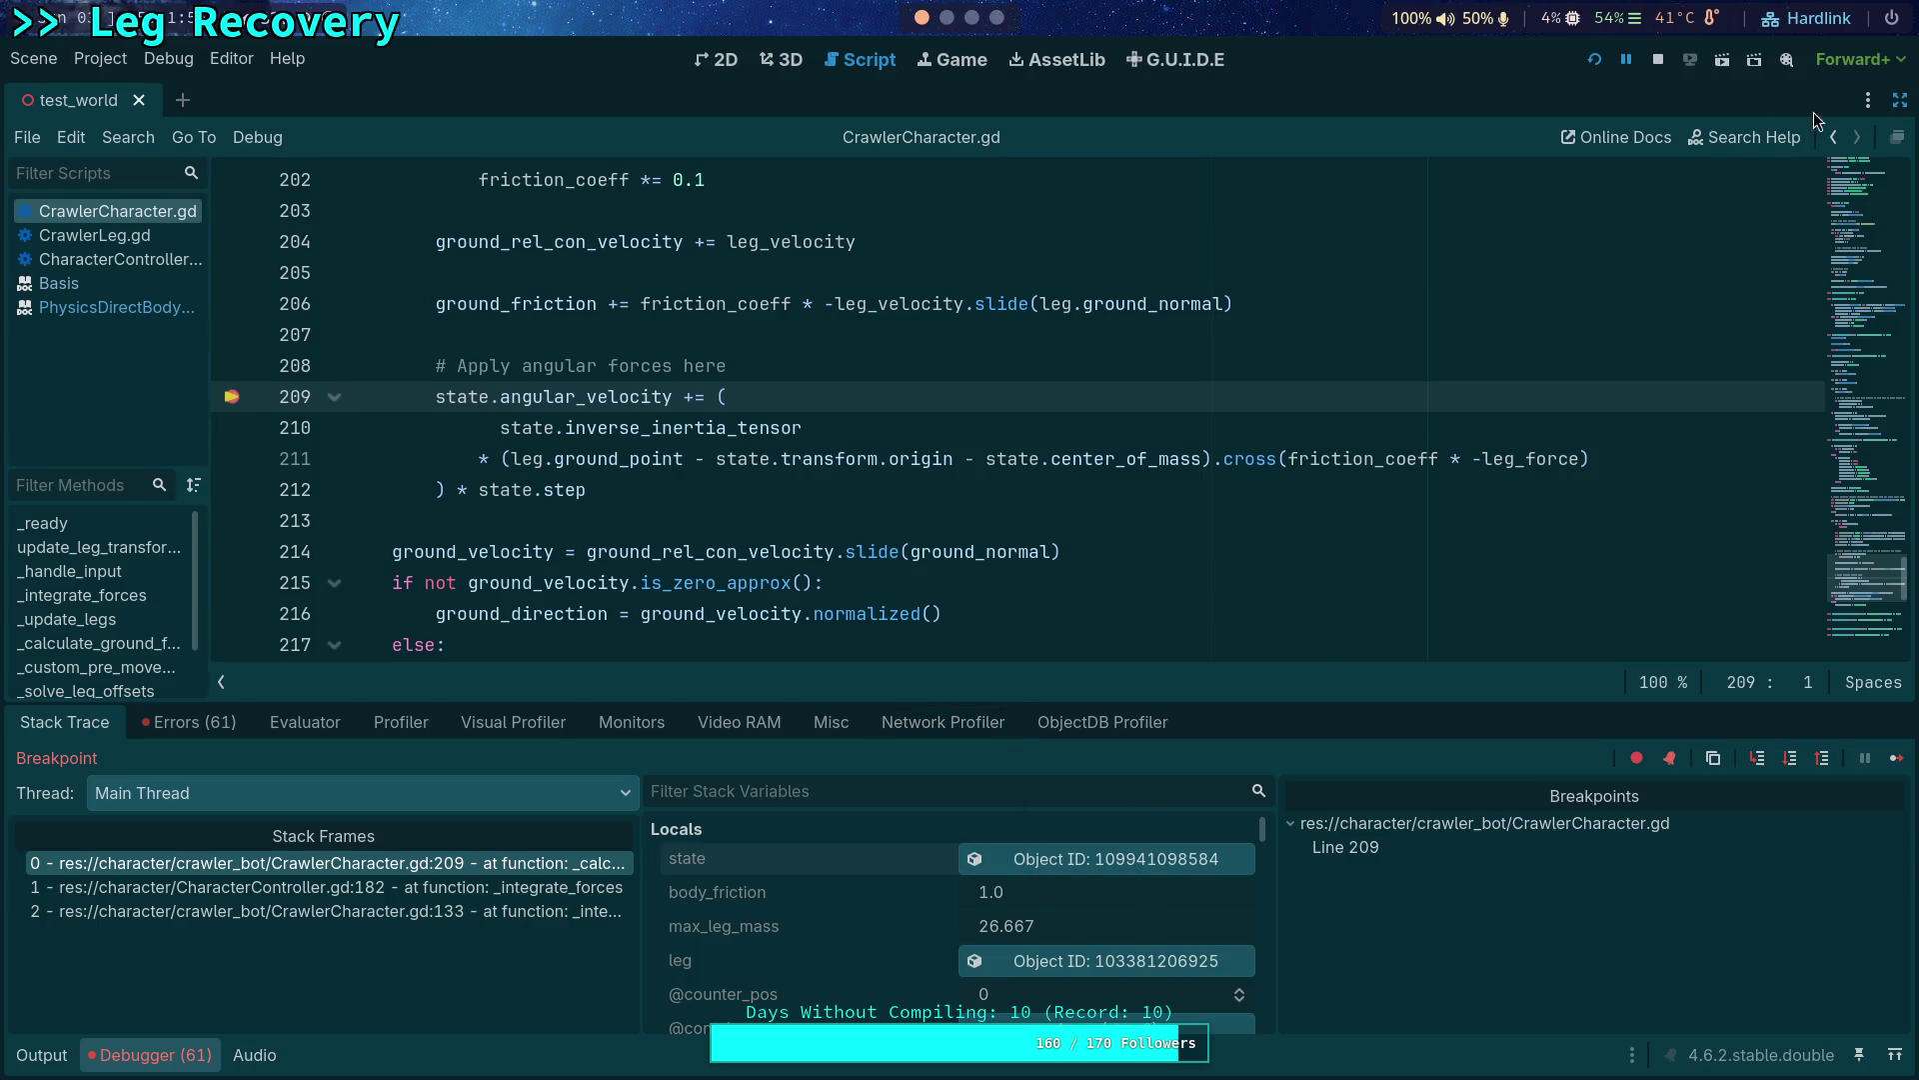
Inspect the paused physics body state's properties and highlight leg_force on line 197.
left_click(1898, 100)
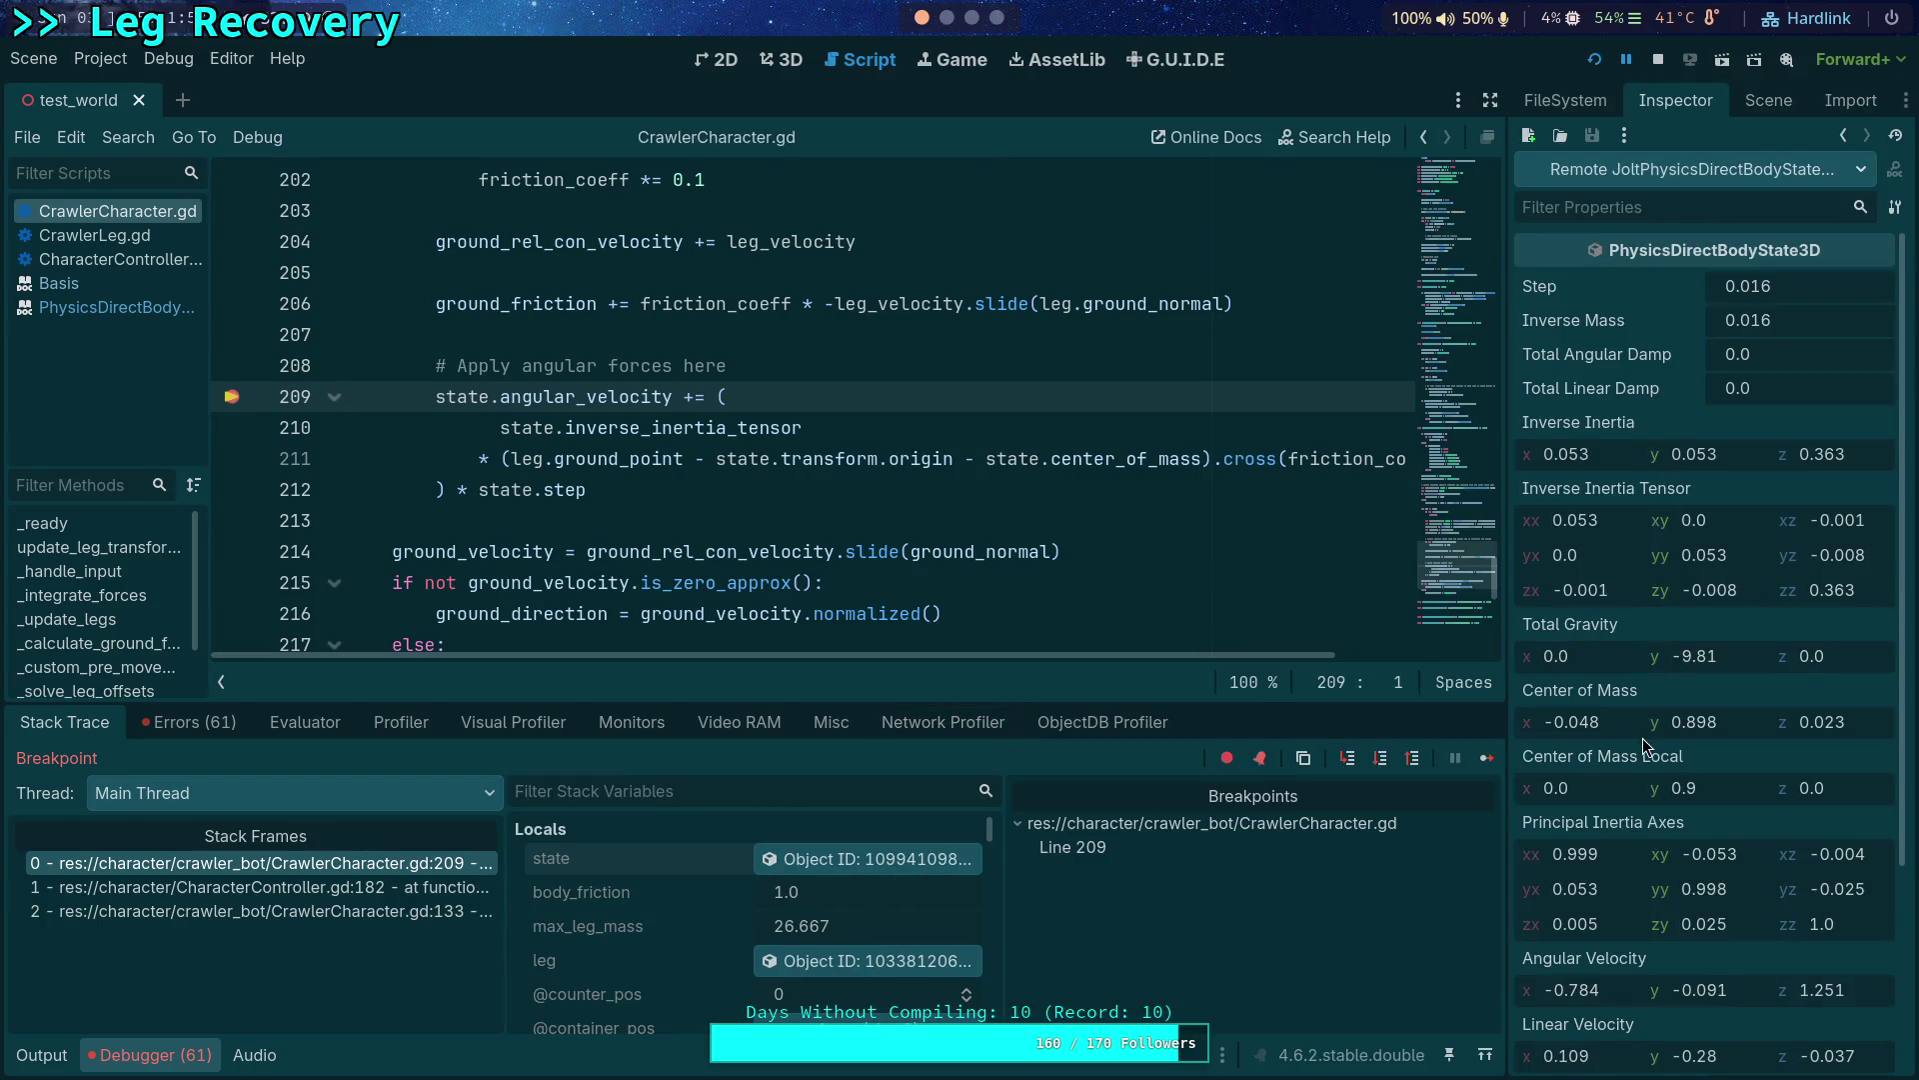
scroll(1642, 739, "down", 2)
scroll(1587, 751, "down", 2)
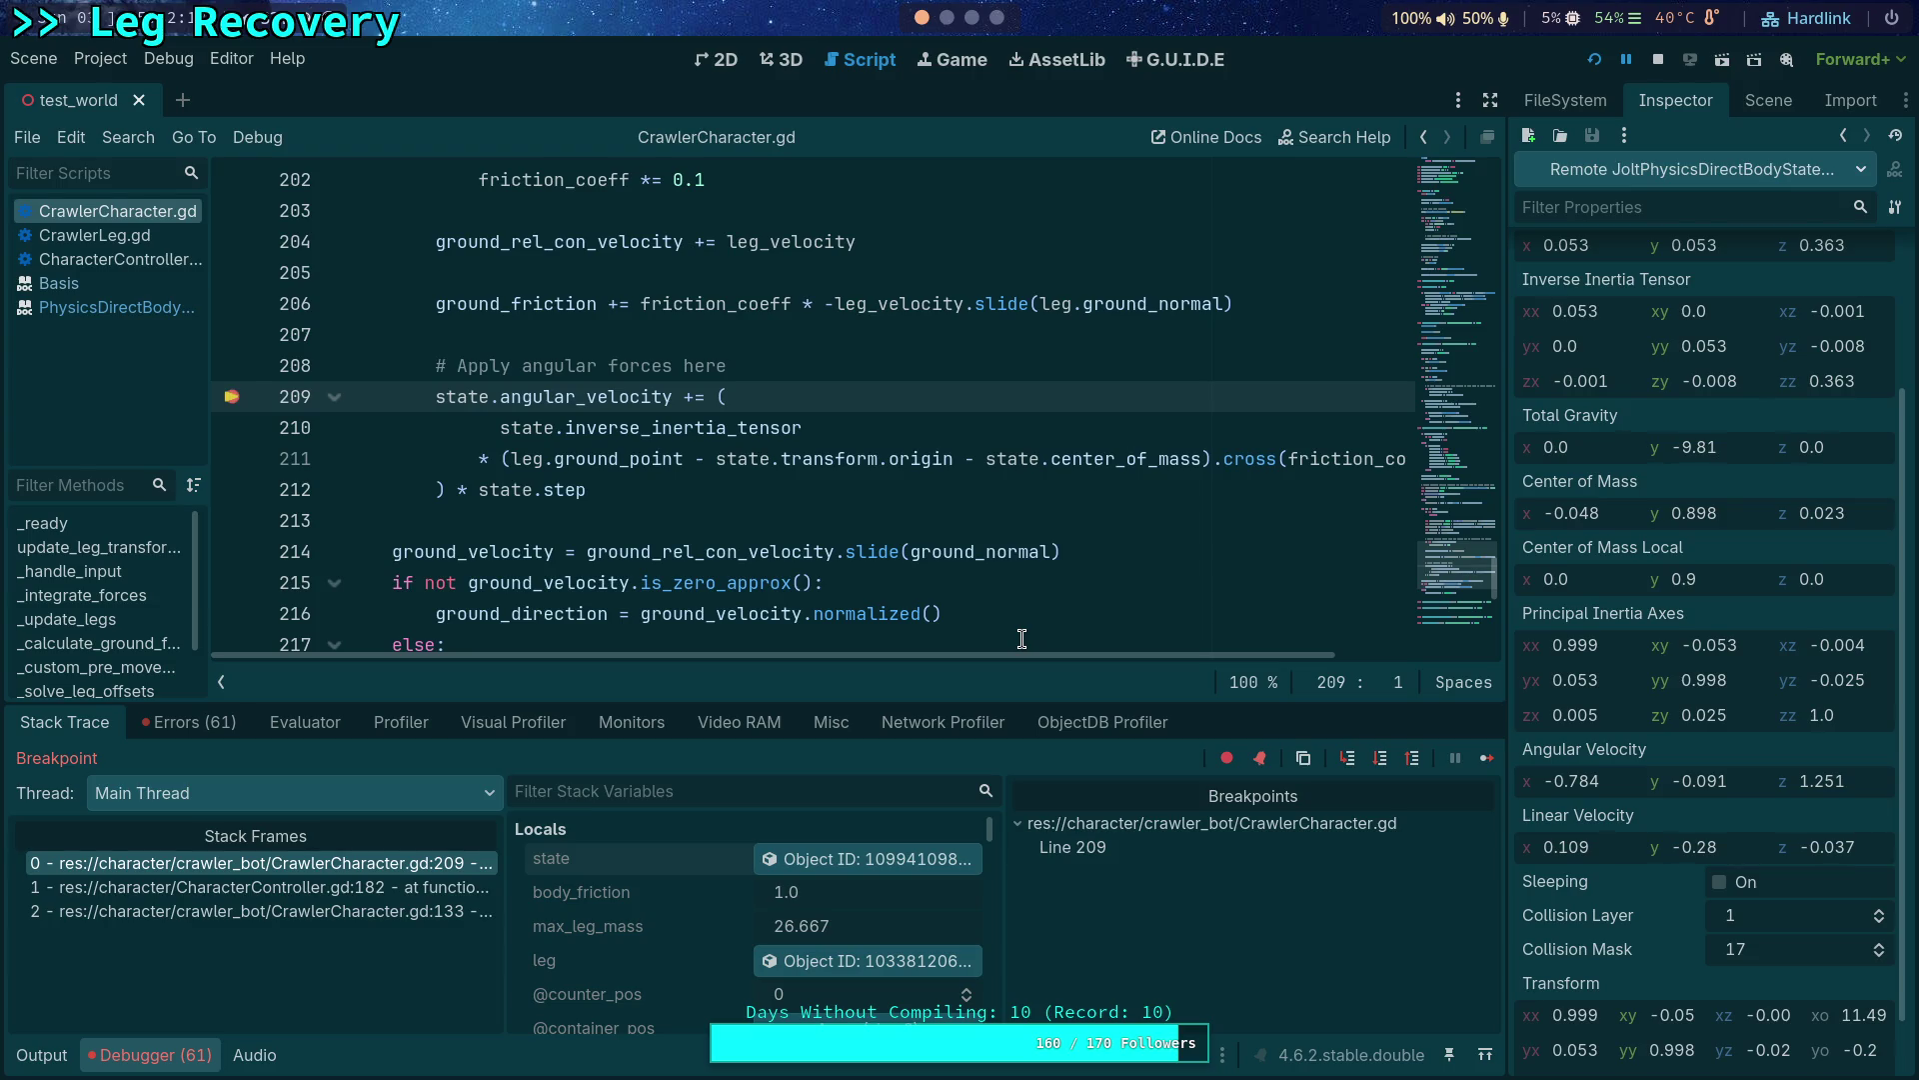
mouse_move(705, 429)
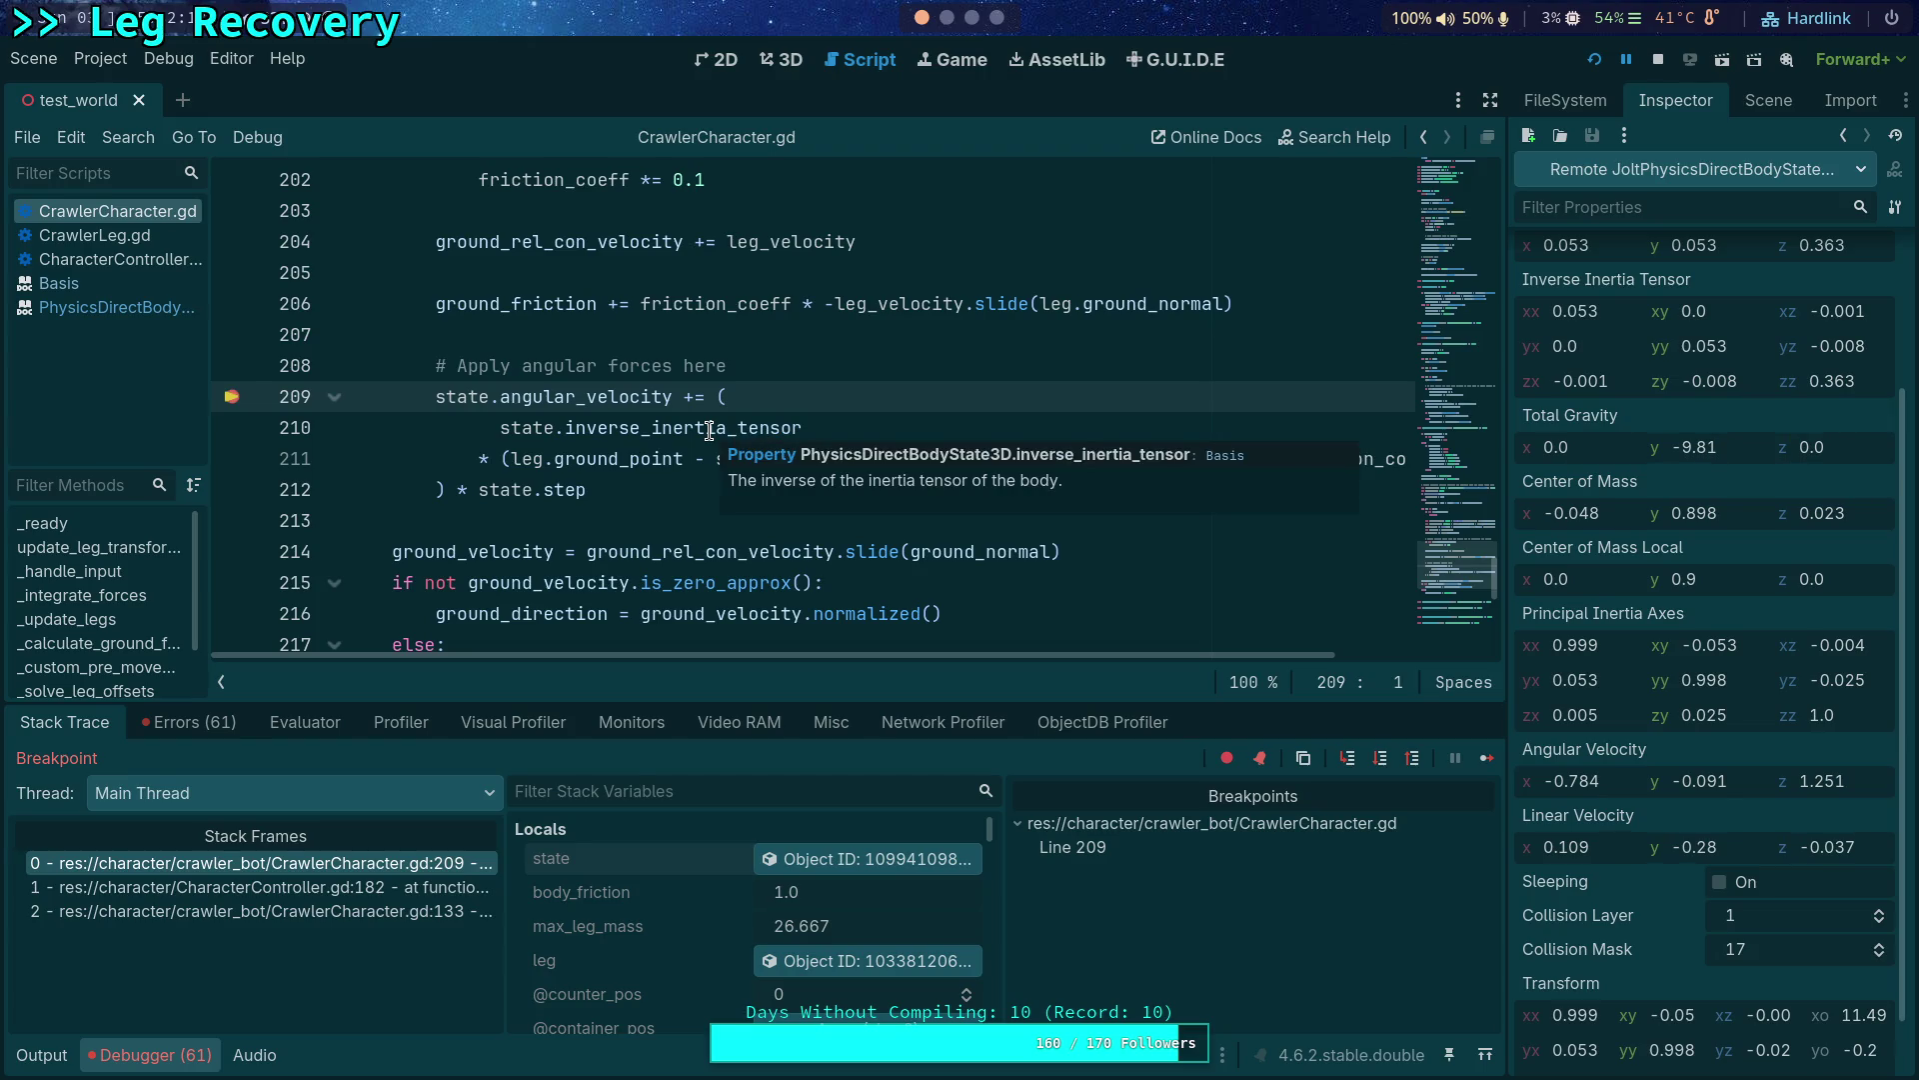
scroll(582, 515, "up", 1)
left_click_drag(1033, 653, 1259, 674)
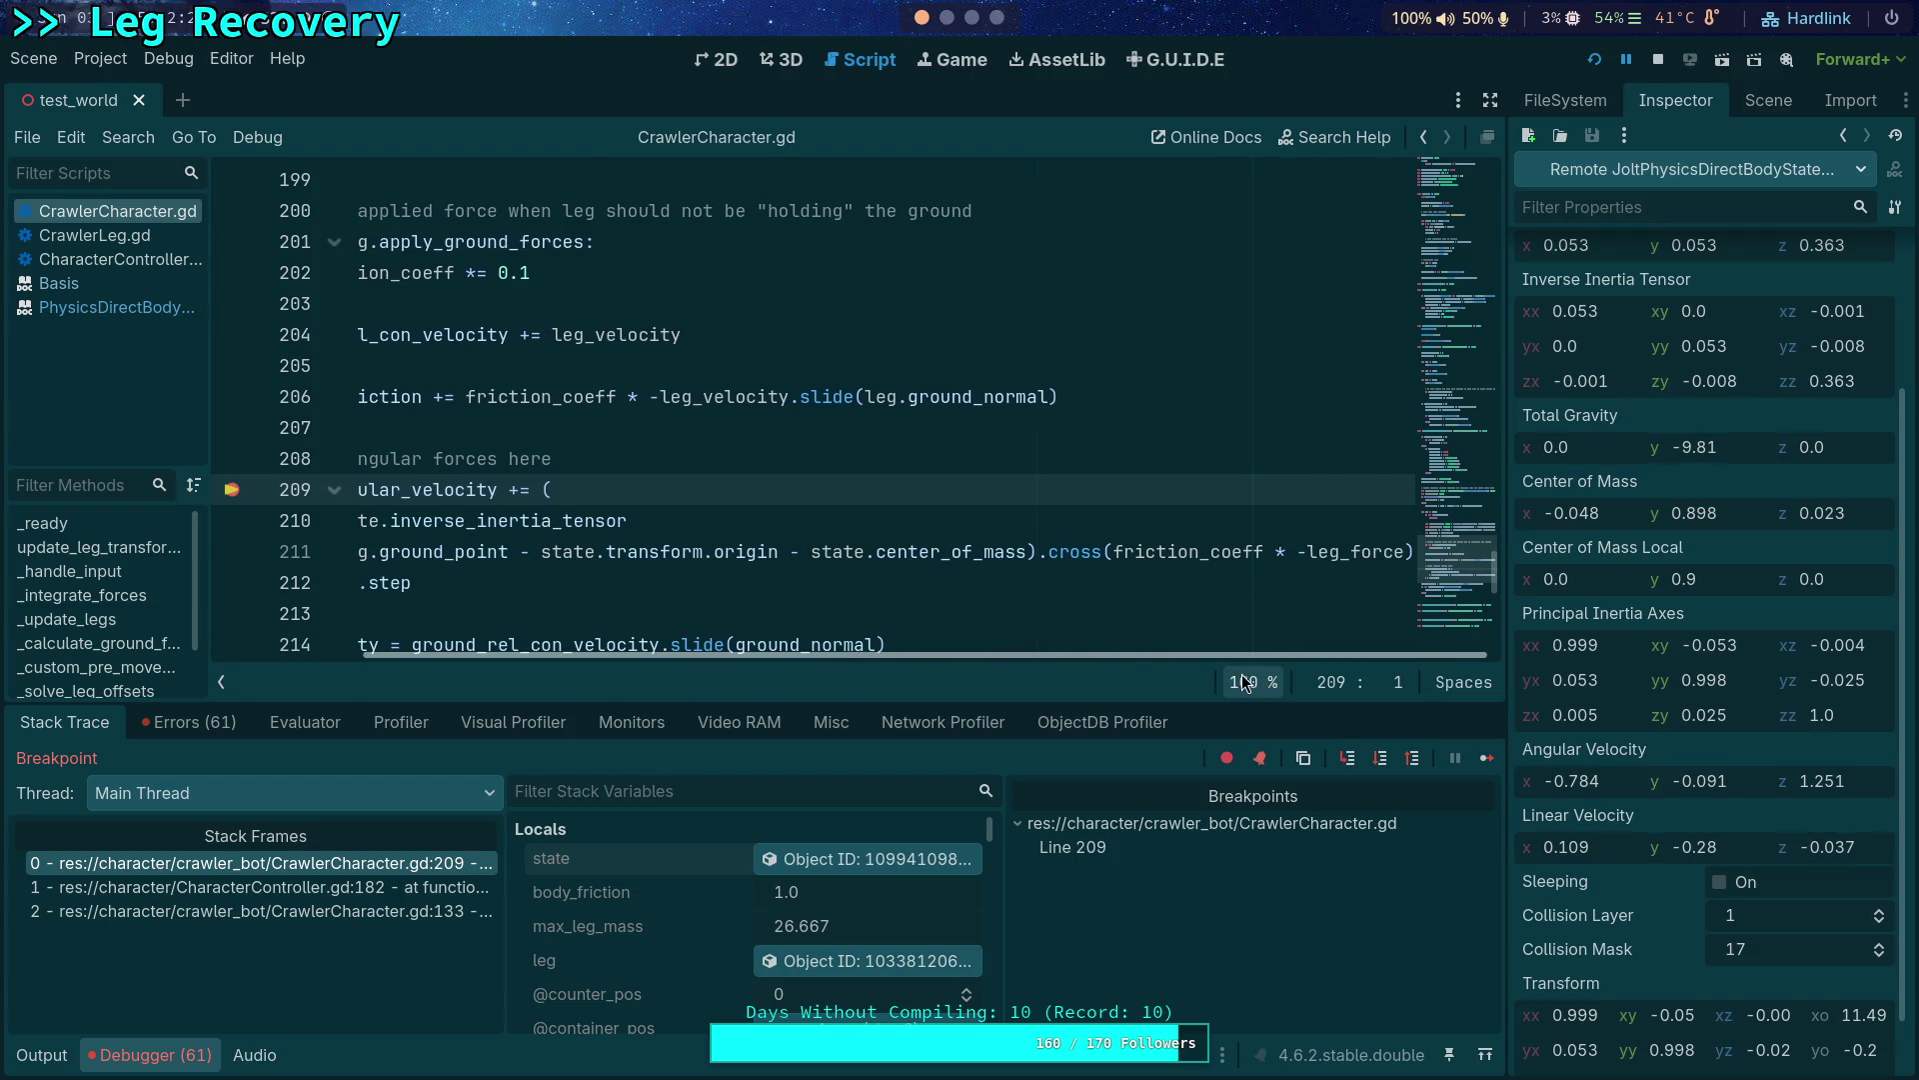
mouse_move(1356, 552)
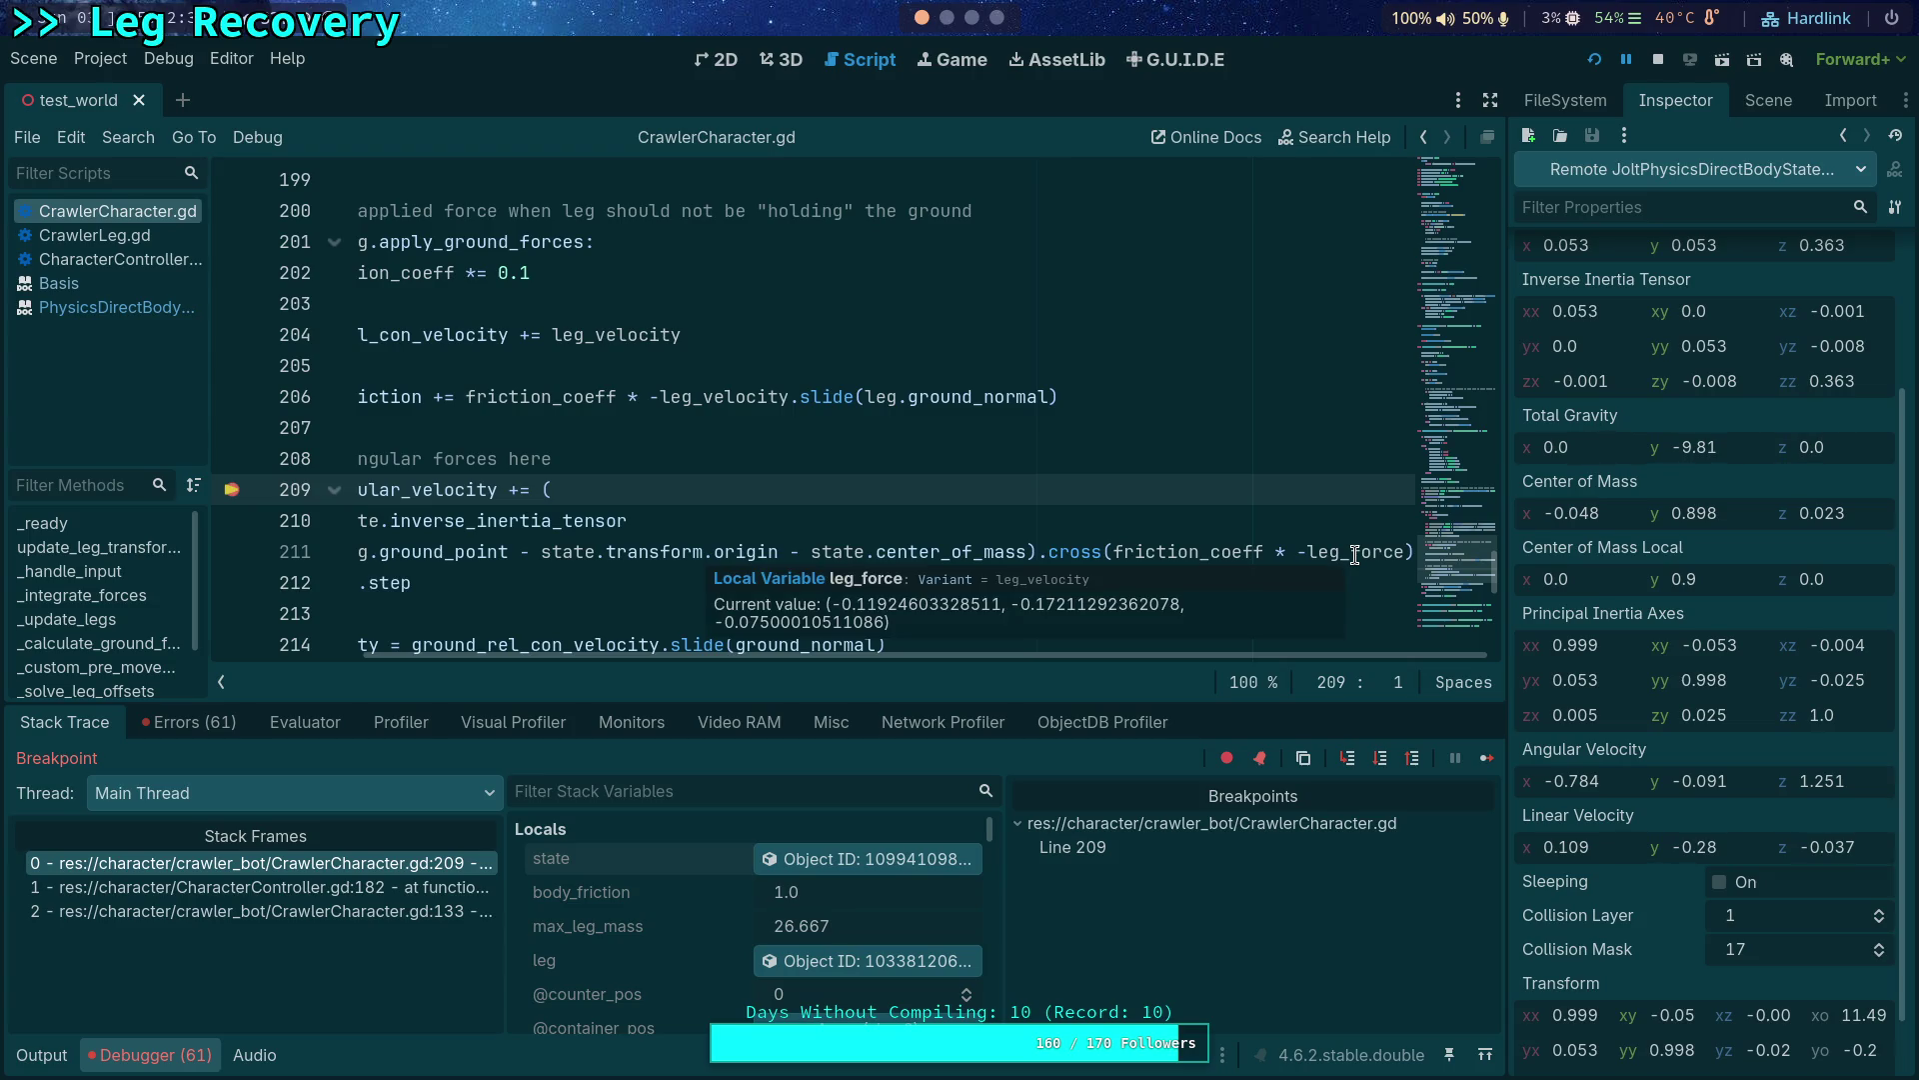
left_click_drag(830, 656, 629, 655)
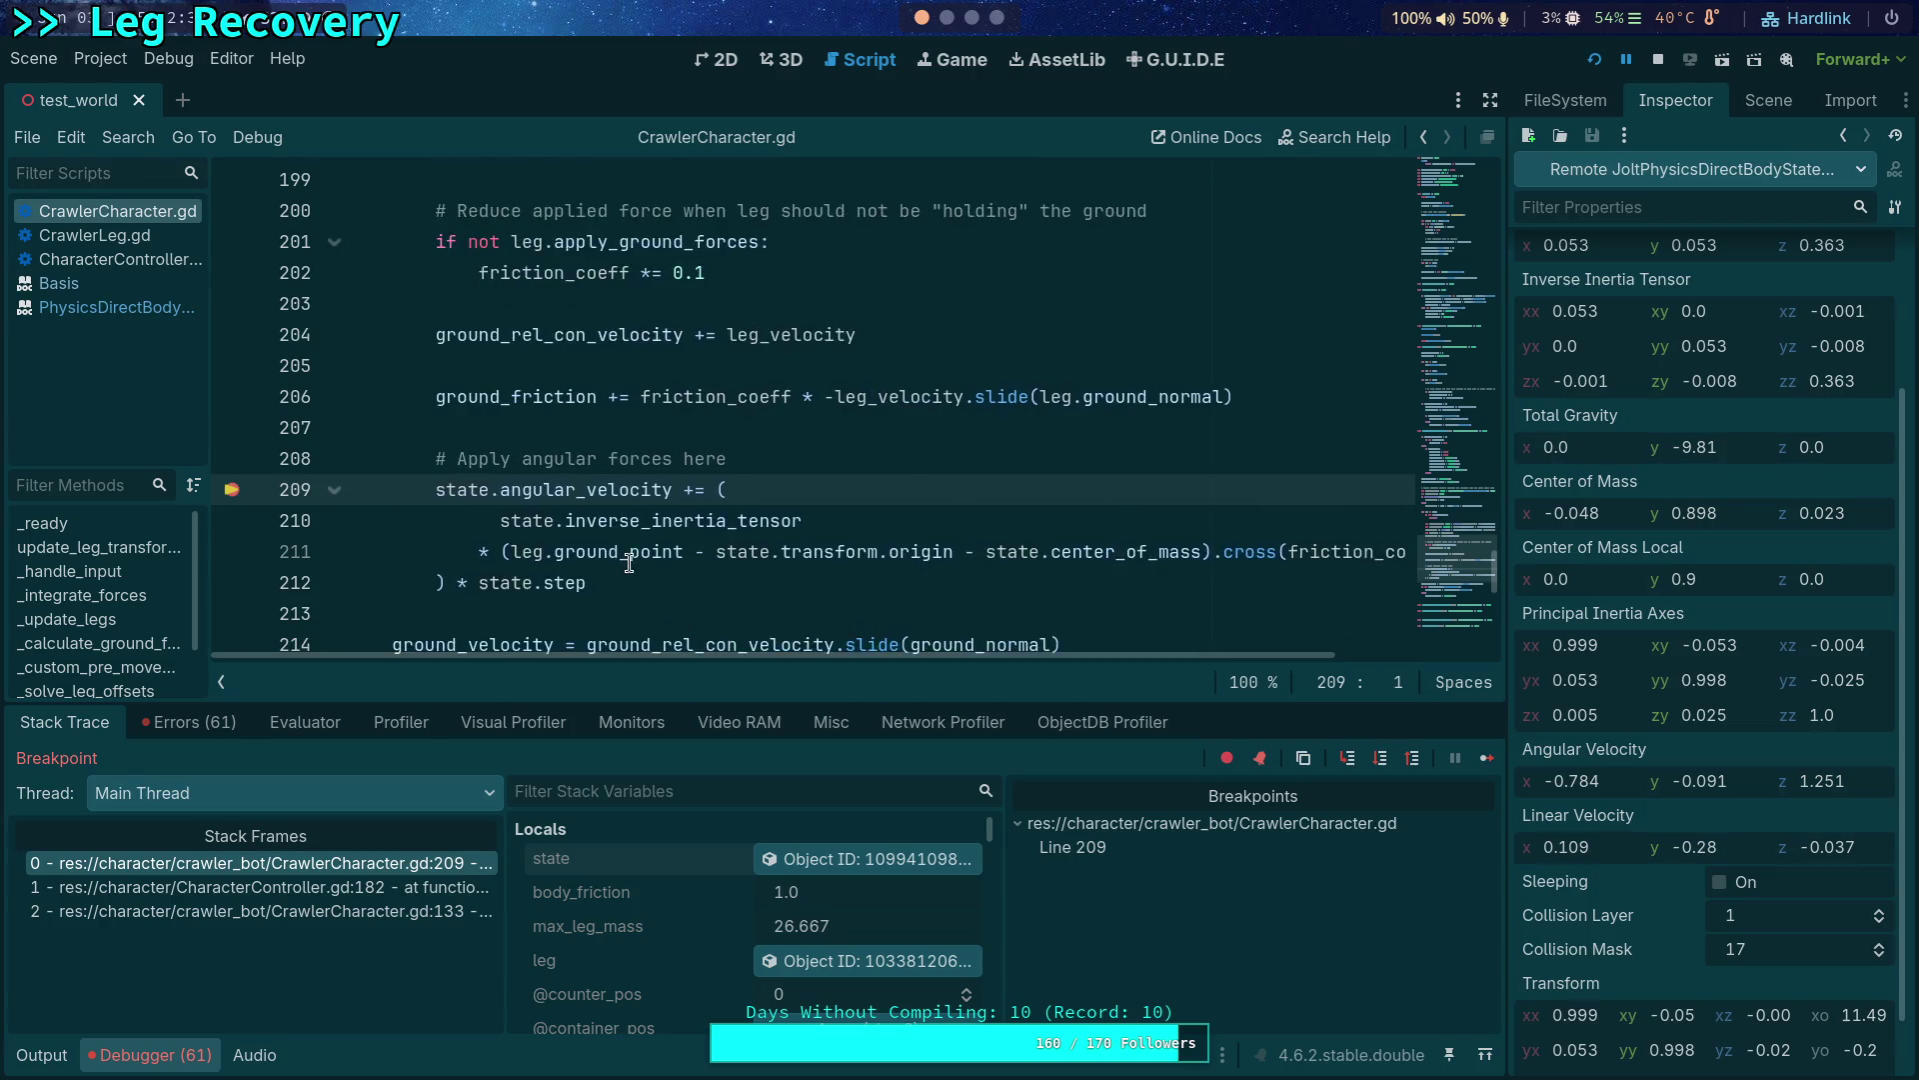
scroll(628, 563, "up", 2)
double_click(543, 304)
mouse_move(526, 303)
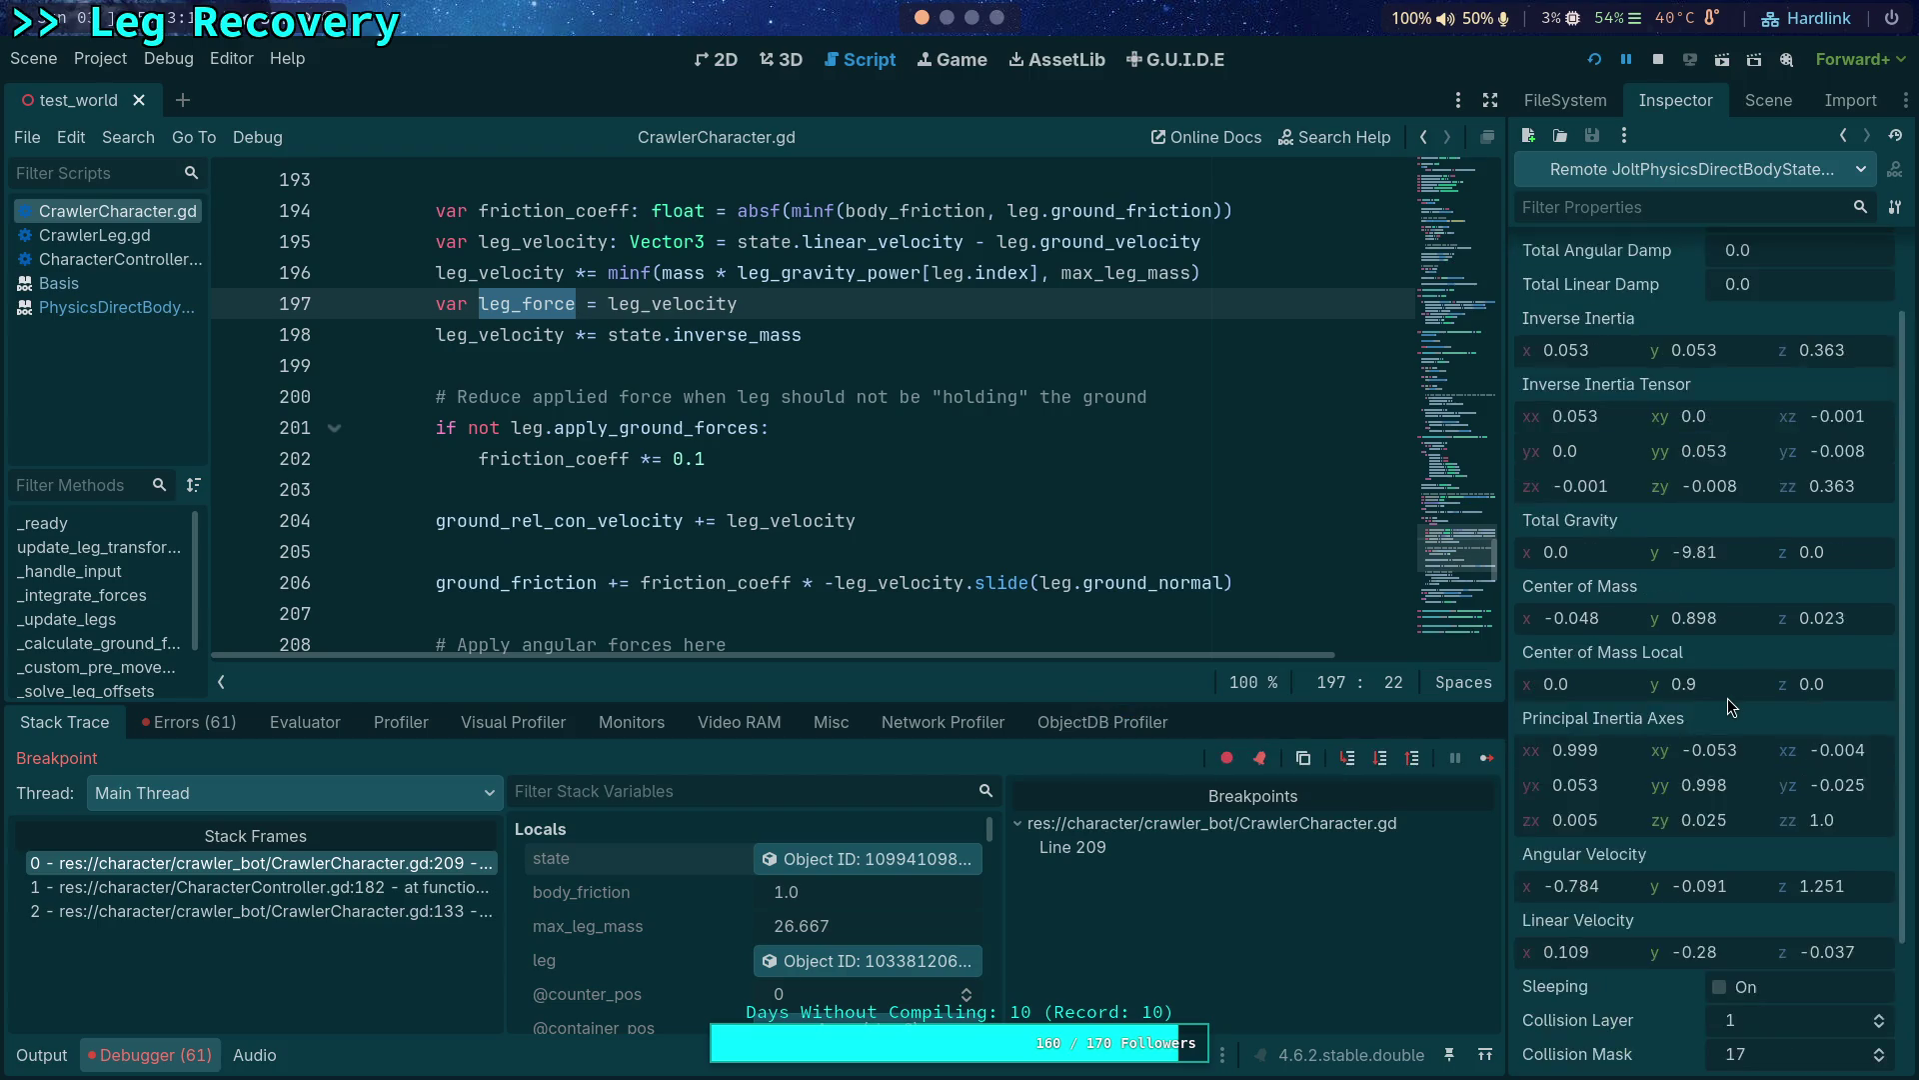
scroll(1716, 683, "up", 3)
scroll(1683, 610, "down", 3)
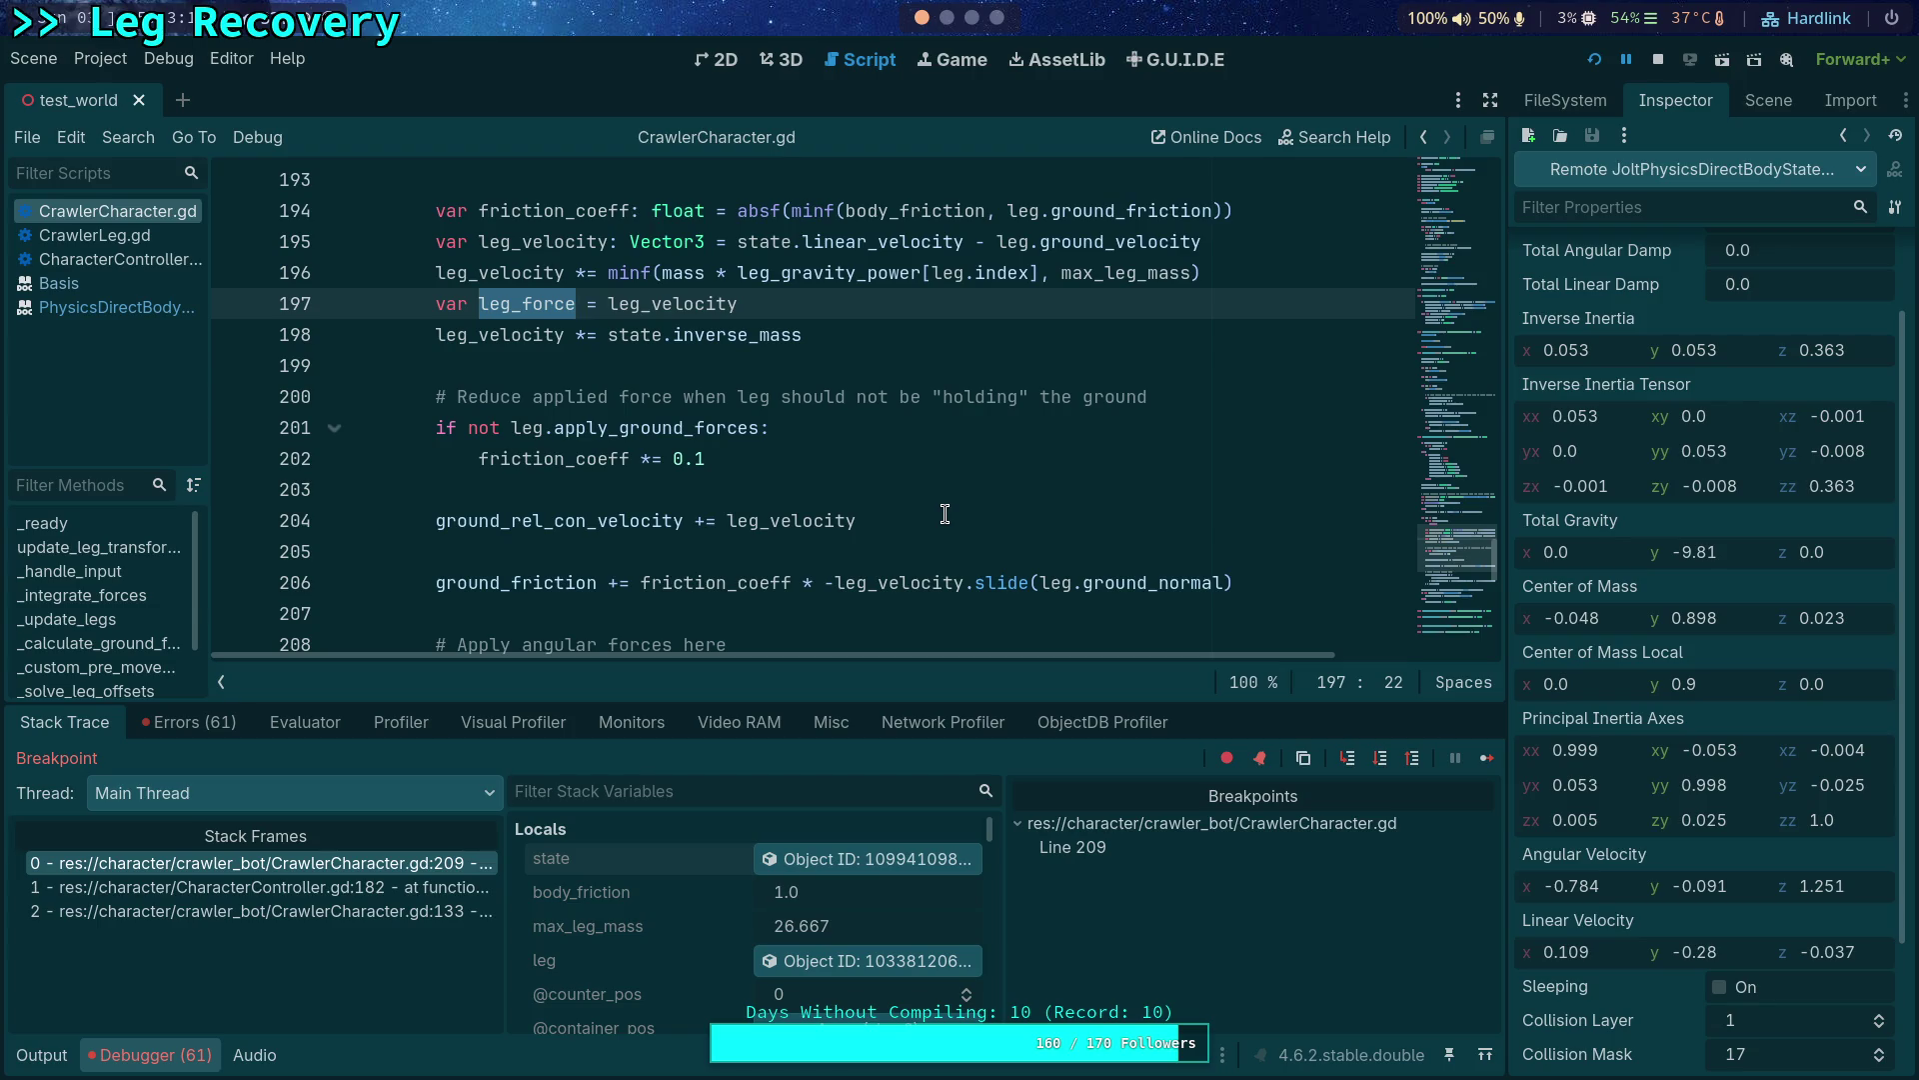
scroll(941, 516, "down", 4)
scroll(922, 526, "up", 1)
scroll(906, 534, "up", 1)
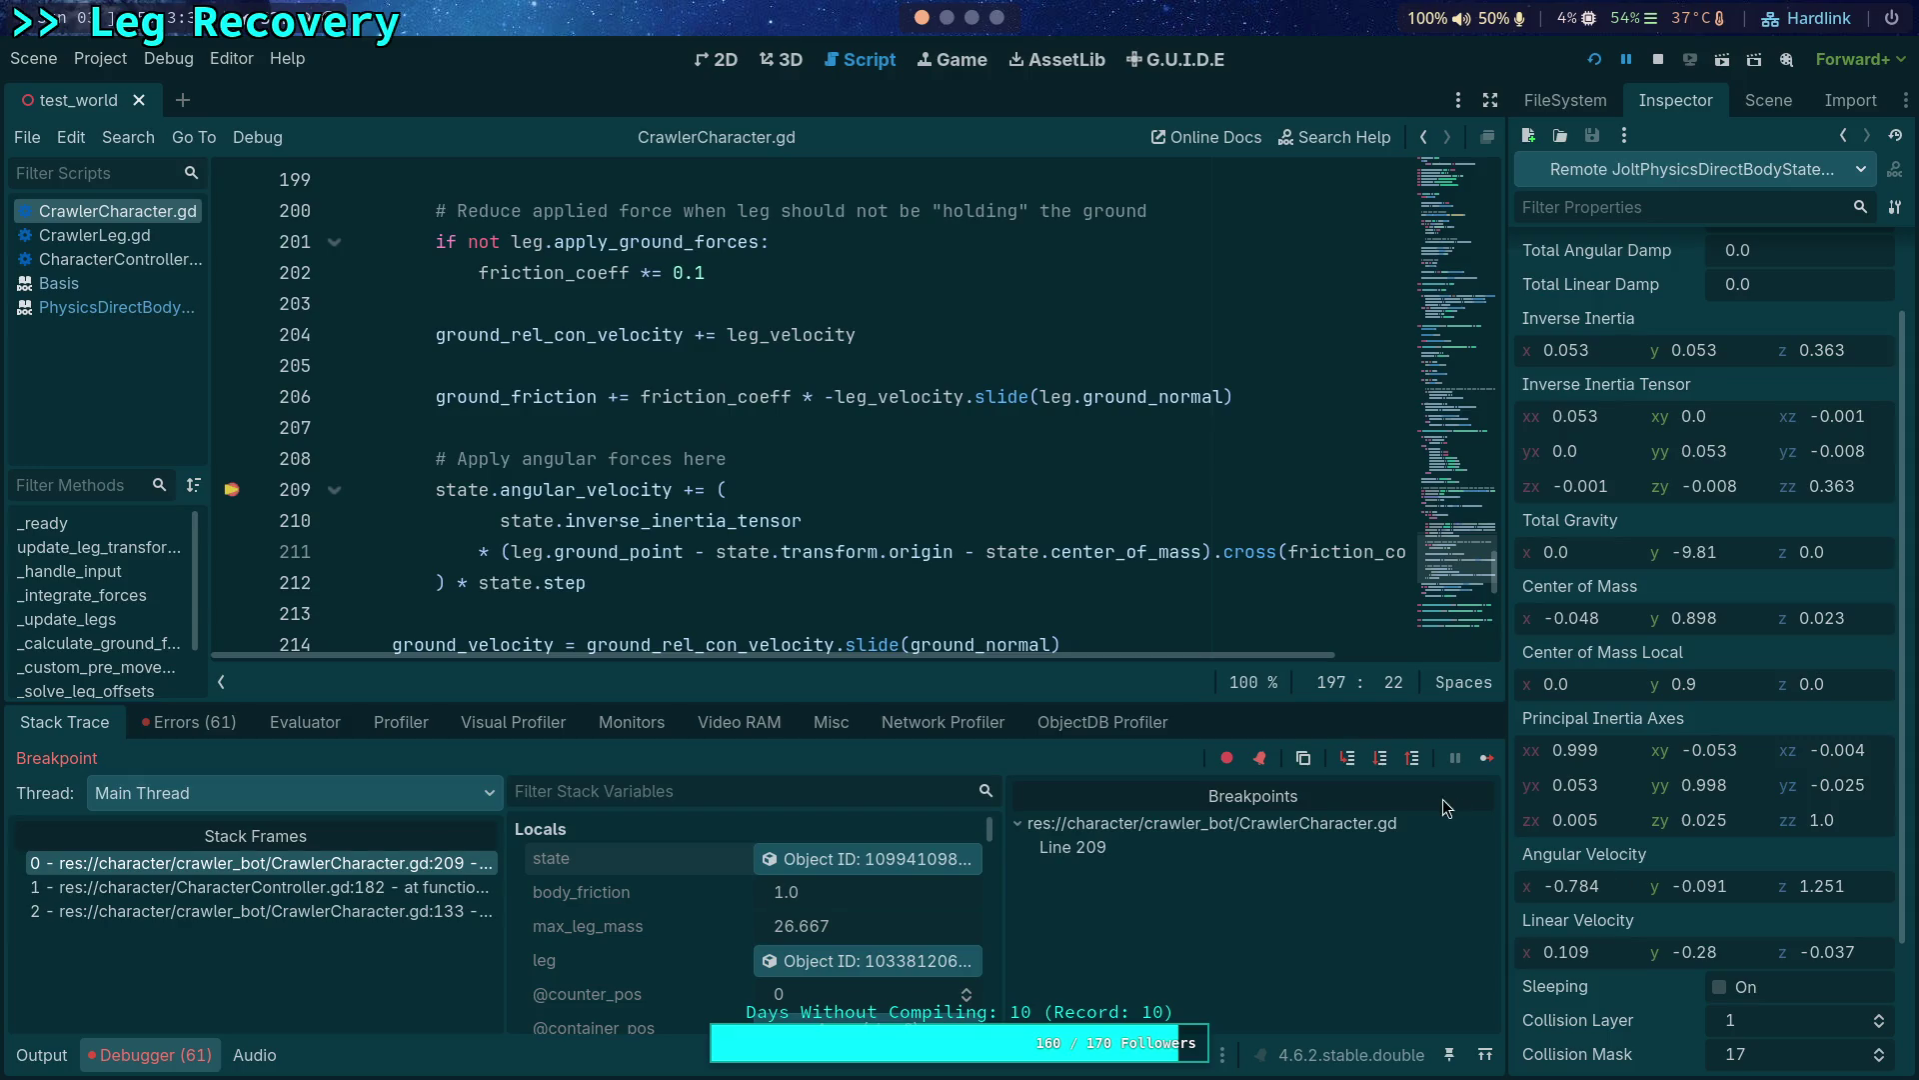
Step to the next leg iteration, inspect the body state object, enlarge the debugger and continue to the breakpoint.
left_click(1379, 768)
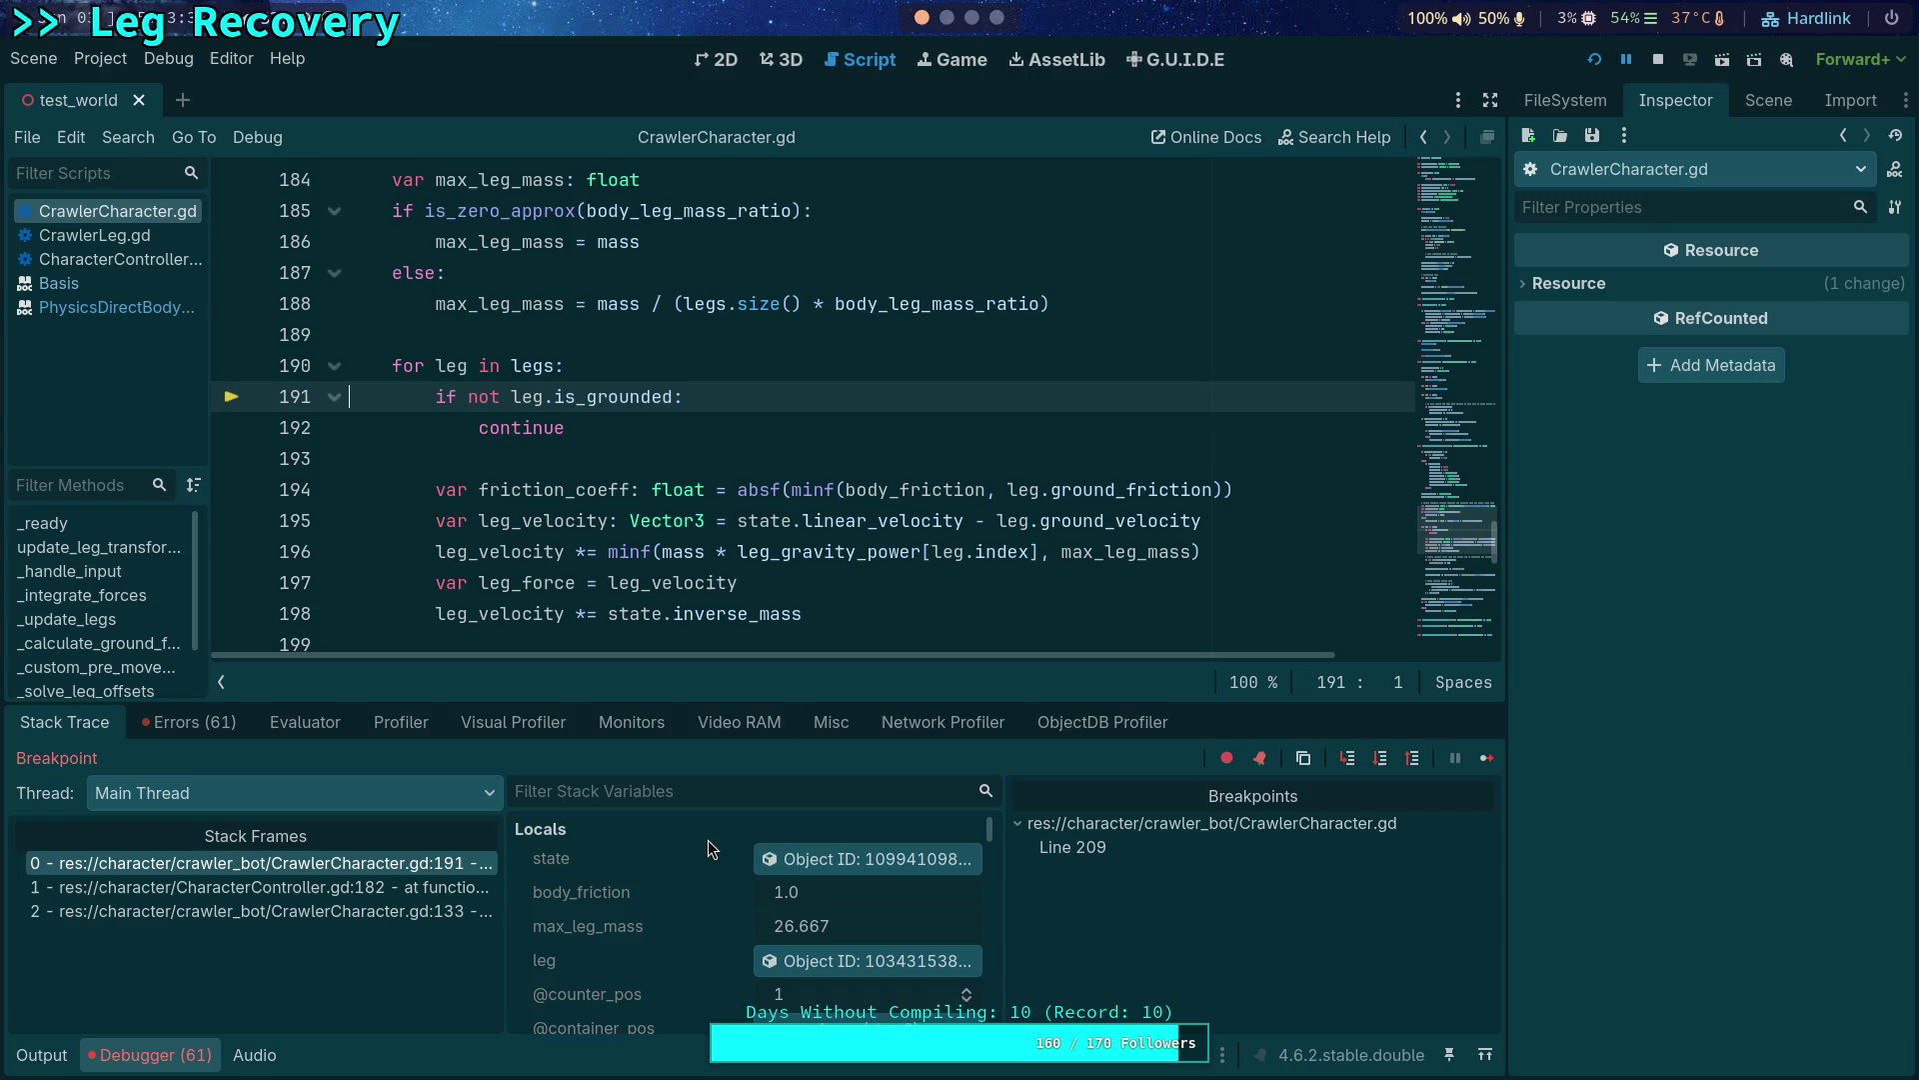
mouse_move(929, 521)
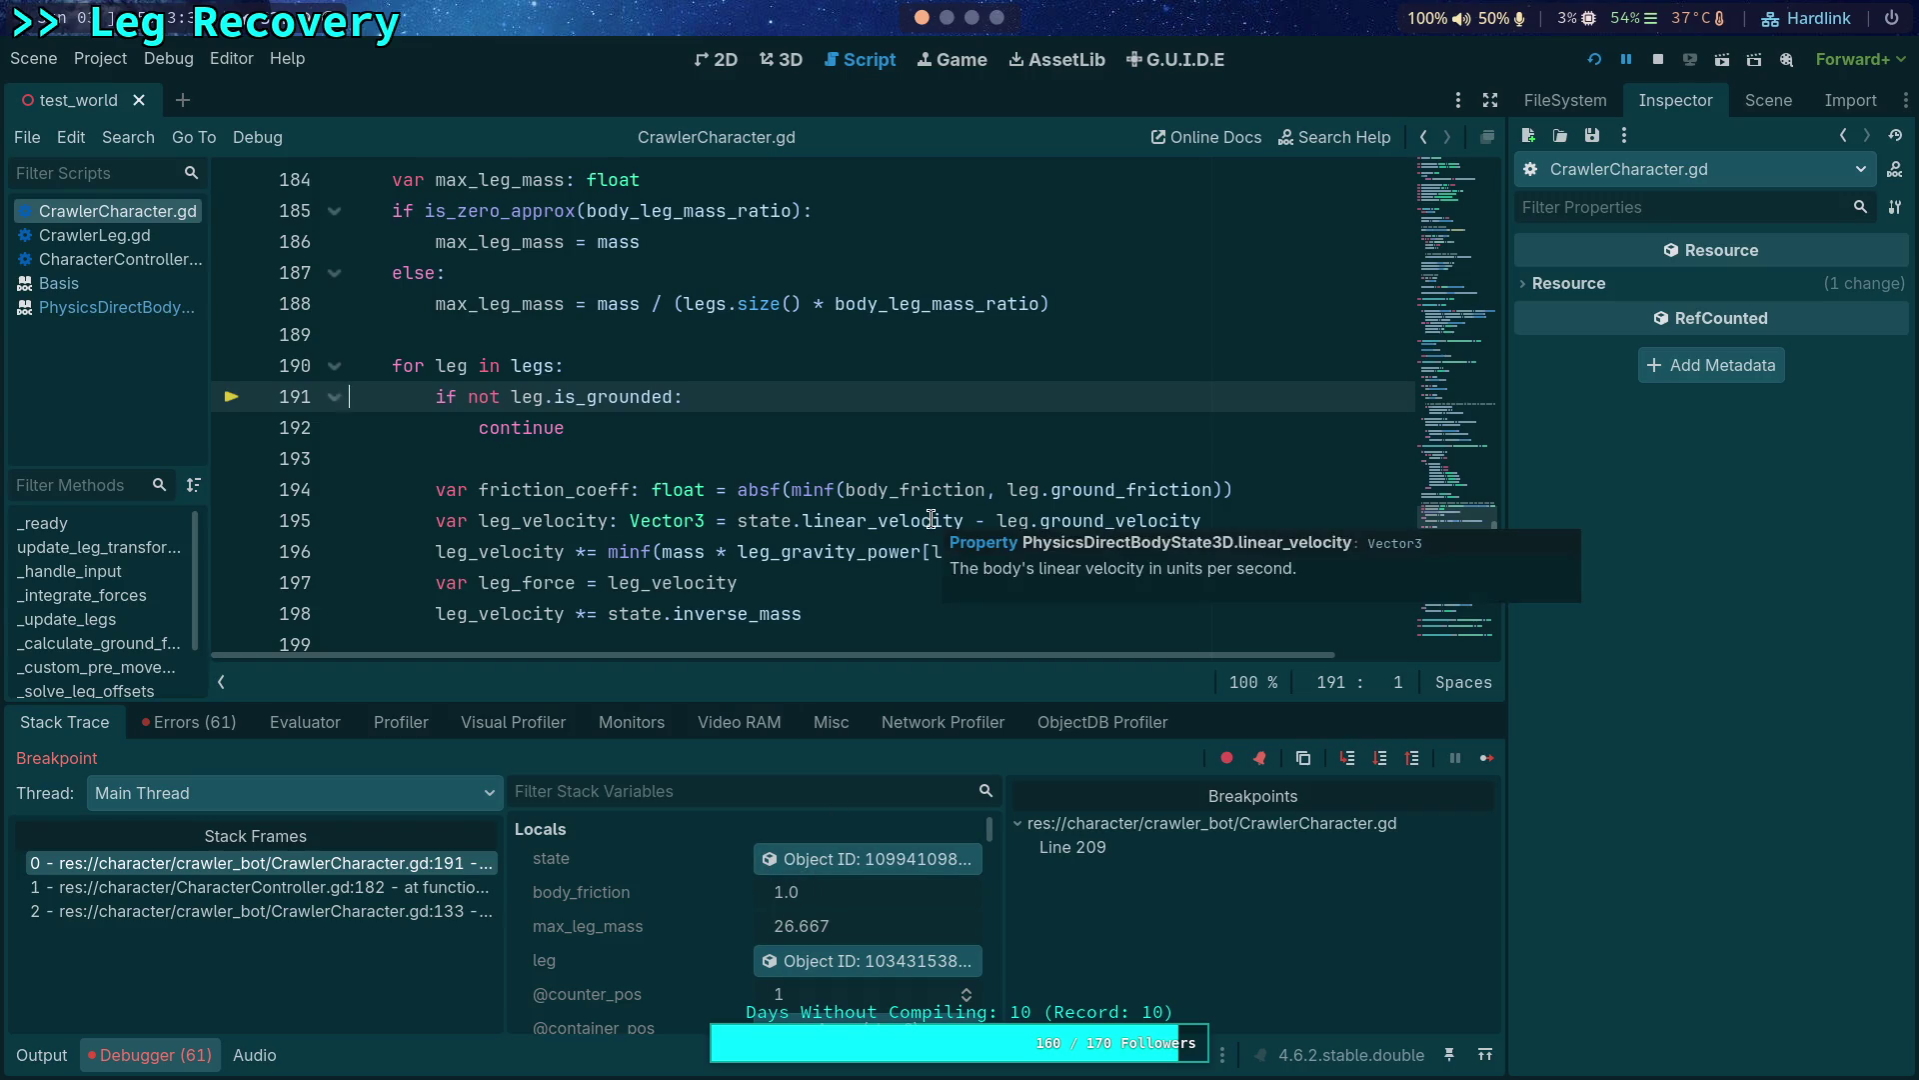
scroll(930, 519, "down", 6)
scroll(930, 520, "up", 1)
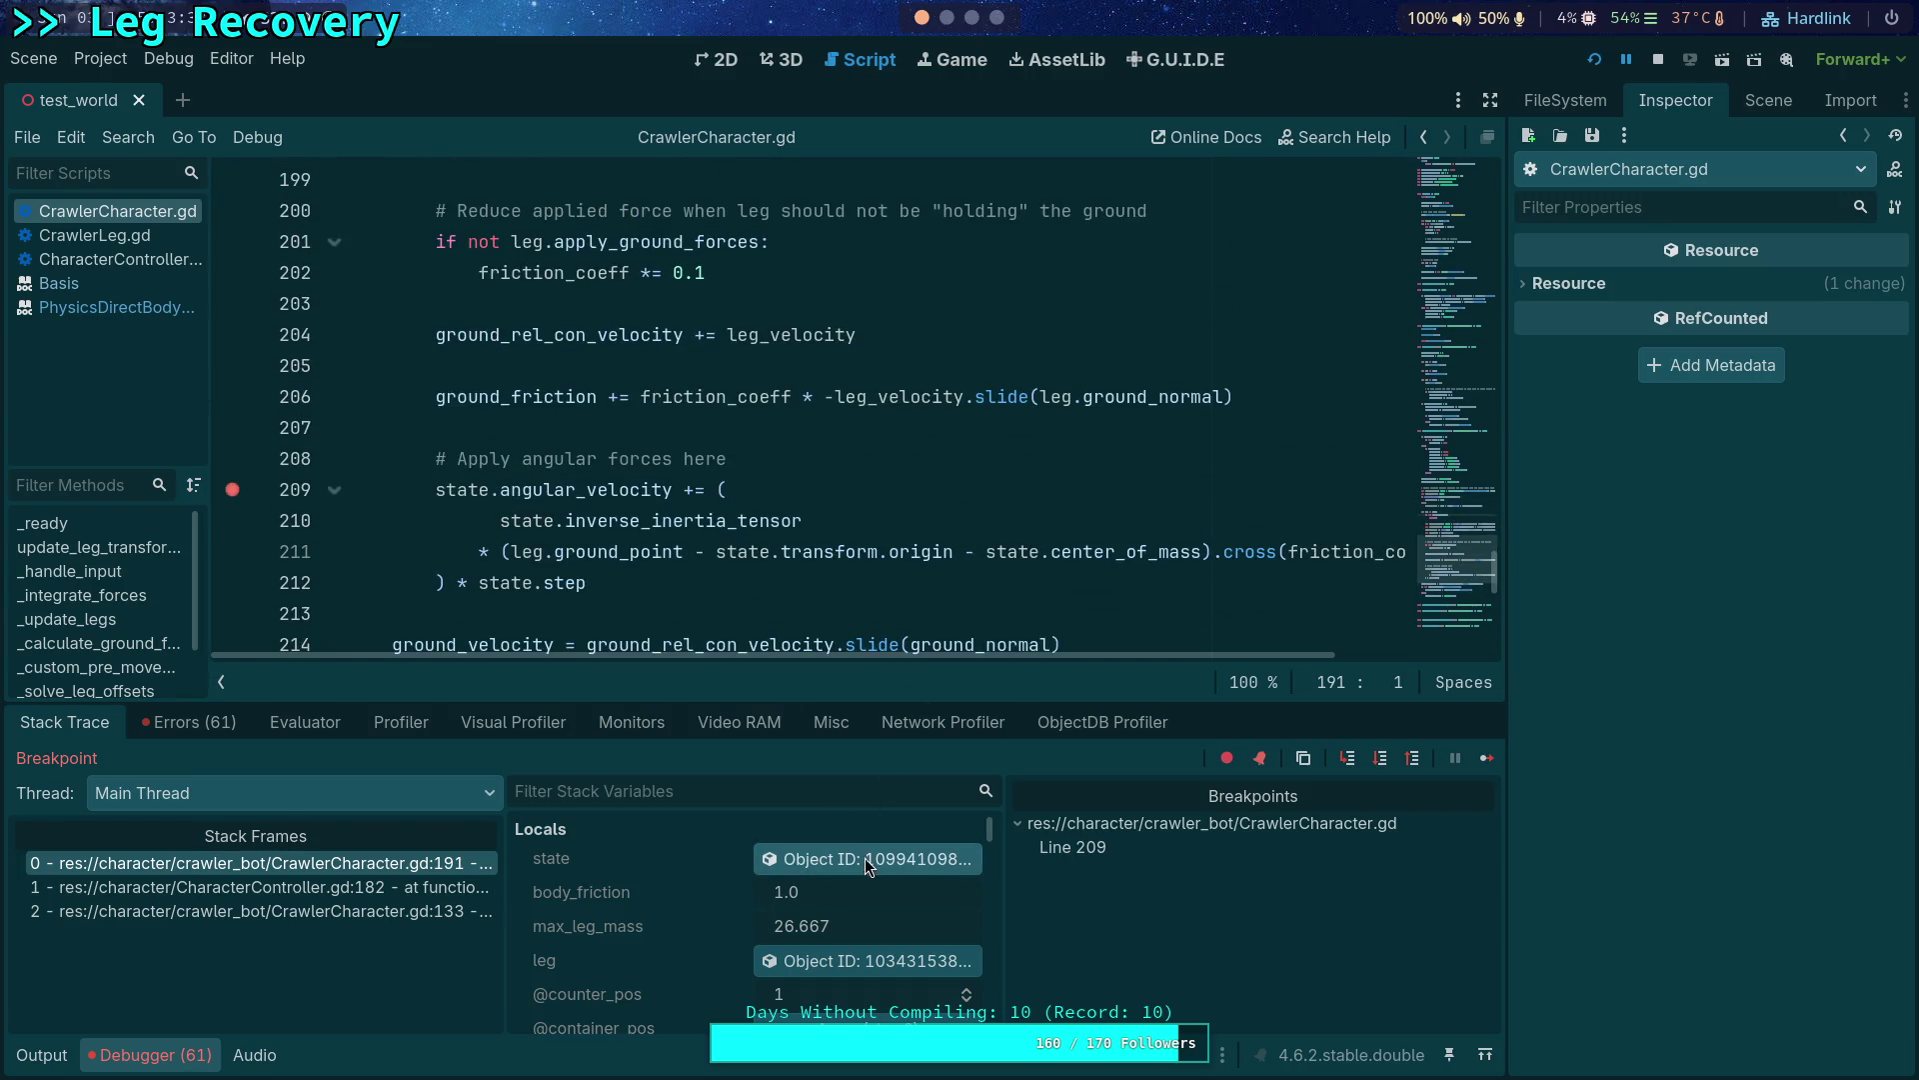
left_click(870, 859)
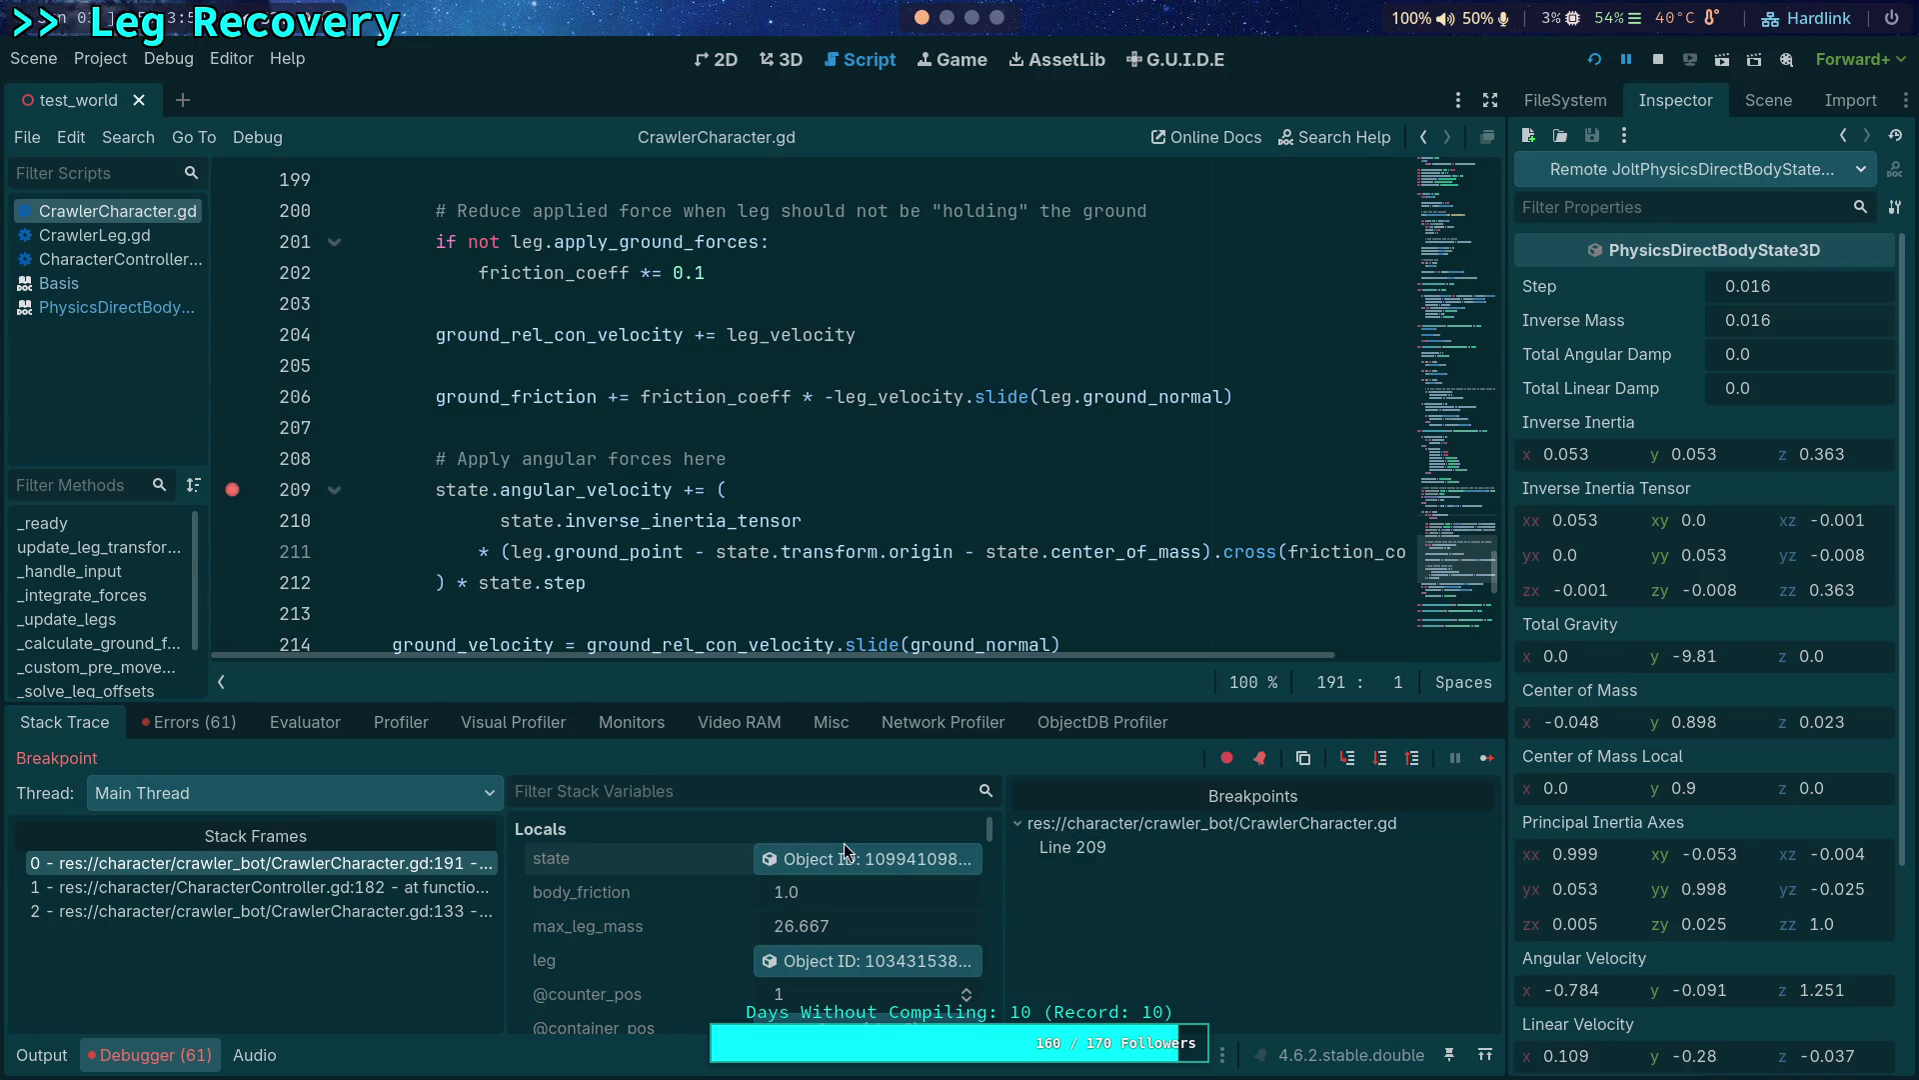
scroll(845, 843, "down", 2)
scroll(765, 895, "down", 1)
scroll(758, 878, "down", 1)
scroll(740, 836, "up", 2)
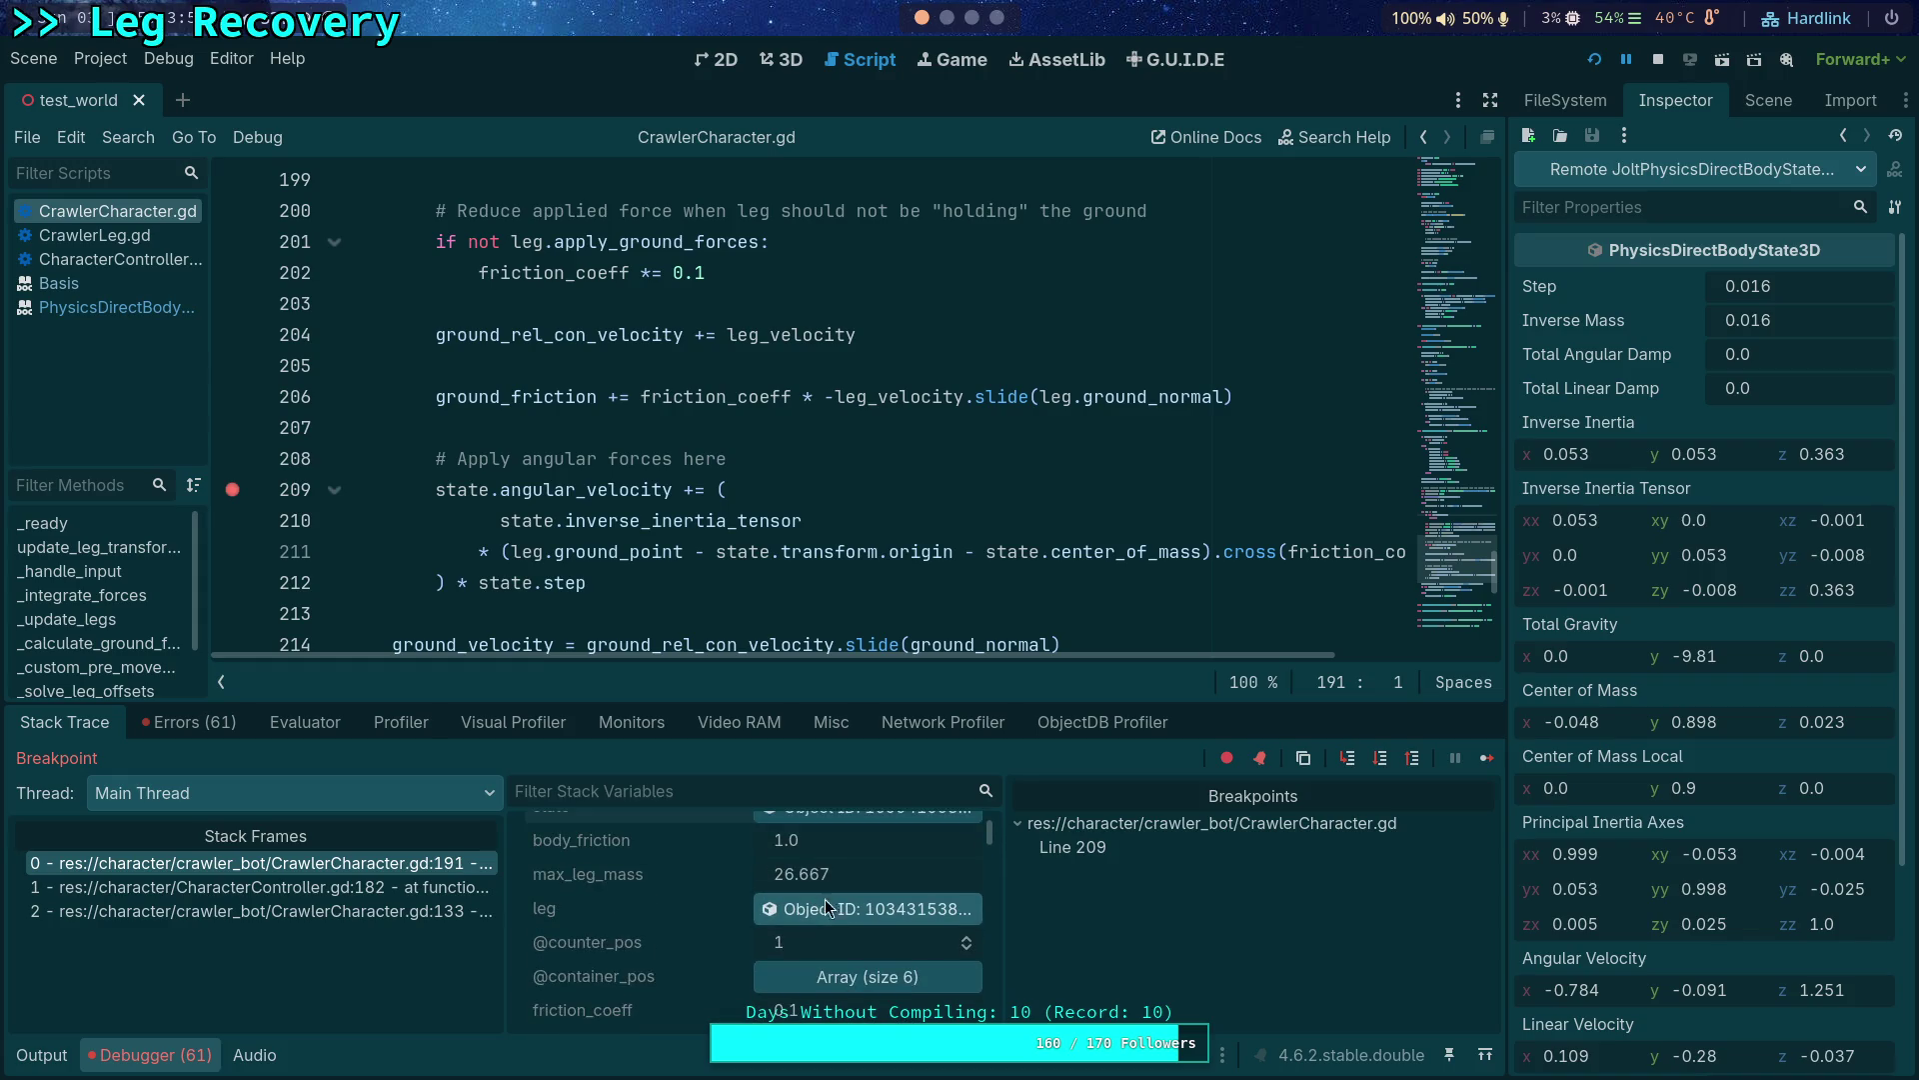
left_click_drag(878, 689, 877, 658)
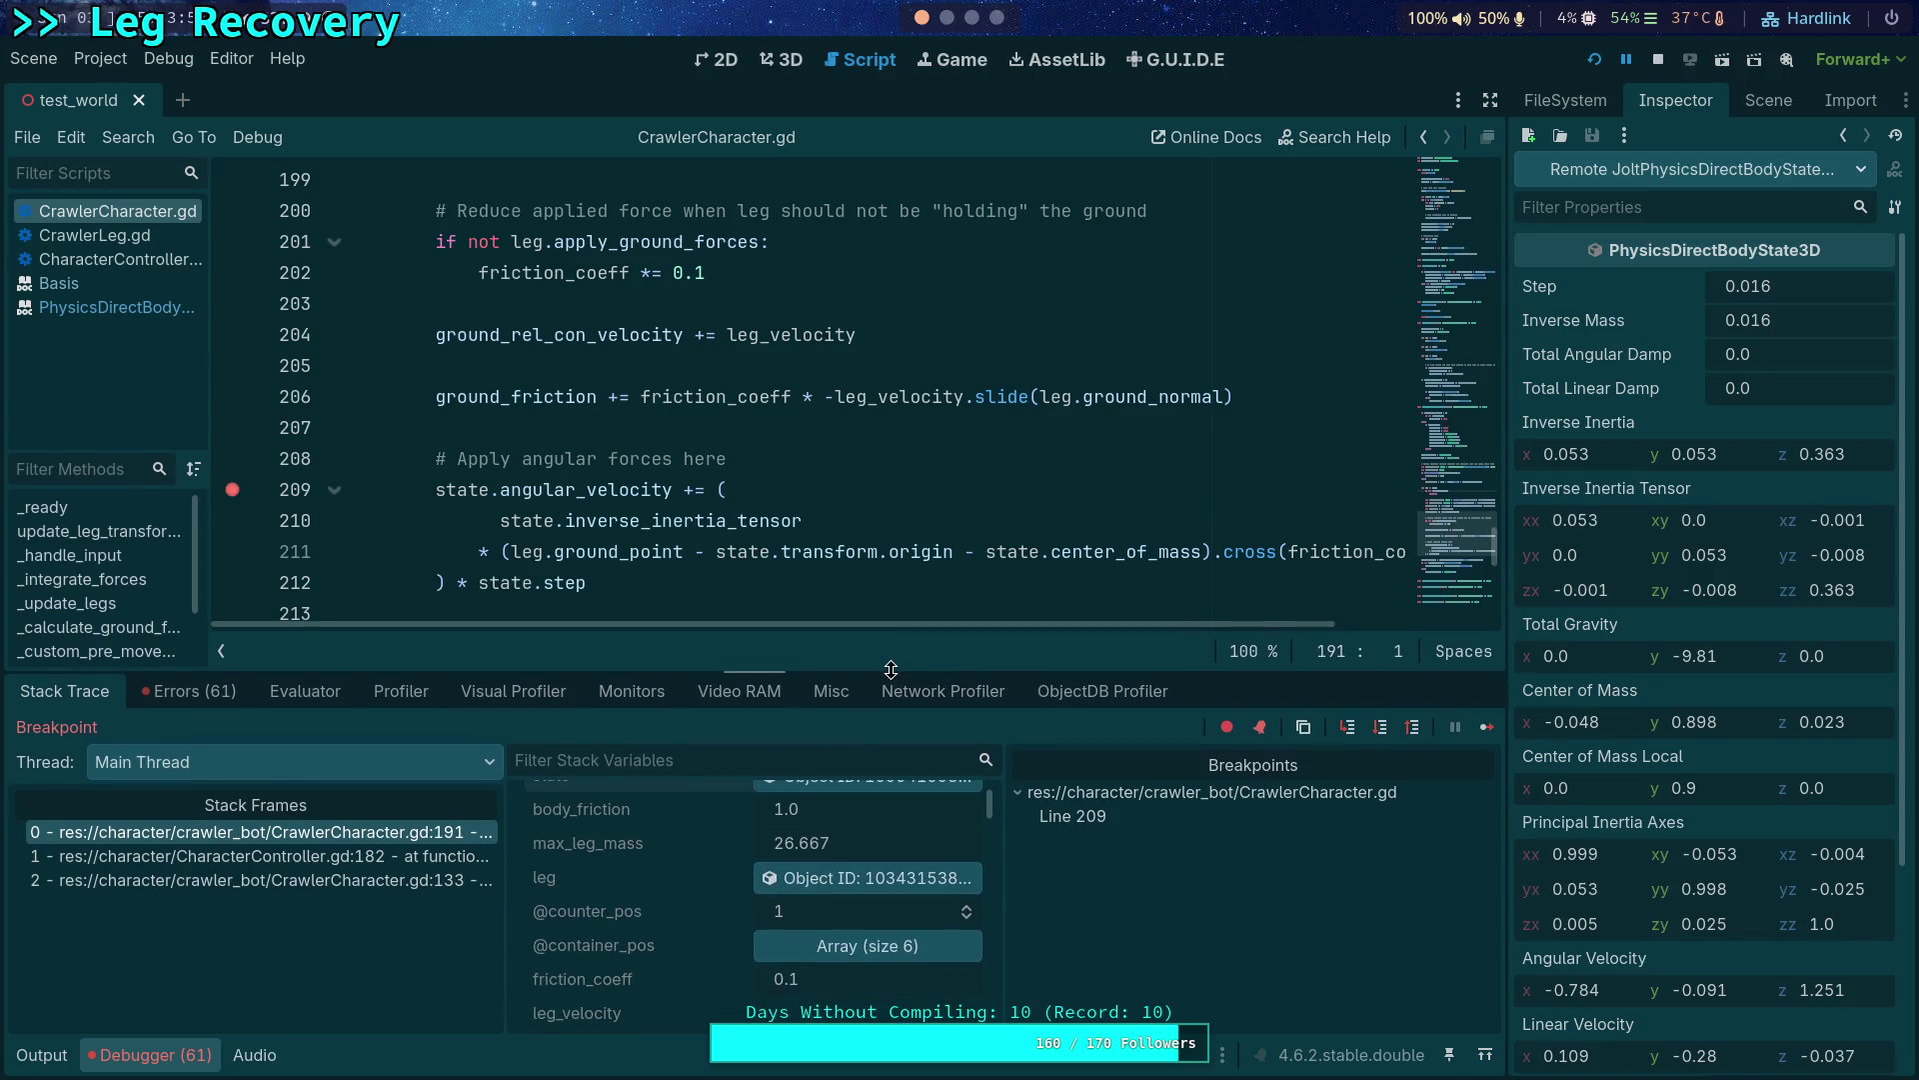
left_click(1482, 729)
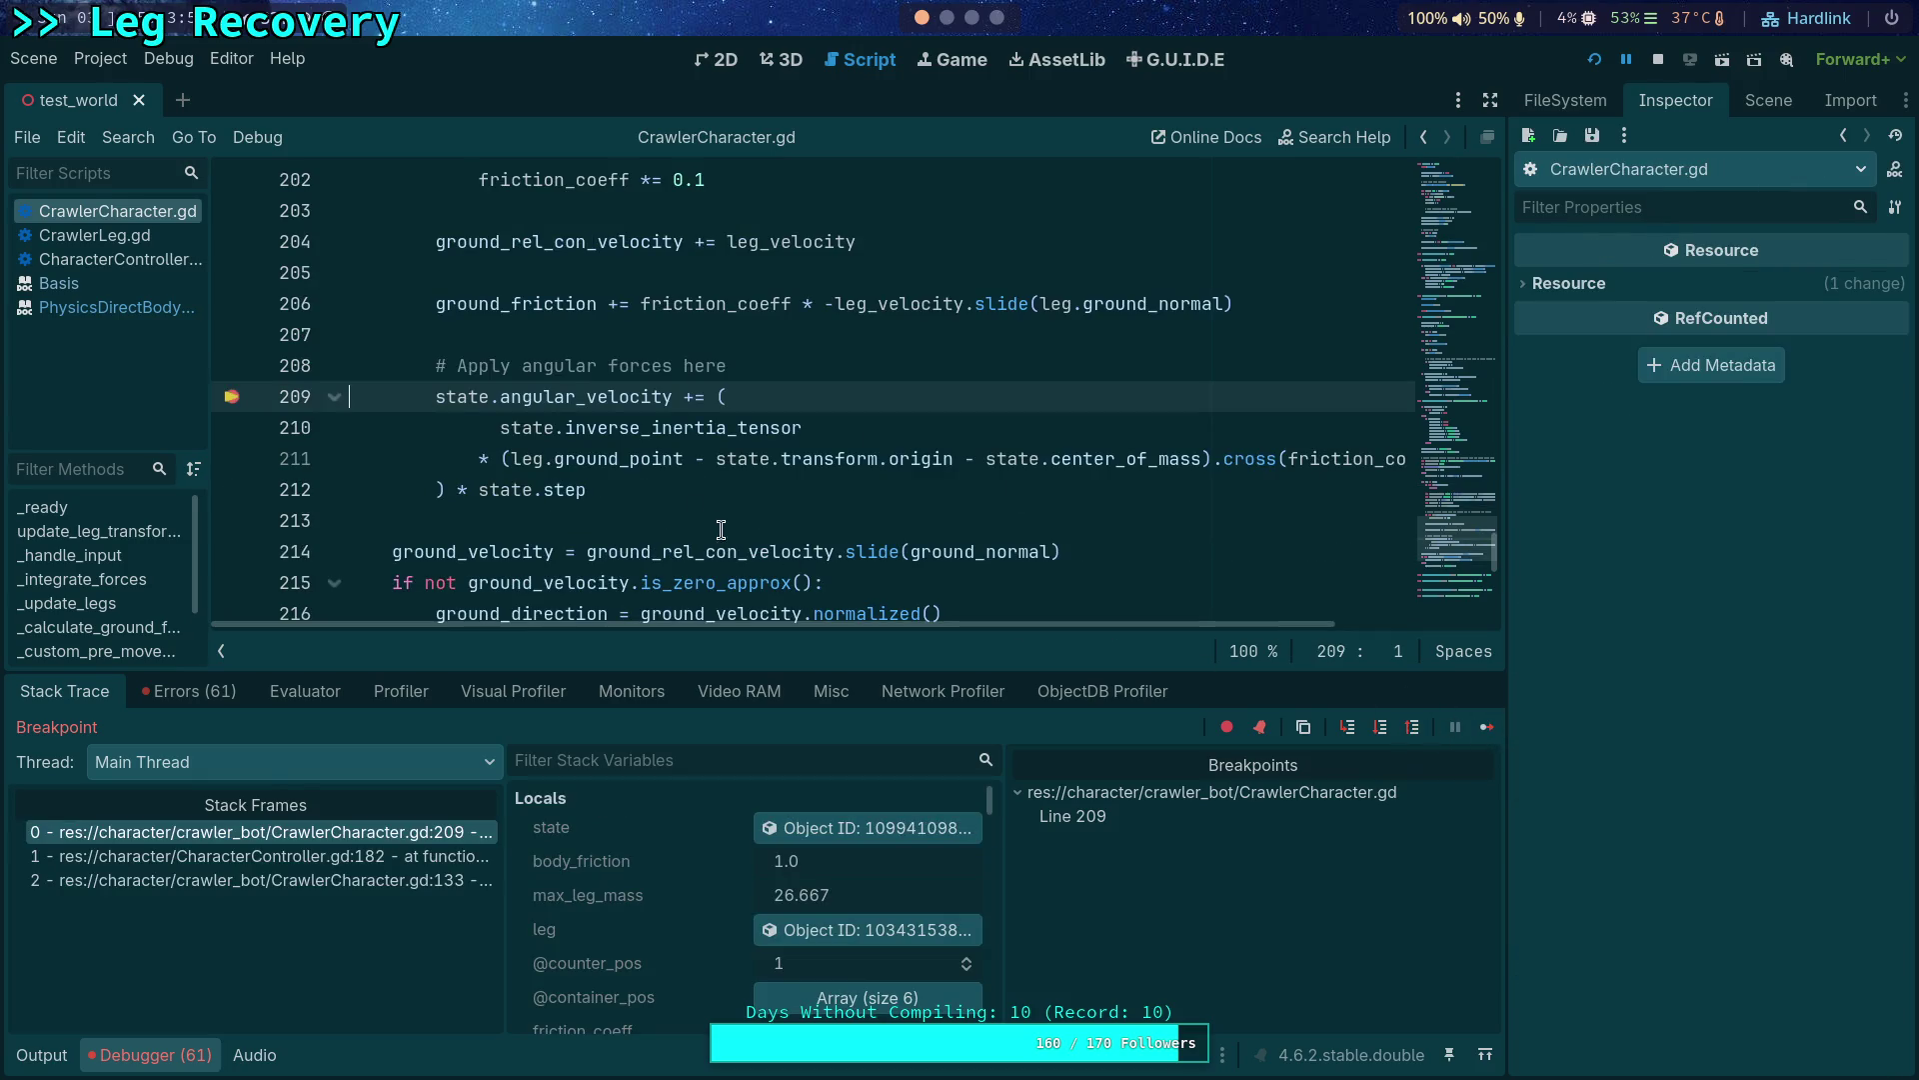
mouse_move(602, 396)
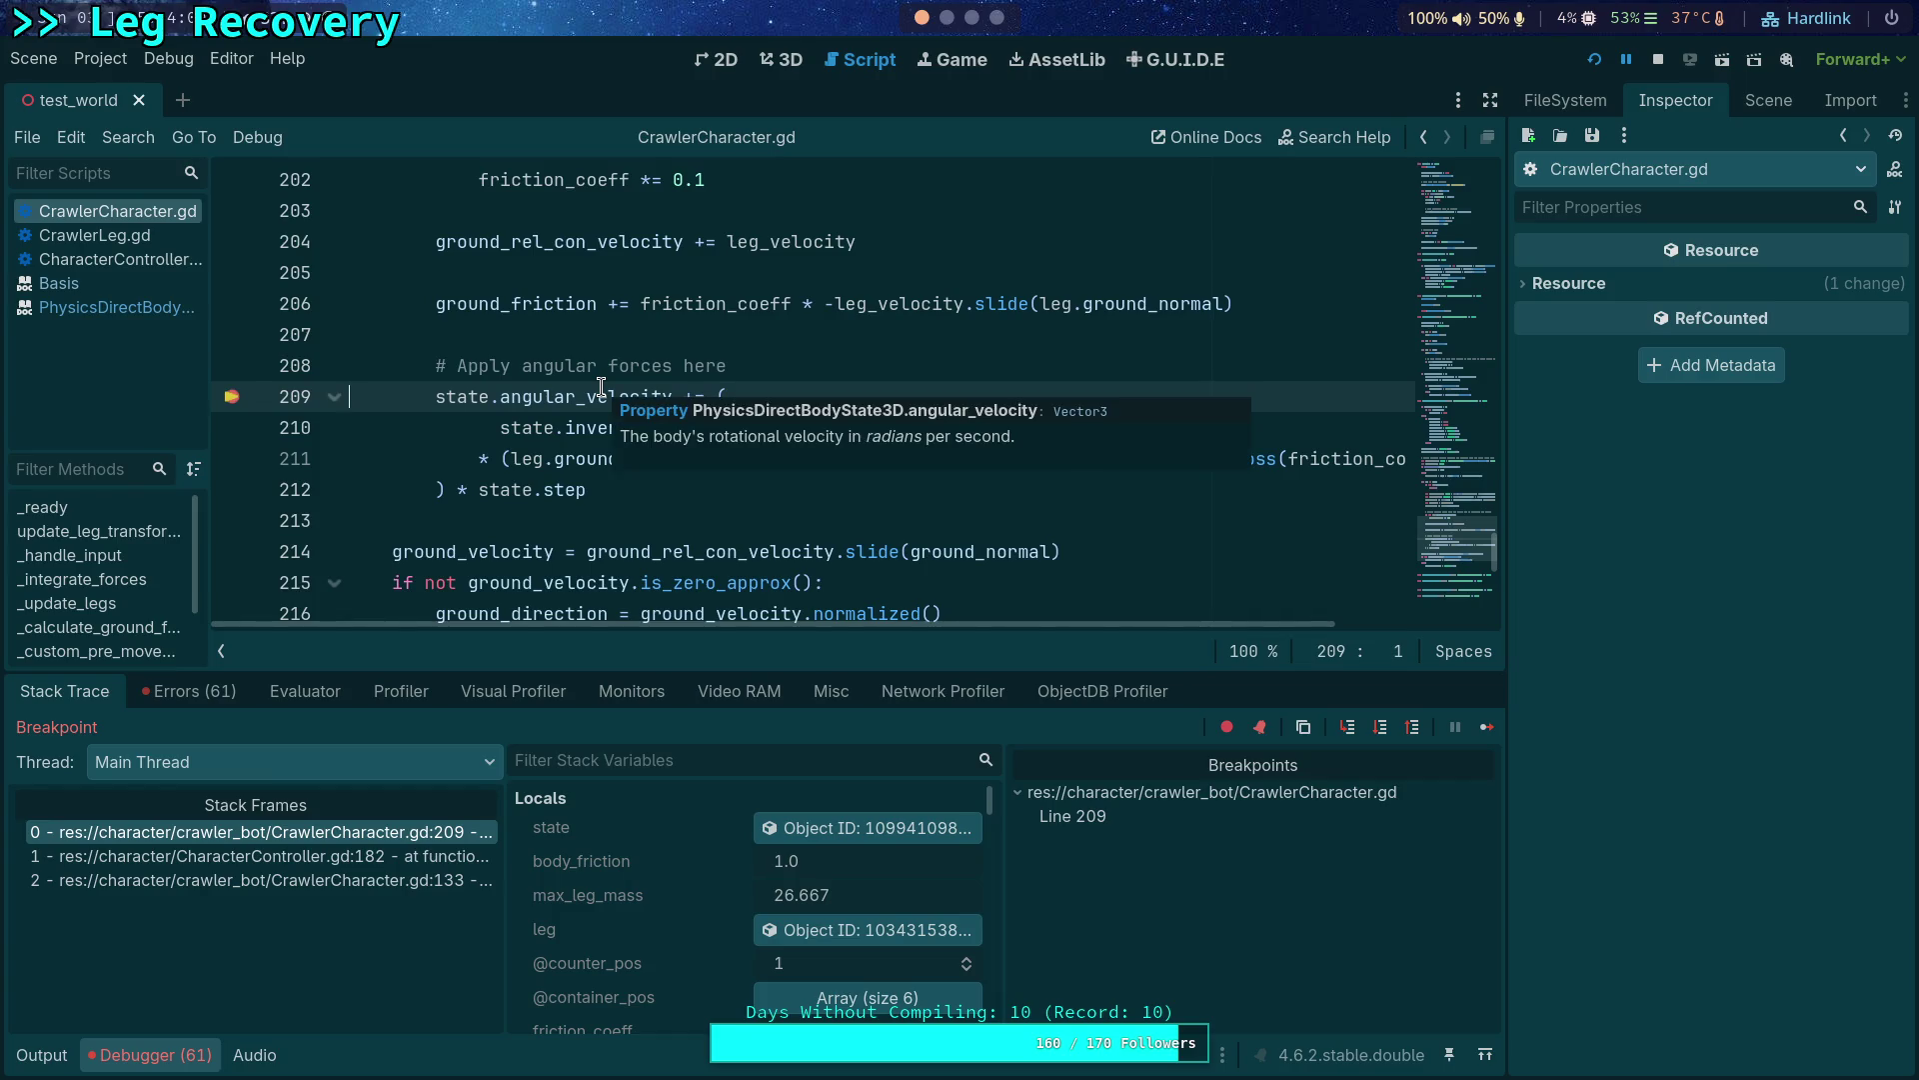
Inspect the body state again, step on to the next leg and show its physics properties.
left_click(869, 828)
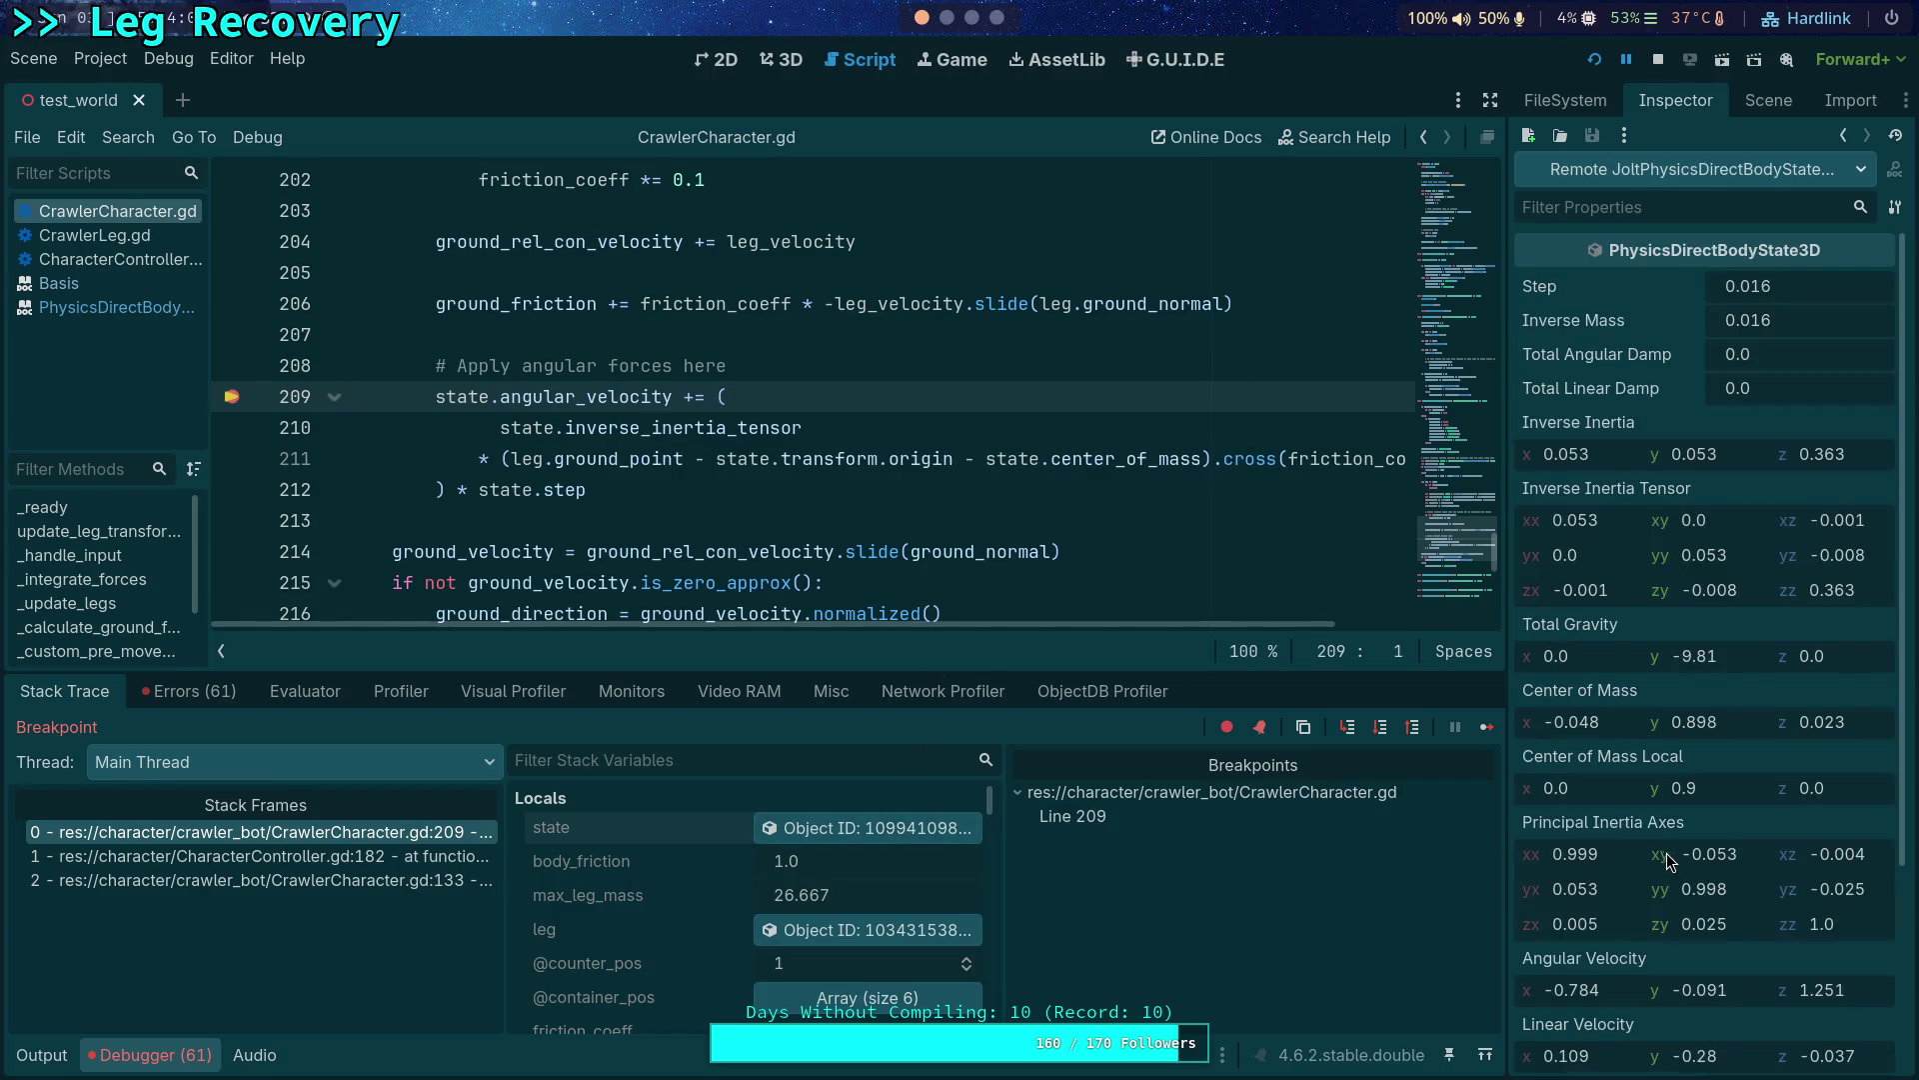
left_click(1384, 730)
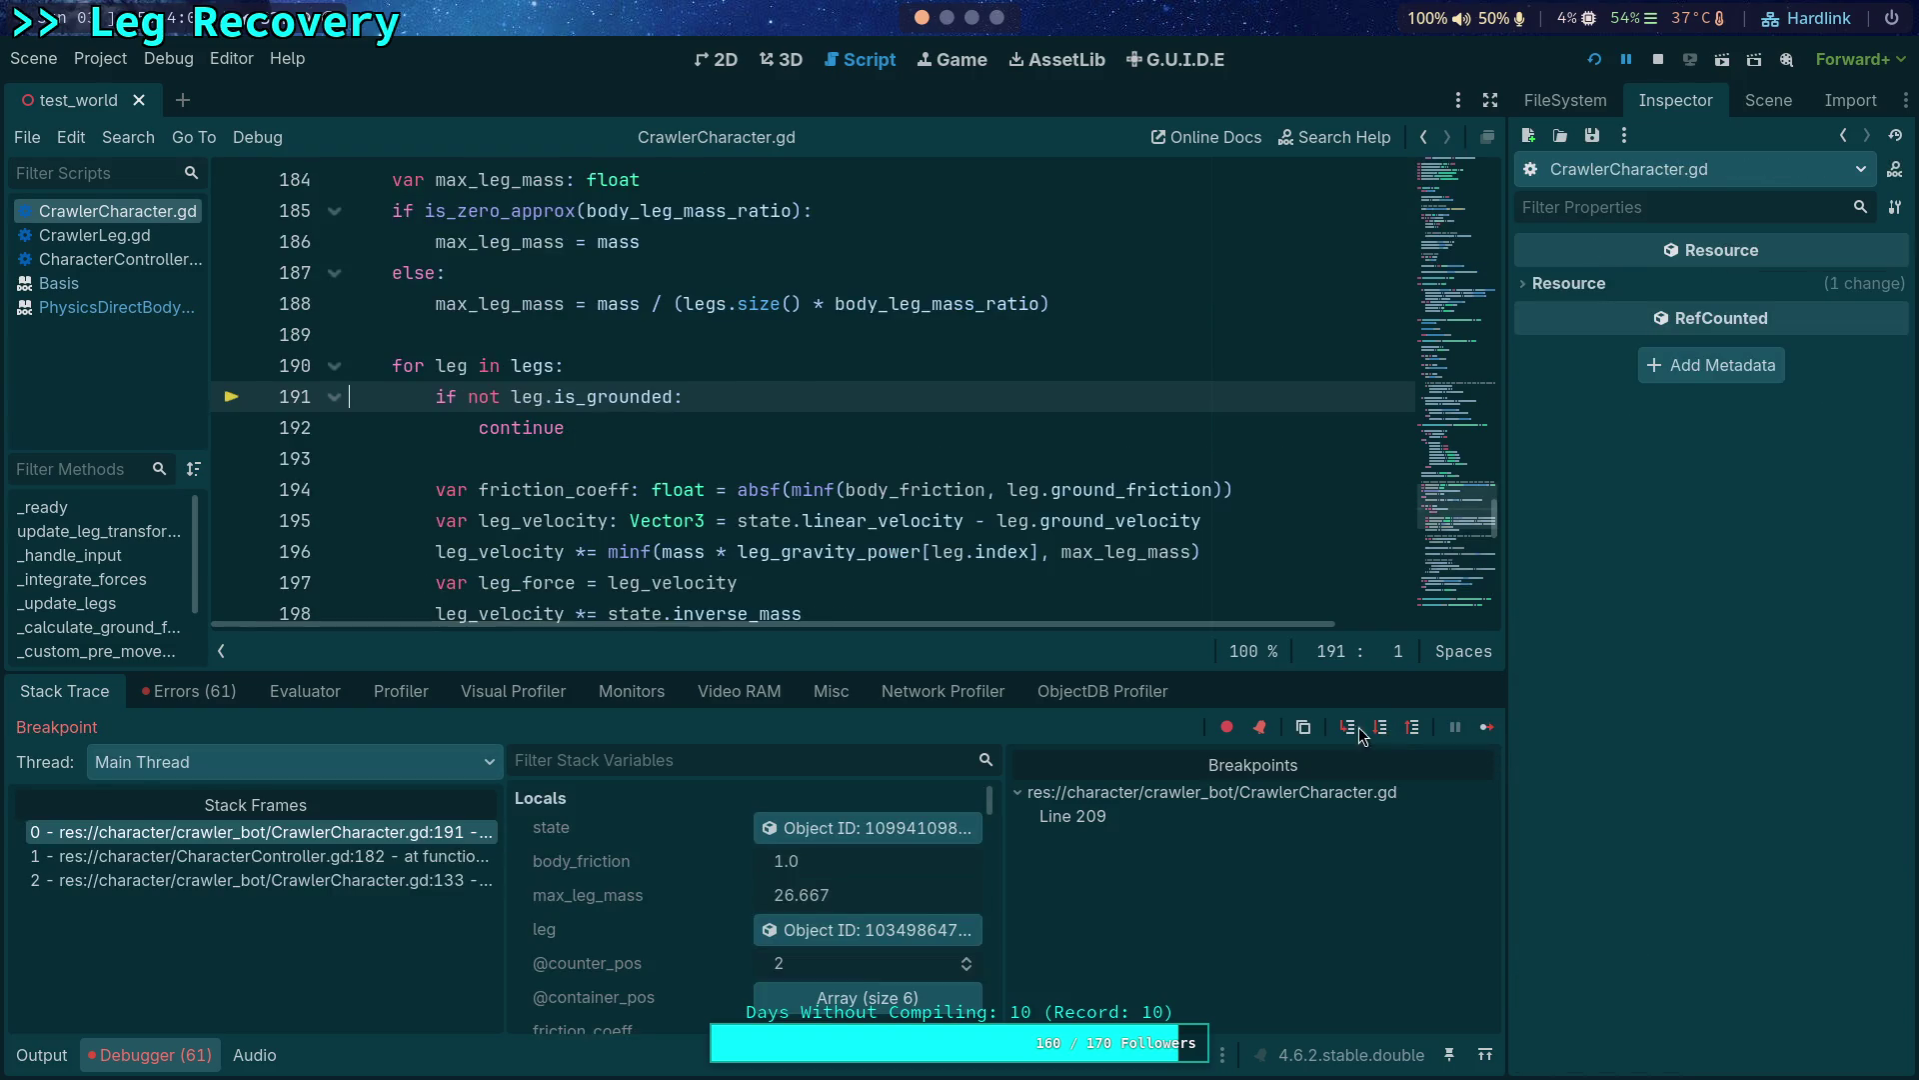
left_click(847, 835)
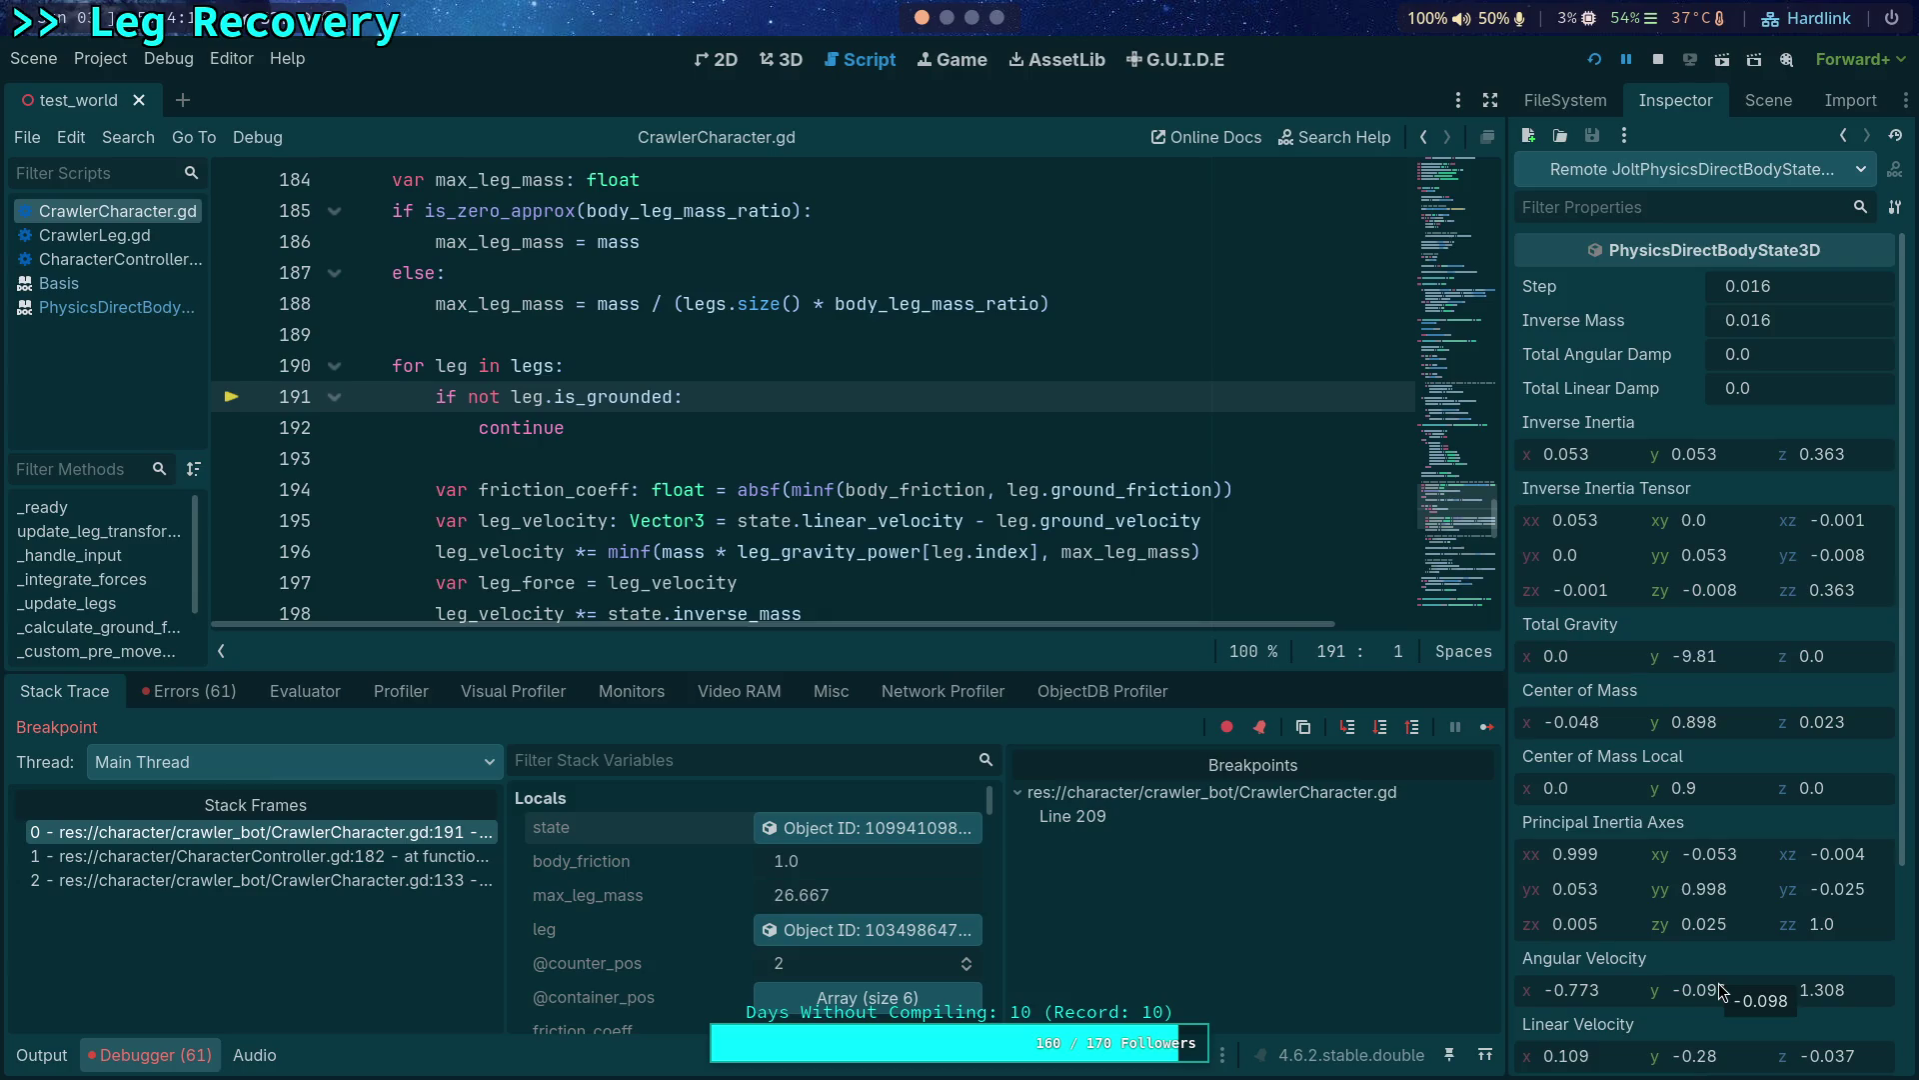
mouse_move(898, 552)
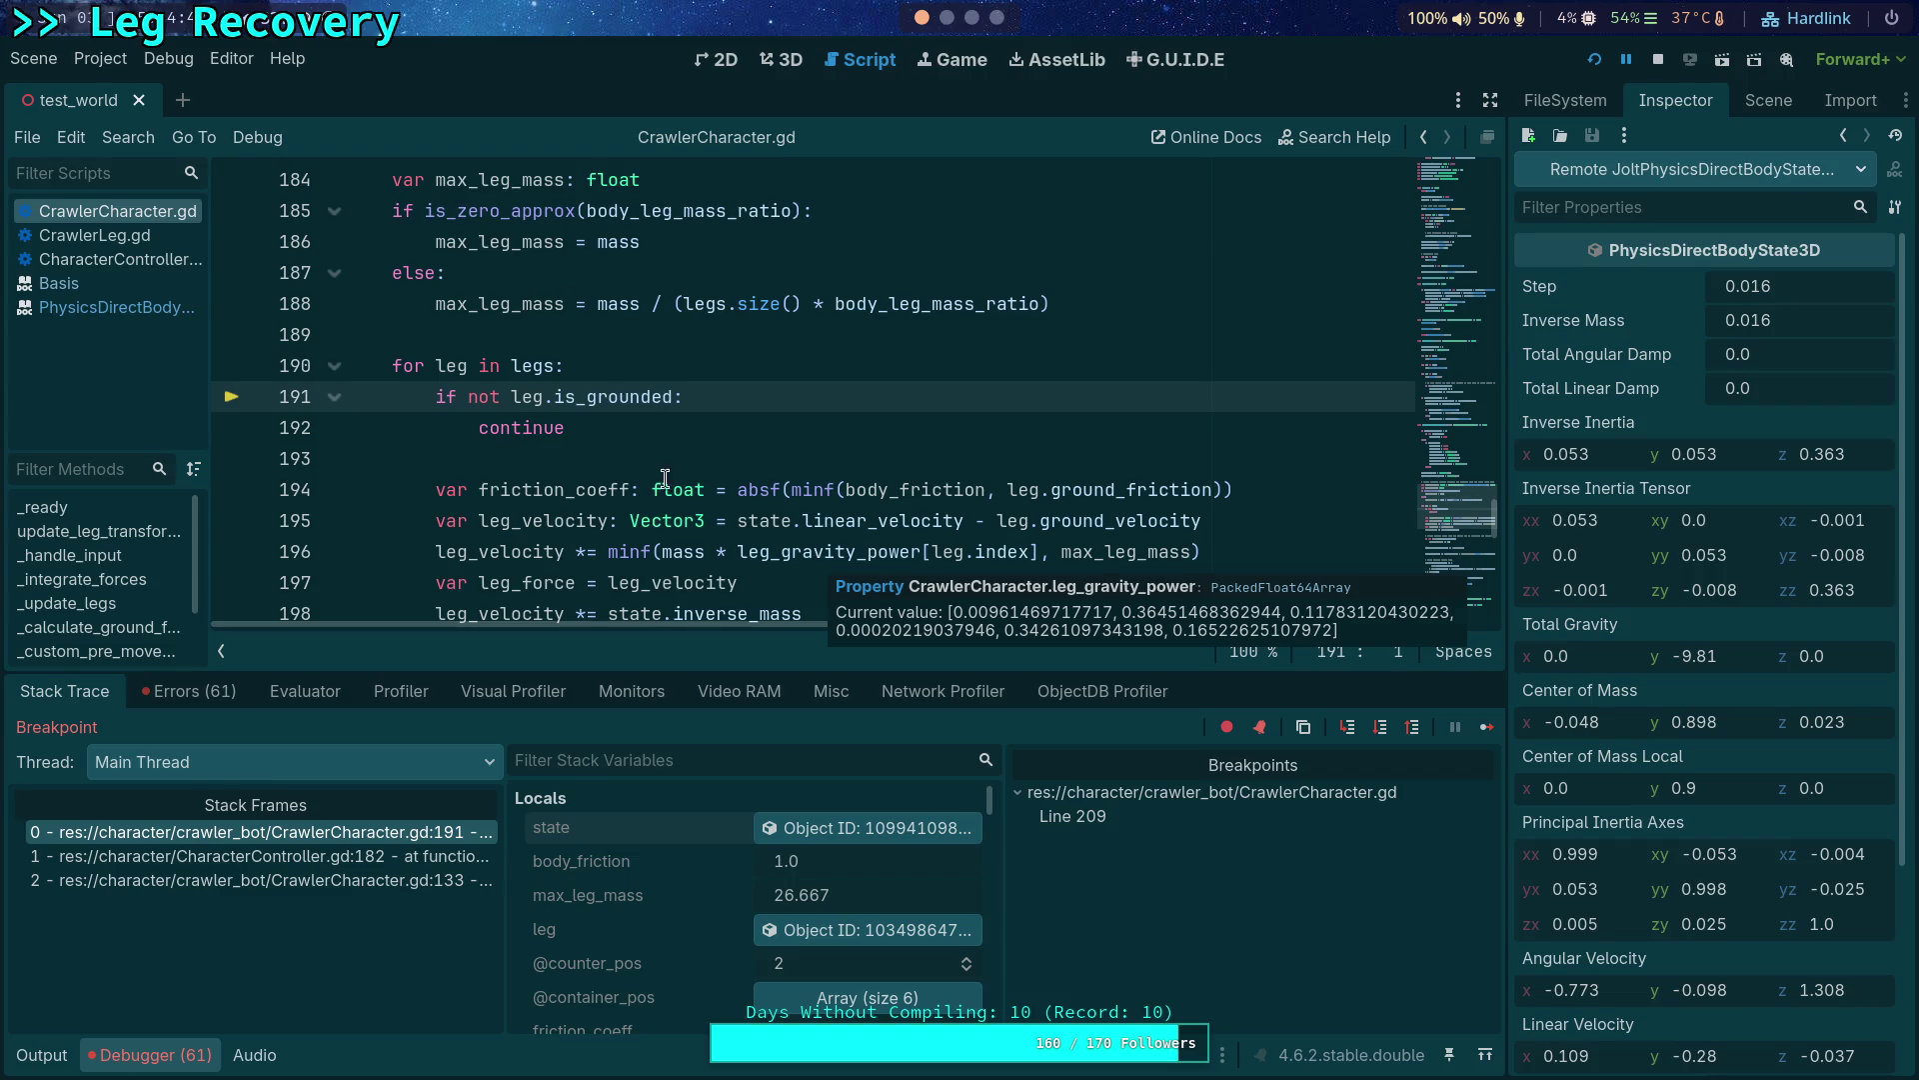
scroll(781, 578, "down", 1)
scroll(907, 600, "down", 3)
scroll(906, 599, "down", 2)
scroll(905, 601, "down", 1)
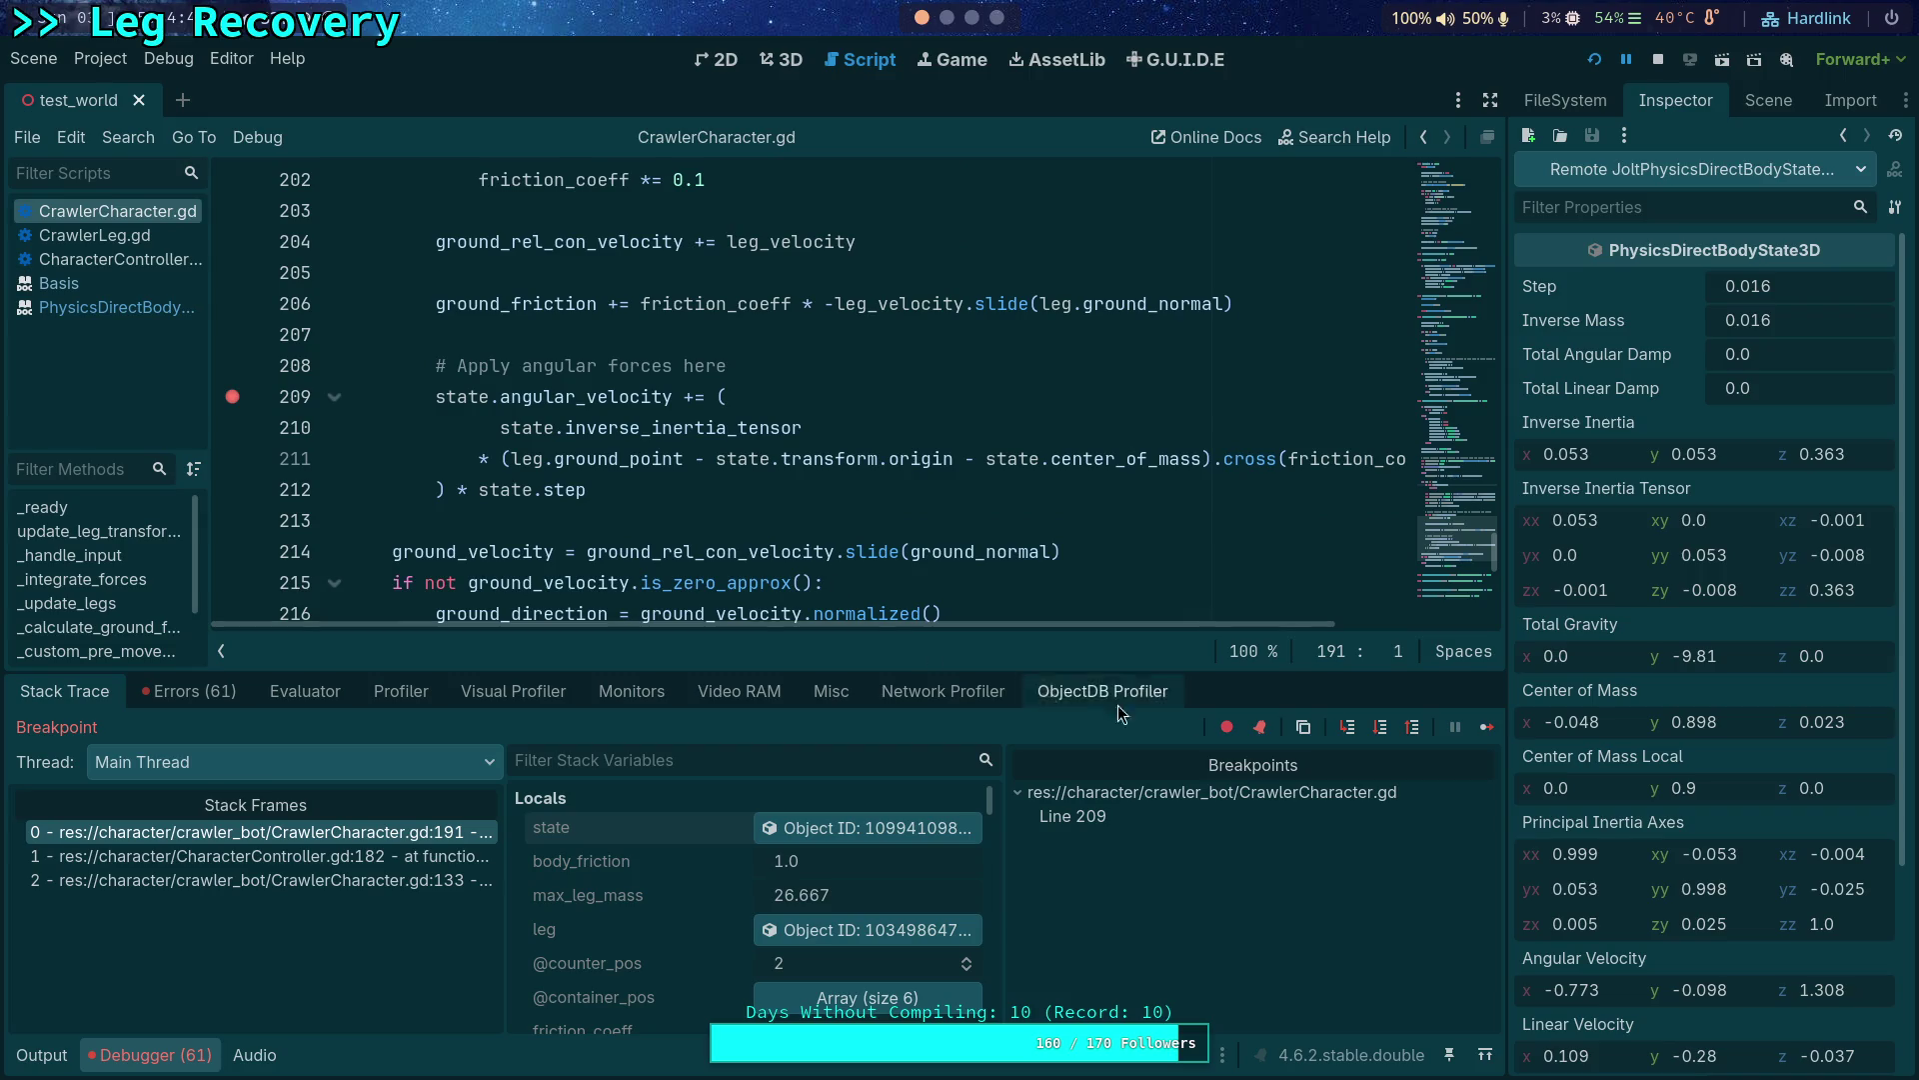
Continue to the breakpoint, inspect the body state while stepping one more leg, then stop the game.
left_click(1486, 727)
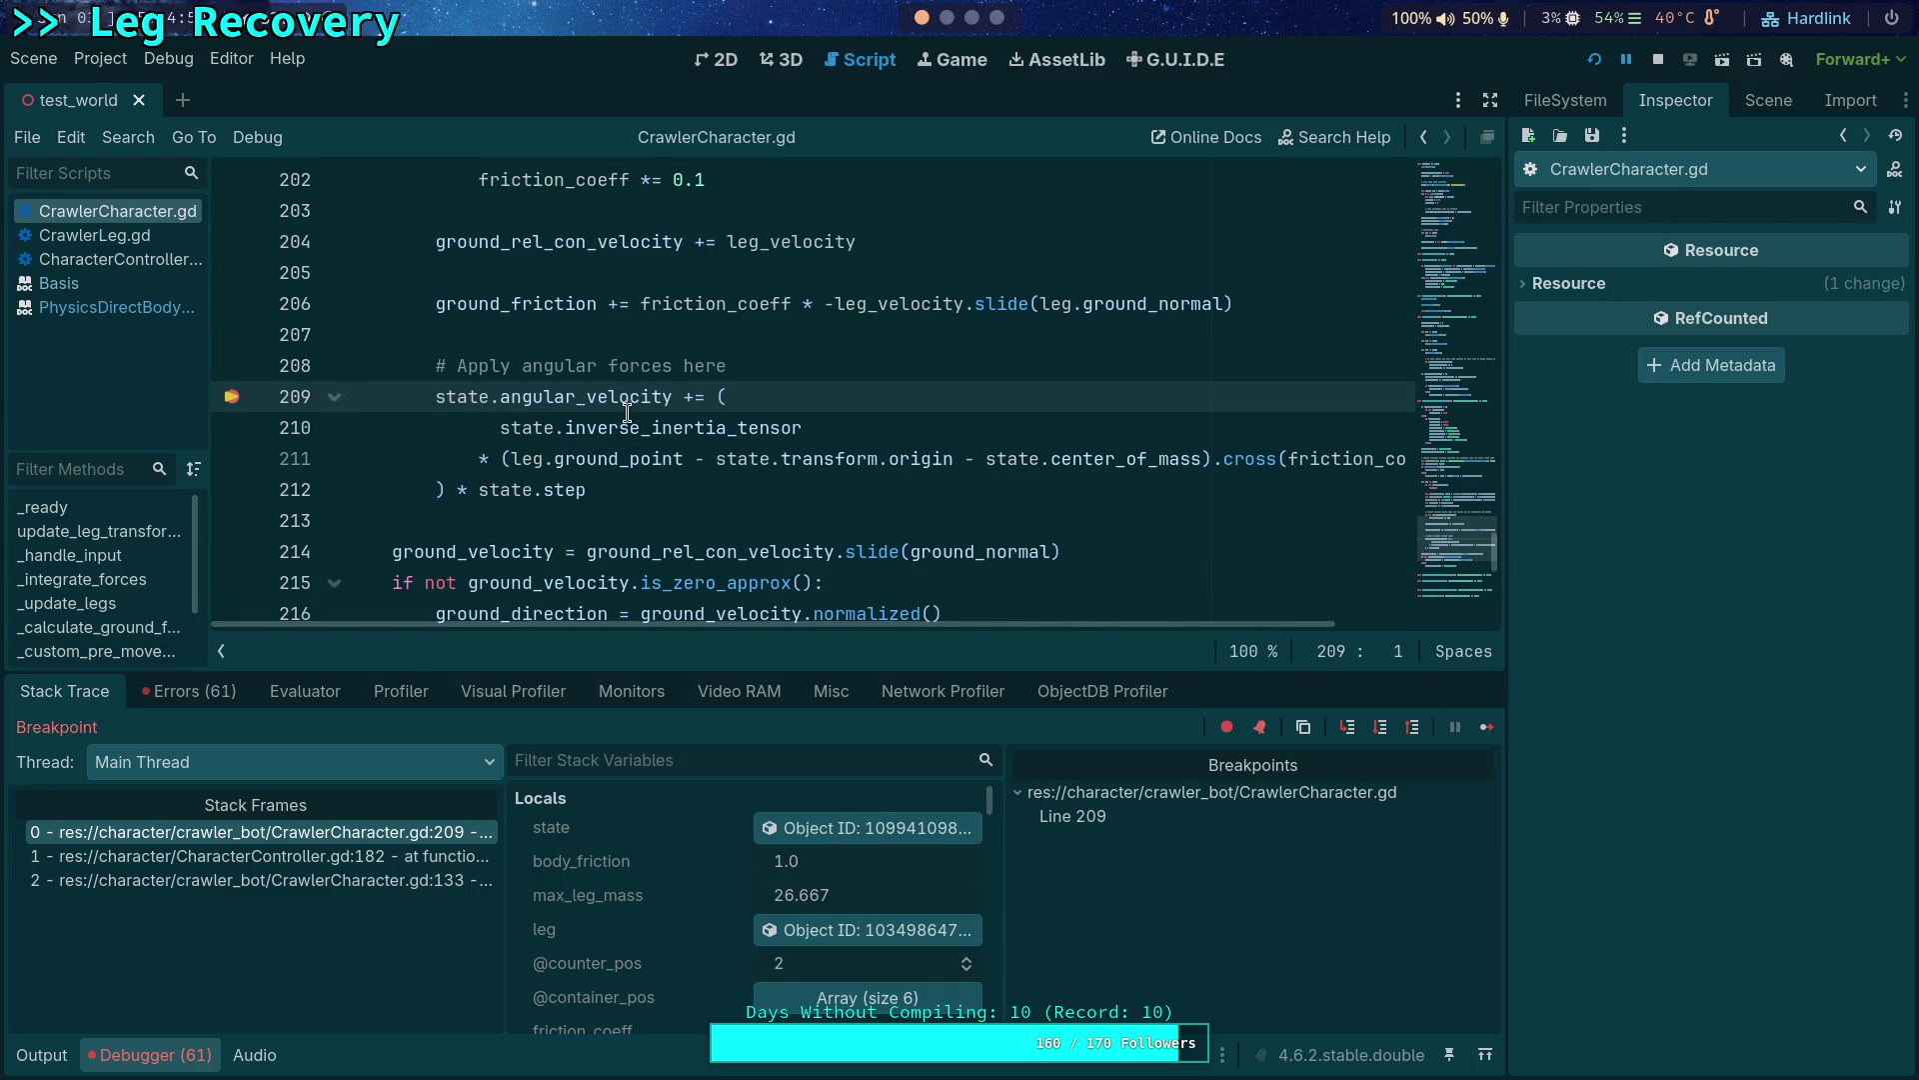
left_click(937, 827)
scroll(1765, 859, "down", 3)
scroll(1766, 858, "down", 1)
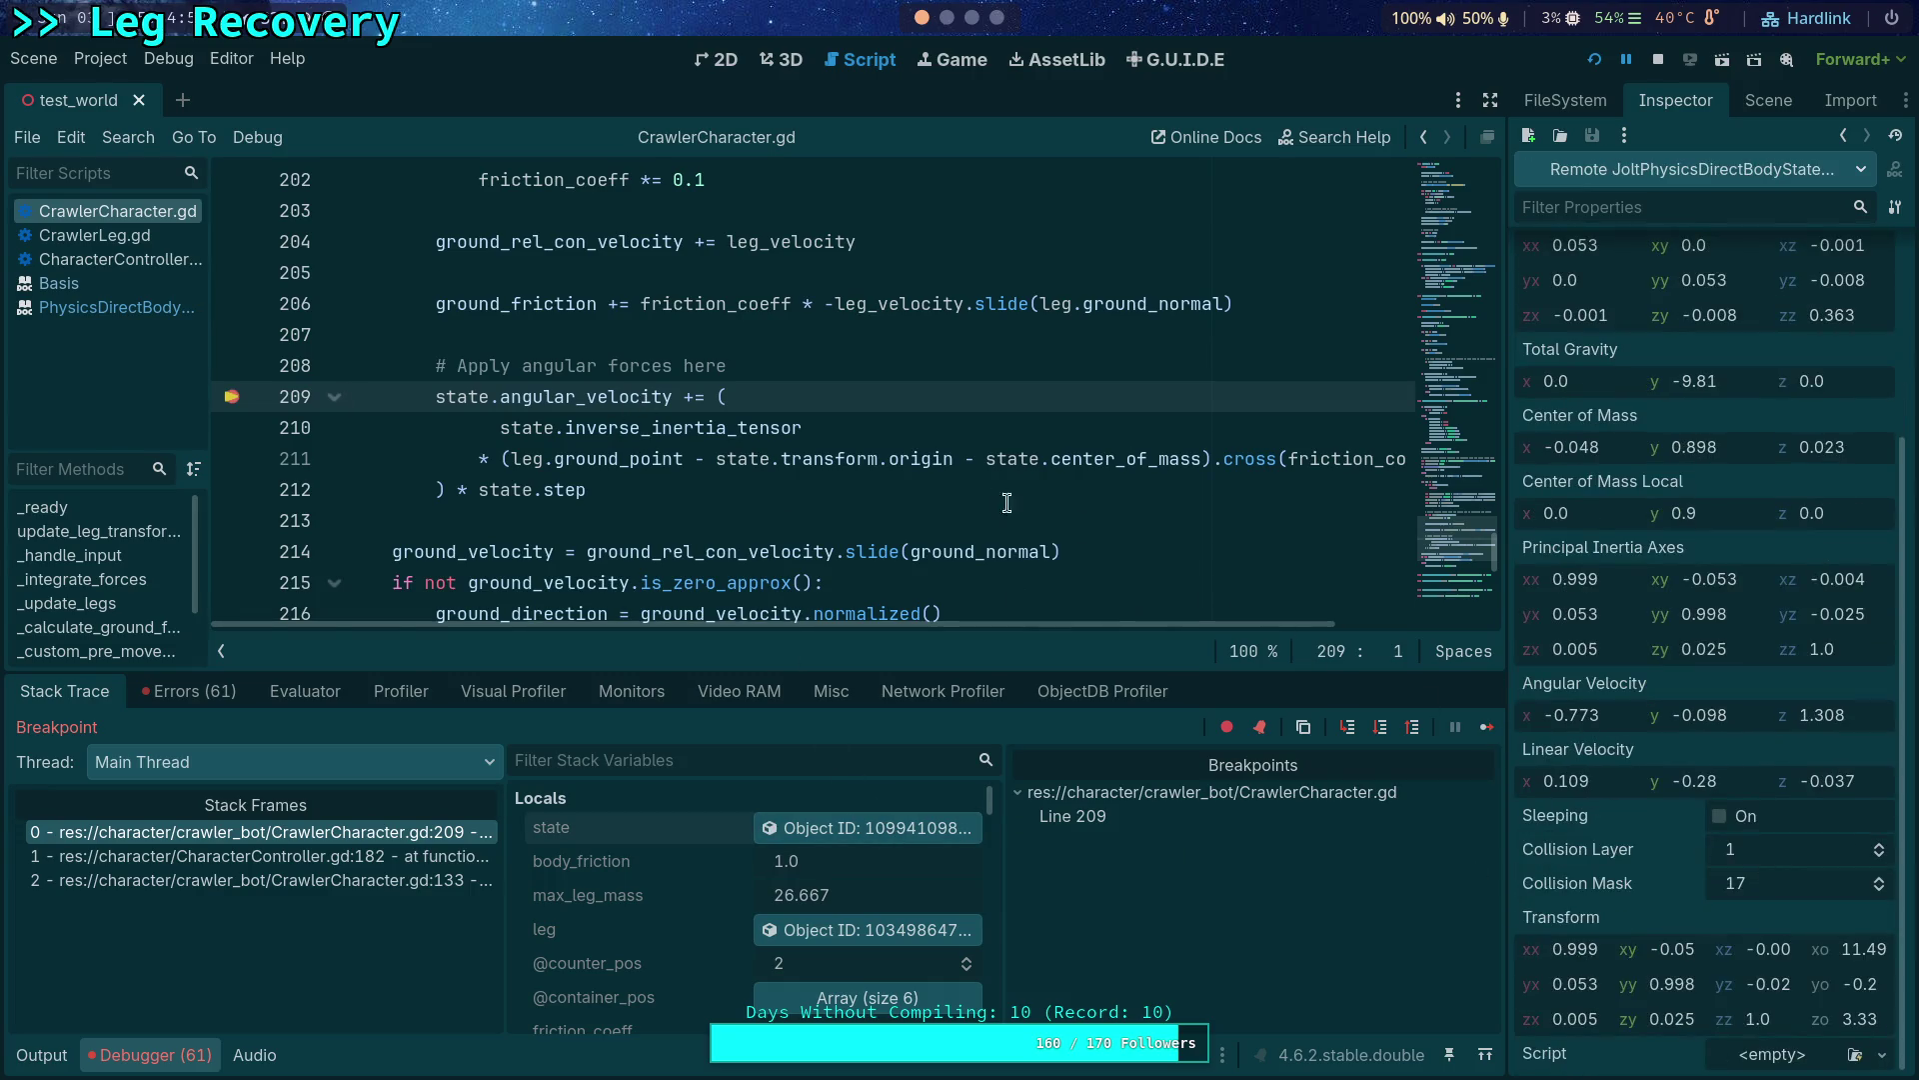
left_click(1381, 728)
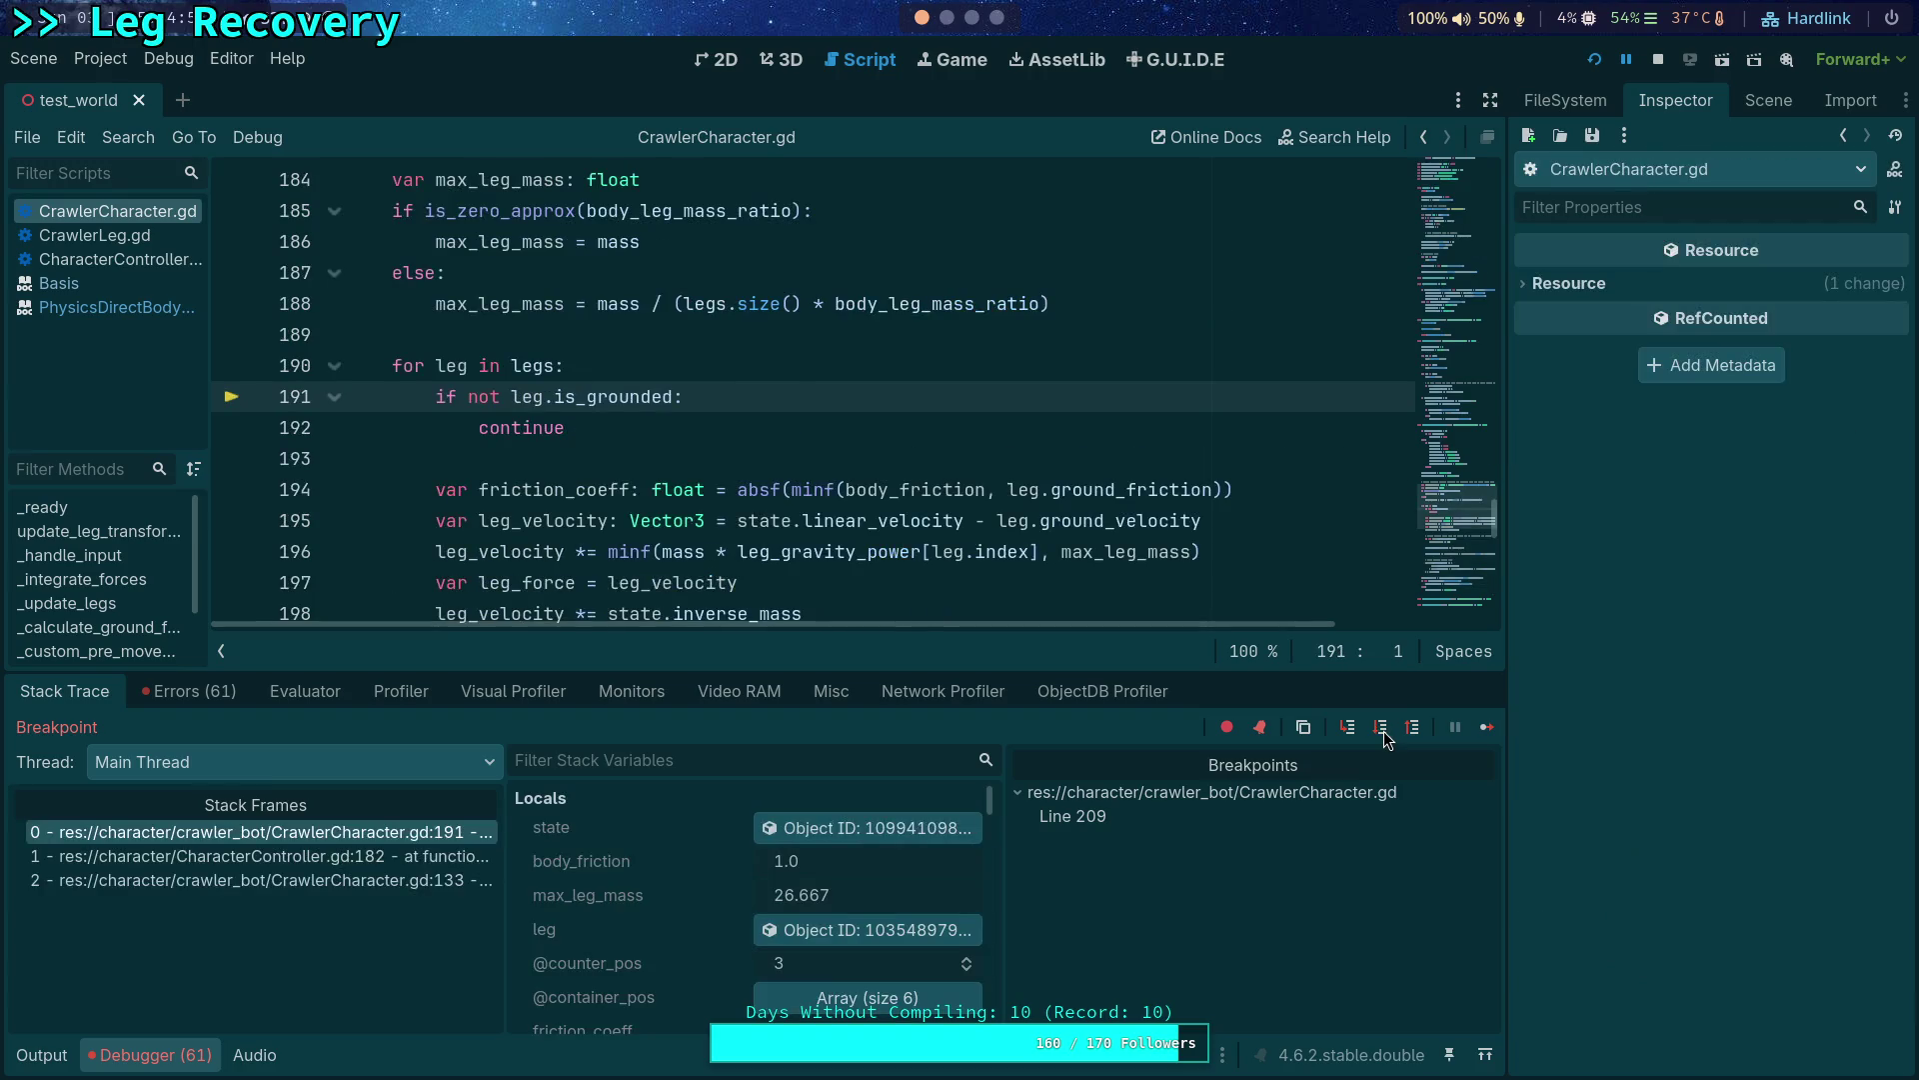
left_click(846, 822)
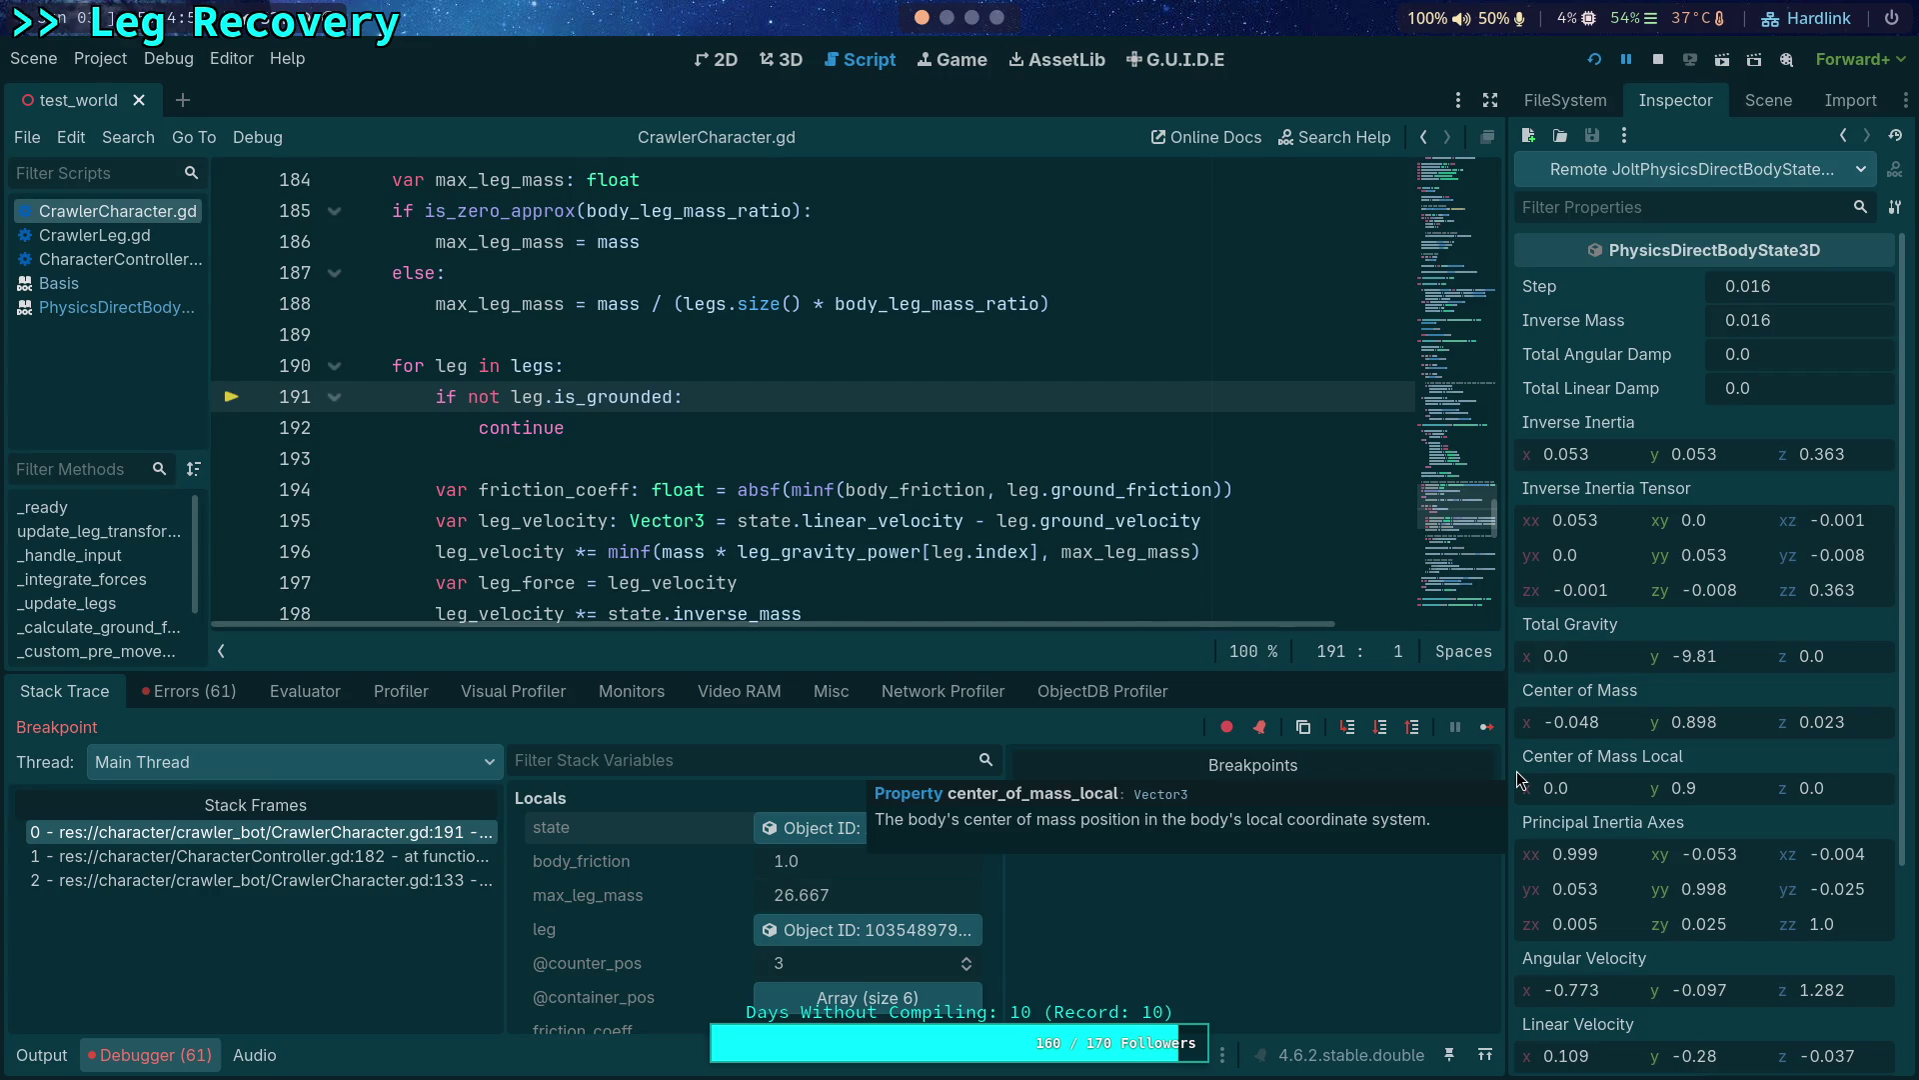
scroll(1091, 489, "down", 2)
scroll(1091, 489, "down", 1)
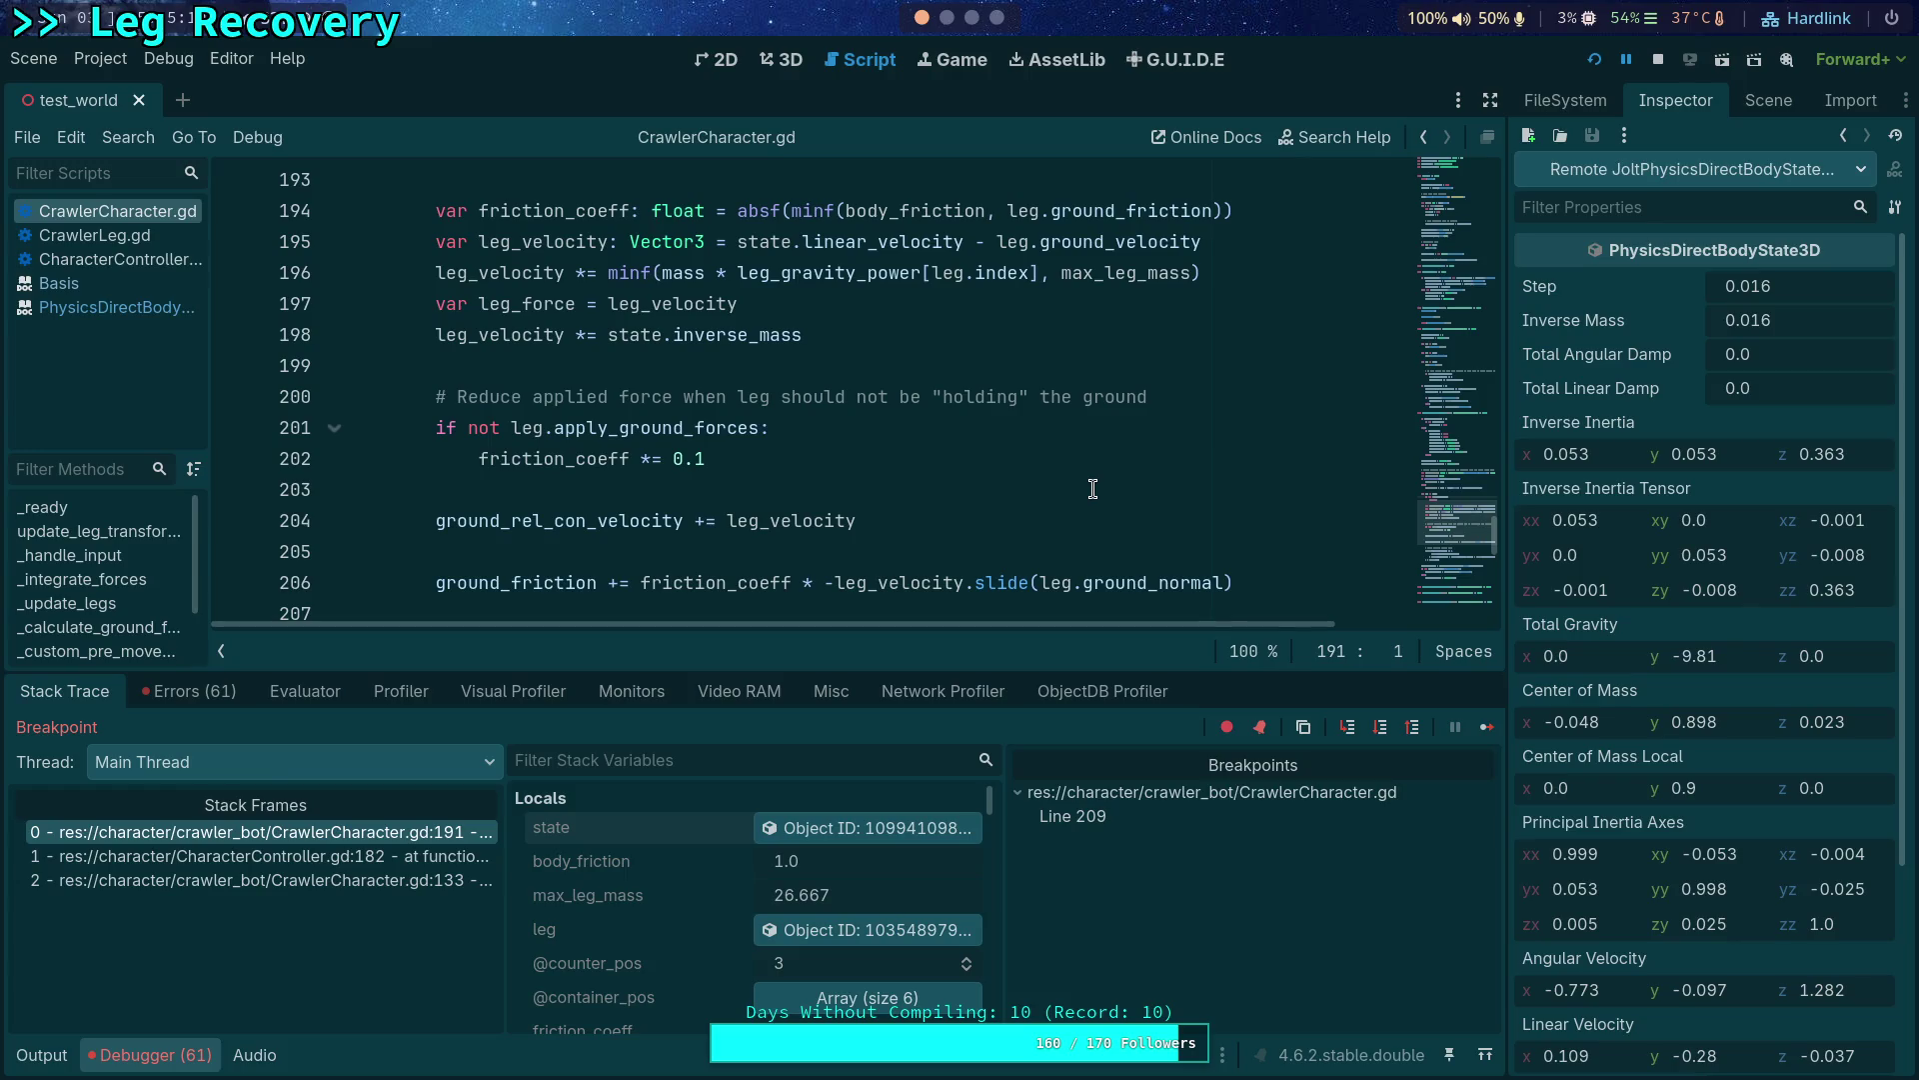
left_click(1659, 59)
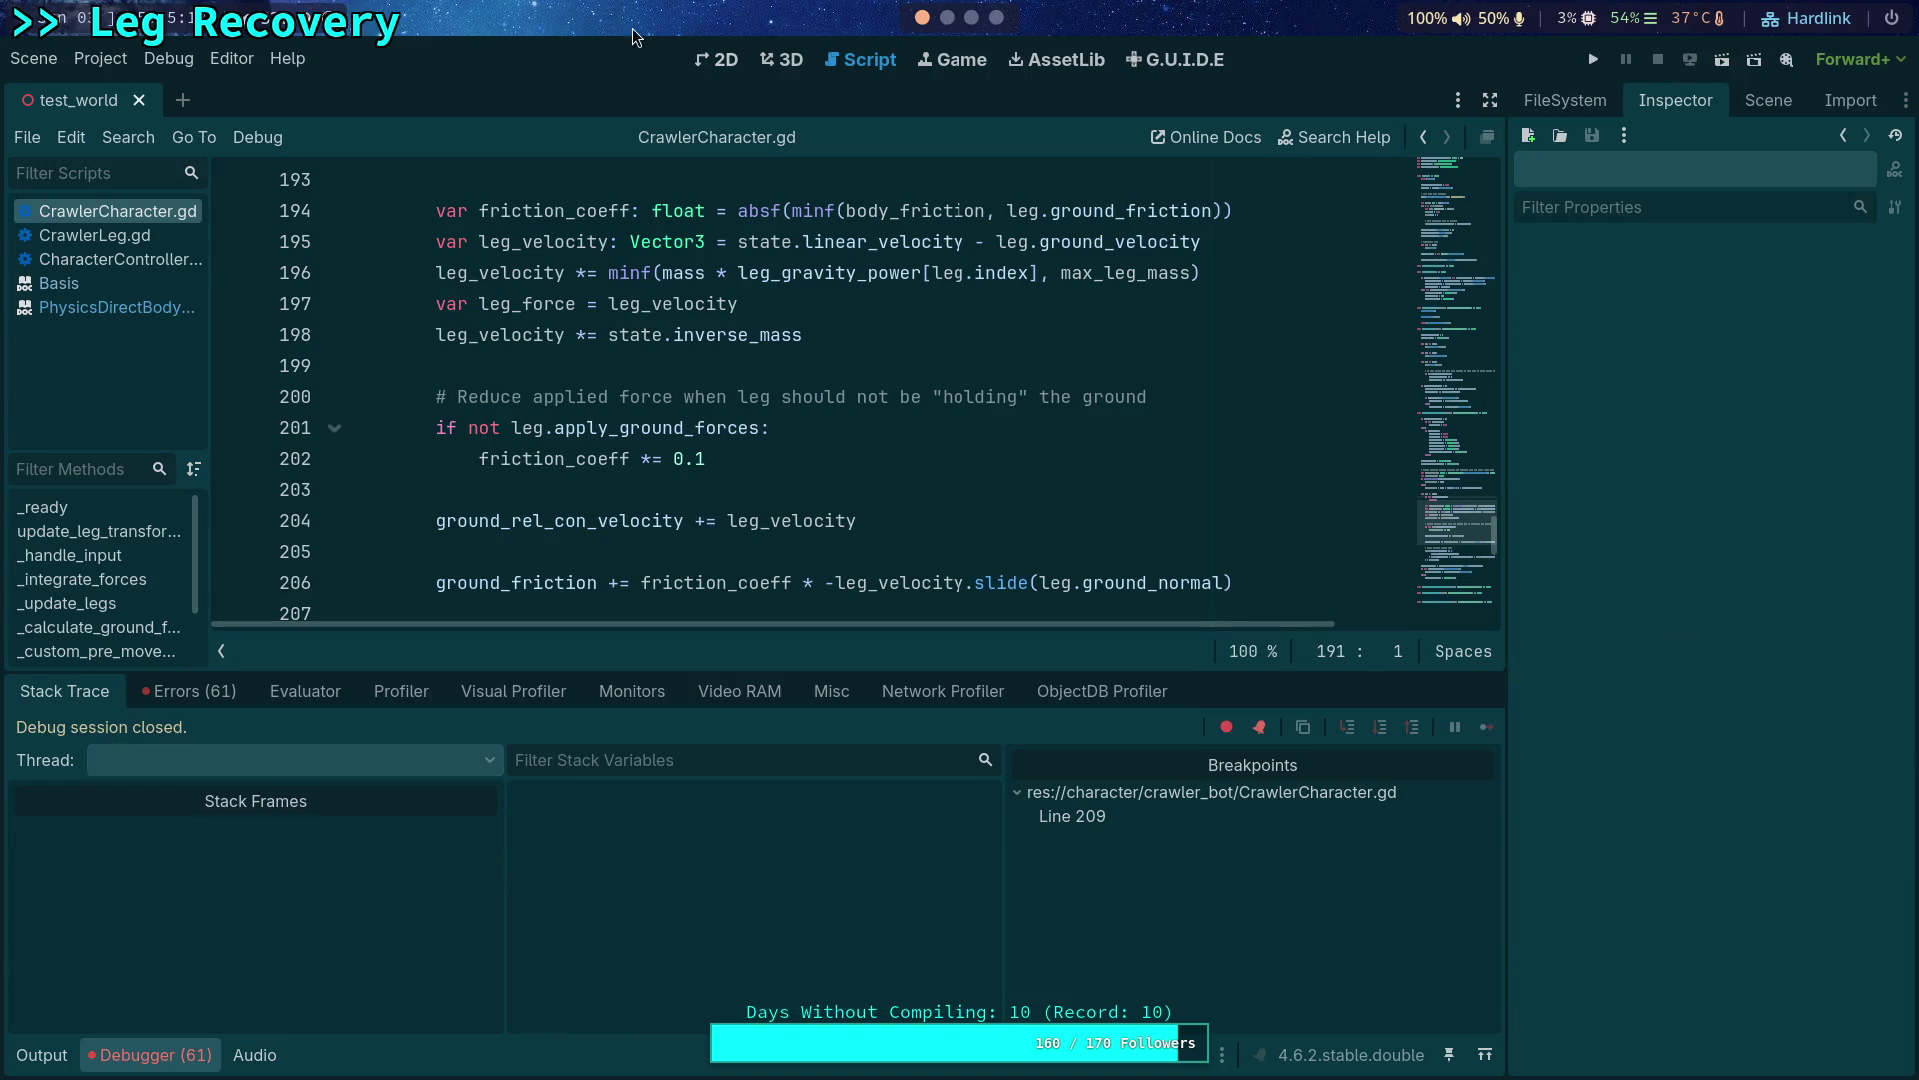
In the 3D view, select CrawlerBot and move it upward along its gizmo.
left_click(777, 58)
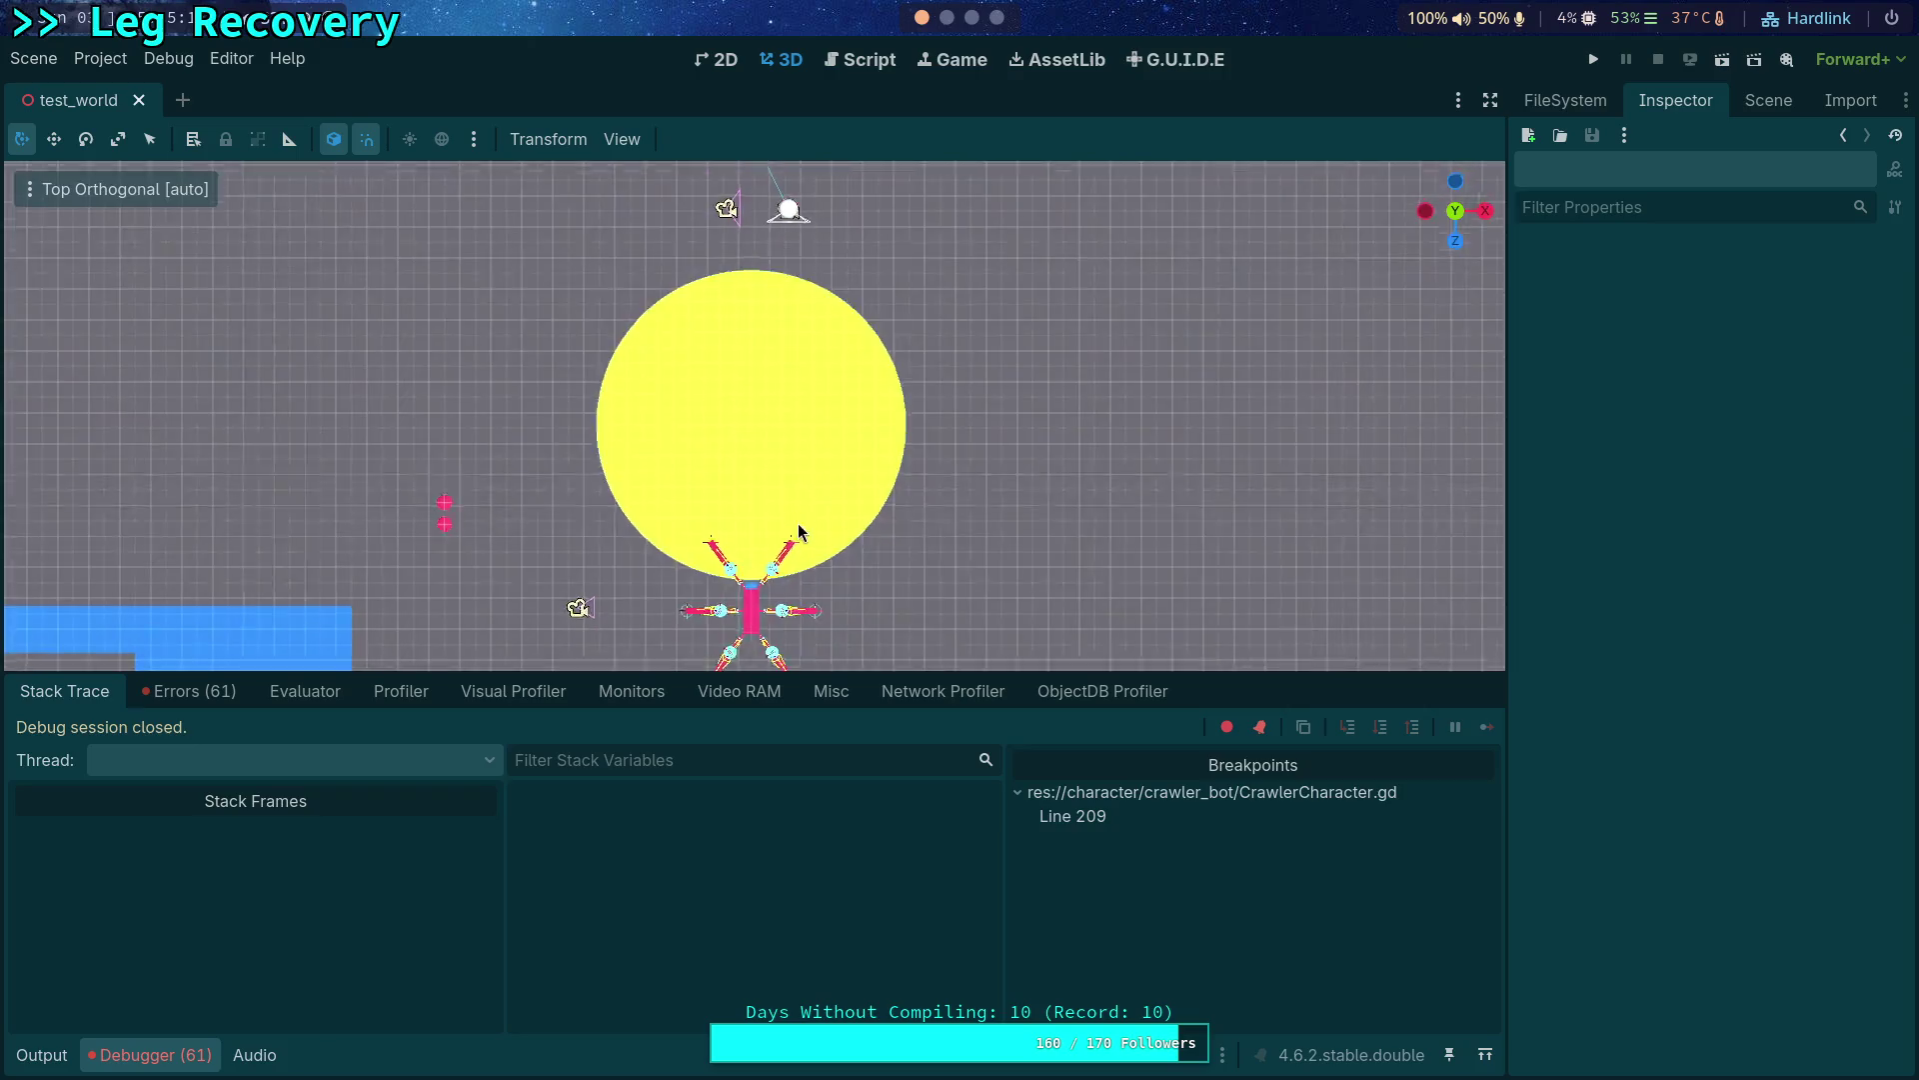
scroll(755, 410, "down", 5)
left_click(754, 410)
left_click_drag(750, 582, 754, 513)
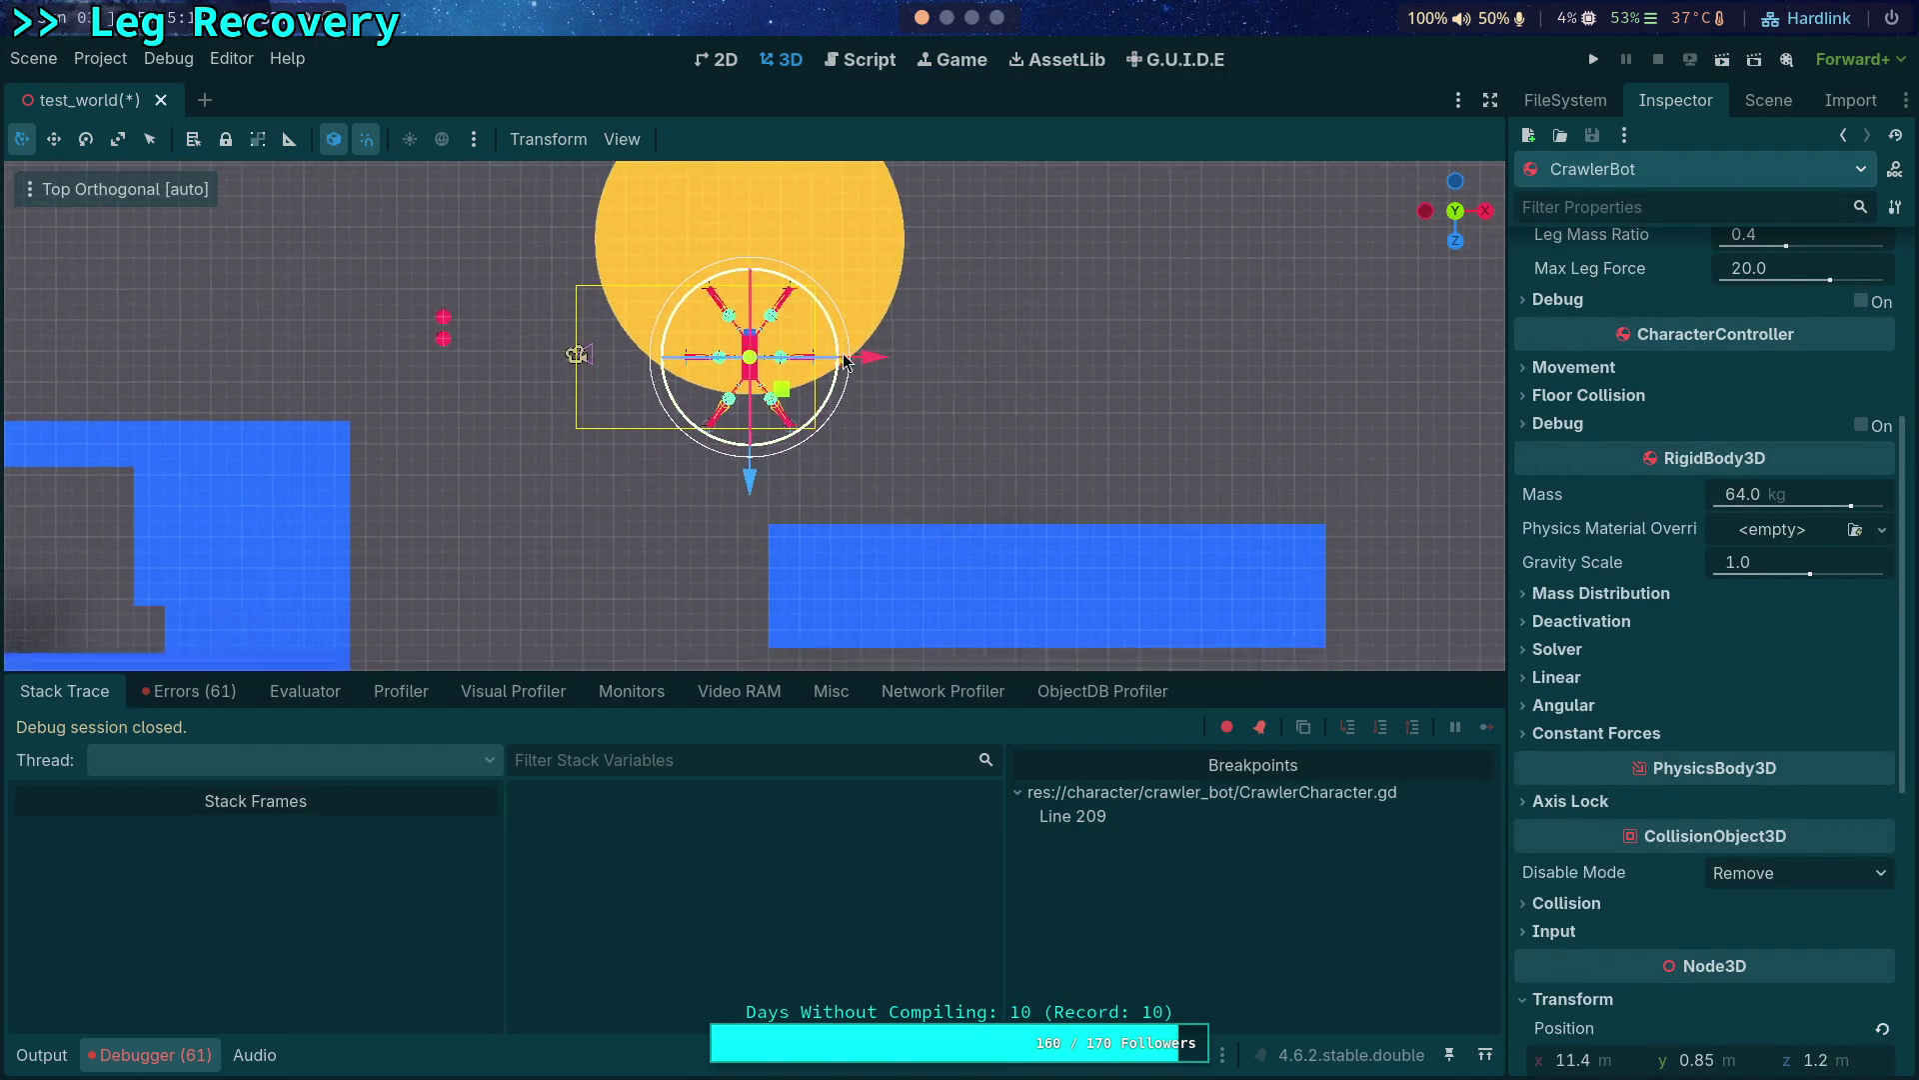
scroll(857, 492, "up", 5)
Drag the Player near the yellow circle's centre and launch the project to test the crawler.
left_click(811, 195)
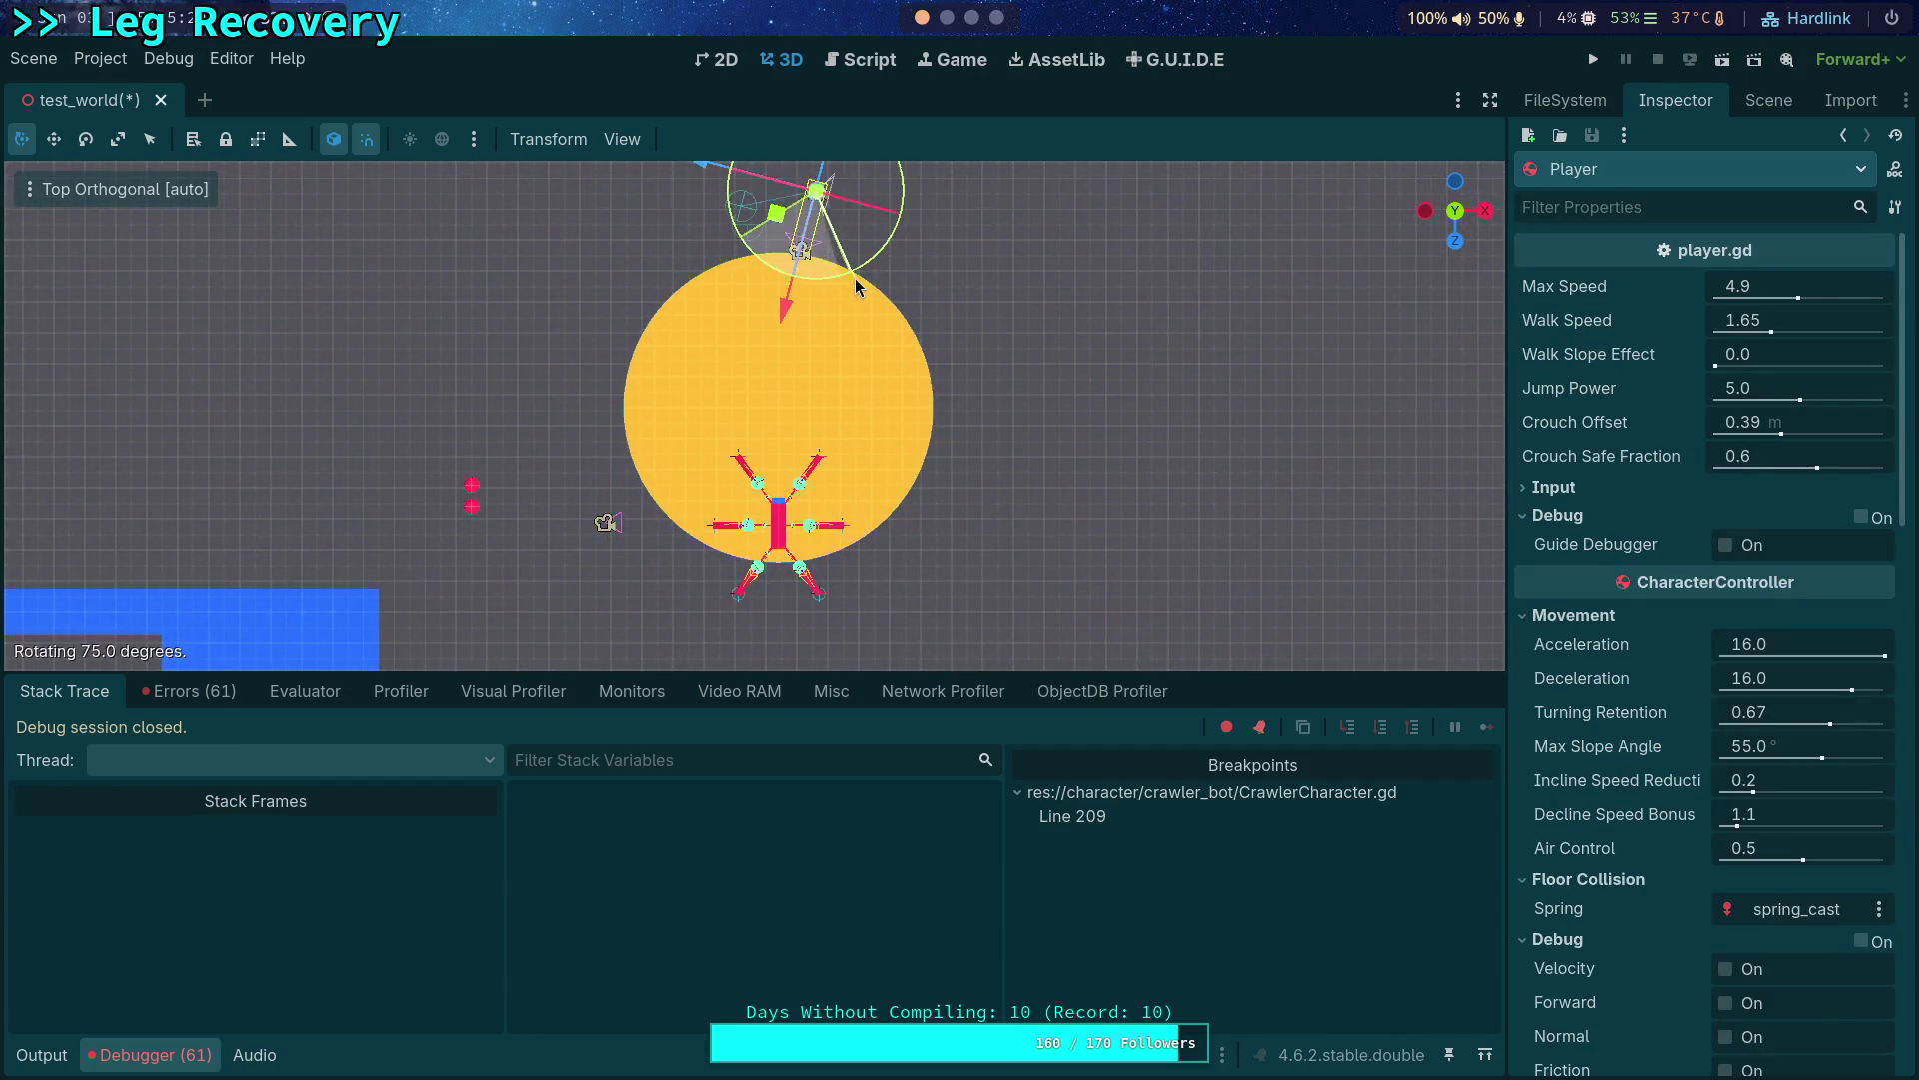
left_click_drag(781, 226, 741, 462)
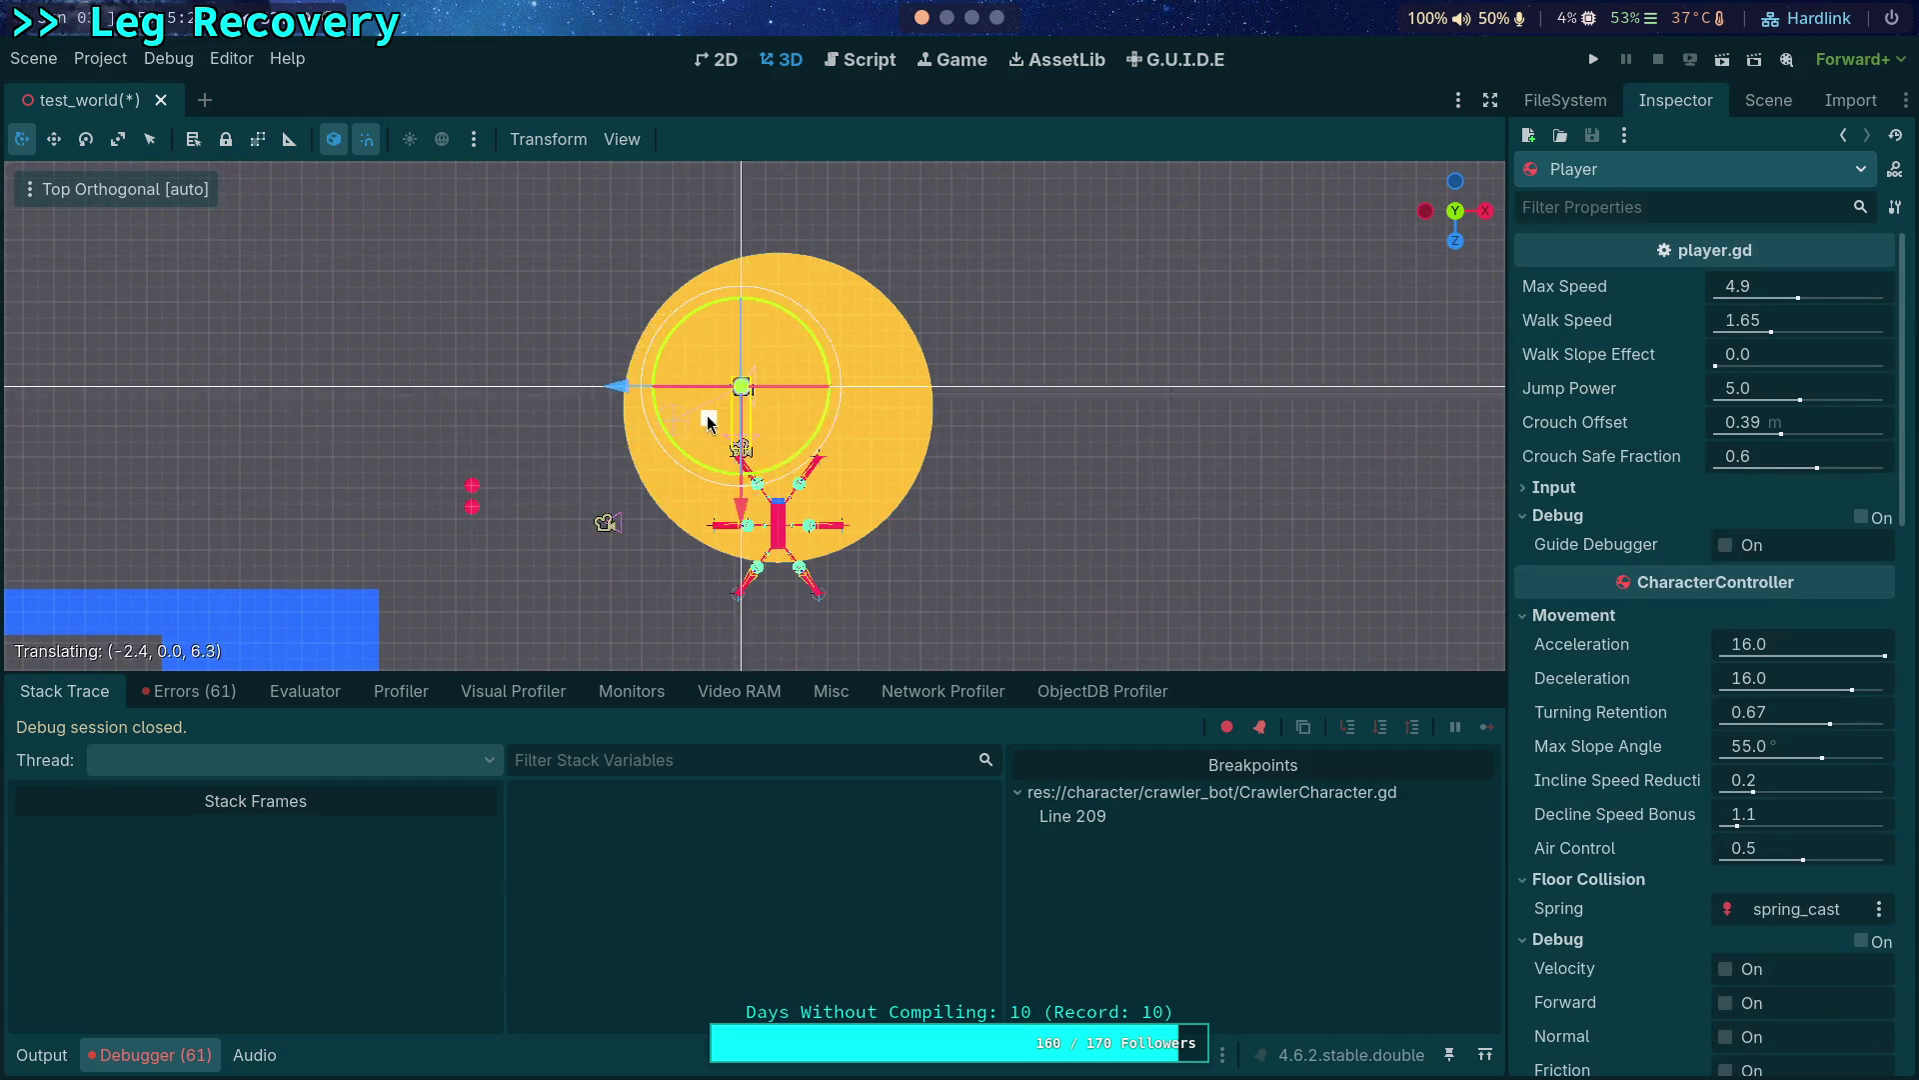
mouse_move(741, 462)
left_mouse_down()
mouse_move(758, 378)
mouse_move(662, 388)
left_mouse_up()
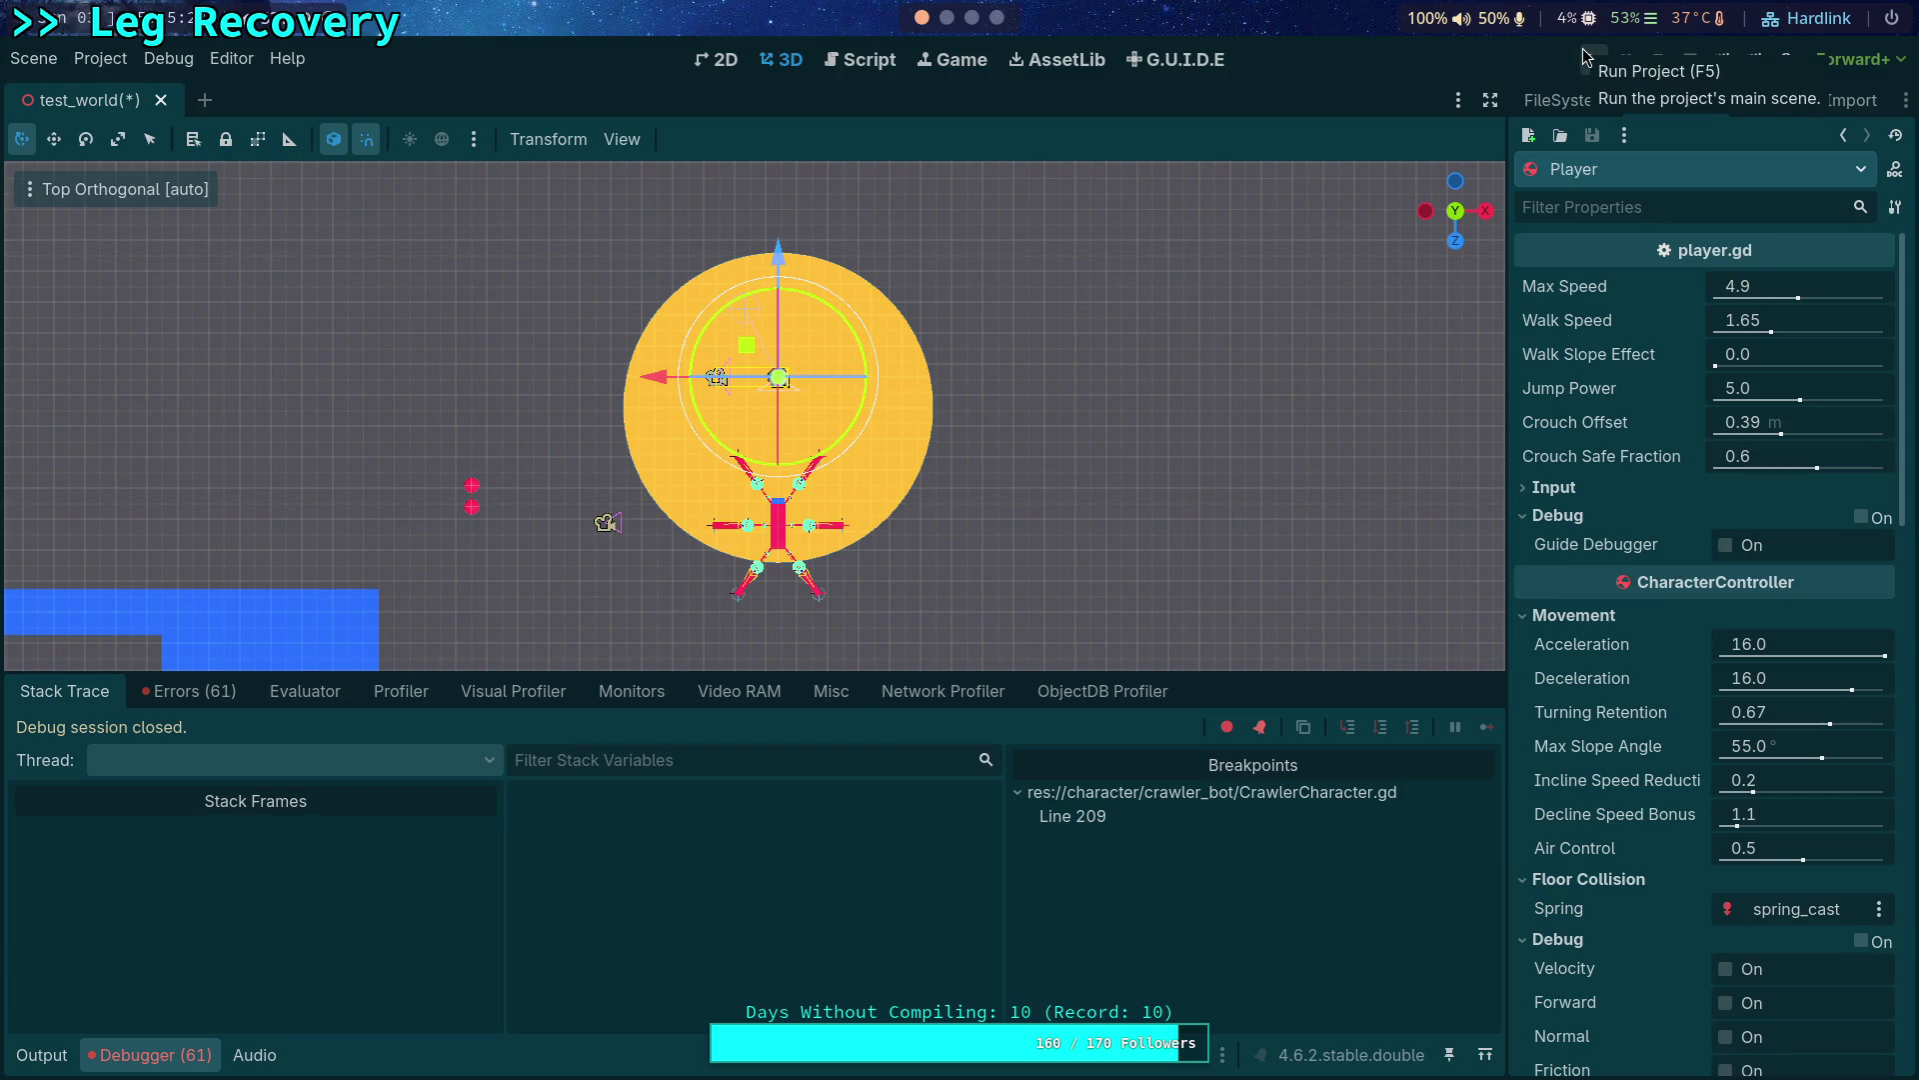
left_click(1584, 56)
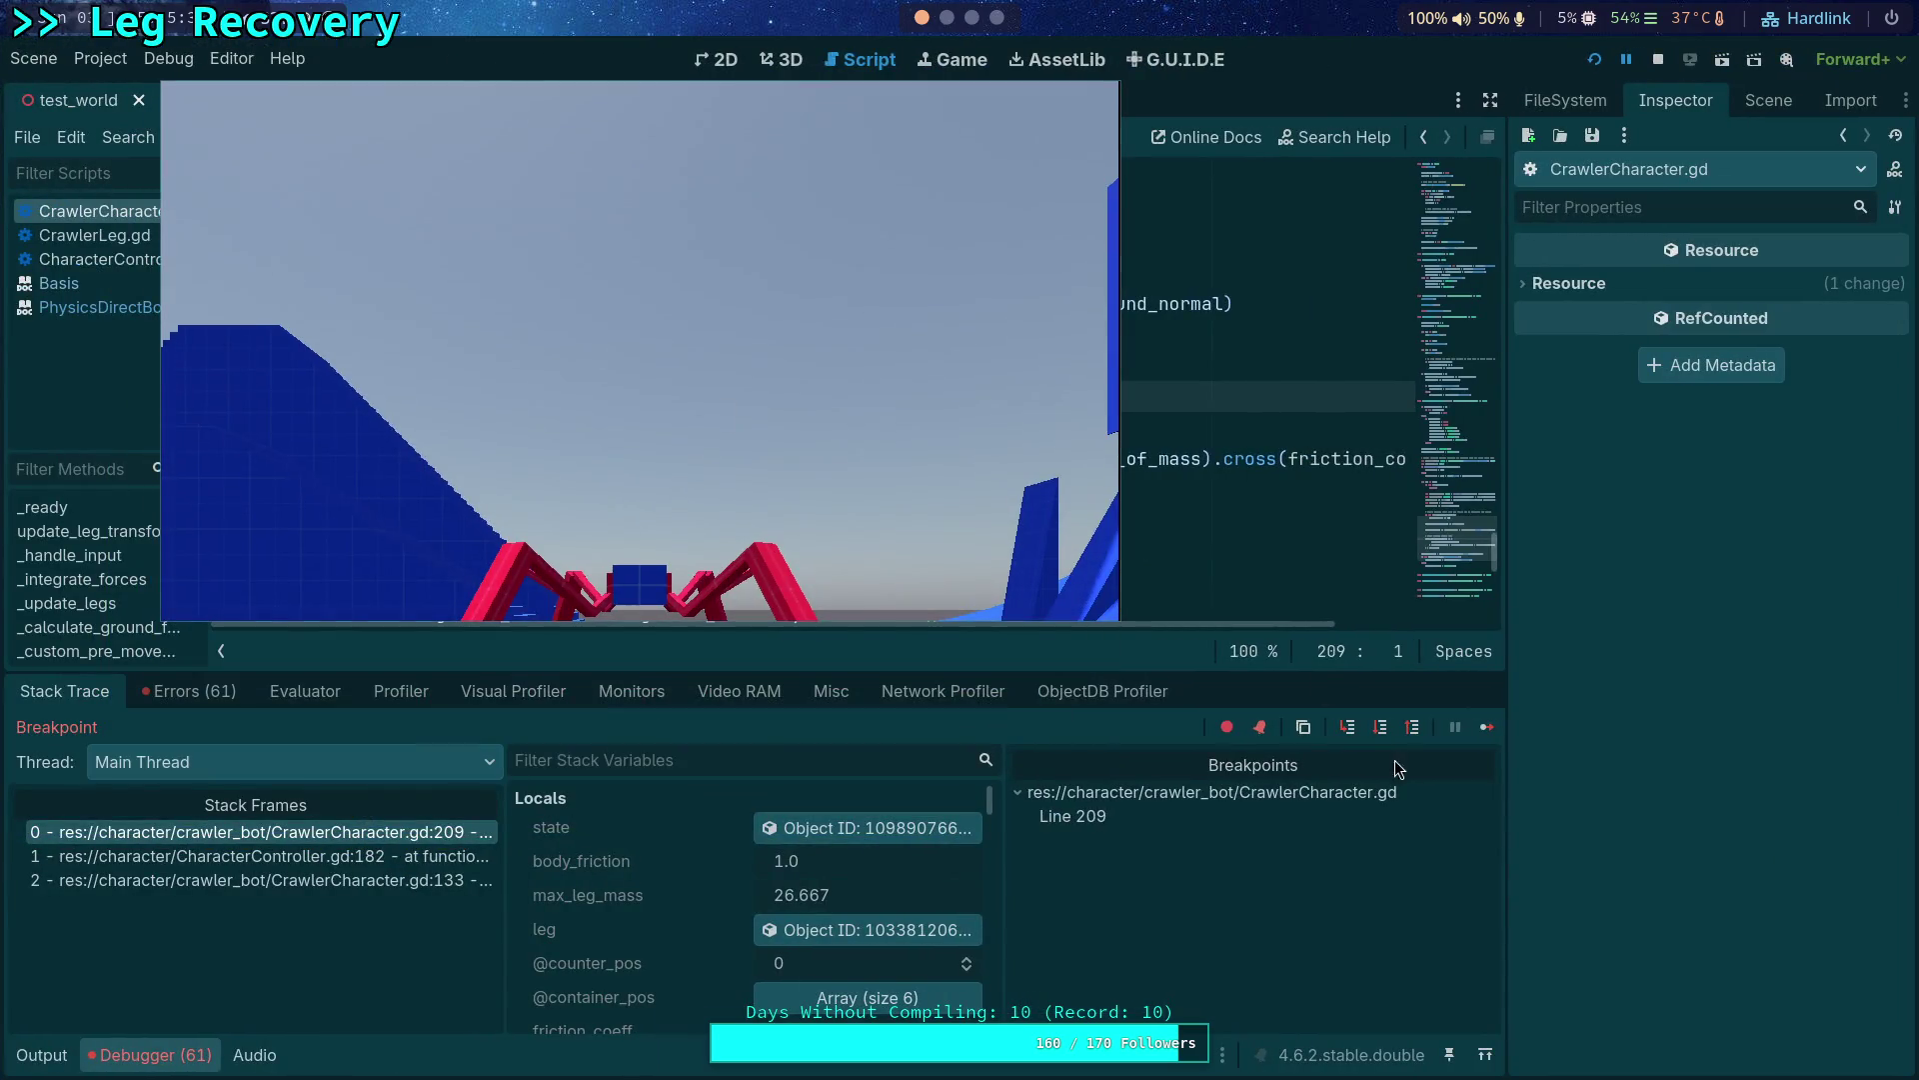
Continue repeatedly through successive hits of the line 209 breakpoint.
left_click(1495, 725)
left_click(1489, 724)
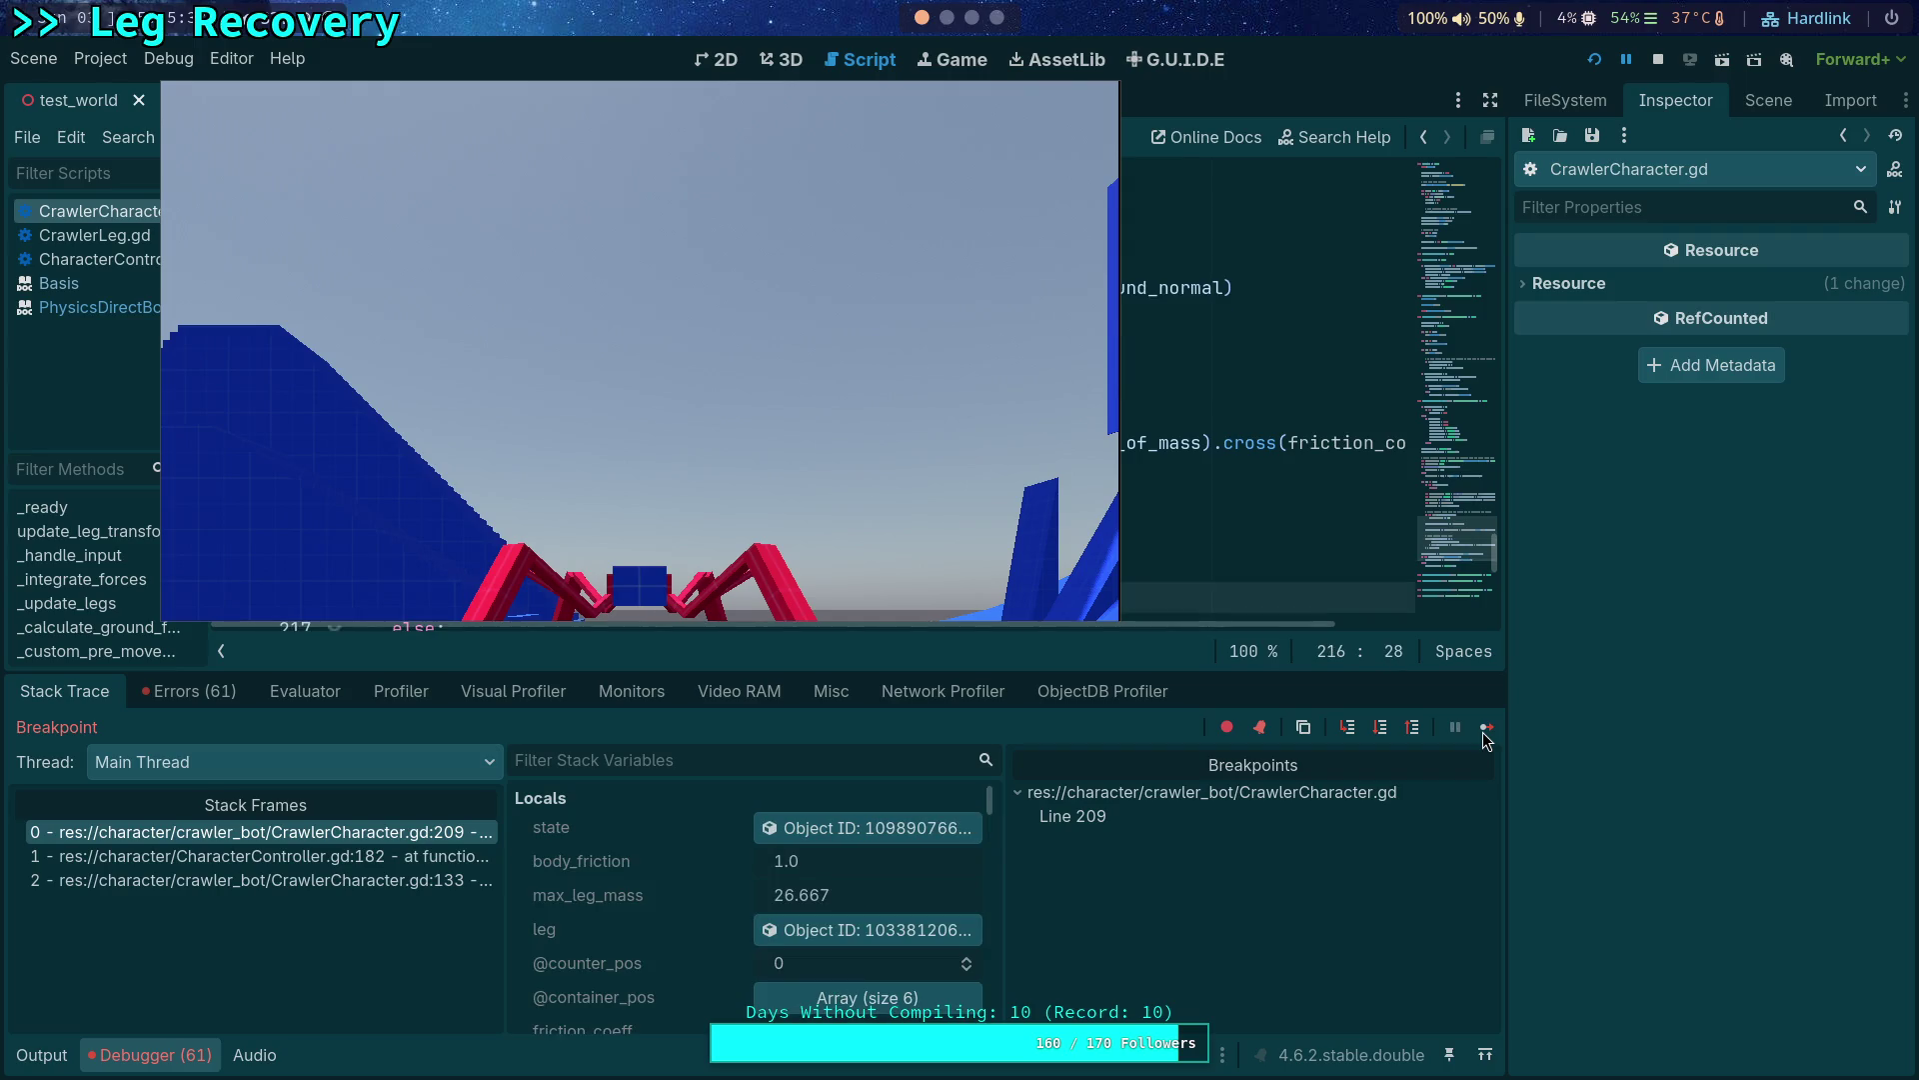
left_click(1488, 732)
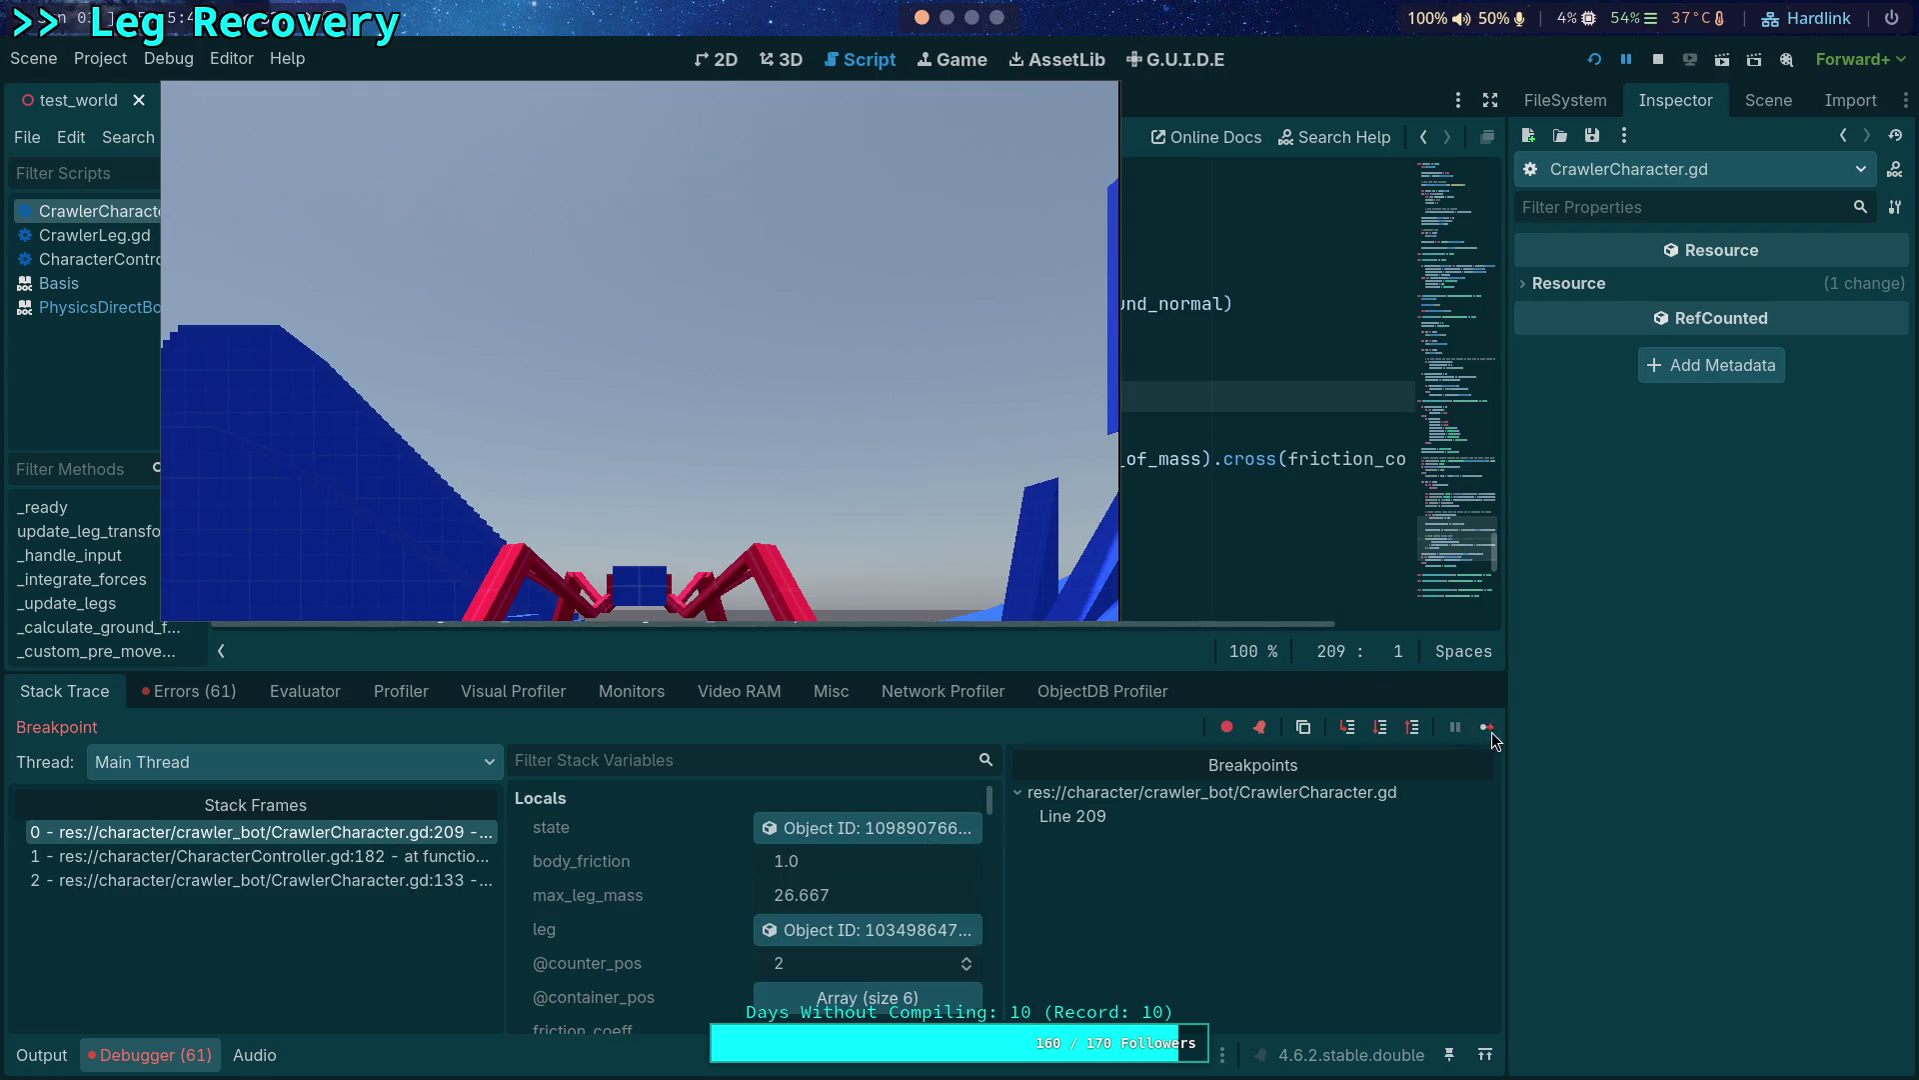
left_click(1486, 733)
left_click(1486, 722)
left_click(1490, 726)
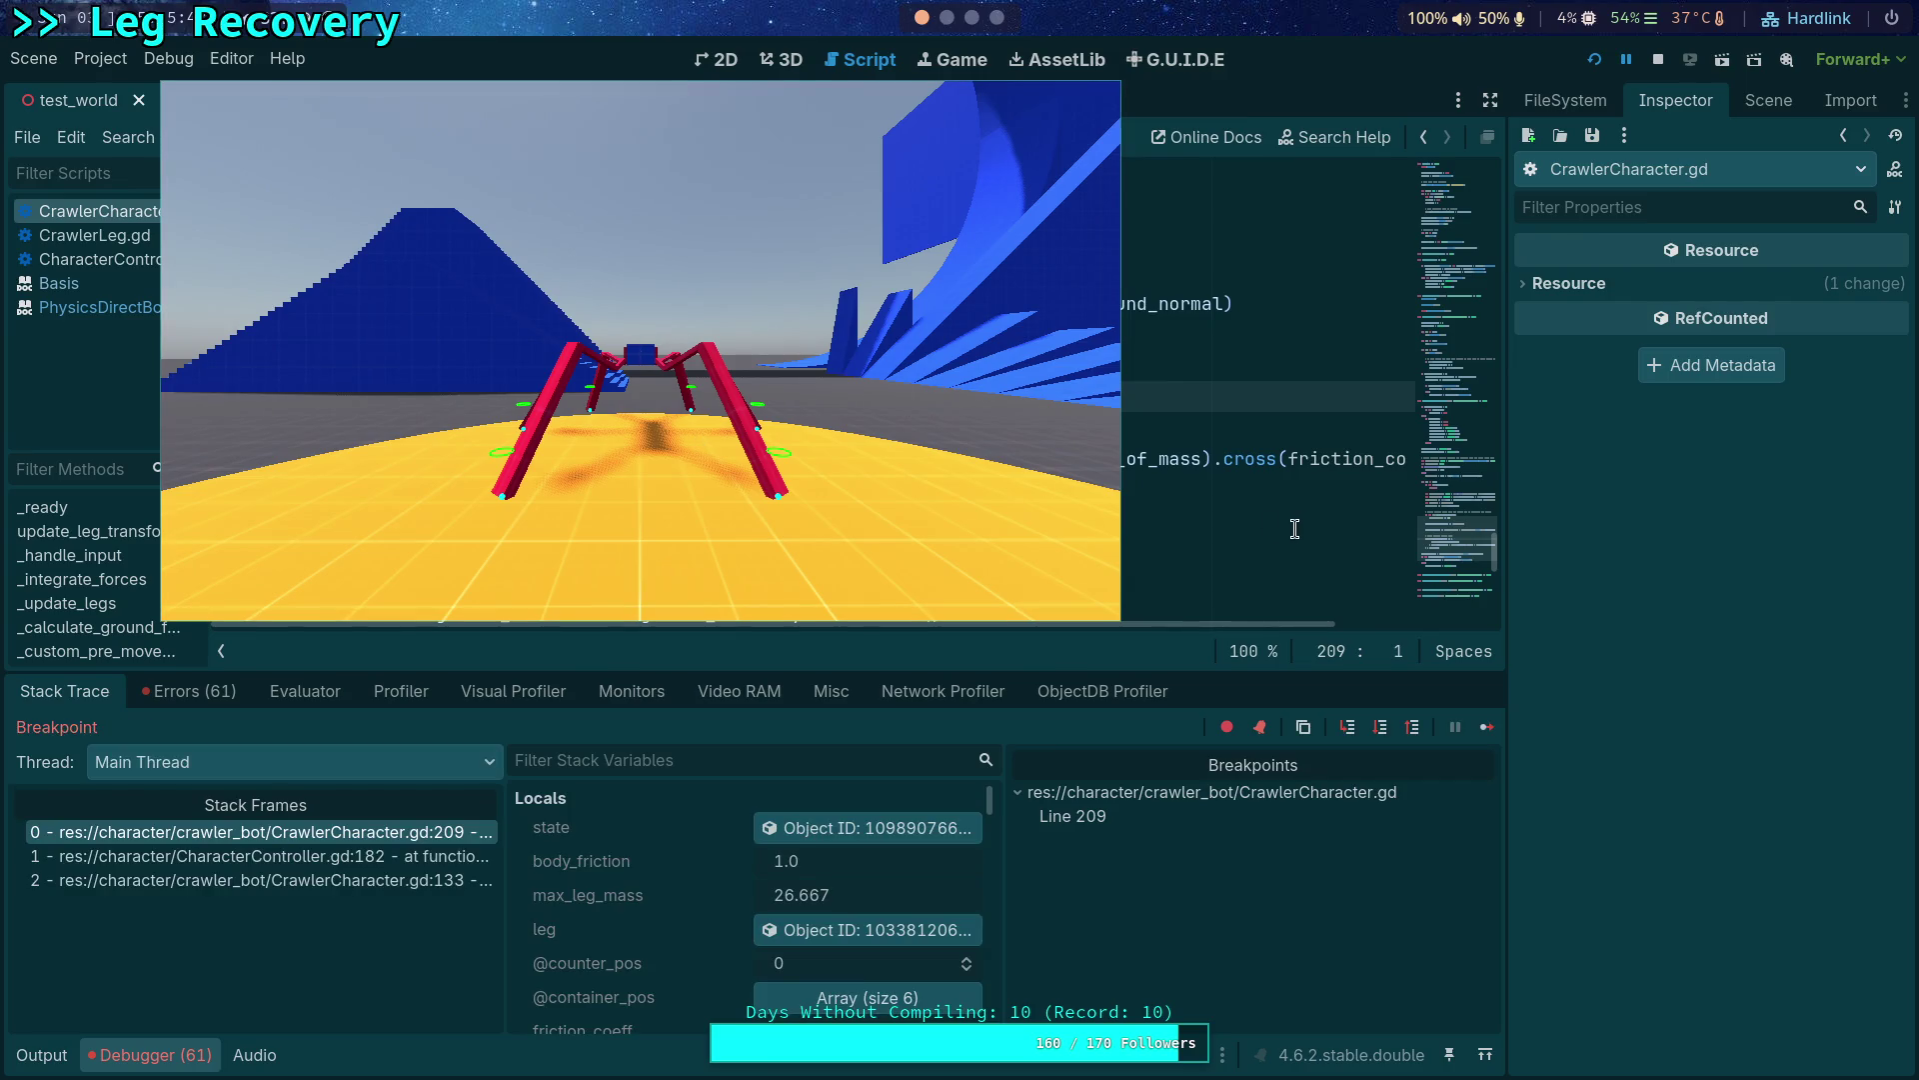
left_click(1485, 726)
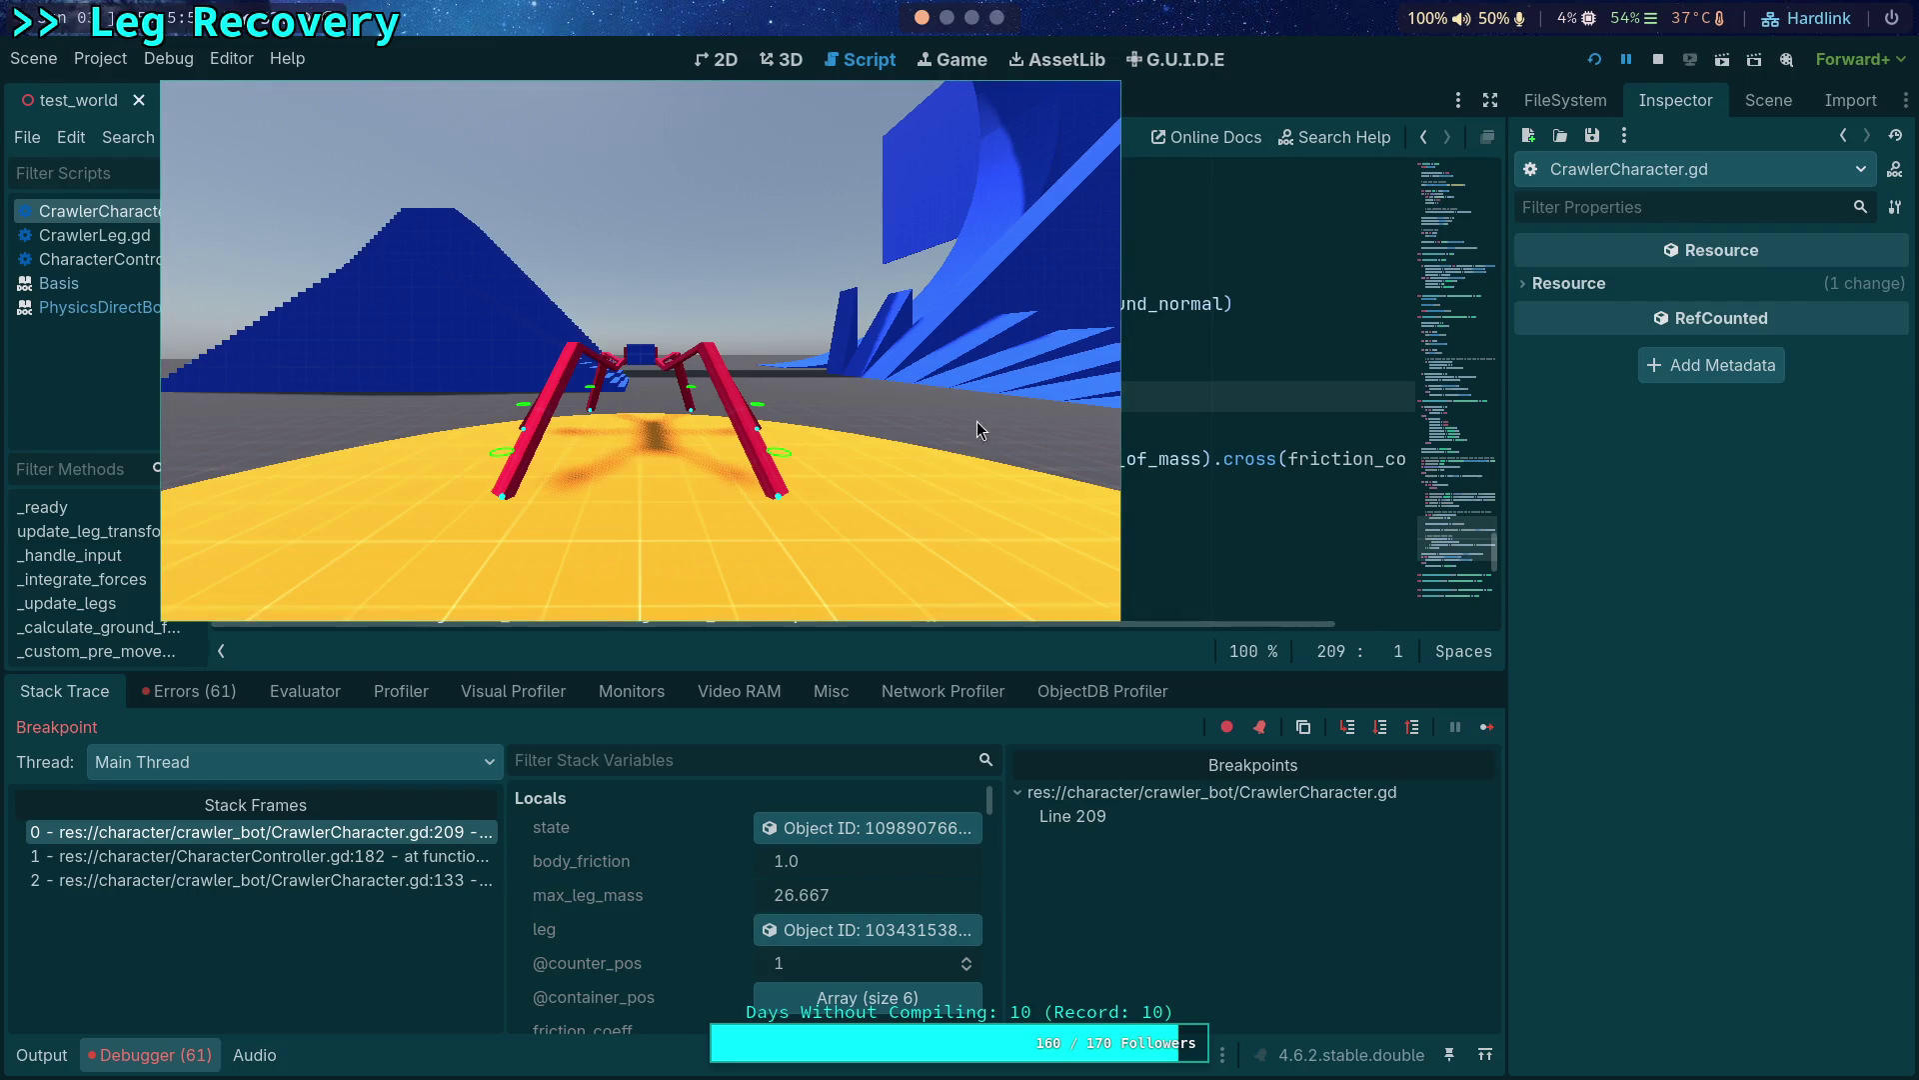
Inspect the body state while stepping through legs, remove the line 209 breakpoint and resume the game.
left_click(888, 828)
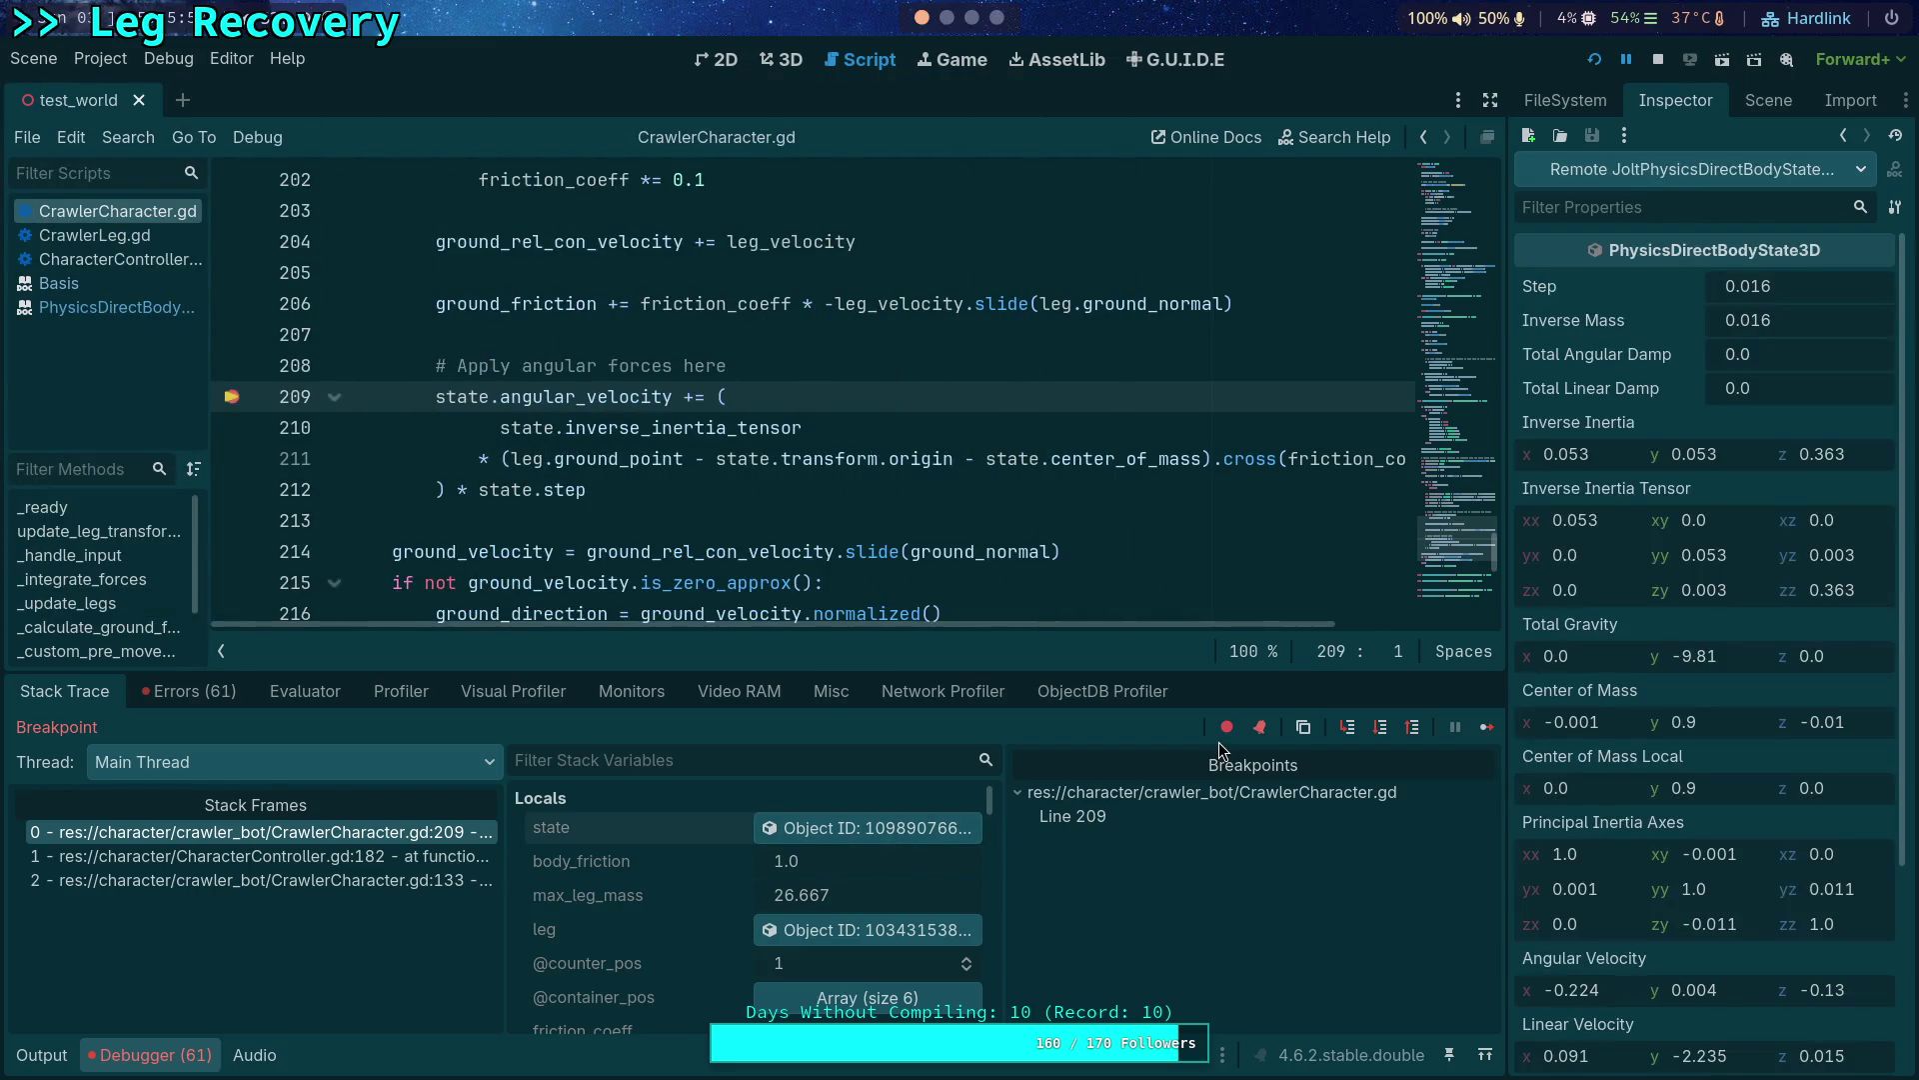
scroll(1701, 816, "down", 3)
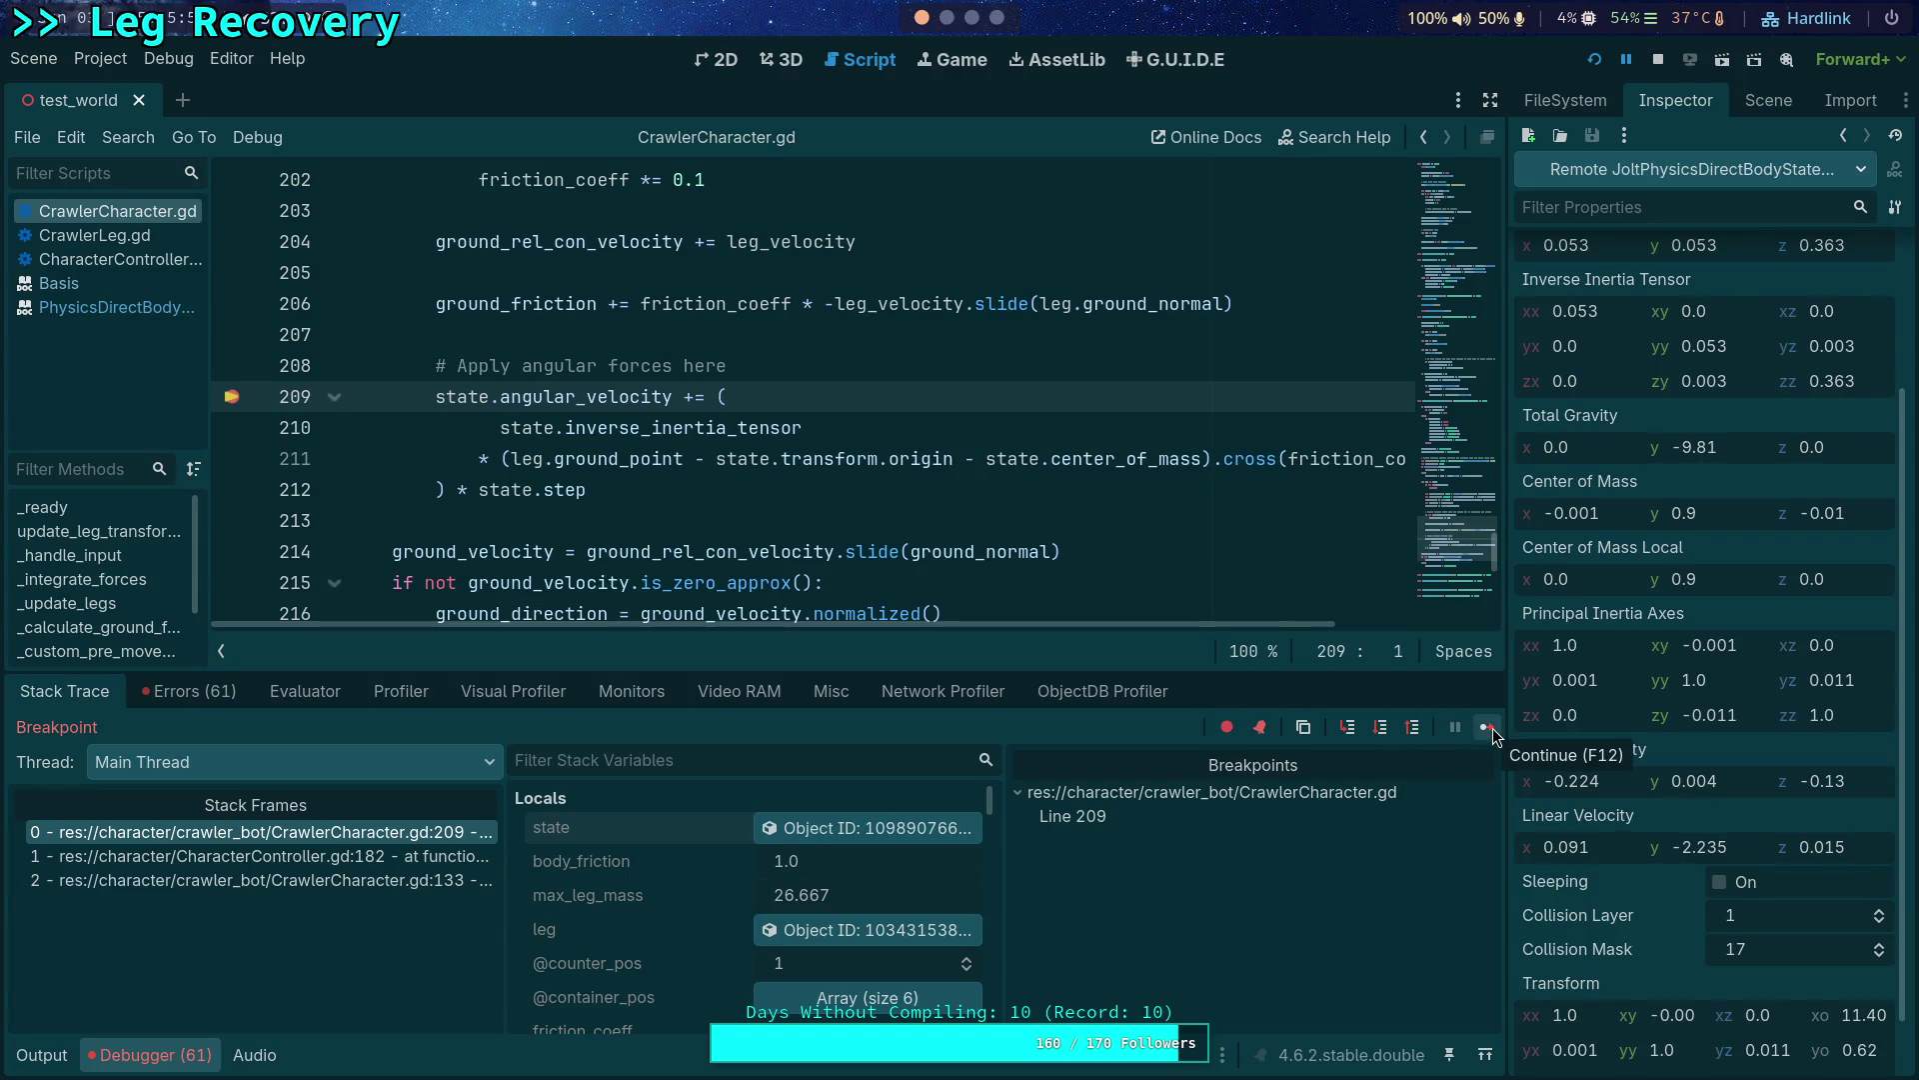
left_click(1381, 726)
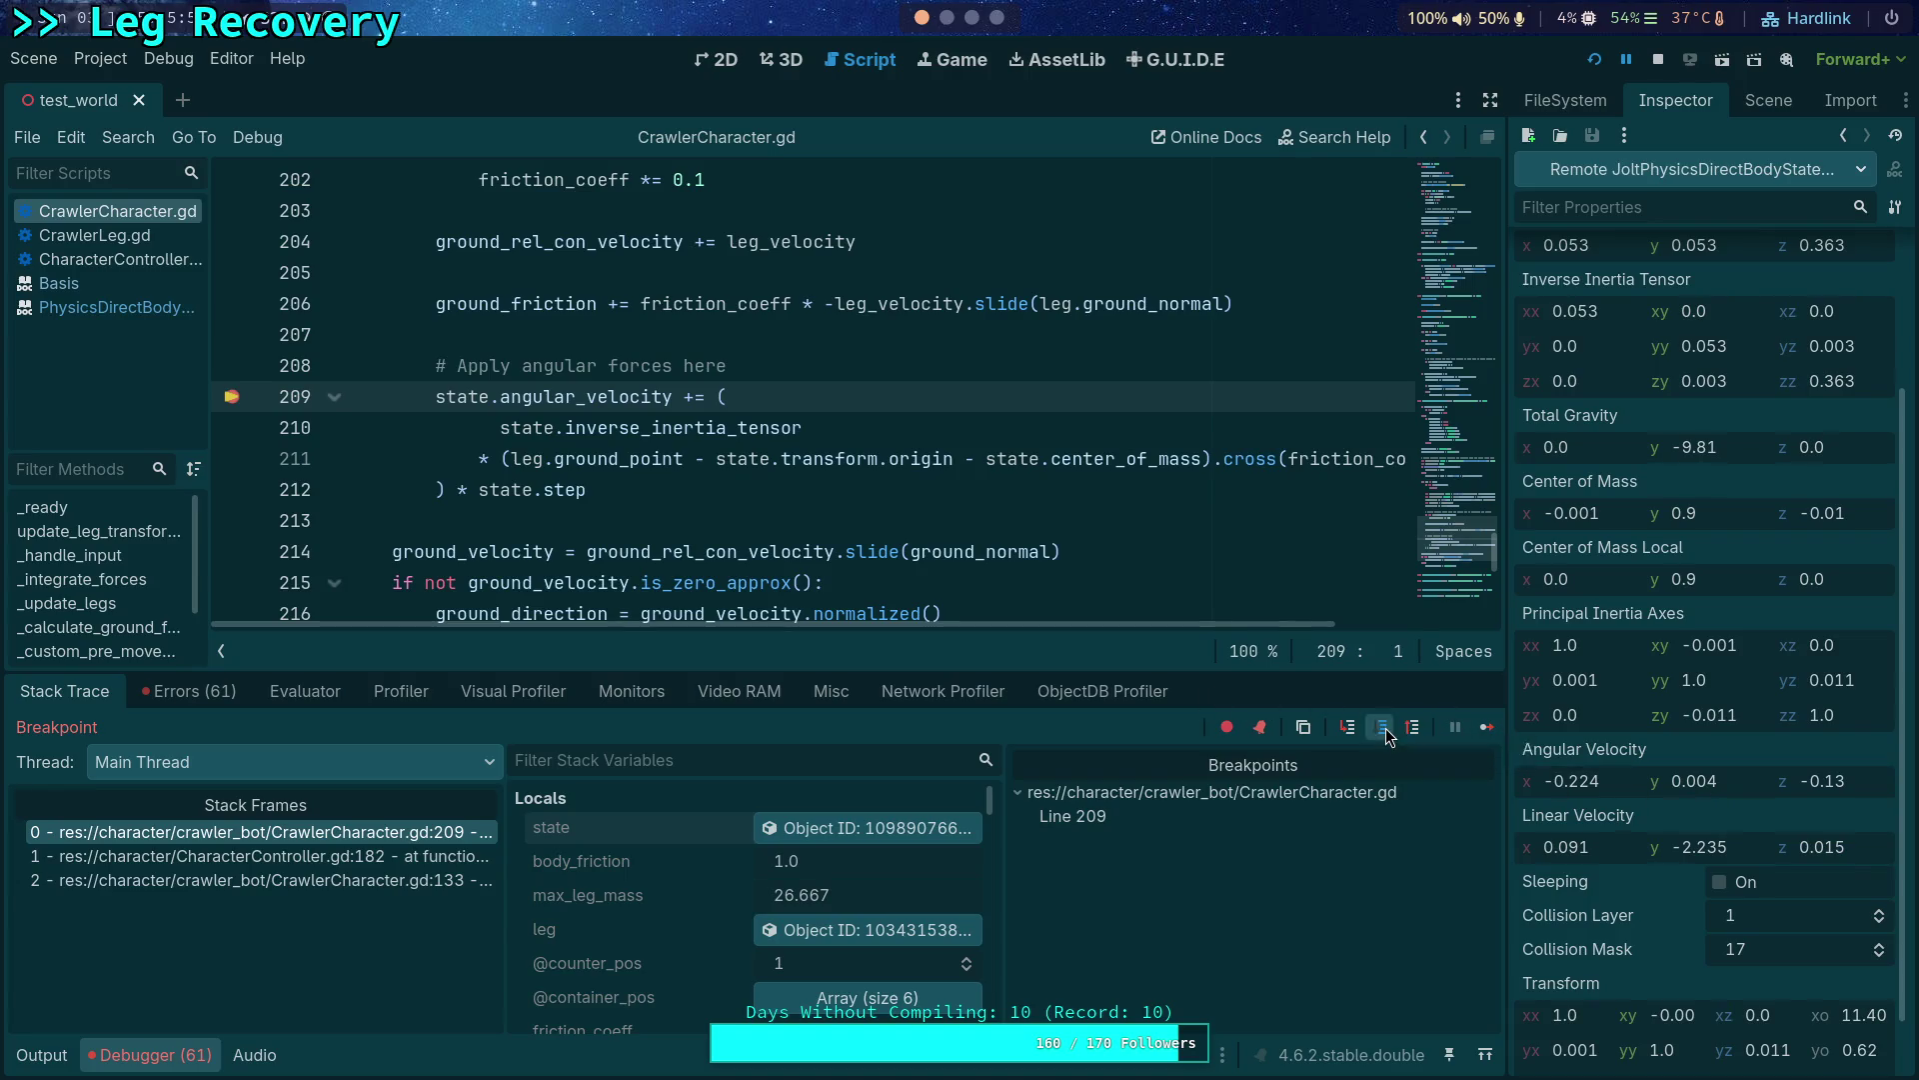
scroll(1677, 835, "down", 4)
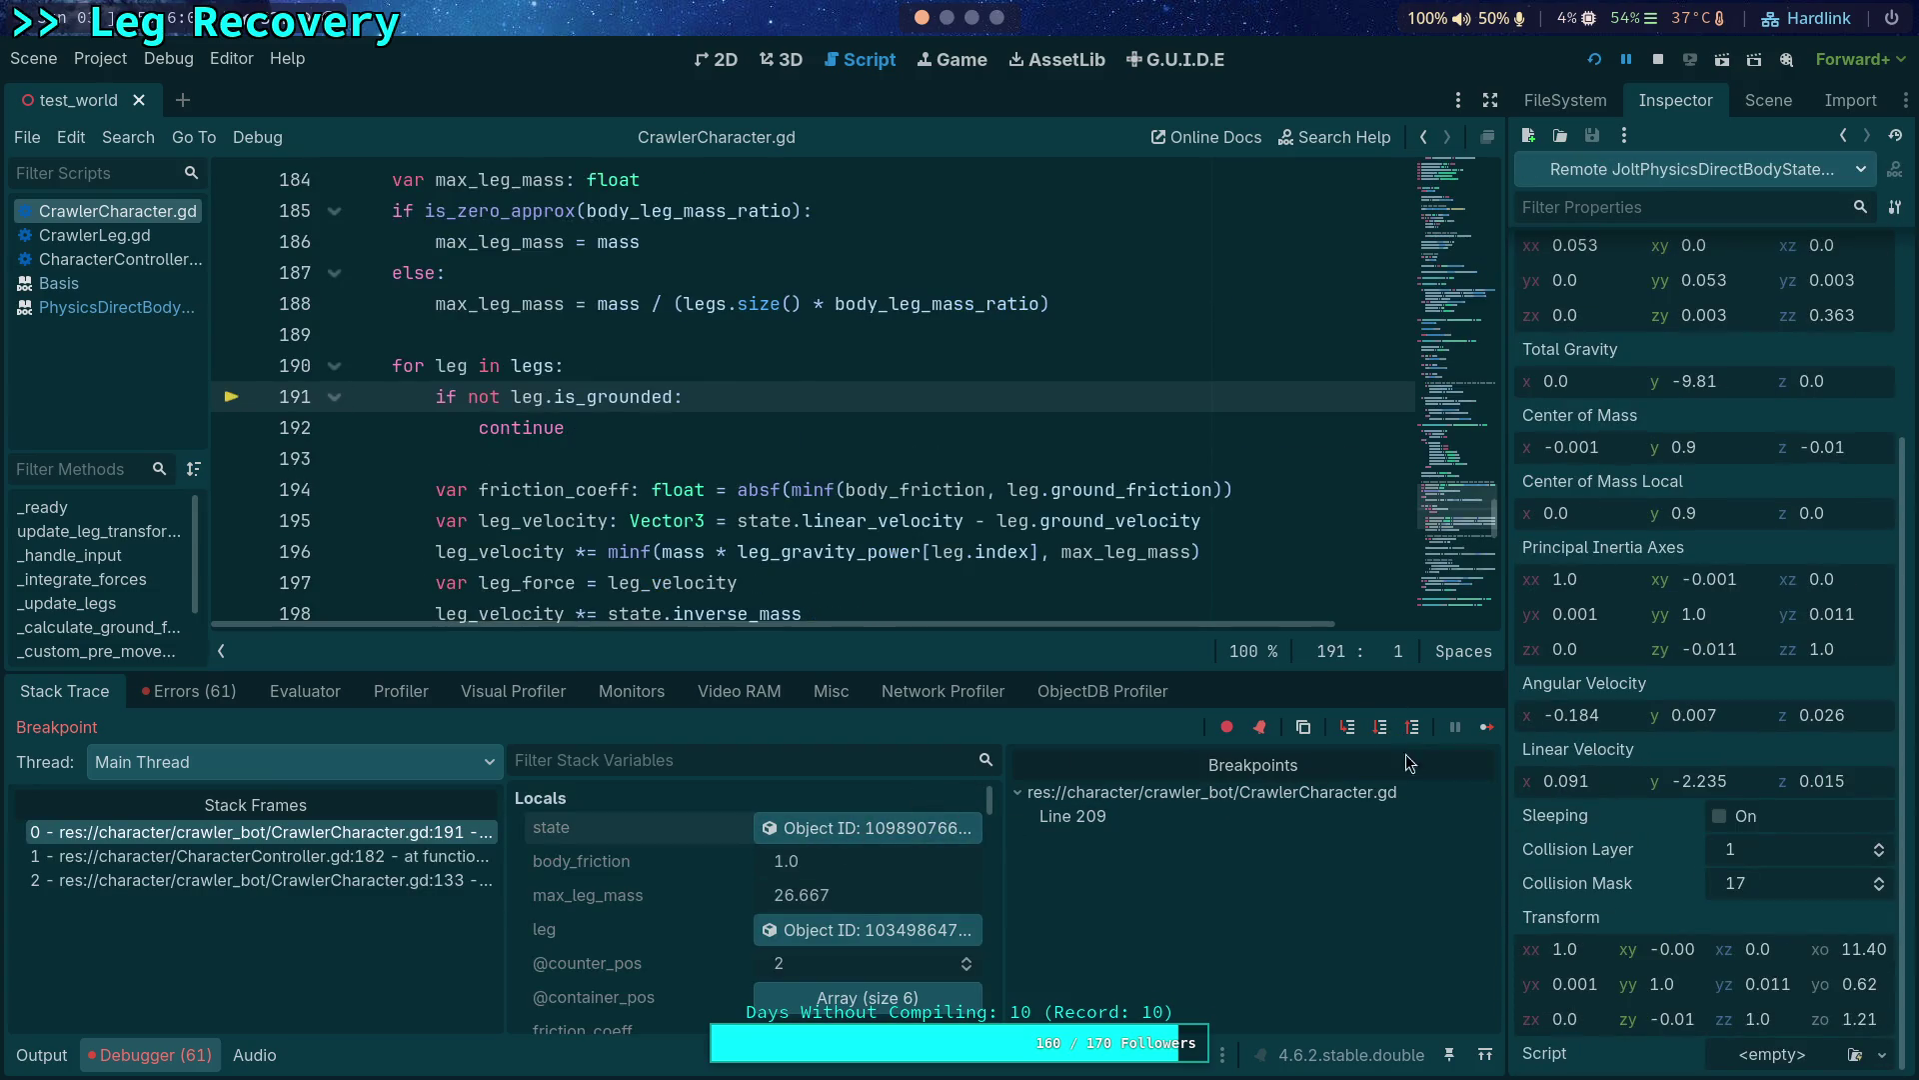
left_click(1487, 727)
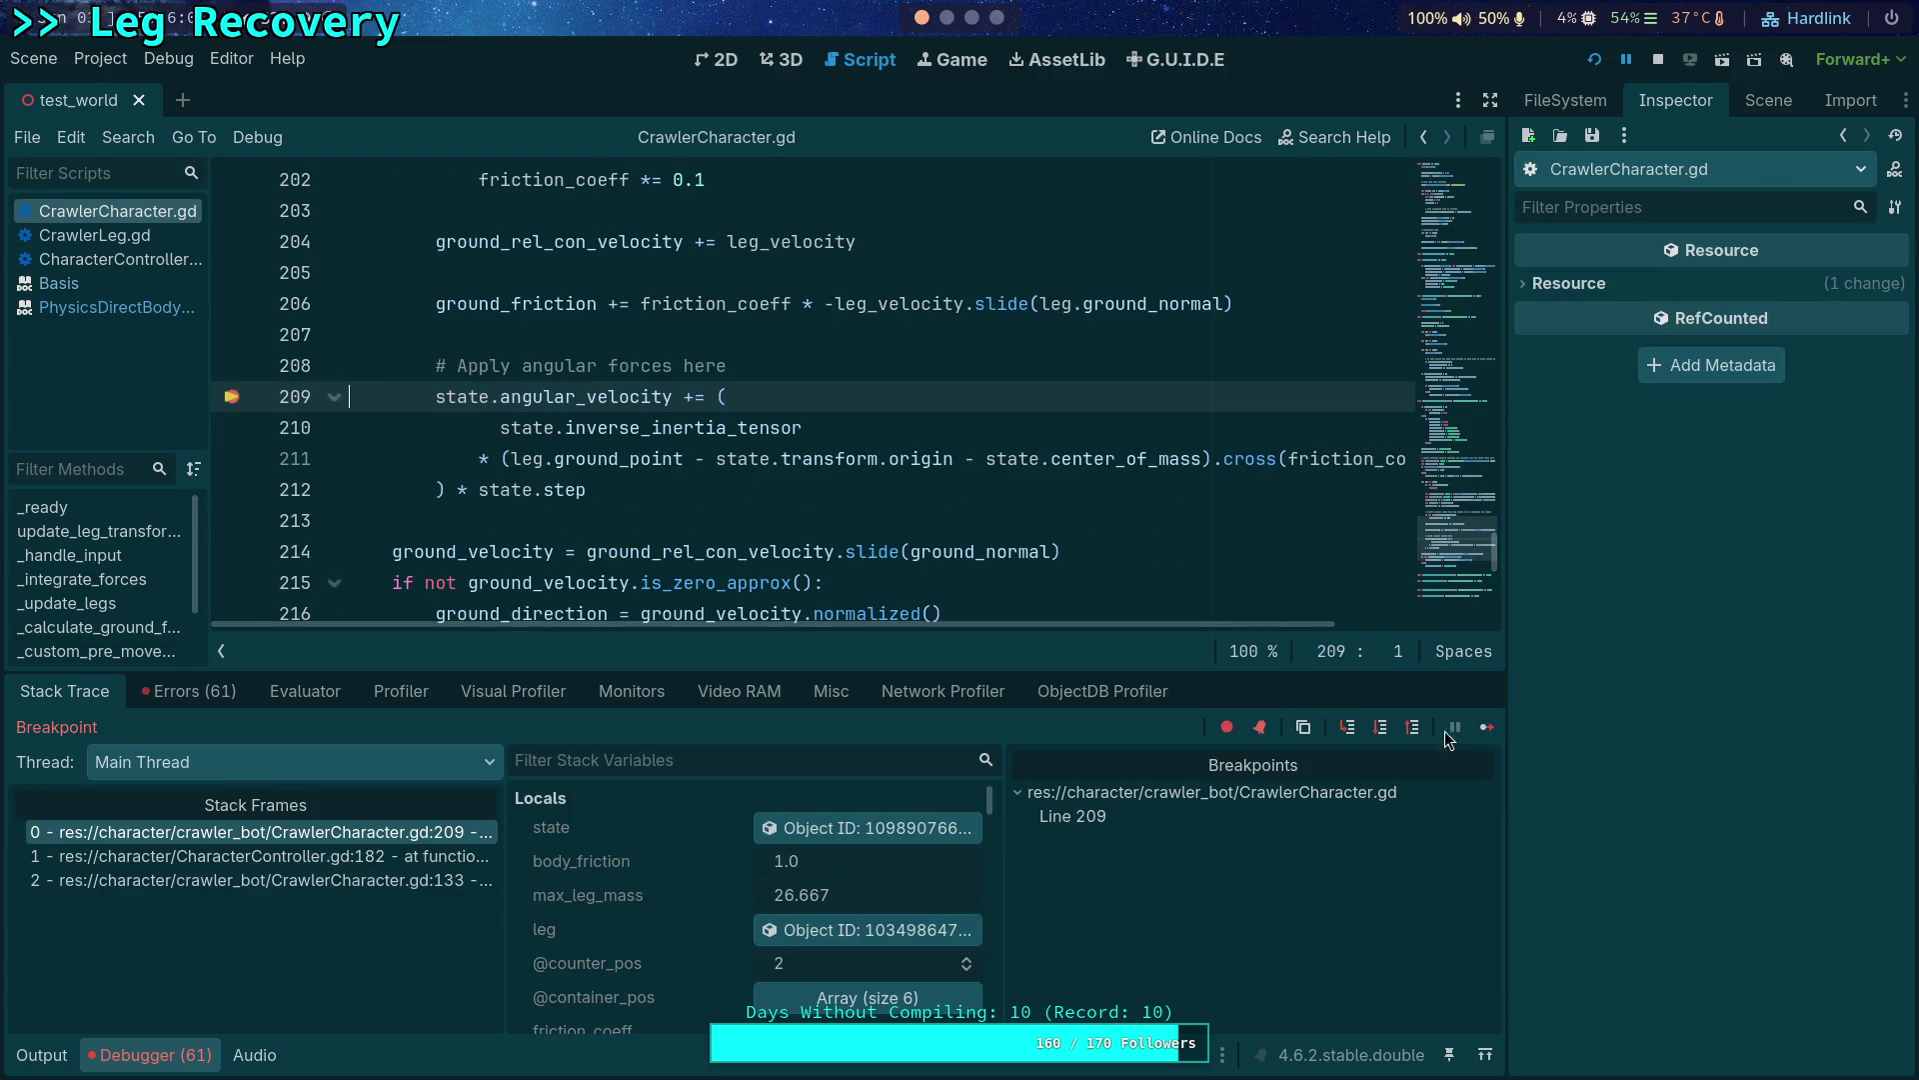
left_click(1382, 727)
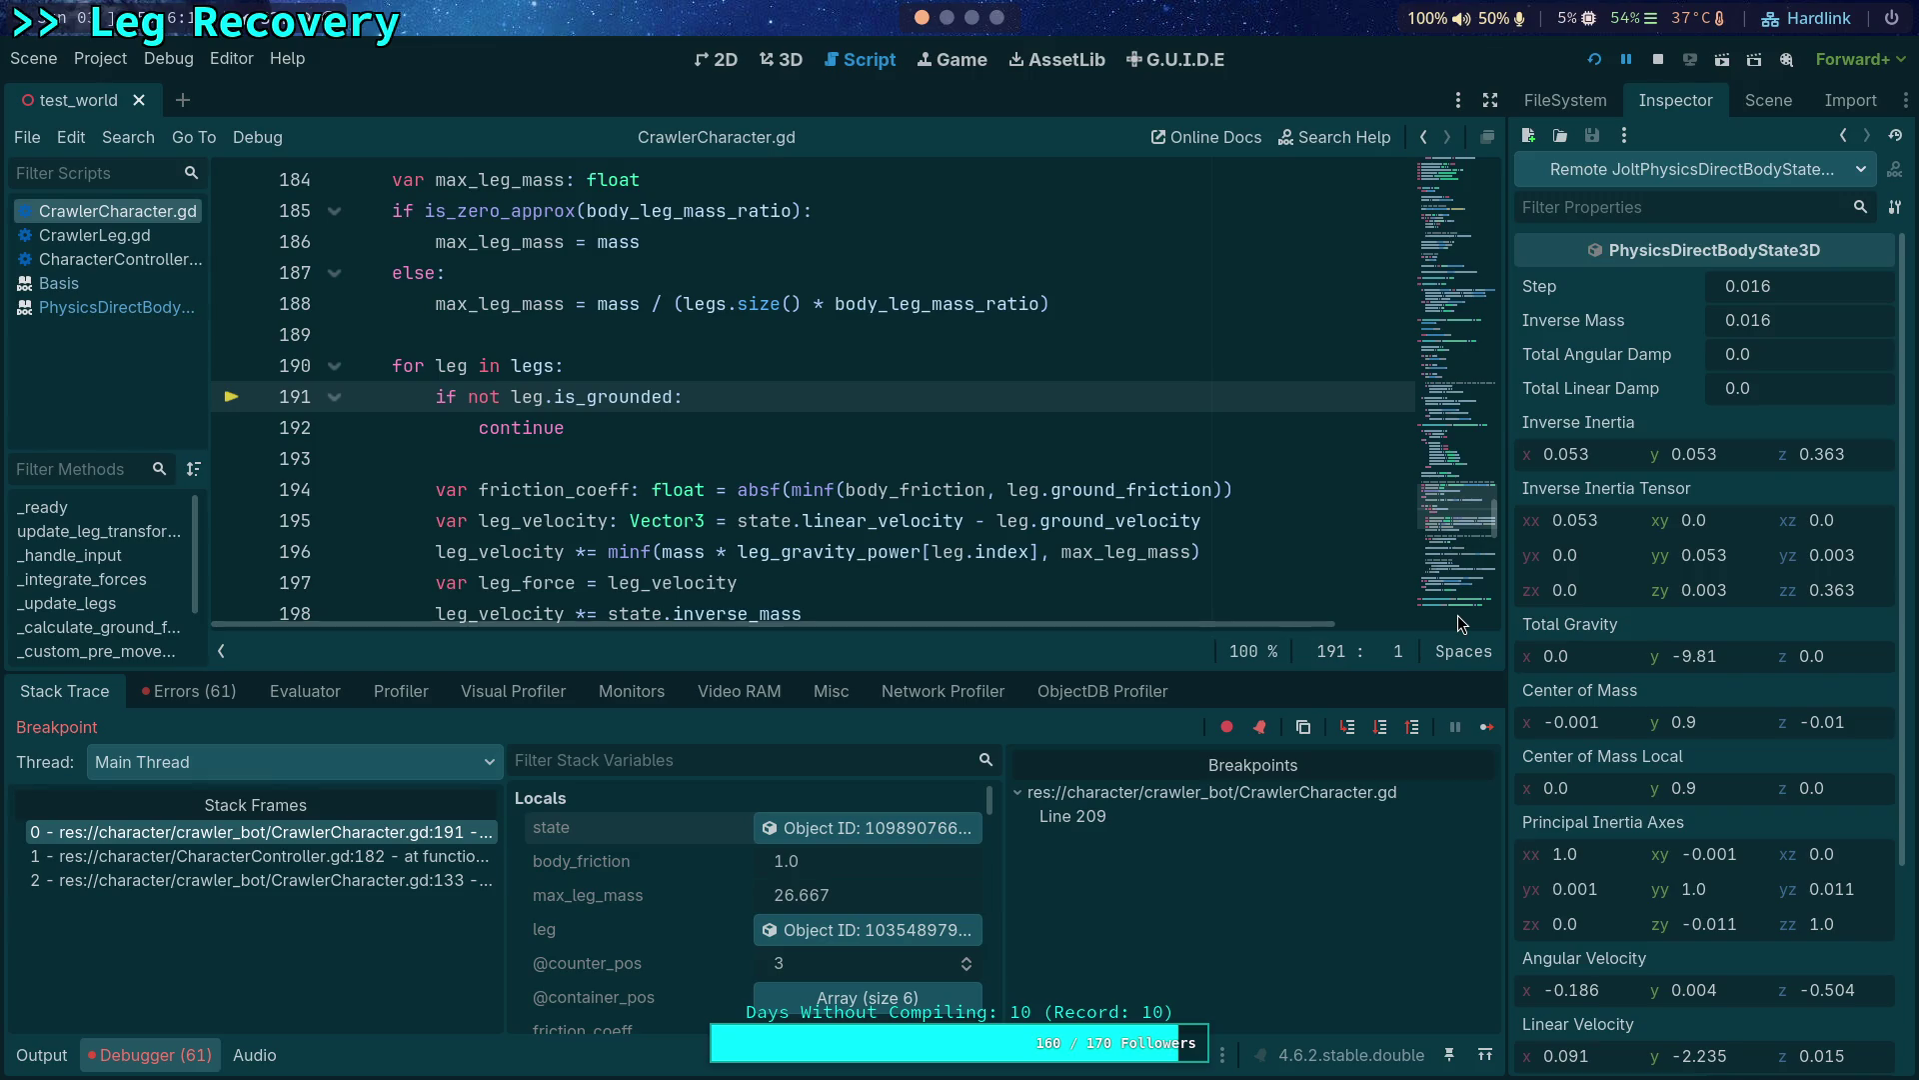
scroll(841, 495, "down", 2)
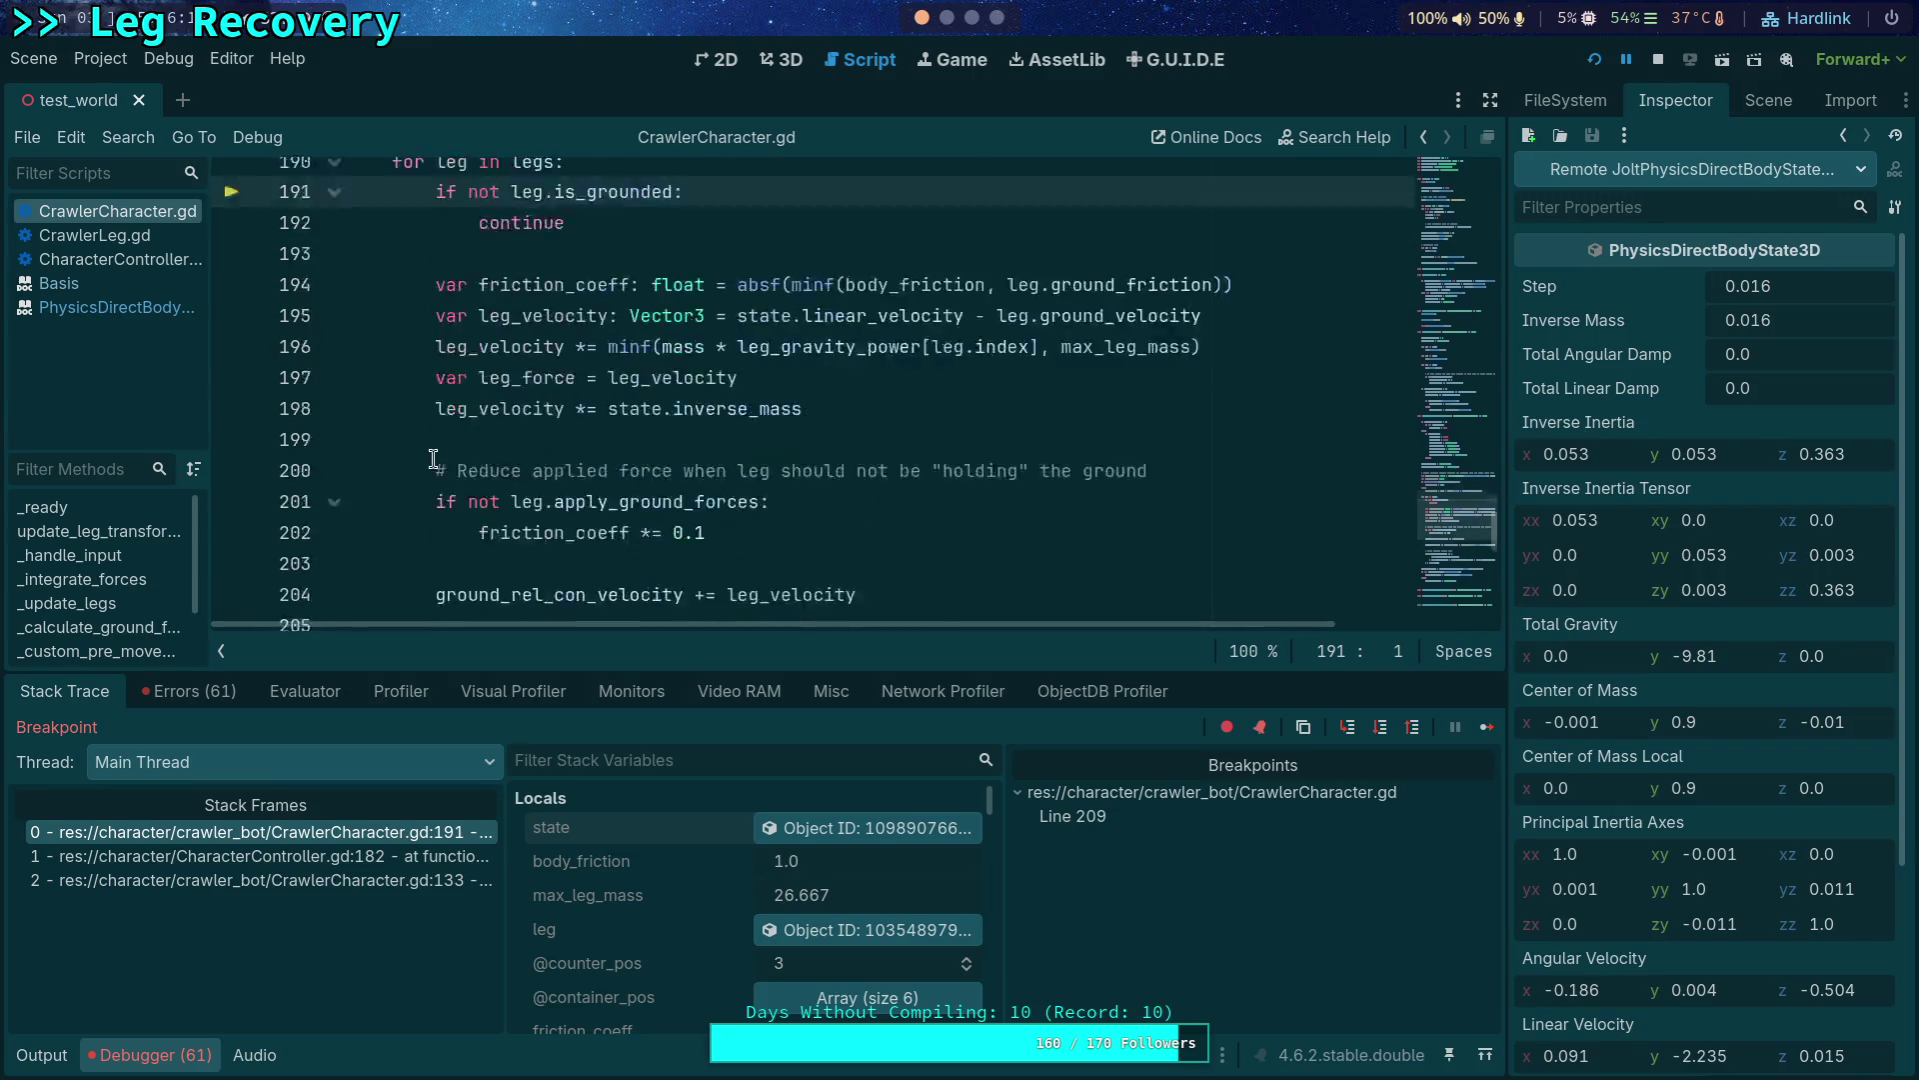
scroll(215, 386, "down", 4)
left_click(232, 396)
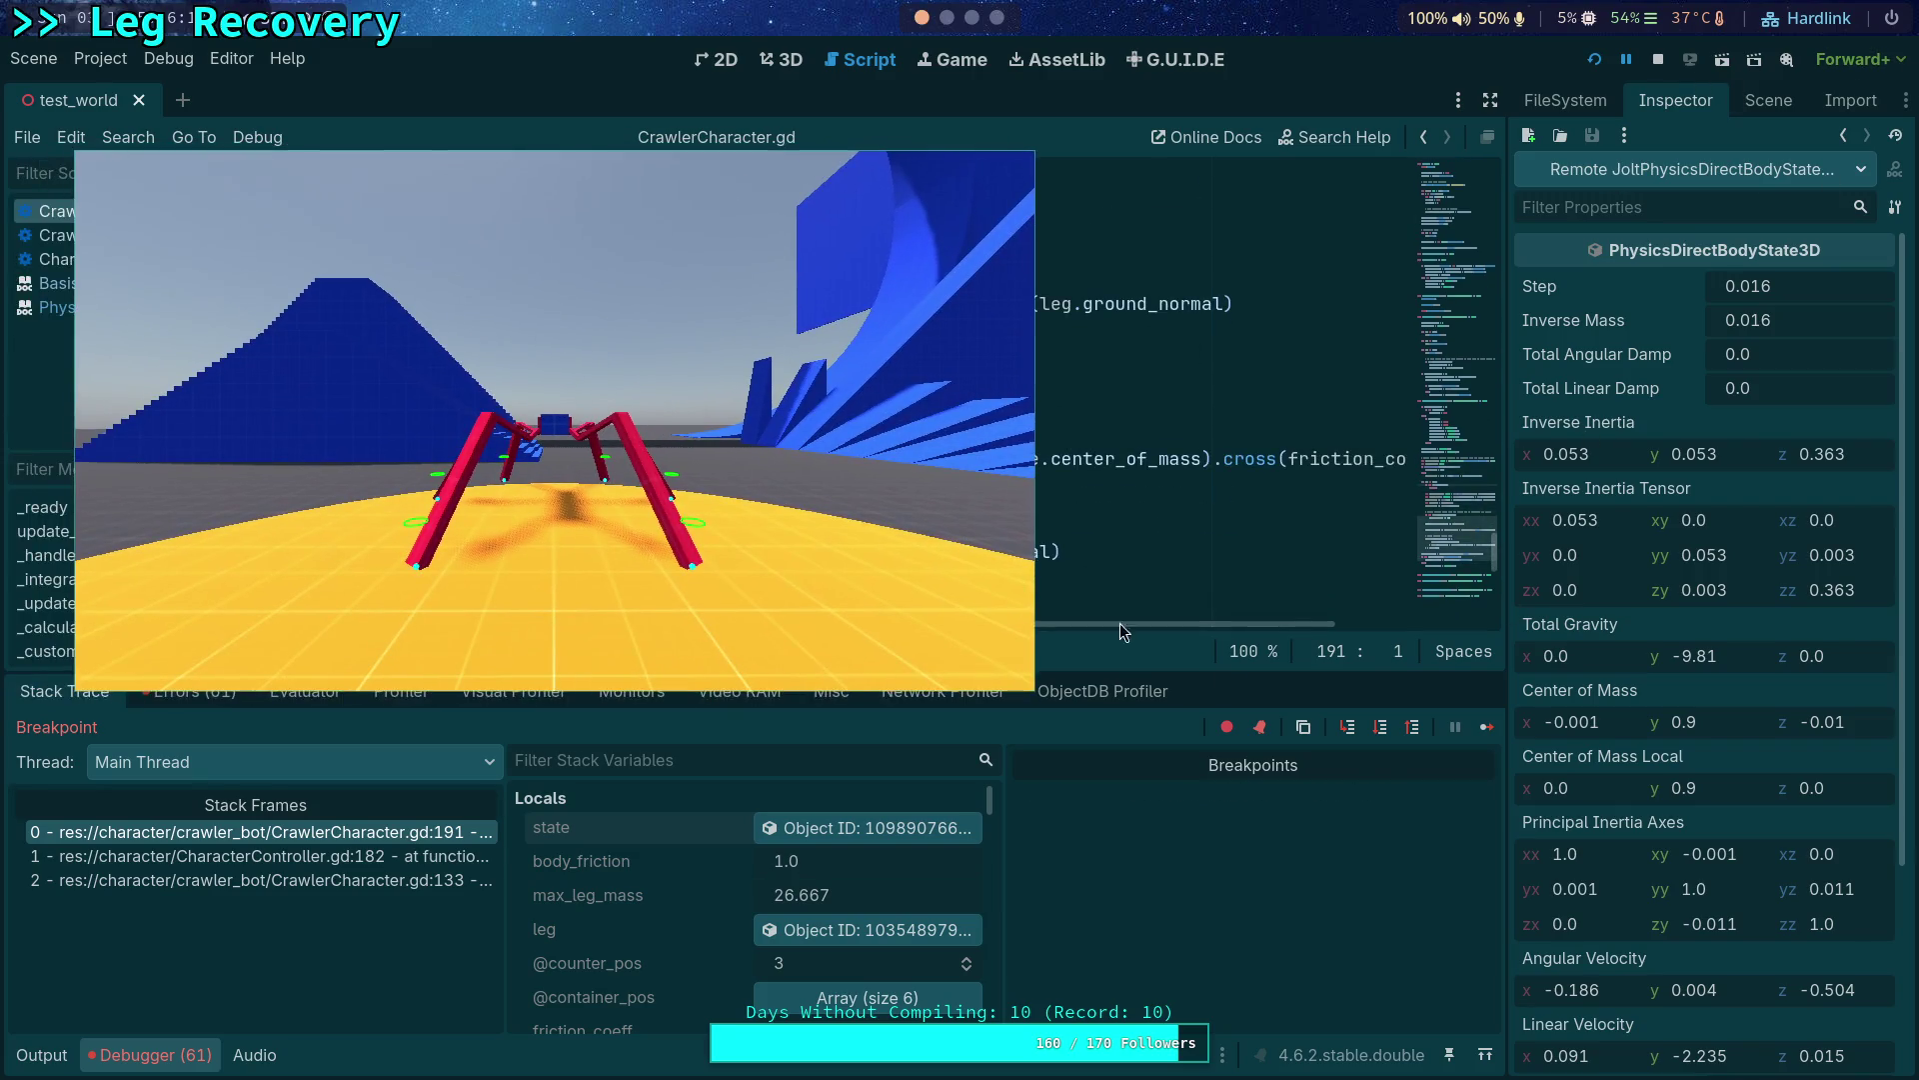
left_click(1484, 729)
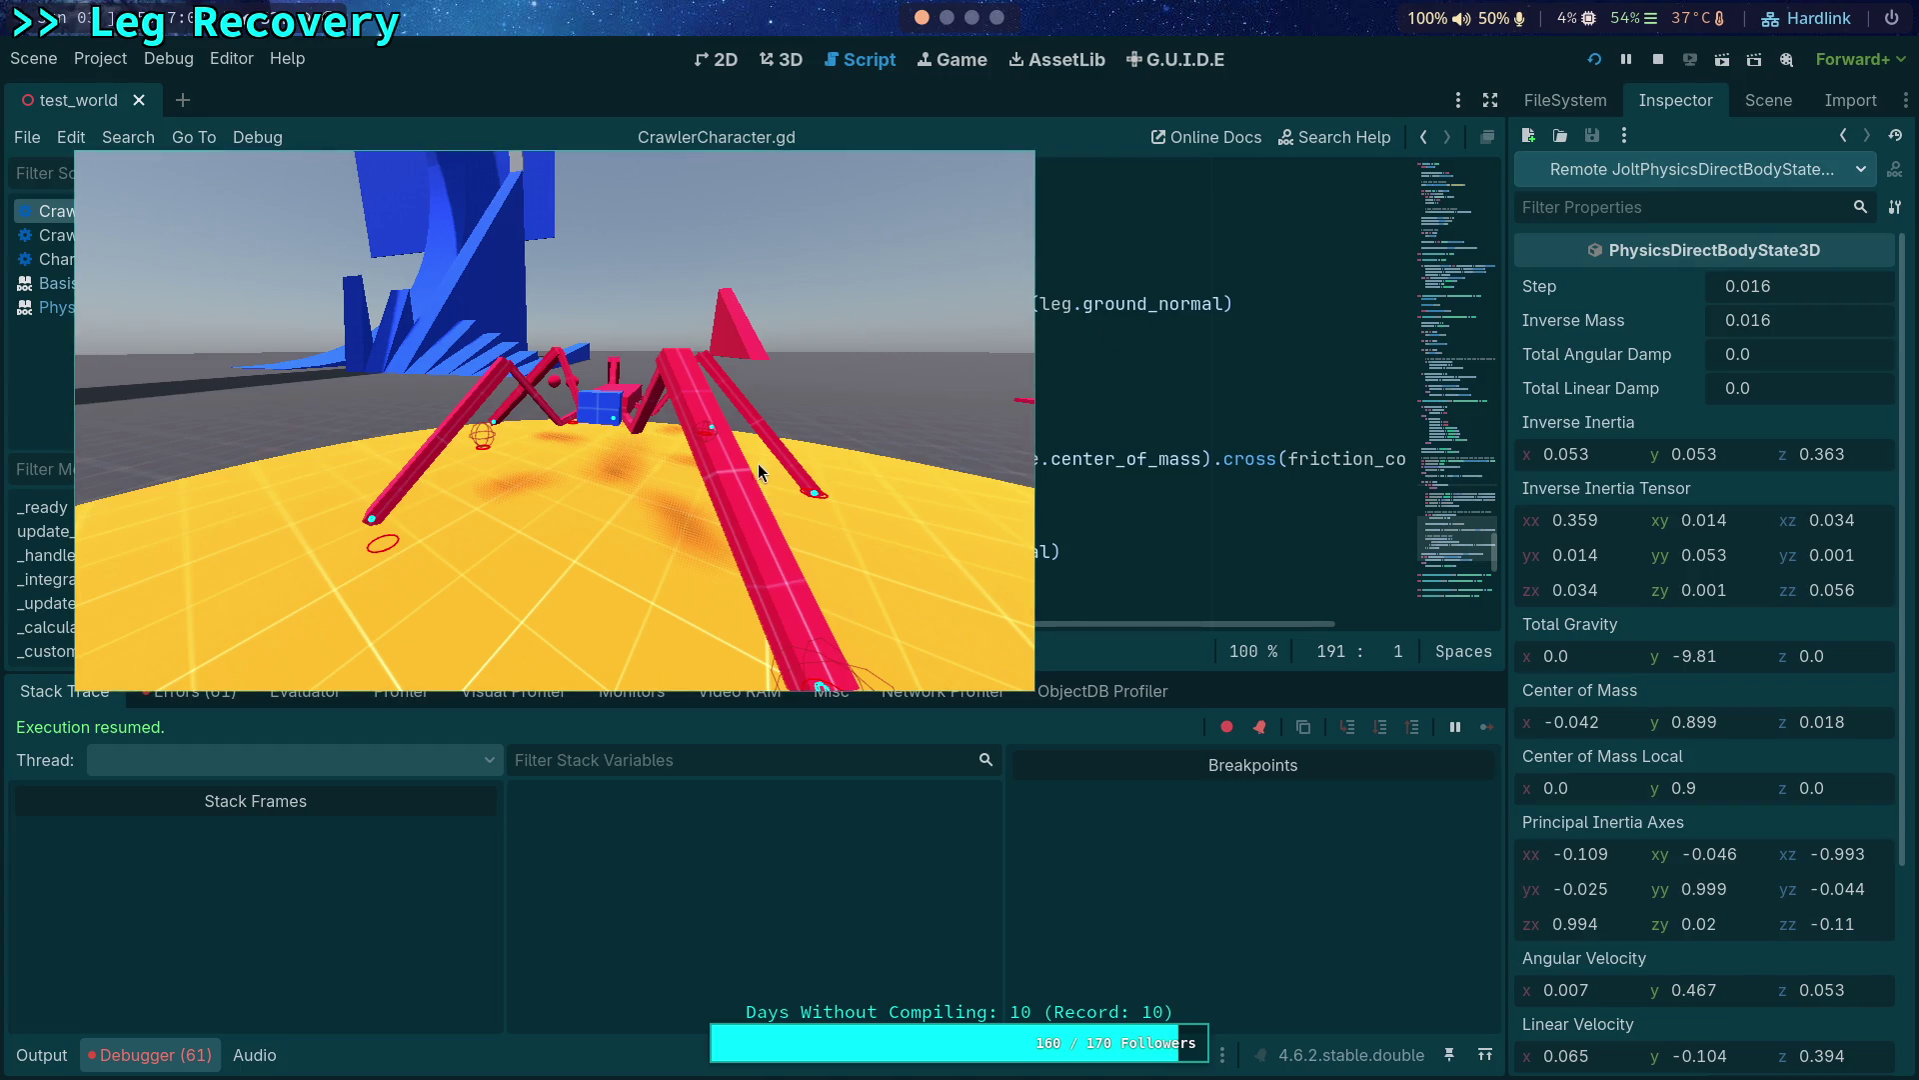
Stop the running game after watching the crawler walk freely on the disc.
left_click(1659, 59)
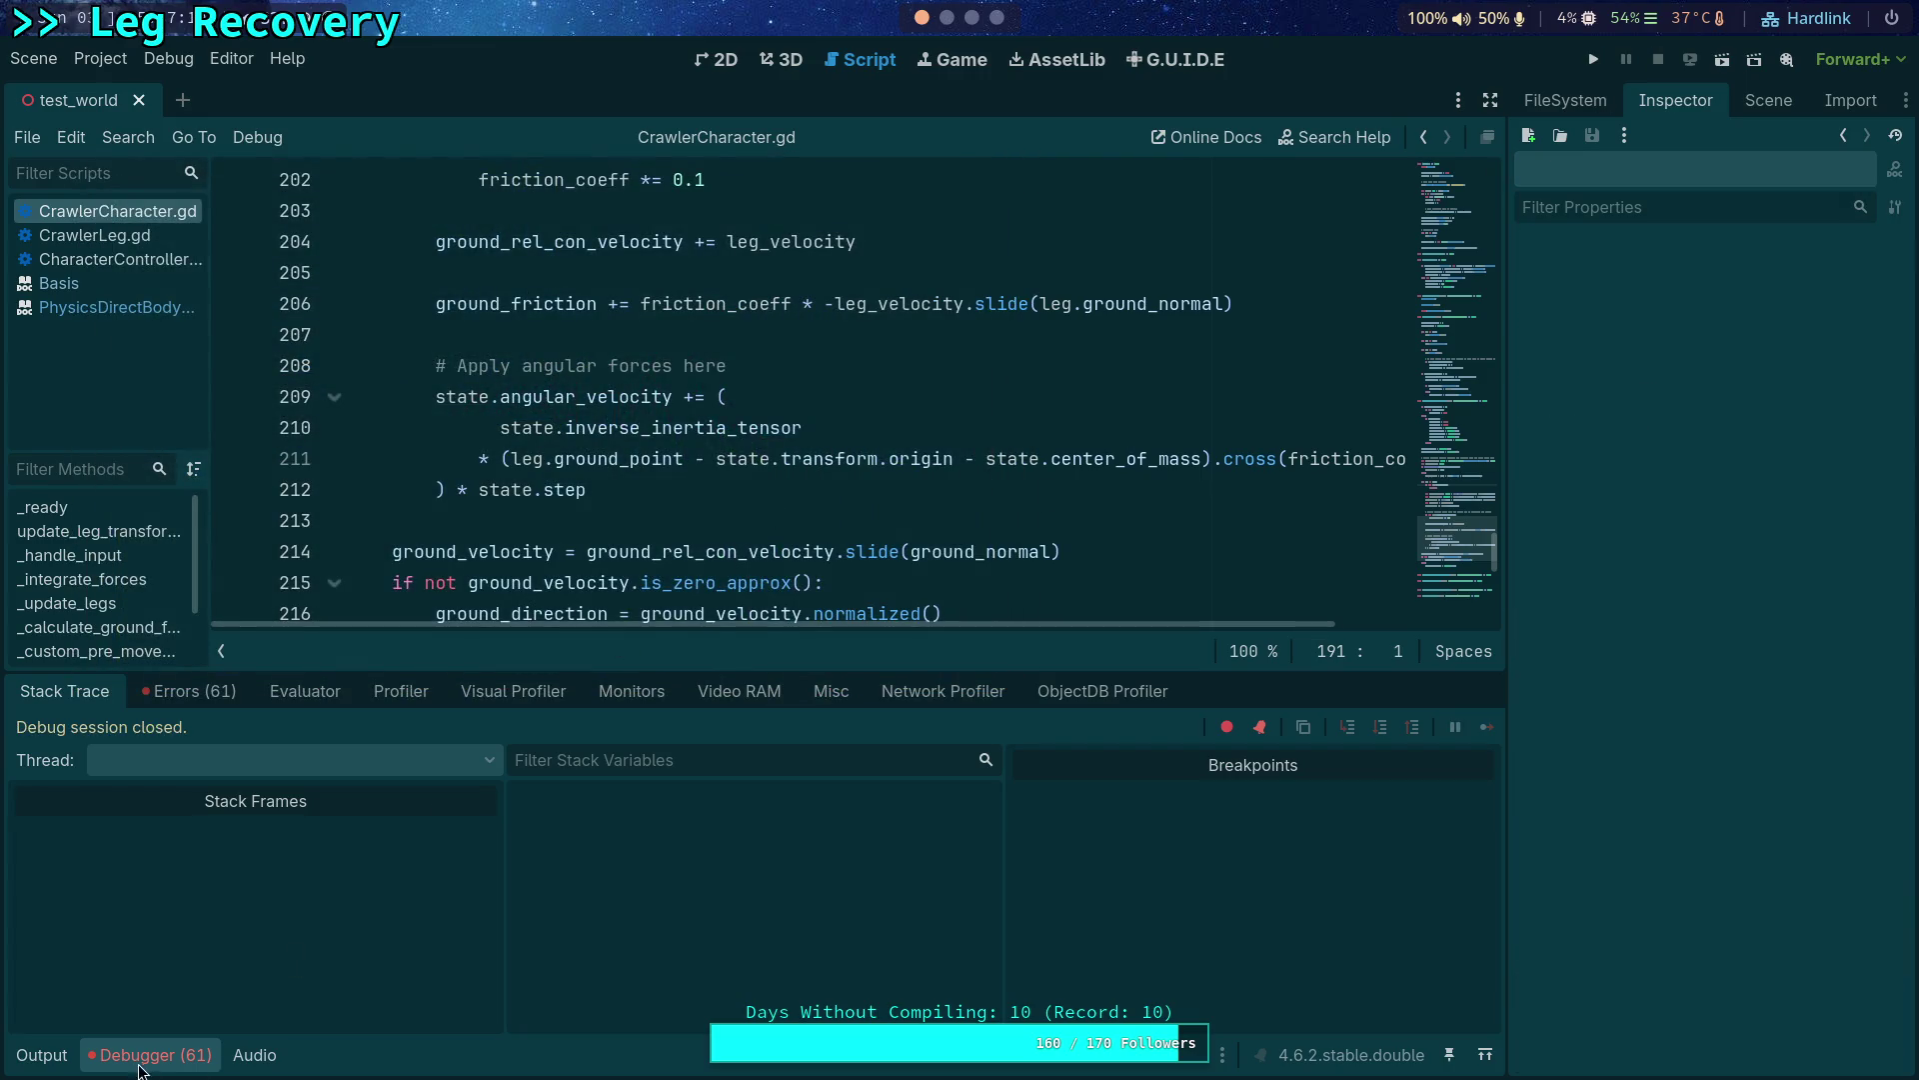
Hide the debugger panel with Ctrl+J and review linear_velocity on line 195 of the leg velocity code.
key("ctrl+j")
scroll(658, 686, "up", 2)
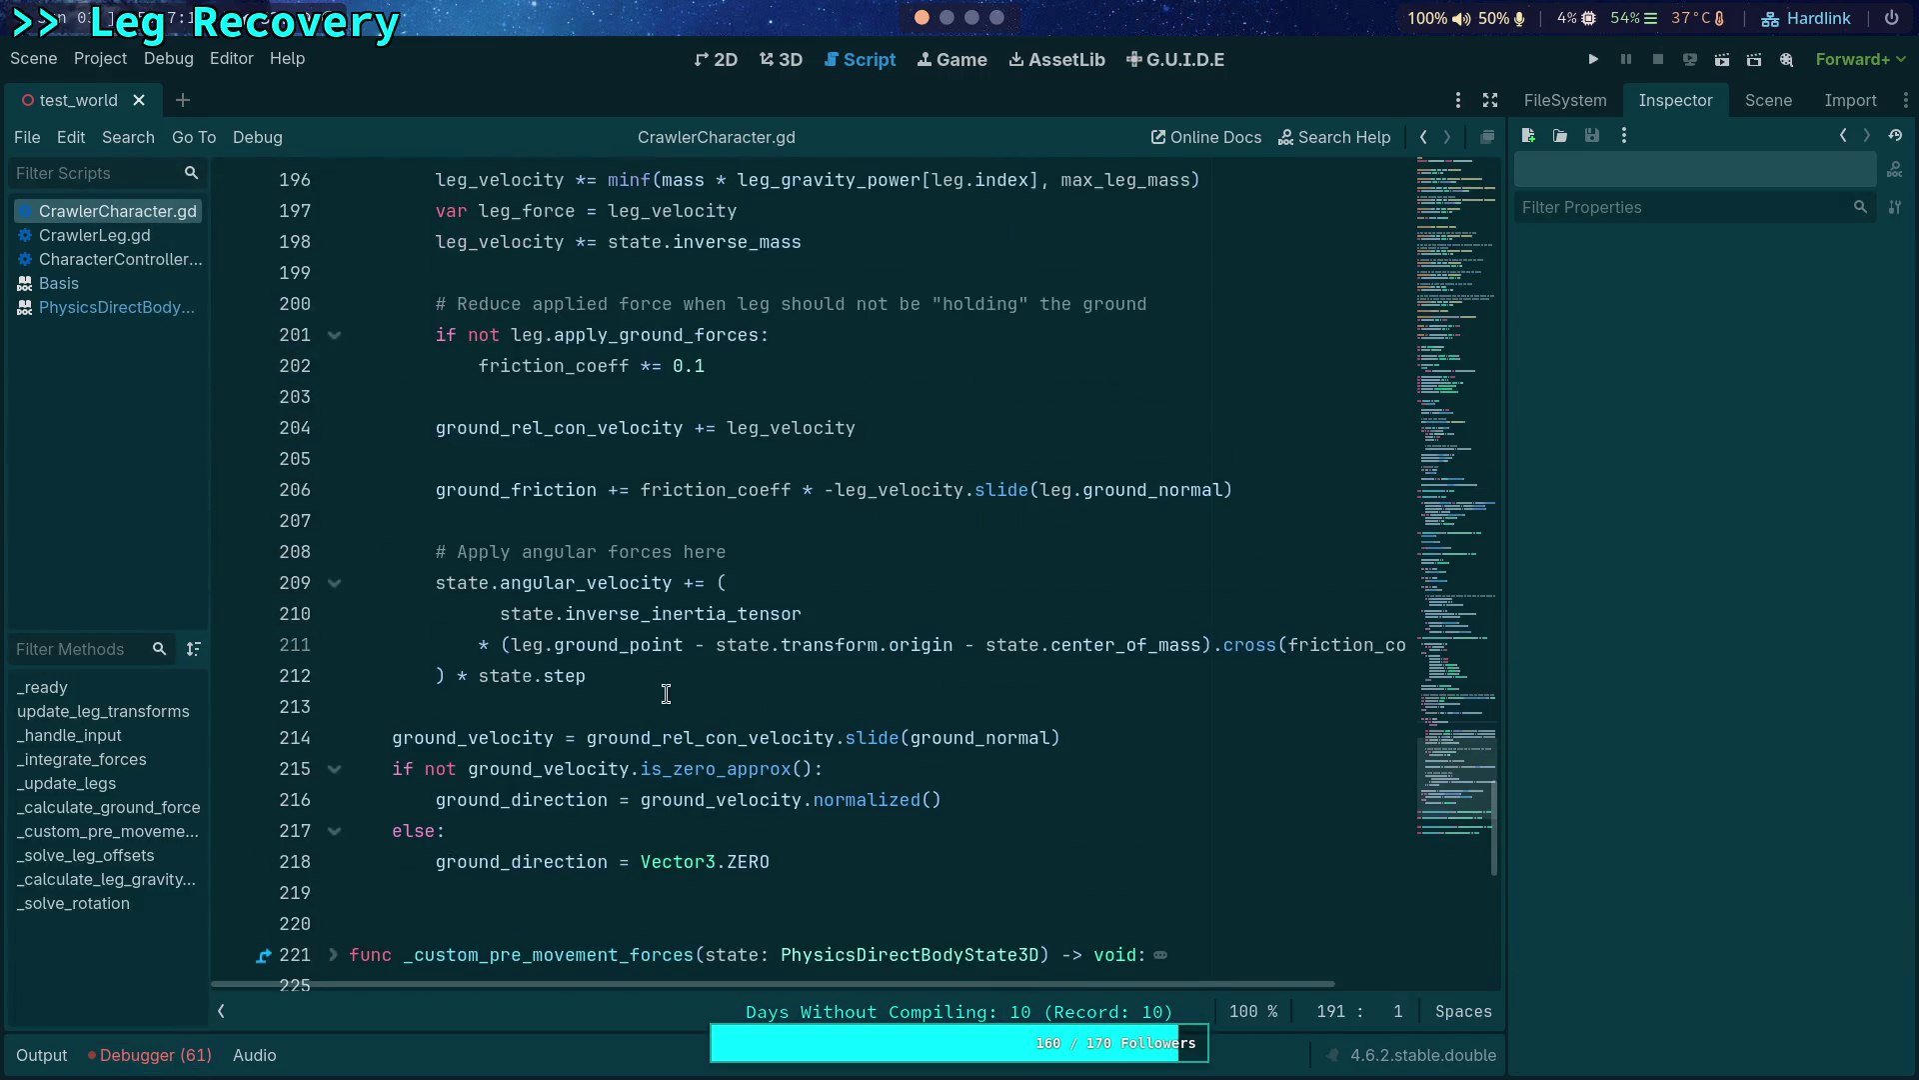
scroll(725, 790, "up", 1)
left_click(748, 767)
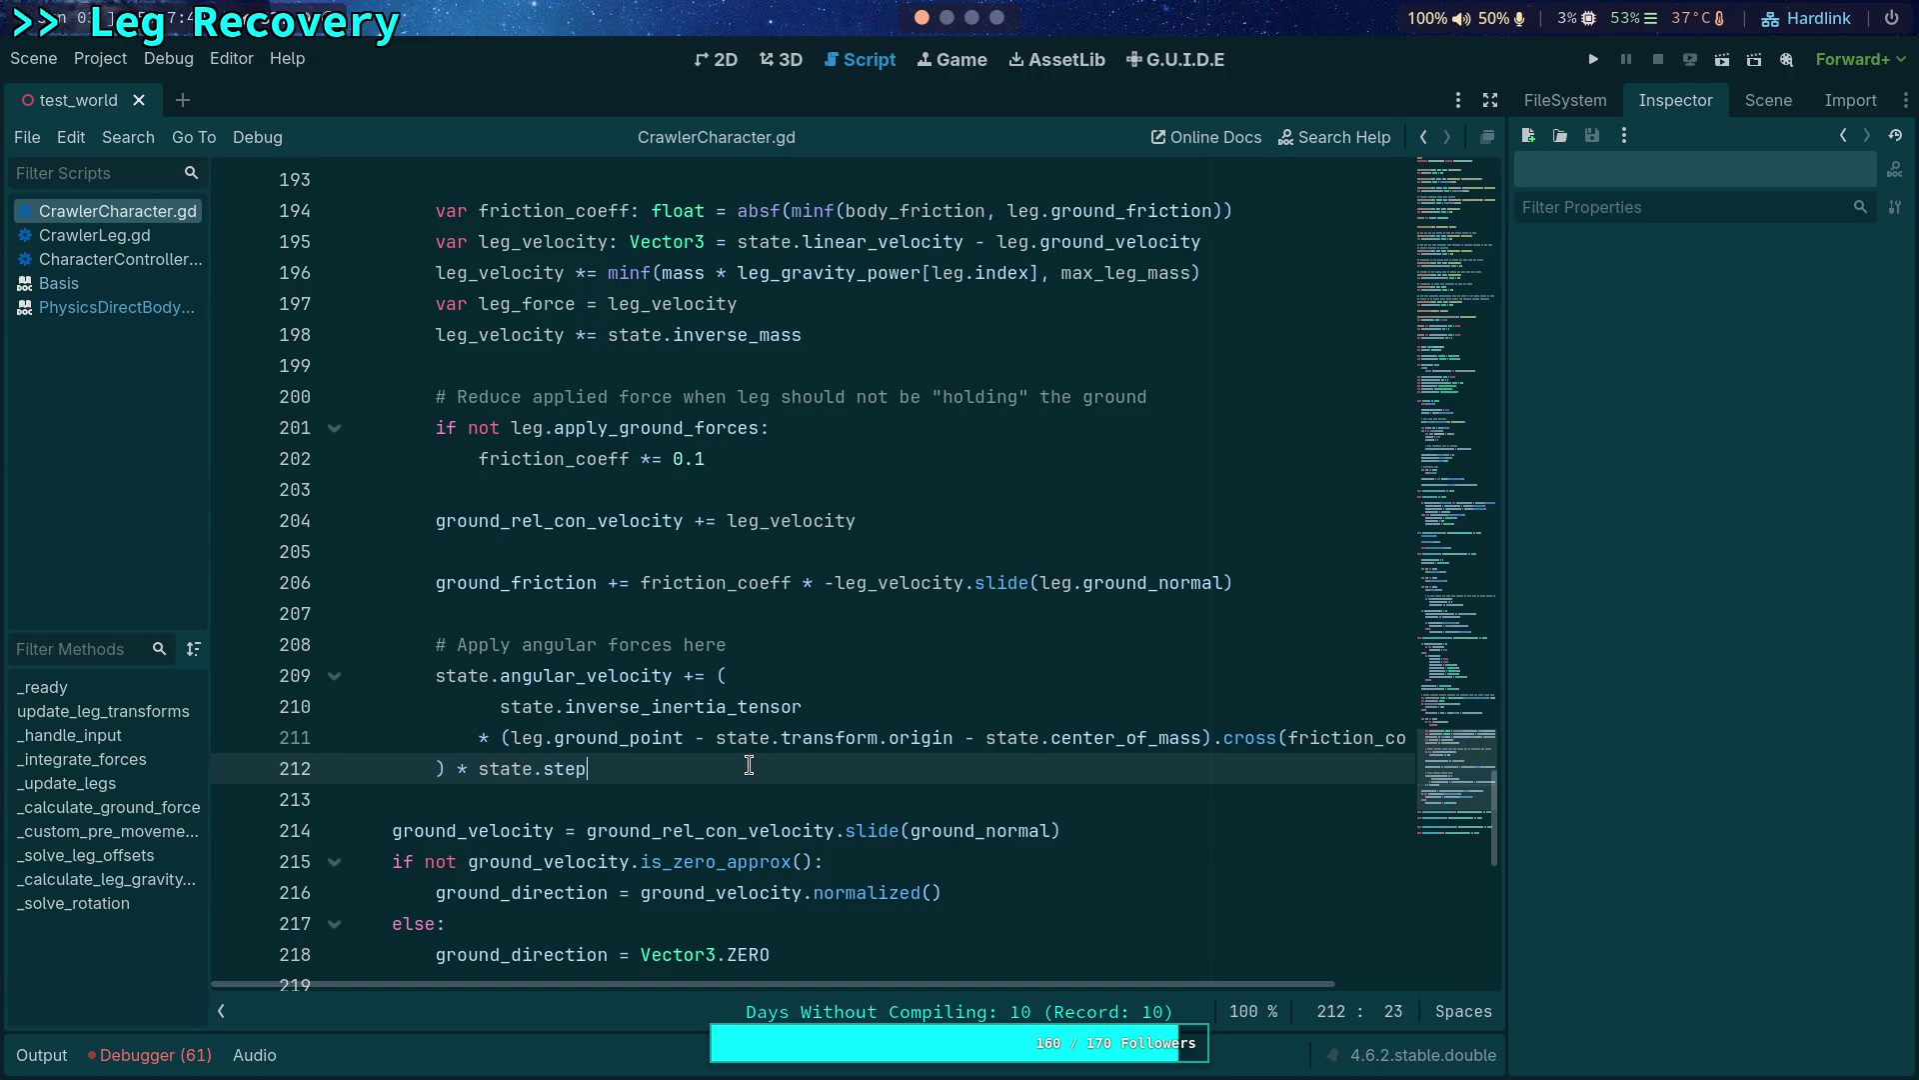
scroll(766, 558, "up", 1)
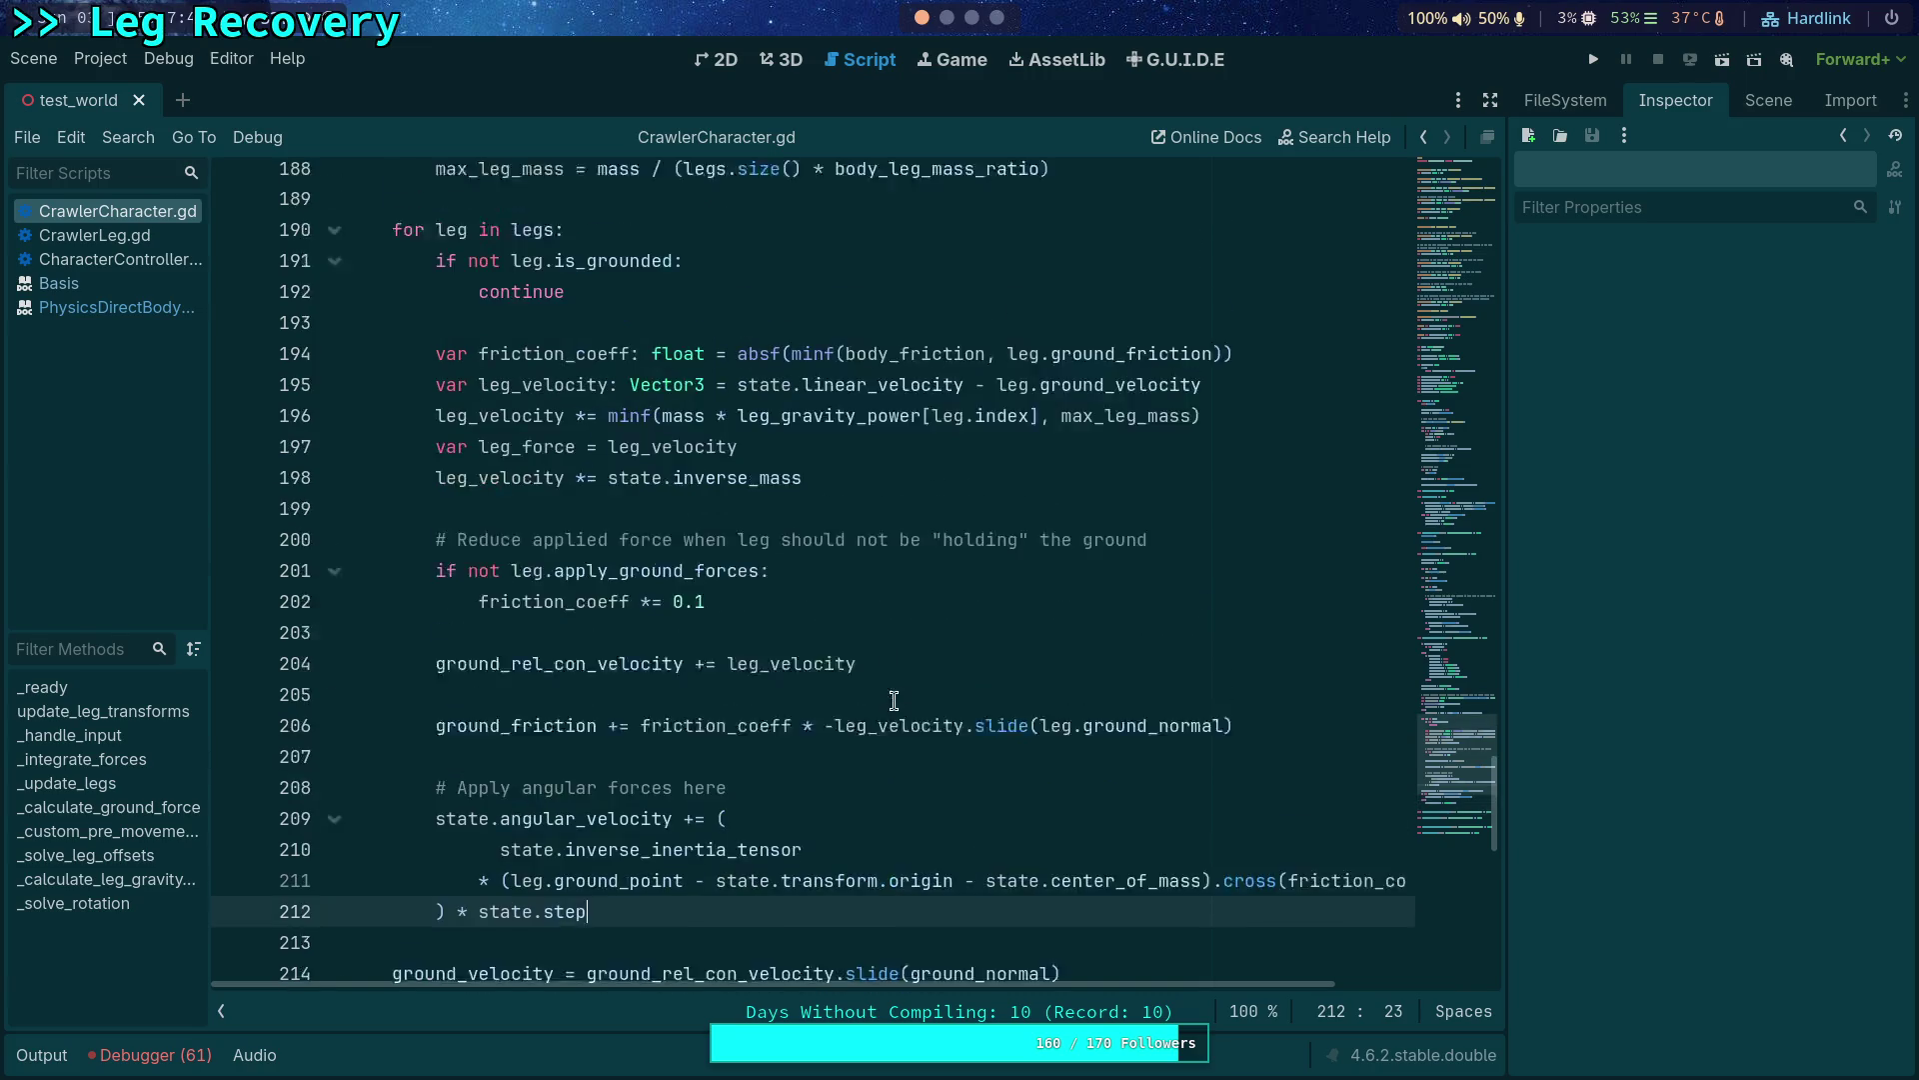
scroll(811, 440, "up", 1)
double_click(843, 430)
scroll(813, 566, "up", 1)
scroll(771, 579, "up", 1)
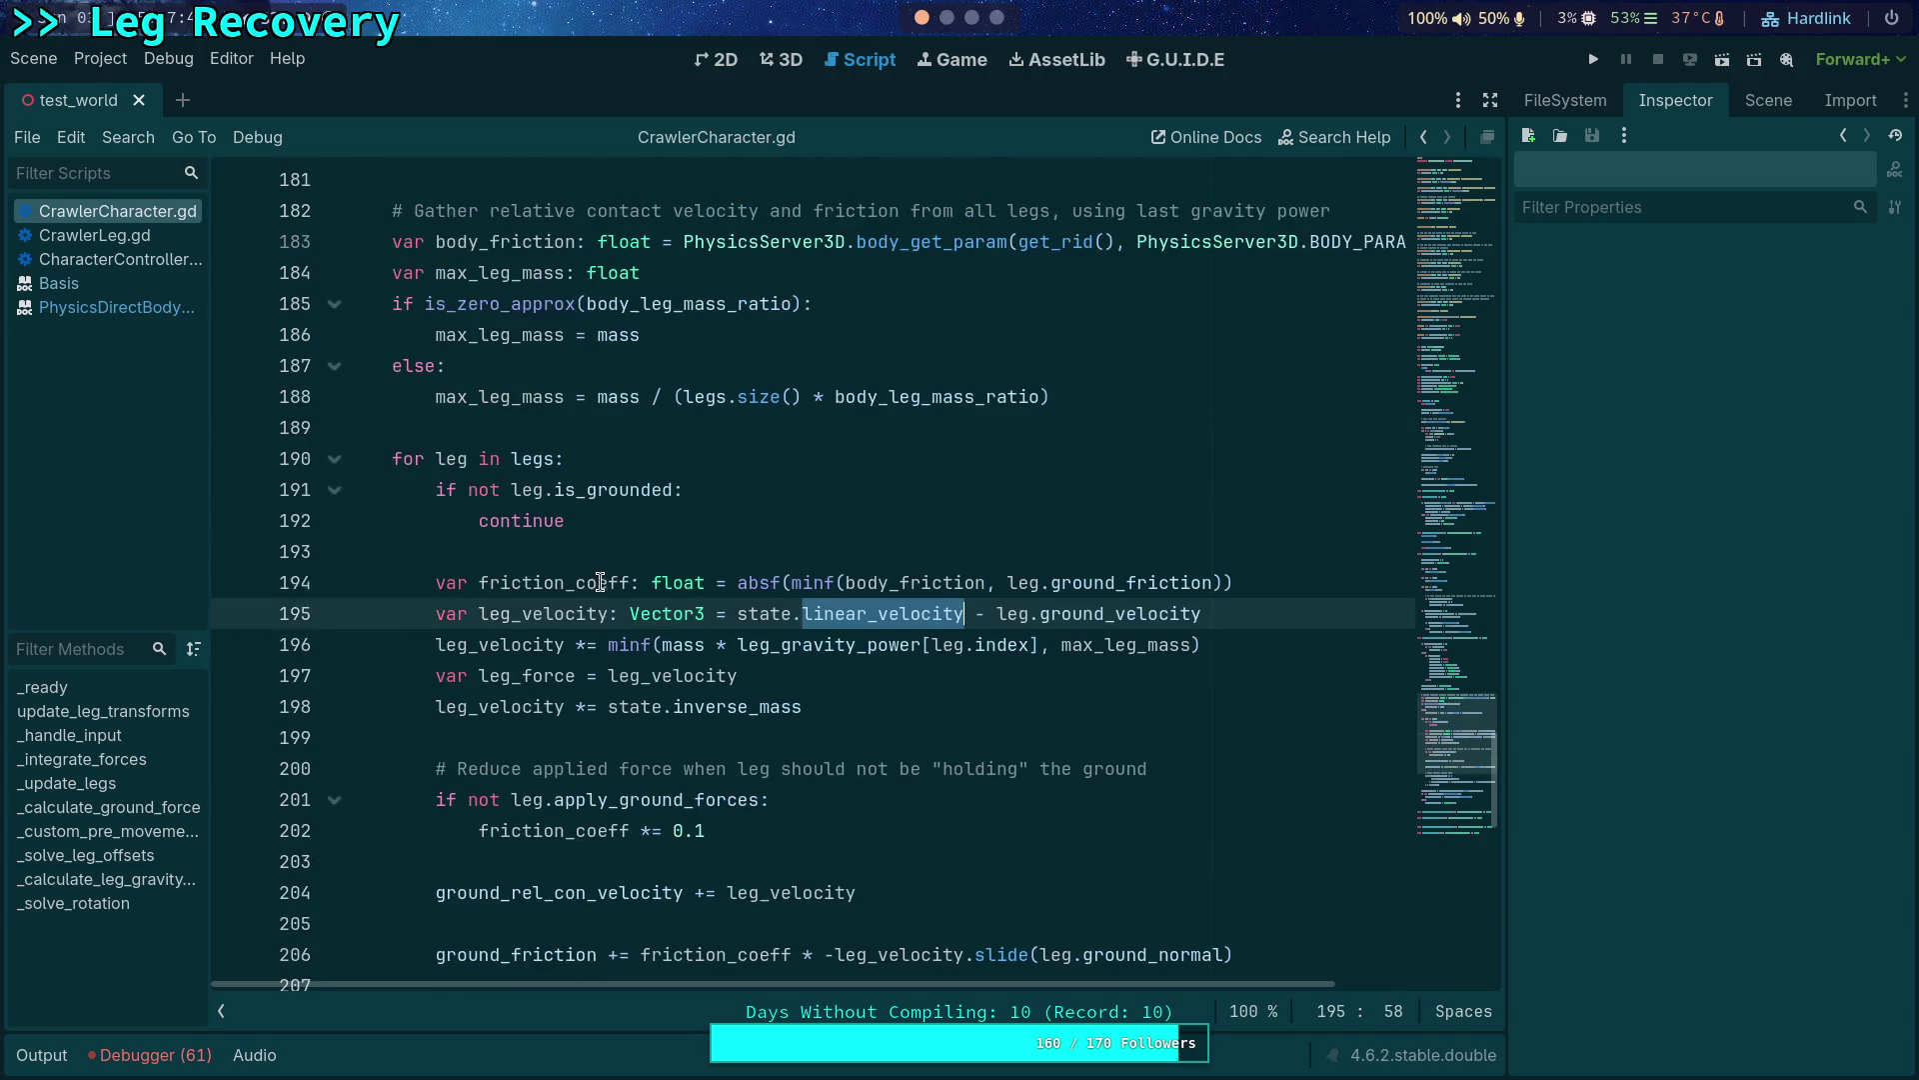
scroll(582, 606, "up", 1)
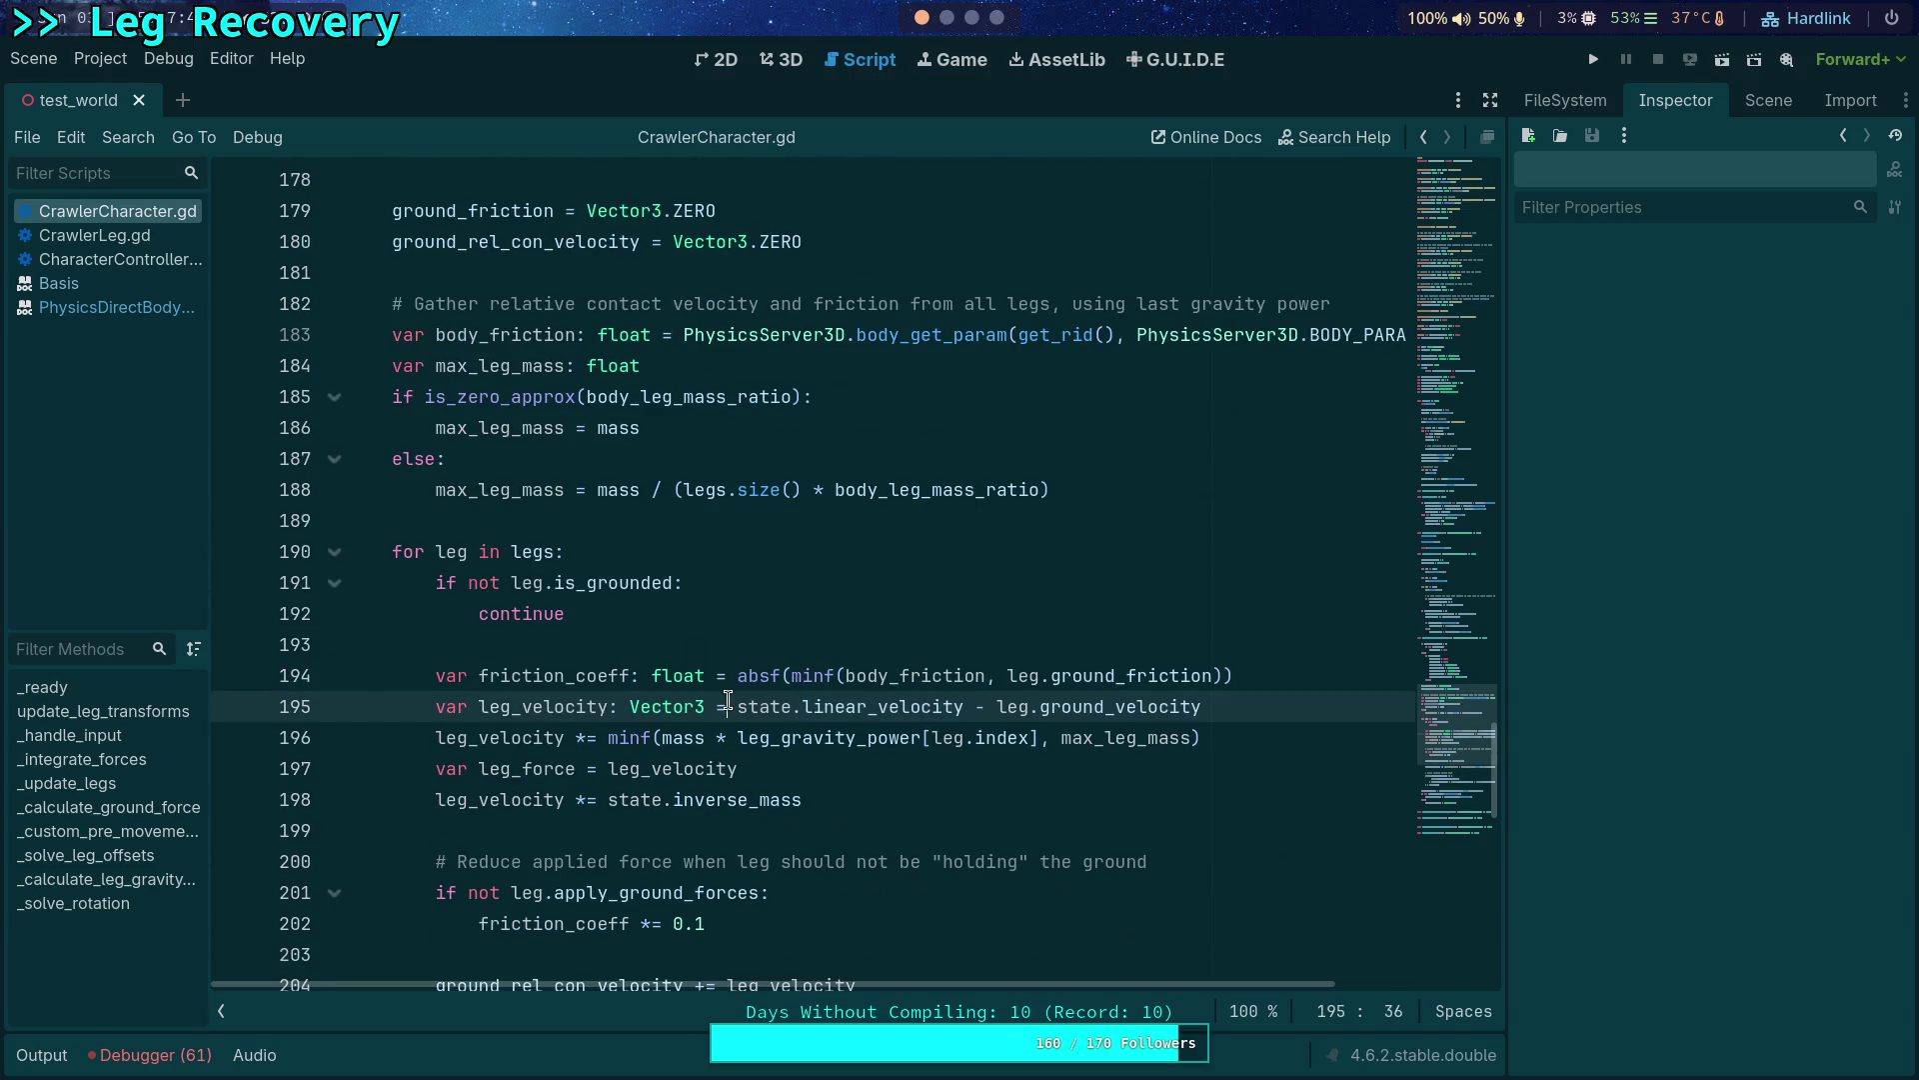
left_click(534, 699)
scroll(532, 625, "up", 5)
scroll(533, 626, "down", 2)
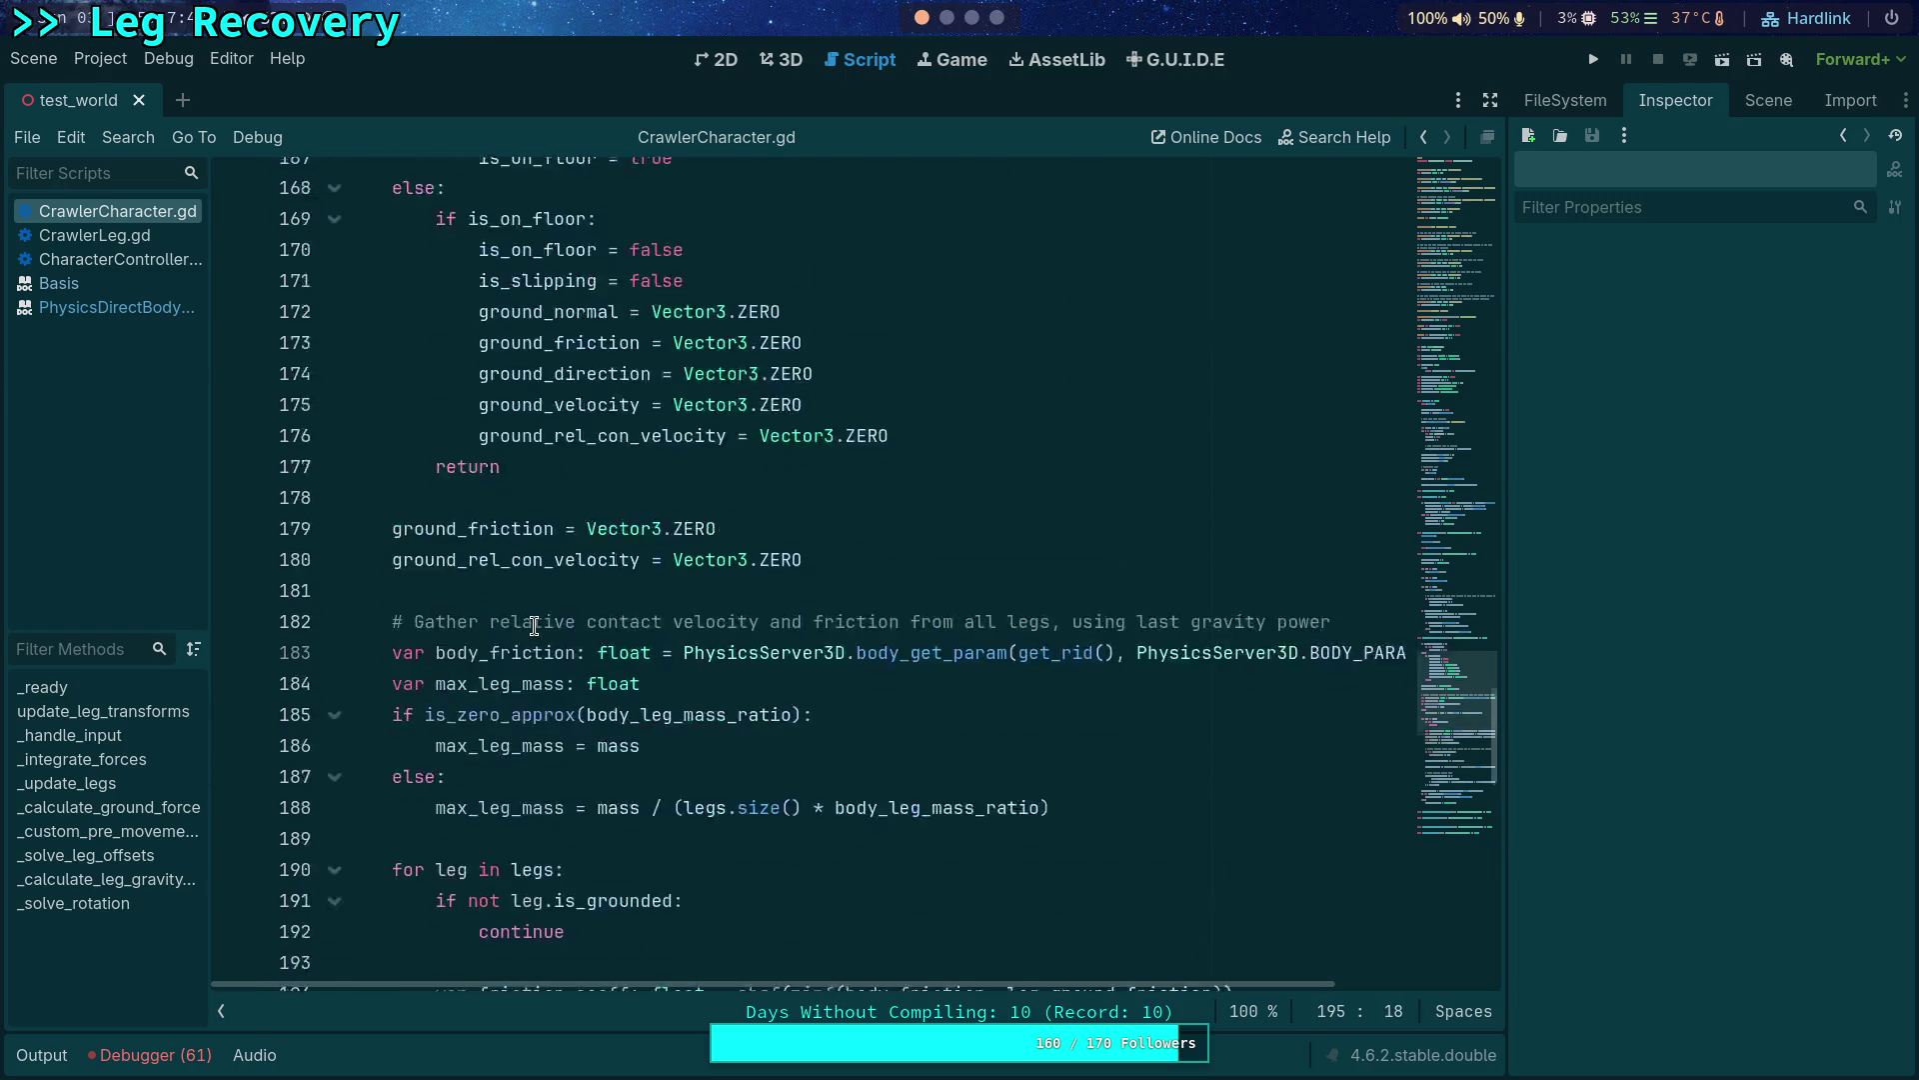
scroll(531, 626, "down", 2)
left_click_drag(737, 798, 966, 799)
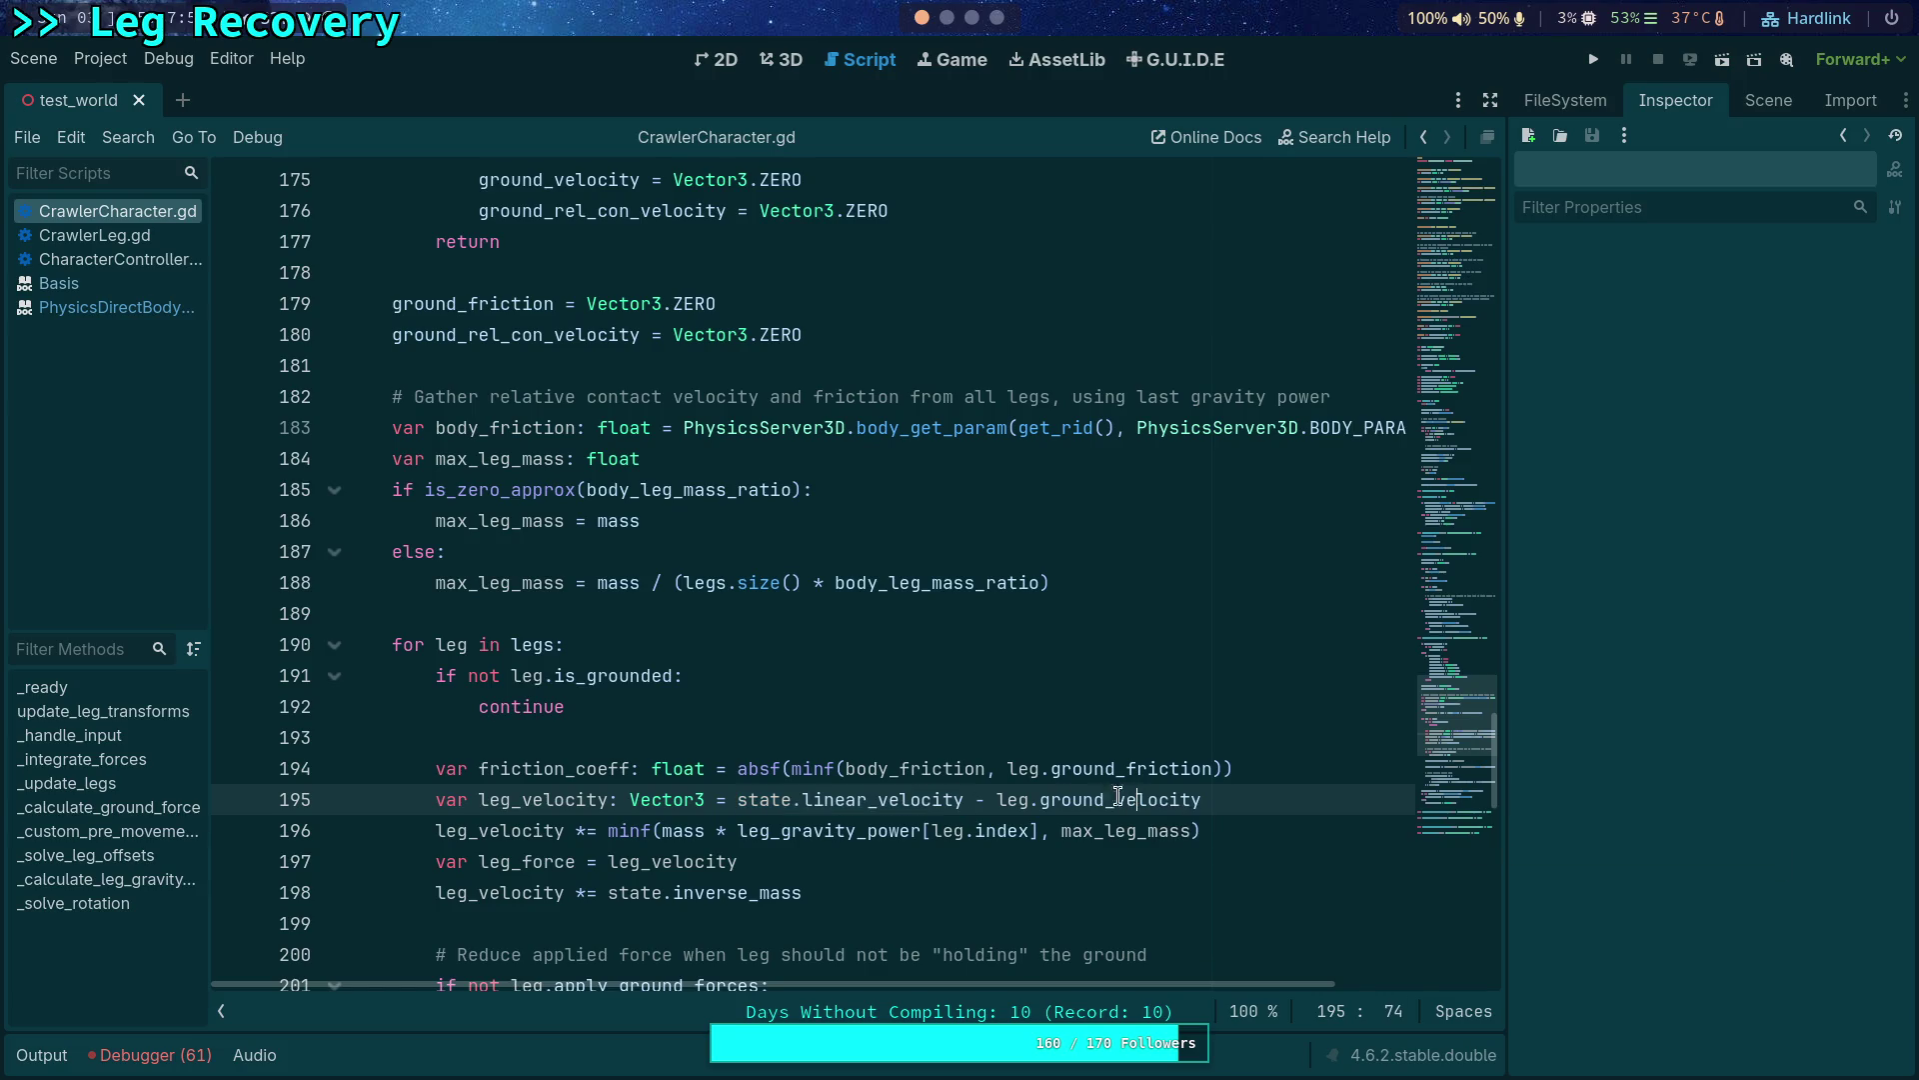
Select linear_velocity with its context menu, then switch to the CrawlerLeg.gd script.
double_click(882, 798)
right_click(881, 798)
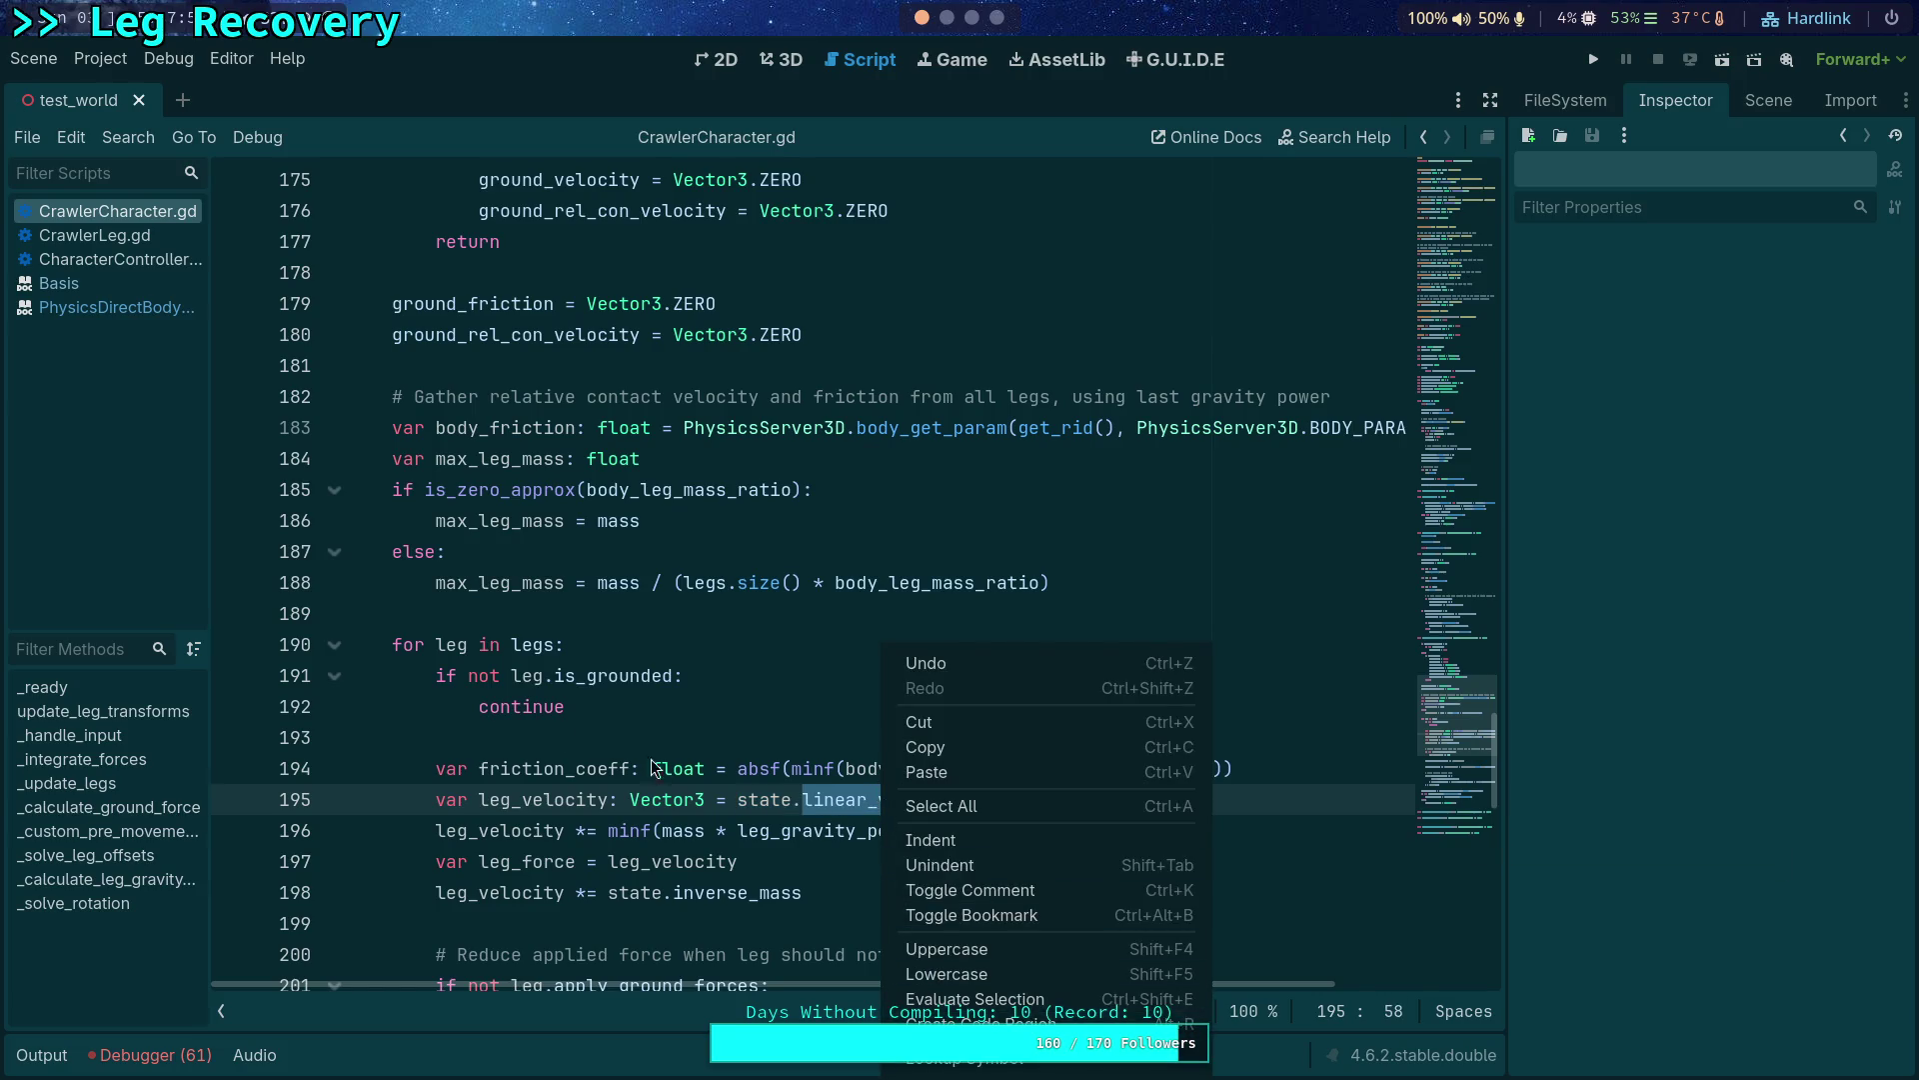
left_click(105, 236)
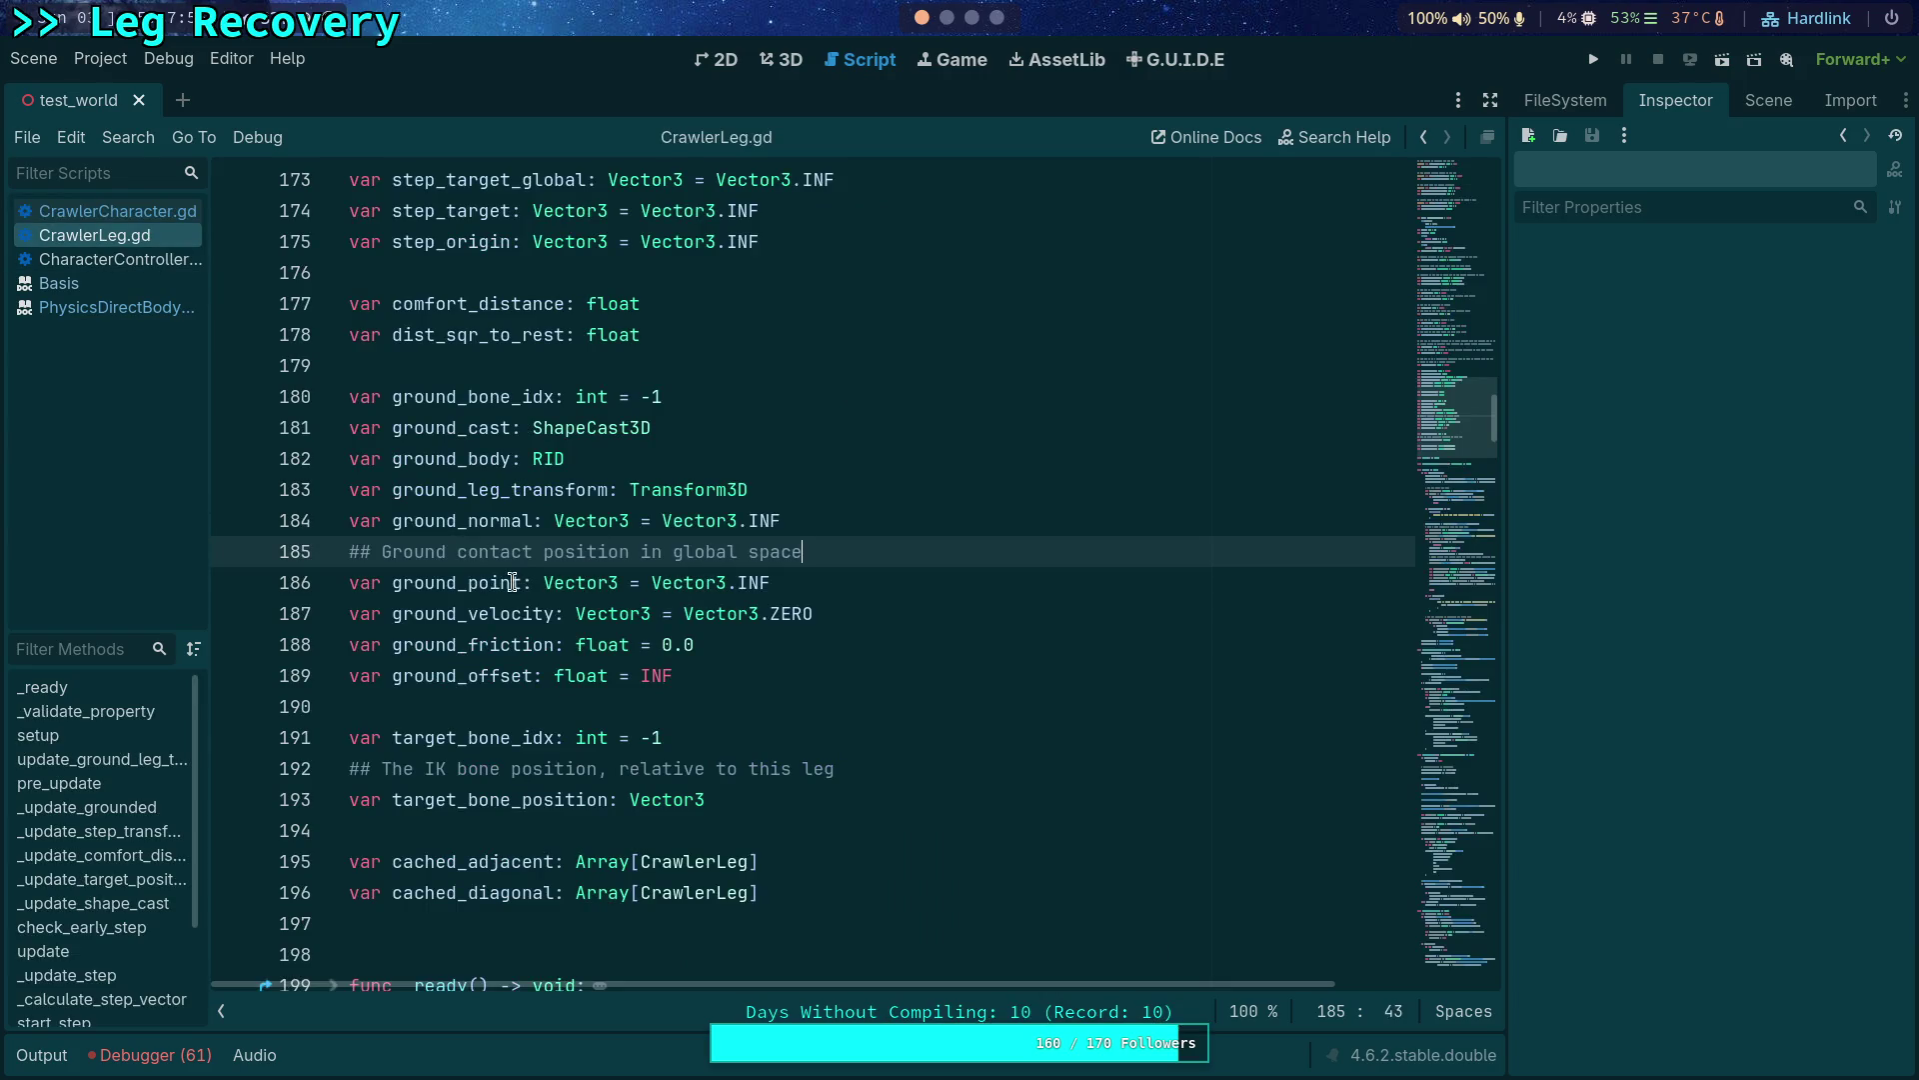
scroll(477, 589, "up", 3)
scroll(477, 589, "down", 7)
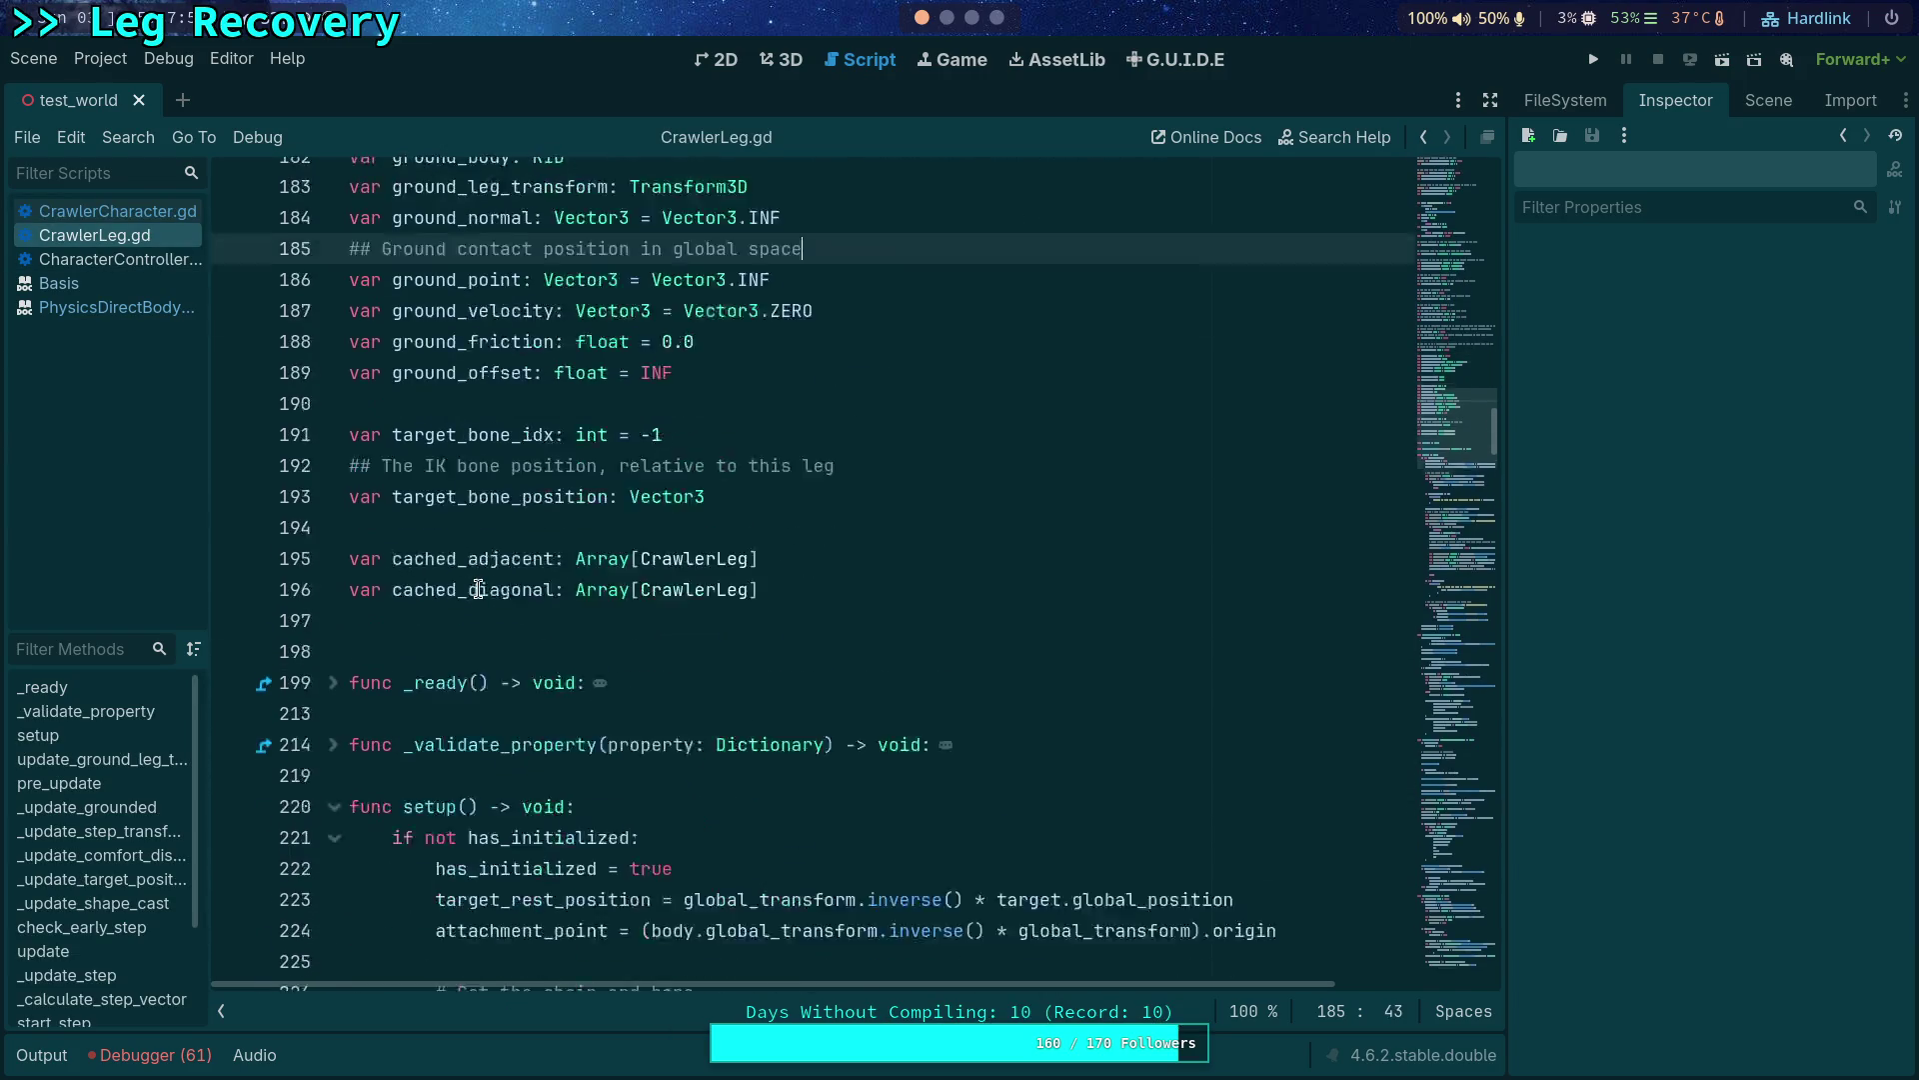
scroll(472, 419, "up", 2)
scroll(510, 442, "up", 8)
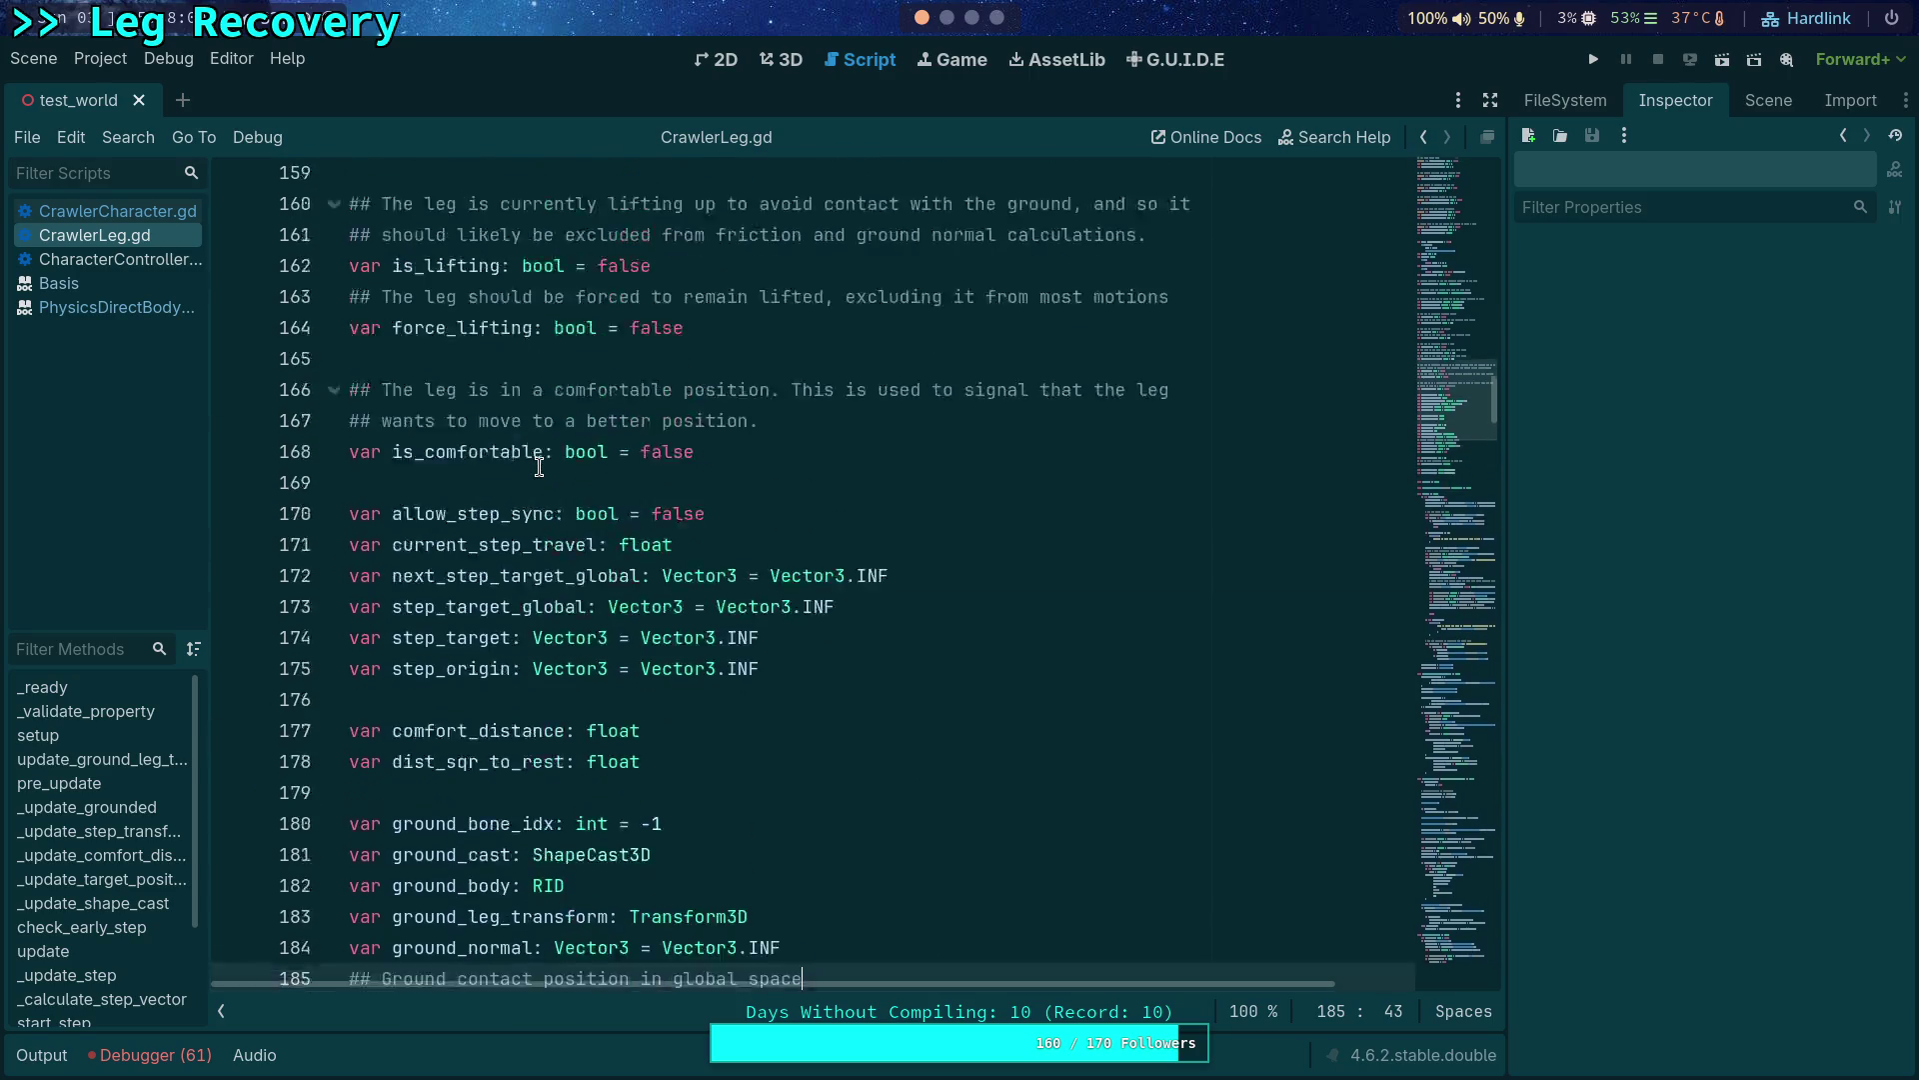
scroll(532, 477, "up", 4)
scroll(528, 481, "up", 2)
scroll(523, 481, "up", 2)
Search CrawlerLeg.gd for target_rel_velocity and step through its matches down to line 455.
left_click(528, 481)
double_click(528, 481)
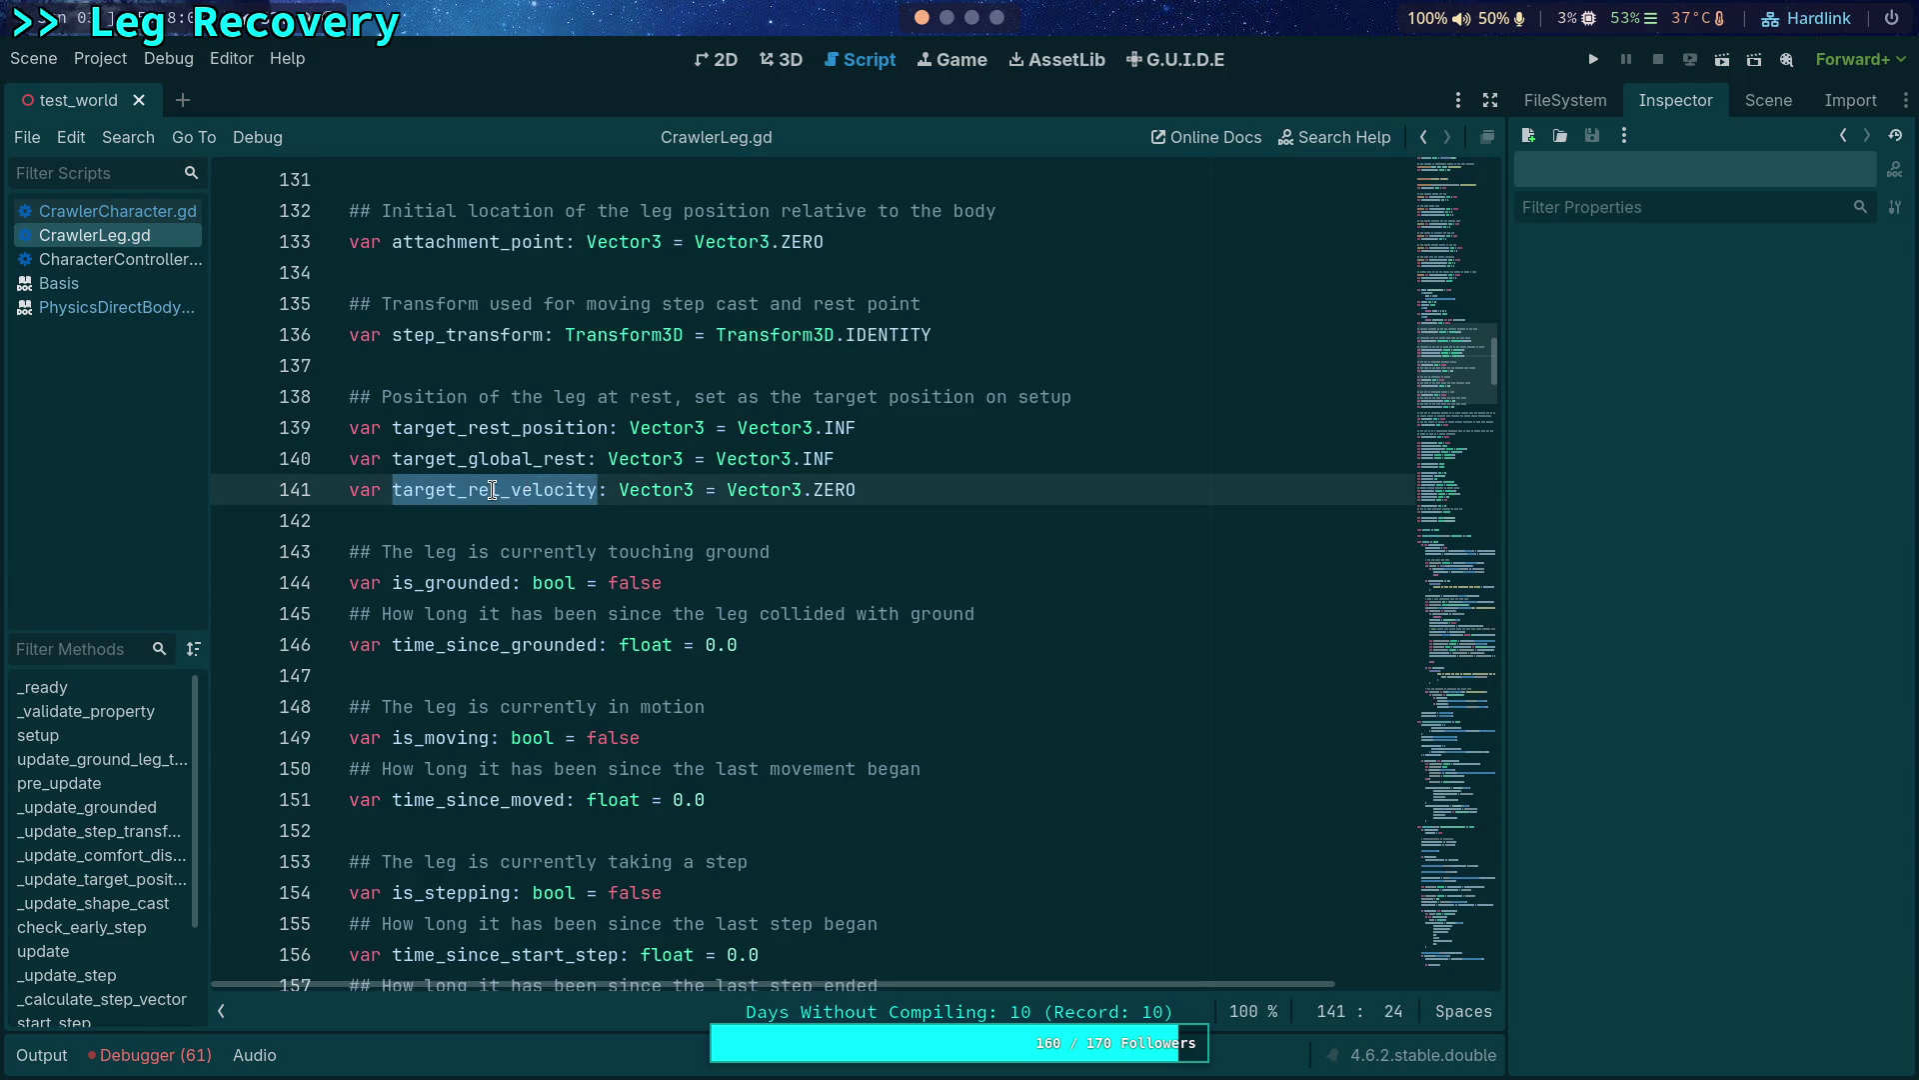
key("ctrl+f")
left_click(1183, 1011)
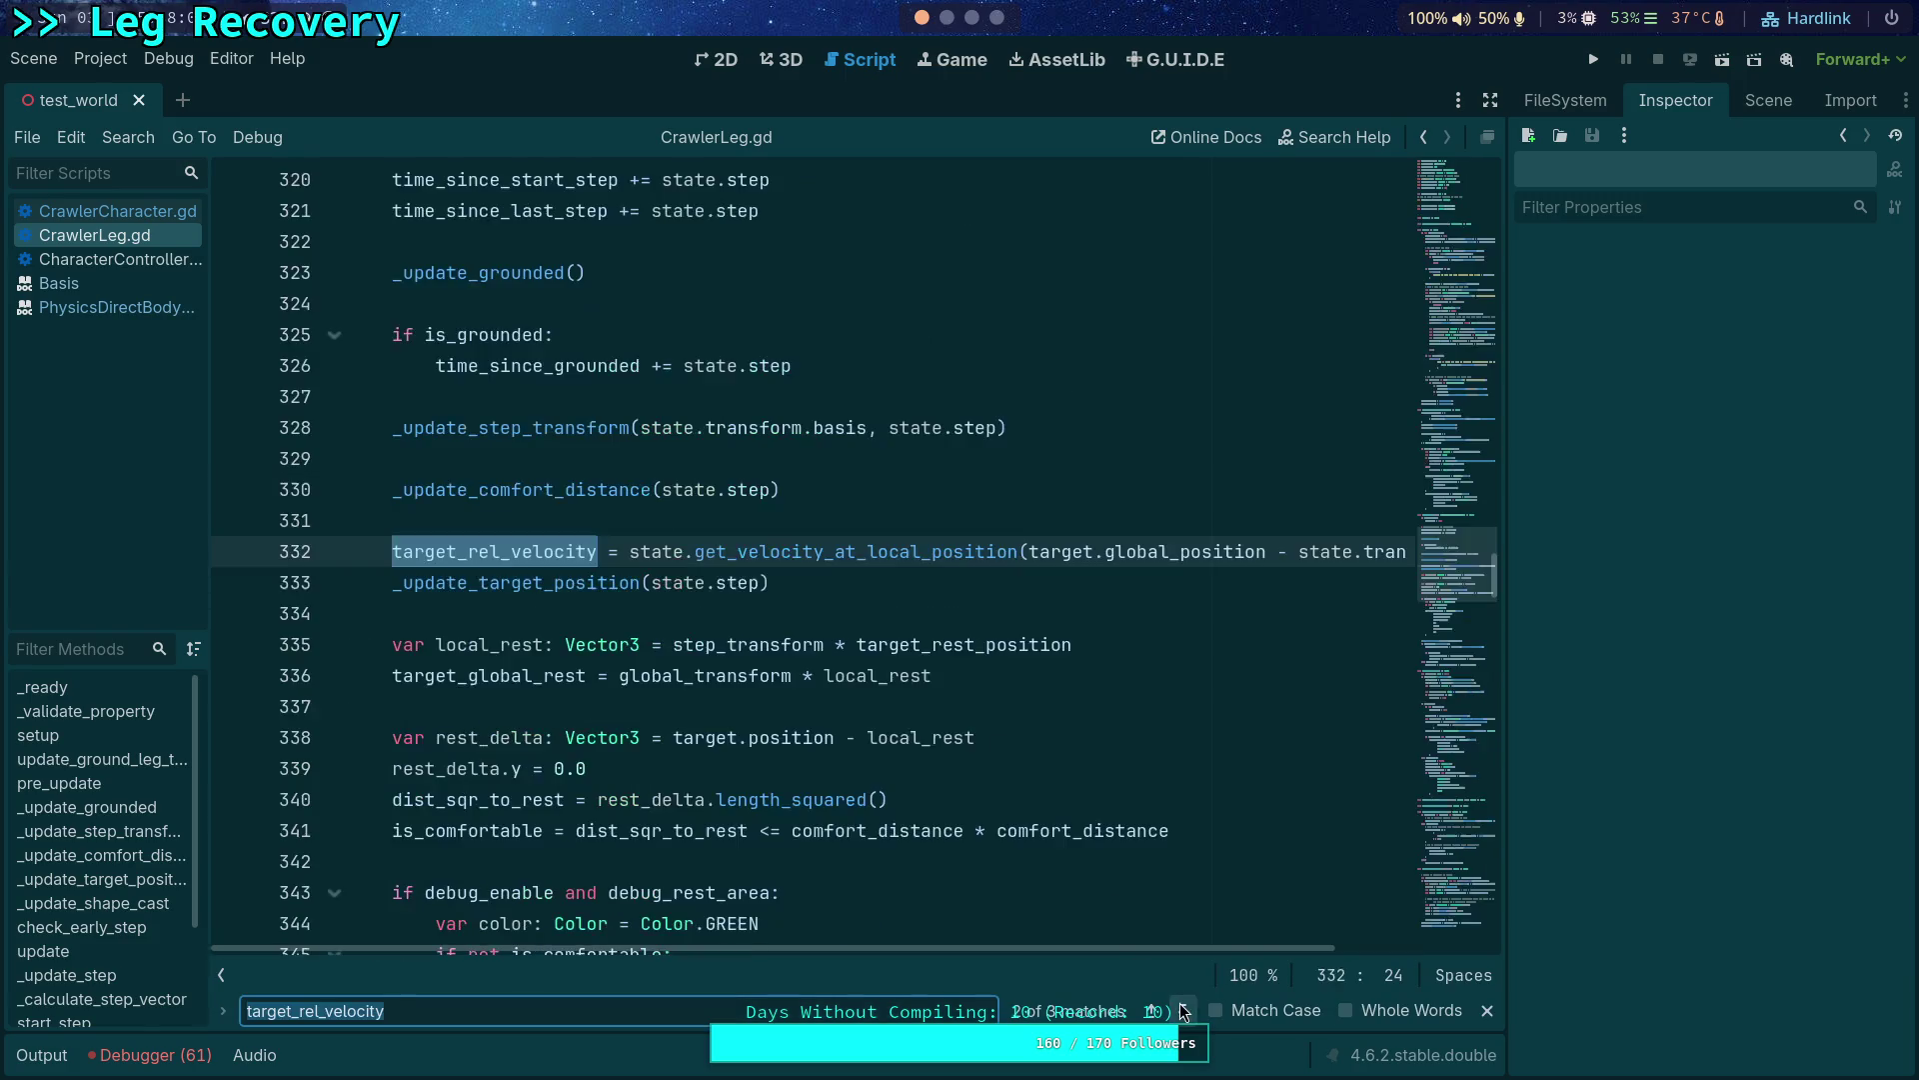
mouse_move(1095, 955)
left_mouse_down()
mouse_move(1132, 955)
mouse_move(1073, 976)
left_mouse_up()
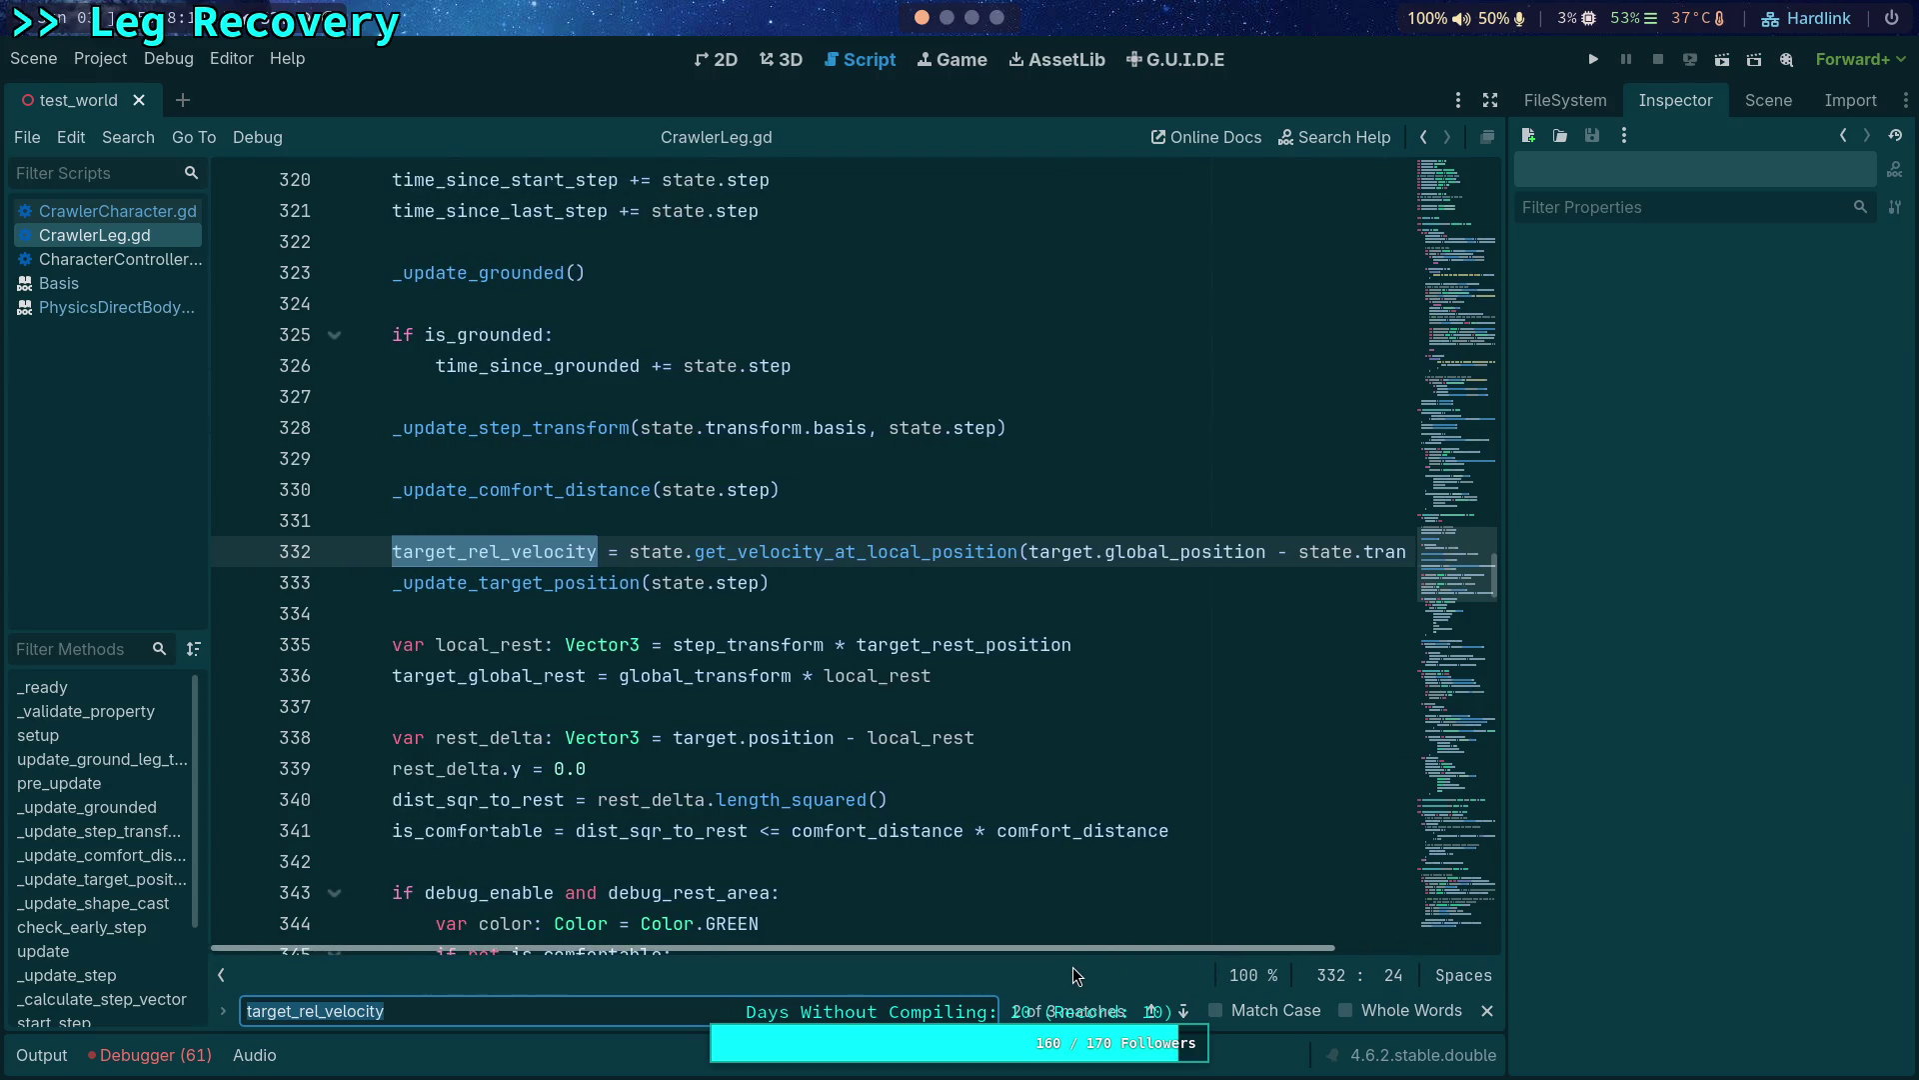
scroll(1073, 976, "right", 3)
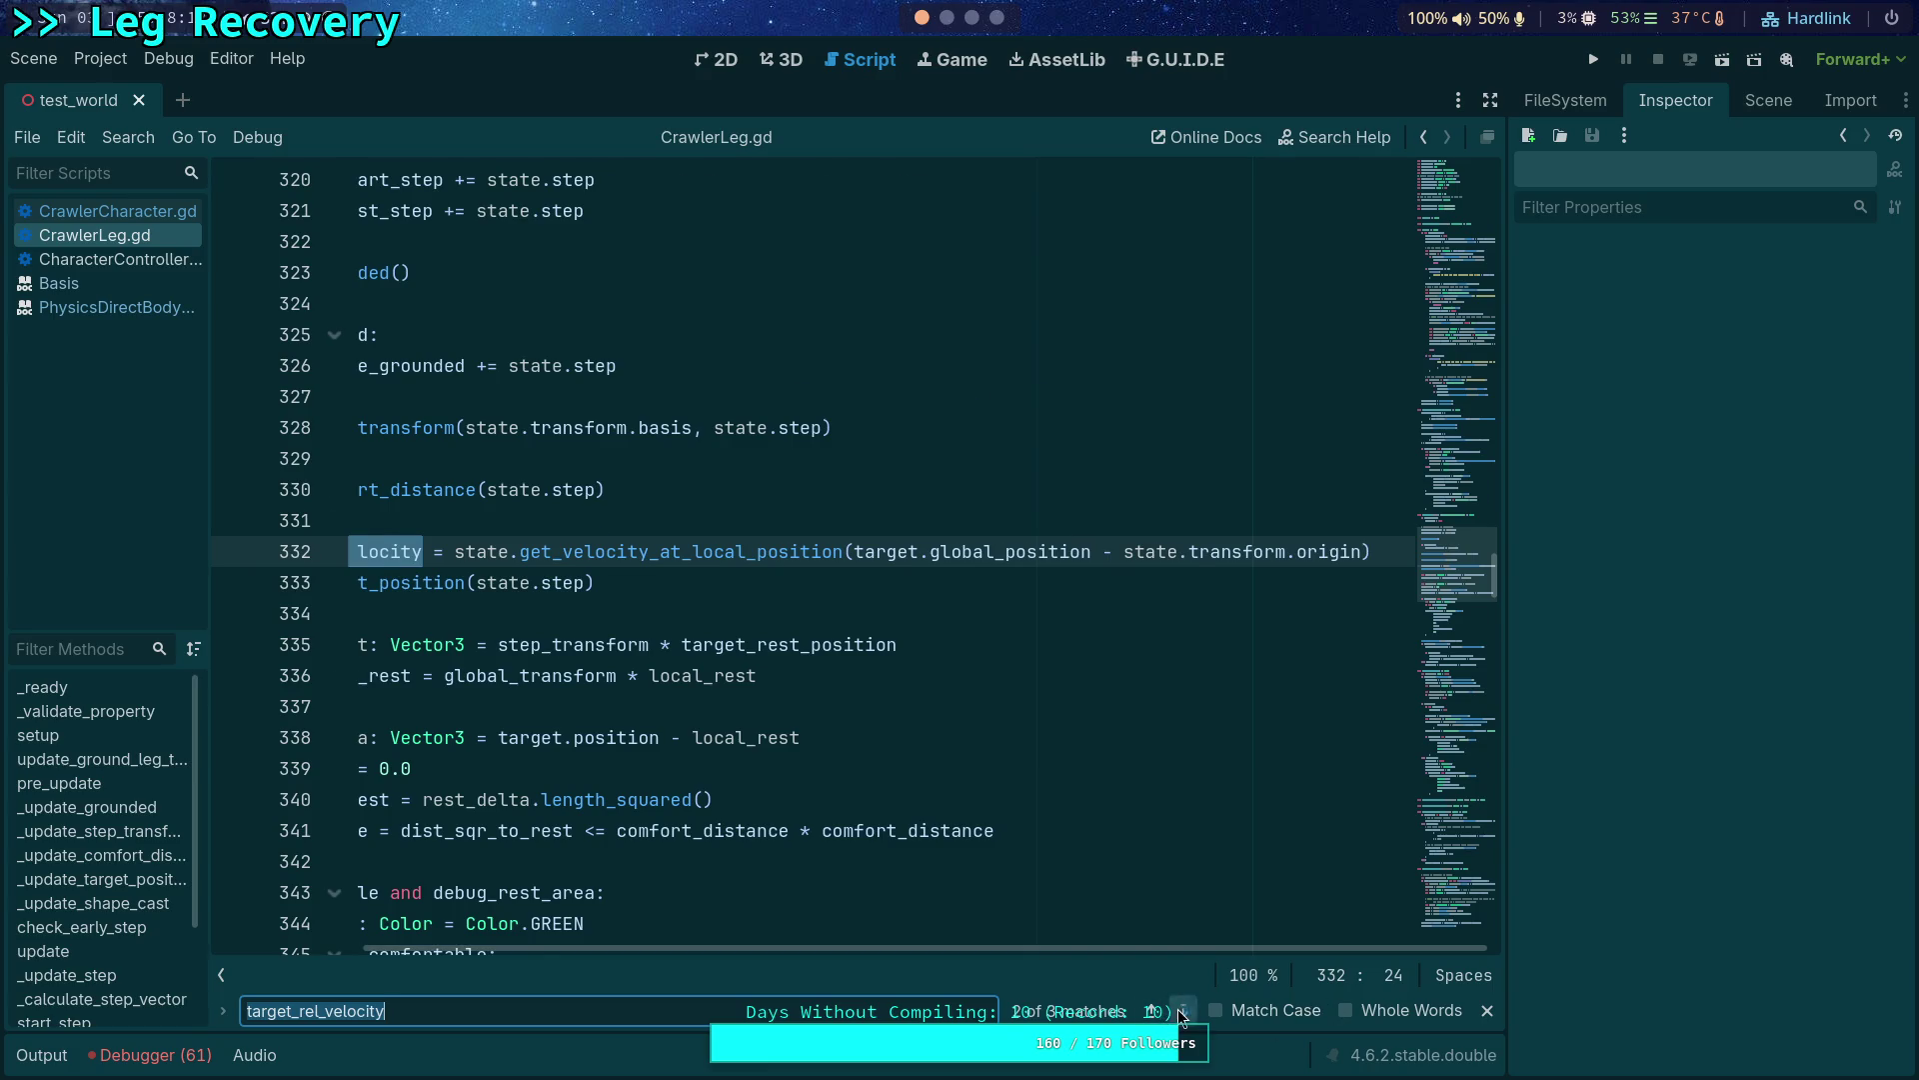
left_click(1182, 1012)
scroll(1071, 969, "left", 3)
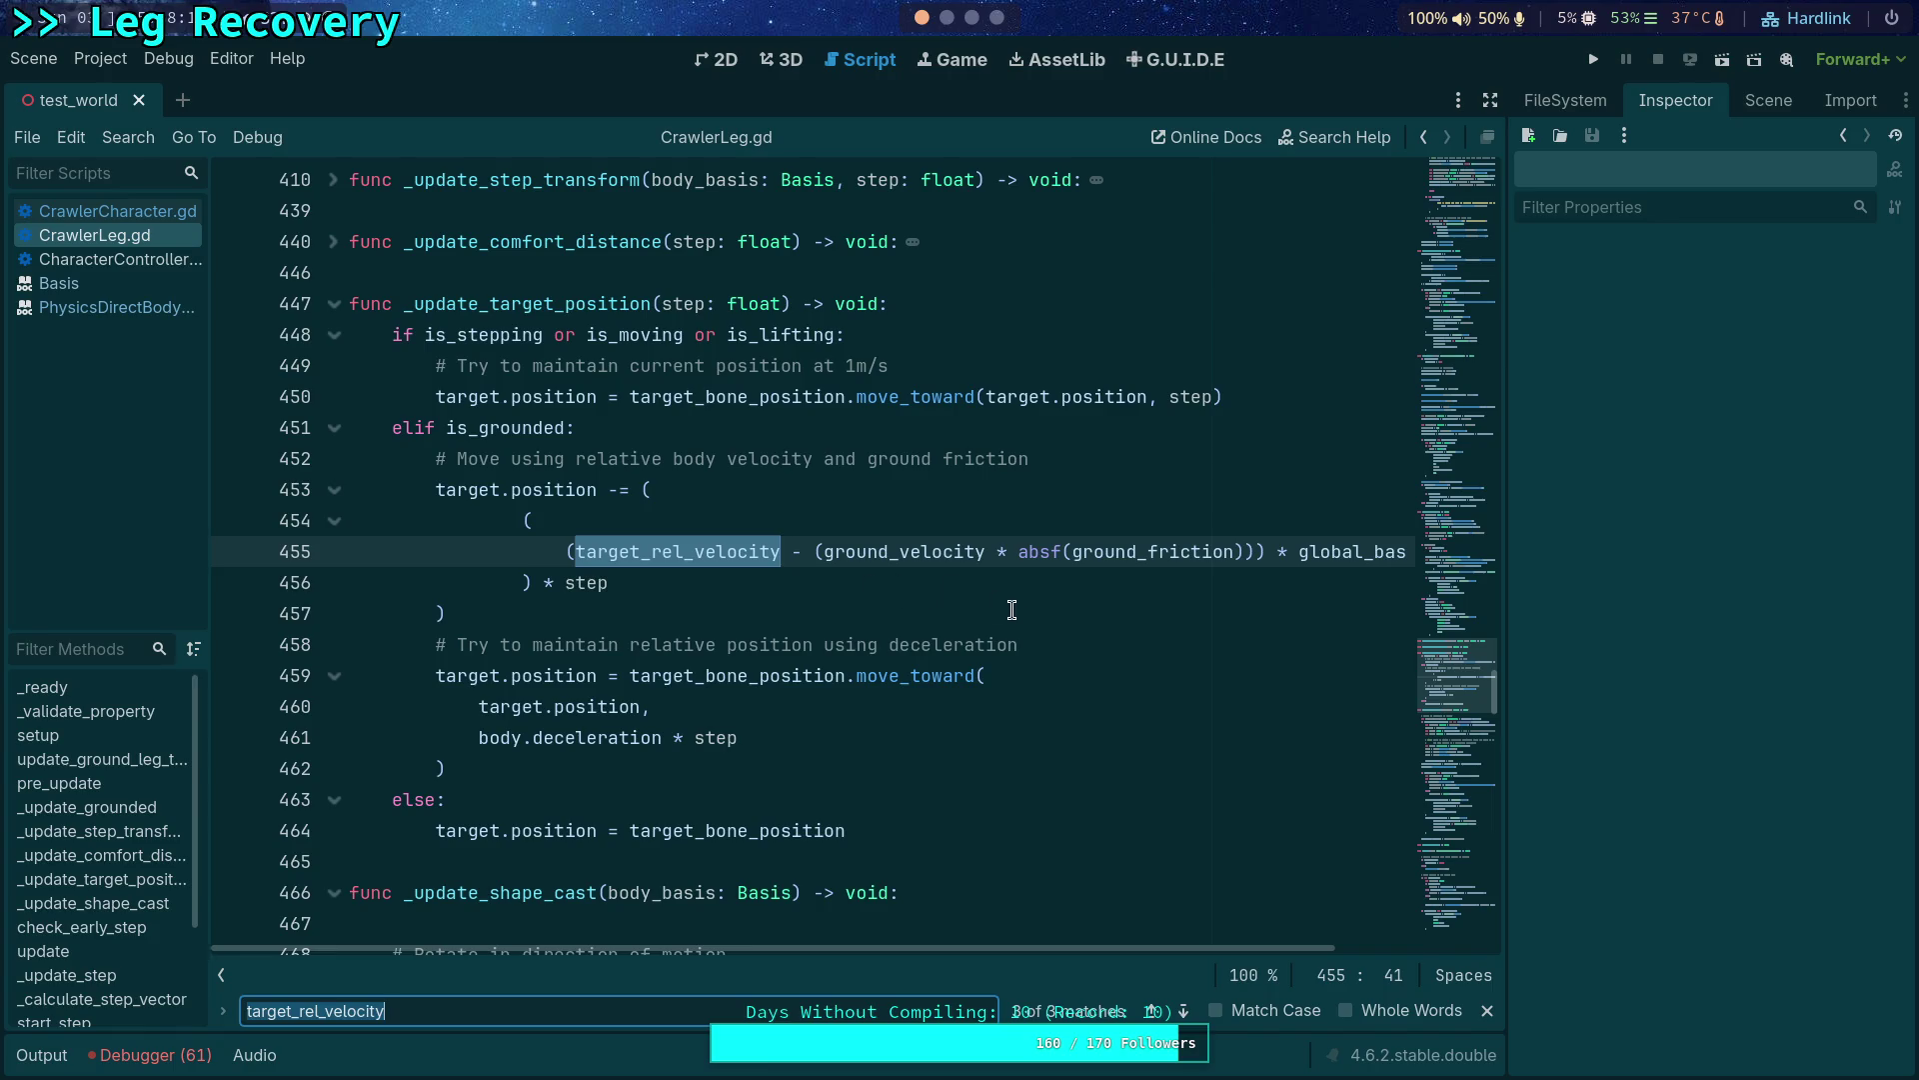
mouse_move(1188, 949)
left_mouse_down()
mouse_move(1268, 954)
mouse_move(1200, 956)
left_mouse_up()
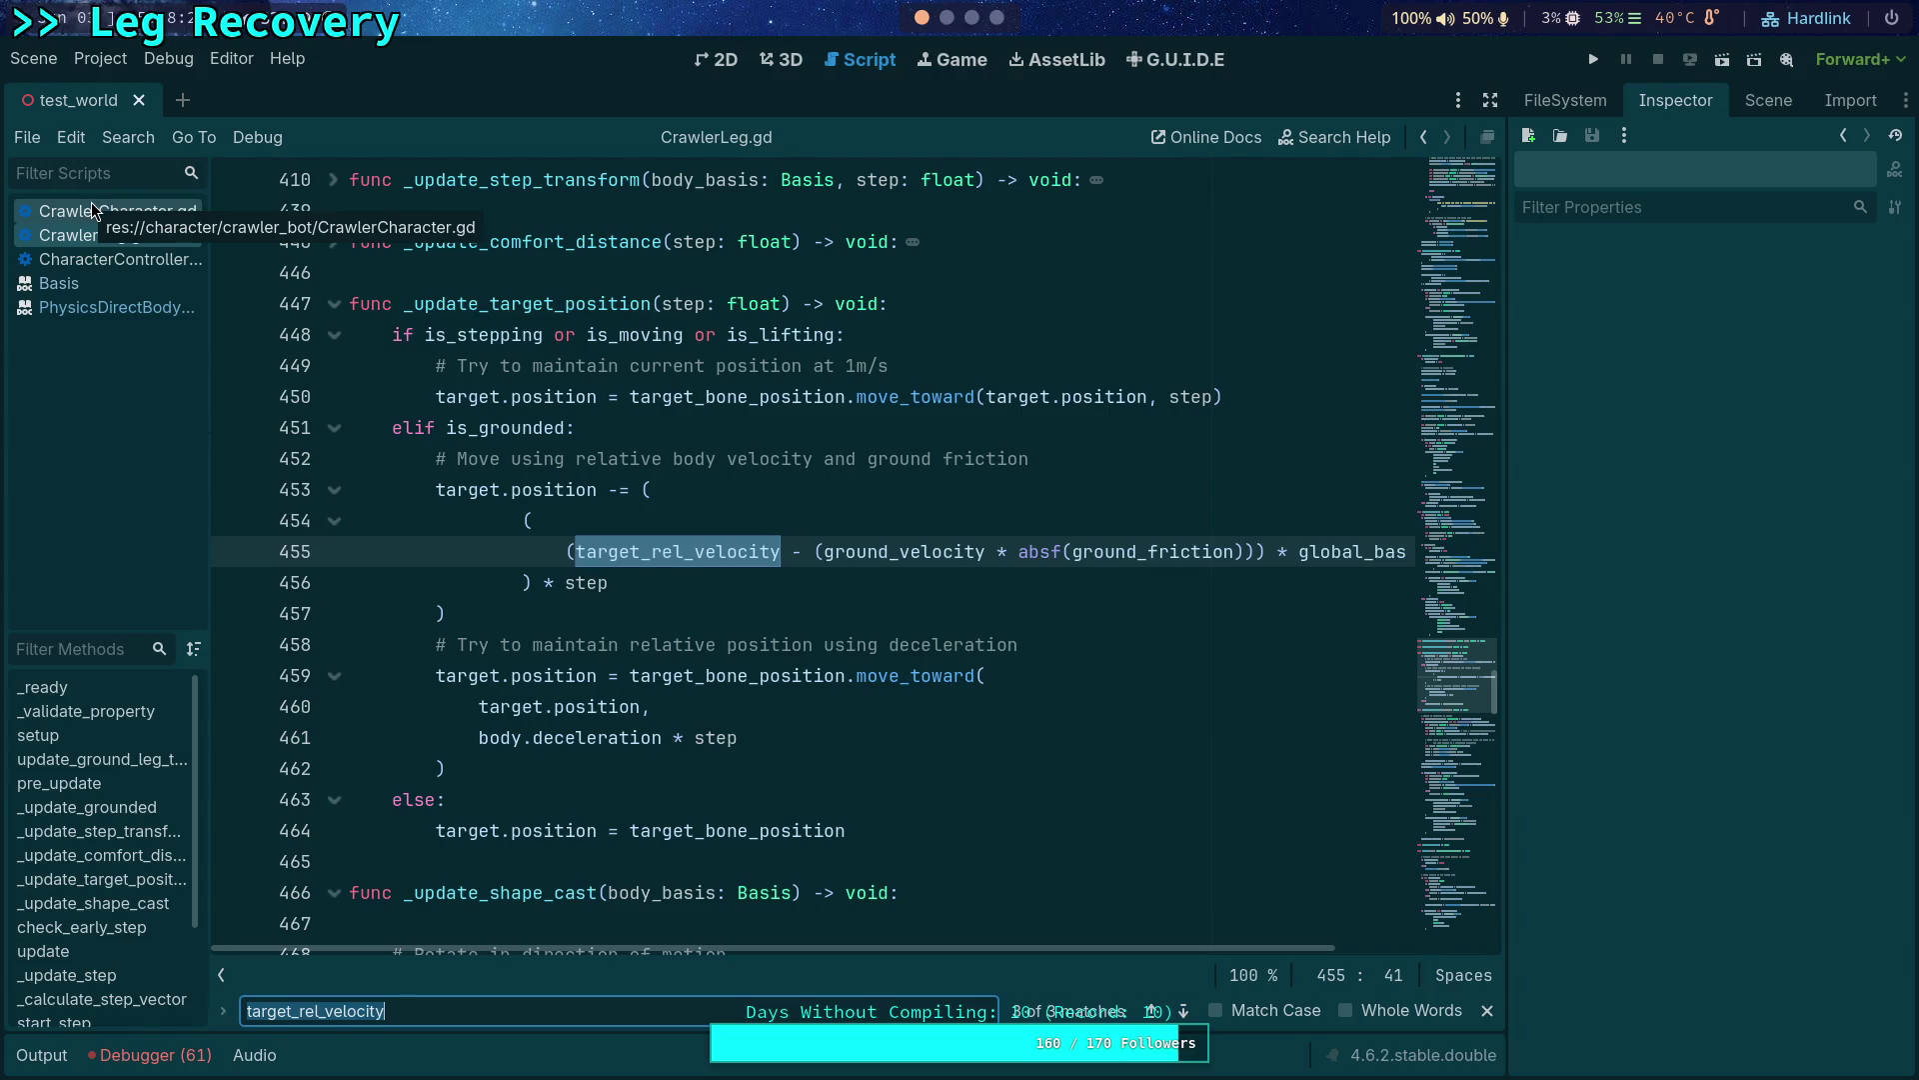
left_click(93, 210)
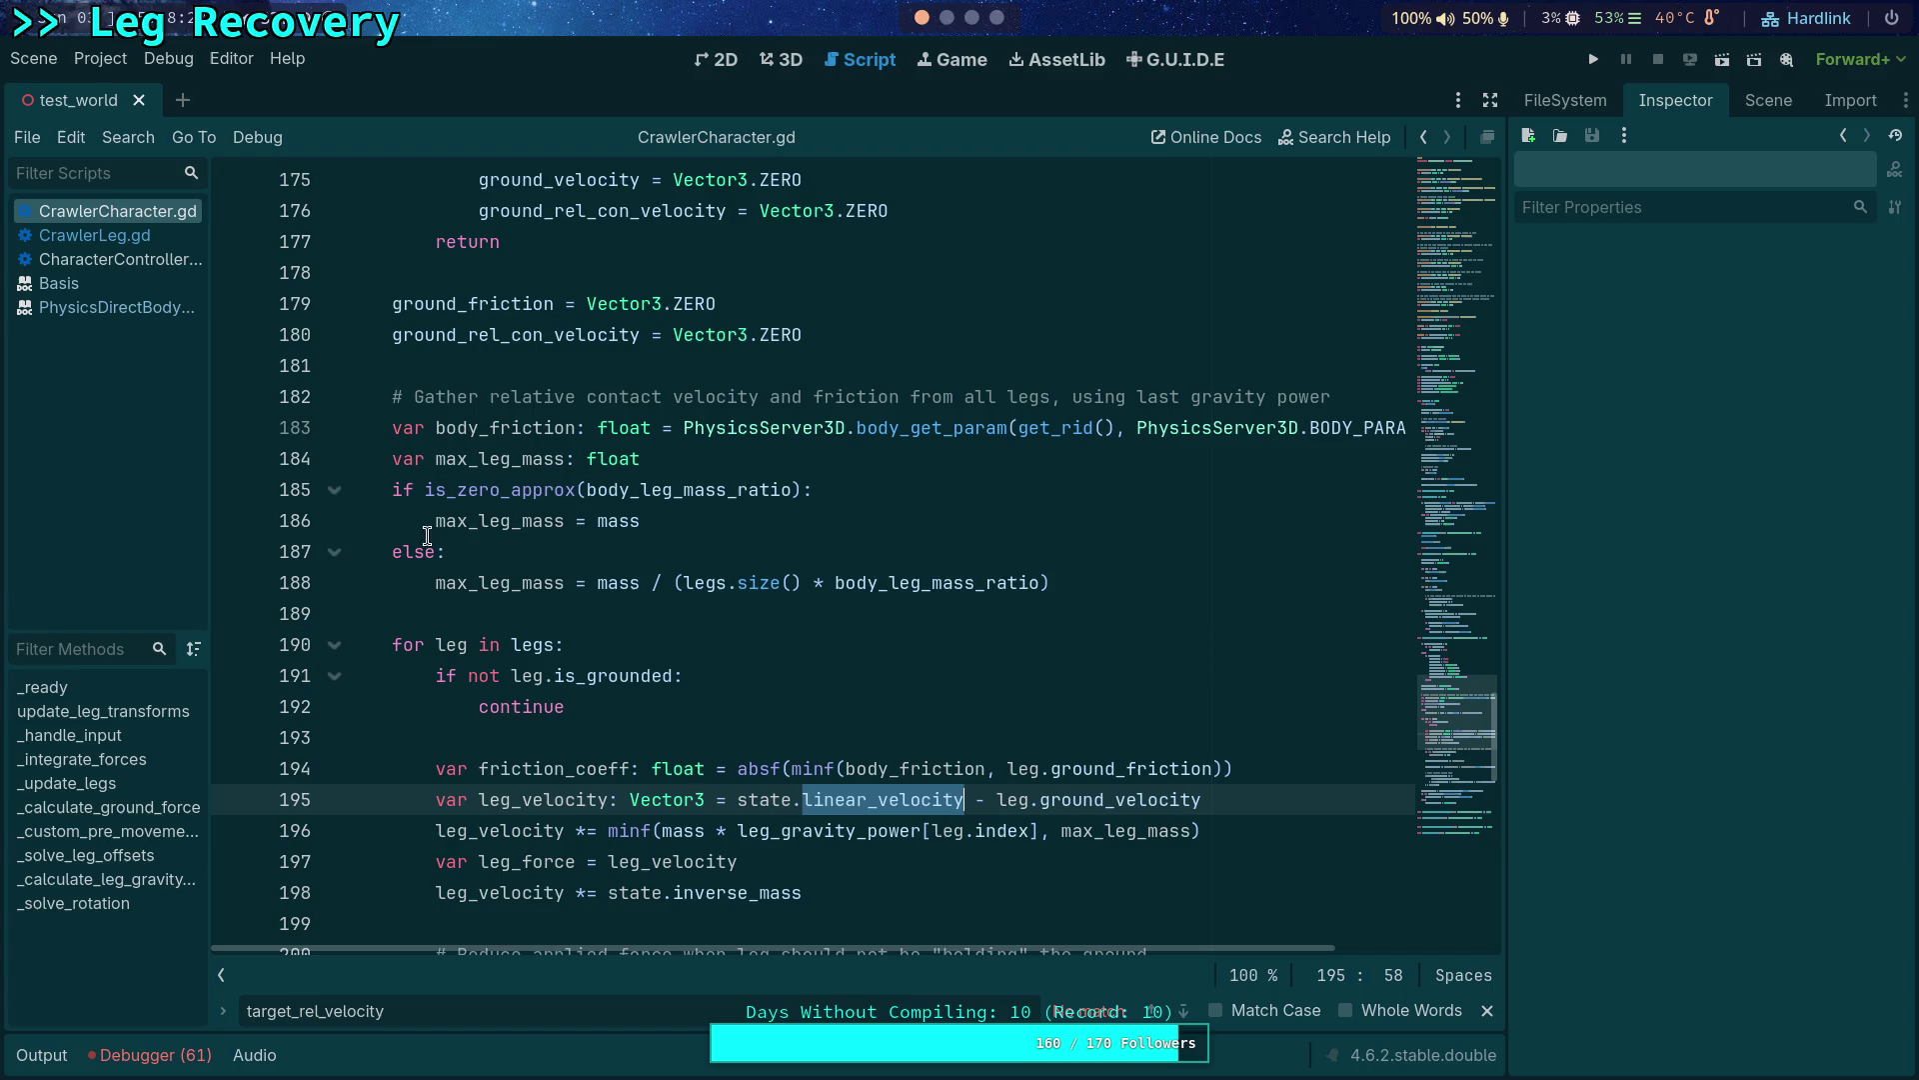
Replace line 195's state linear velocity expression with leg.target_rel_velocity, then return to CrawlerLeg.gd.
left_click_drag(736, 800, 964, 800)
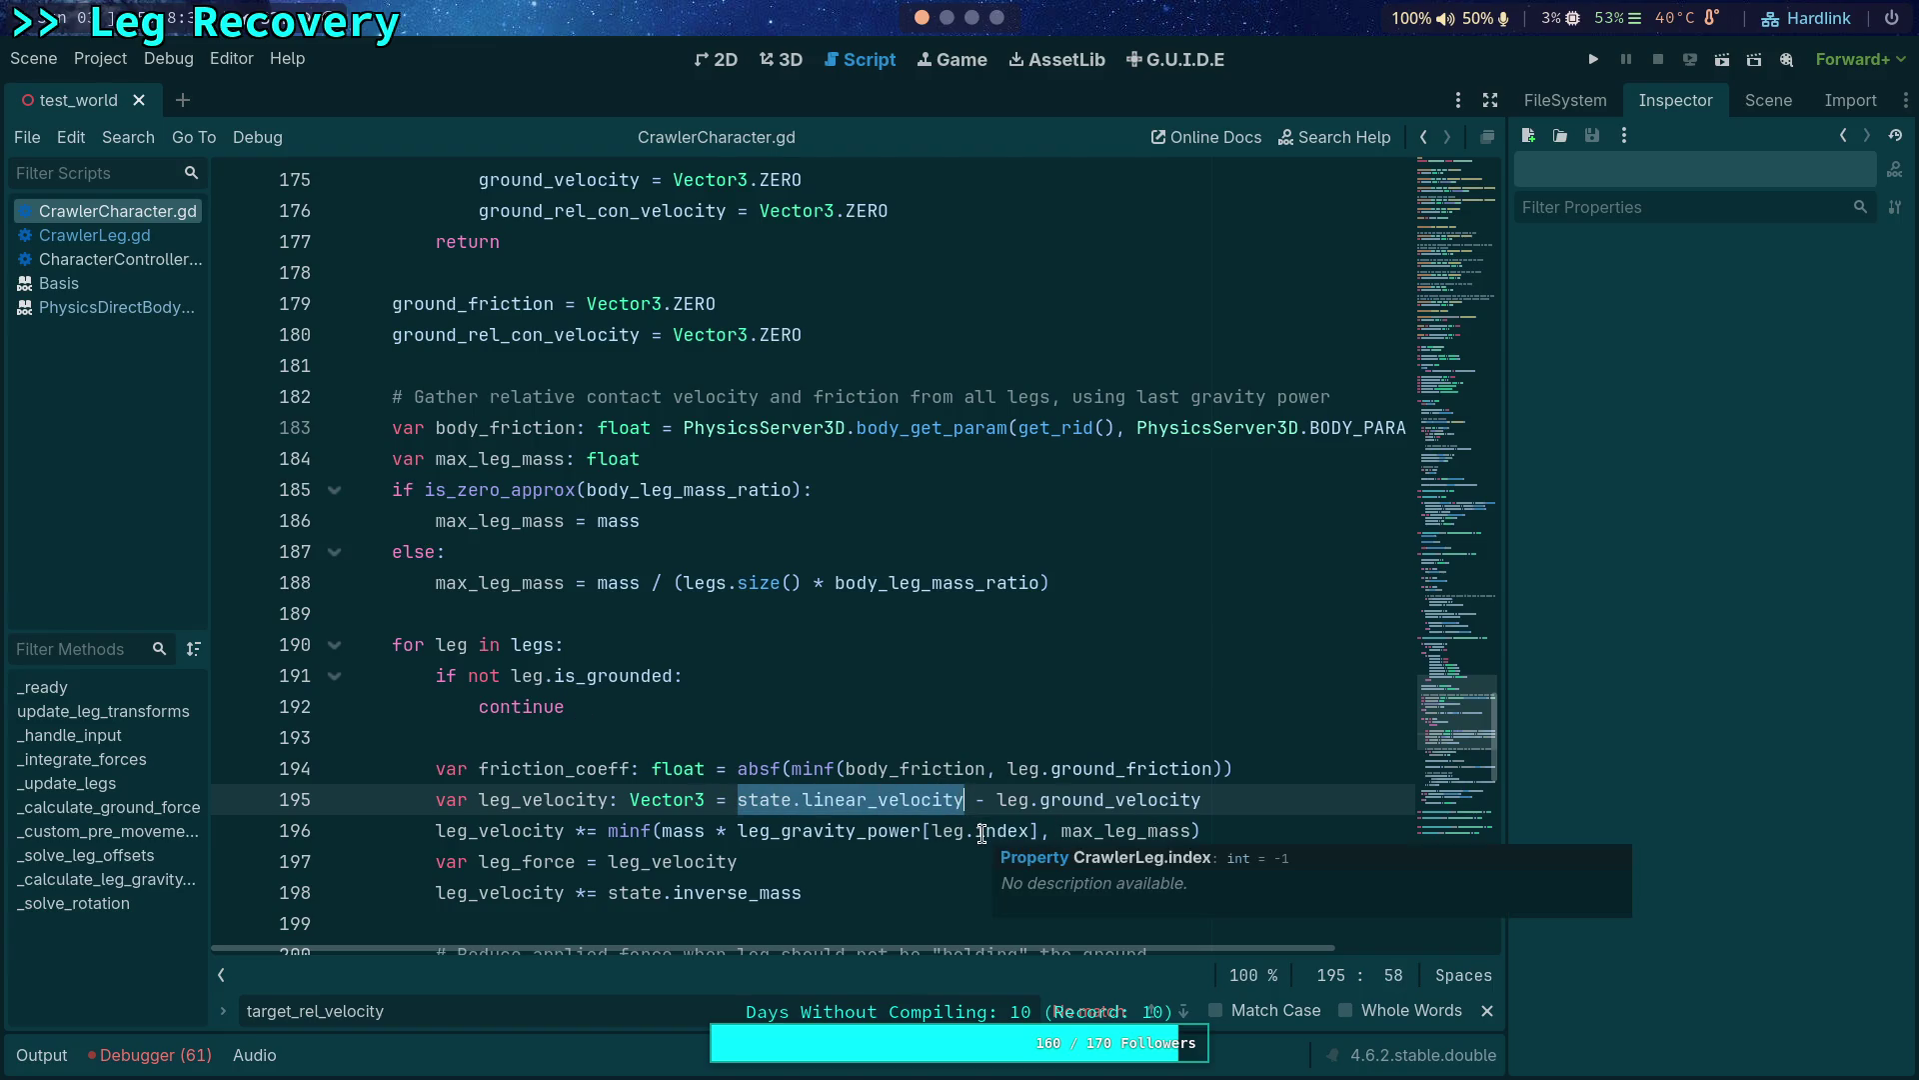
type("leg.re")
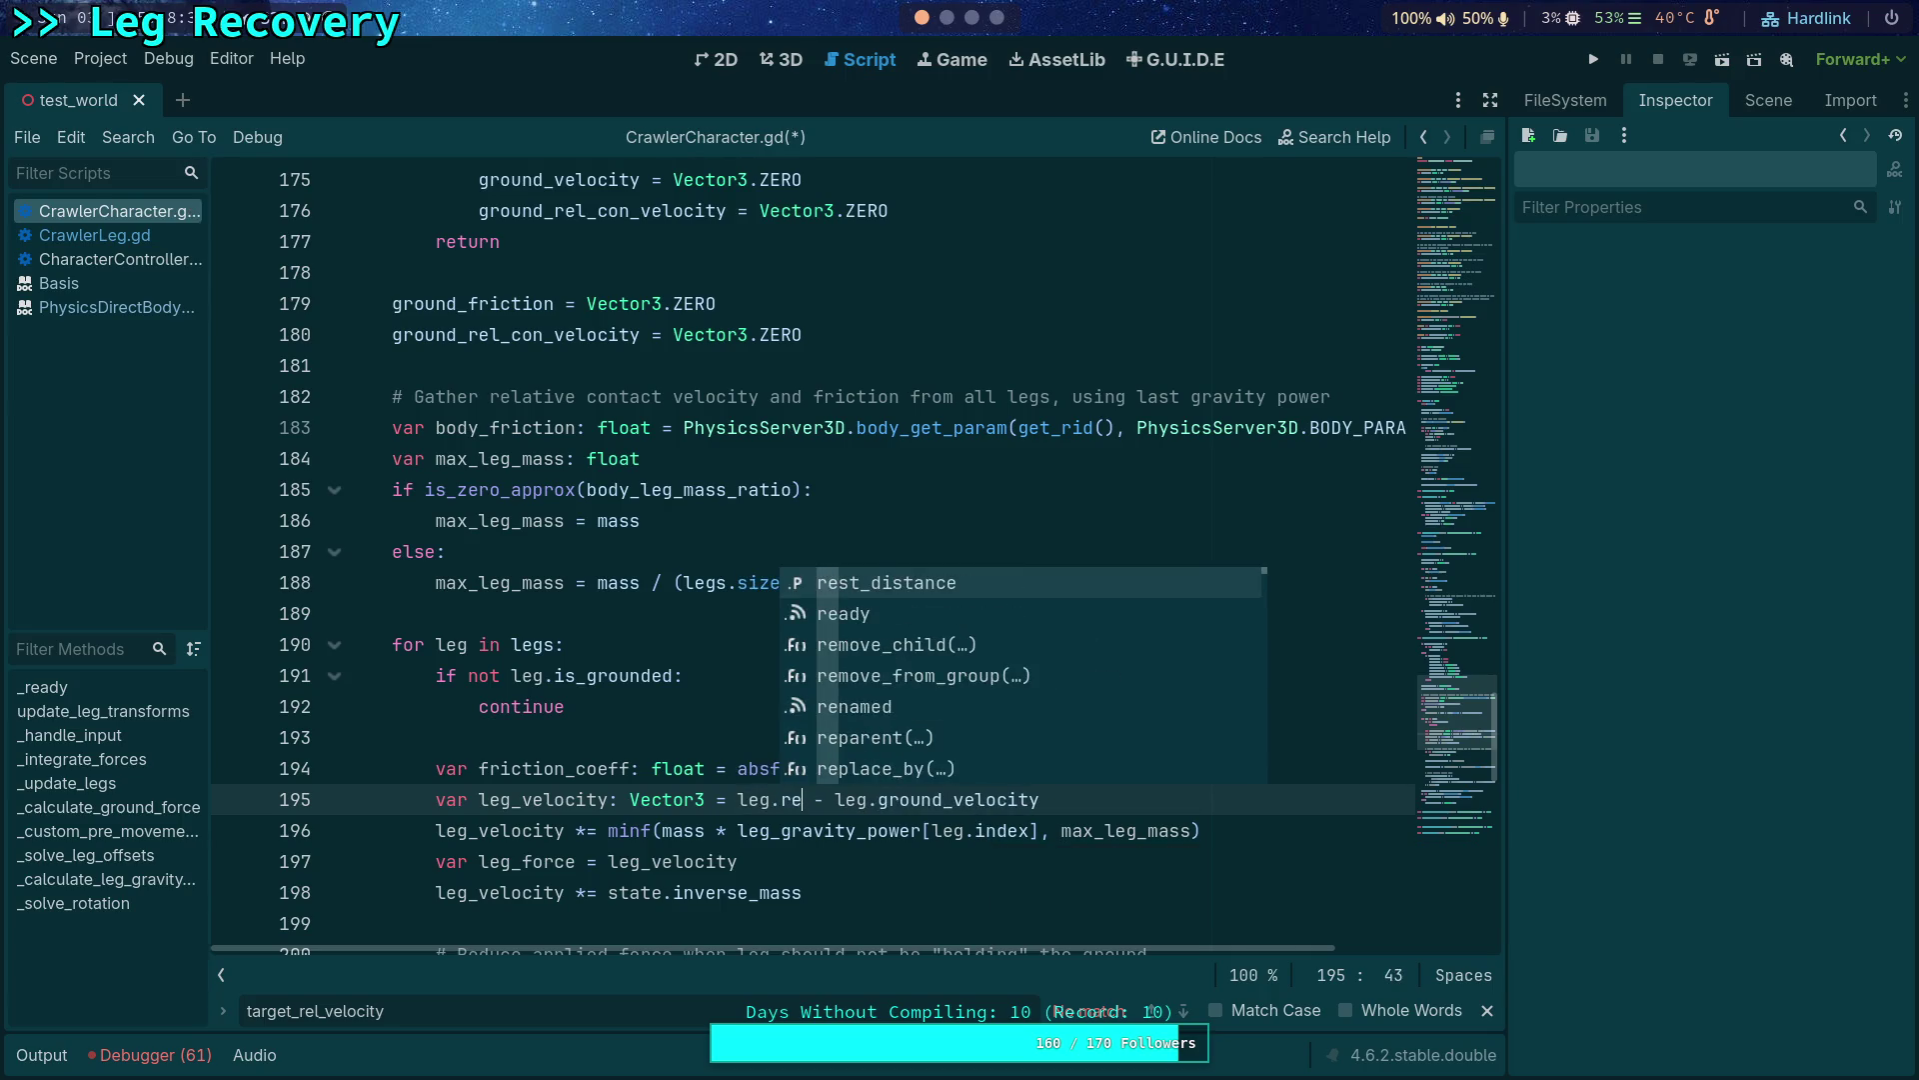
type("l")
key("Return")
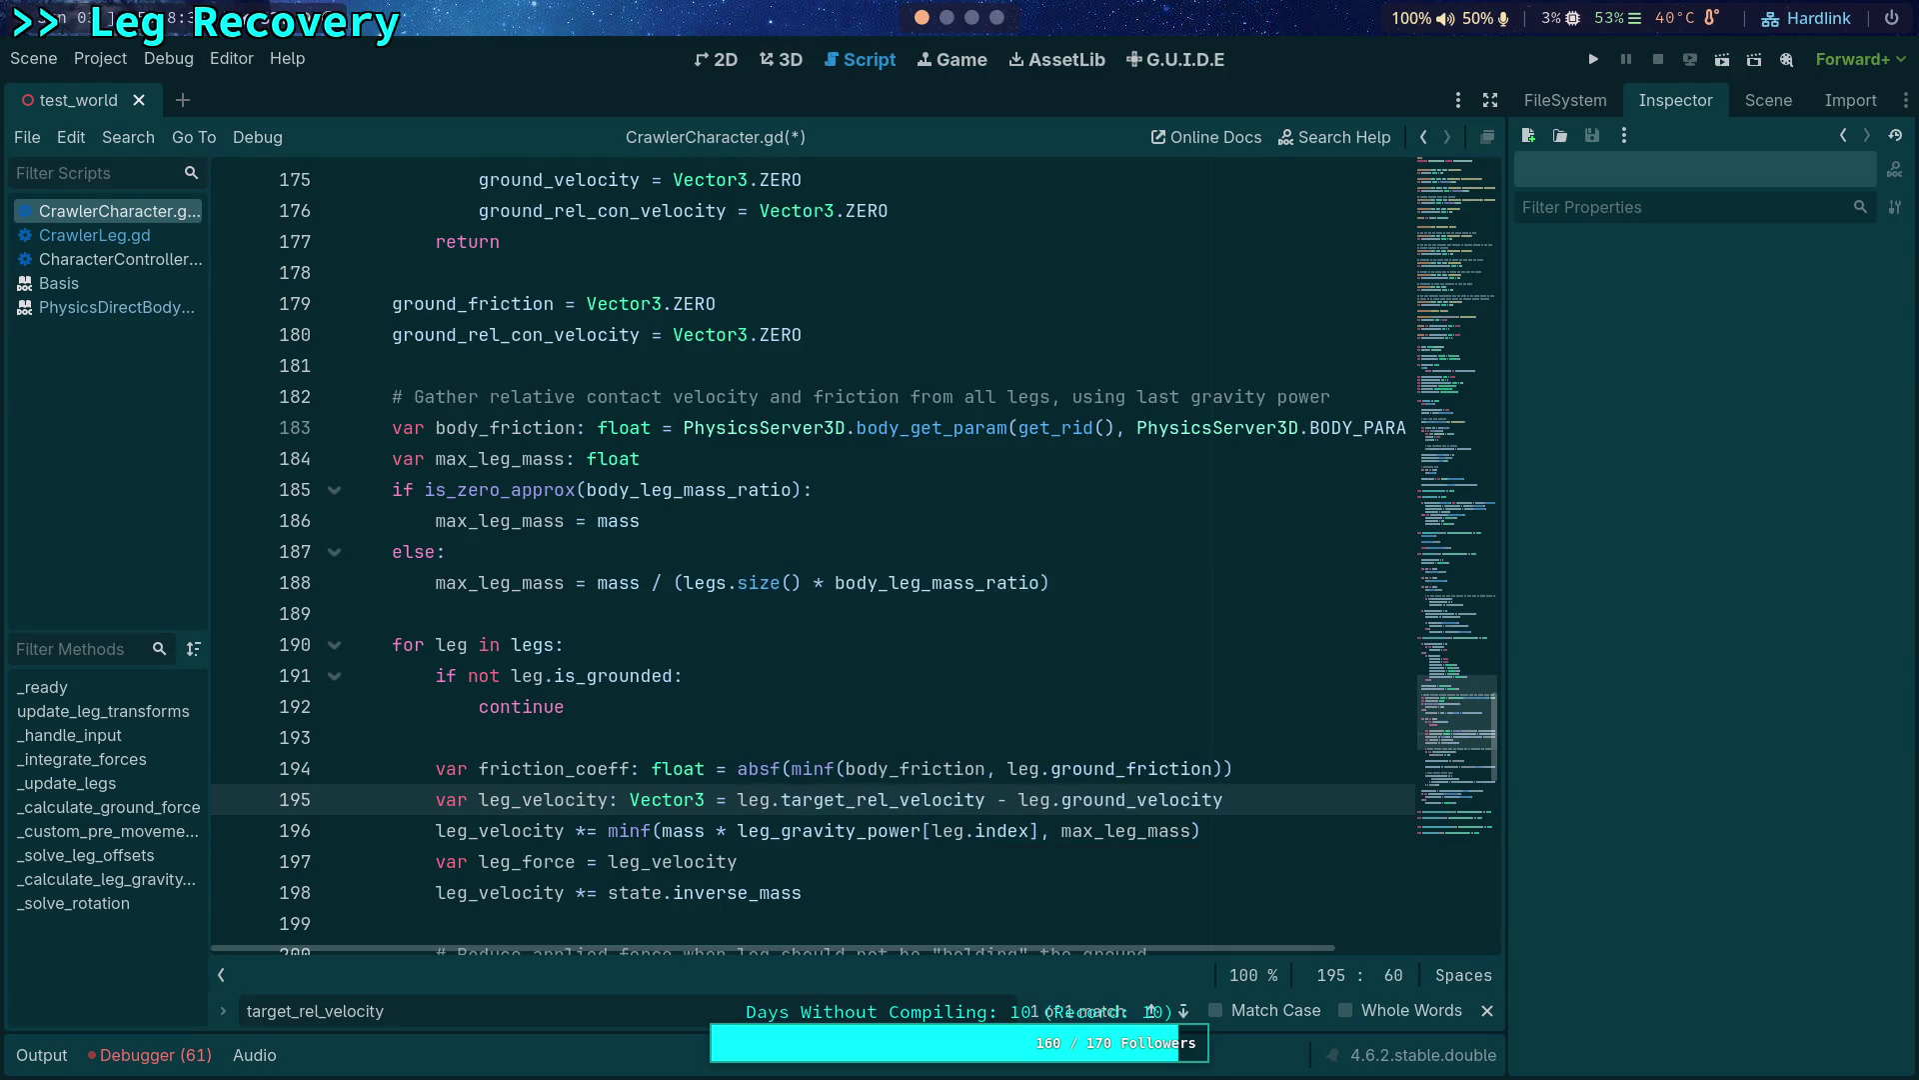
scroll(899, 745, "down", 2)
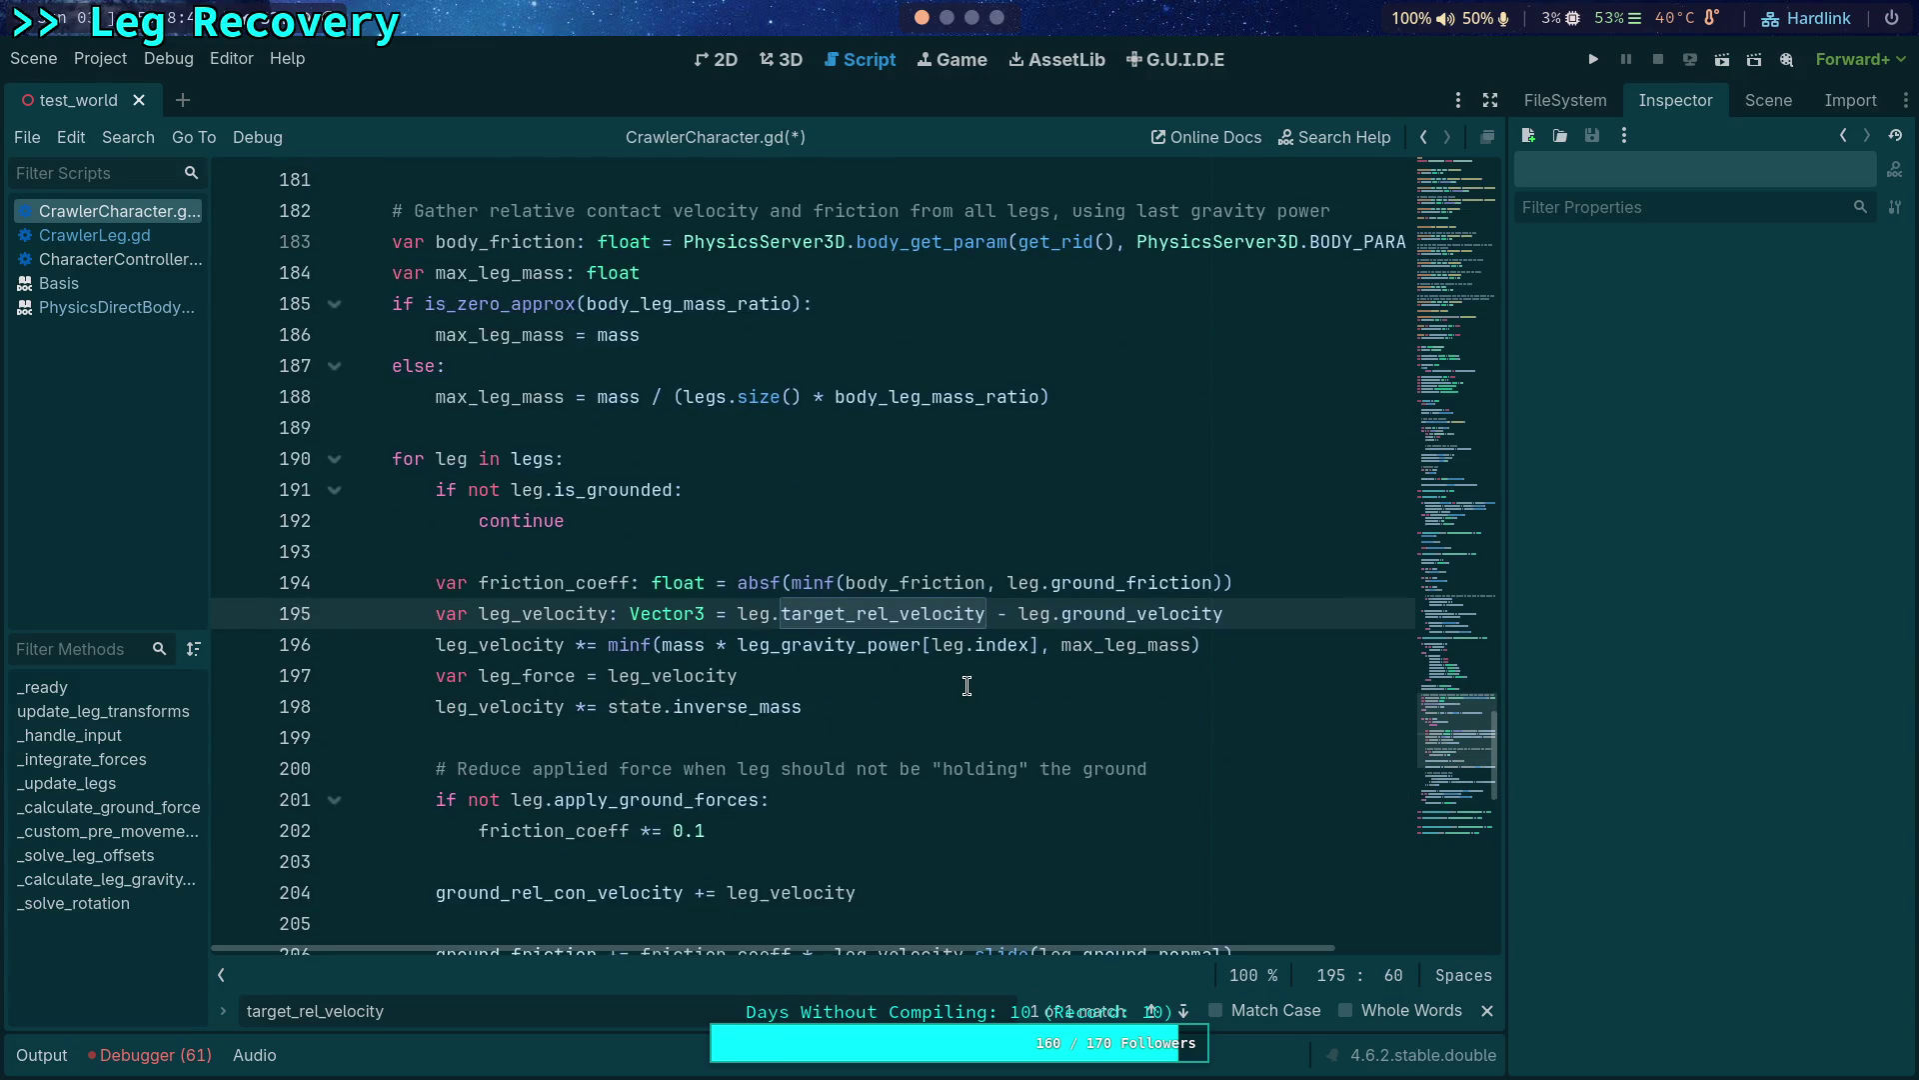
double_click(557, 618)
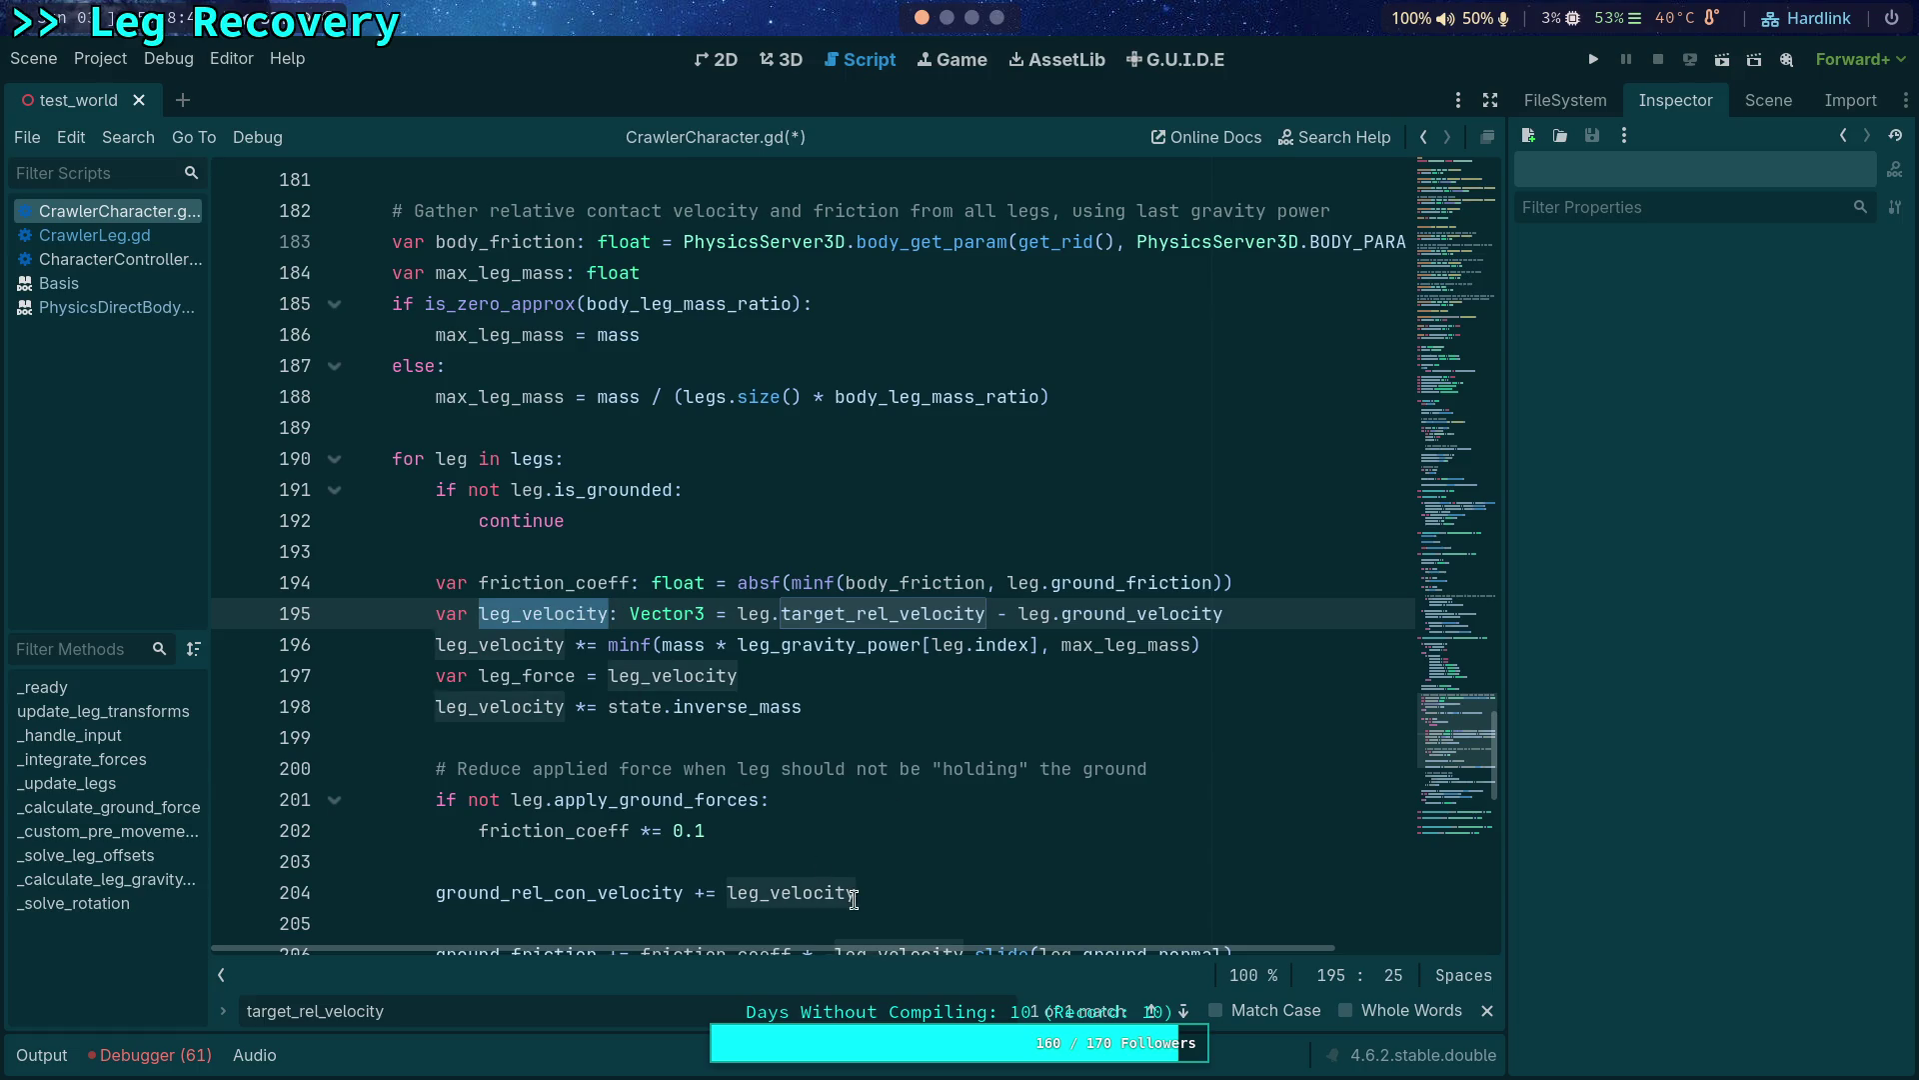
scroll(855, 897, "down", 1)
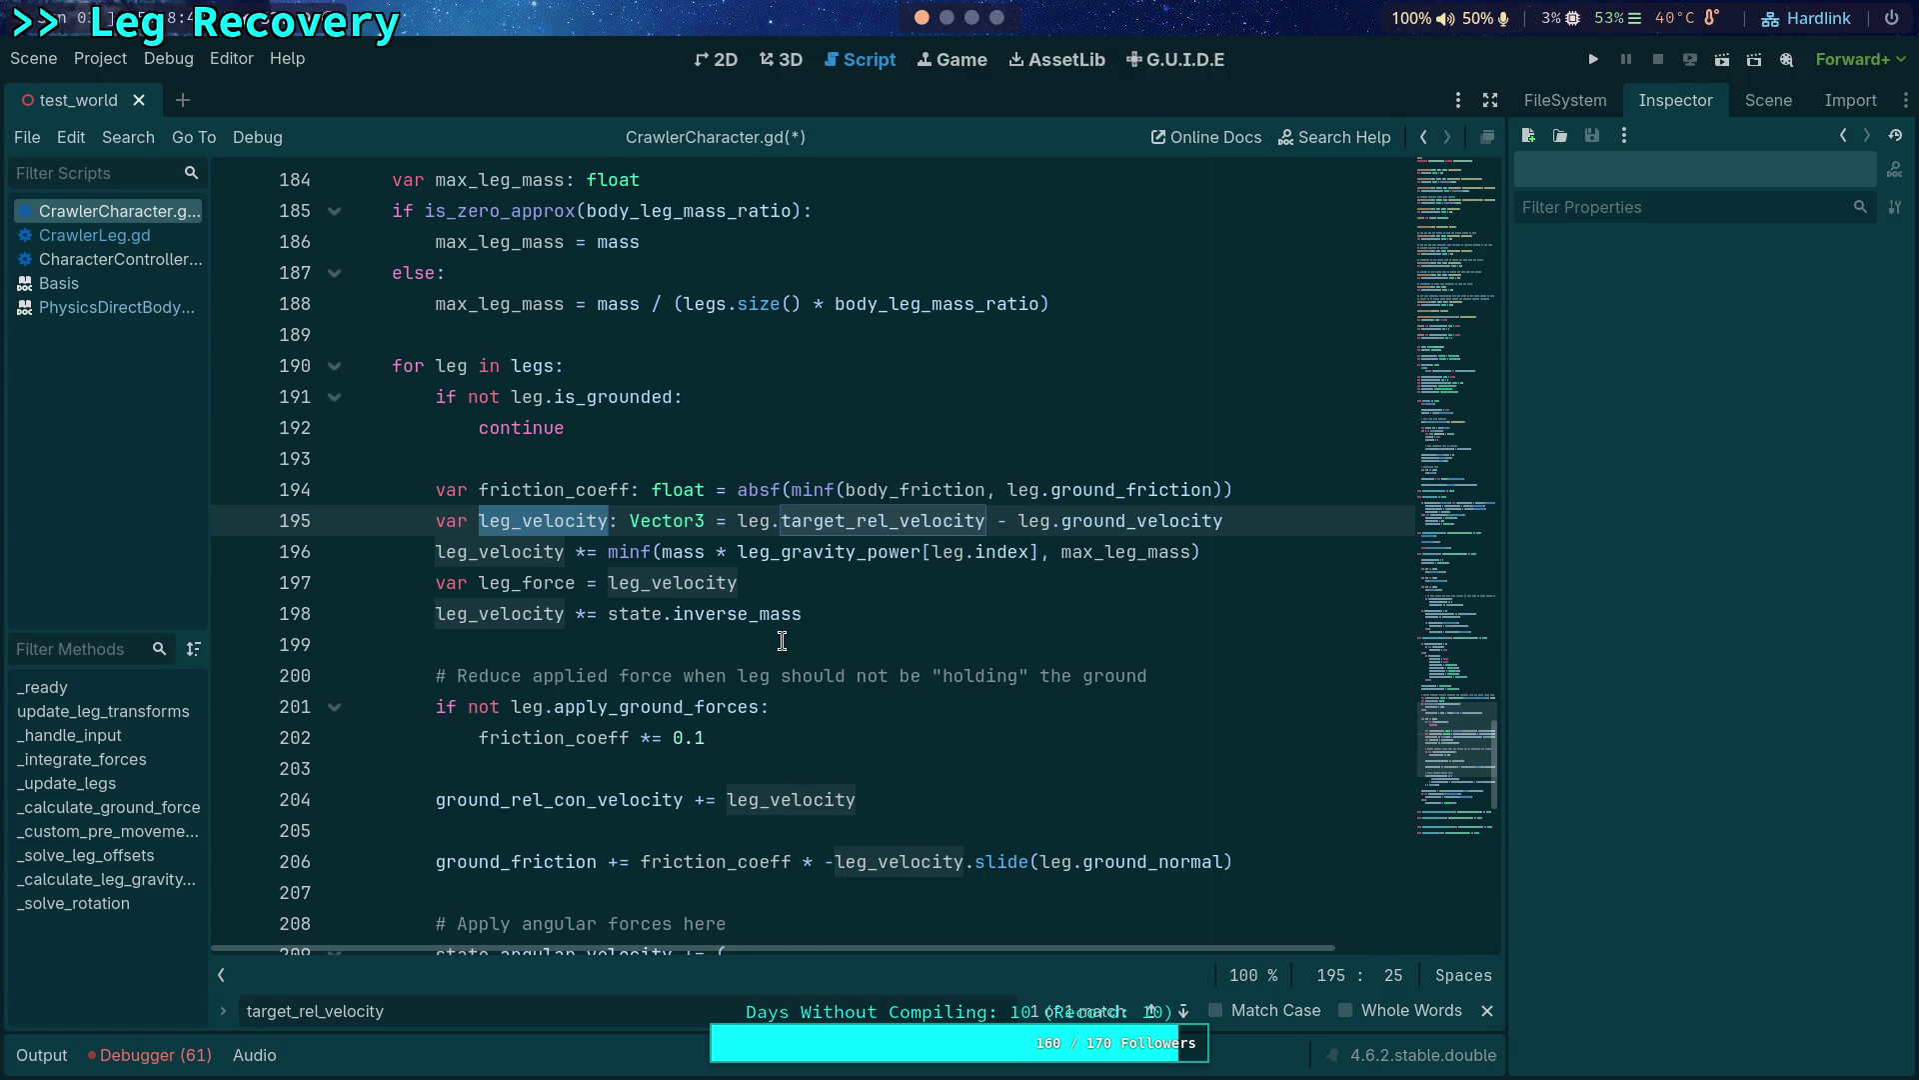
scroll(891, 683, "down", 1)
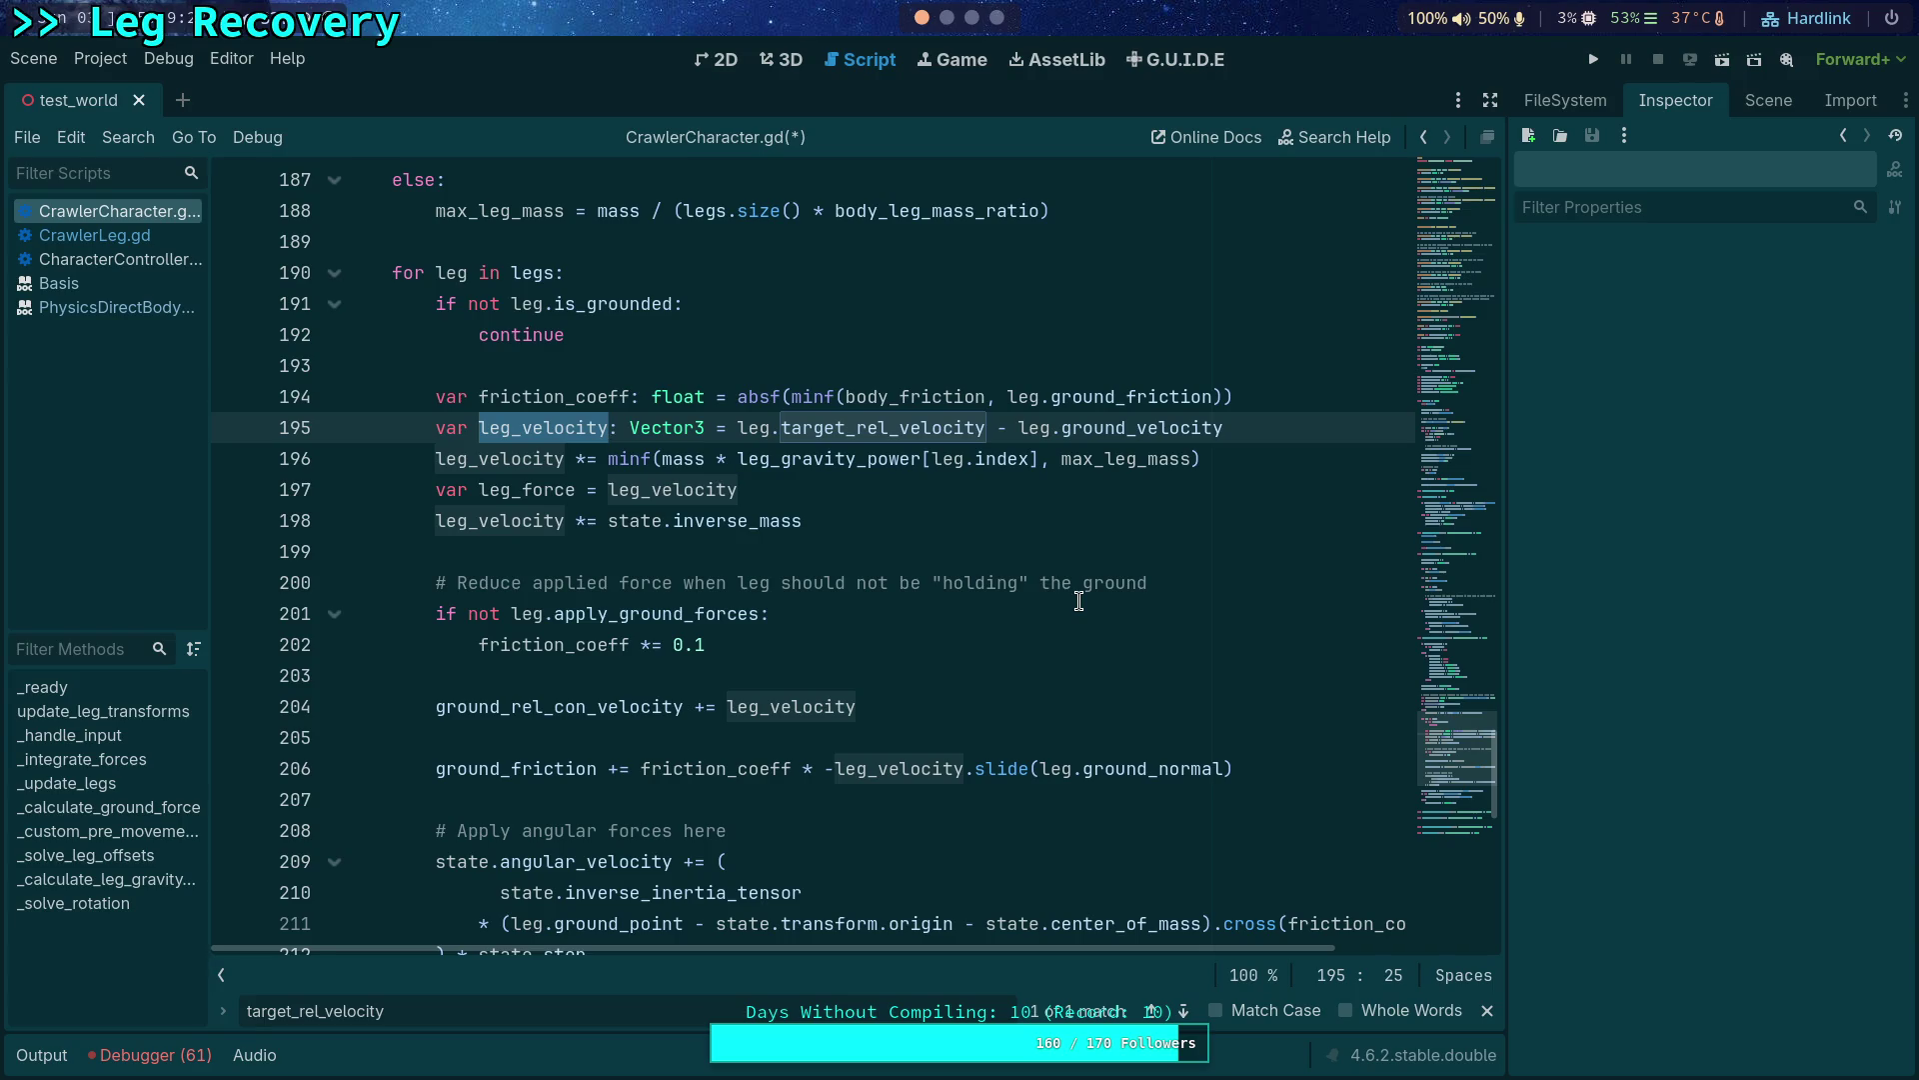
left_click(95, 235)
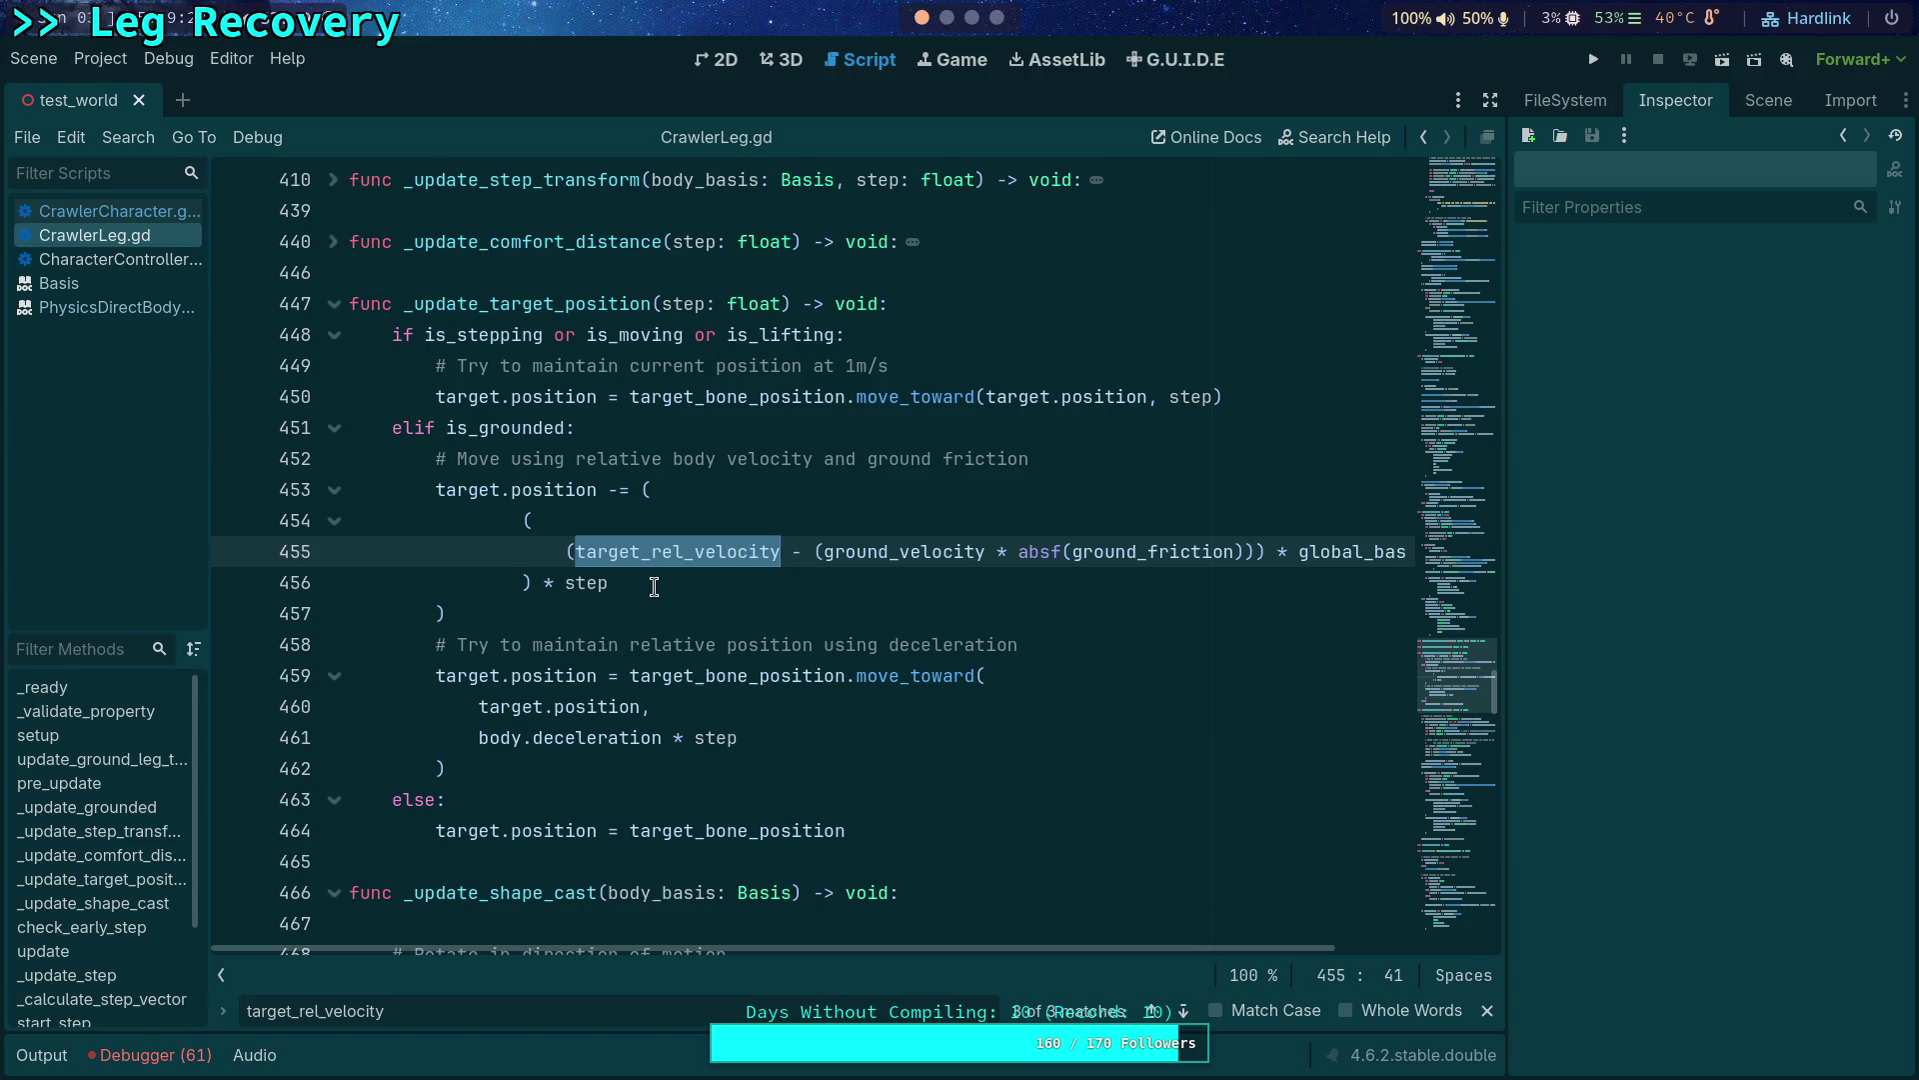
Add line 333 'target_rel_velocity -= ground_velocity * ground_friction' below line 332, then return to CrawlerCharacter.gd.
left_click(656, 593)
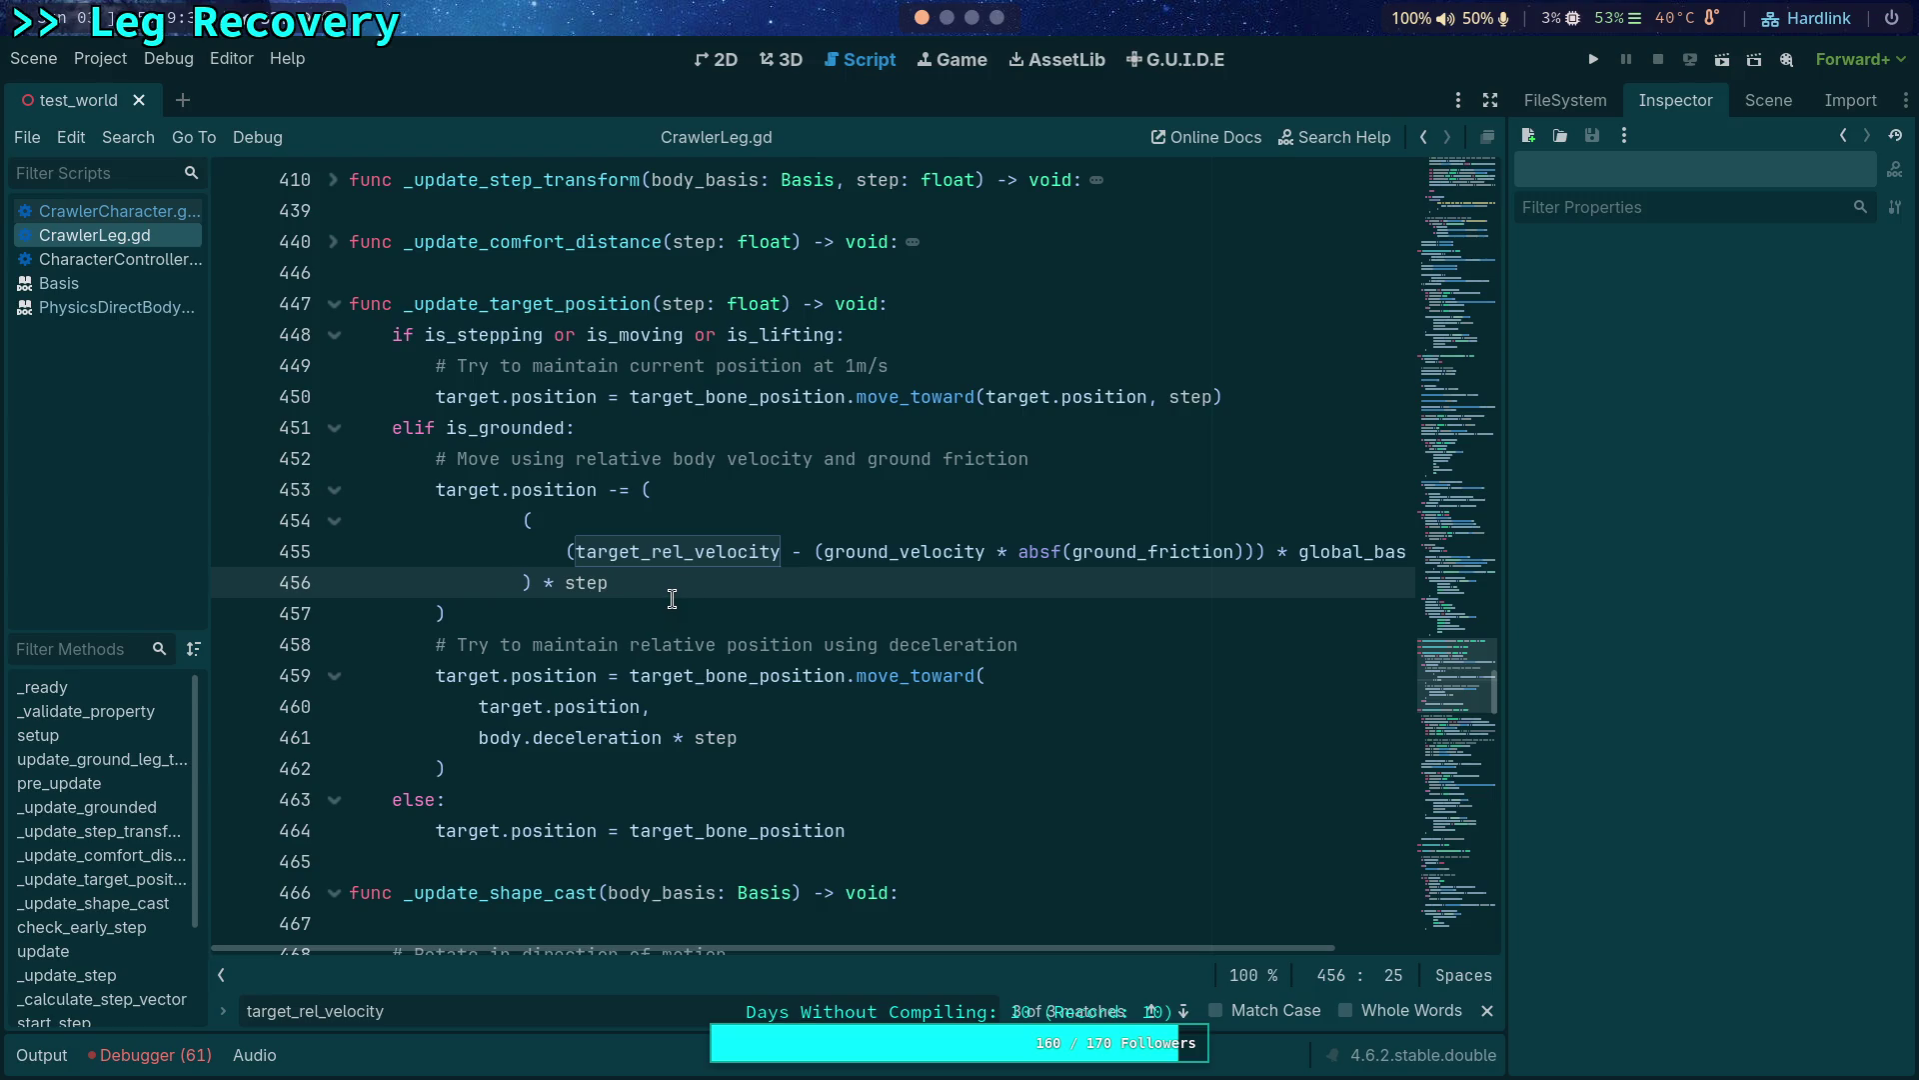
double_click(742, 550)
key("ctrl+f")
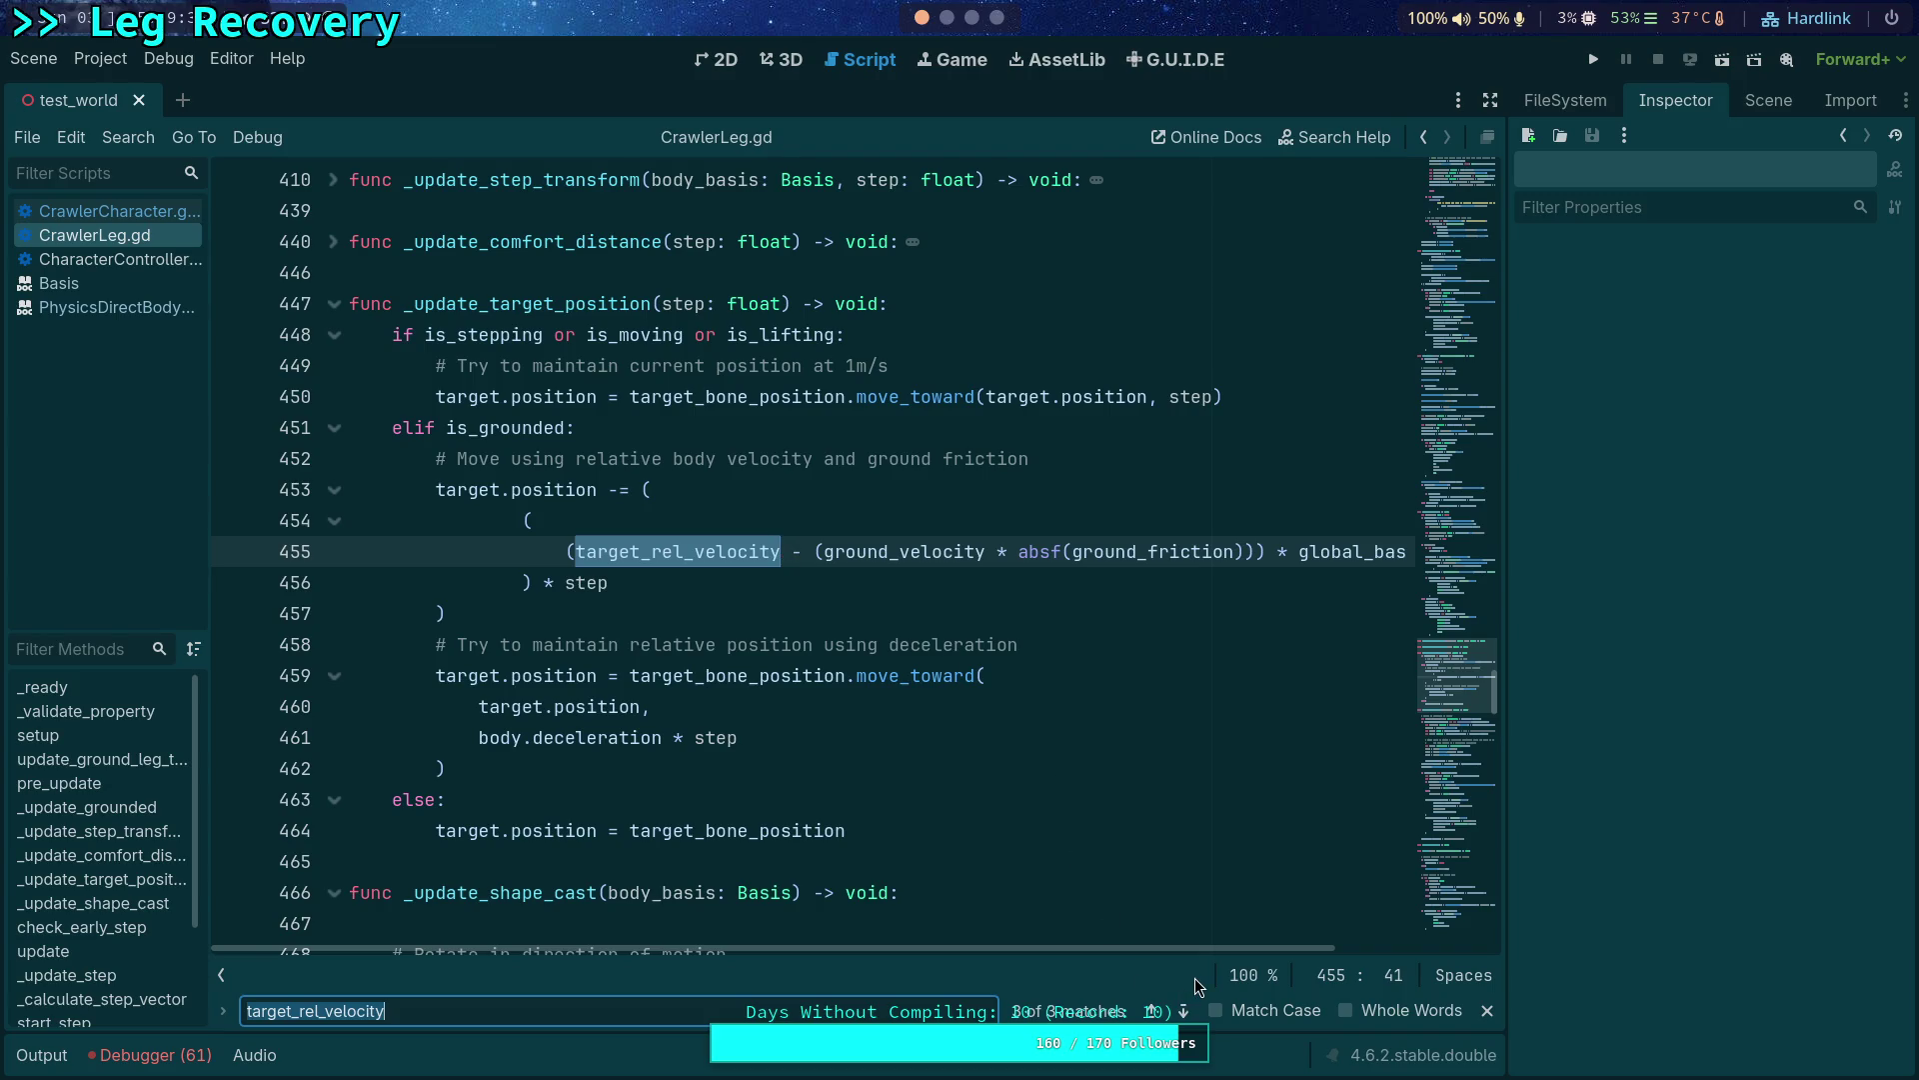
left_click(1184, 1011)
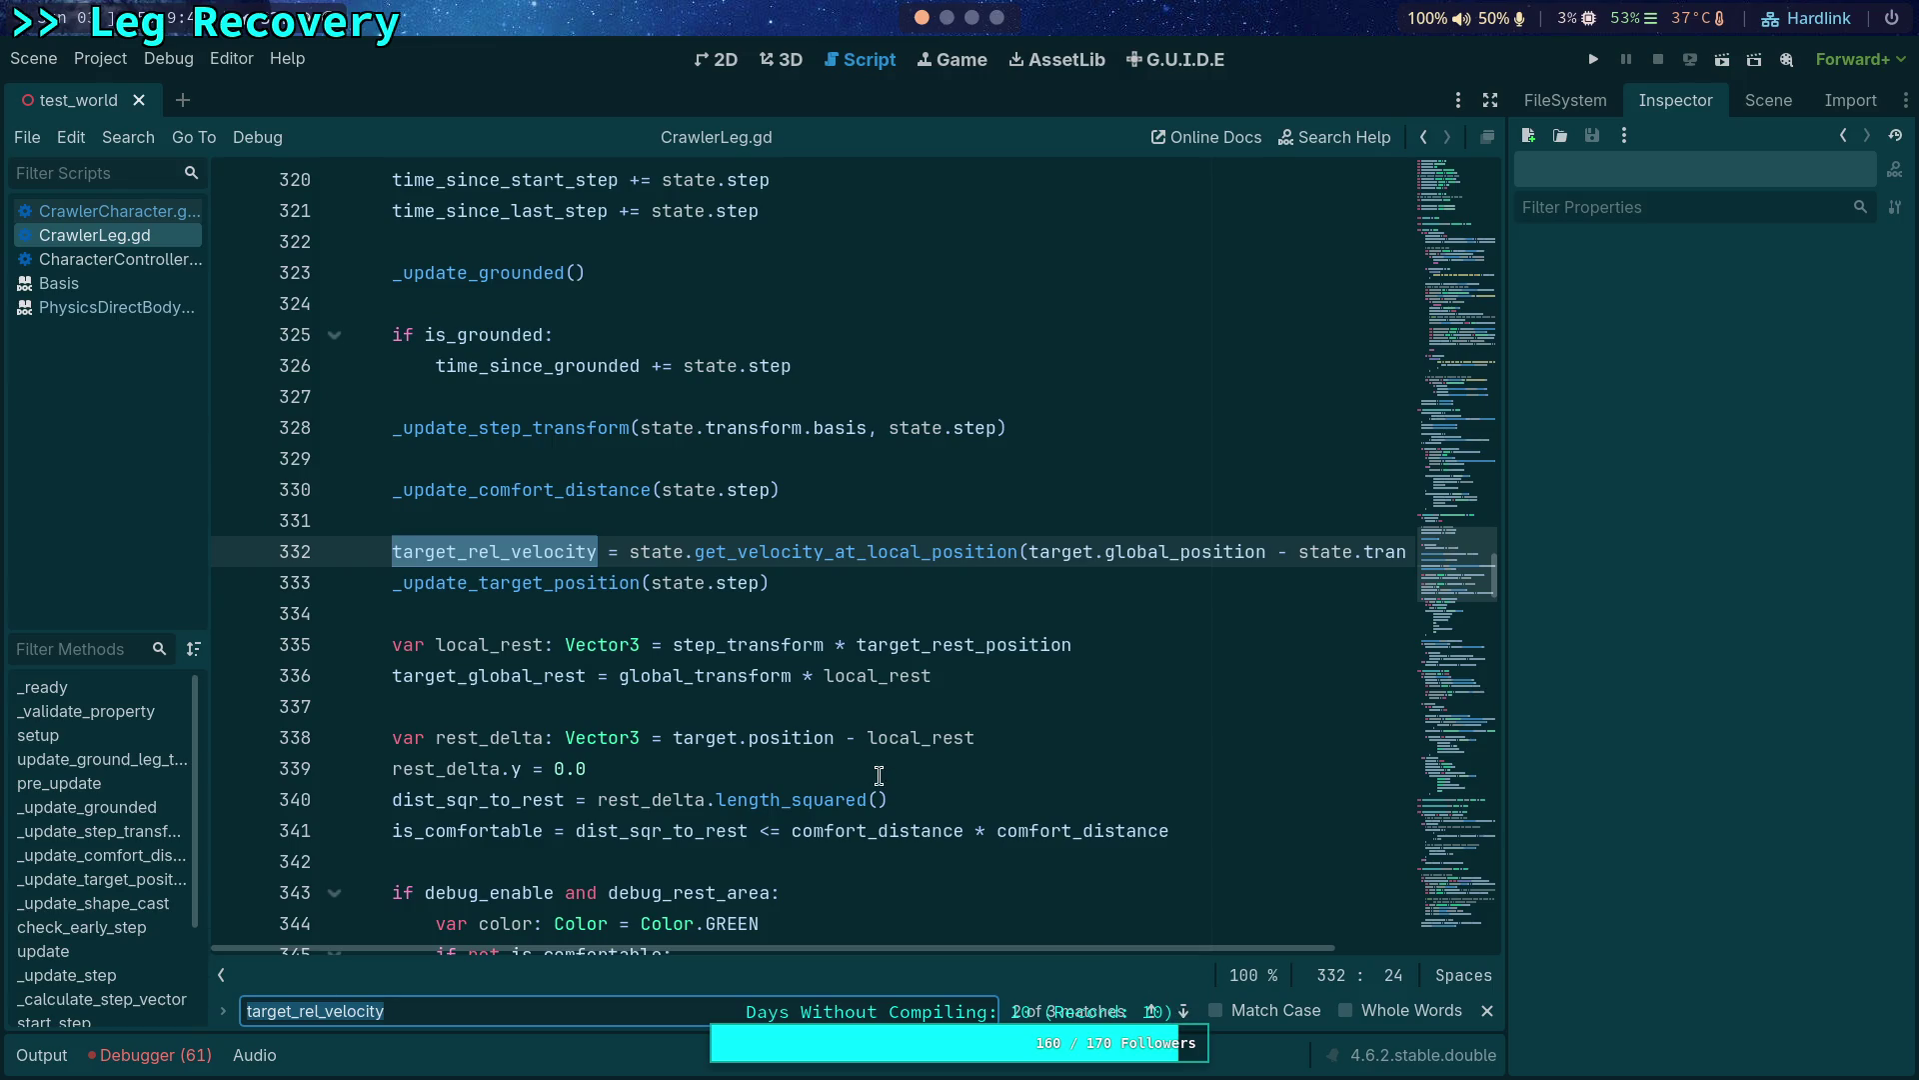
key("End")
key("Return")
type("target_rel_velocity")
type("-= gro")
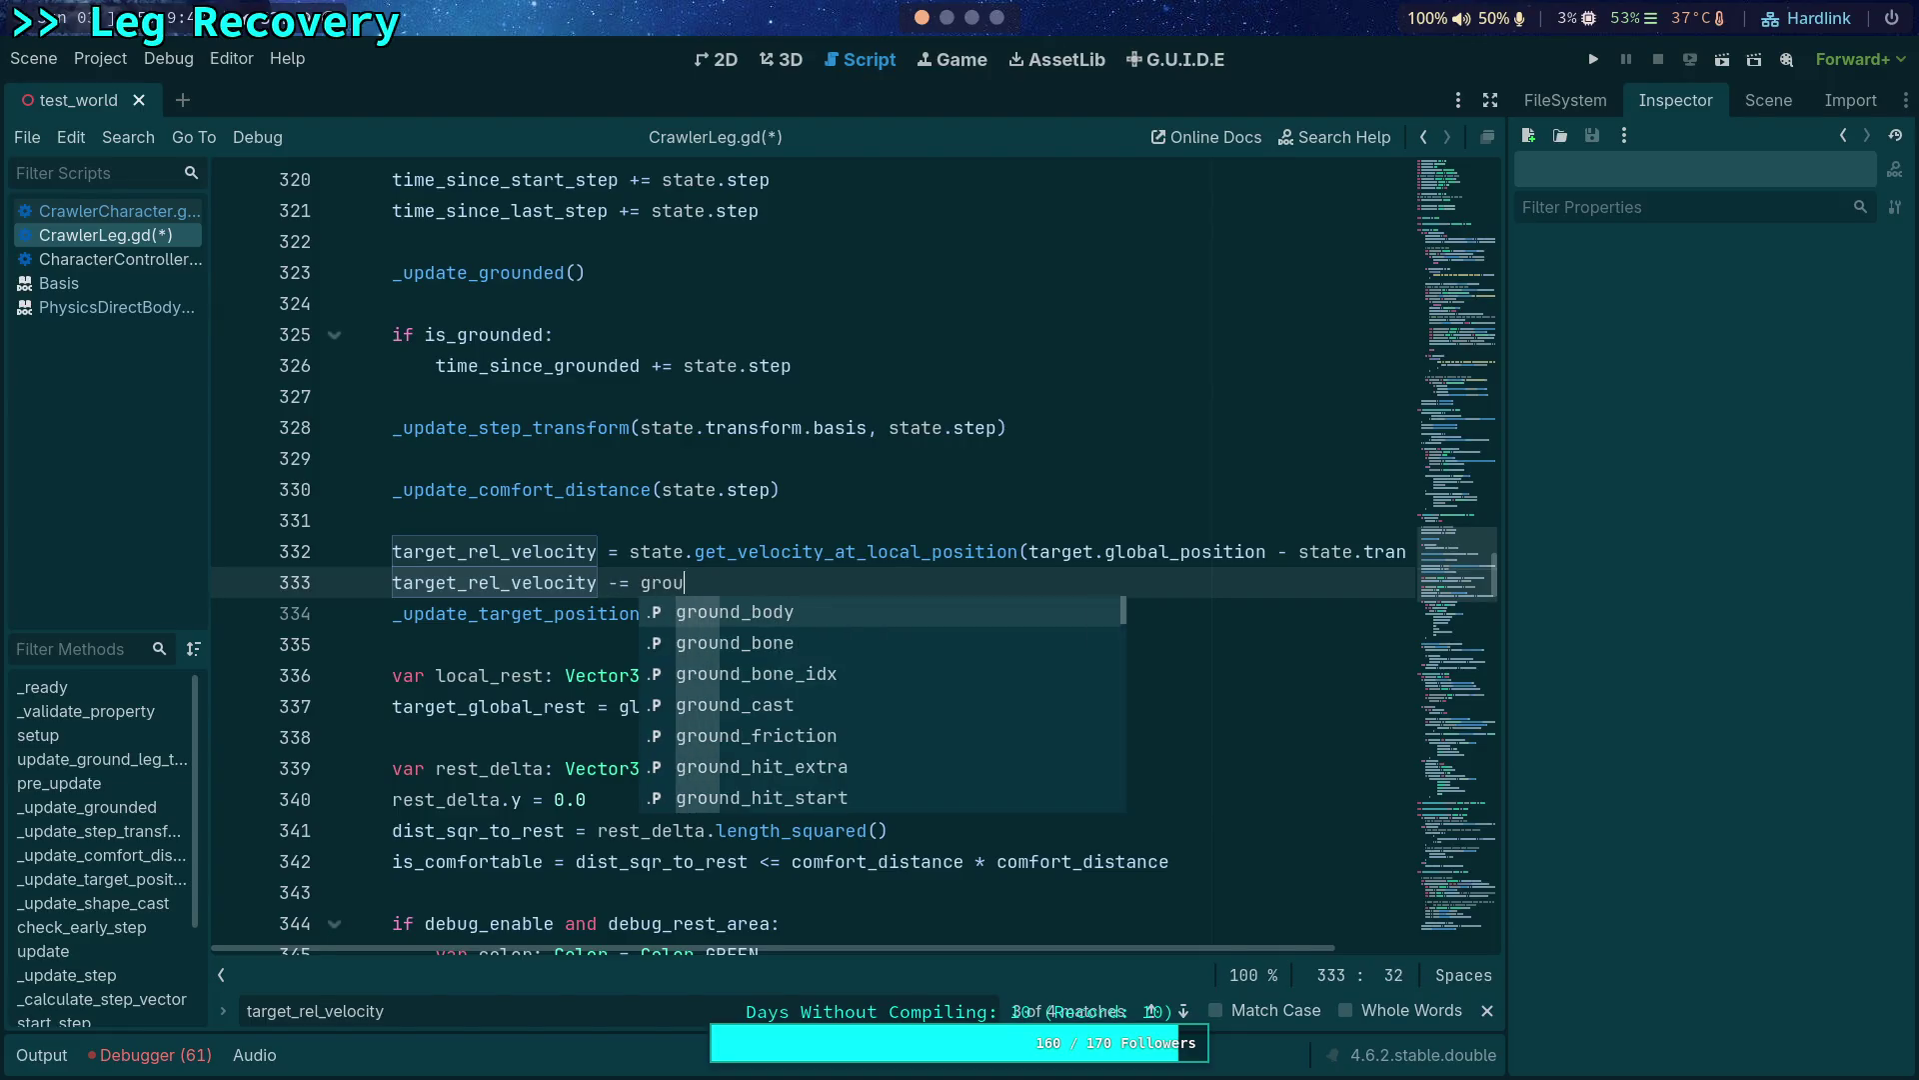
type("und_ve")
type("locity * ground_friction")
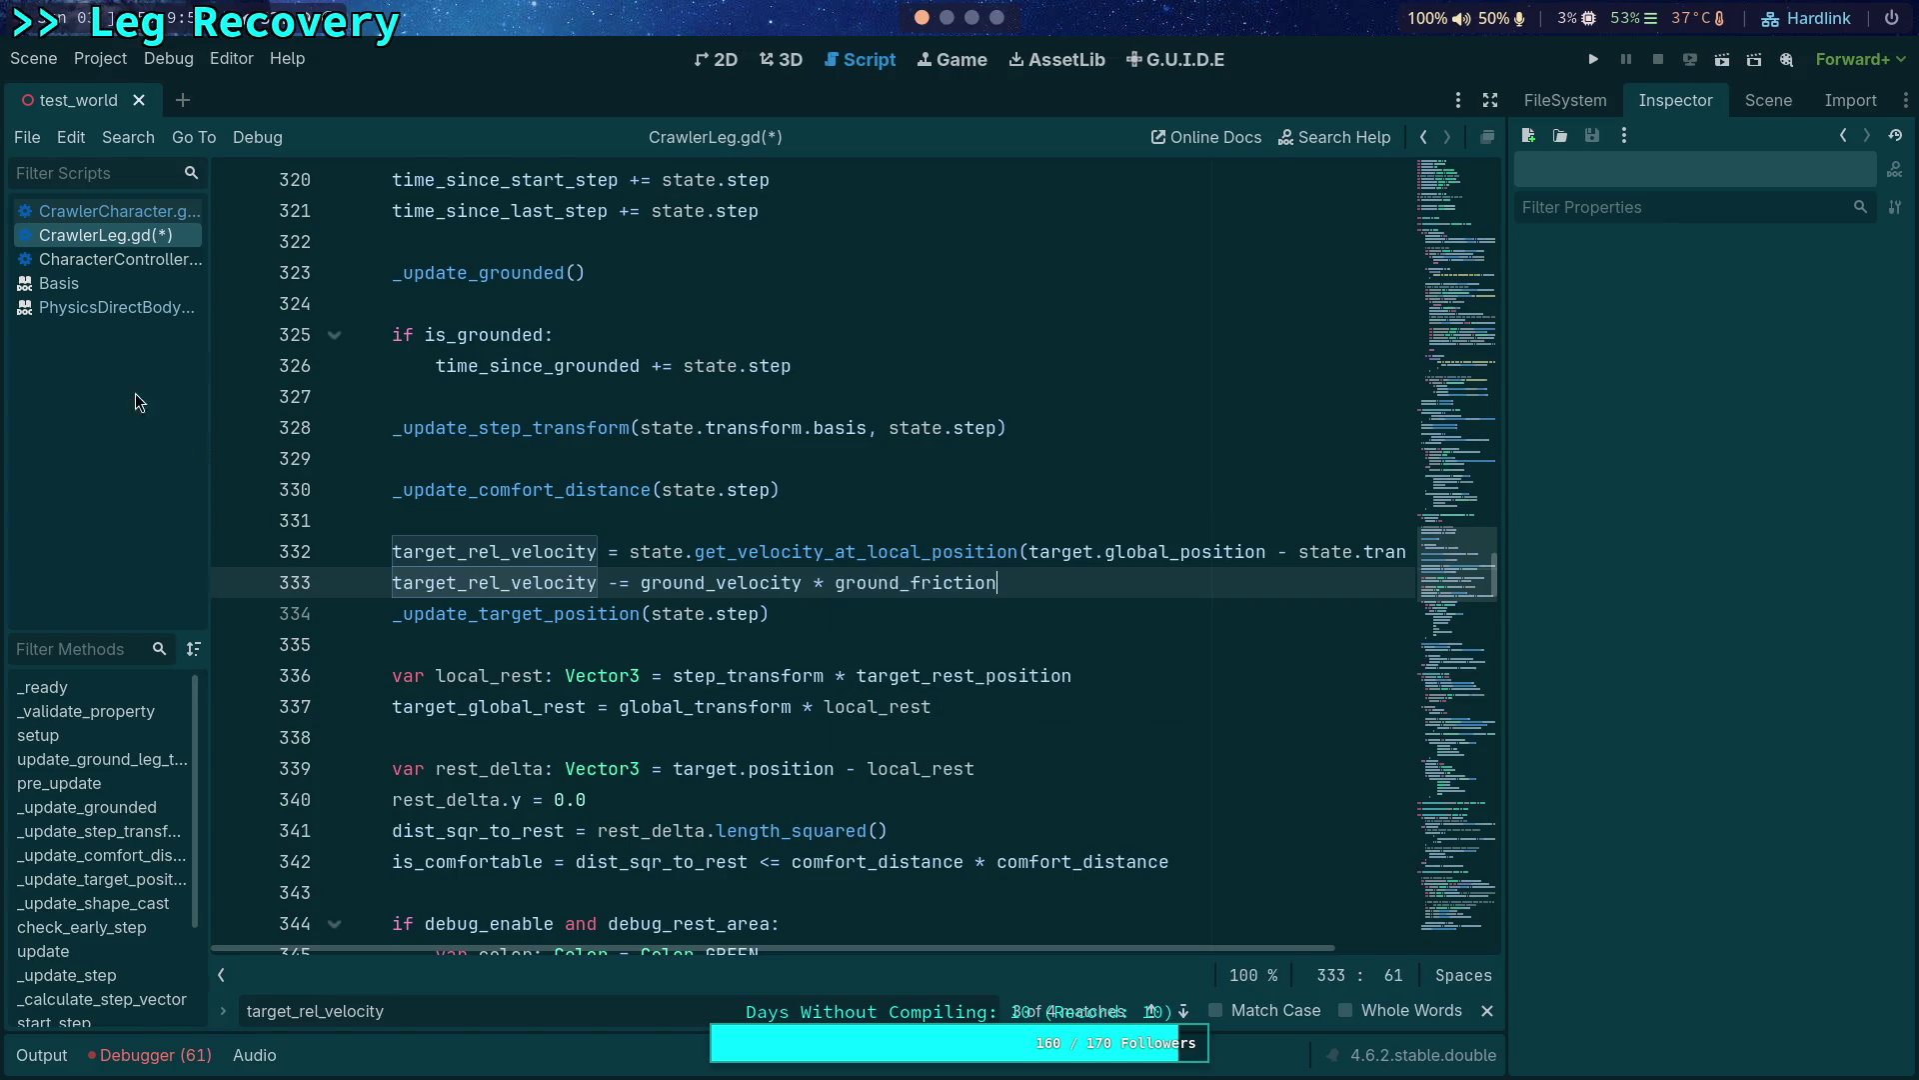
left_click(140, 204)
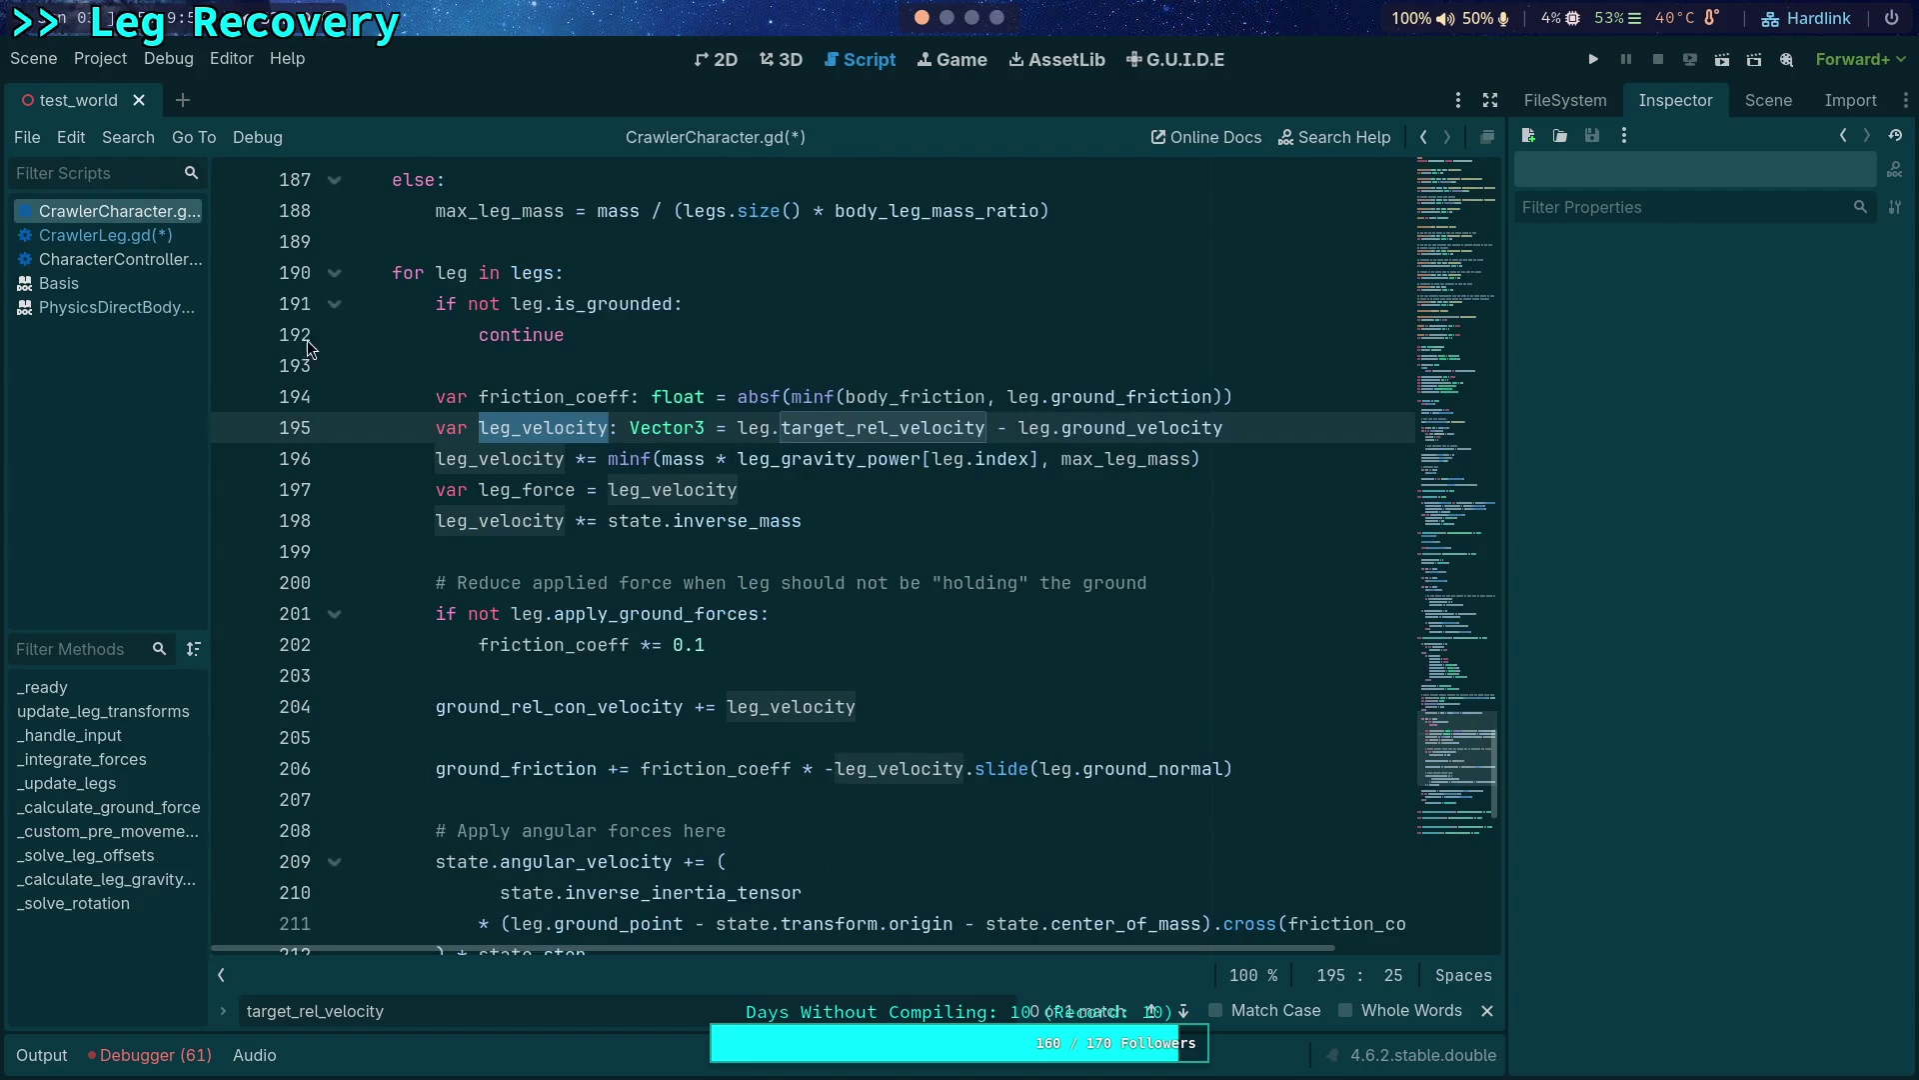
Wrap ground_friction in absf(...) on CrawlerLeg.gd line 333.
left_click(137, 229)
left_click(1183, 1014)
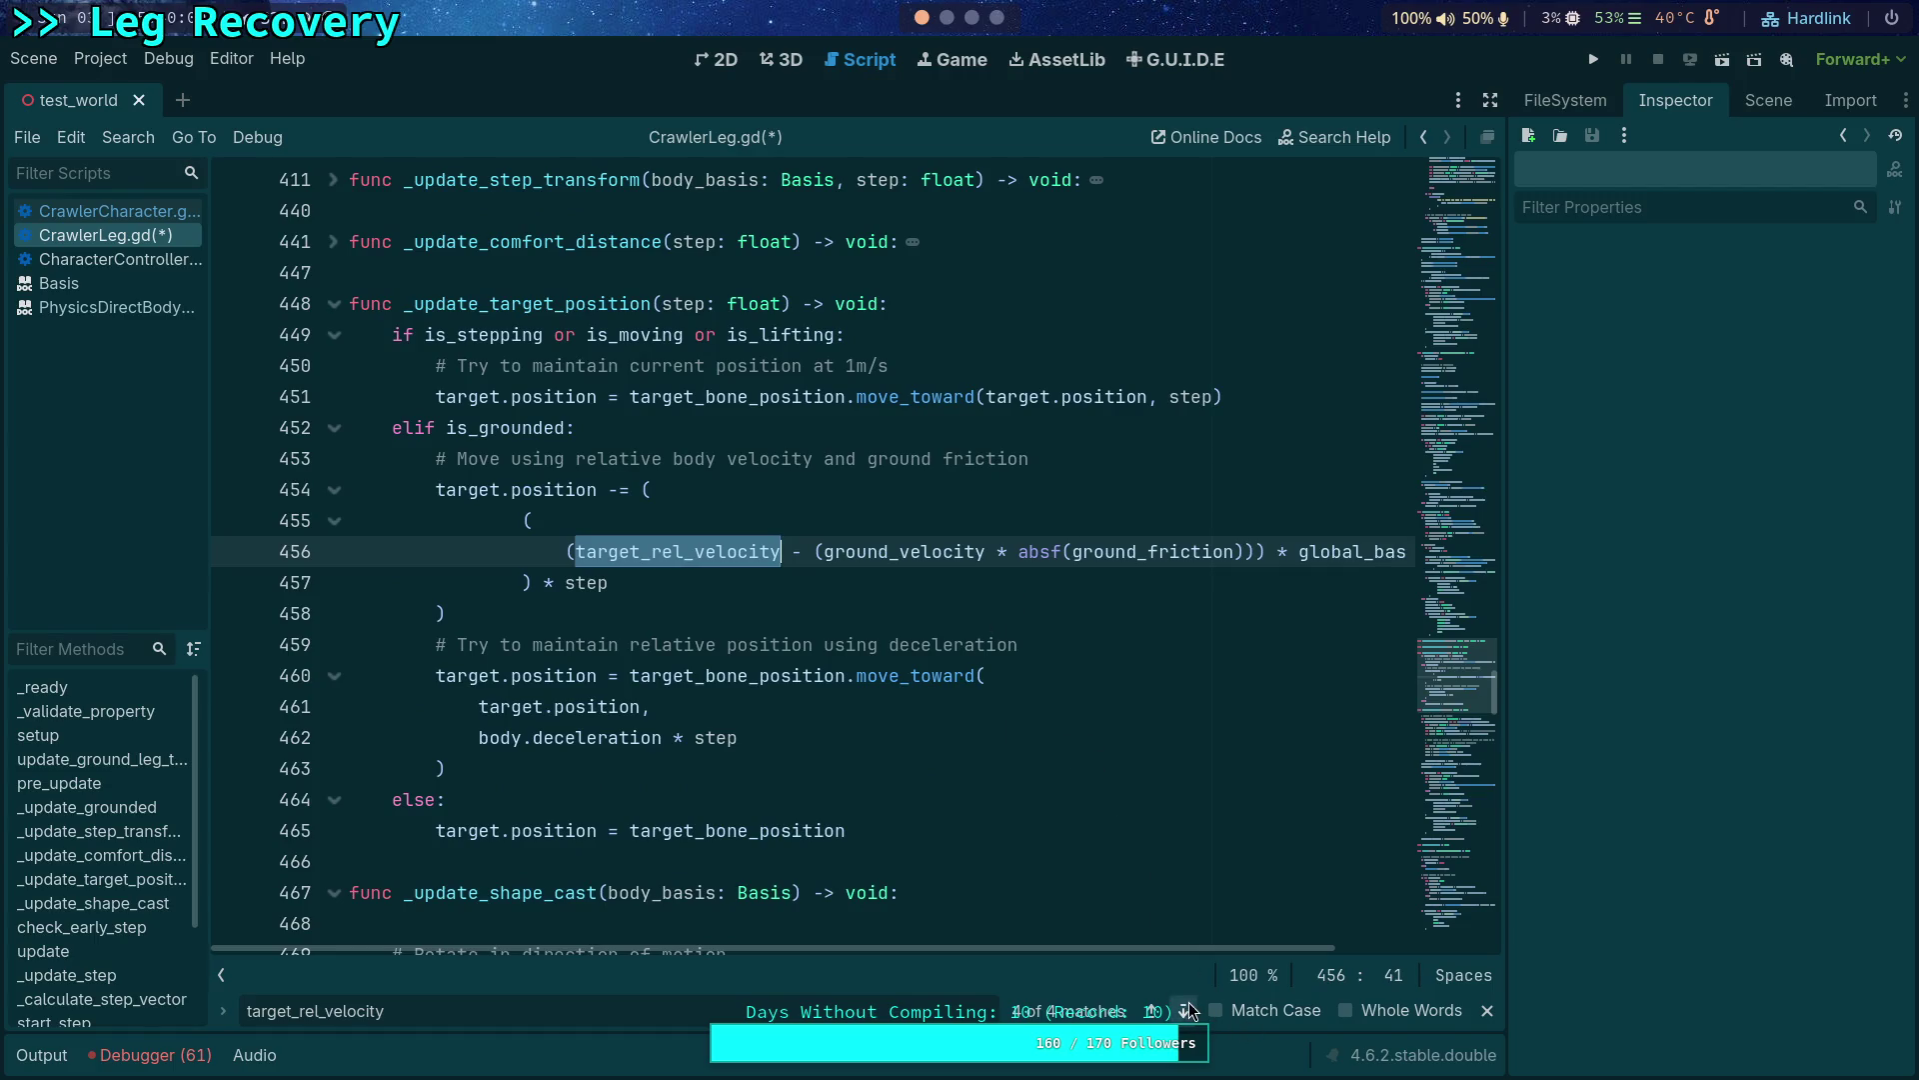
left_click(1187, 1013)
left_click(1187, 1012)
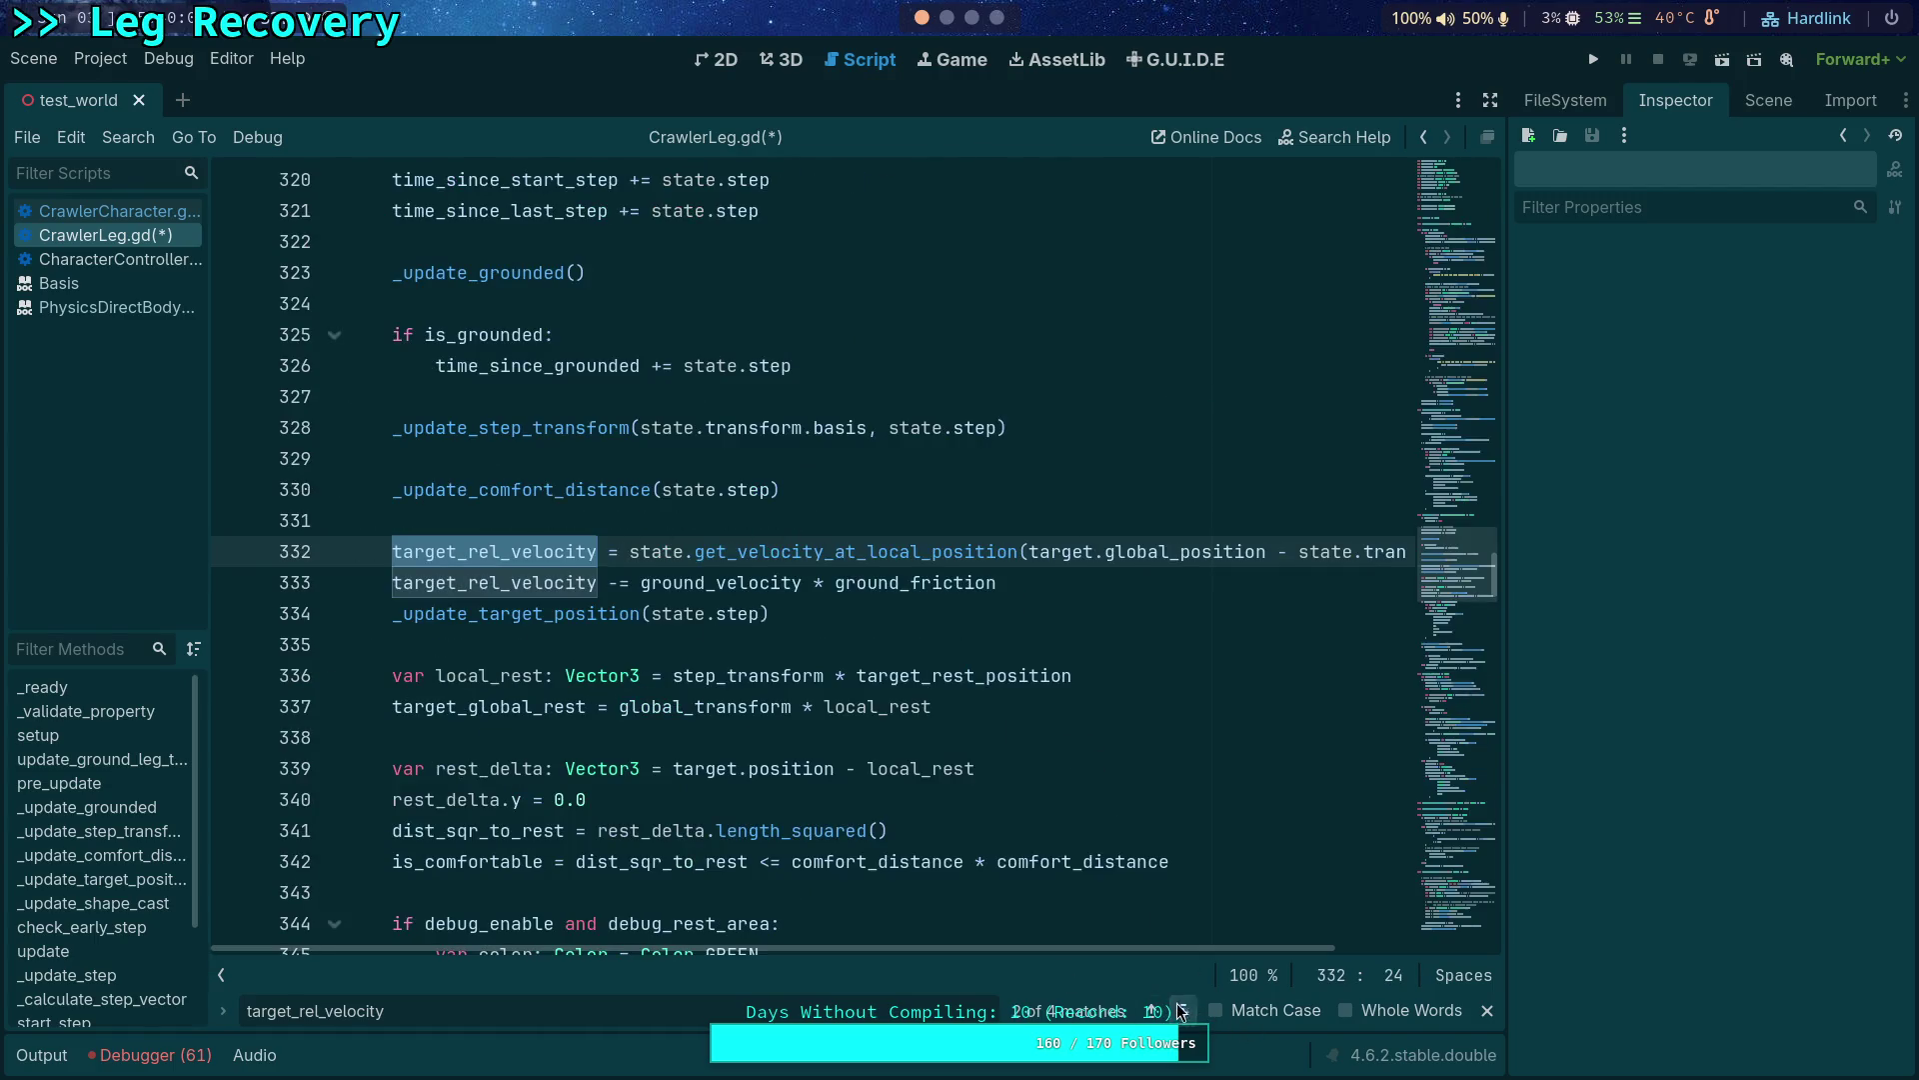
left_click(835, 585)
type("absf(")
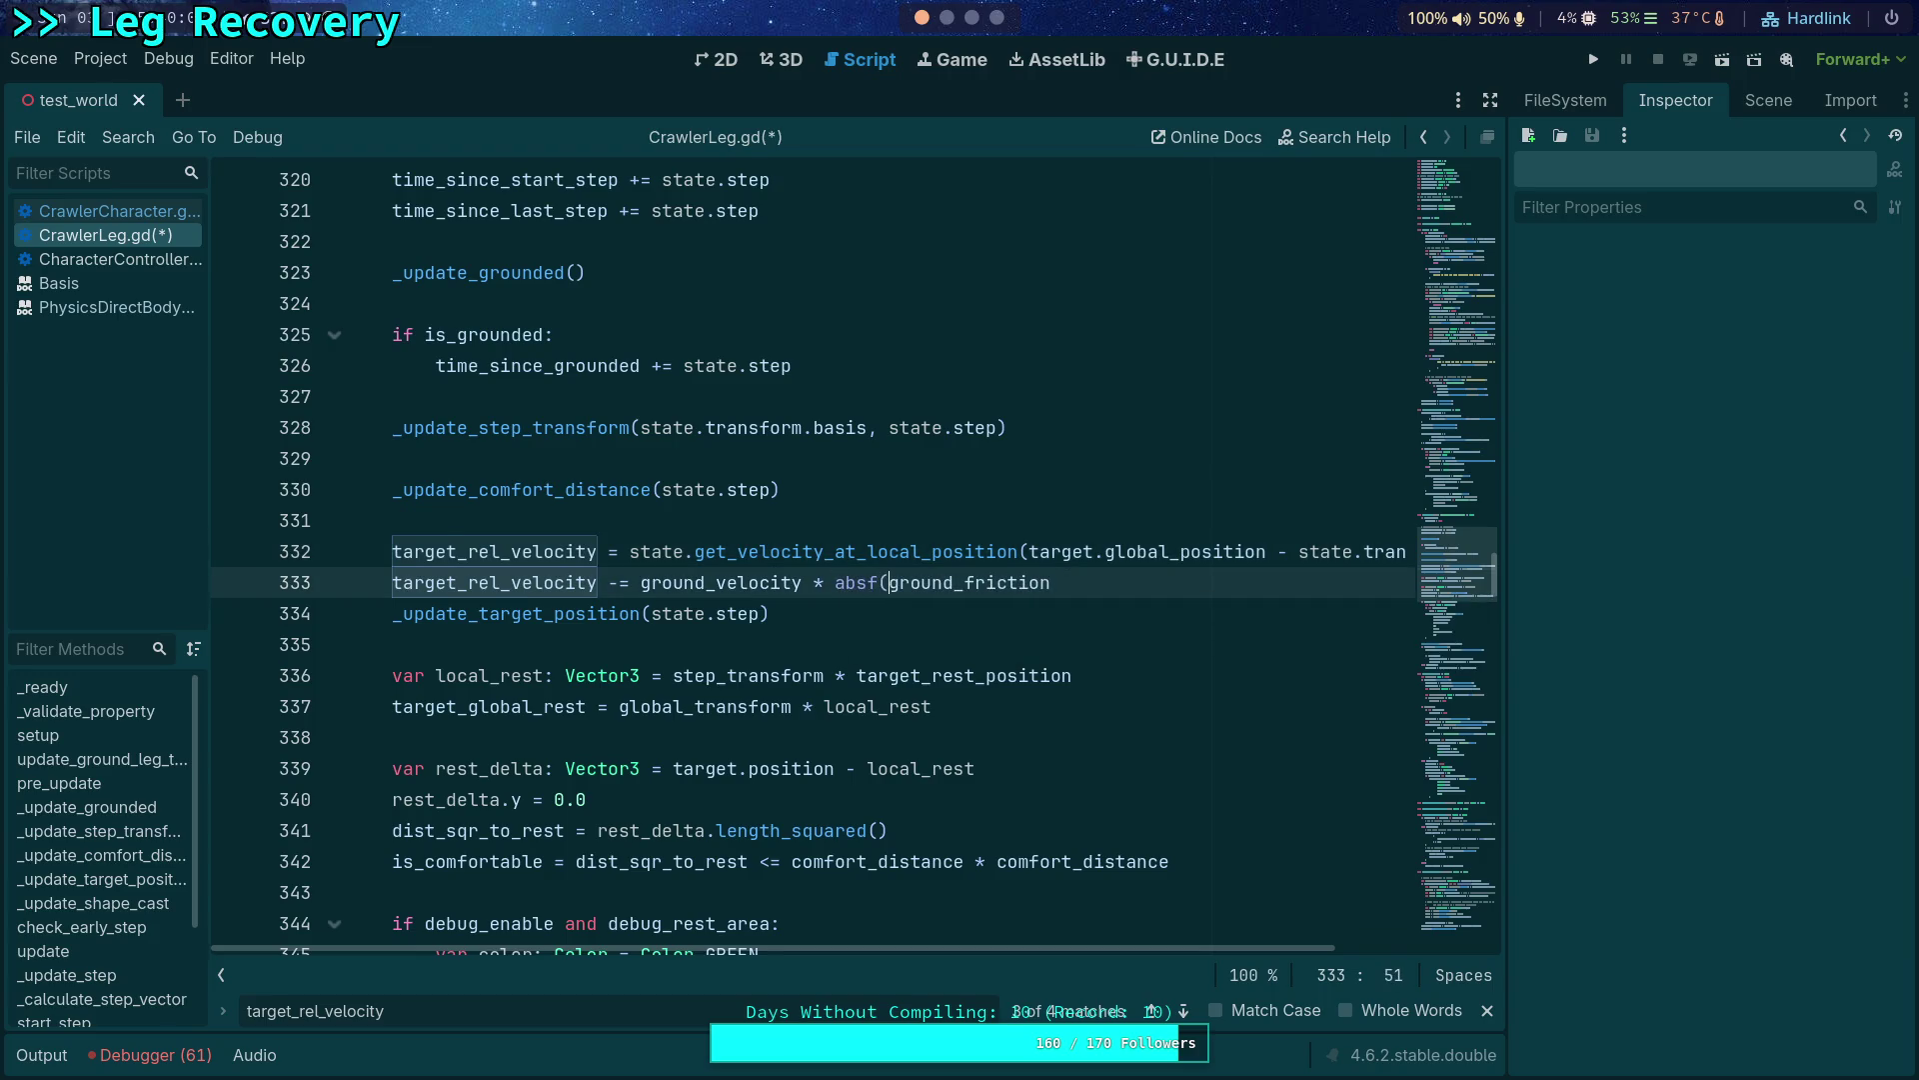
left_click(1106, 584)
type(")")
Cycle through the target_rel_velocity matches back to lines 332–333 to review the change.
left_click(1184, 1013)
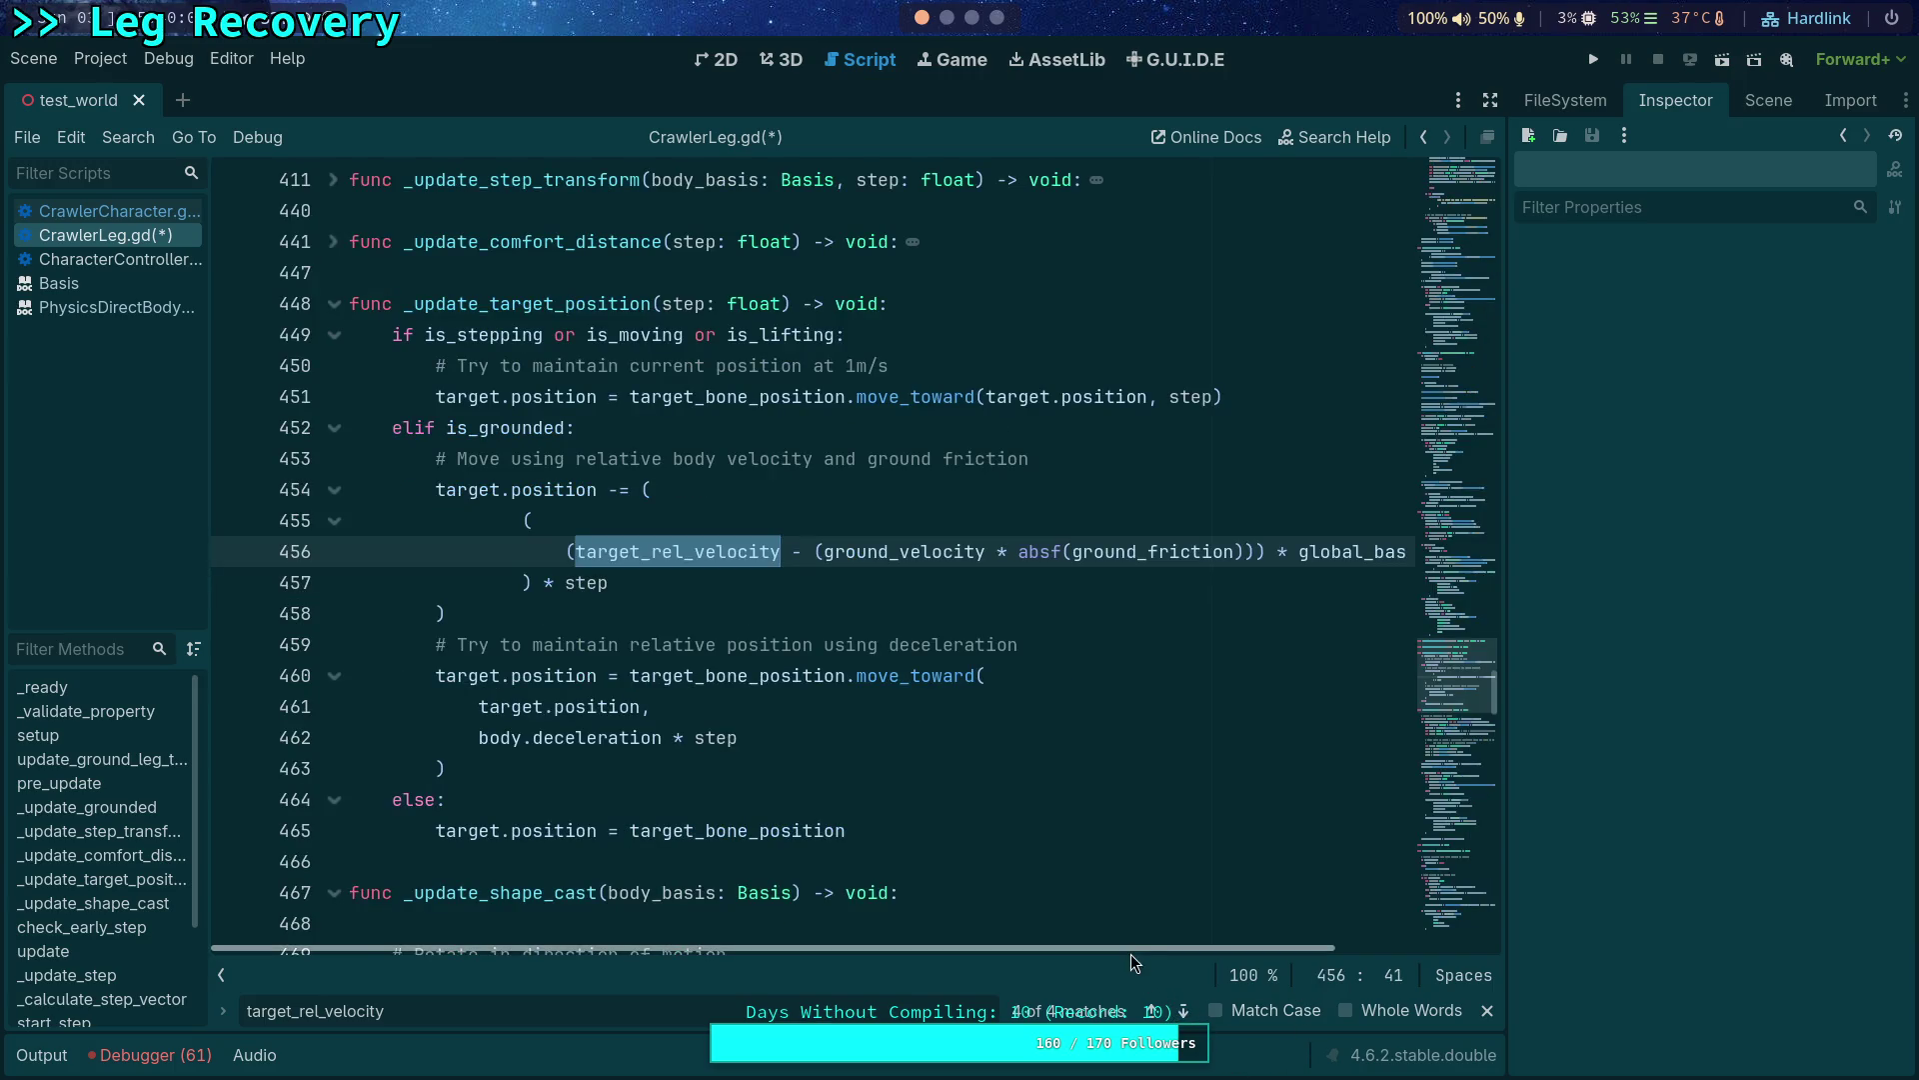
left_click_drag(1130, 953, 1139, 956)
left_click(1184, 1013)
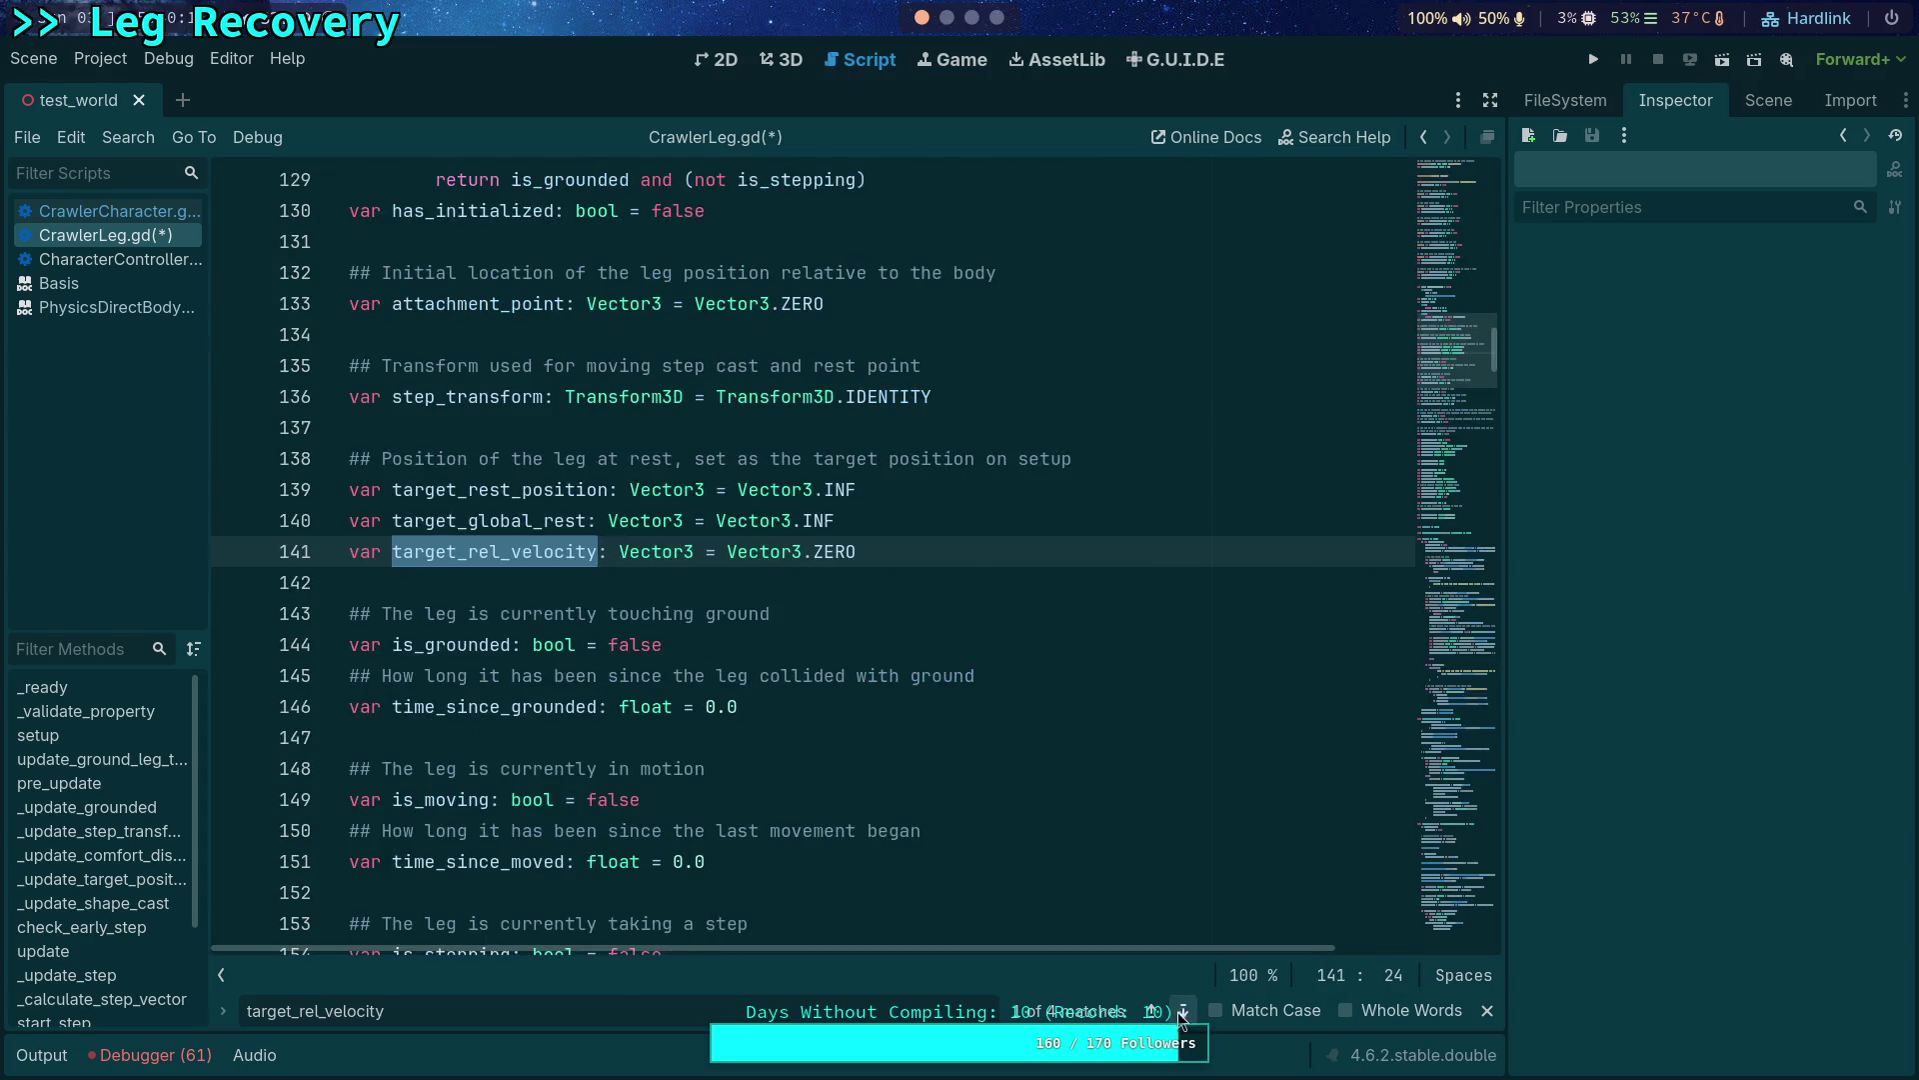
left_click(1183, 1013)
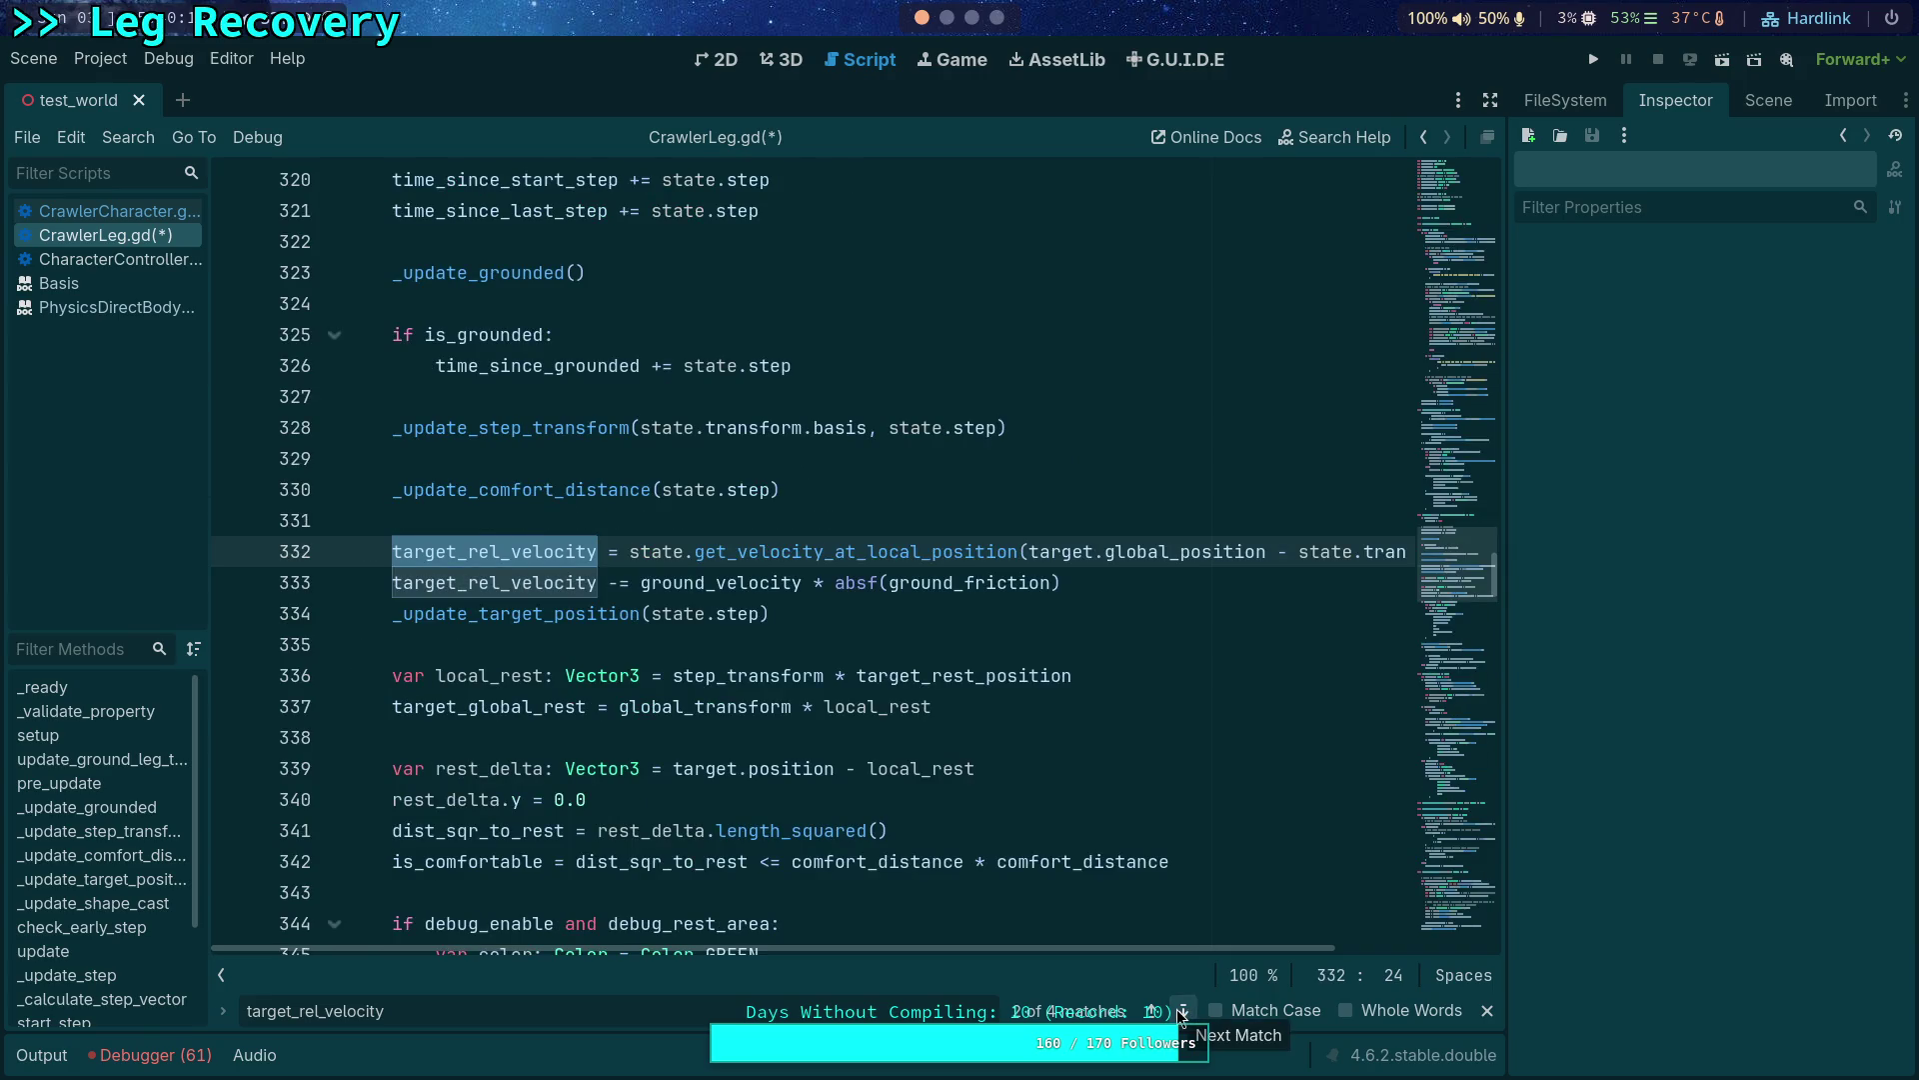
left_click(1183, 1012)
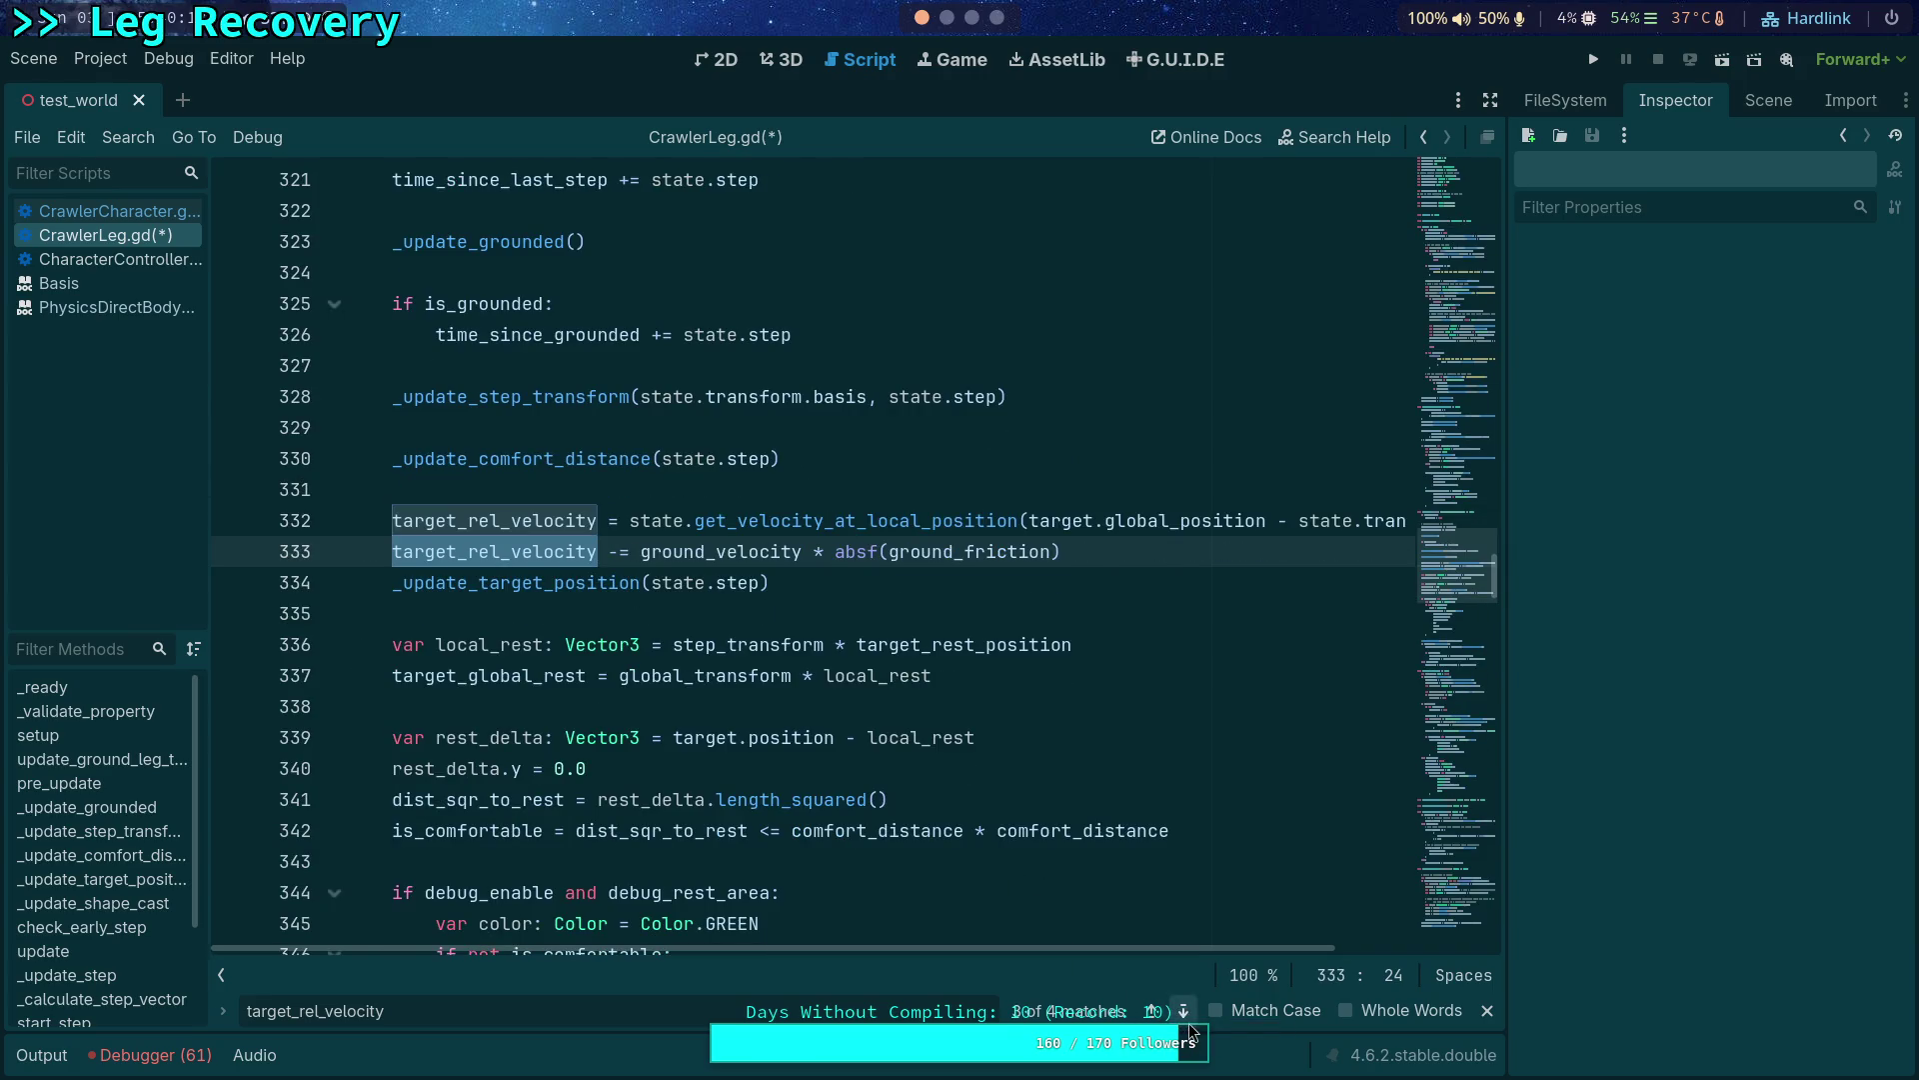
Collapse lines 454–457 to 'target_rel_velocity * global_basis * step', removing the ground velocity term and parentheses.
key("F3")
scroll(567, 555, "up", 1)
key("Right")
key("Right")
key("ctrl+shift+Right")
key("ctrl+shift+Right")
key("ctrl+shift+Right")
key("BackSpace")
key("Home")
key("Delete")
left_click(789, 645)
key("BackSpace")
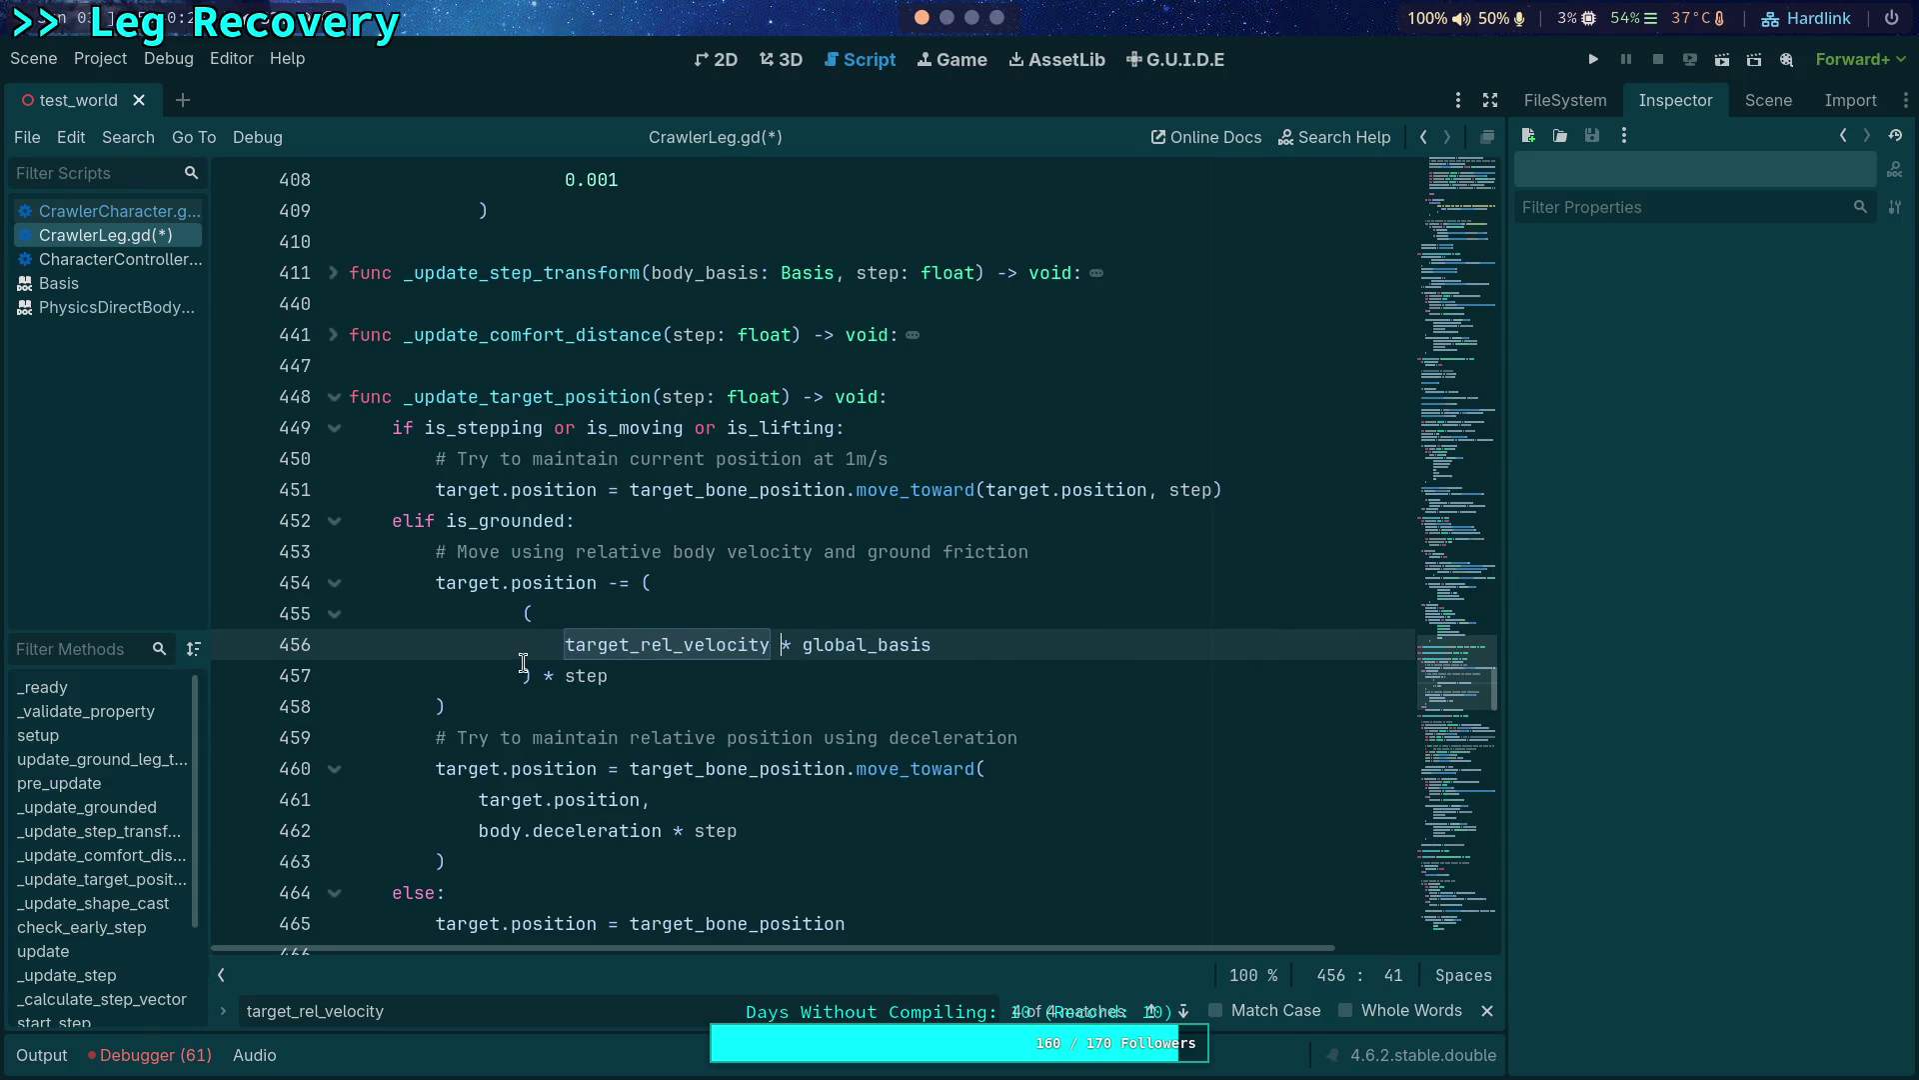
left_click_drag(566, 646, 641, 589)
key("BackSpace")
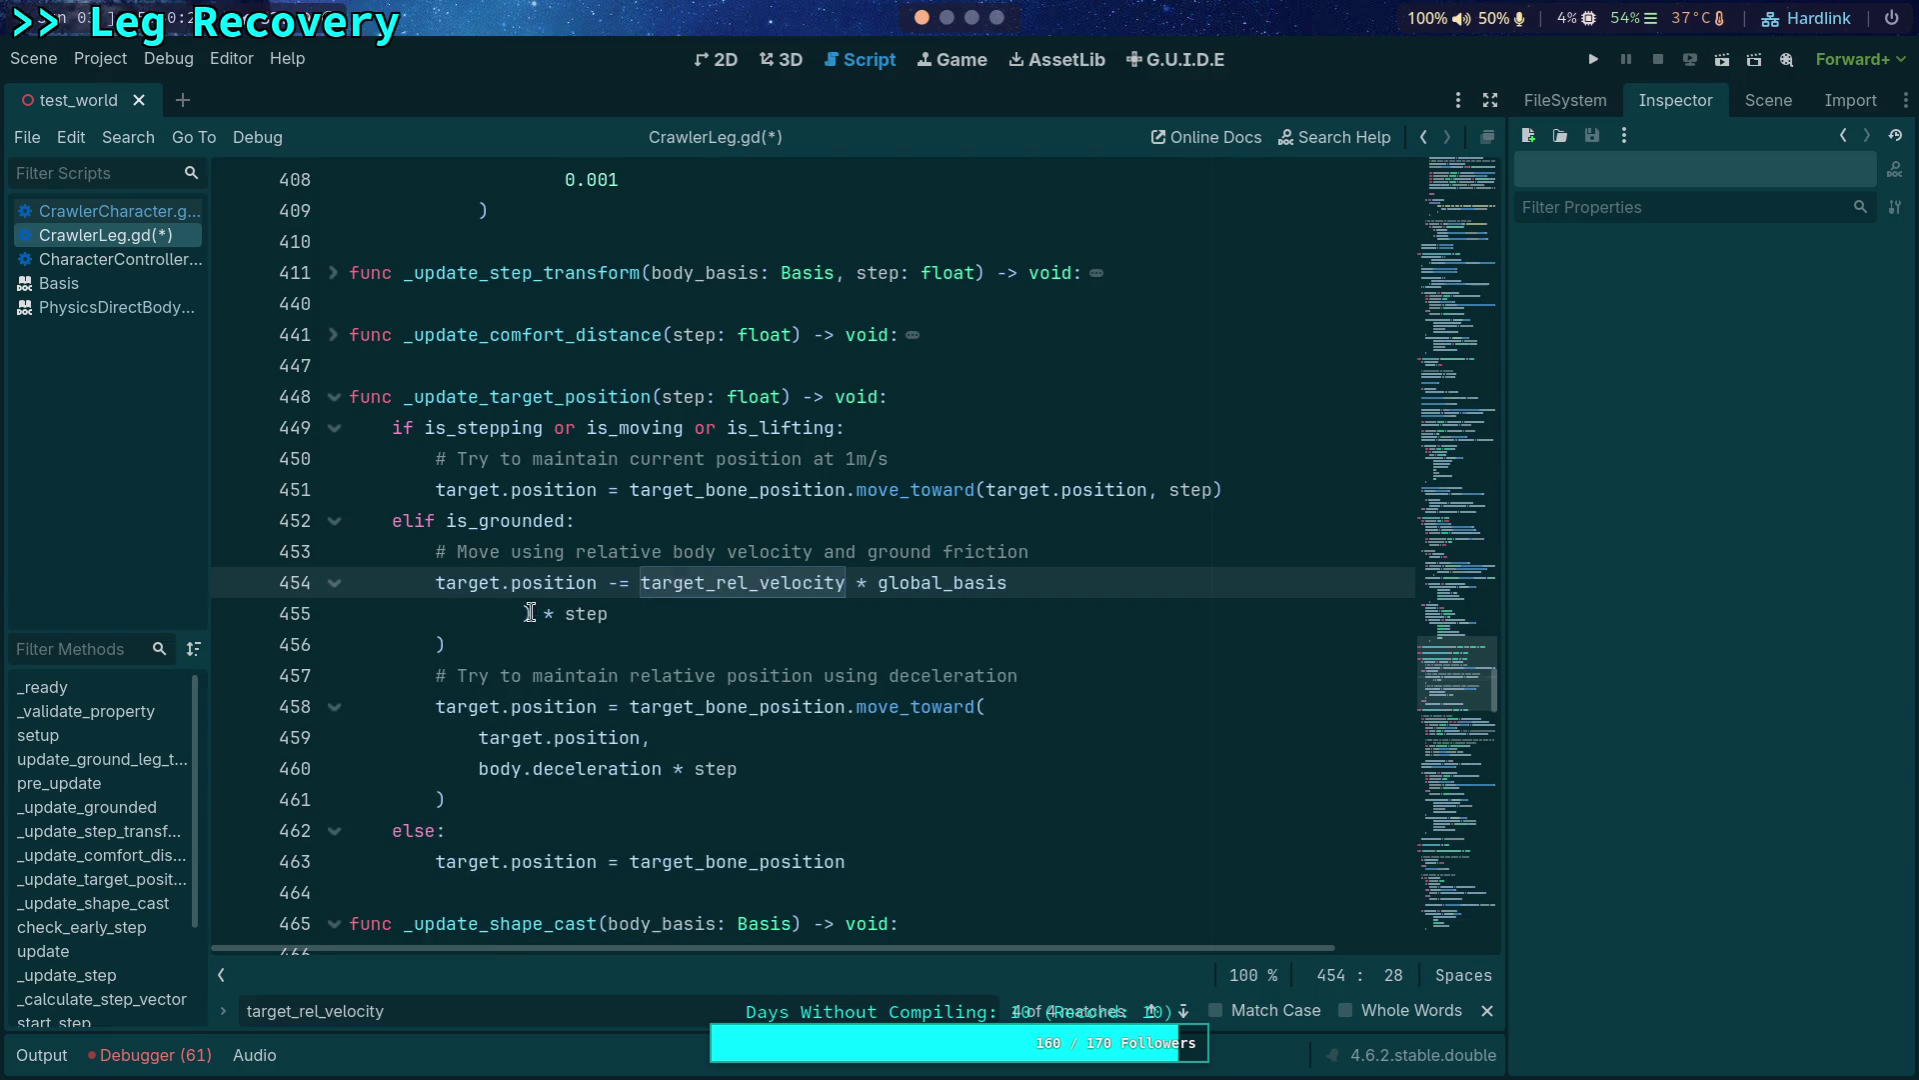
left_click_drag(527, 614, 1010, 585)
key("BackSpace")
left_click(953, 607)
key("BackSpace")
key("BackSpace")
key("BackSpace")
key("BackSpace")
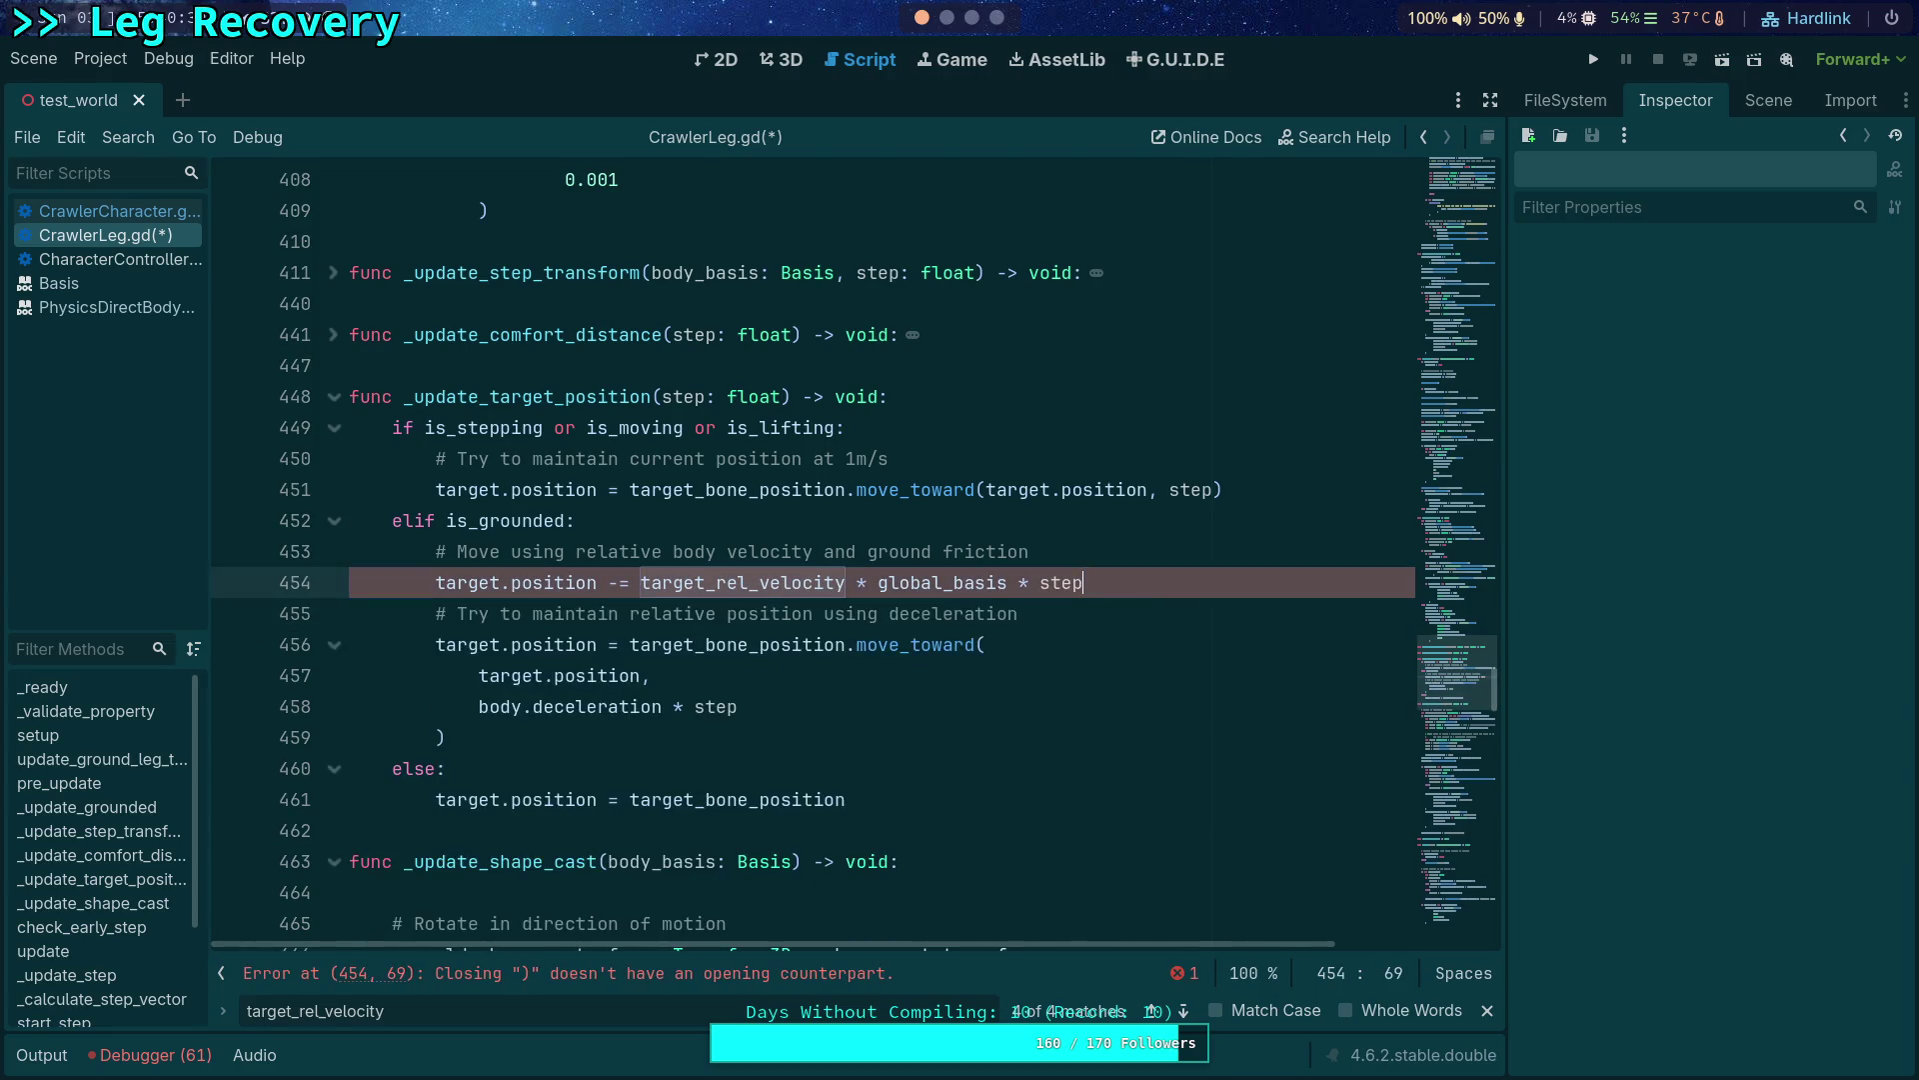
Drop 'and ground friction' from the comment on line 453 and save CrawlerLeg.gd.
left_click(1201, 558)
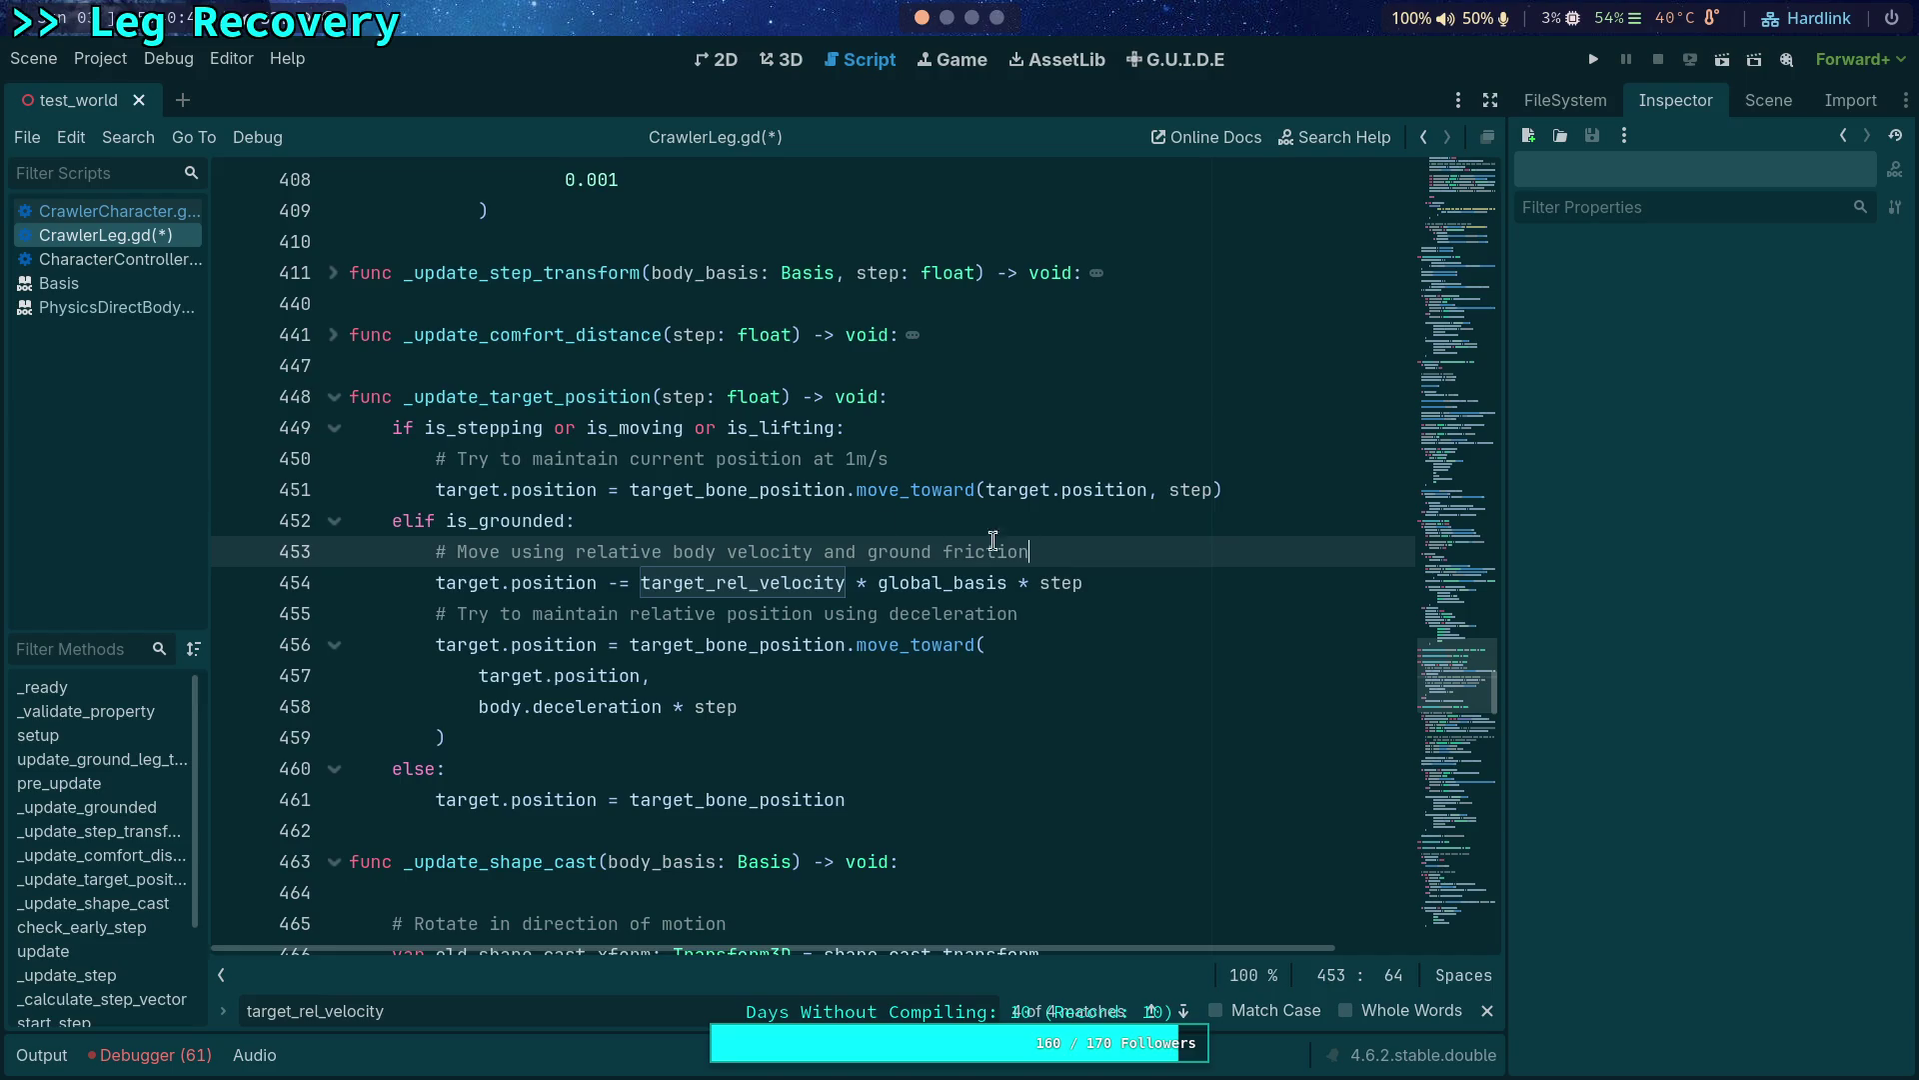
left_click_drag(820, 551, 1079, 543)
key("BackSpace")
key("ctrl+s")
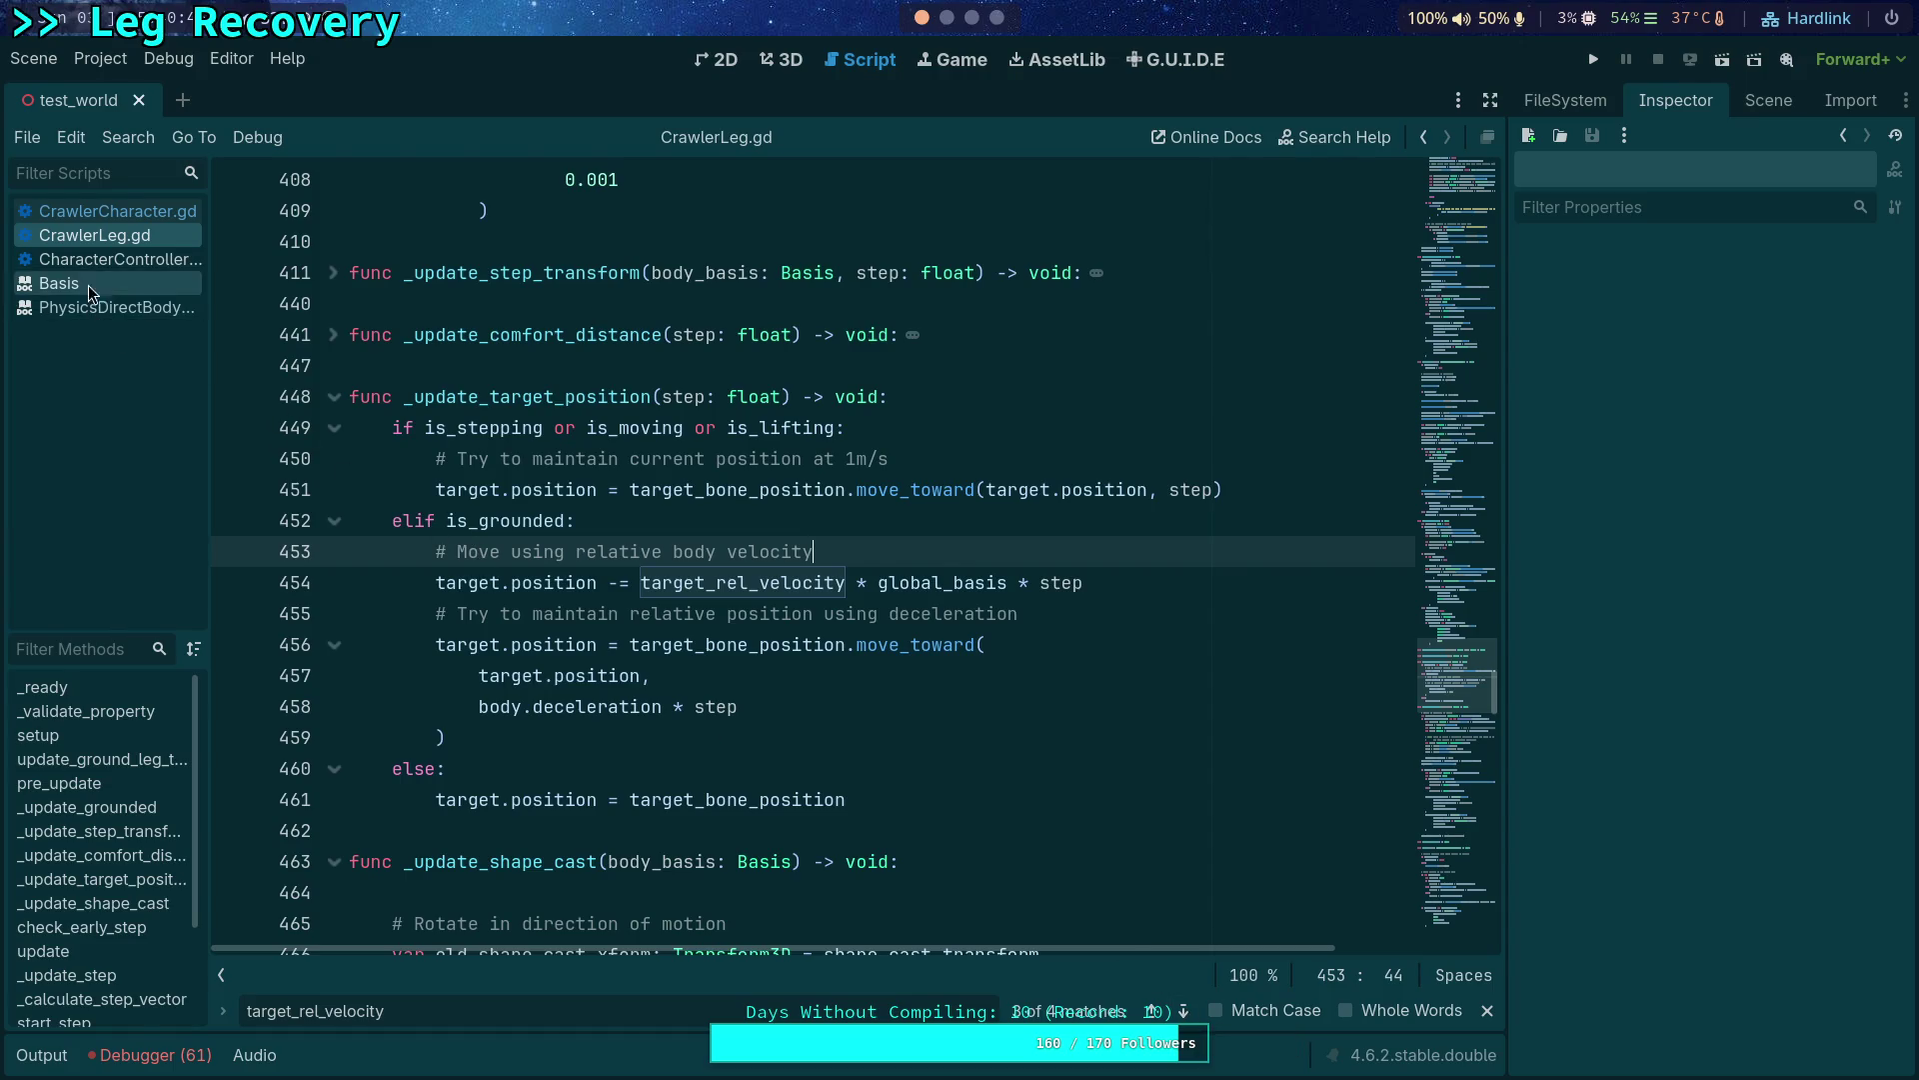
left_click(91, 210)
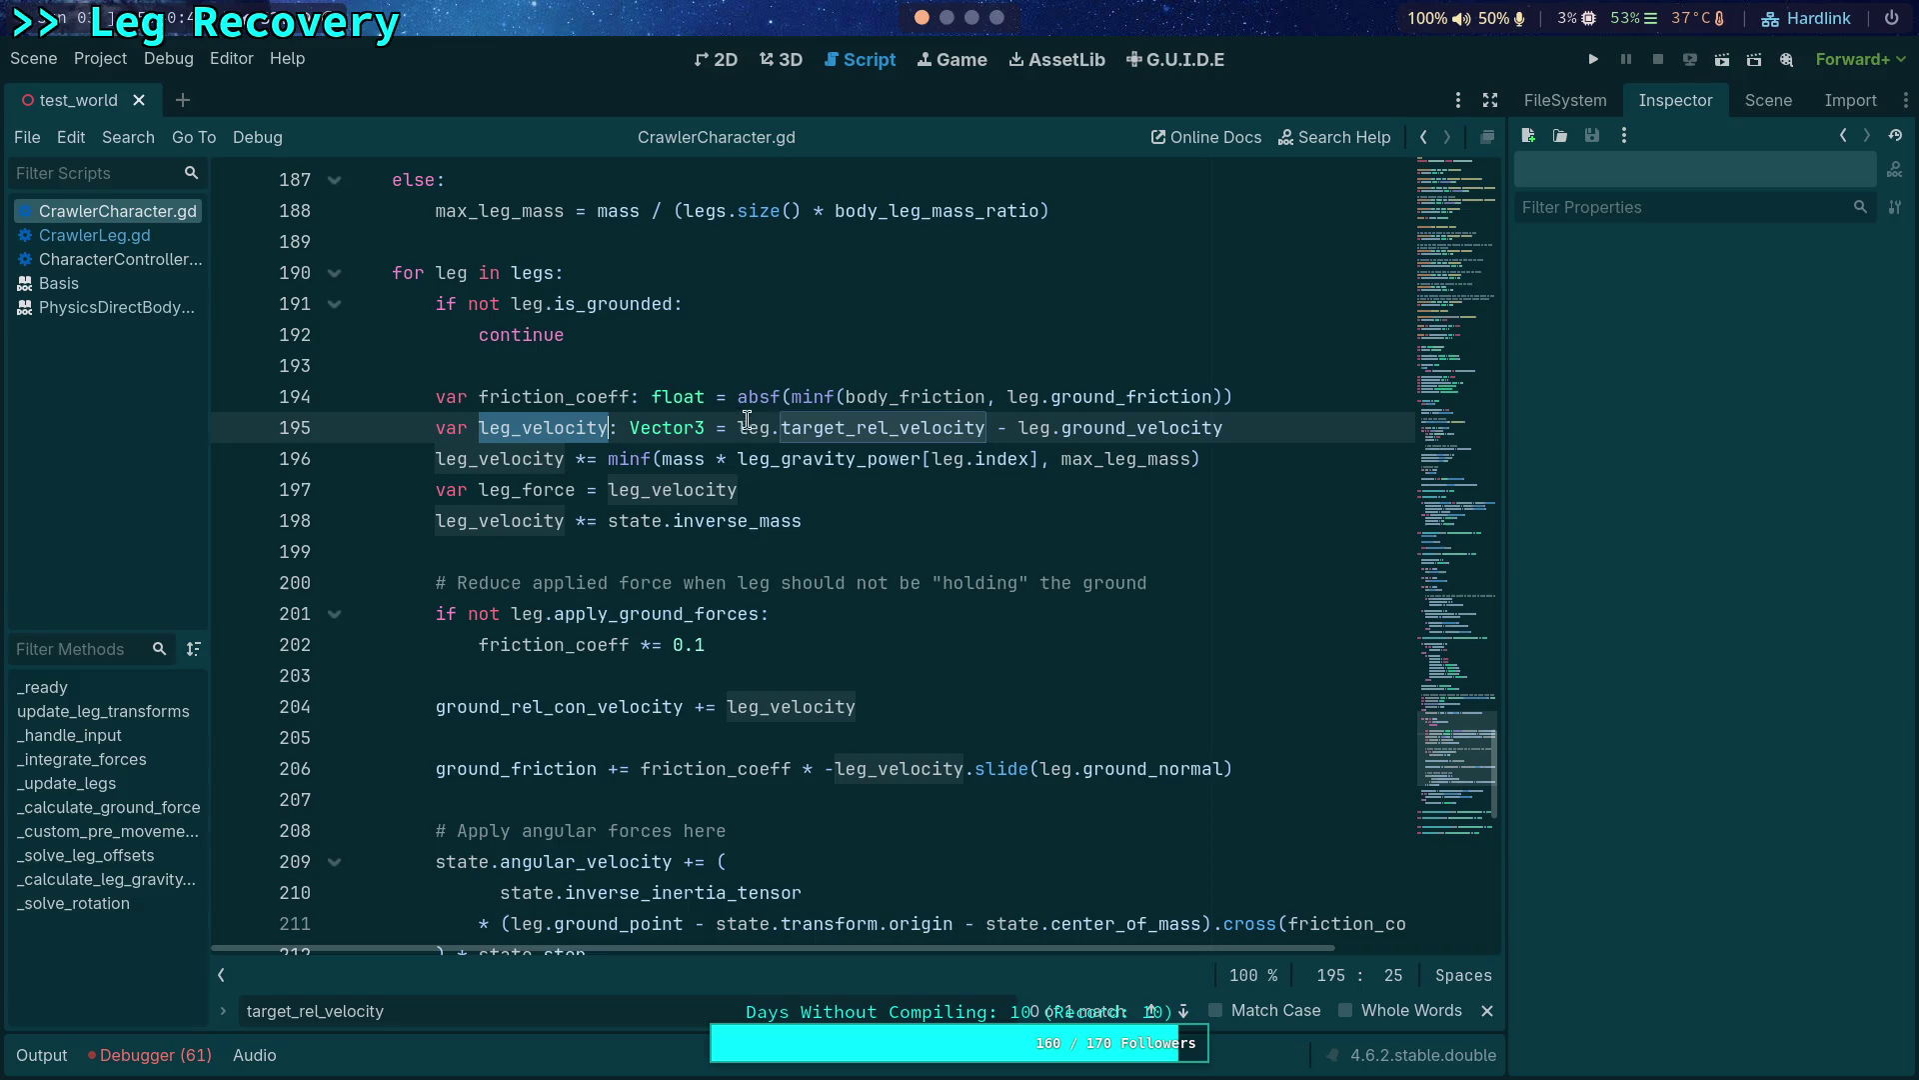
Make line 195's leg_velocity just leg.target_rel_velocity, dropping the ground_velocity subtraction.
left_click(985, 428)
left_click_drag(986, 430, 1264, 430)
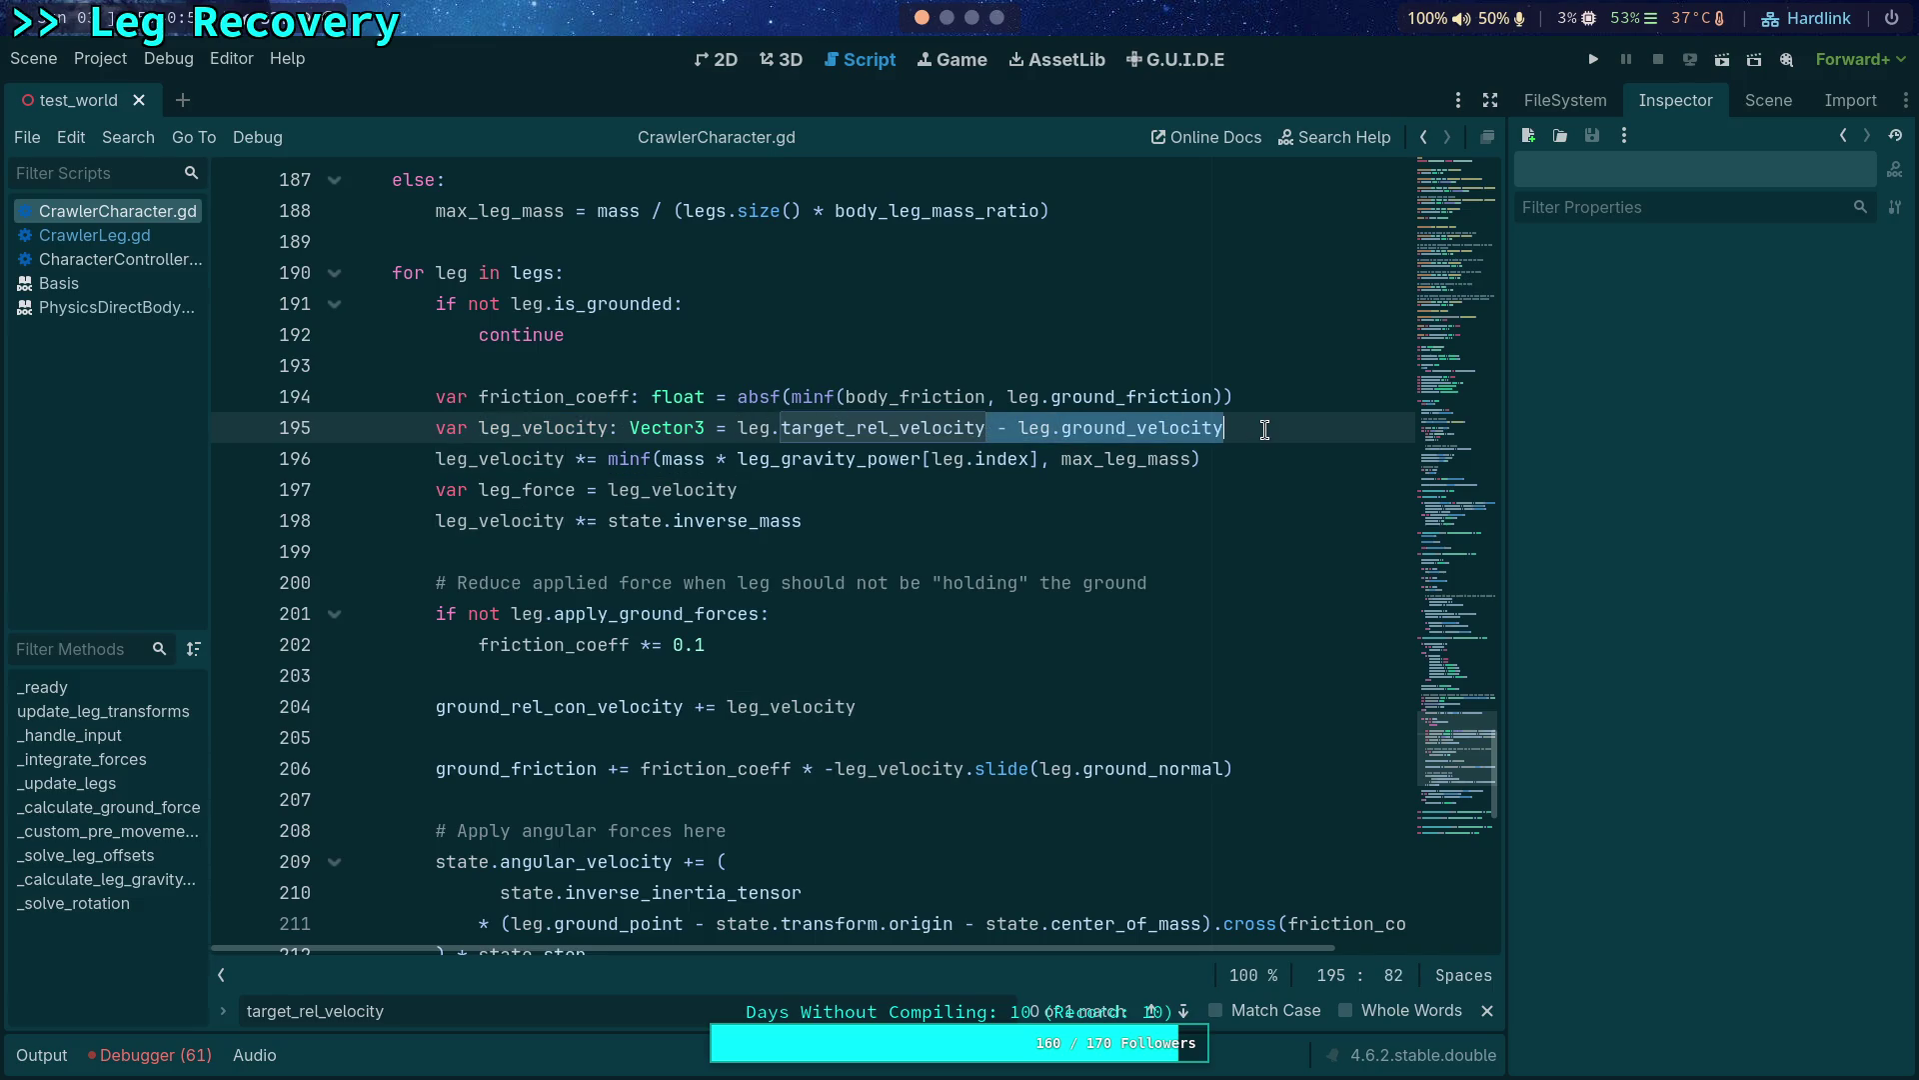
key("BackSpace")
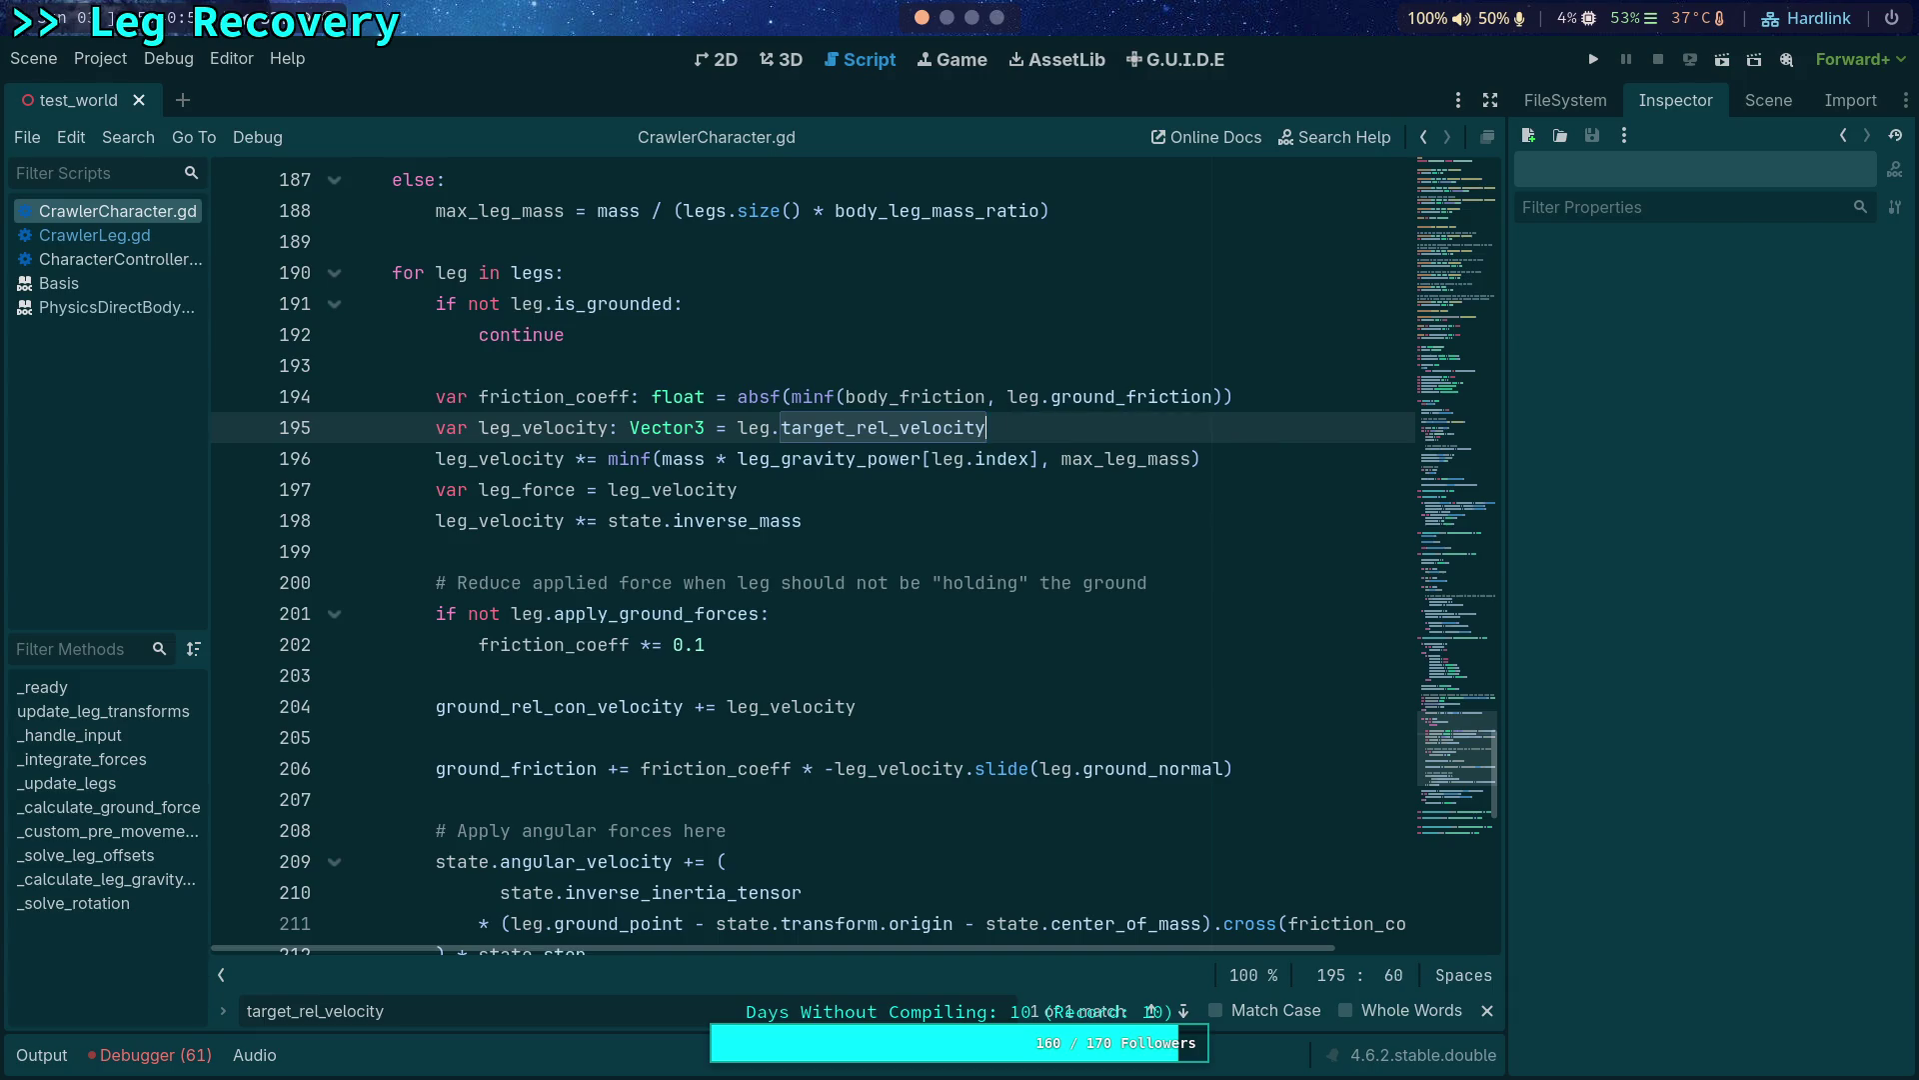
double_click(547, 428)
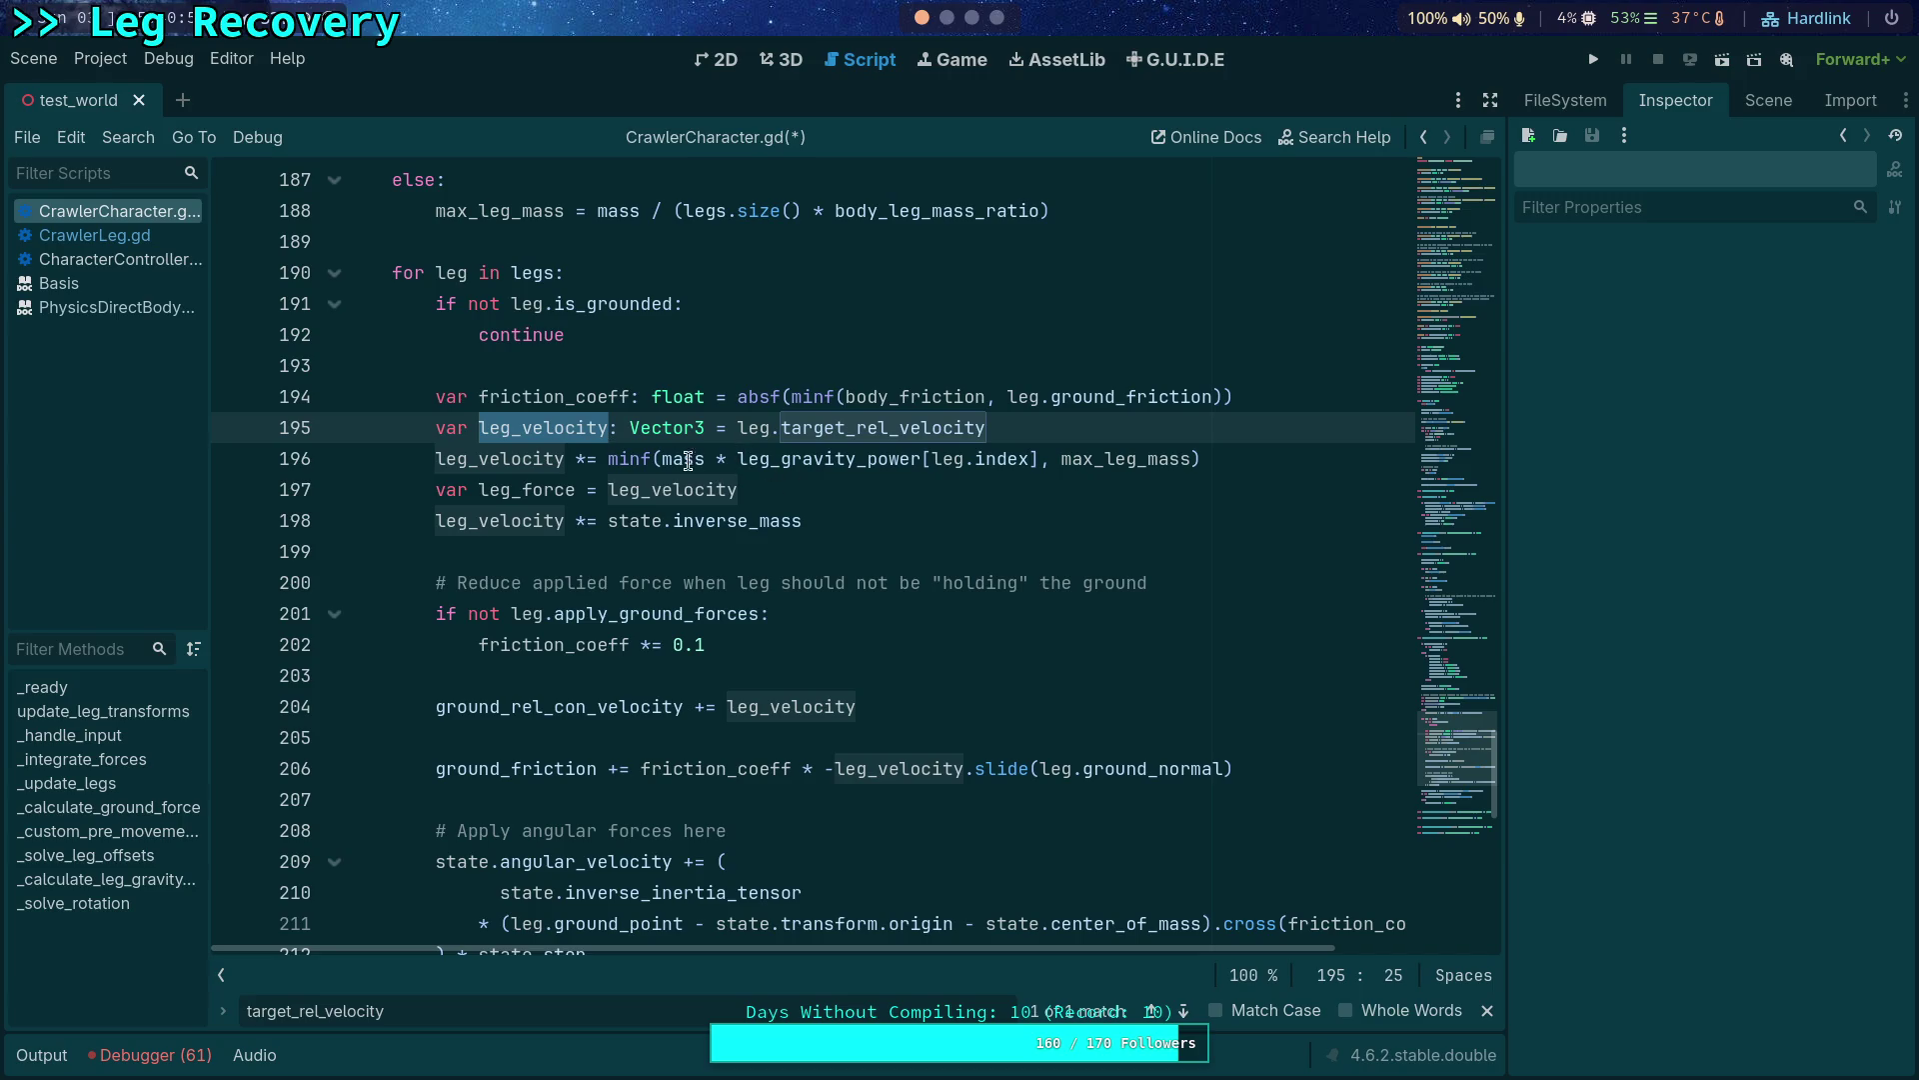
Move the minf mass factor onto leg_force derived from leg.velocity and delete the leftover '*=' line.
left_click_drag(607, 457, 1270, 457)
key("ctrl+c")
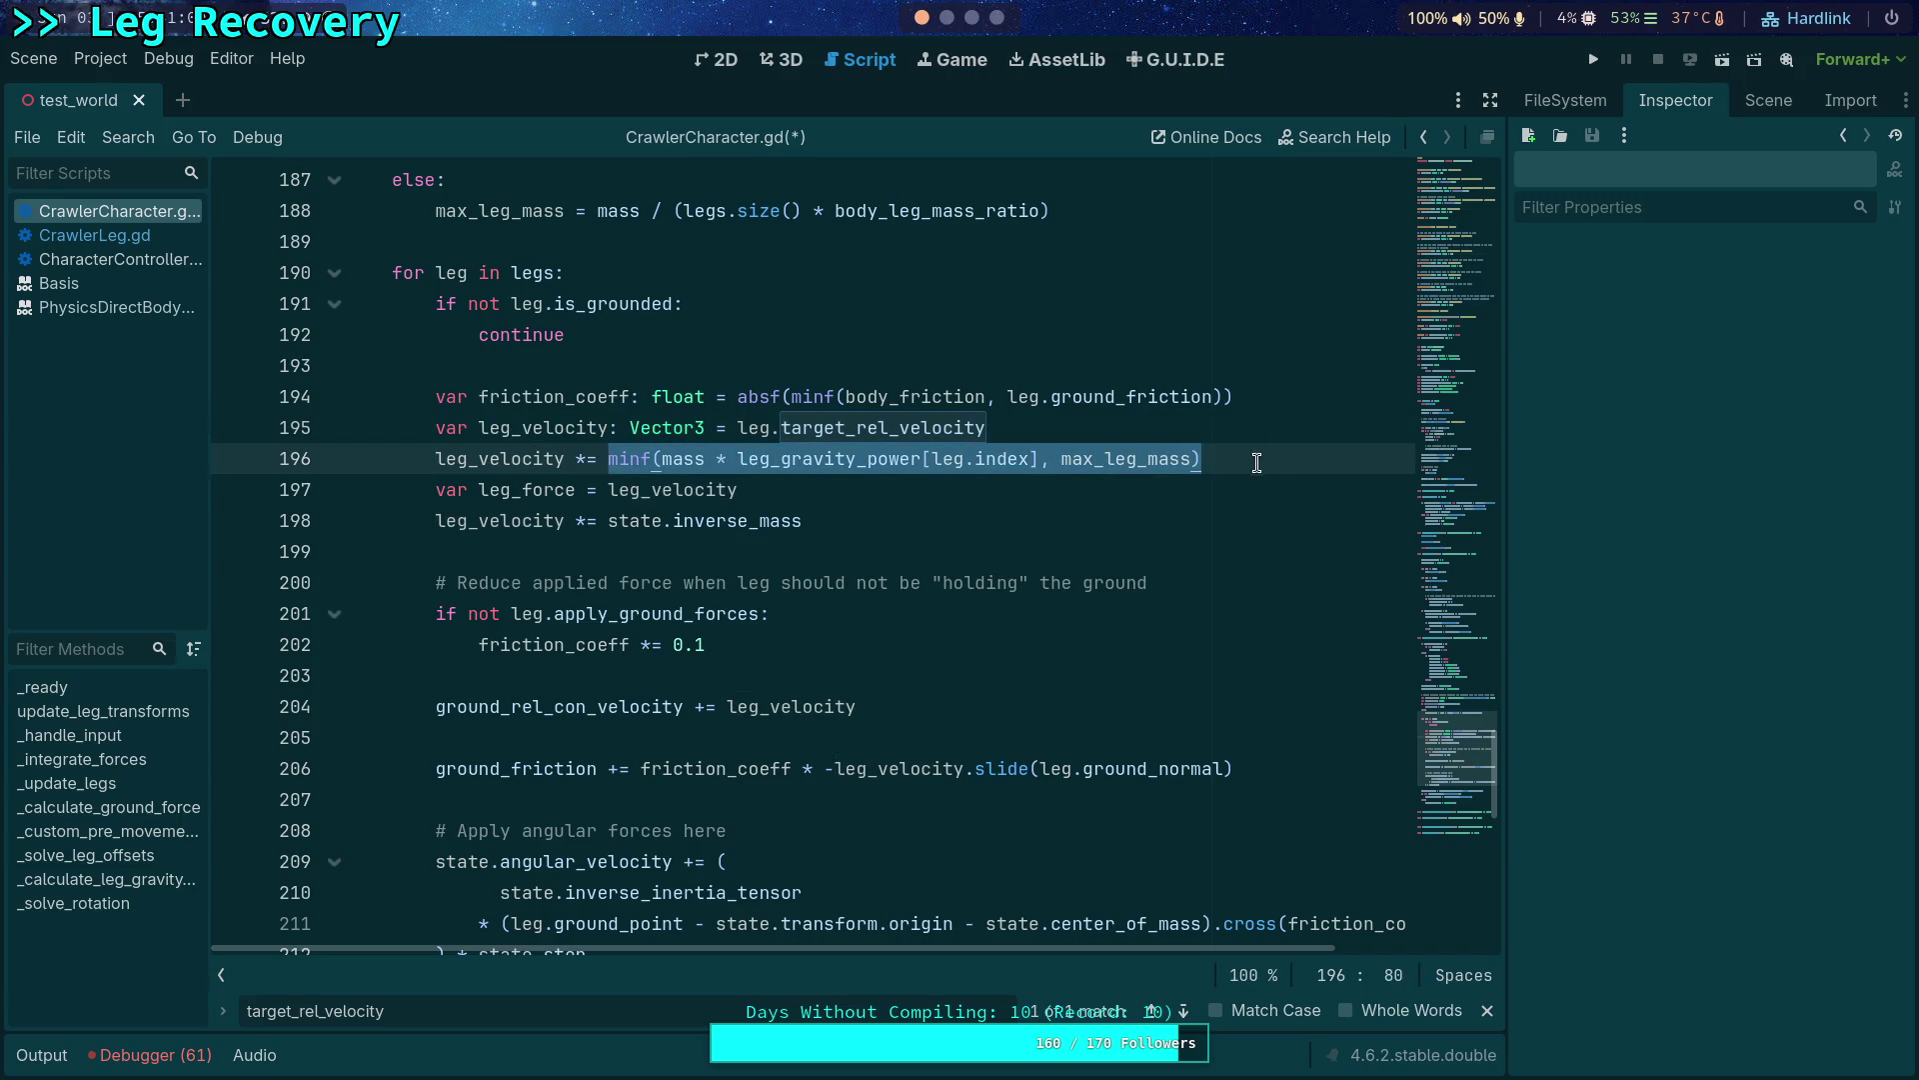
key("BackSpace")
left_click(646, 489)
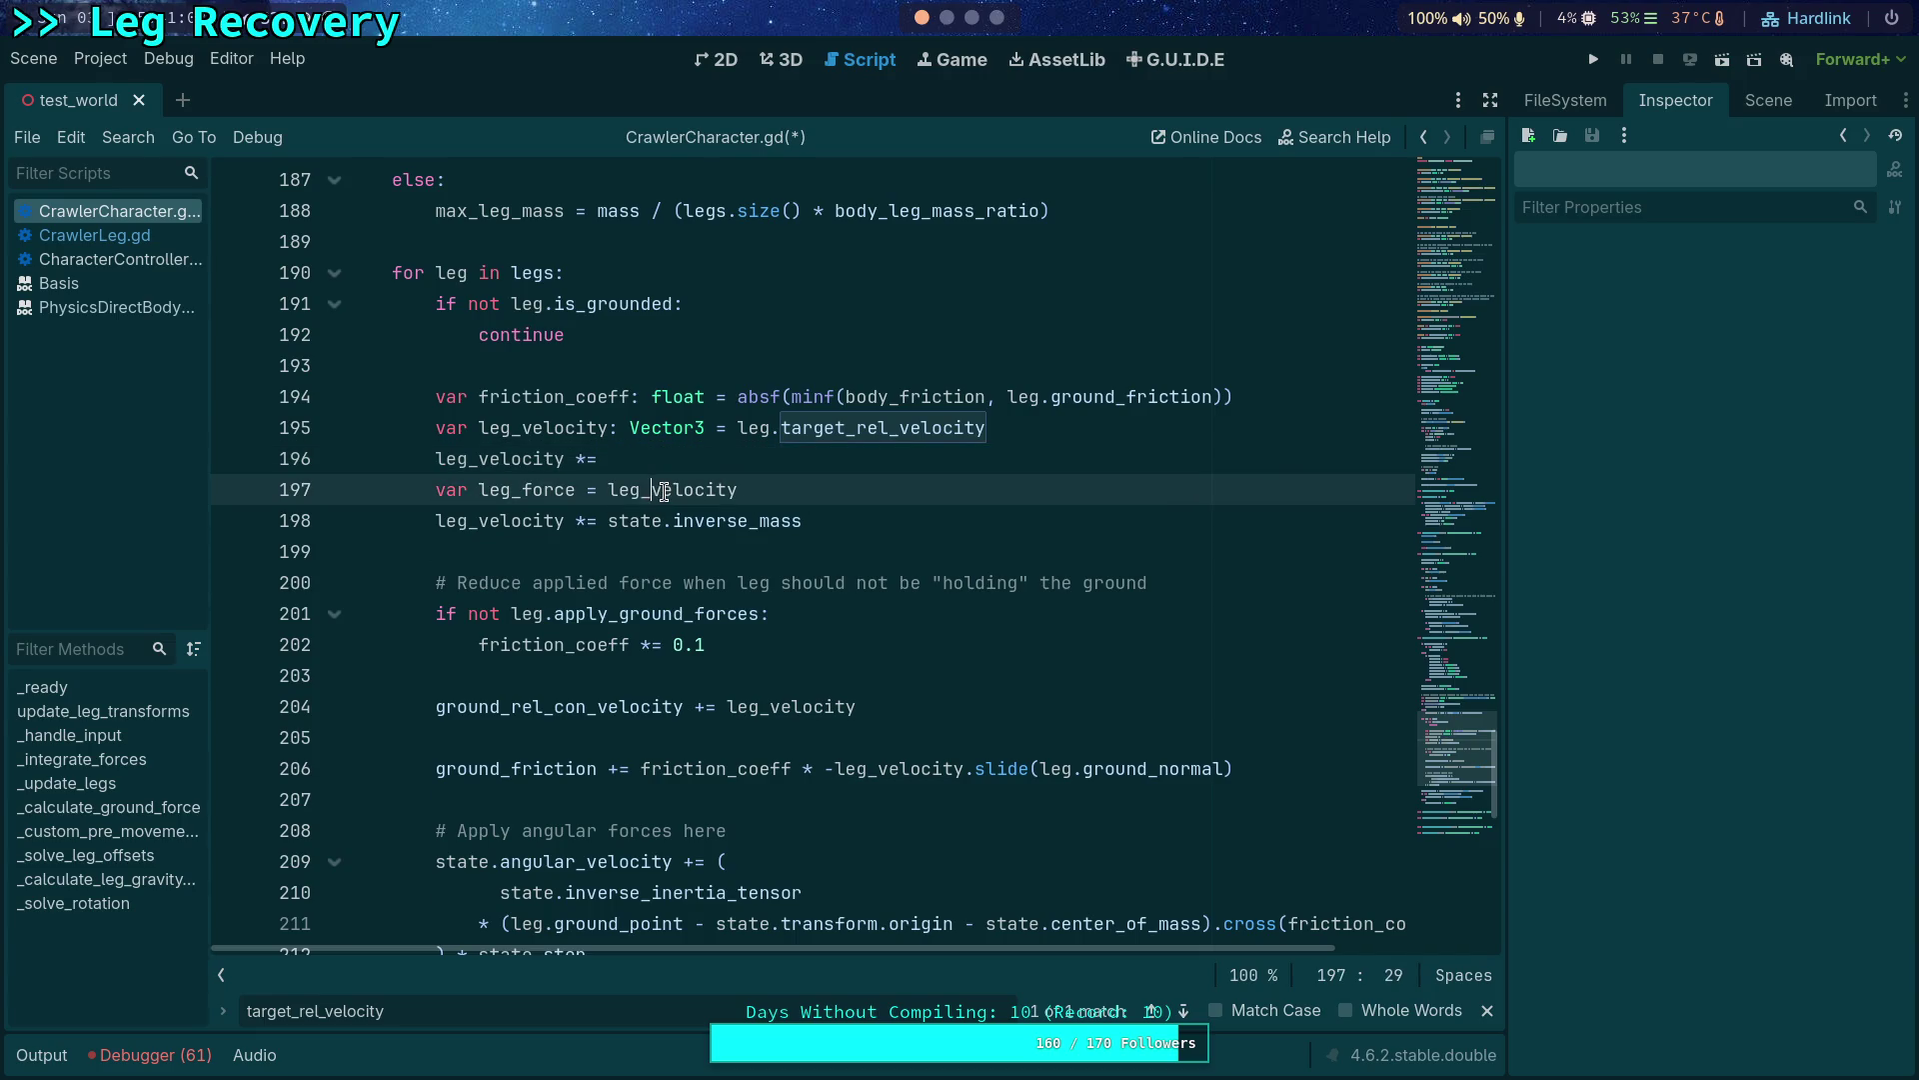
key("Delete")
type(".")
left_click(800, 476)
key("ctrl+v")
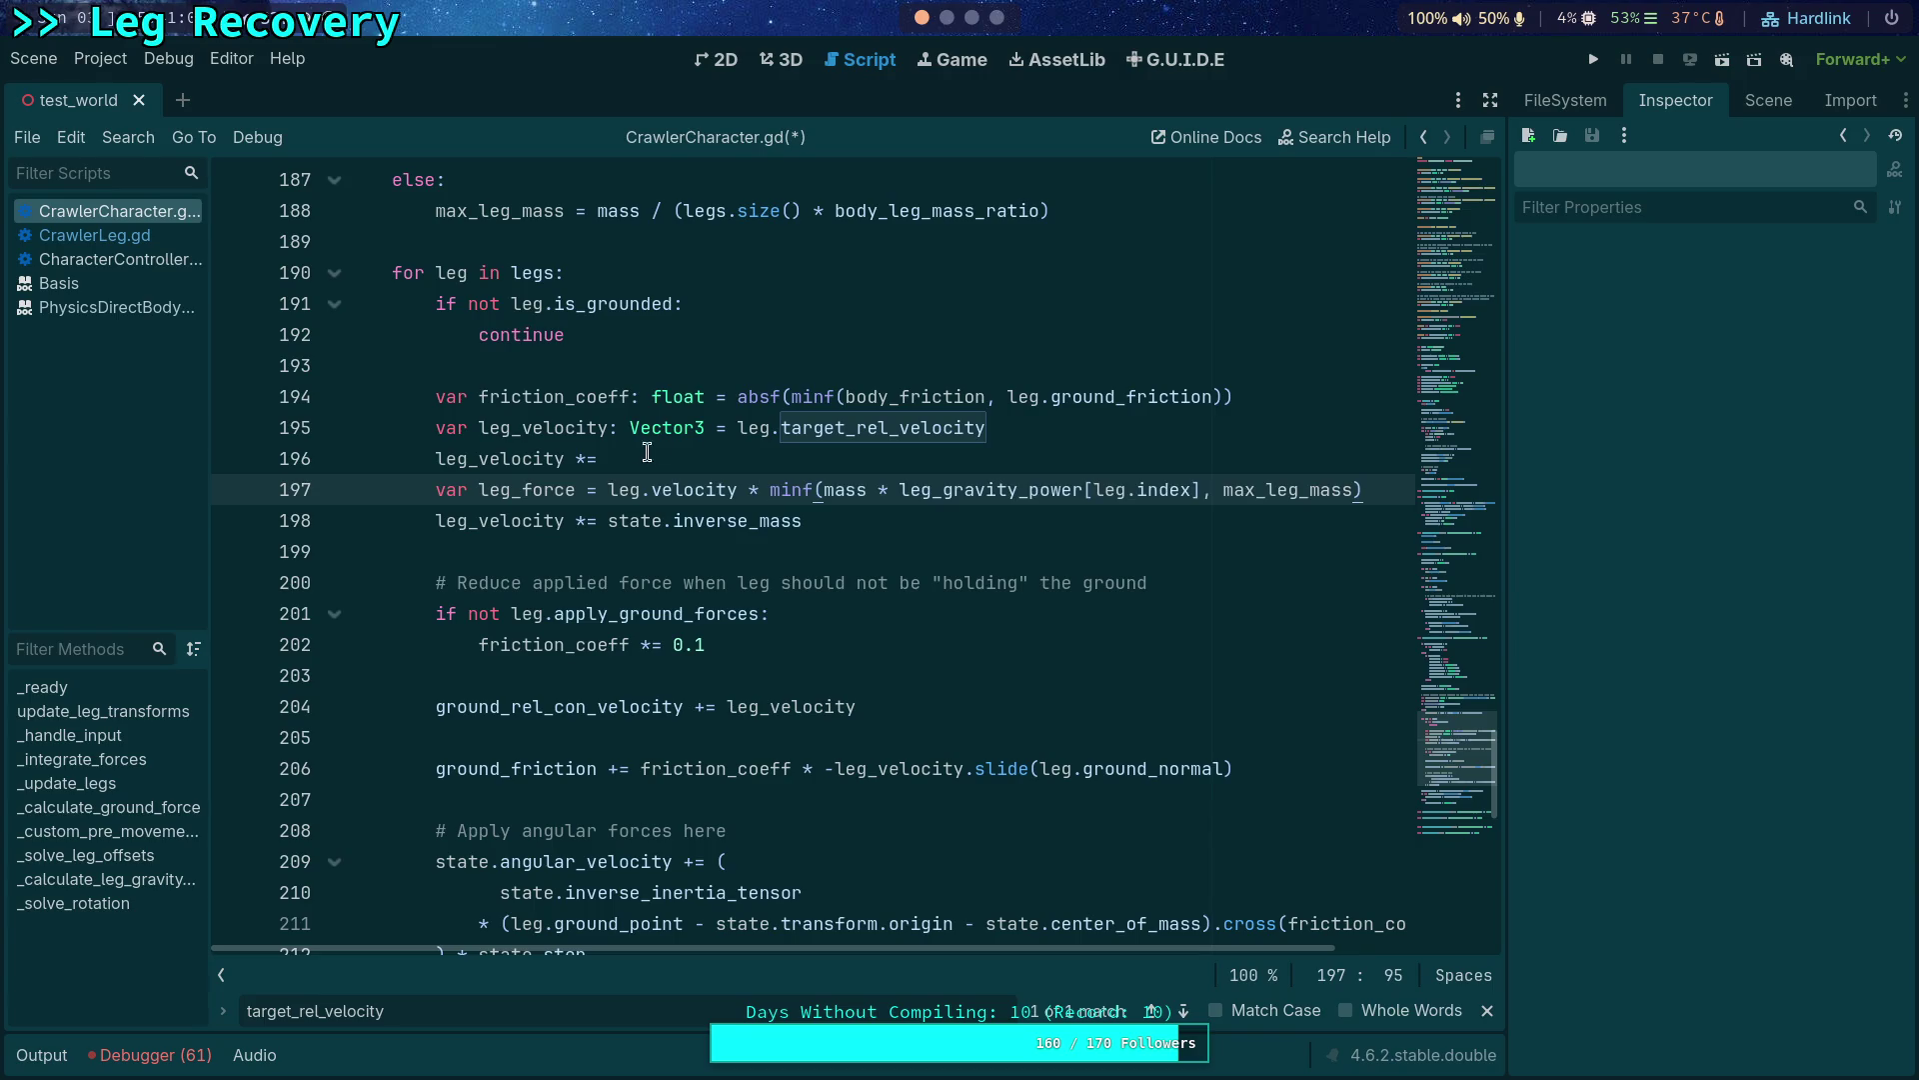
mouse_move(652, 453)
left_mouse_down()
mouse_move(1066, 433)
mouse_move(325, 434)
left_mouse_up()
key("BackSpace")
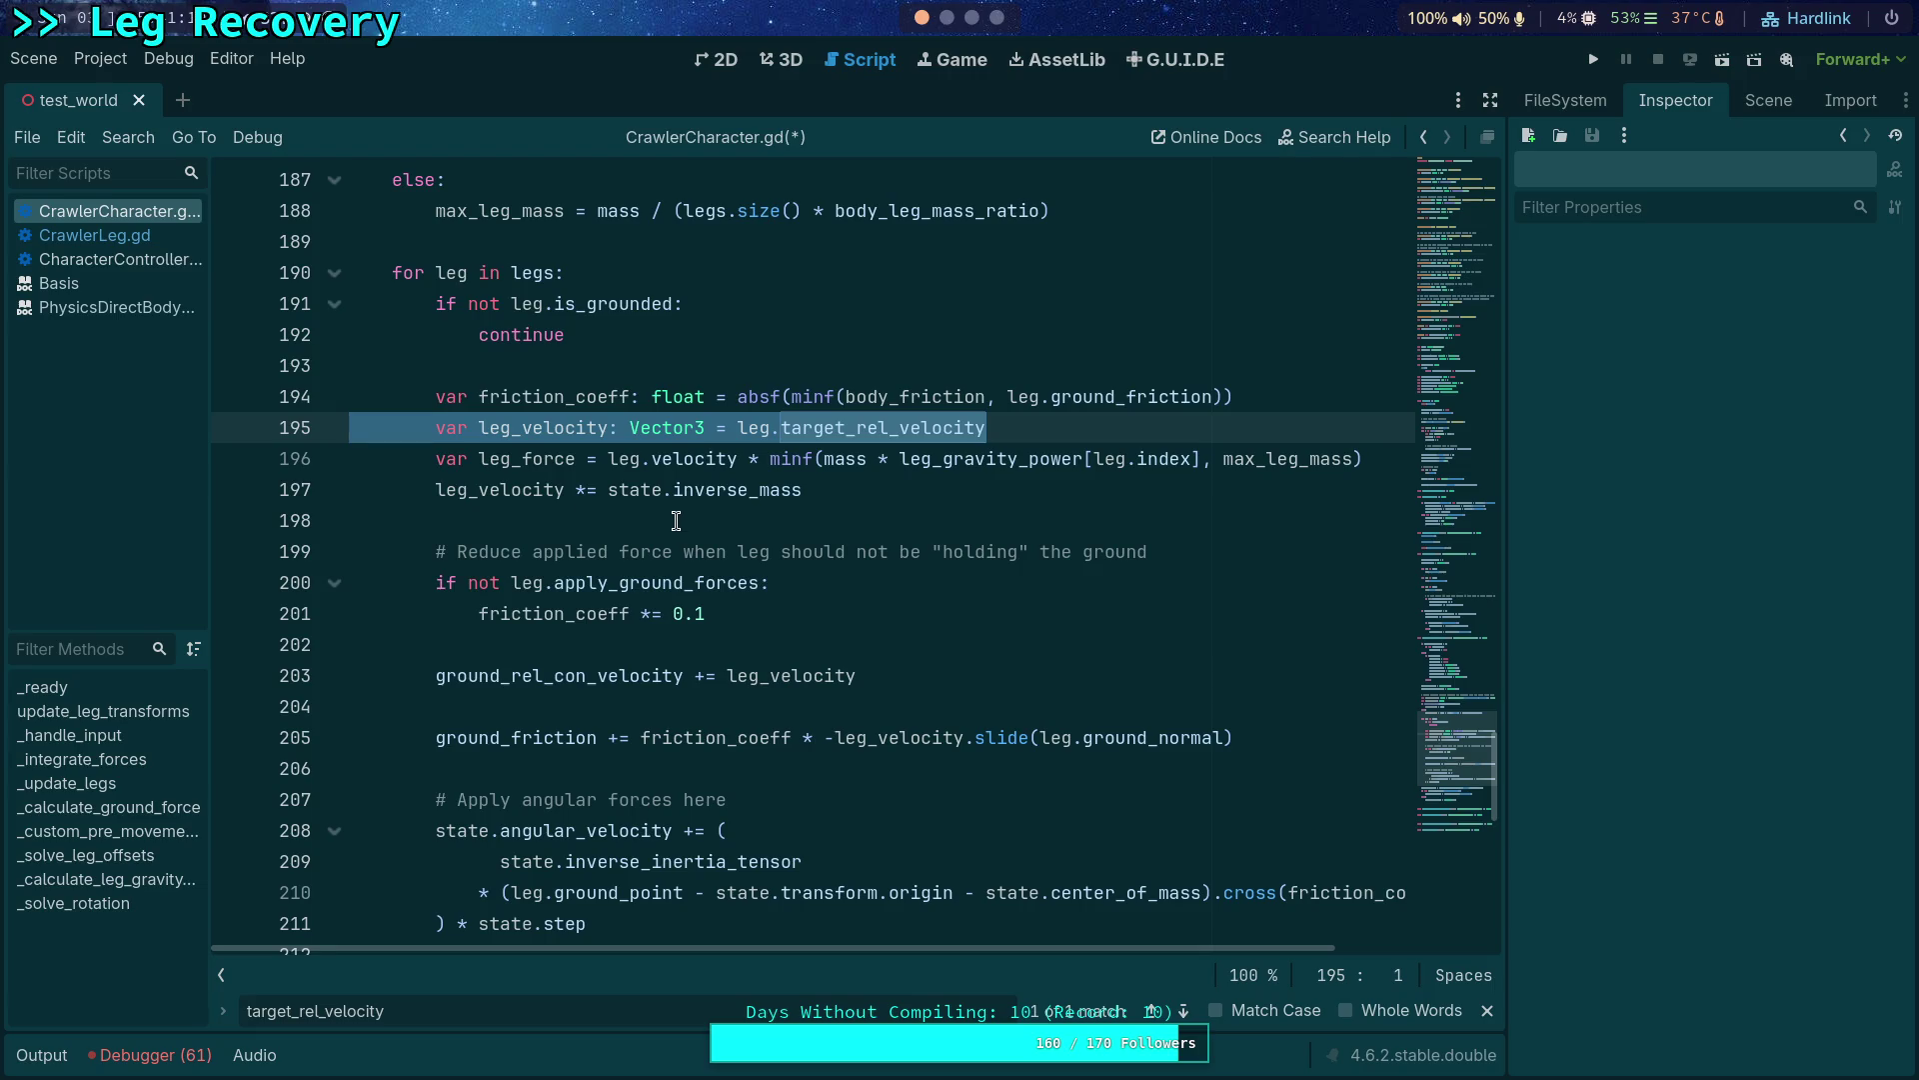
Search CrawlerLeg.gd for target_rel_velocity from line 454.
left_click(137, 237)
double_click(735, 582)
key("ctrl+f")
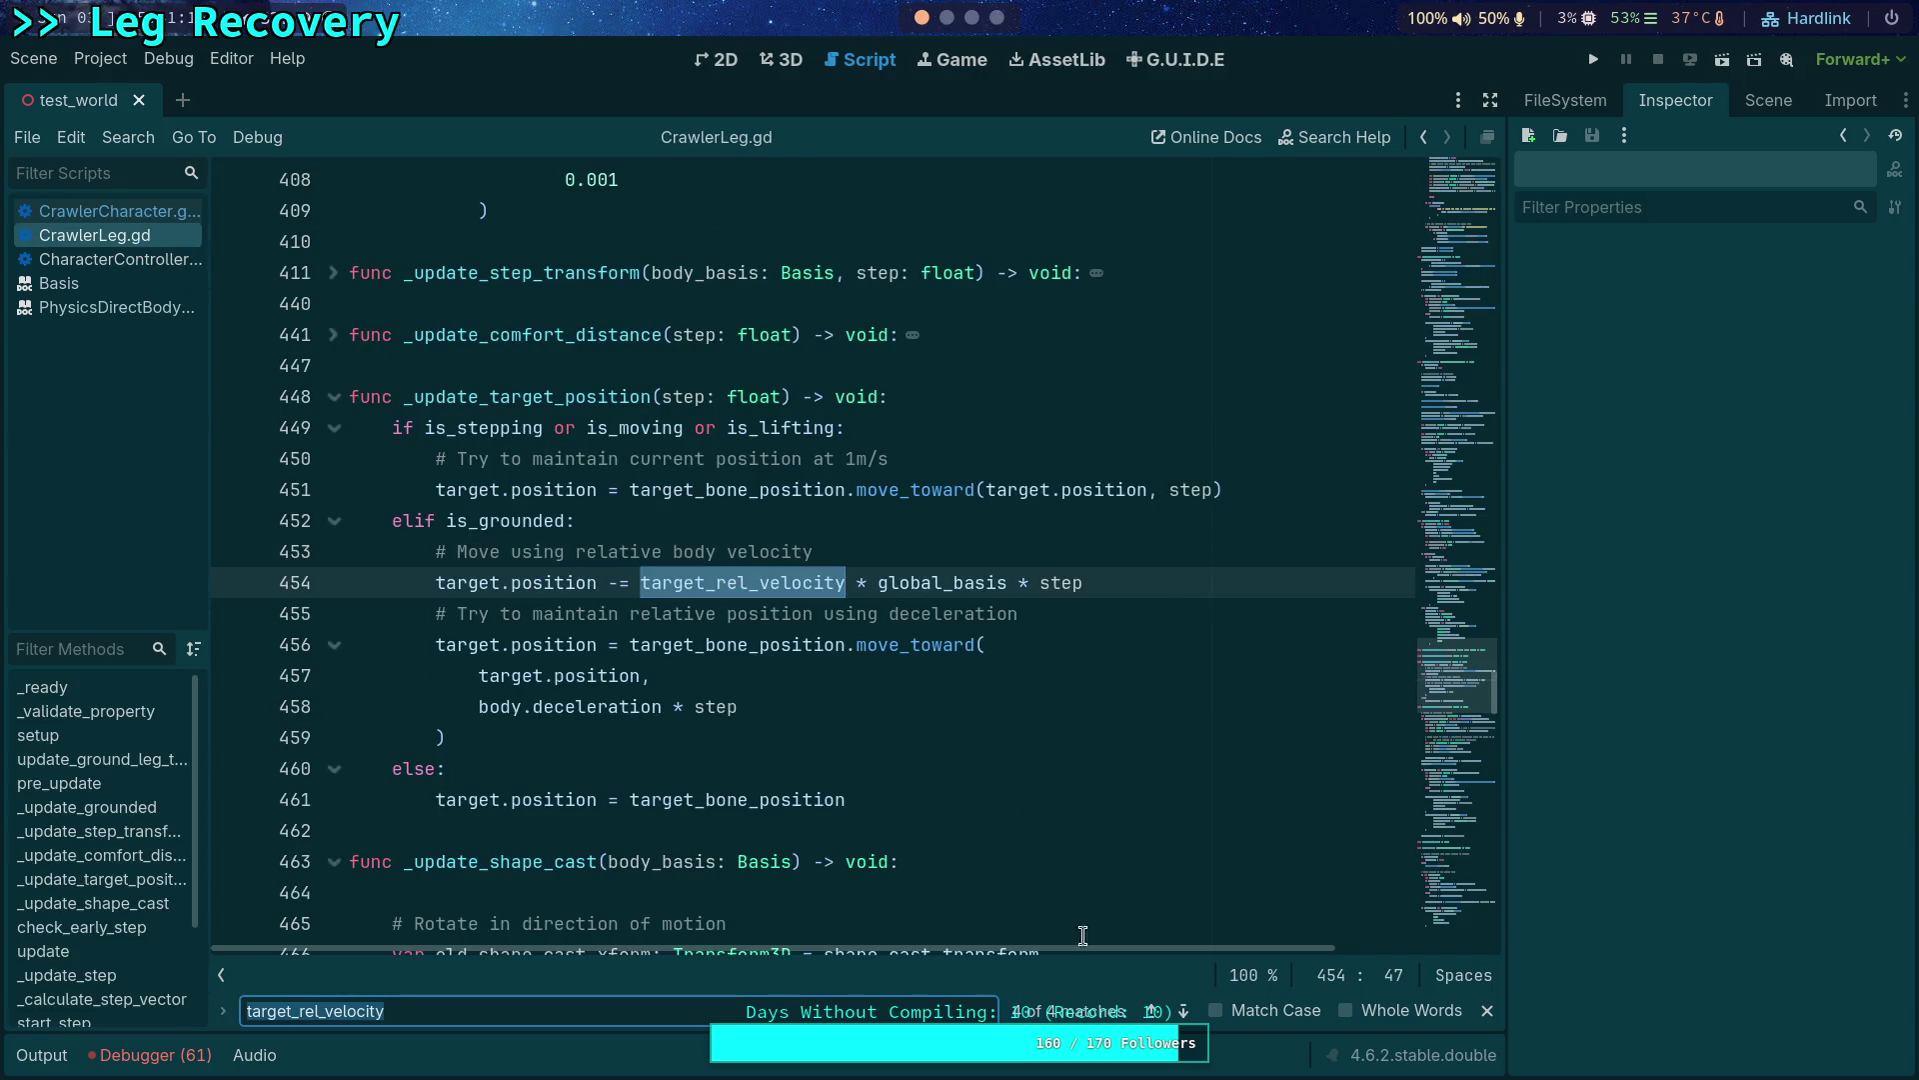
Rename the declaration on line 141 from target_rel_velocity to relative_velocity.
left_click(1182, 1011)
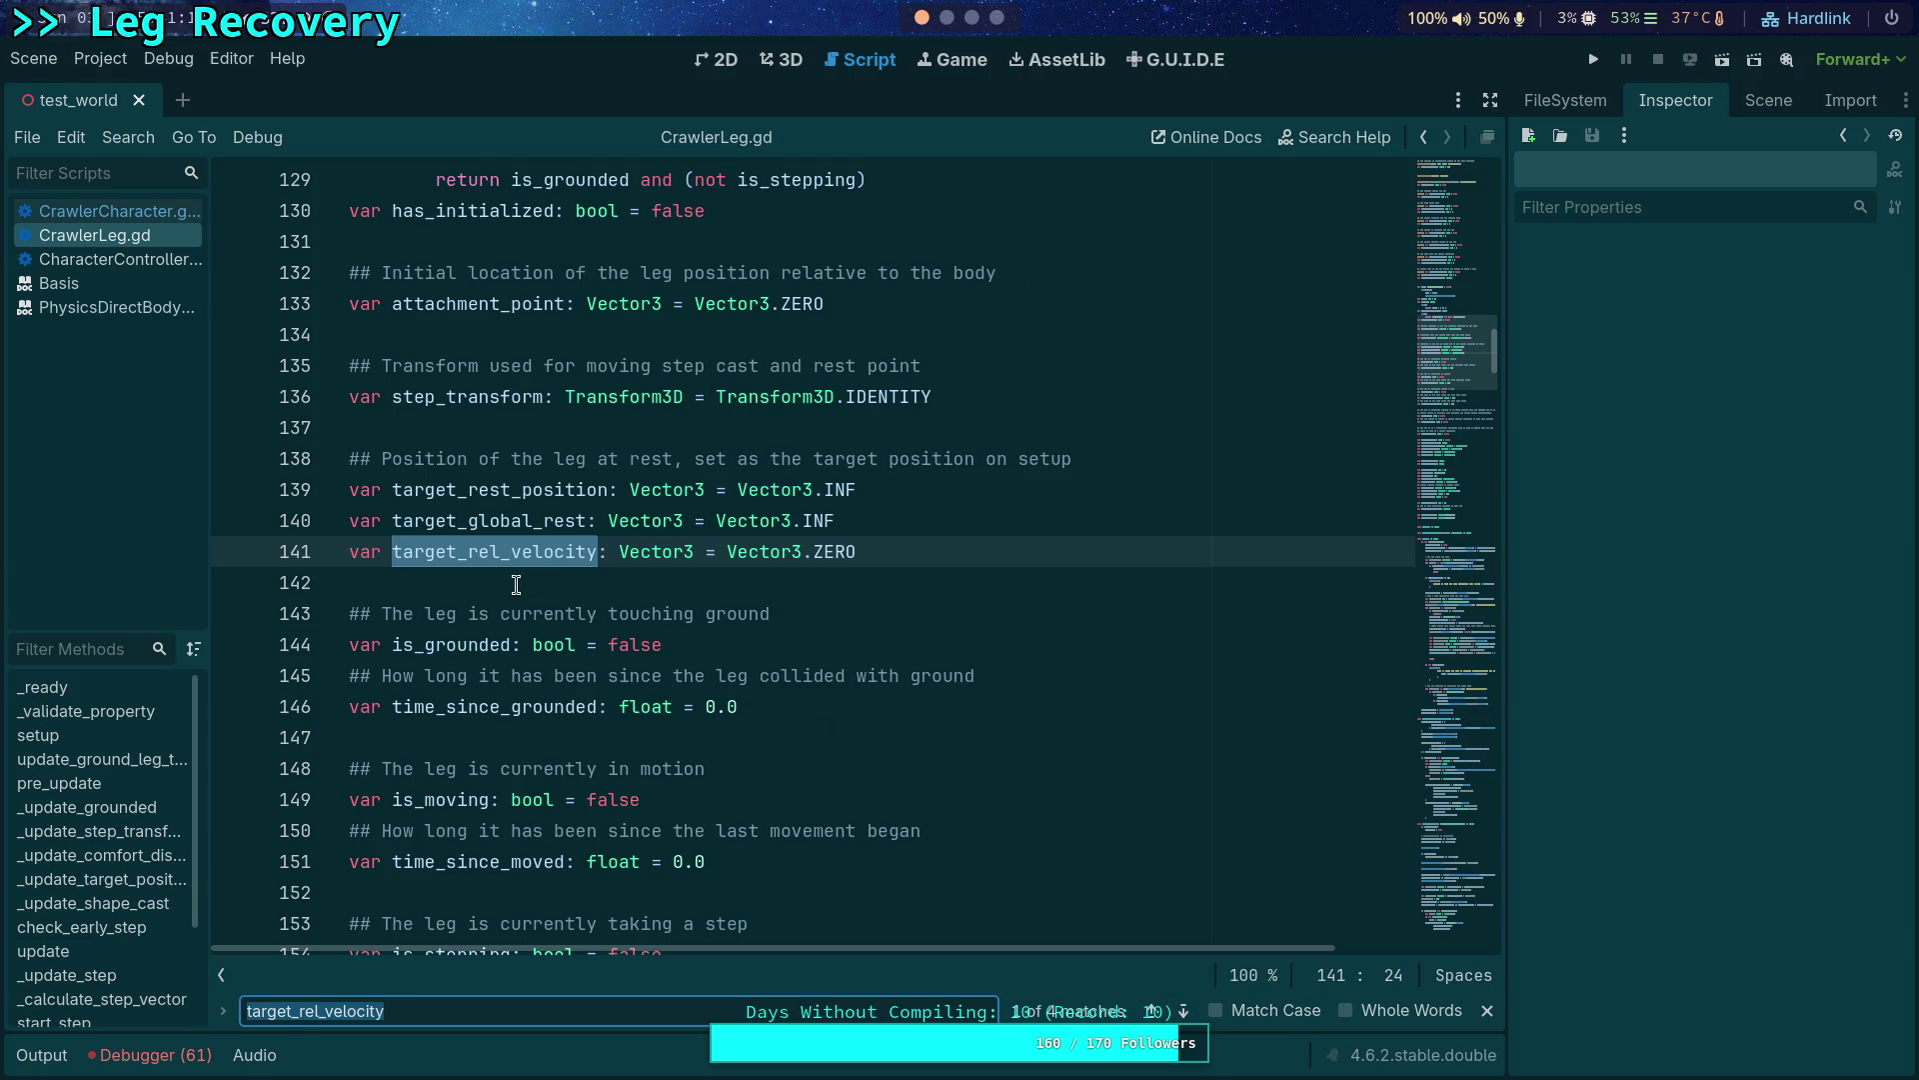
left_click(468, 551)
left_click_drag(469, 550, 391, 551)
key("BackSpace")
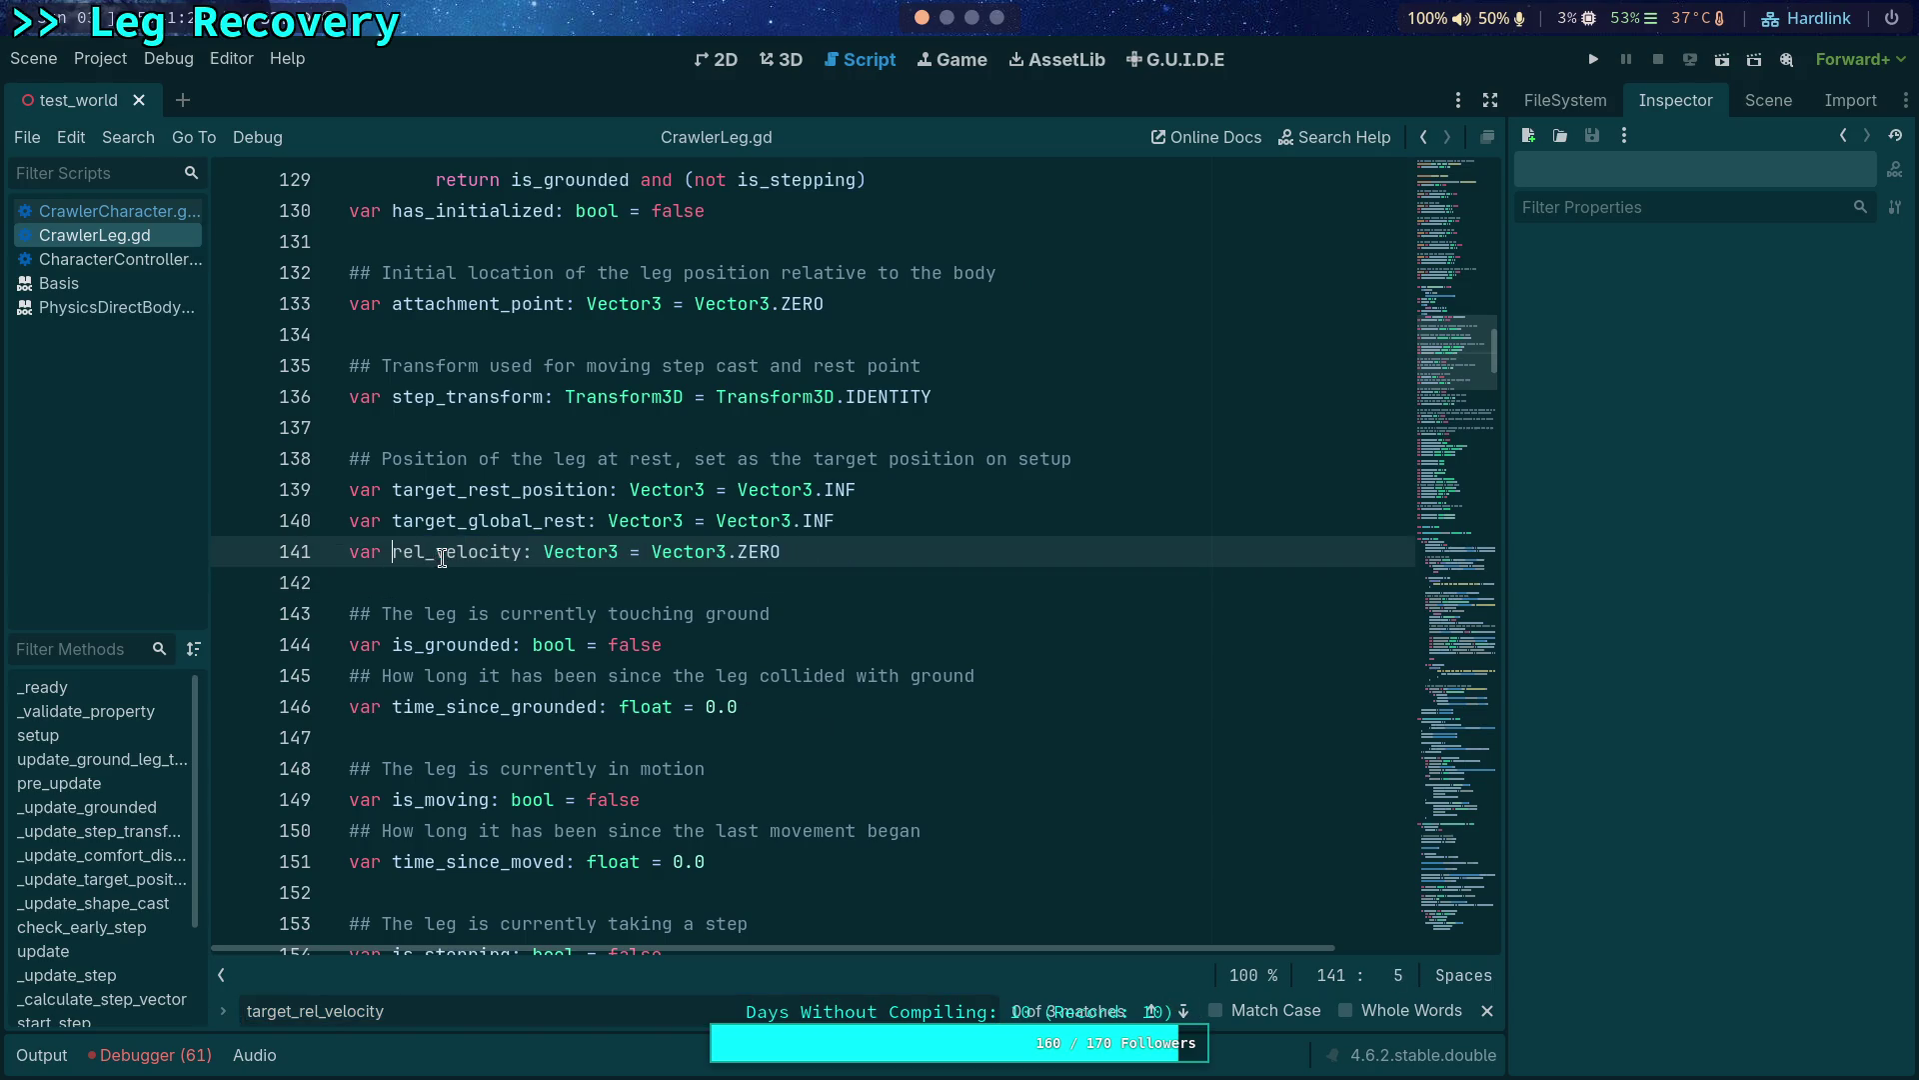
left_click(428, 553)
type("ative")
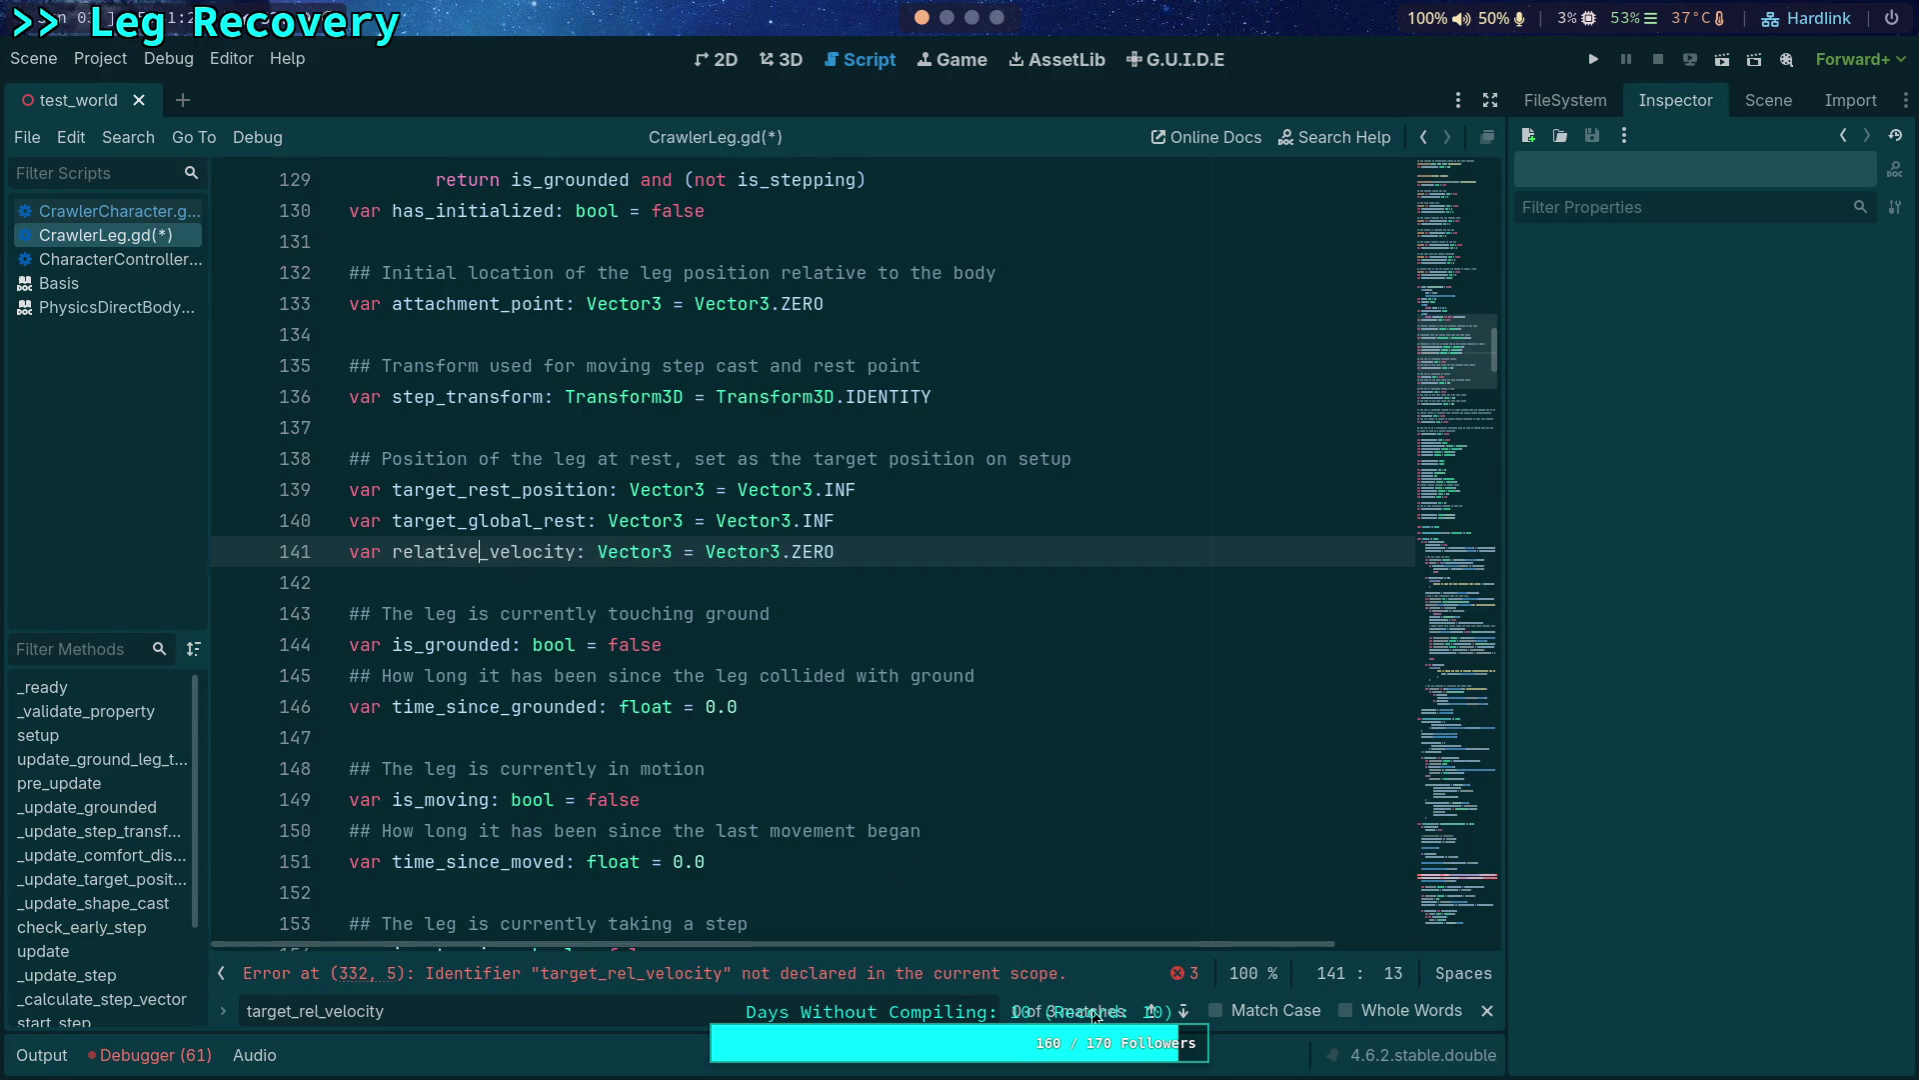
Adjust the search text to rel_velocity and rename line 332's variable to relative_velocity.
left_click_drag(300, 1014, 249, 1014)
key("BackSpace")
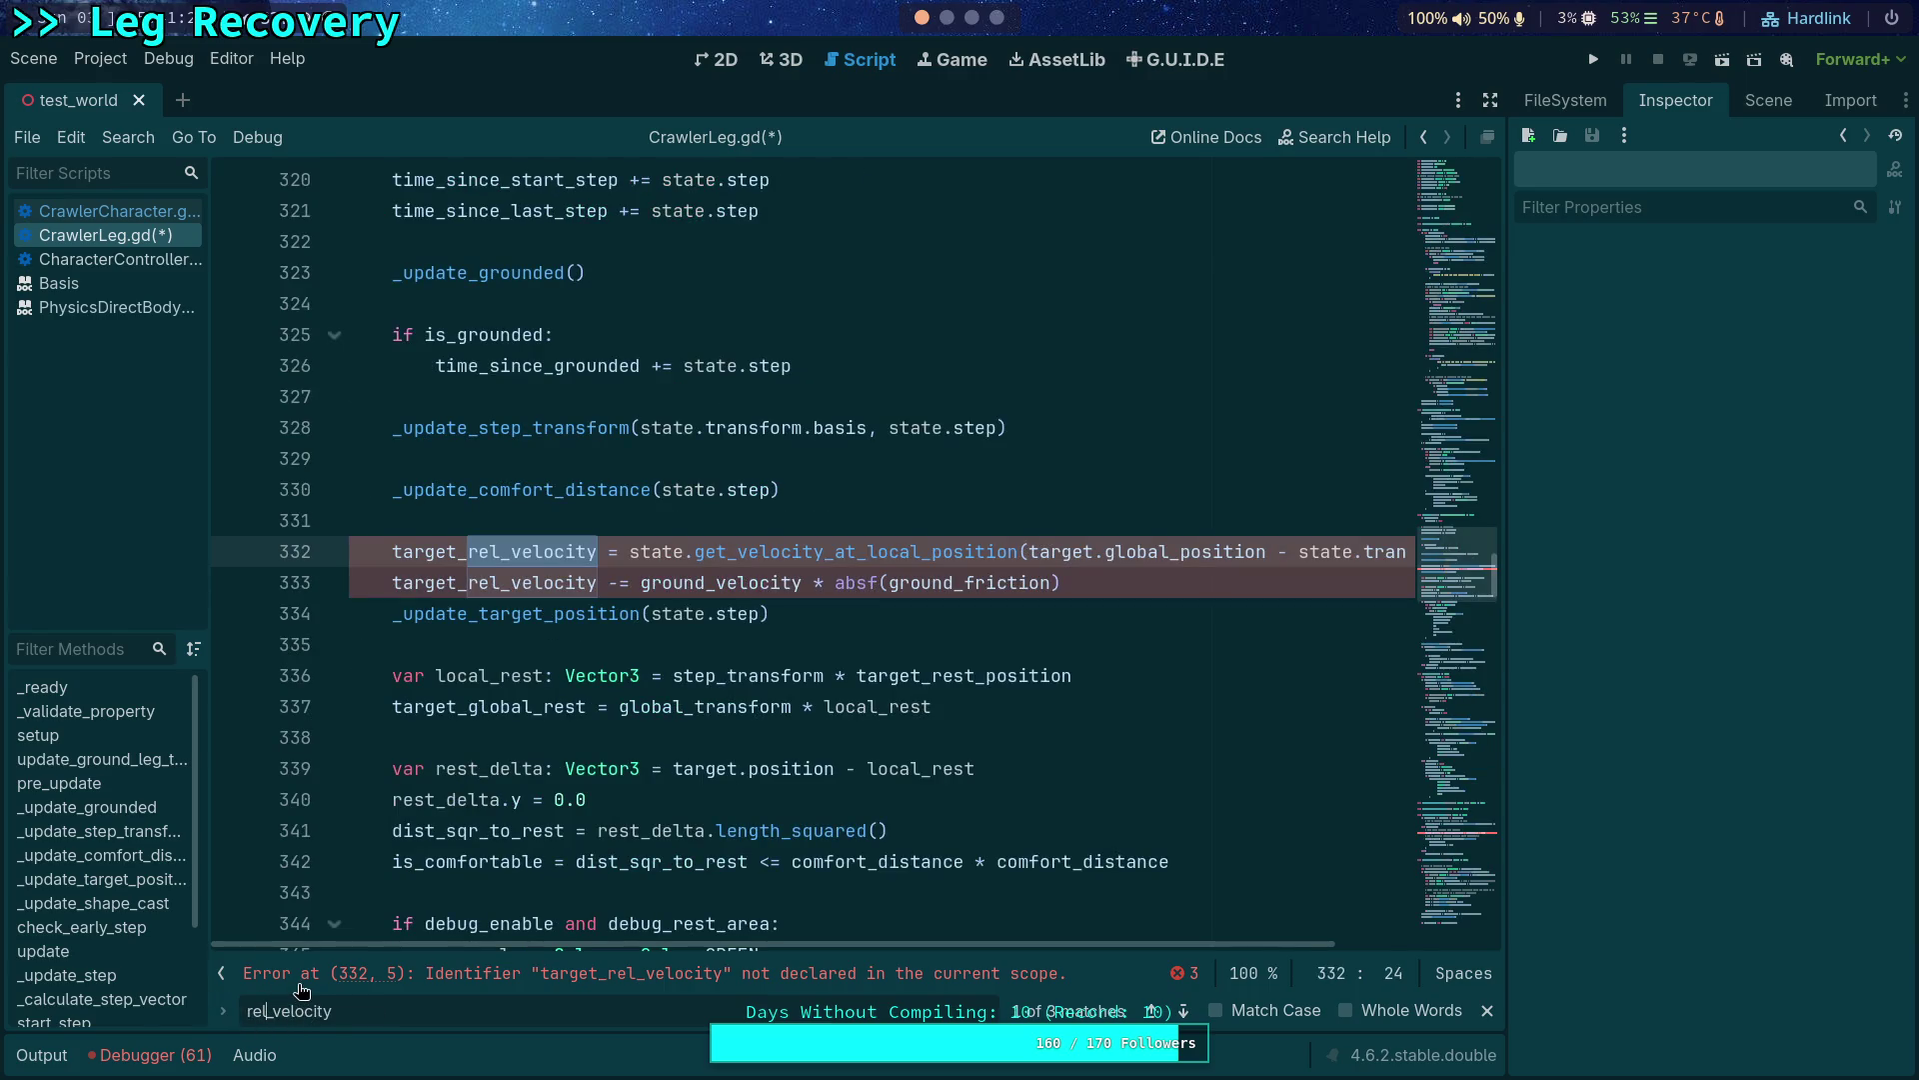
key("Delete")
key("Delete")
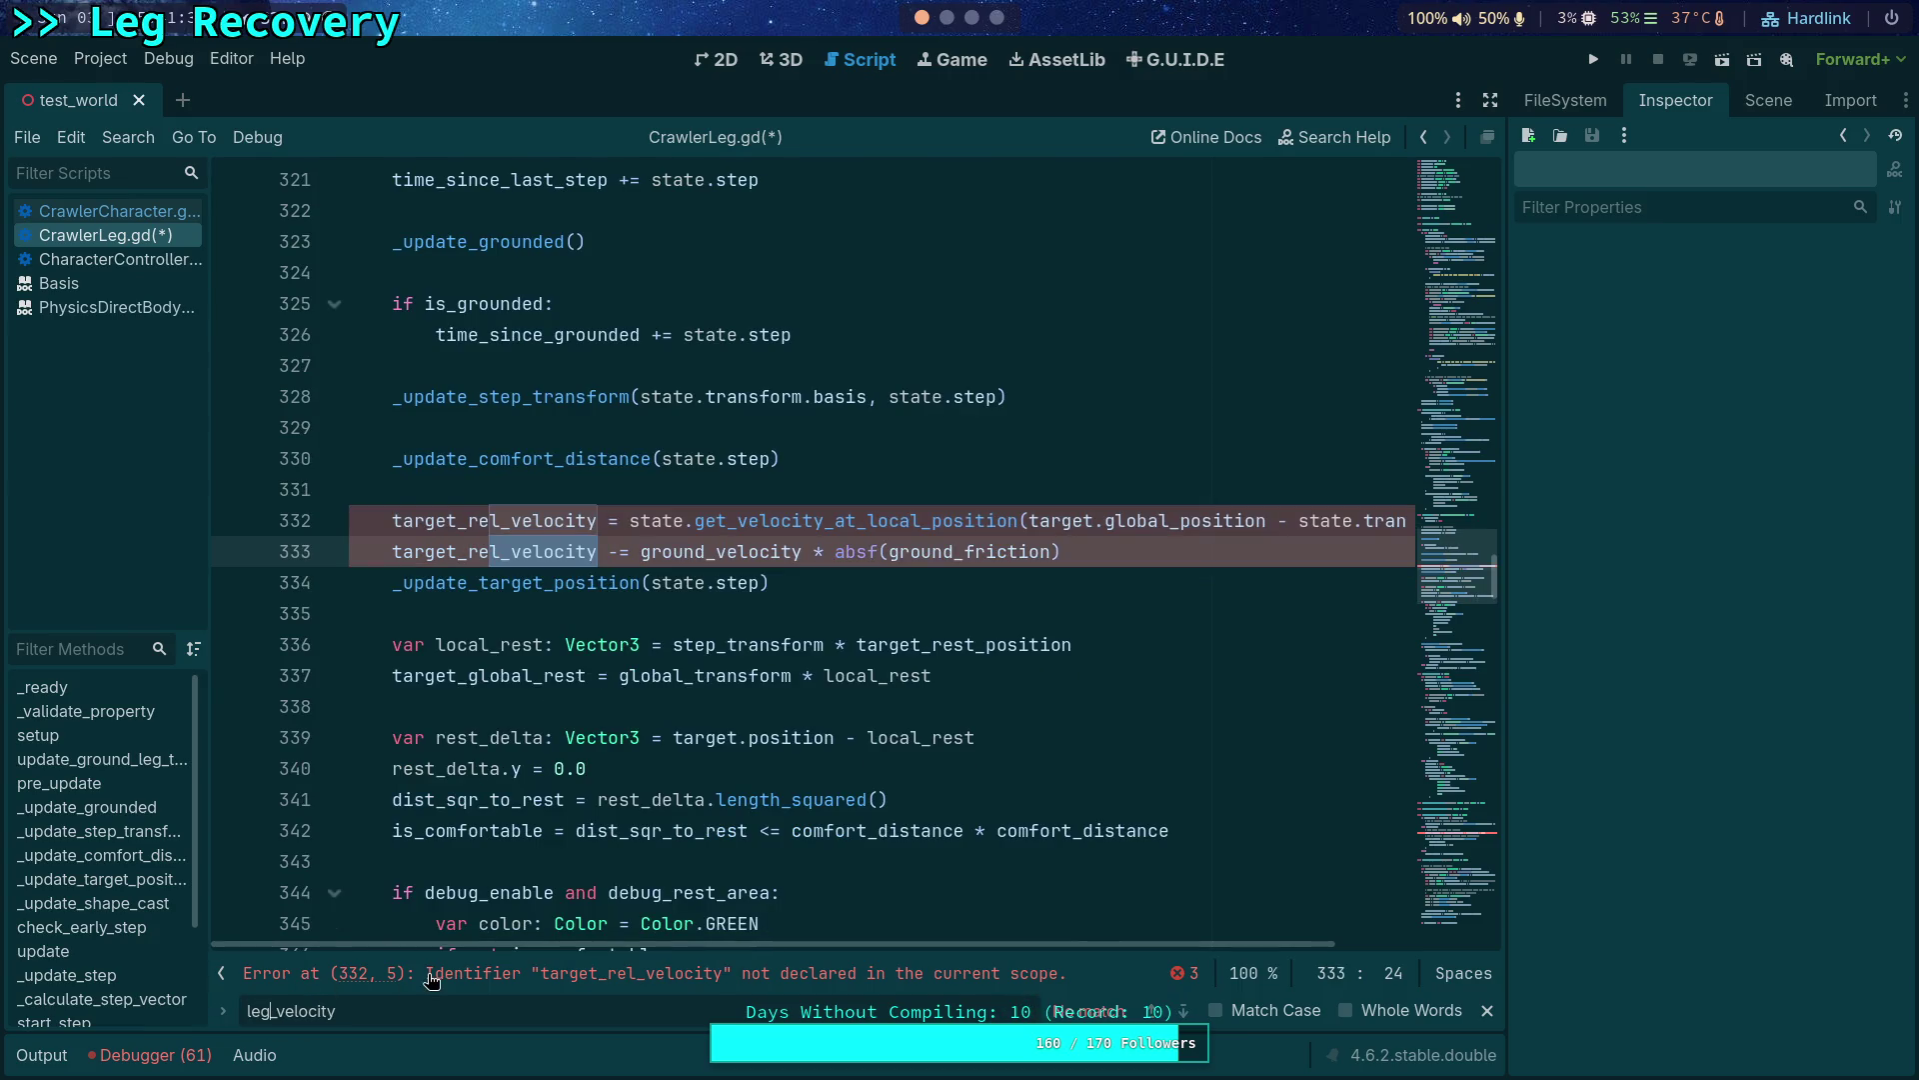
key("BackSpace")
key("BackSpace")
key("BackSpace")
type("rea")
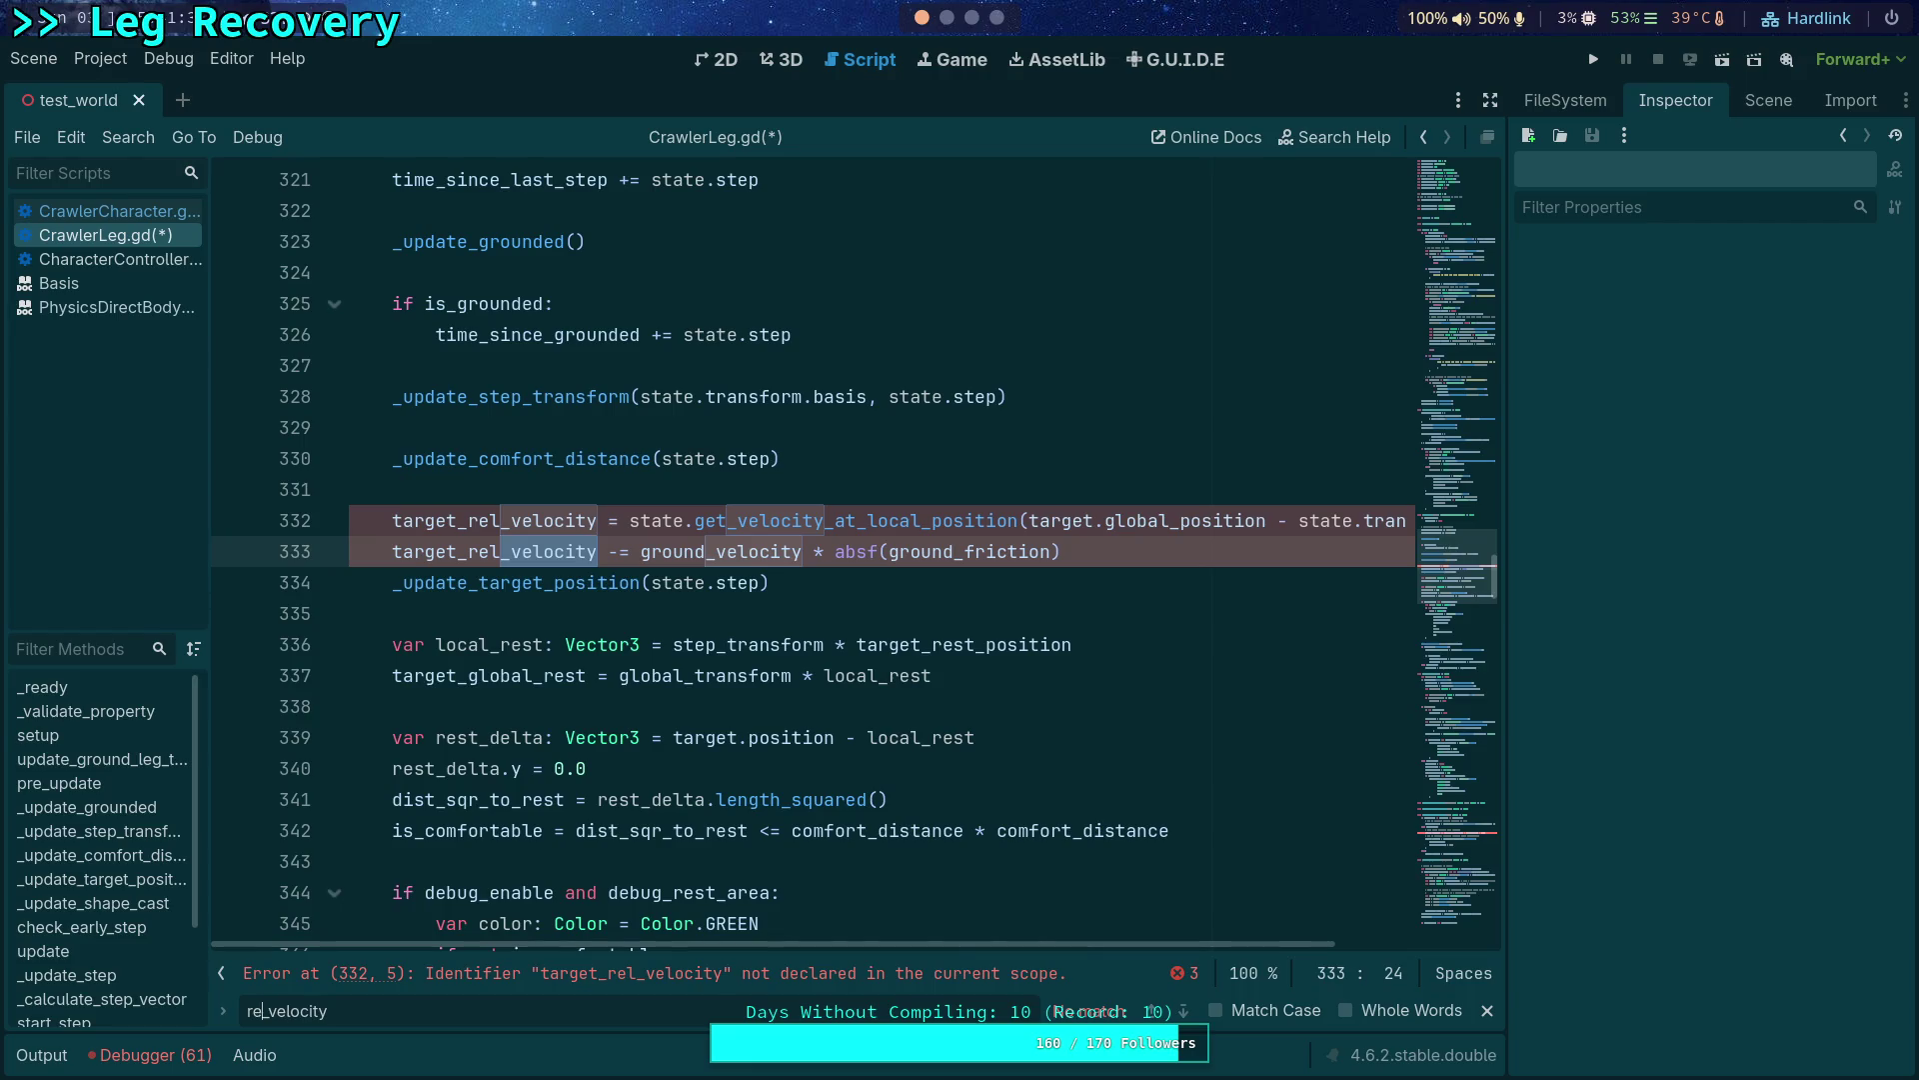
key("BackSpace")
type("lative")
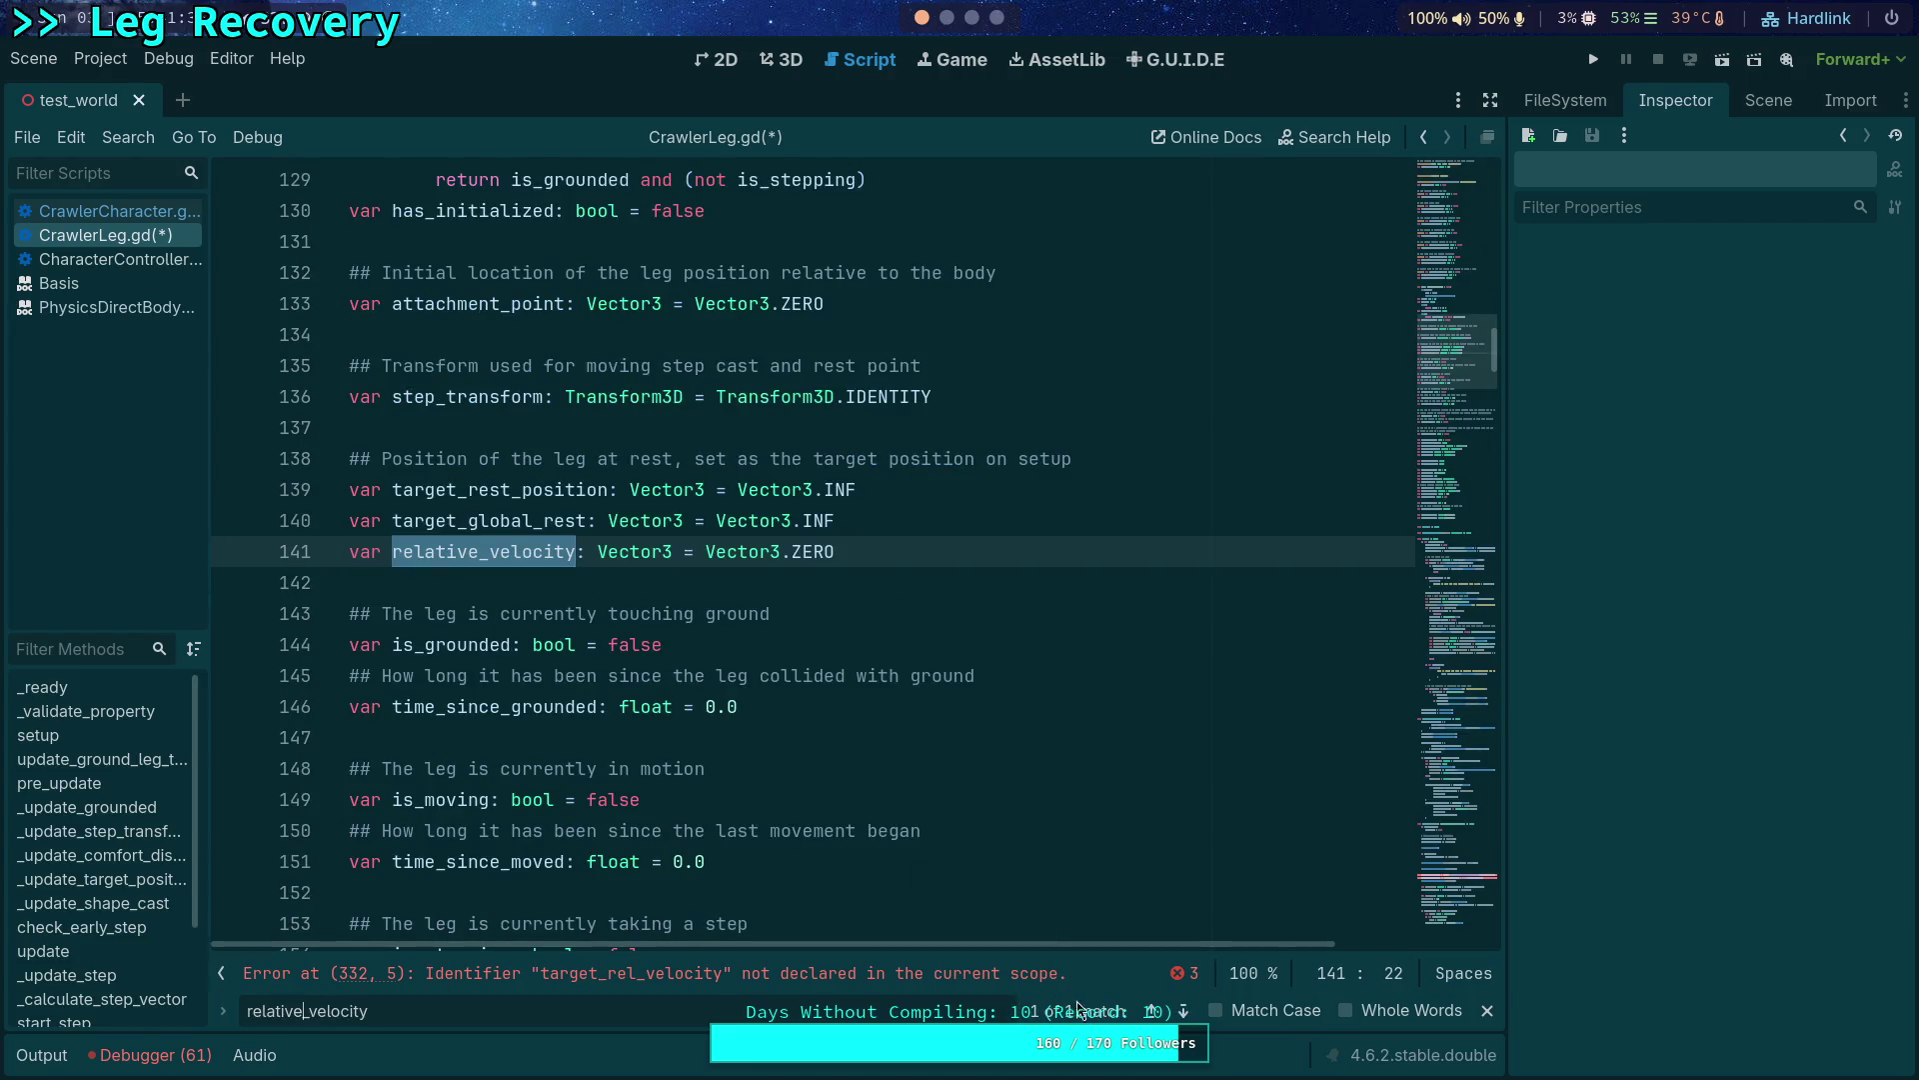
key("BackSpace")
key("BackSpace")
key("BackSpace")
key("BackSpace")
key("BackSpace")
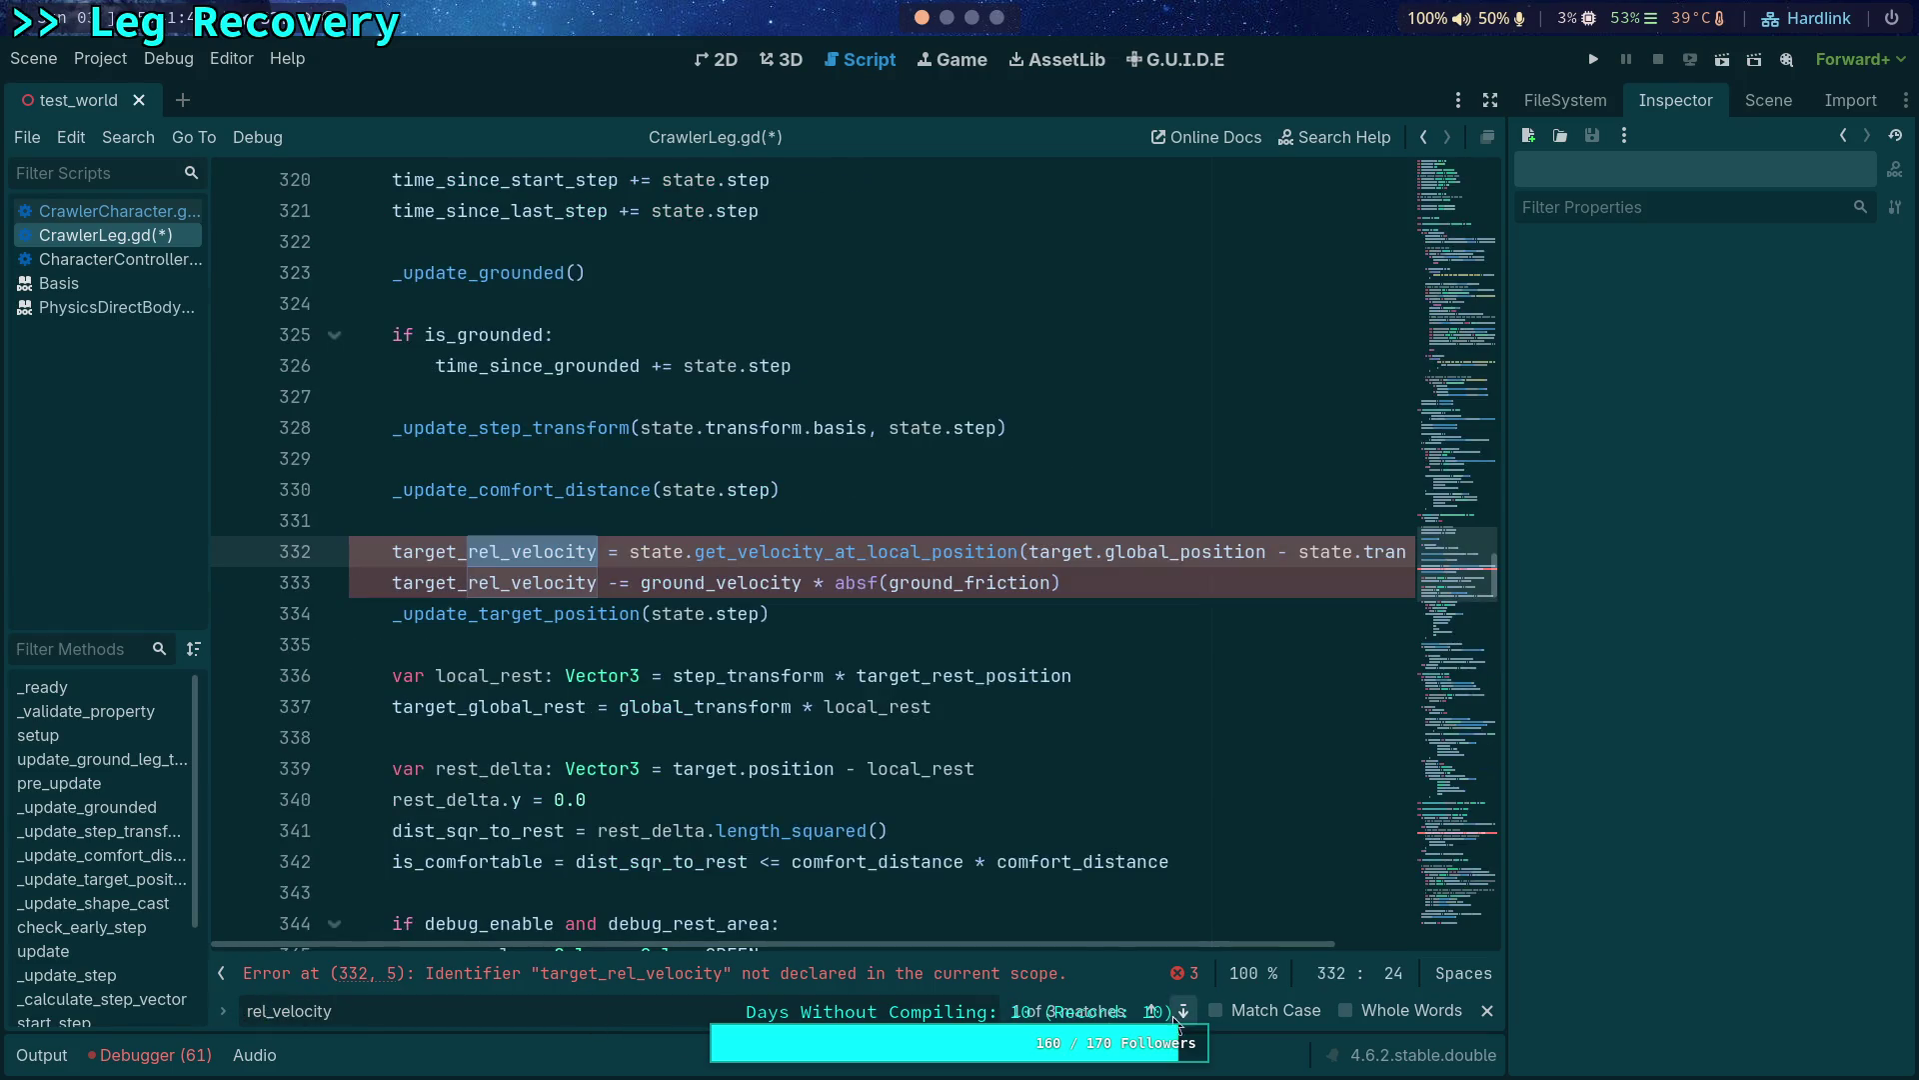
left_click_drag(468, 553, 393, 553)
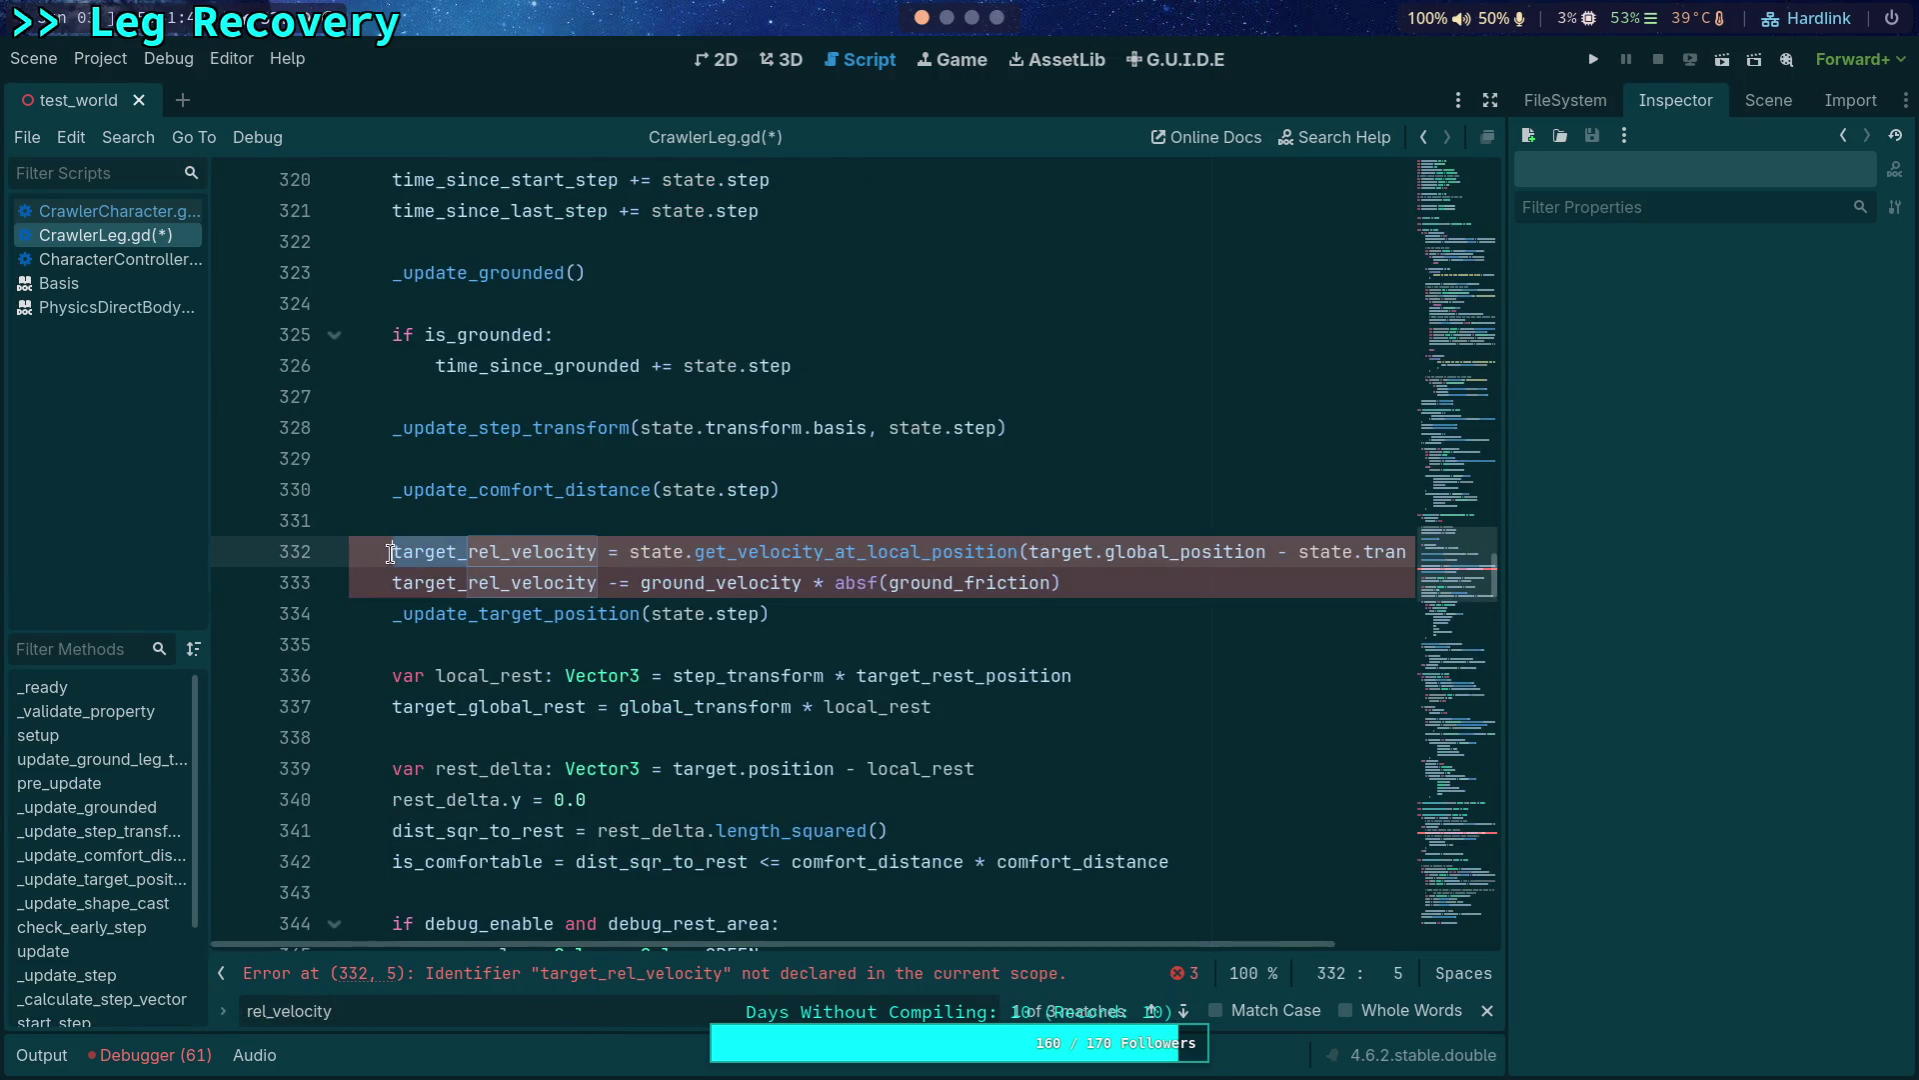
key("BackSpace")
left_click(428, 565)
type("ative")
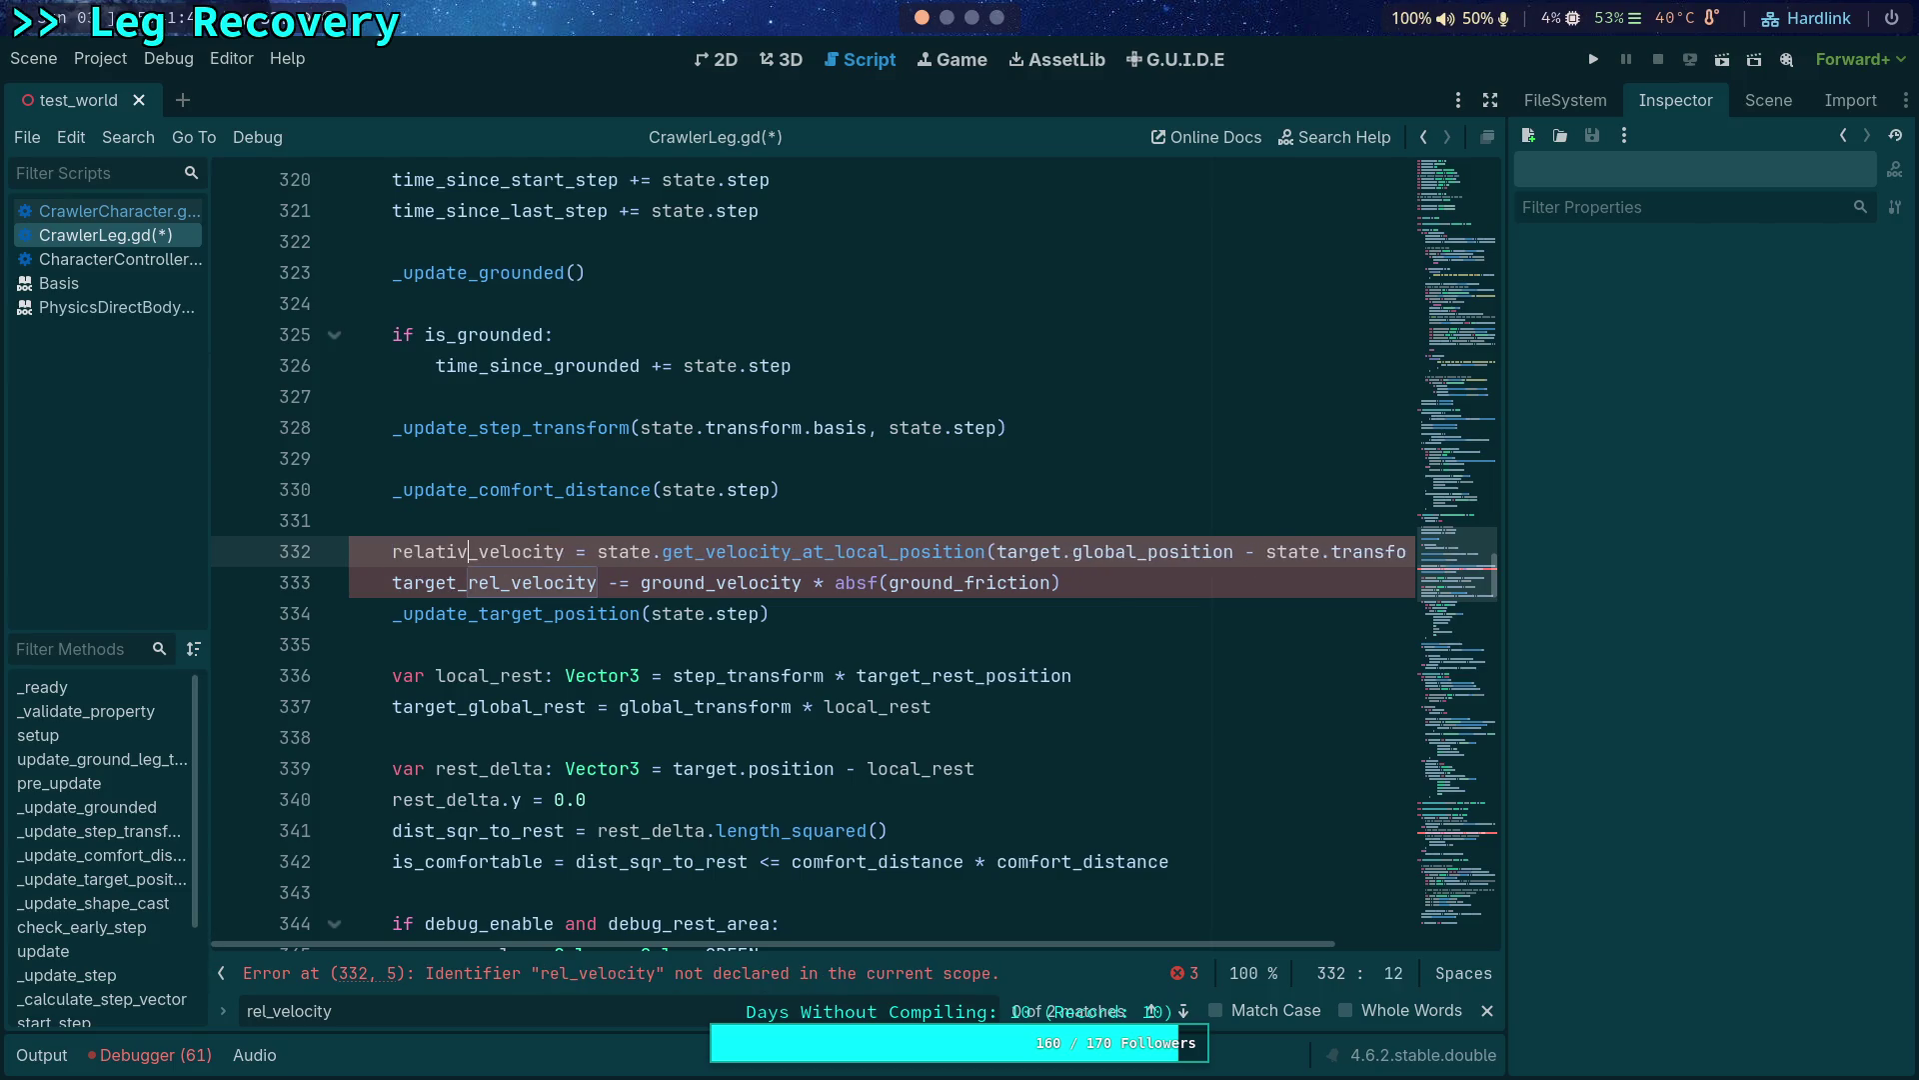
Copy relative_velocity and paste it over the old name on lines 333 and 454.
double_click(450, 552)
right_click(502, 566)
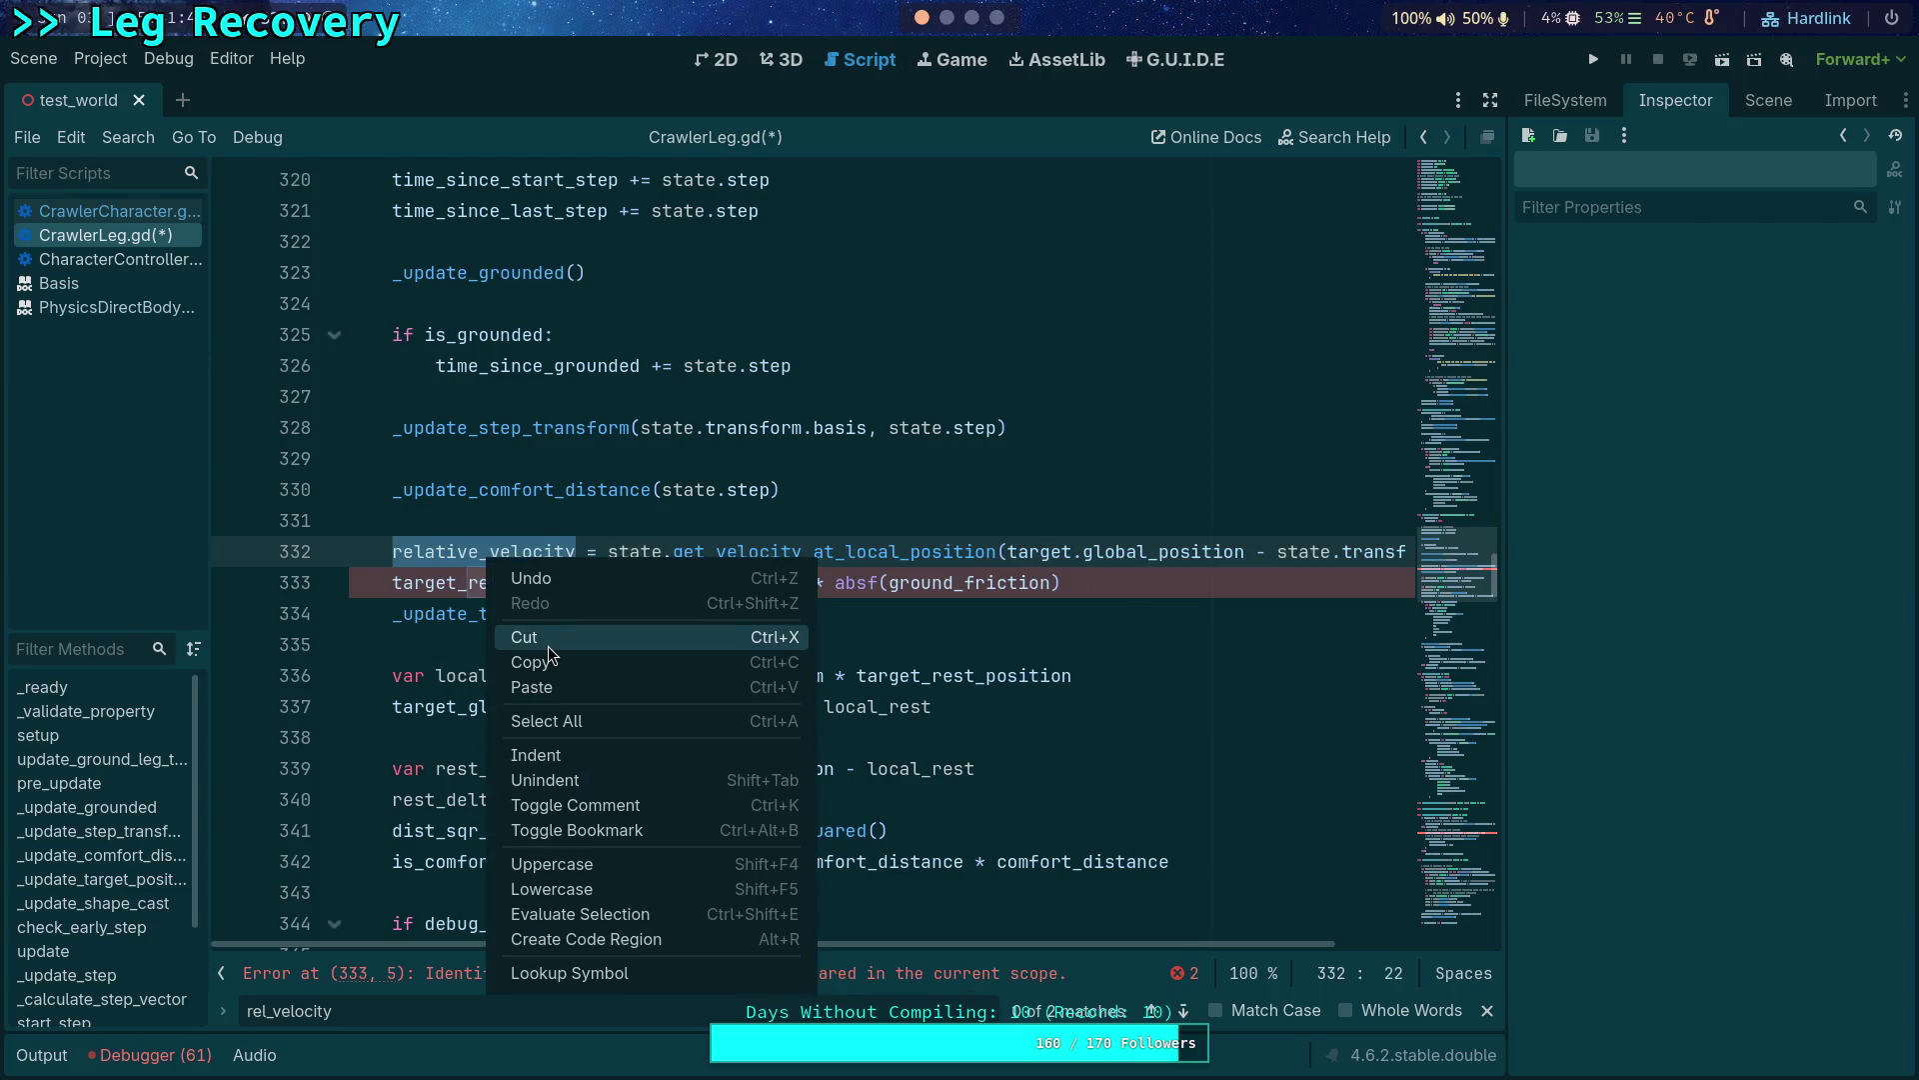
left_click(529, 662)
double_click(532, 613)
key("ctrl+v")
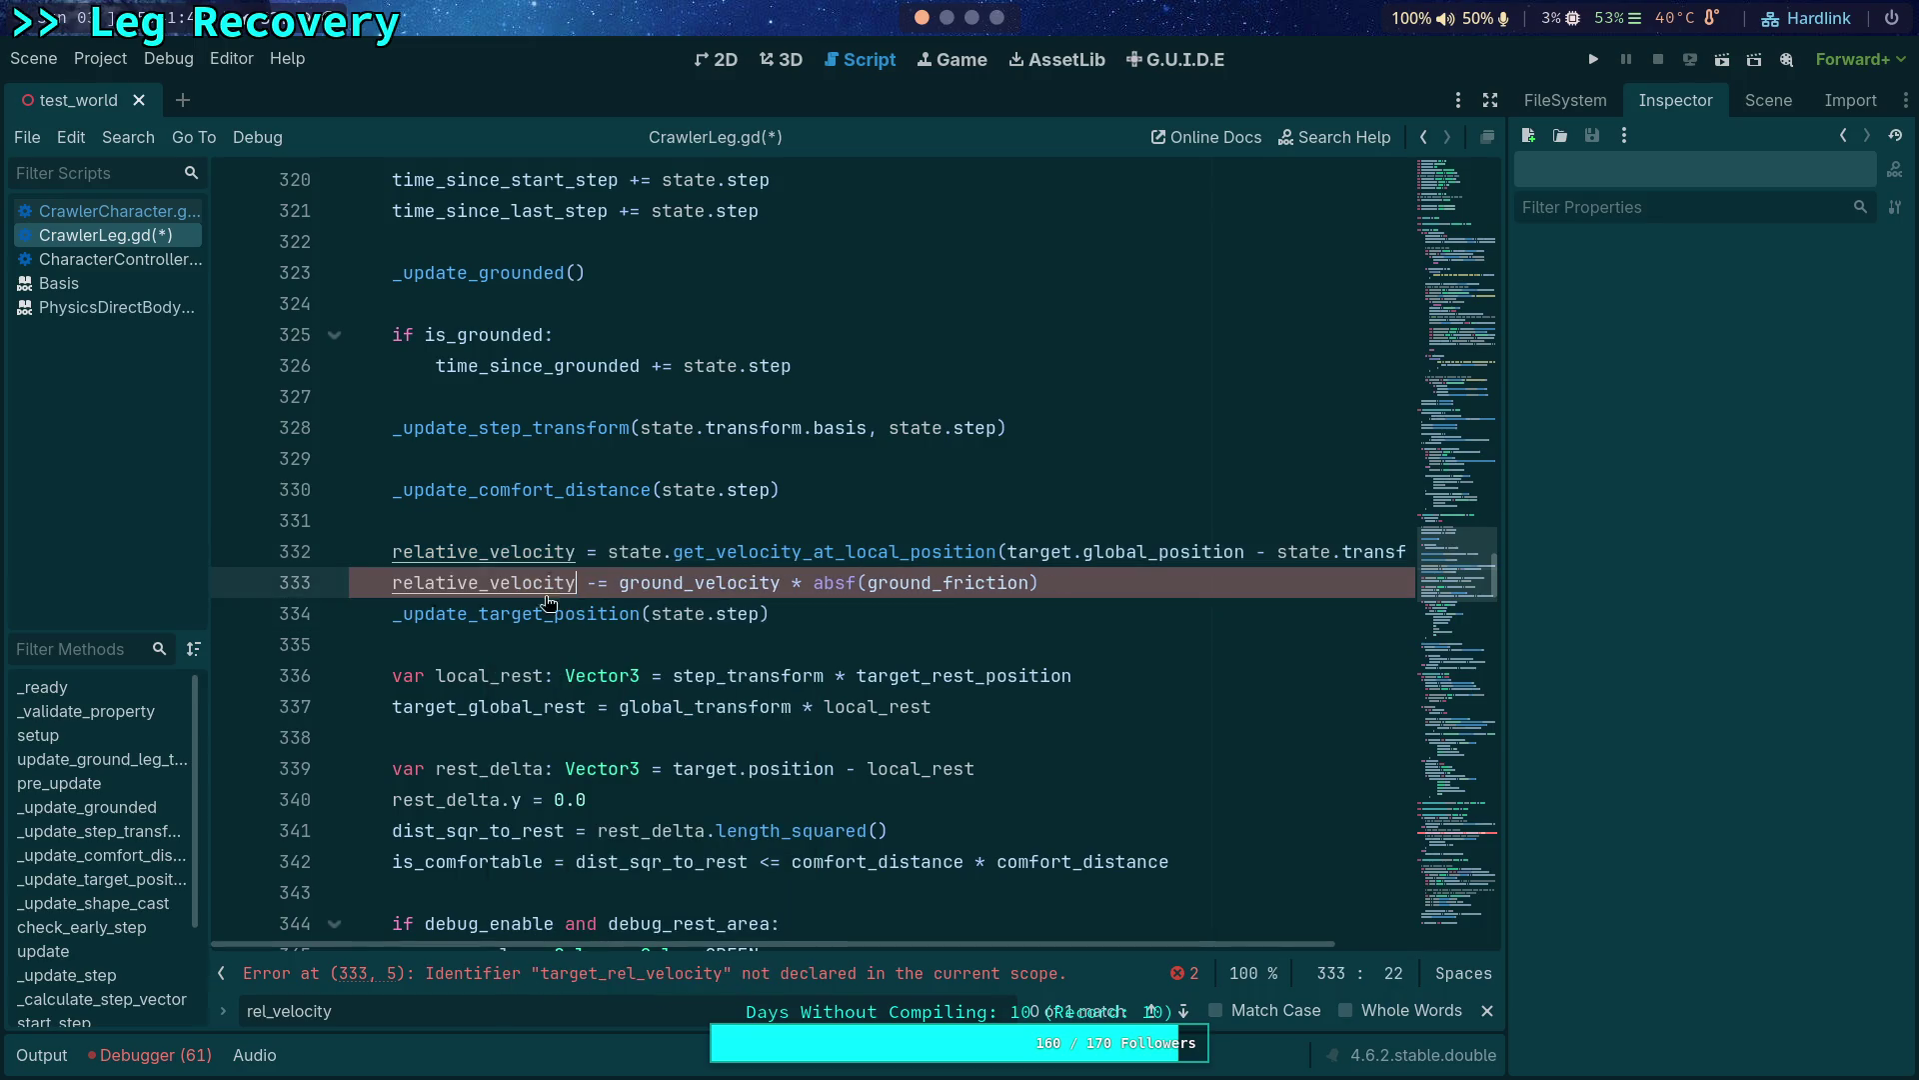
key("F3")
double_click(750, 551)
key("ctrl+v")
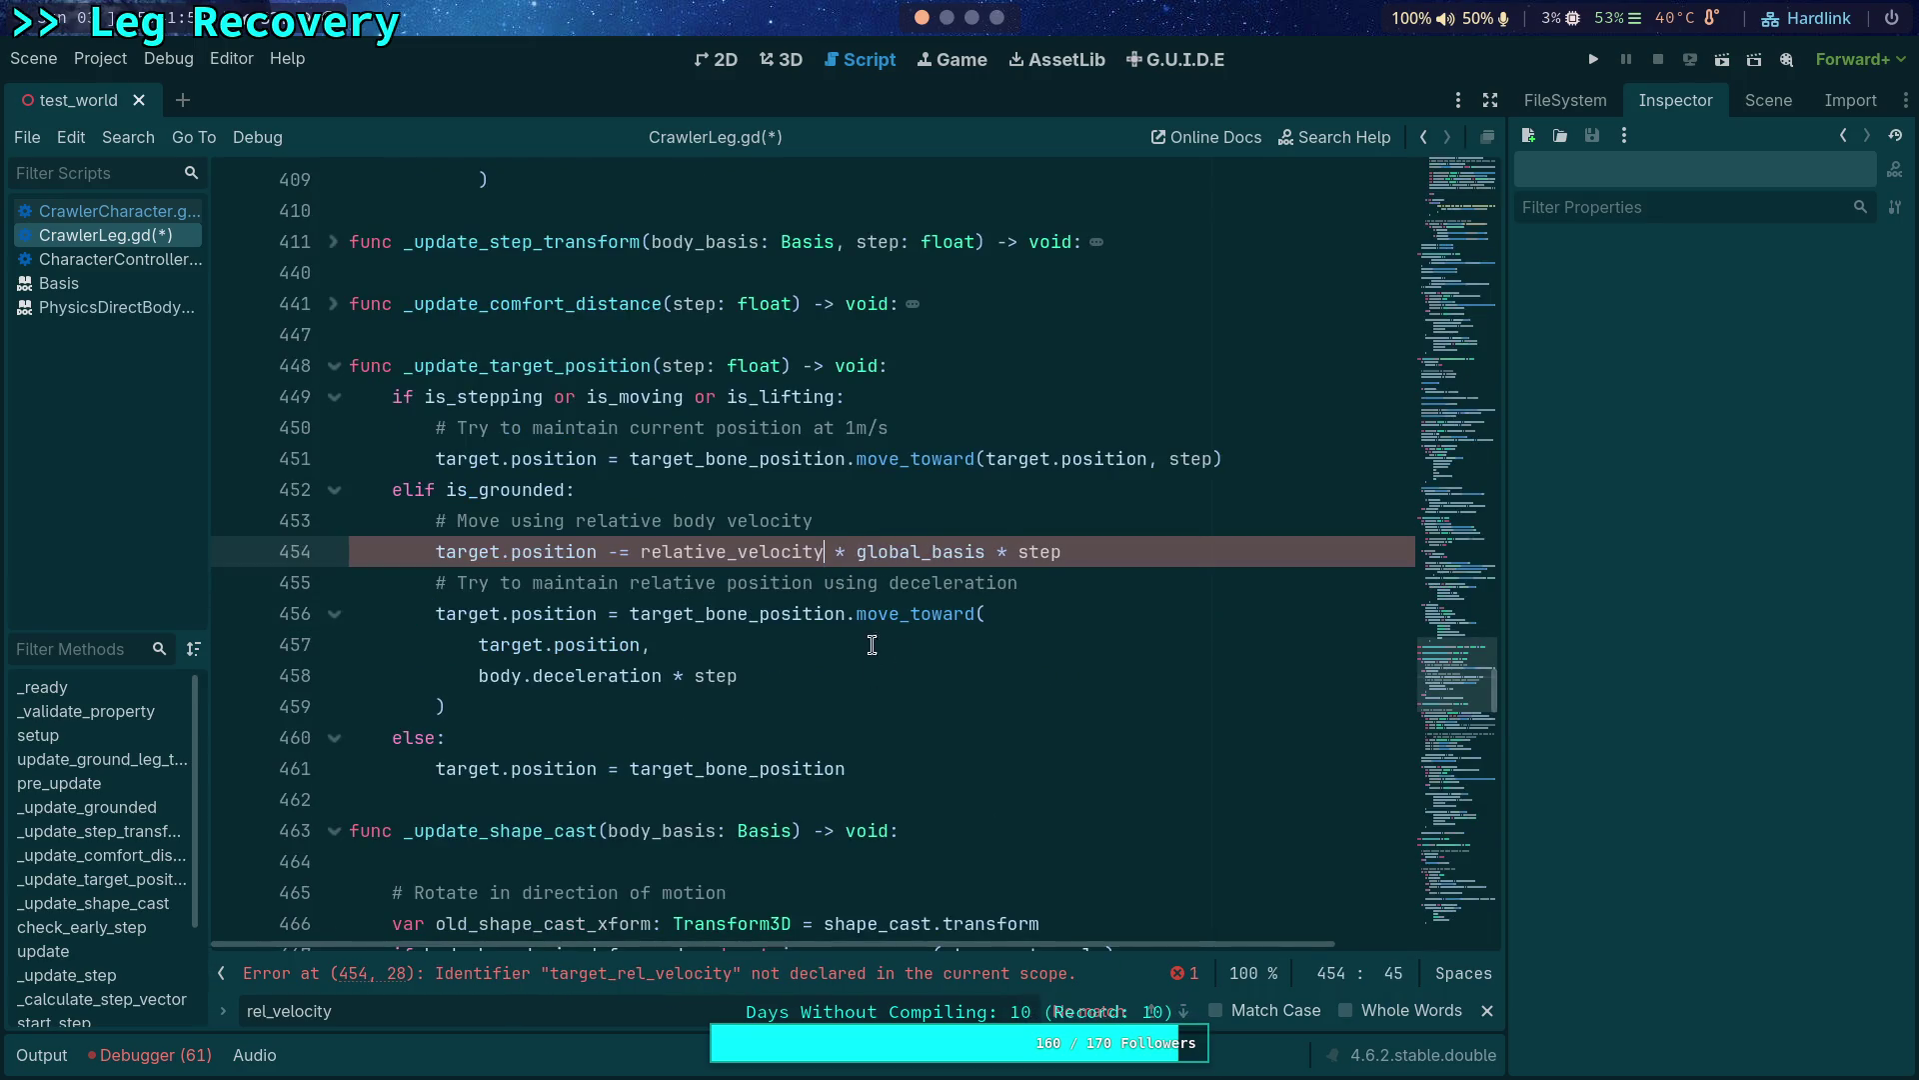
Change CrawlerCharacter.gd line 195 to read leg.relative_velocity and save both scripts.
left_click(1485, 1007)
left_click(152, 215)
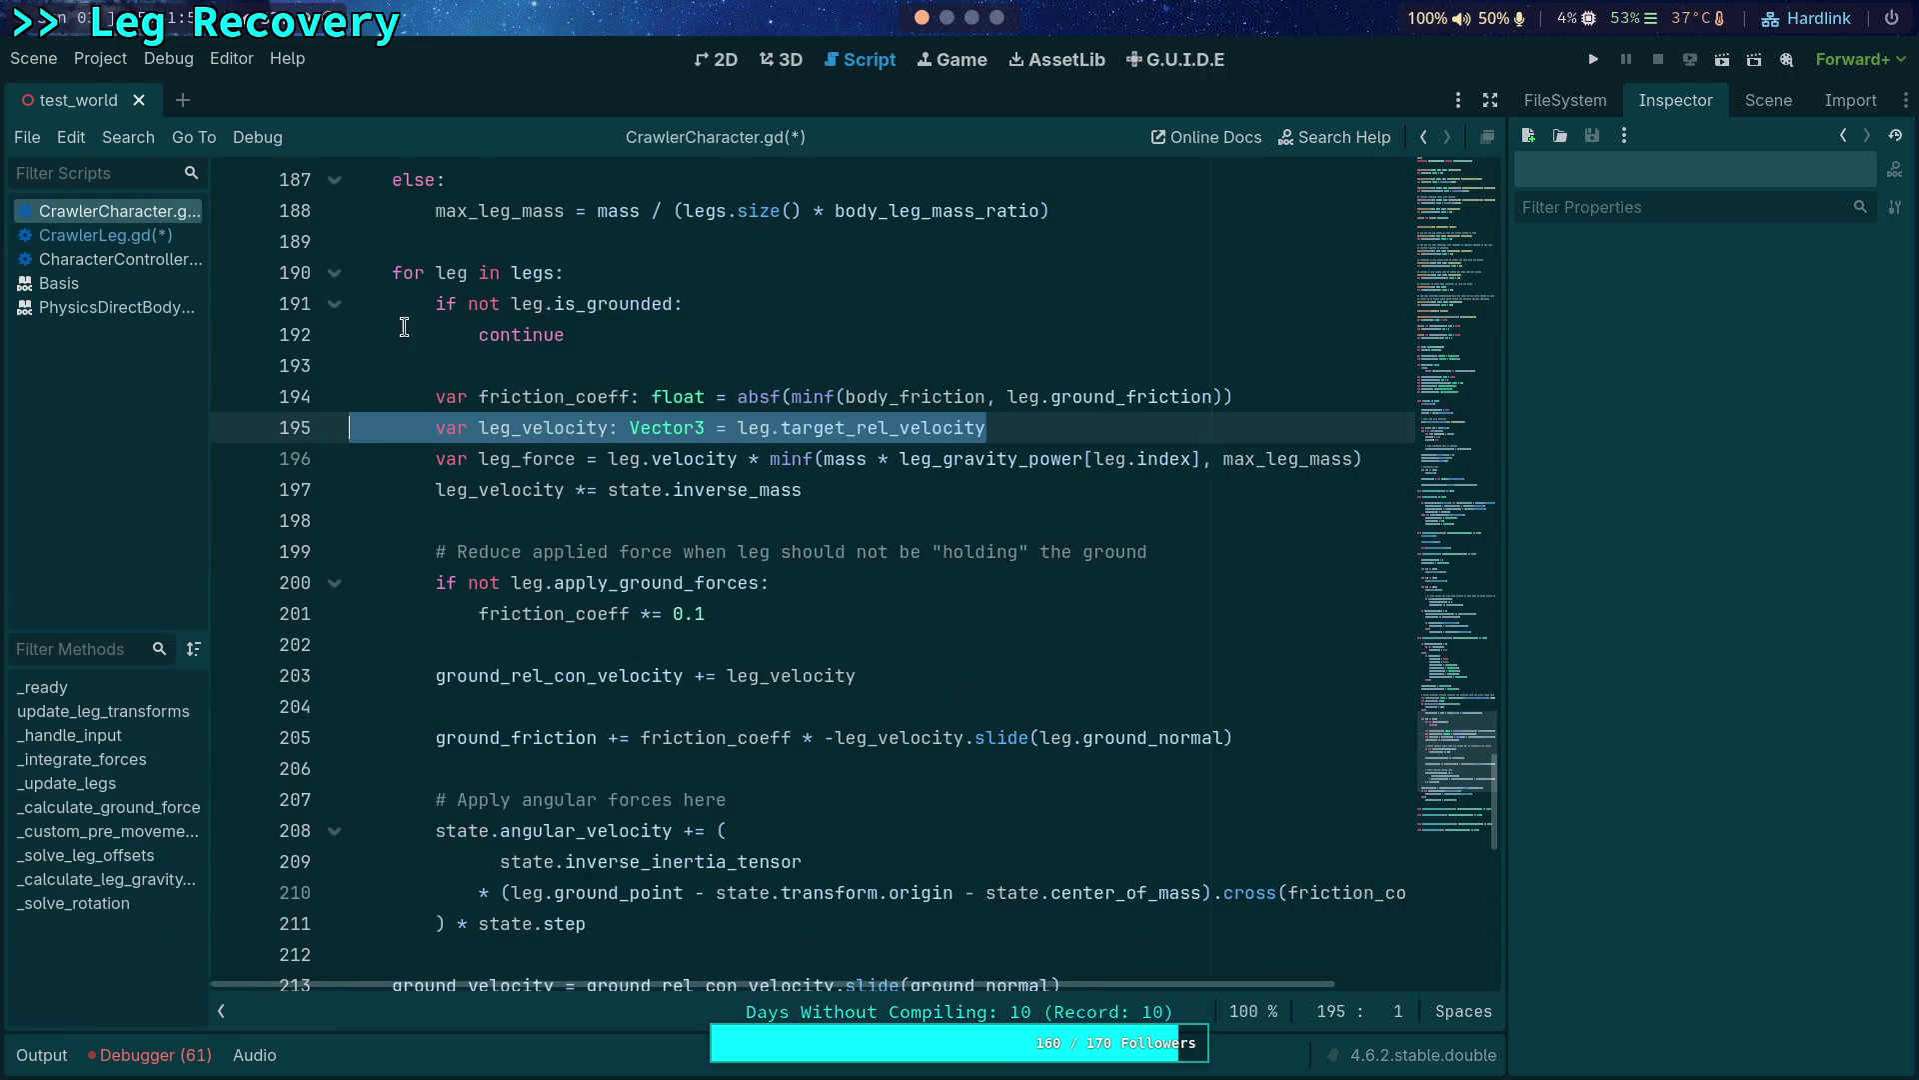
left_click(847, 543)
left_click(825, 432)
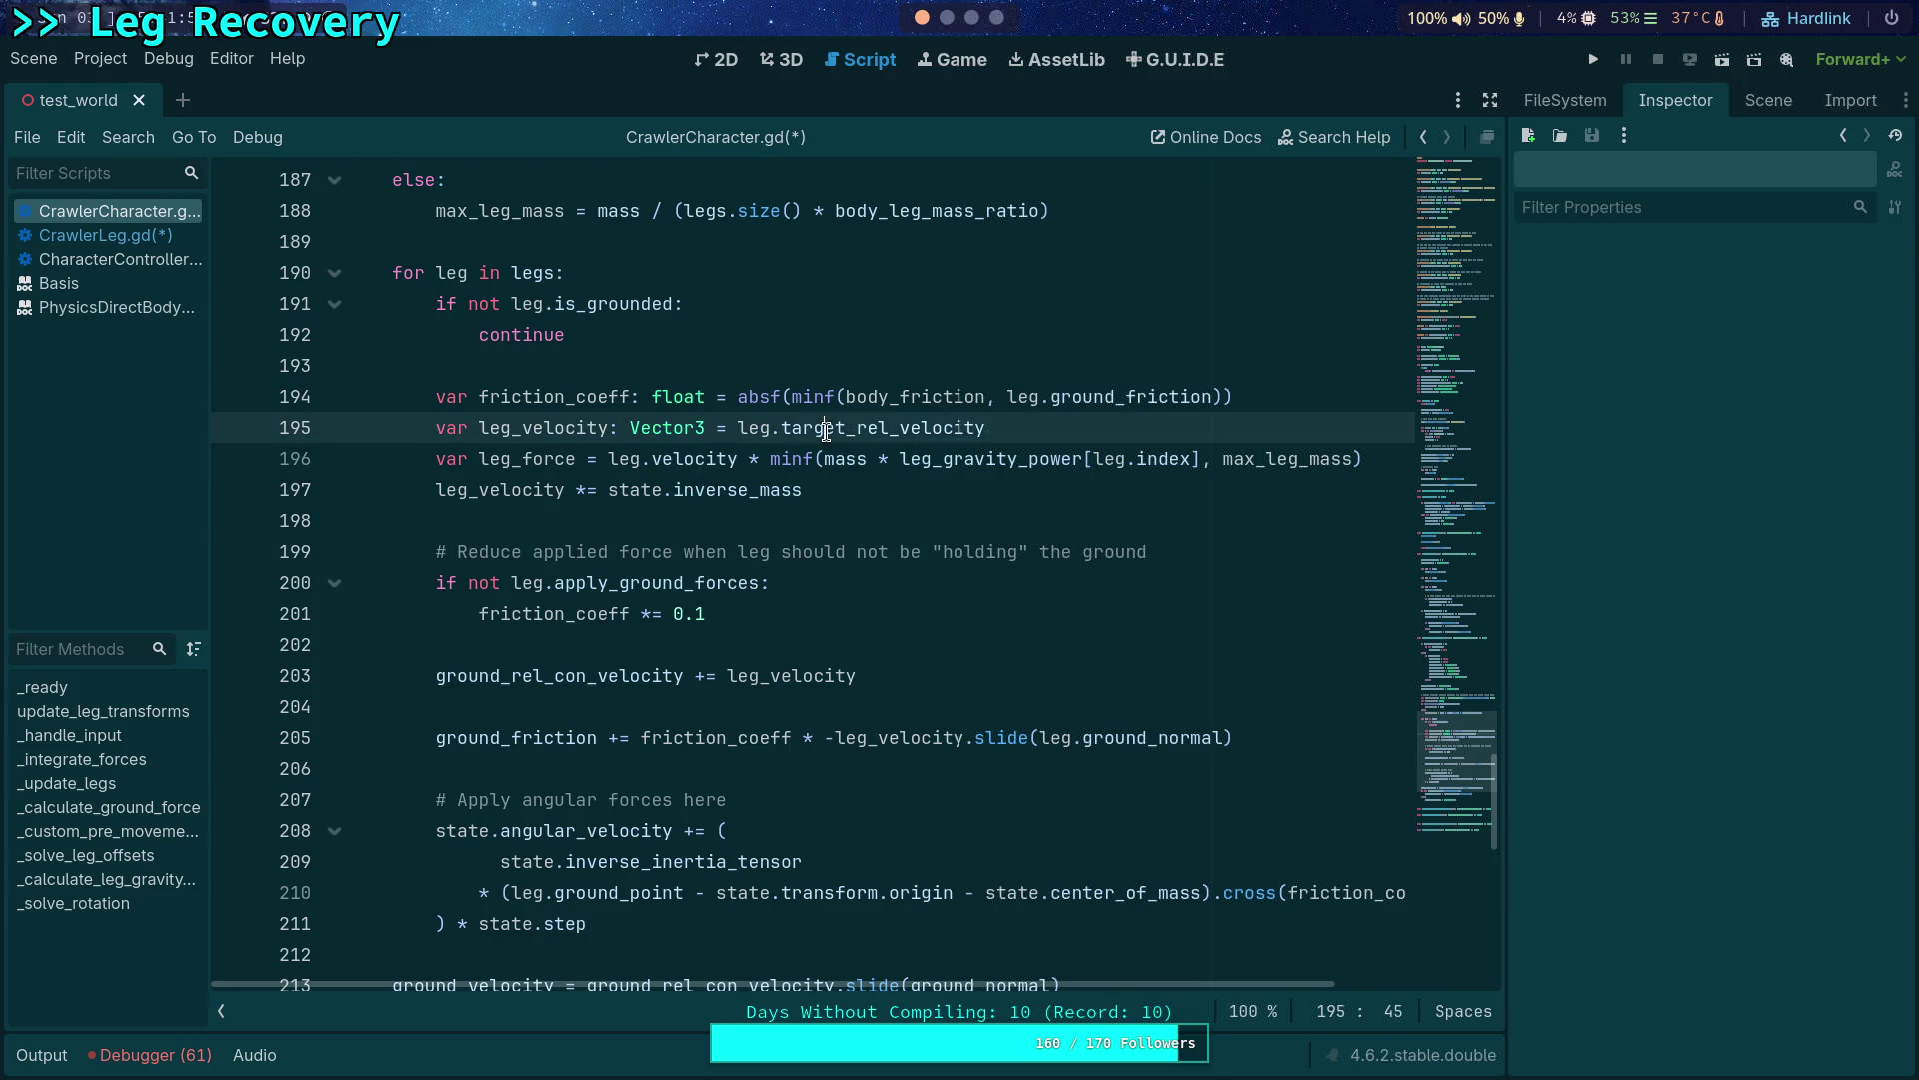
double_click(825, 430)
type("relat")
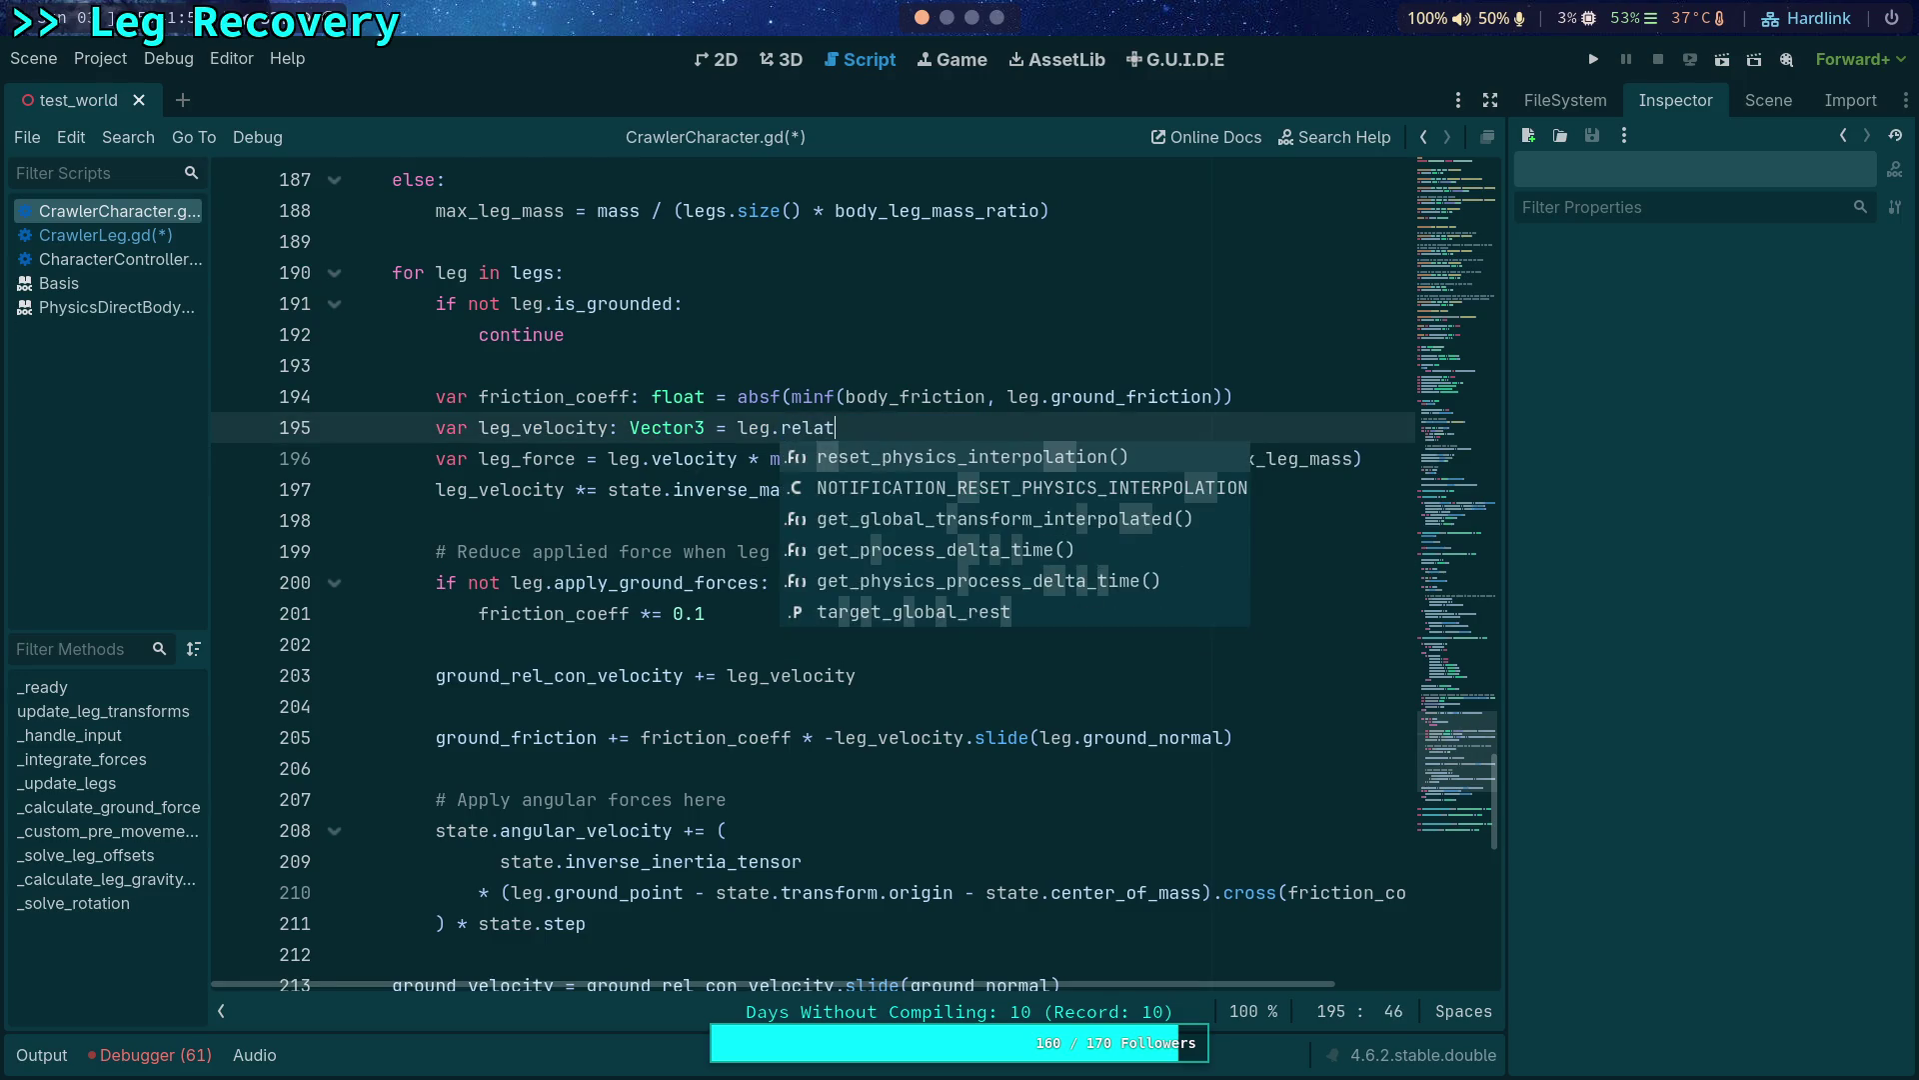
type("ive_velocity")
key("ctrl+s")
left_click(839, 511)
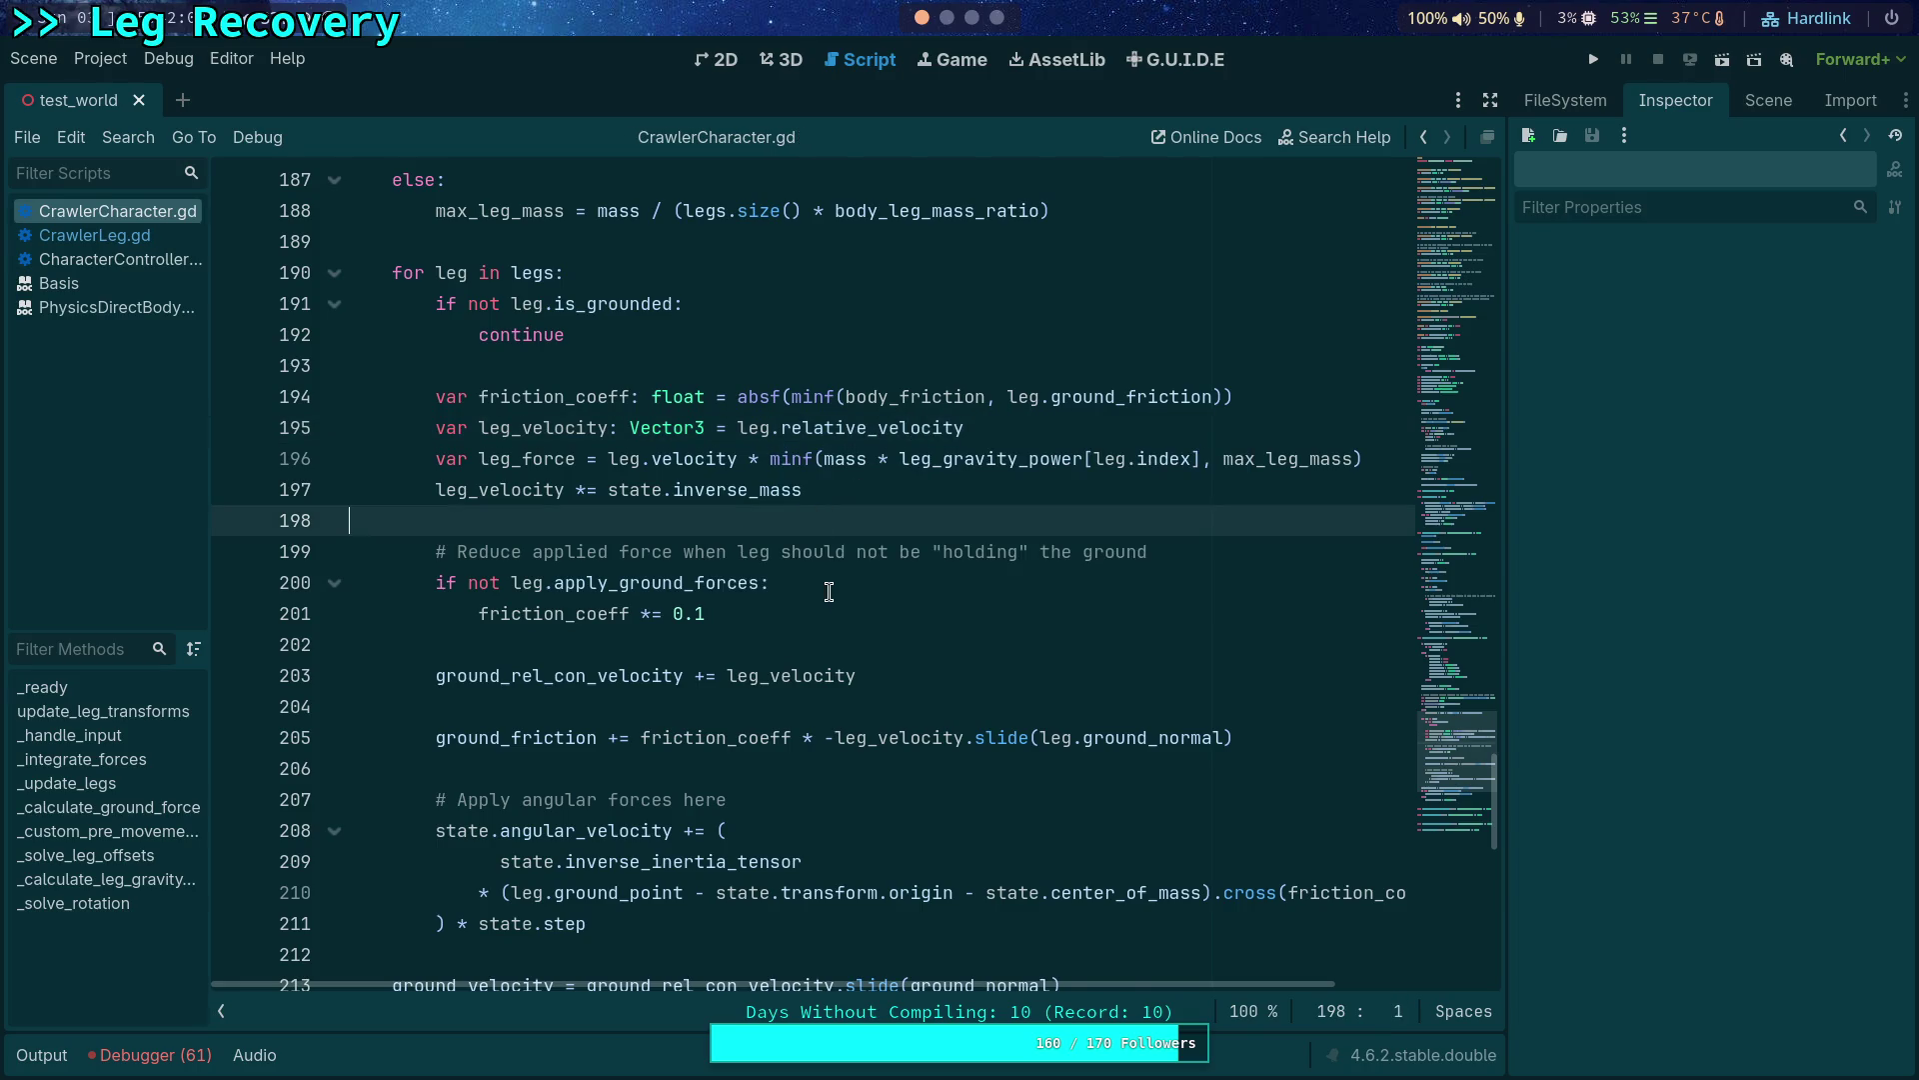
scroll(828, 600, "up", 1)
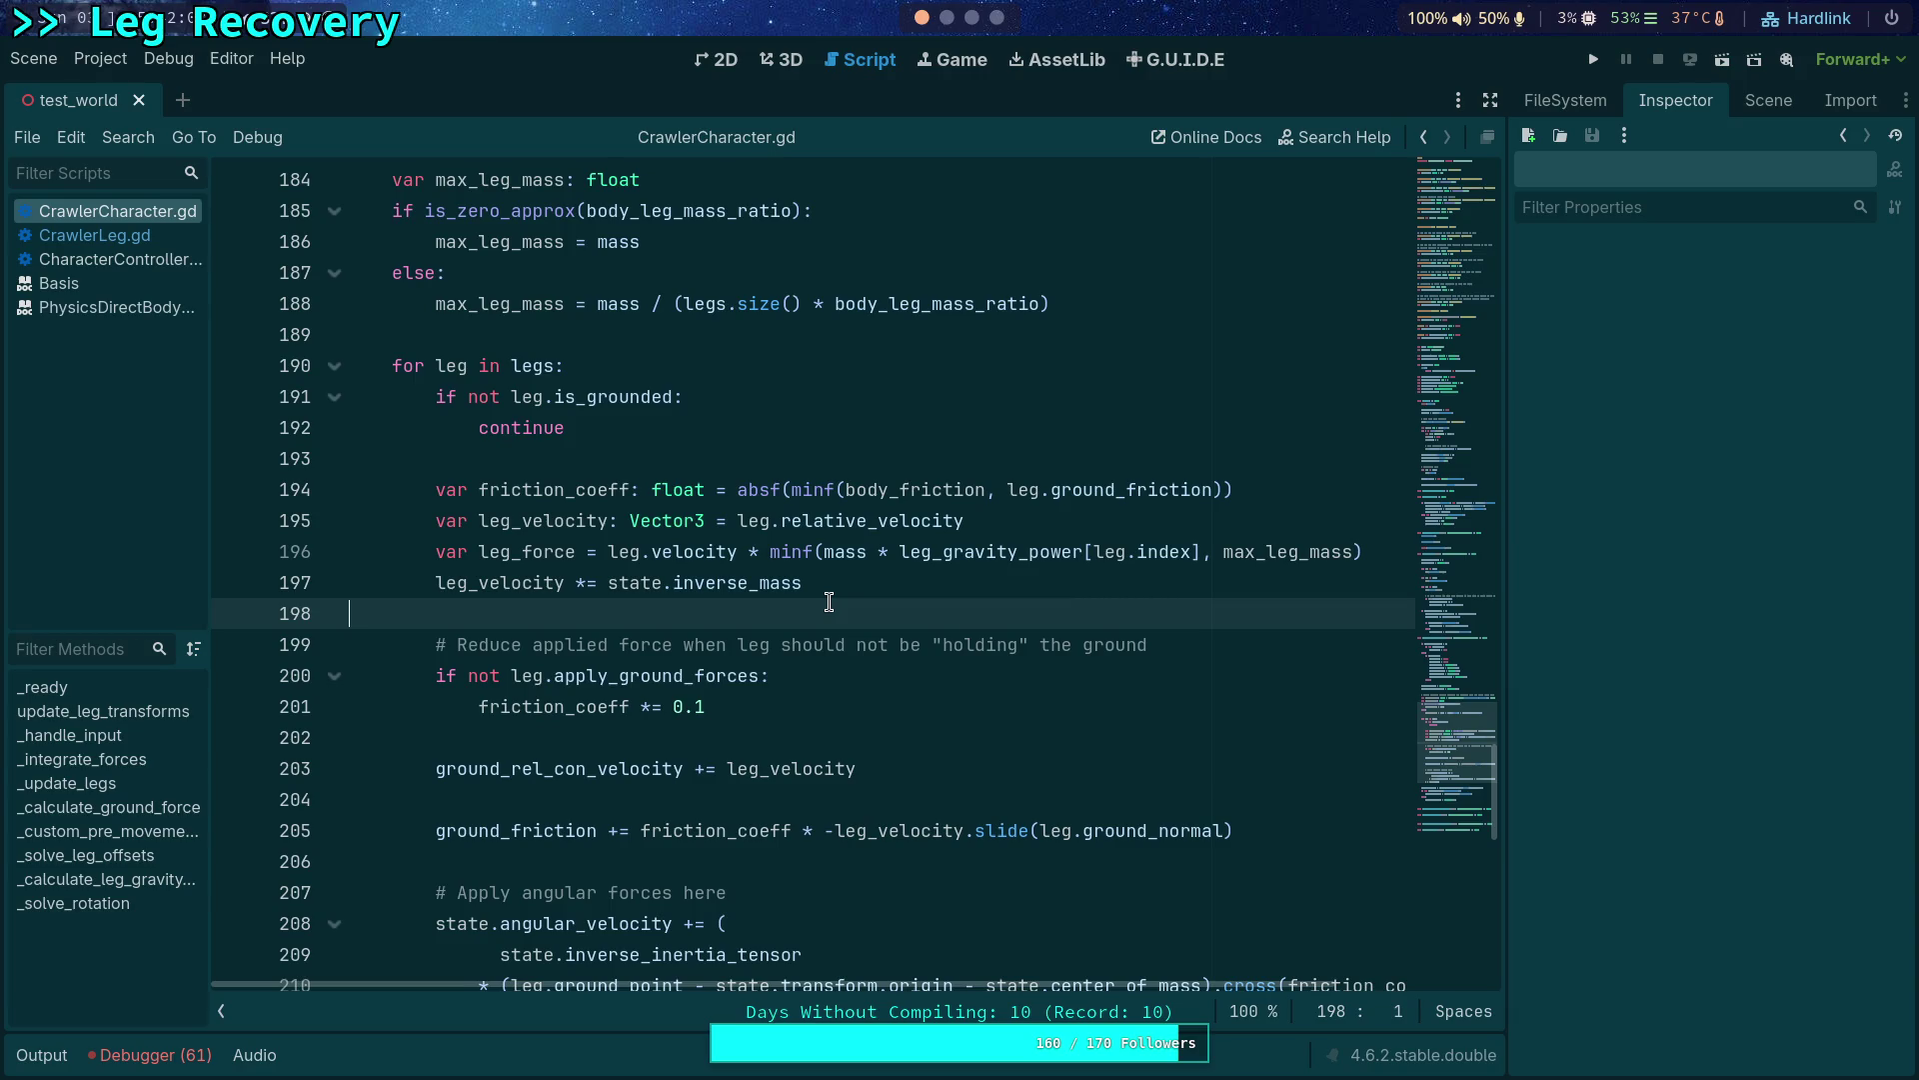
type("aoeuaoeu")
Clean up line 198 and make line 196 read 'var leg_force = leg_velocity' instead of leg.velocity.
key("BackSpace")
key("BackSpace")
key("BackSpace")
key("BackSpace")
key("BackSpace")
key("BackSpace")
key("BackSpace")
left_click(972, 679)
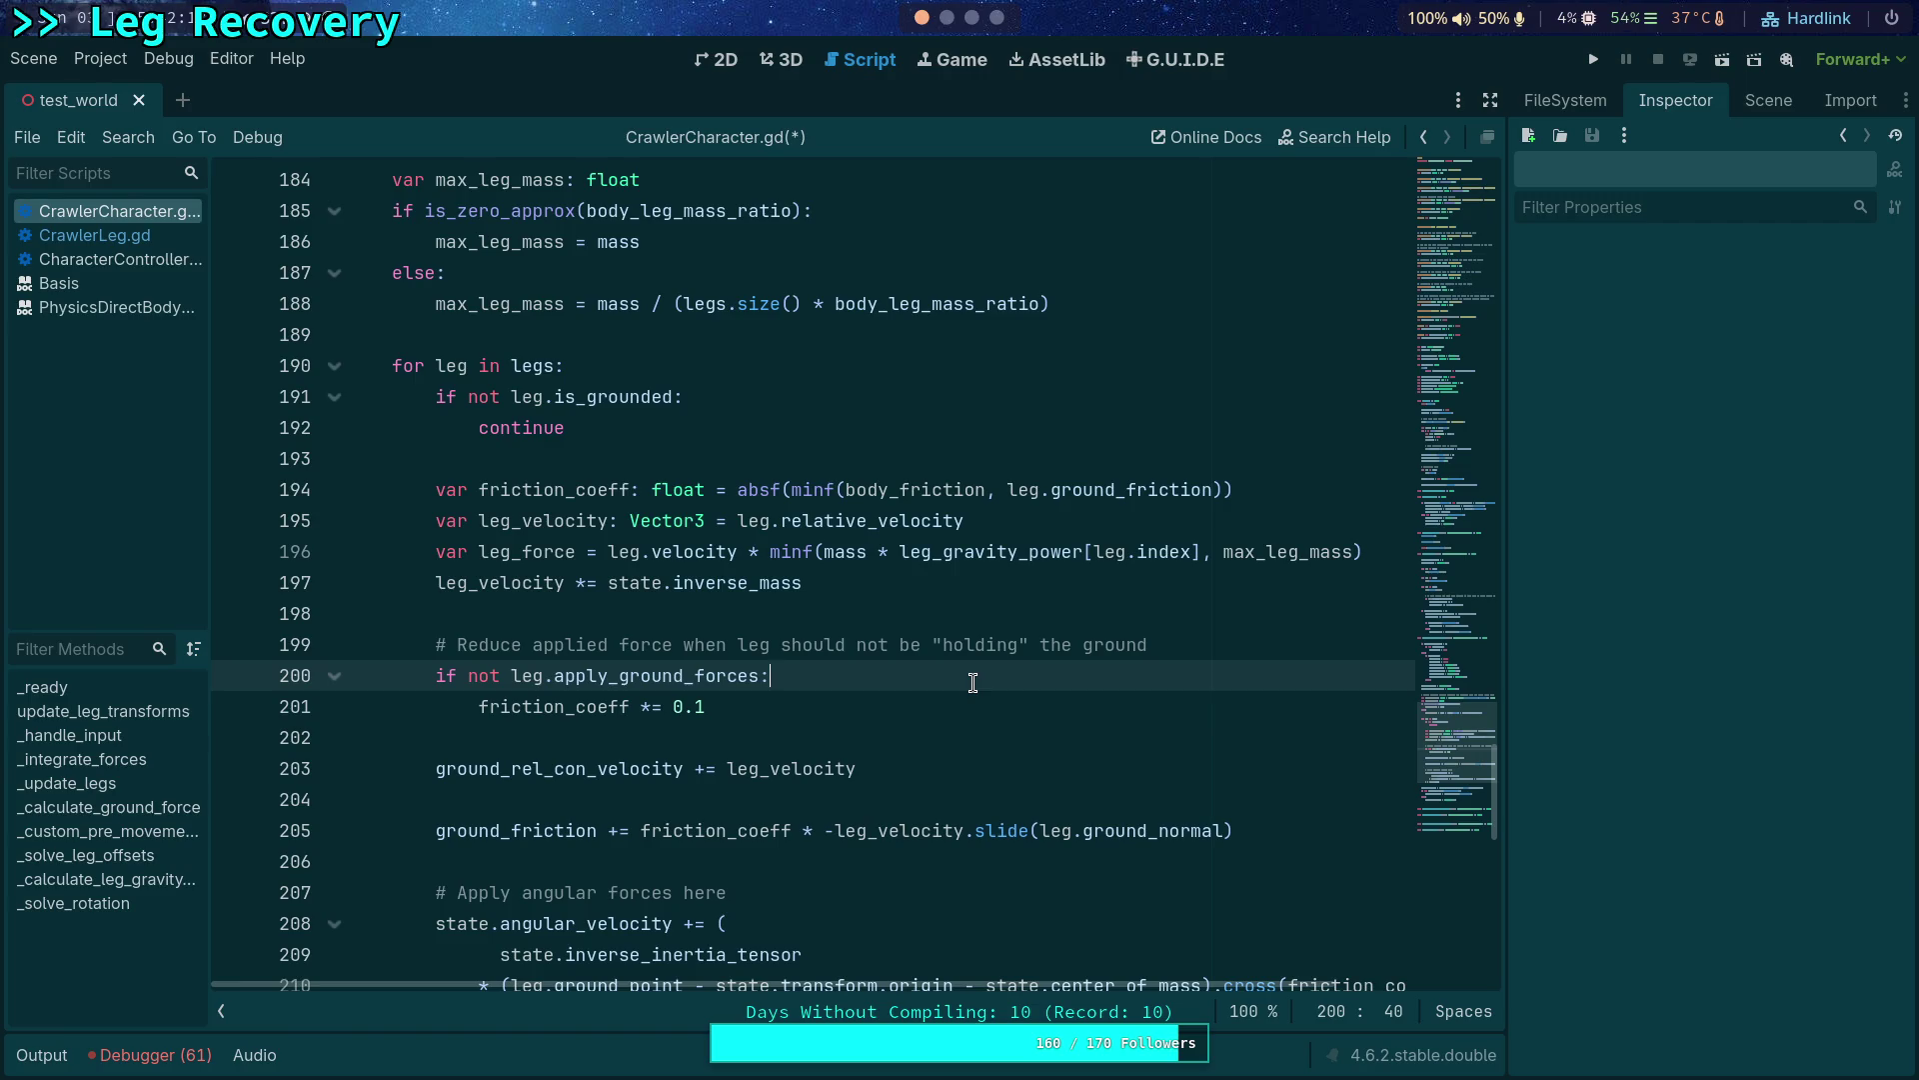
double_click(820, 536)
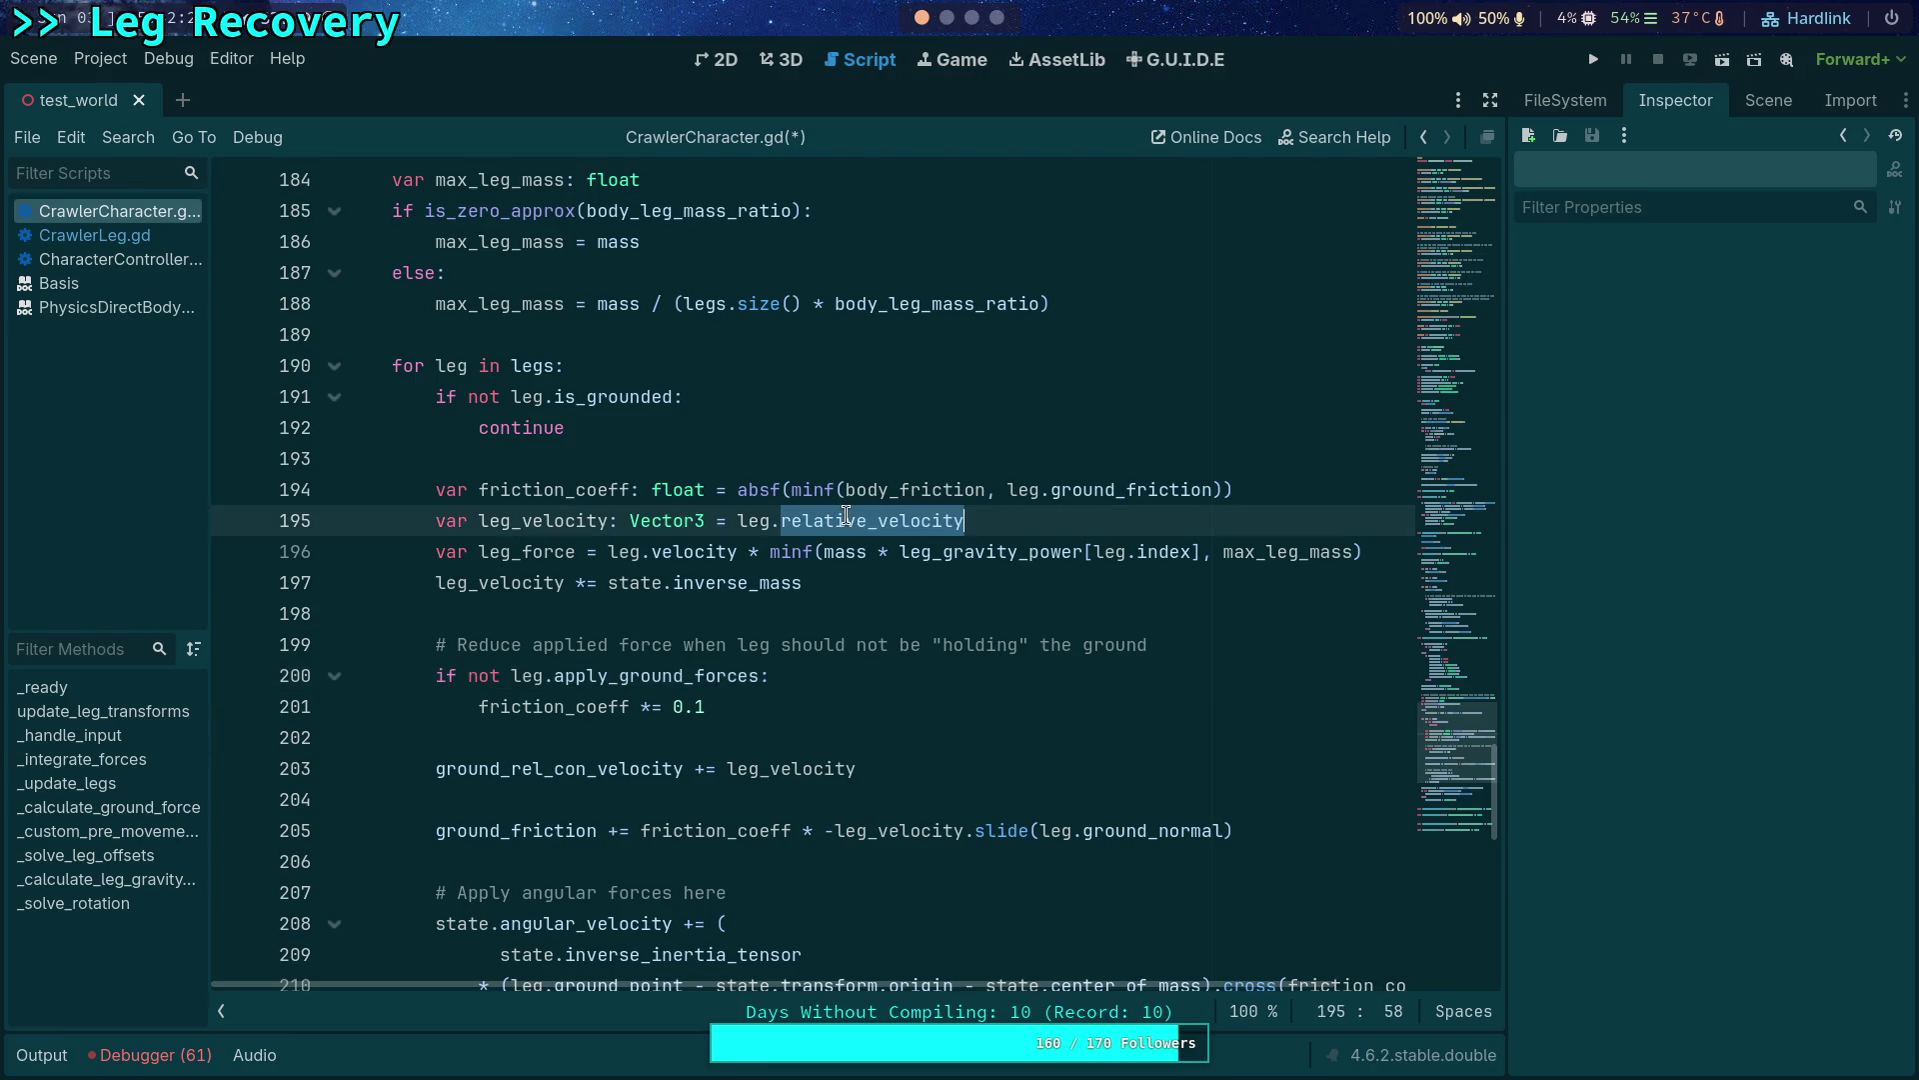
double_click(498, 582)
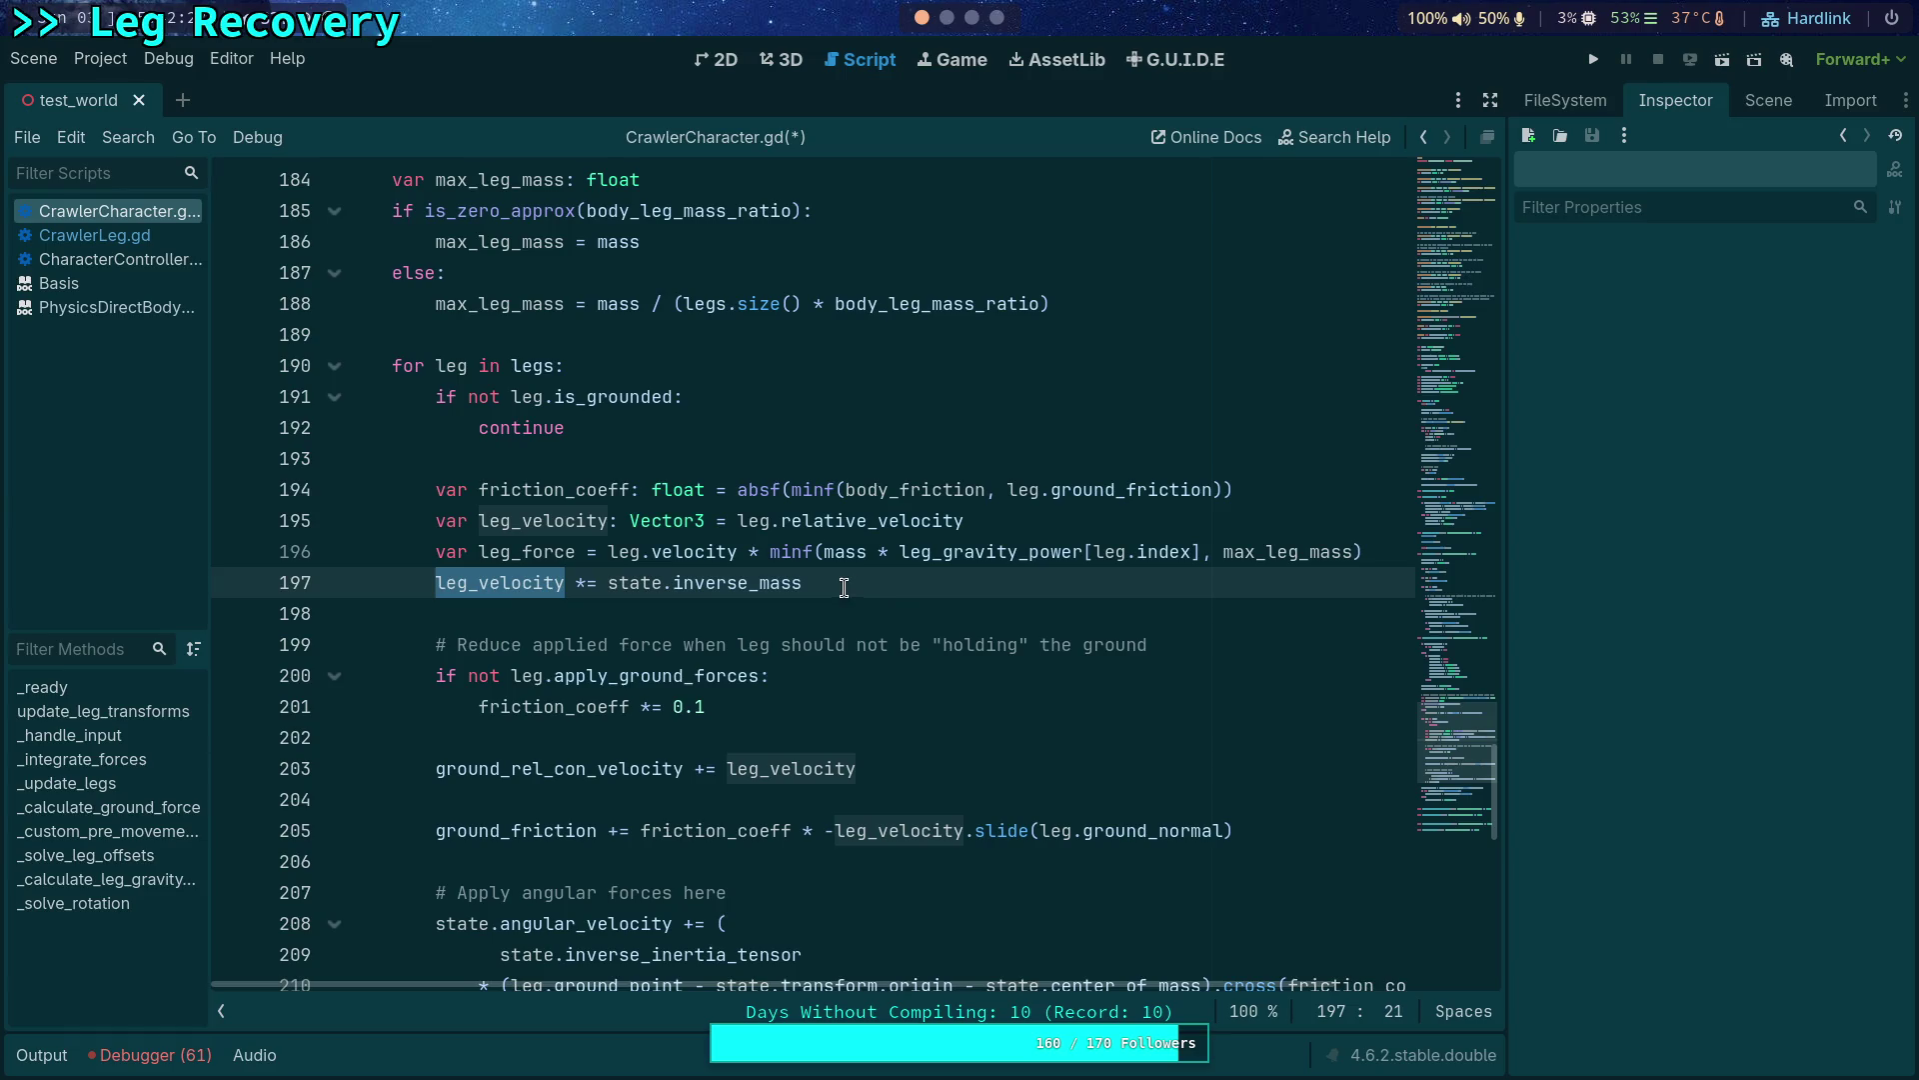
left_click(650, 553)
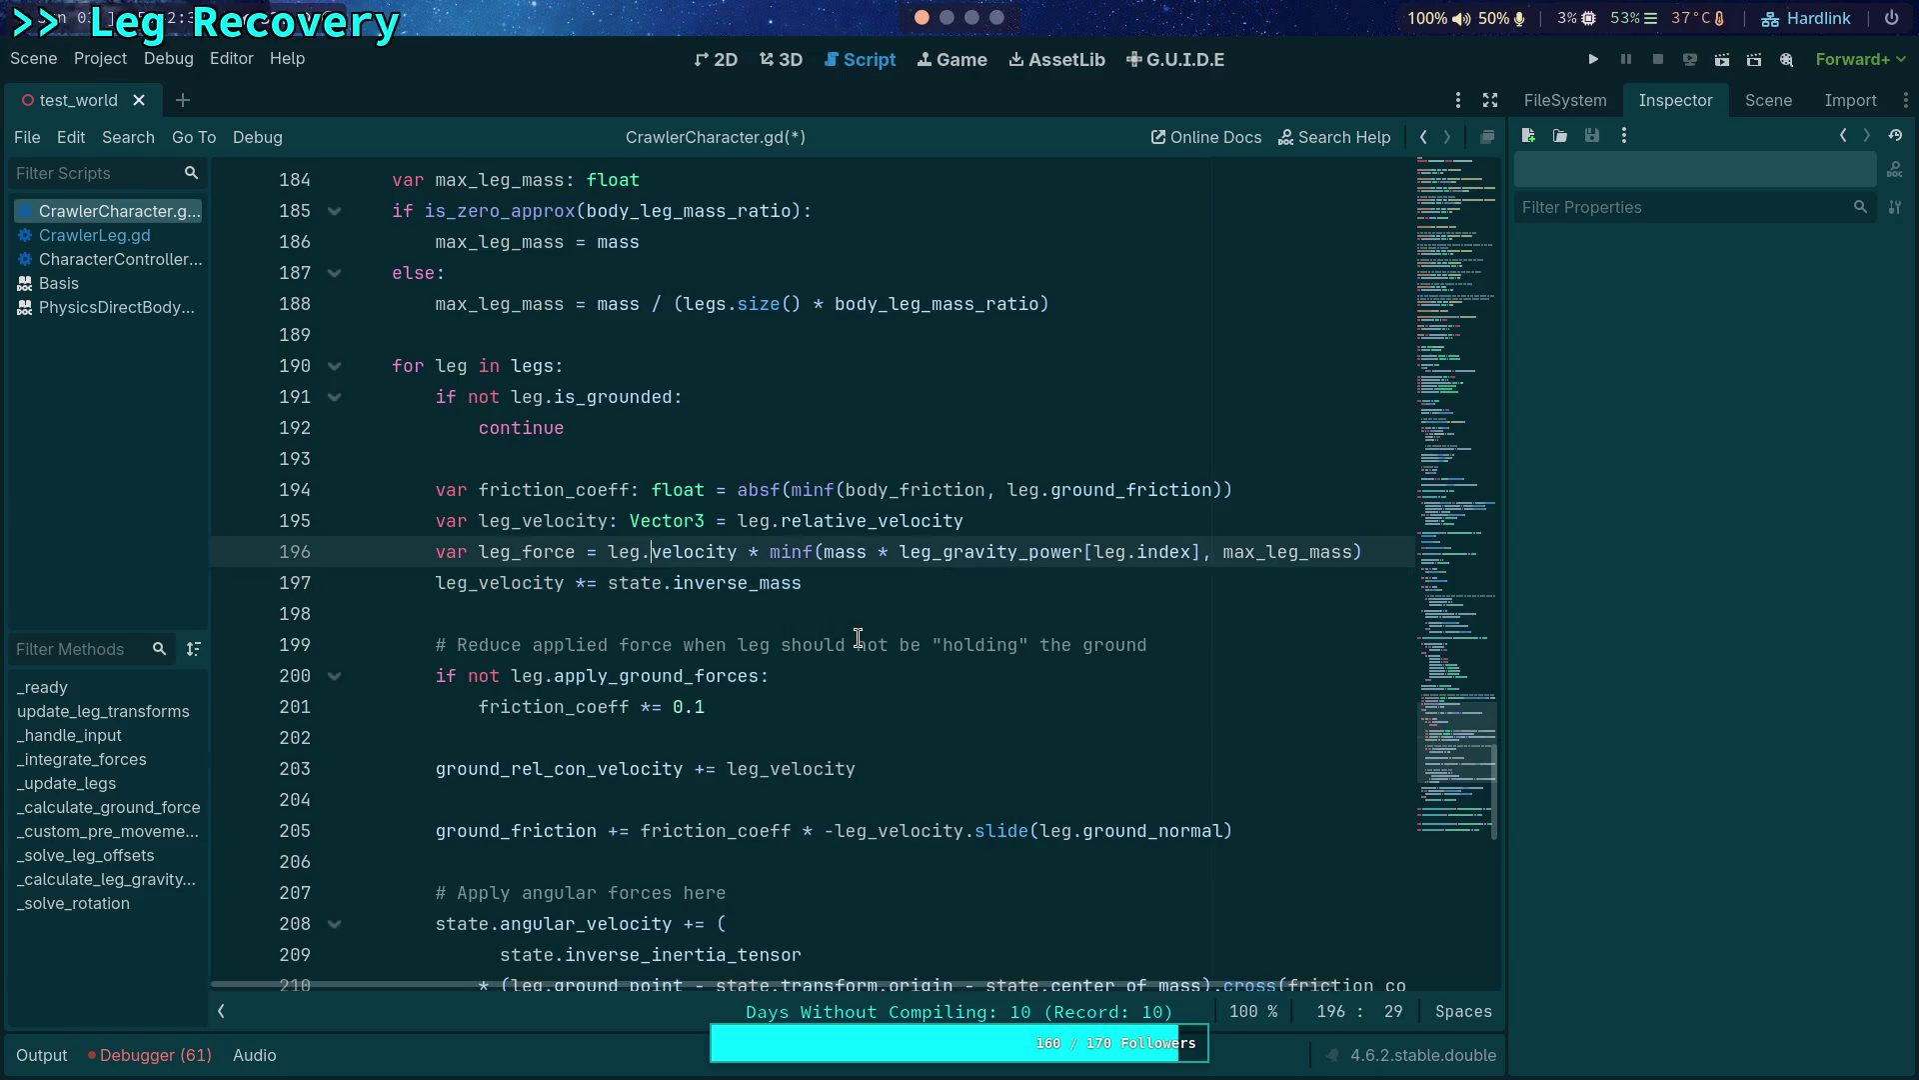
key("BackSpace")
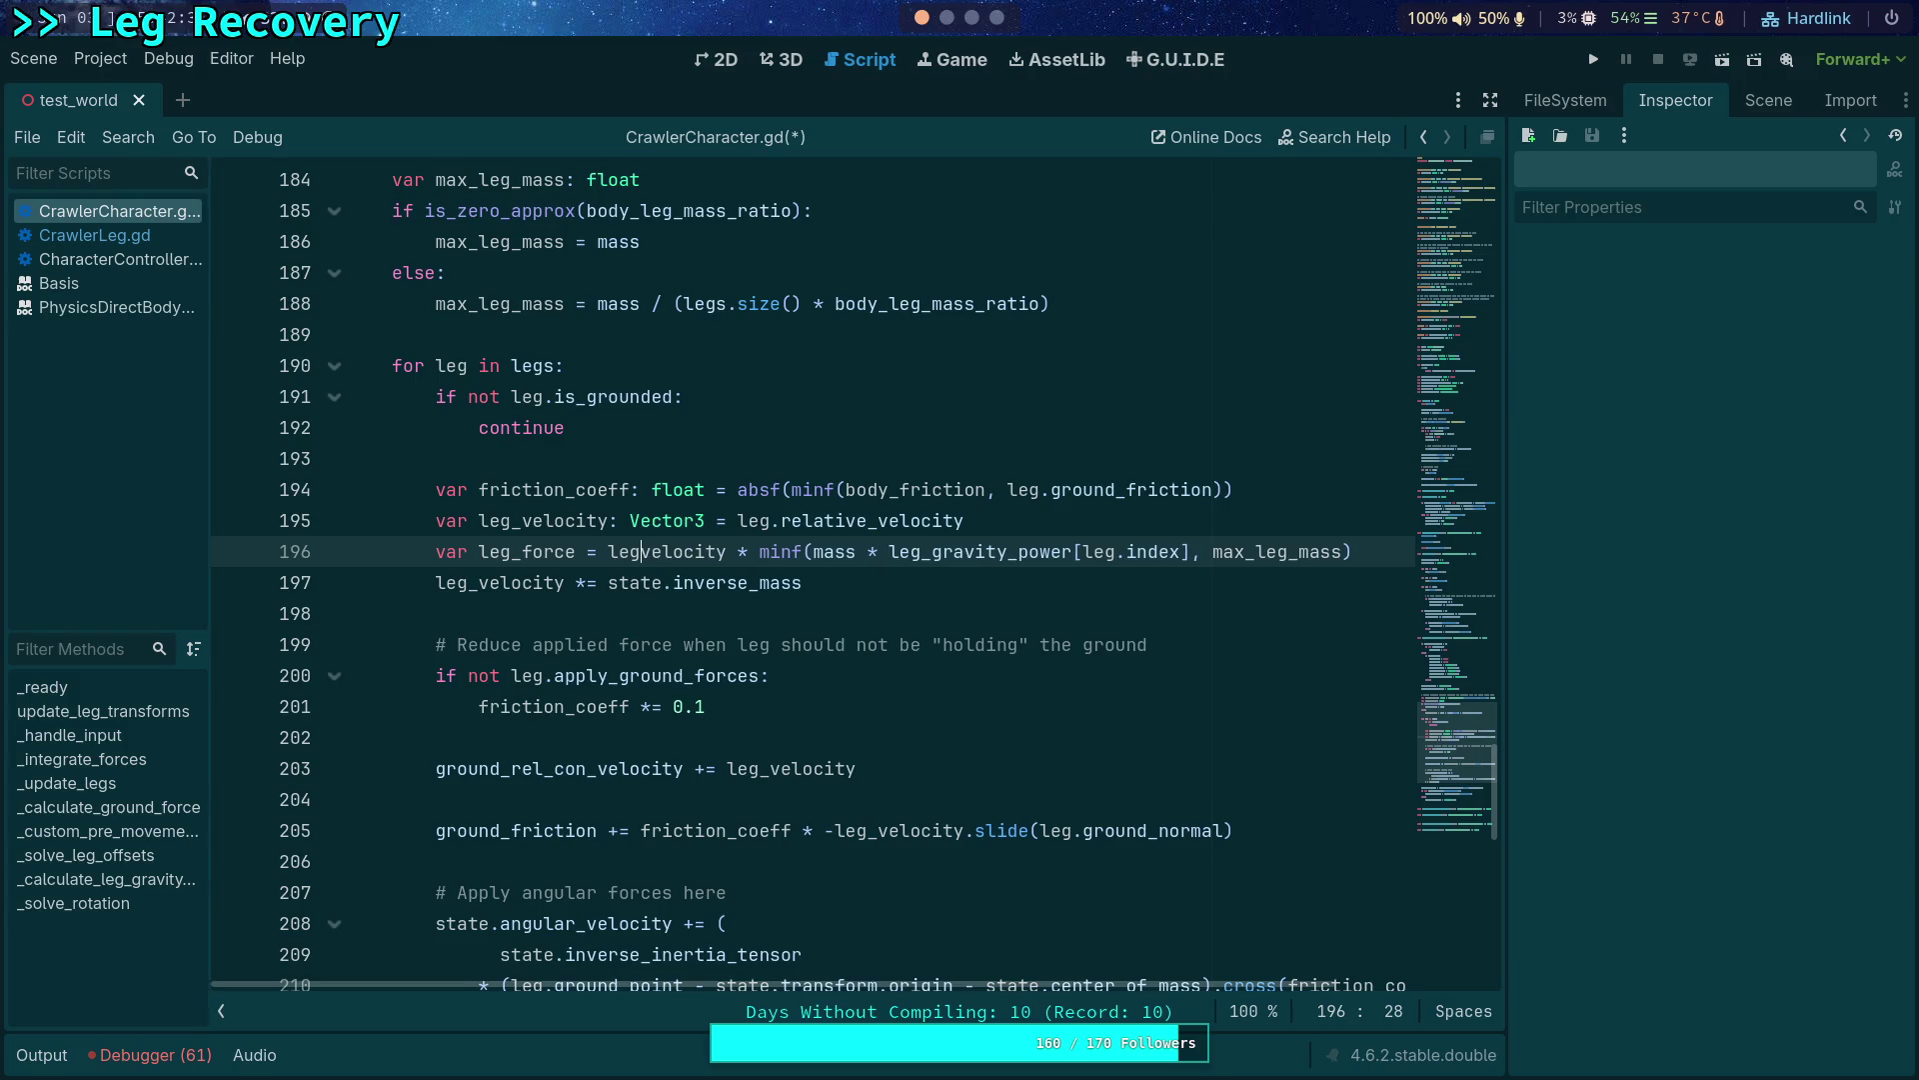
type("_")
left_click(709, 532)
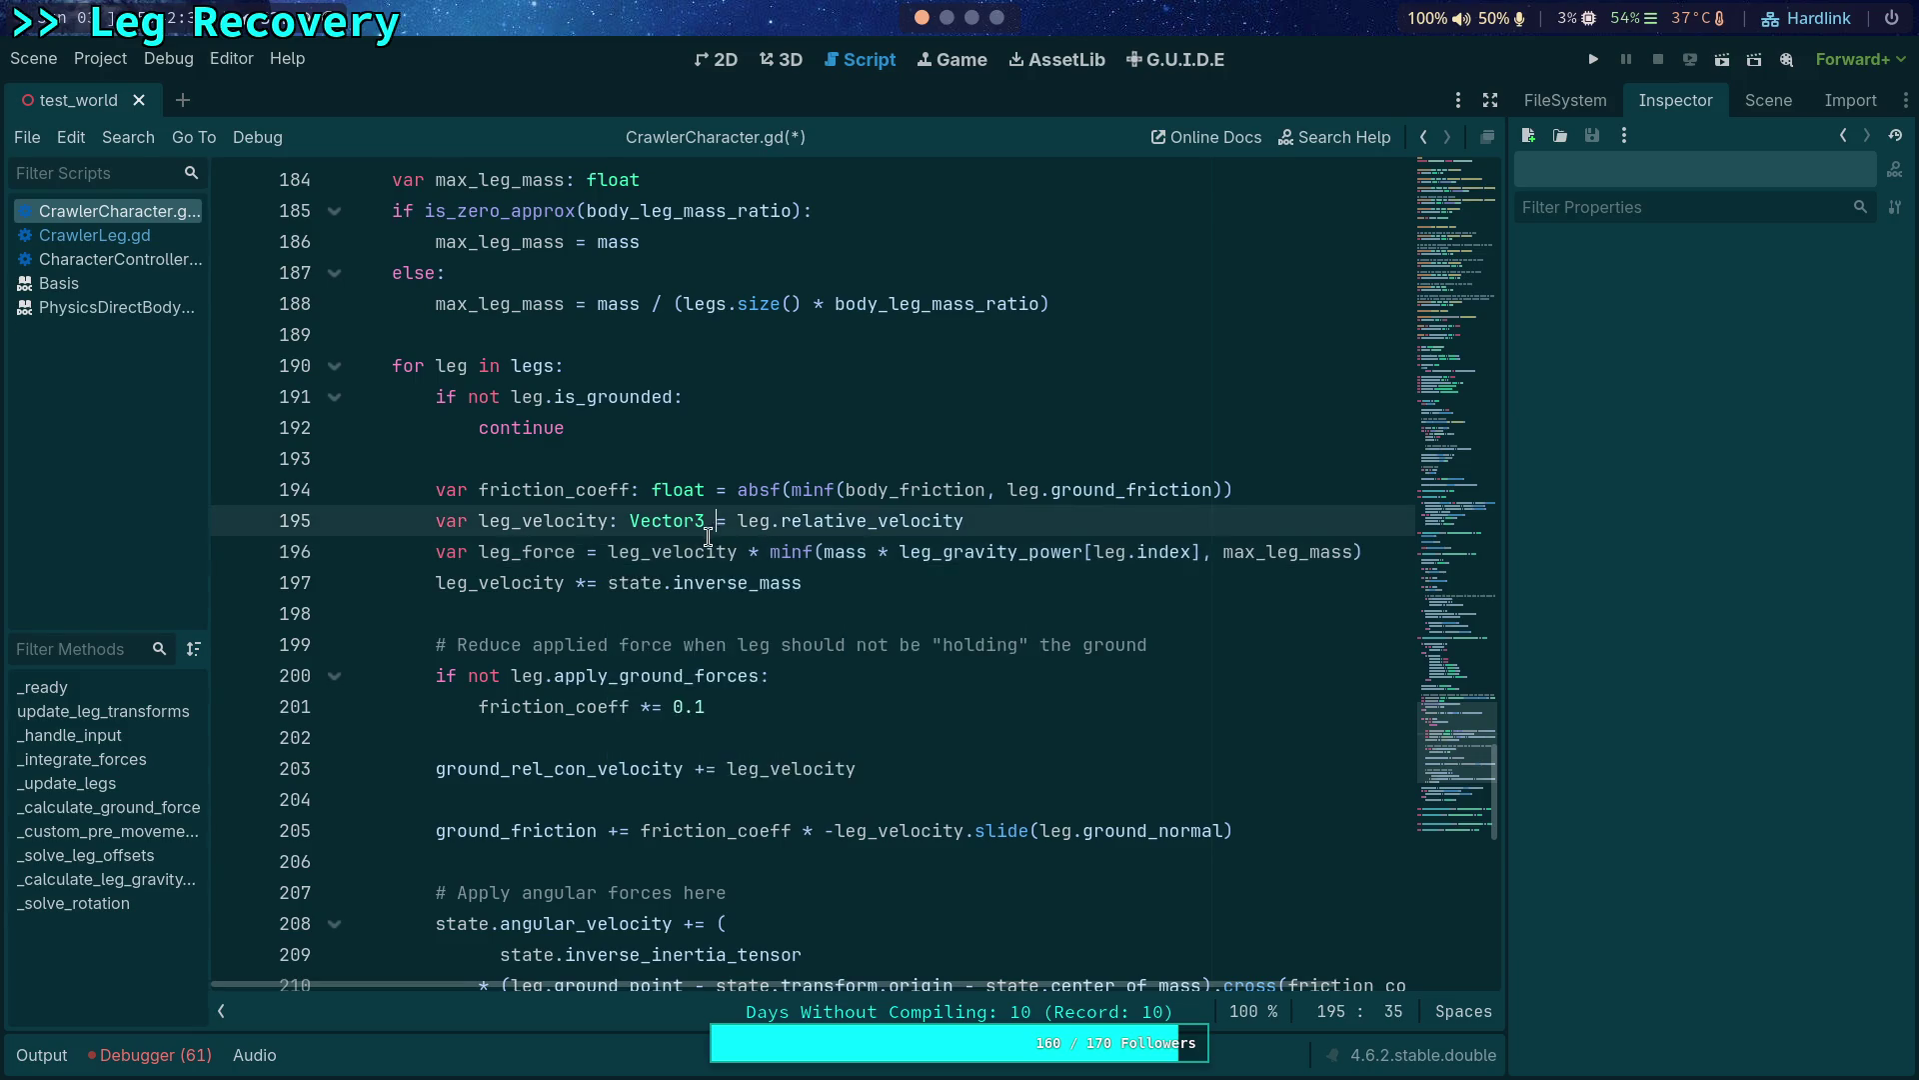
double_click(667, 551)
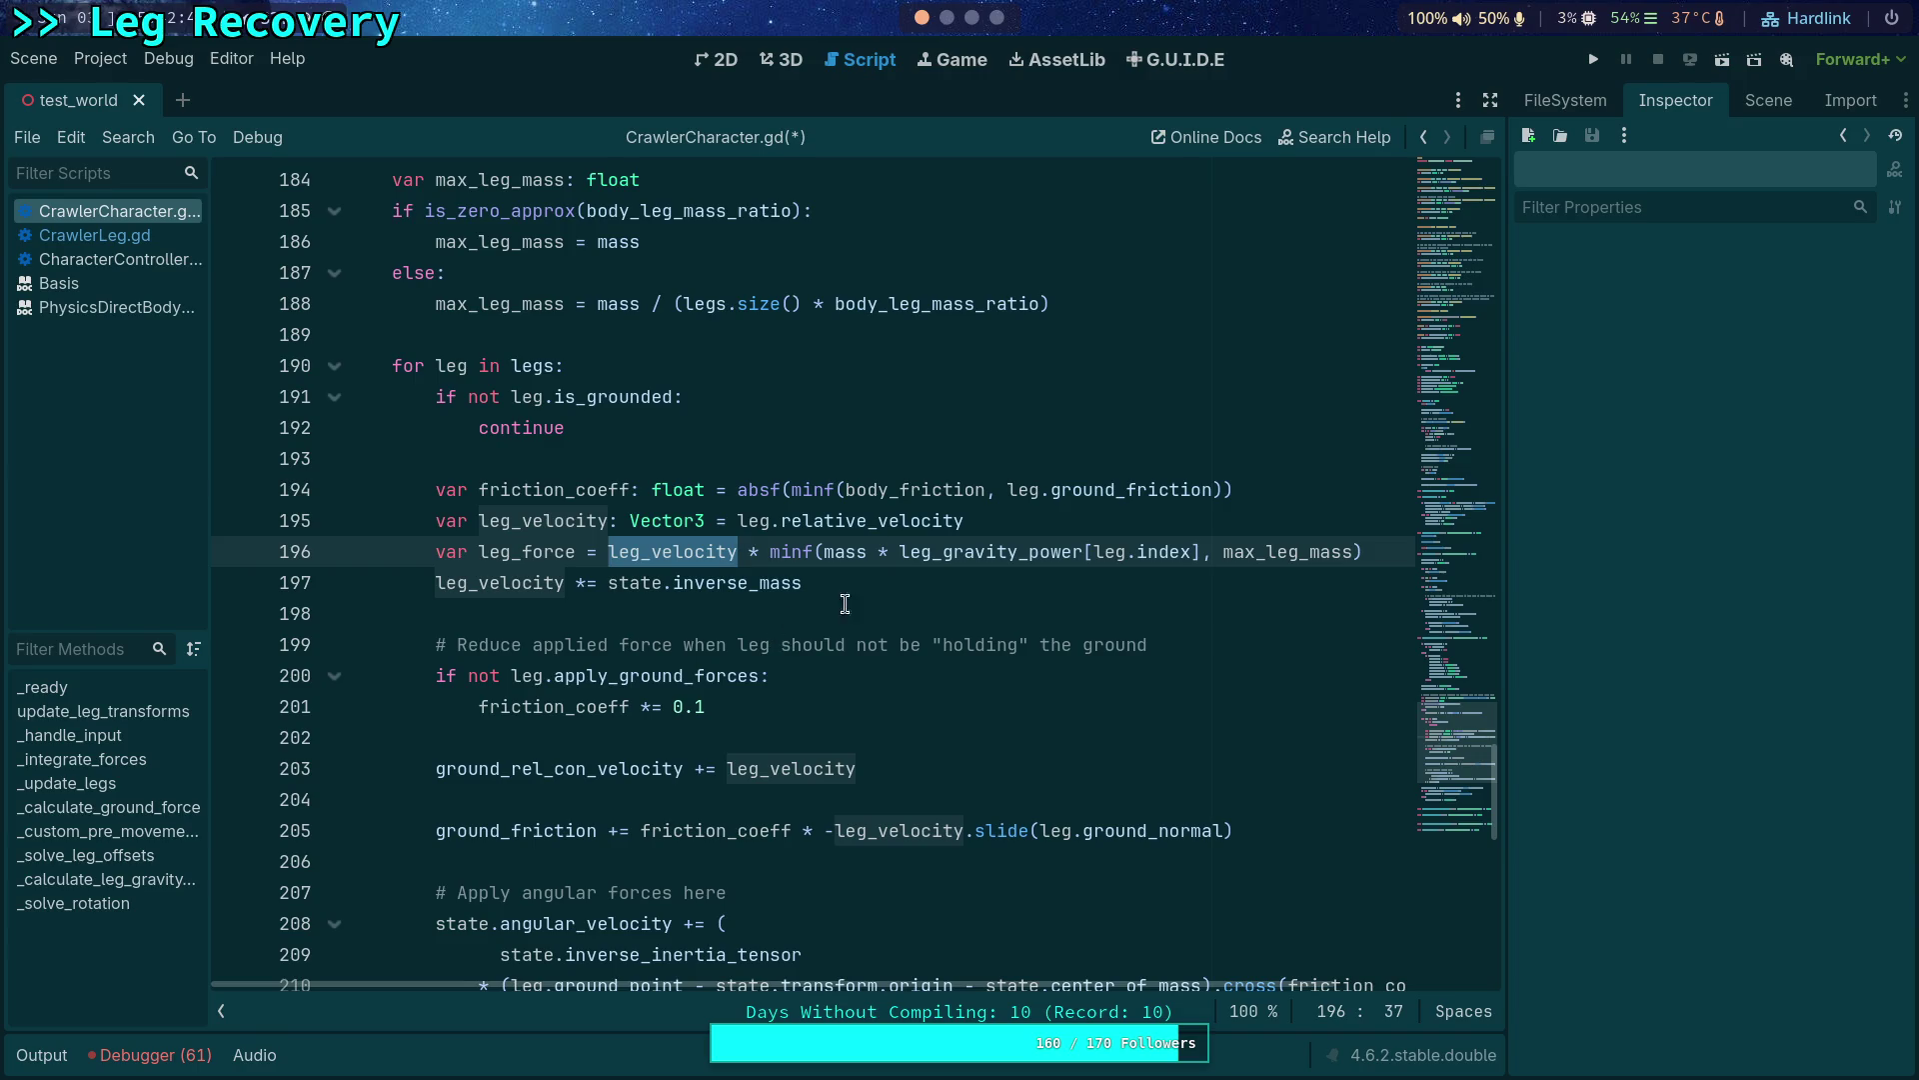
Move the minf mass multiplier from line 196 onto the end of line 195's relative_velocity assignment.
mouse_move(740, 552)
left_mouse_down()
mouse_move(1095, 567)
mouse_move(739, 548)
left_mouse_up()
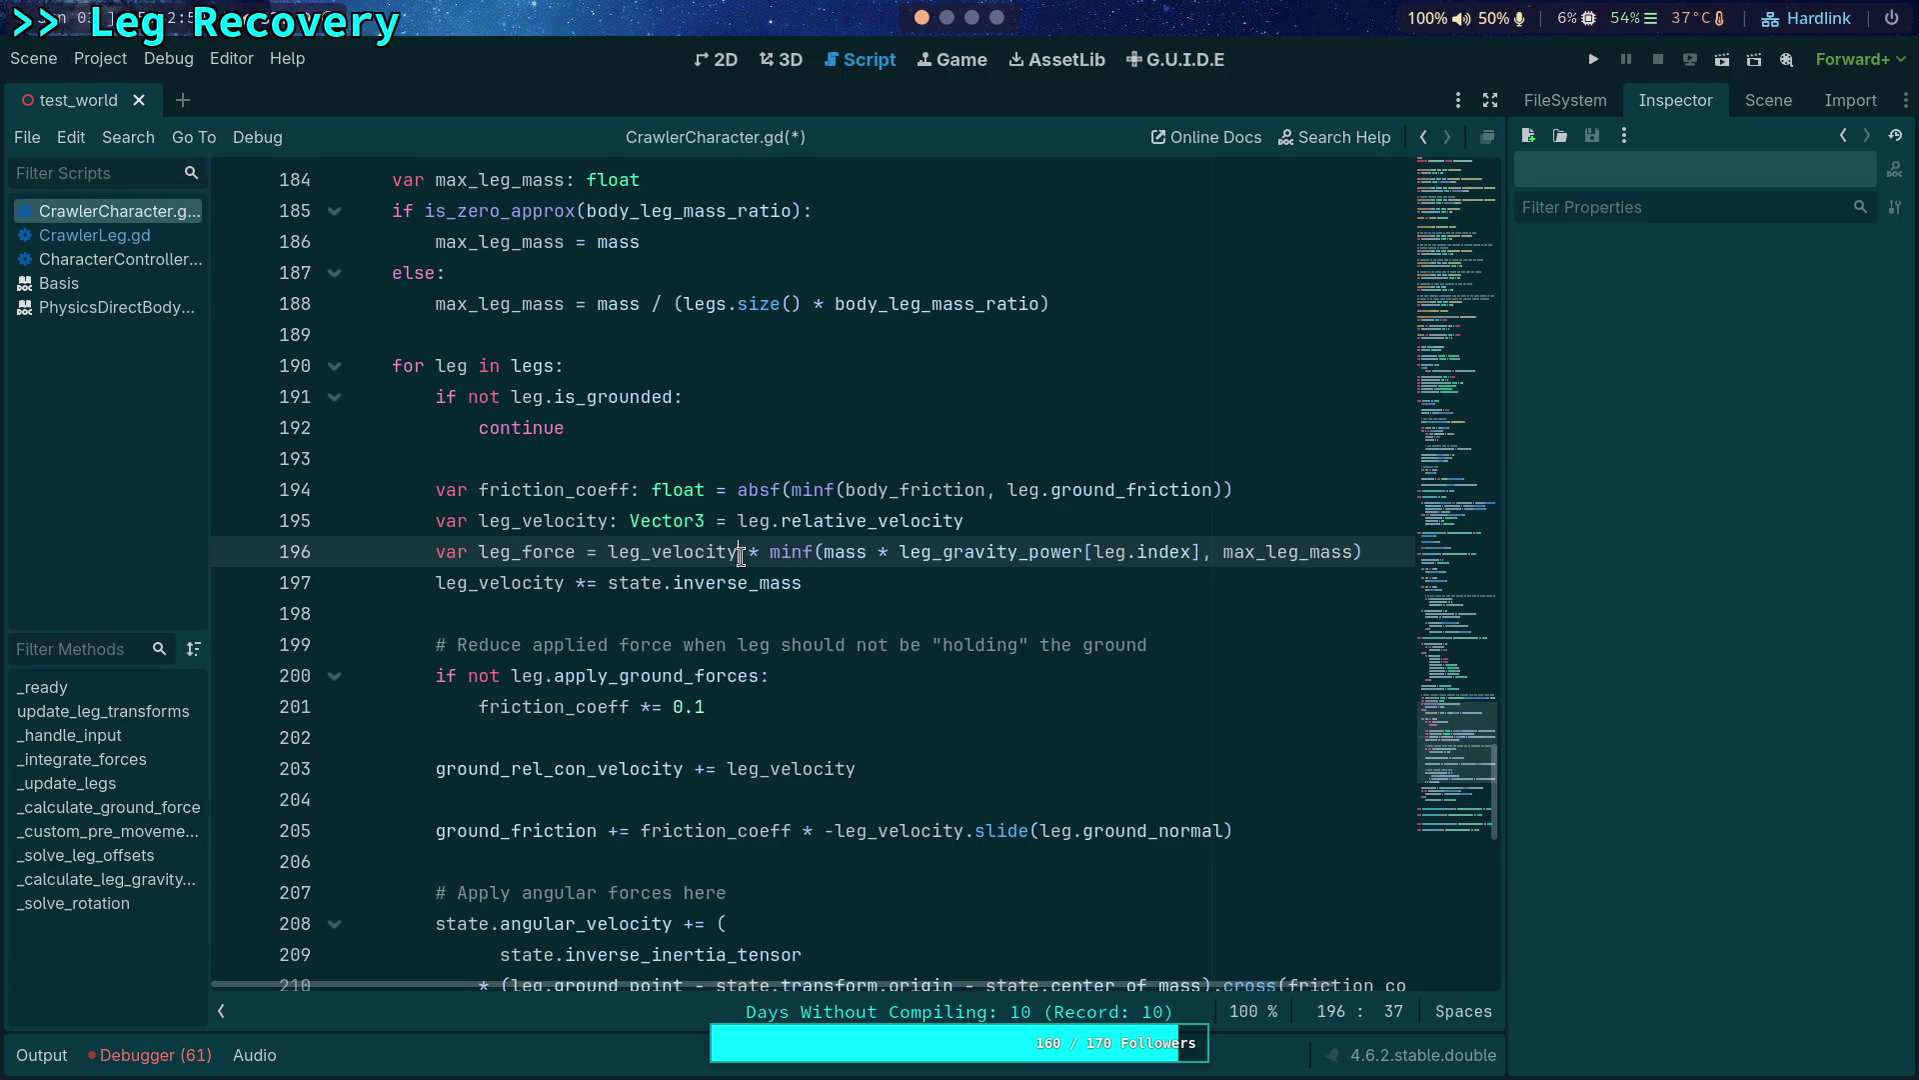
left_click_drag(739, 552, 1362, 551)
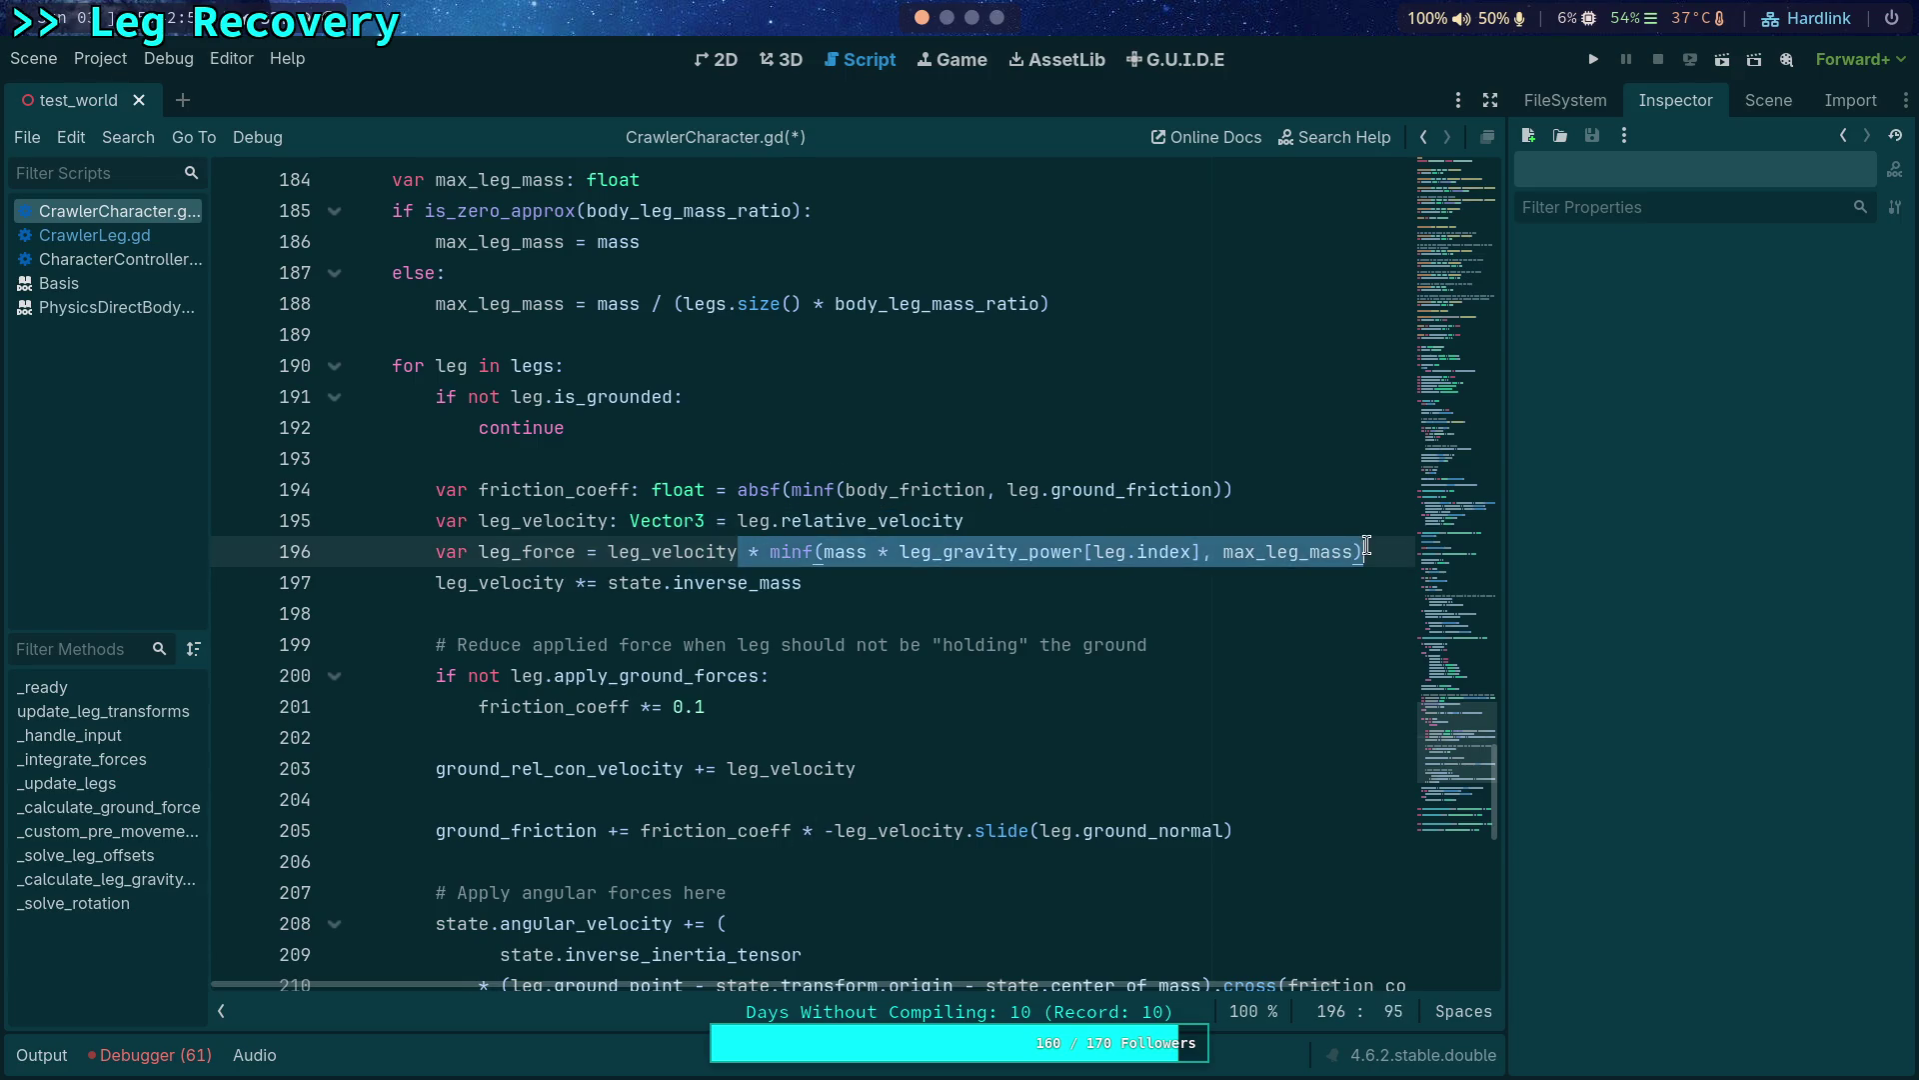
key("ctrl+c")
key("ctrl+x")
left_click(1059, 521)
key("ctrl+v")
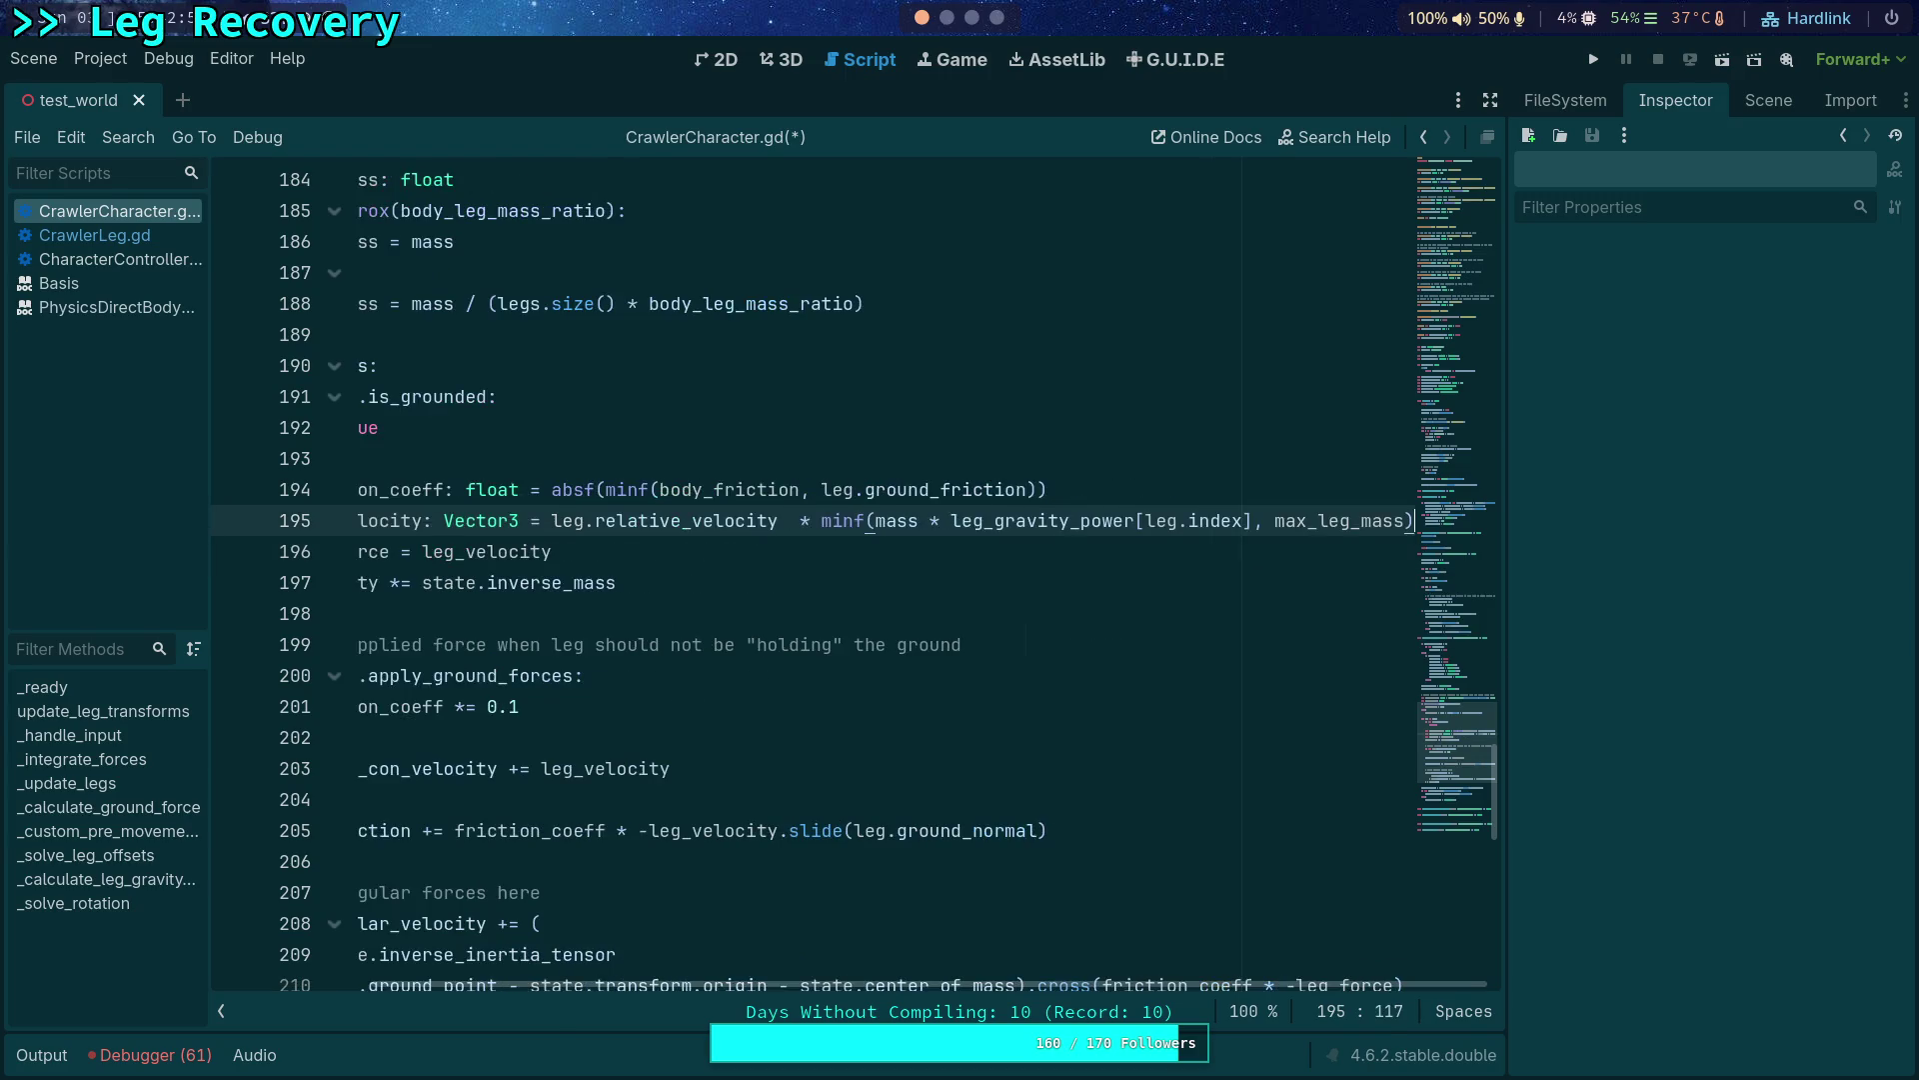
left_click(796, 520)
key("BackSpace")
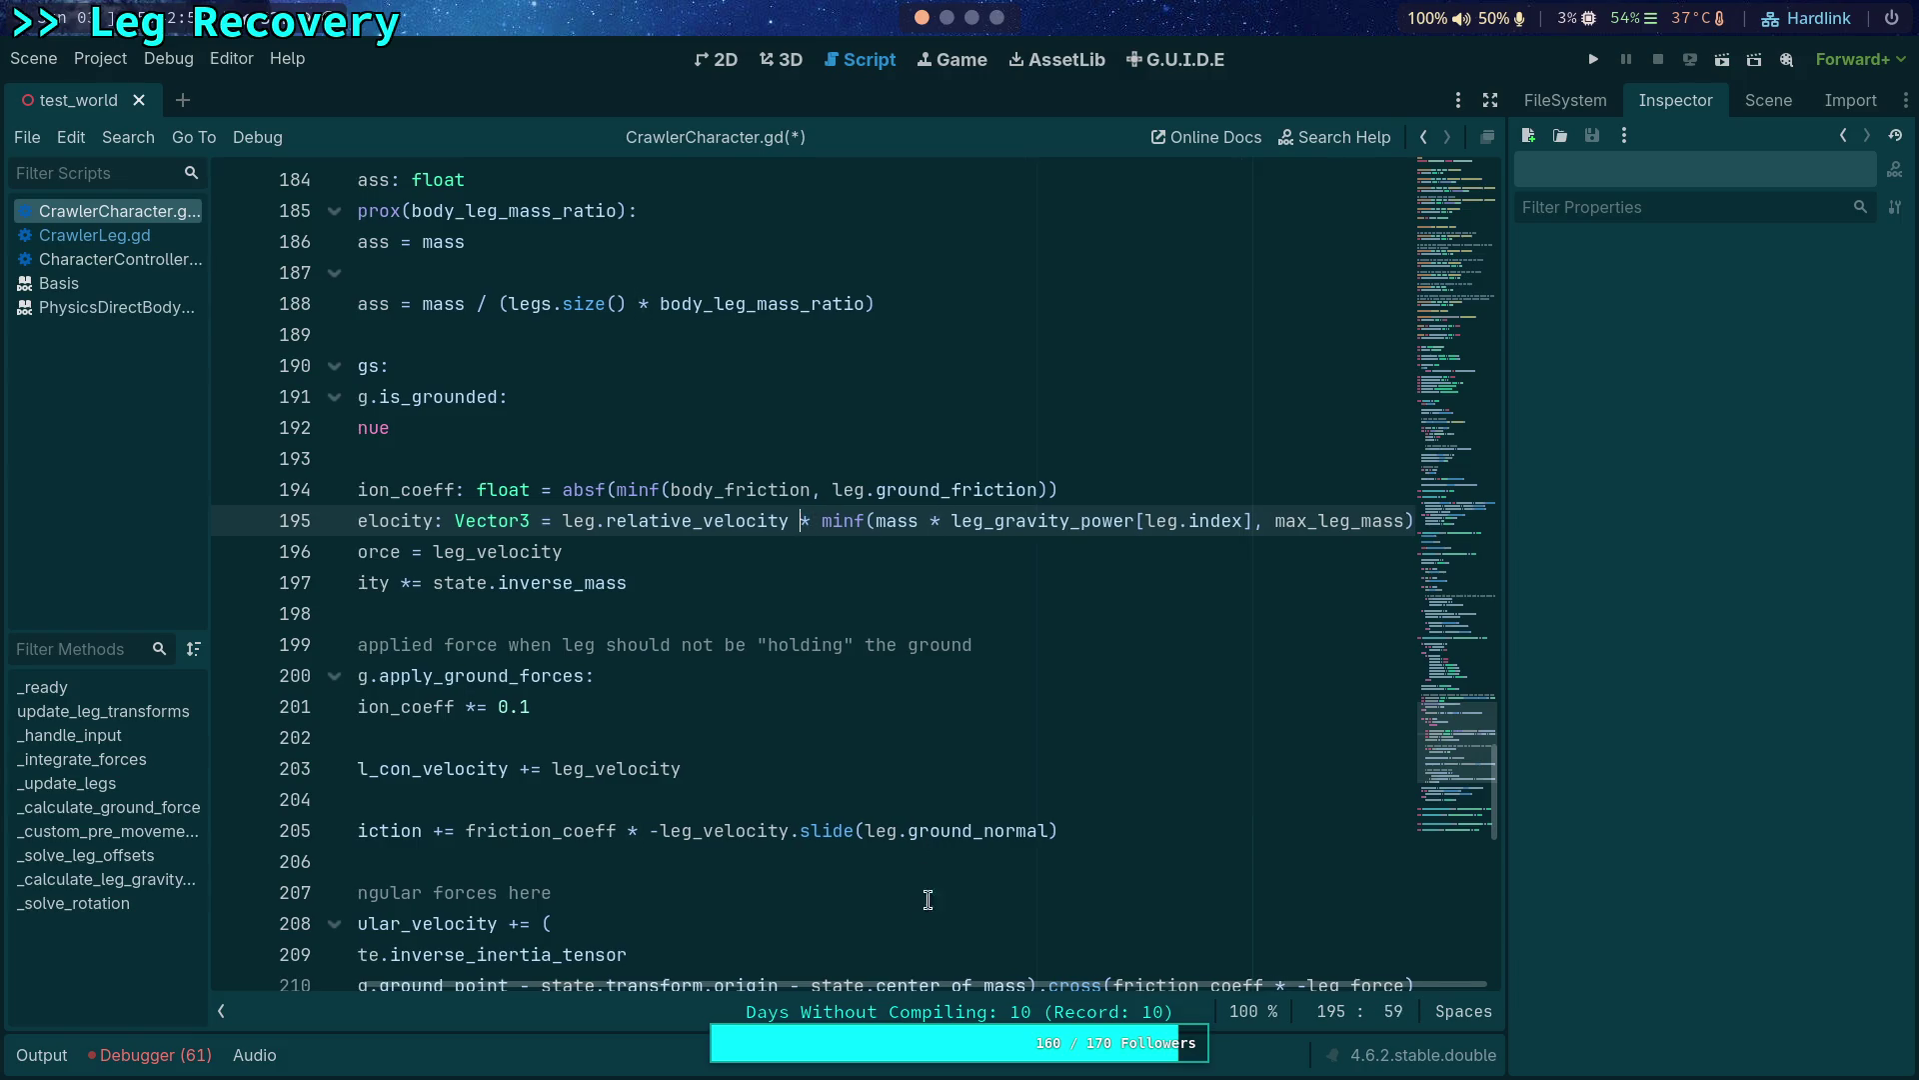
left_click_drag(897, 985, 720, 984)
double_click(660, 552)
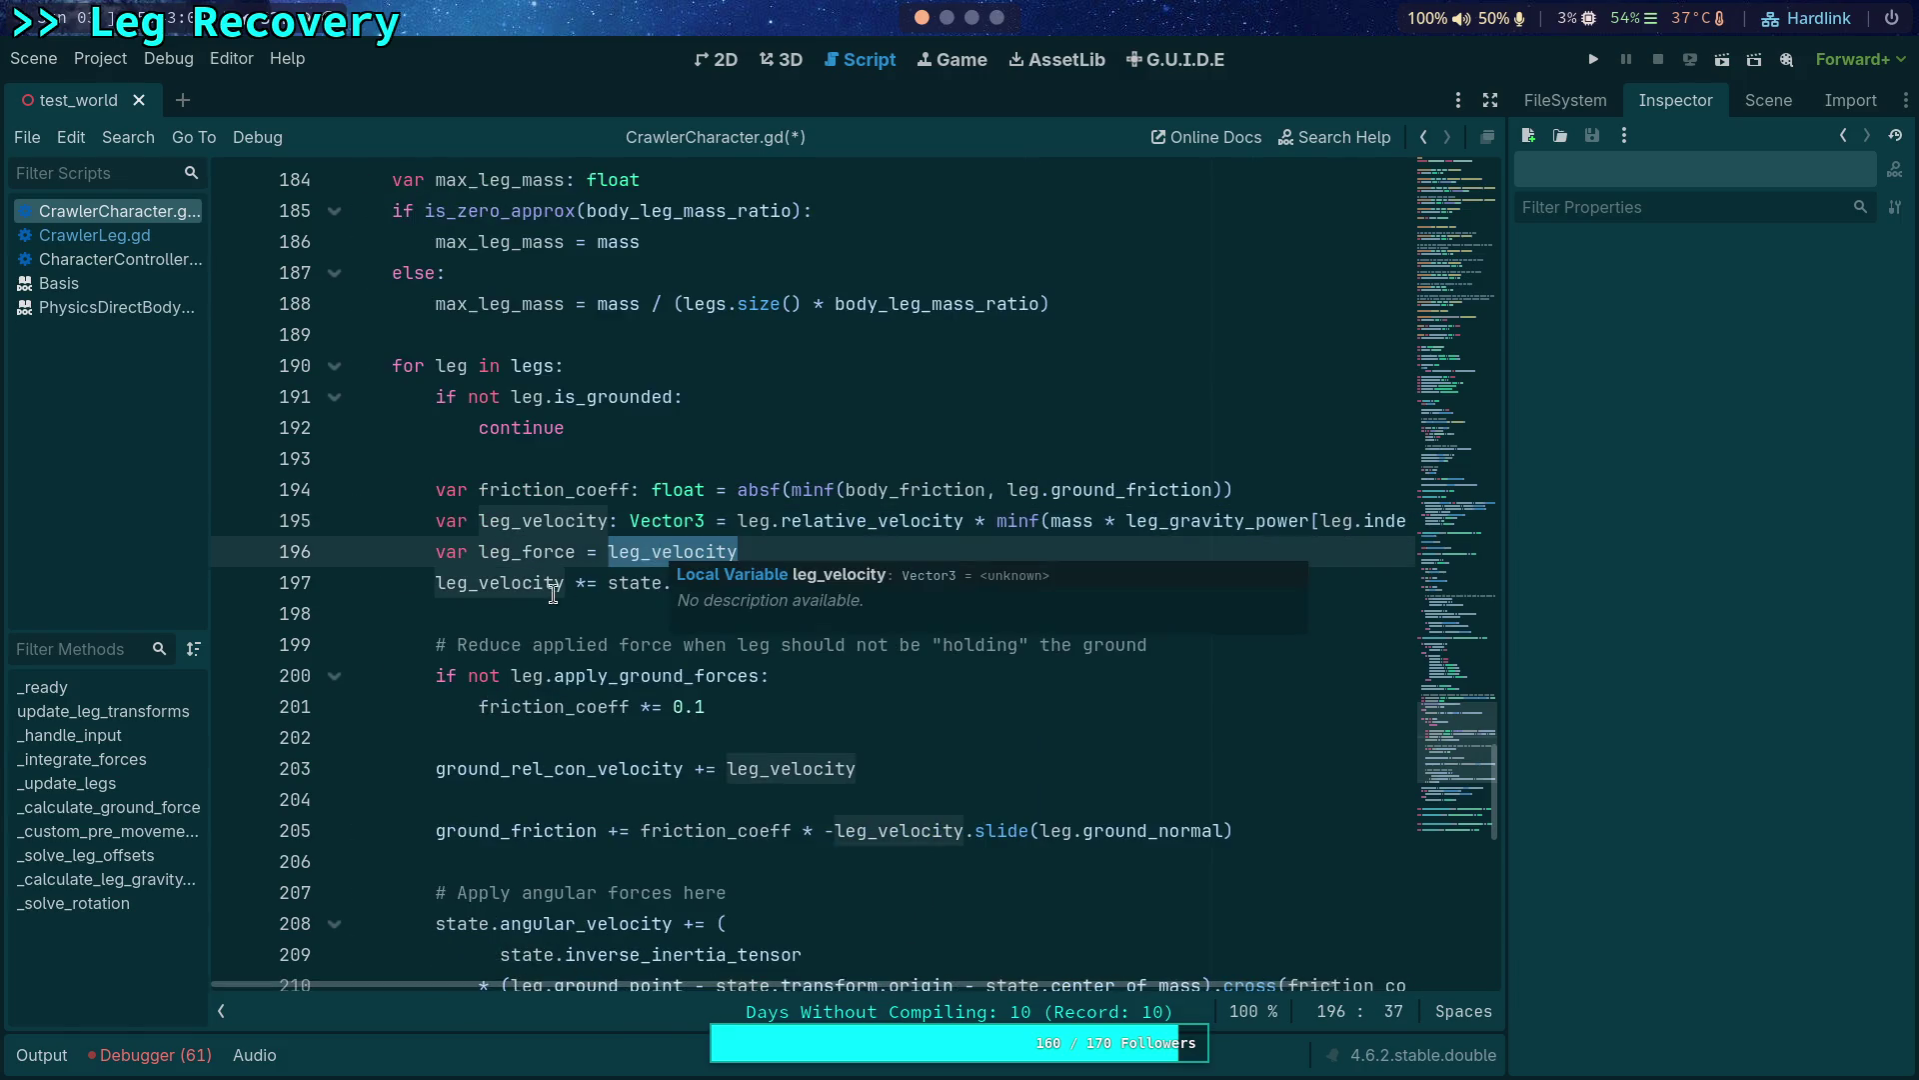
left_click(524, 614)
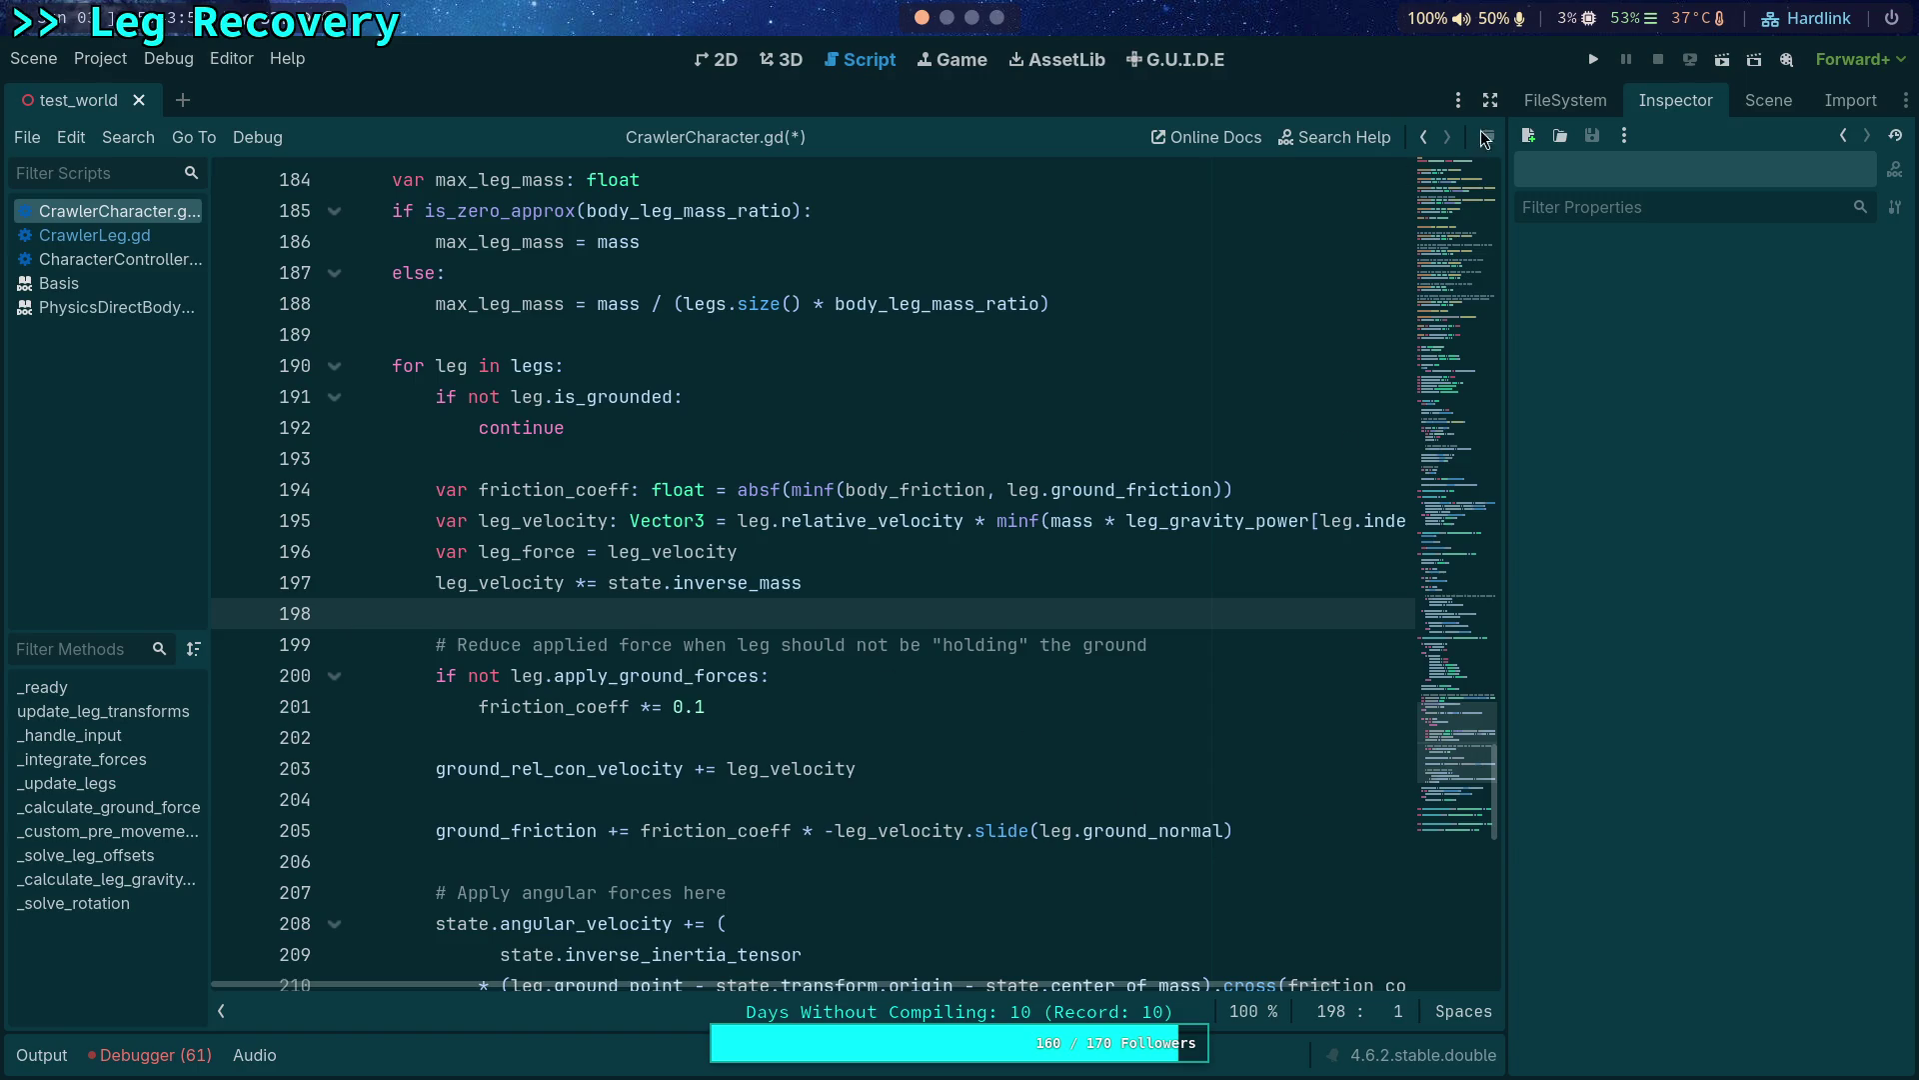
Enter distraction-free mode and highlight every use of friction_coeff from line 194.
left_click(1490, 99)
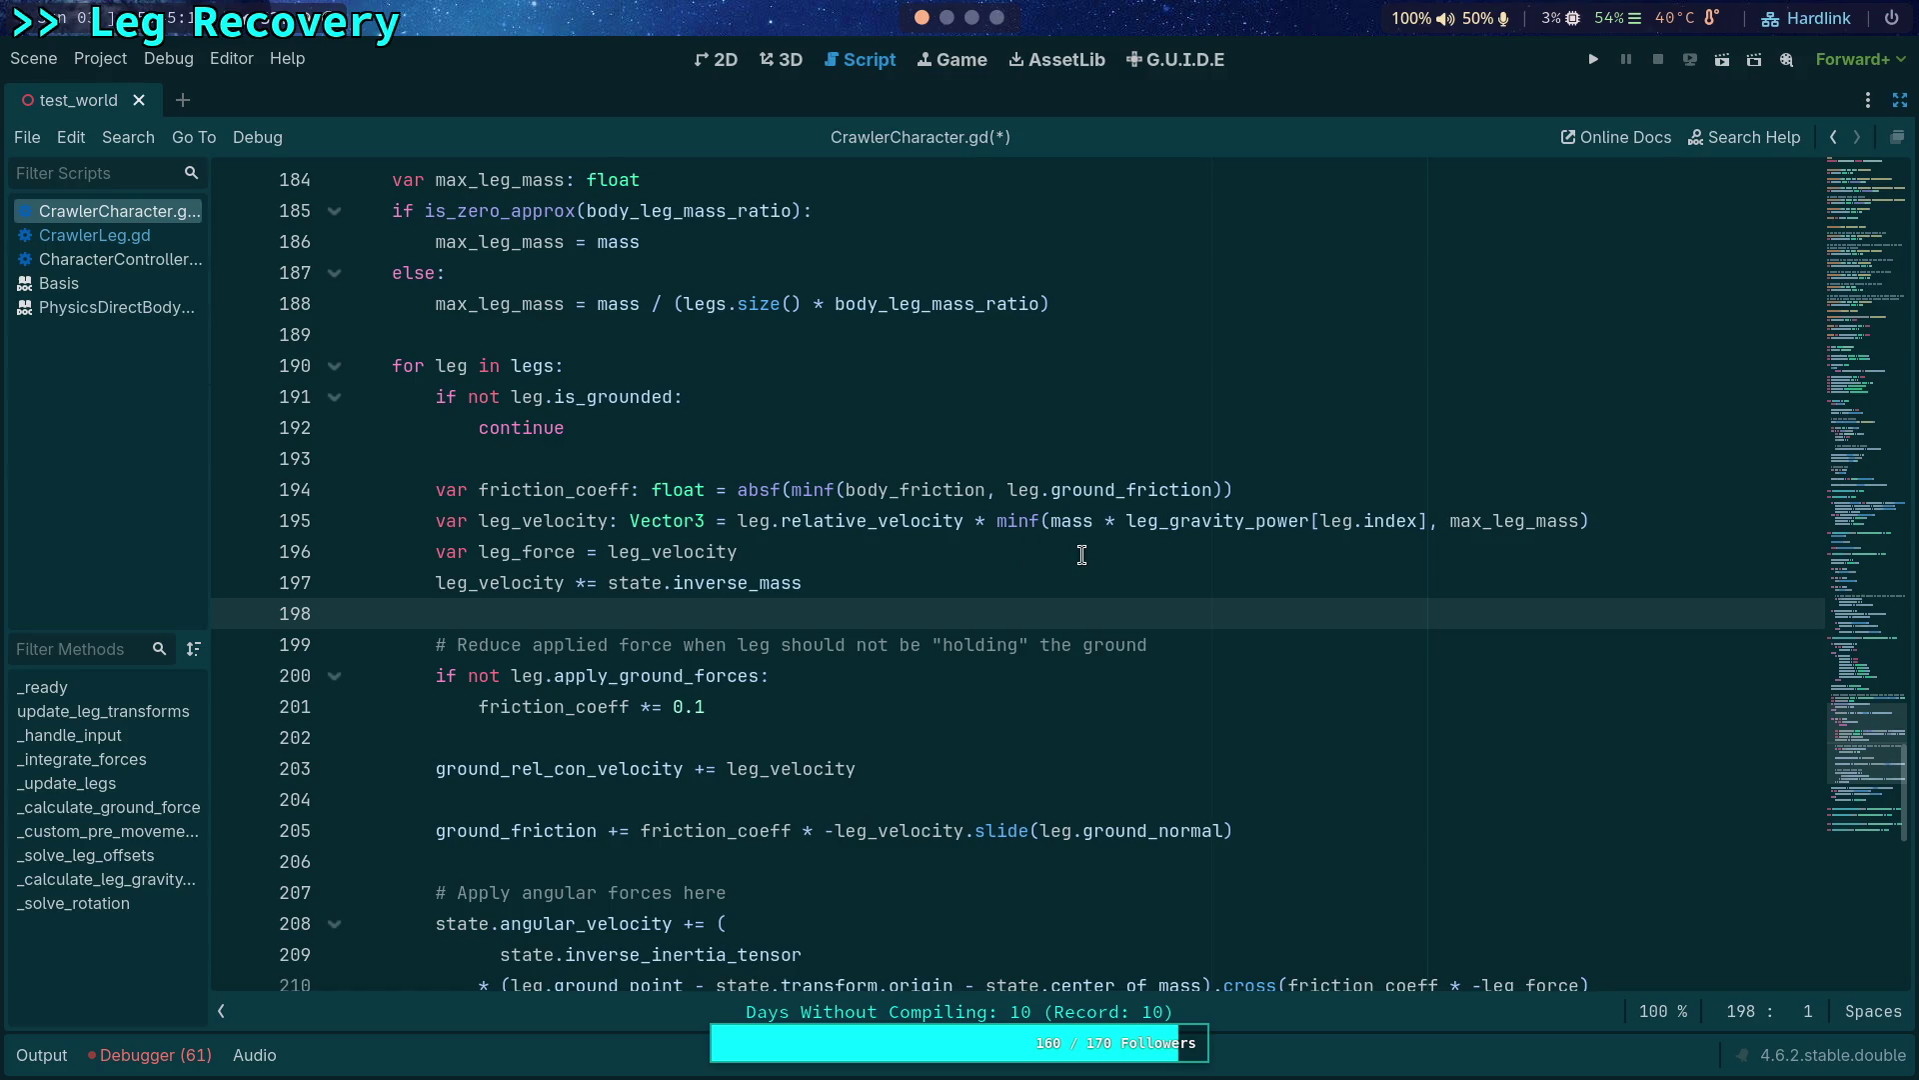
double_click(539, 489)
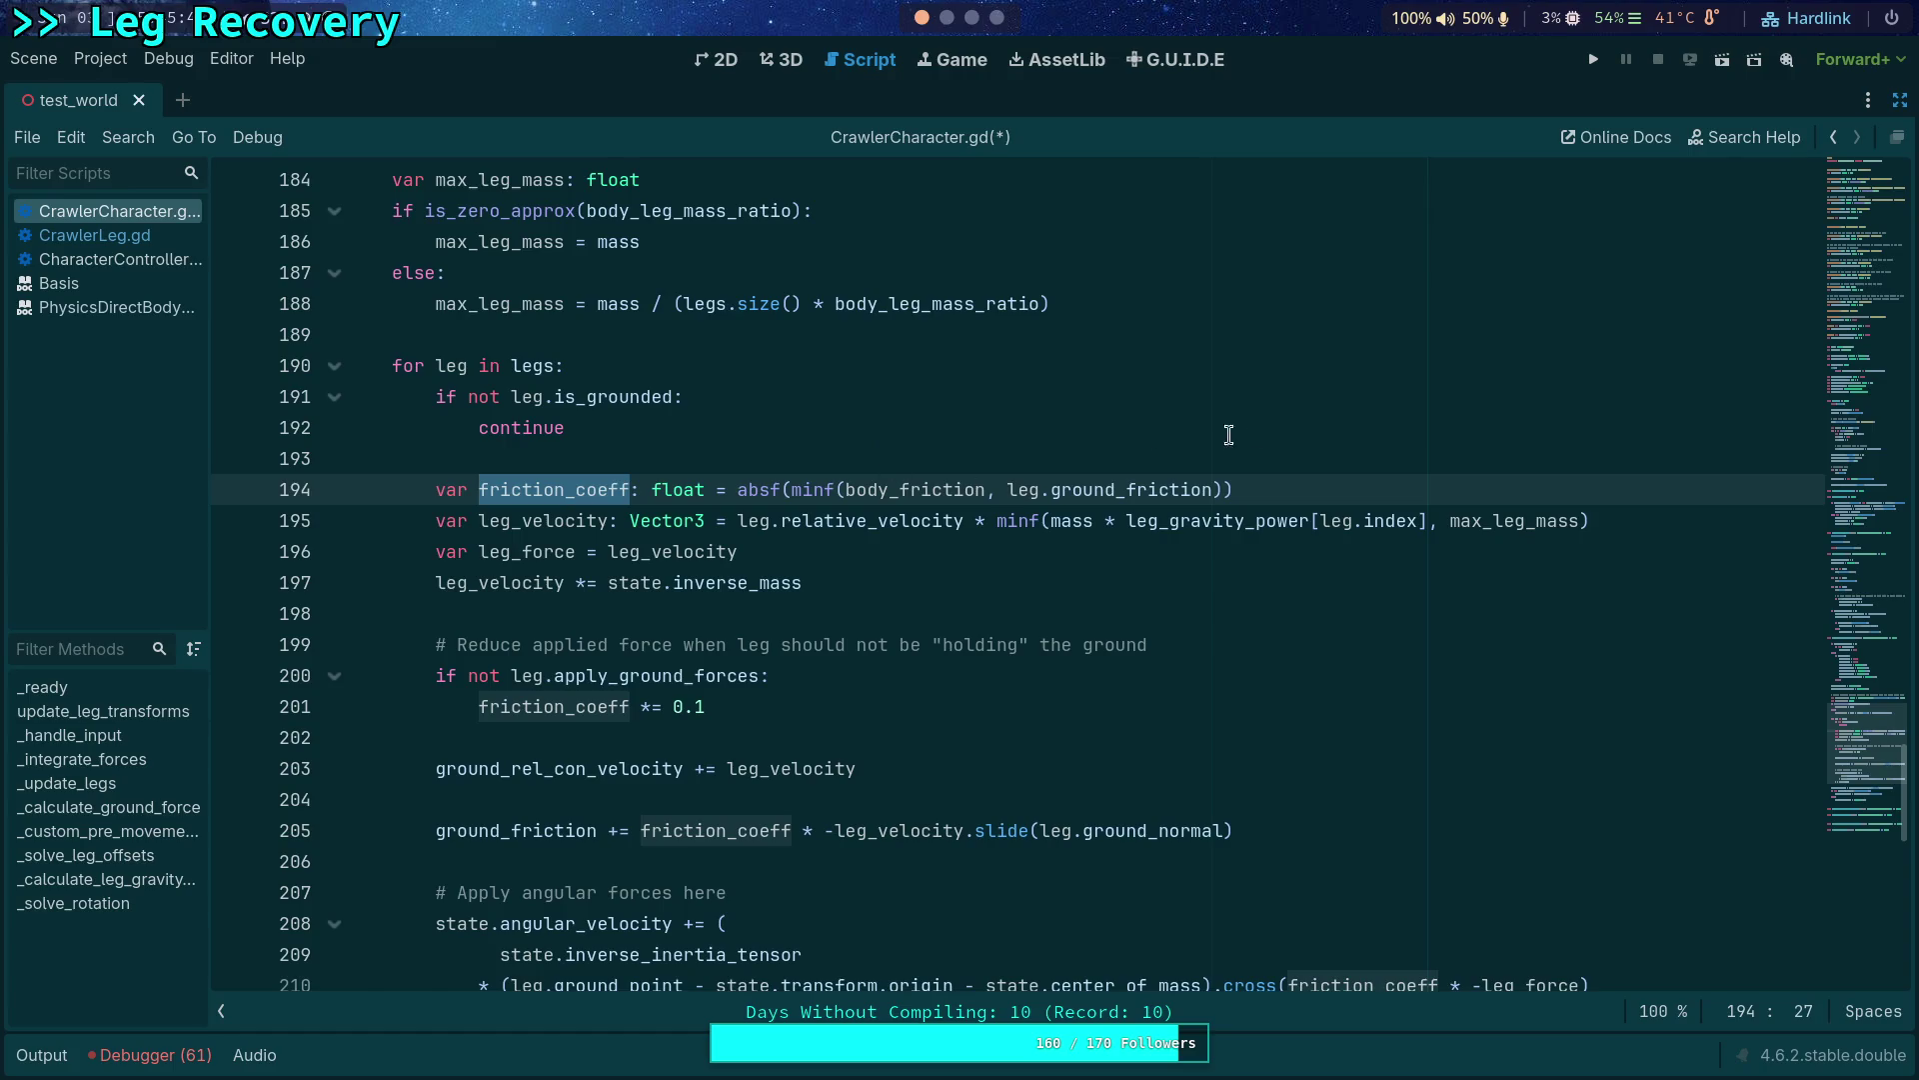
Delete the friction_coeff declaration from the leg loop and inspect leg_velocity and relative_velocity.
left_click_drag(1274, 486, 1277, 469)
key("Delete")
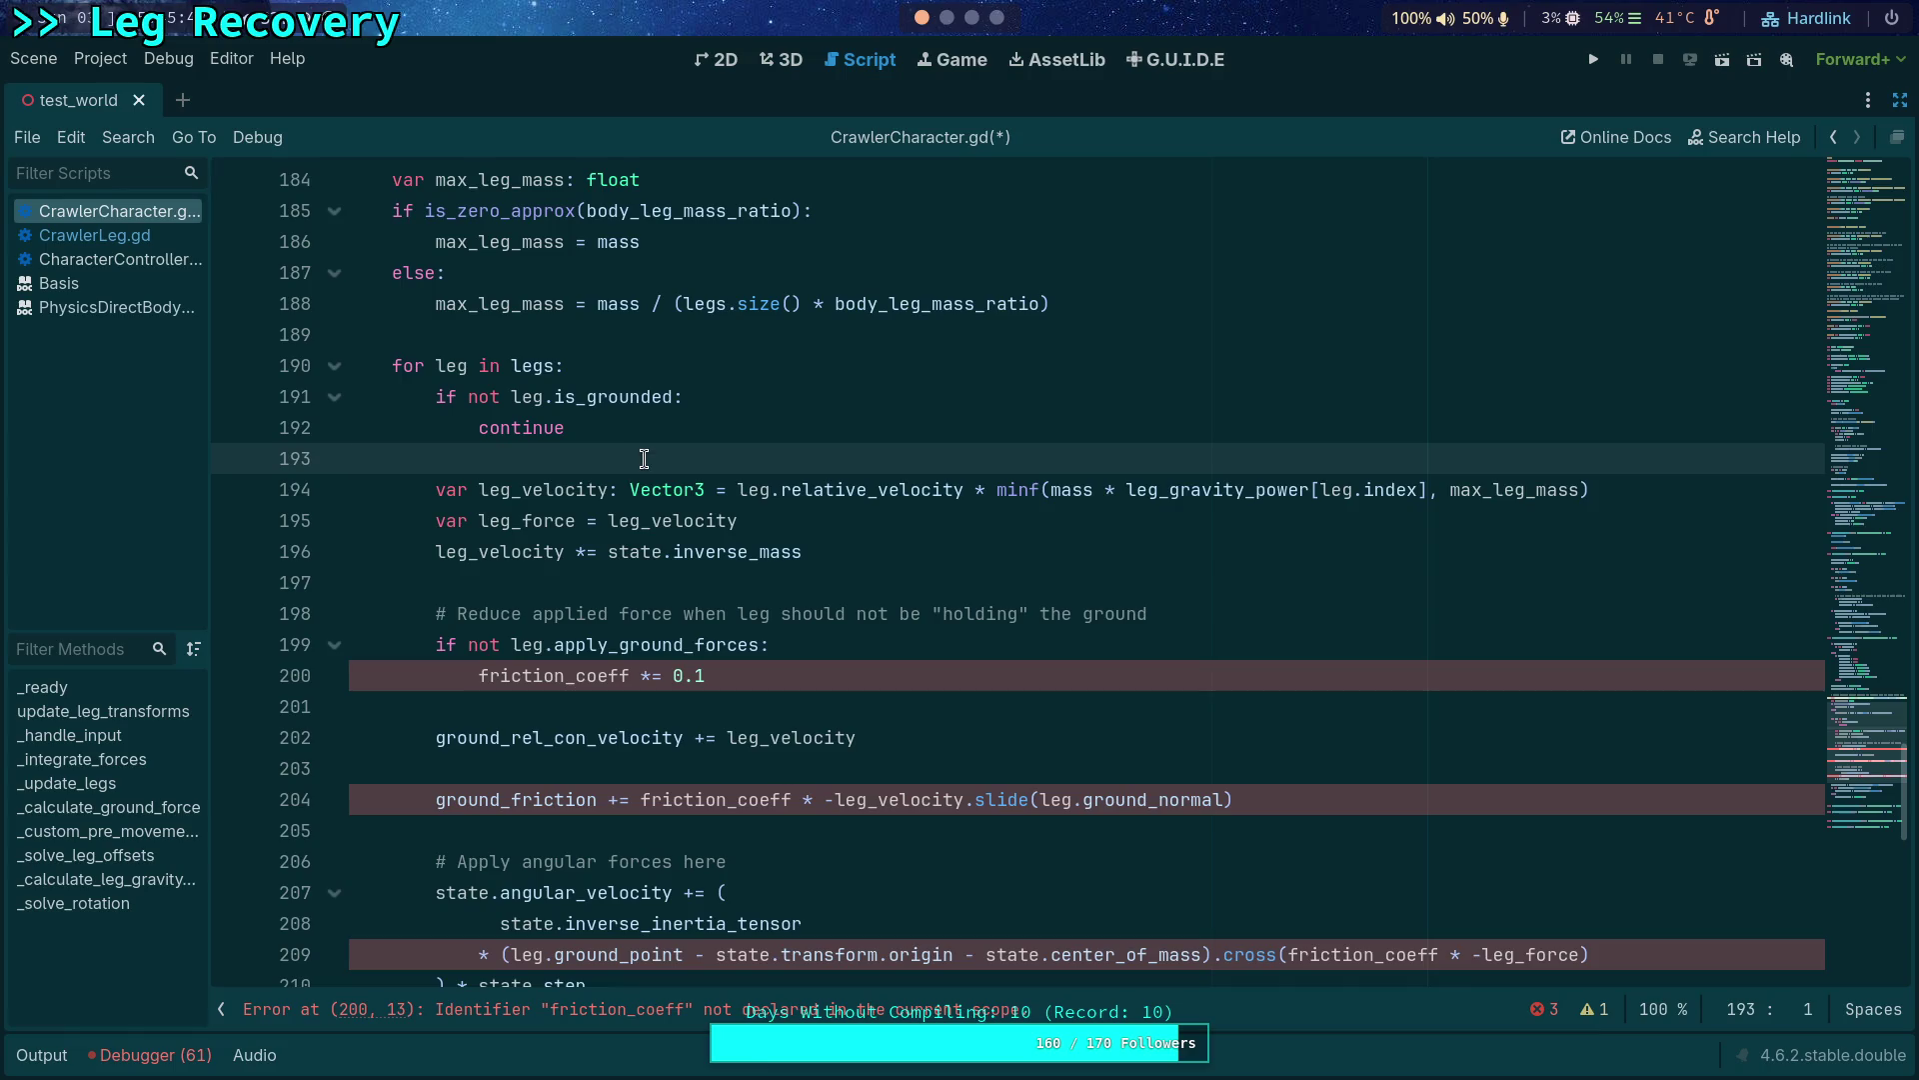
double_click(531, 511)
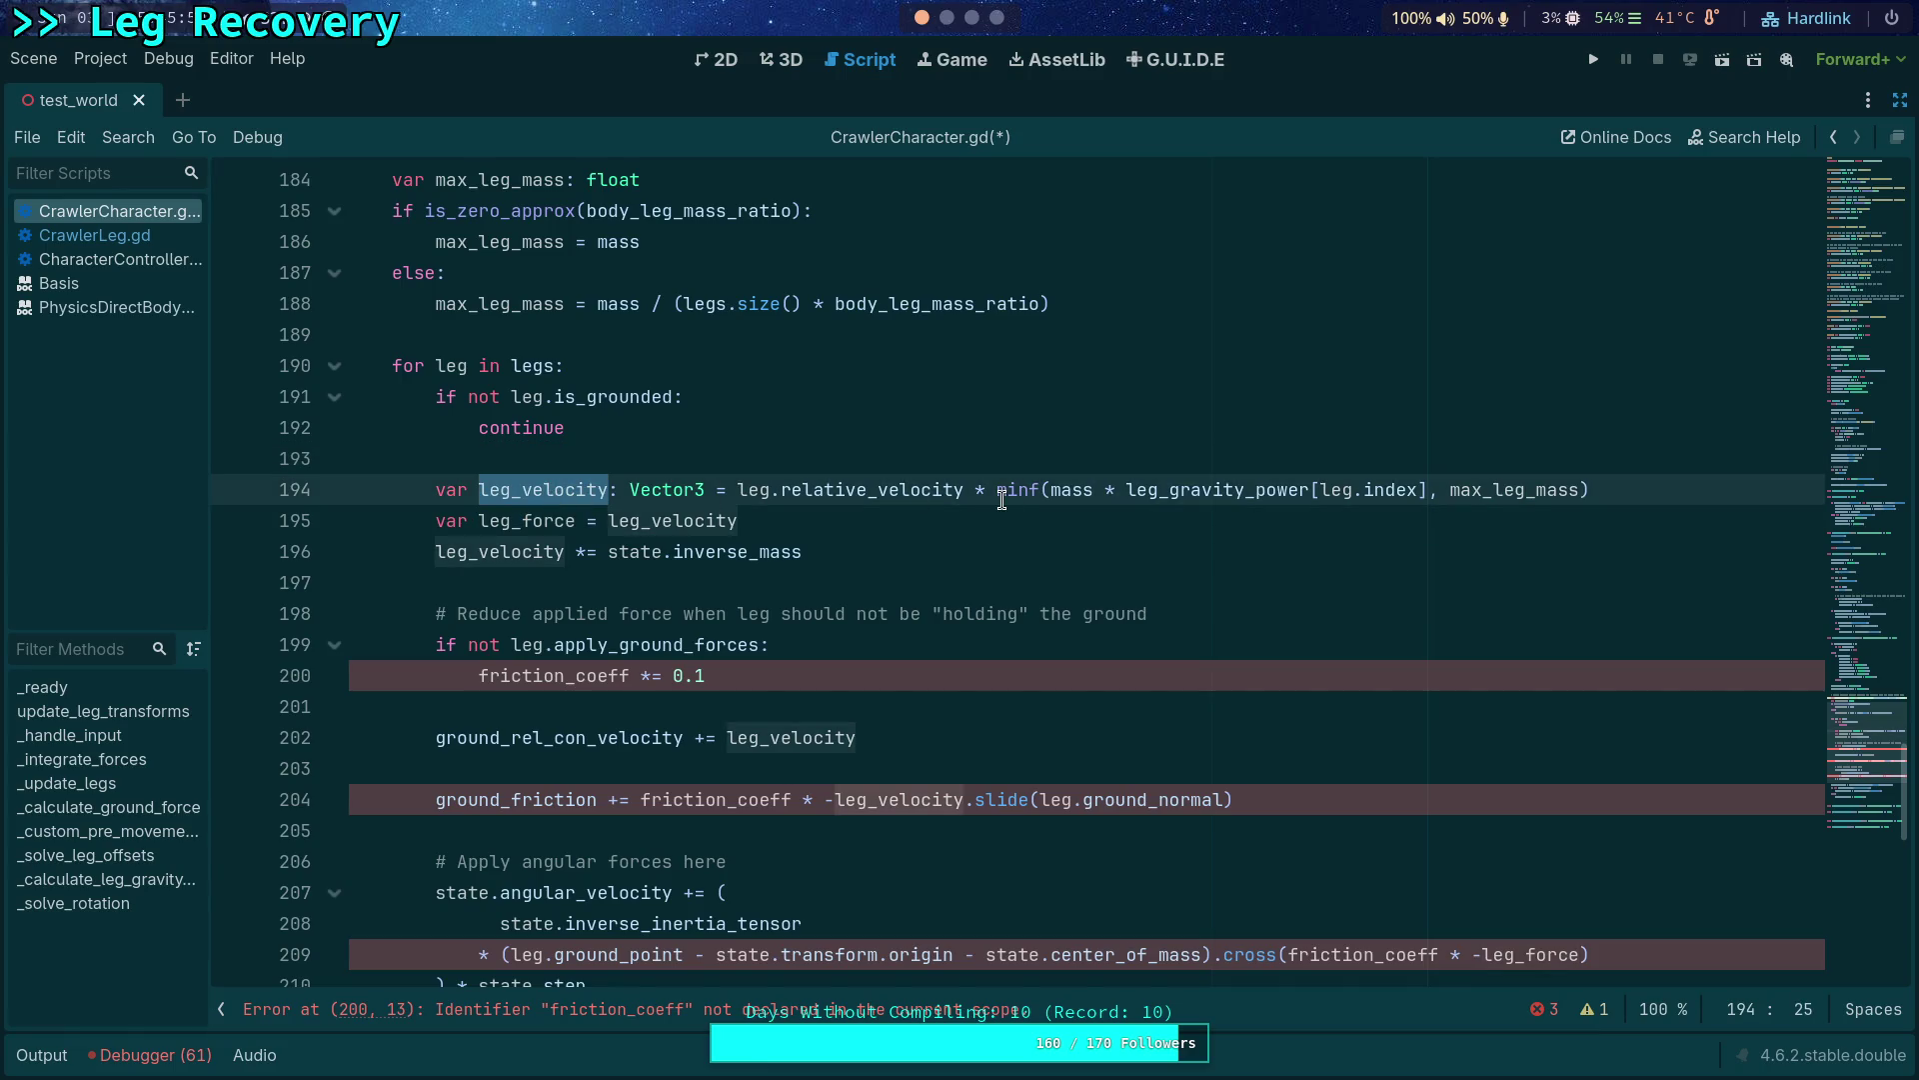
double_click(886, 496)
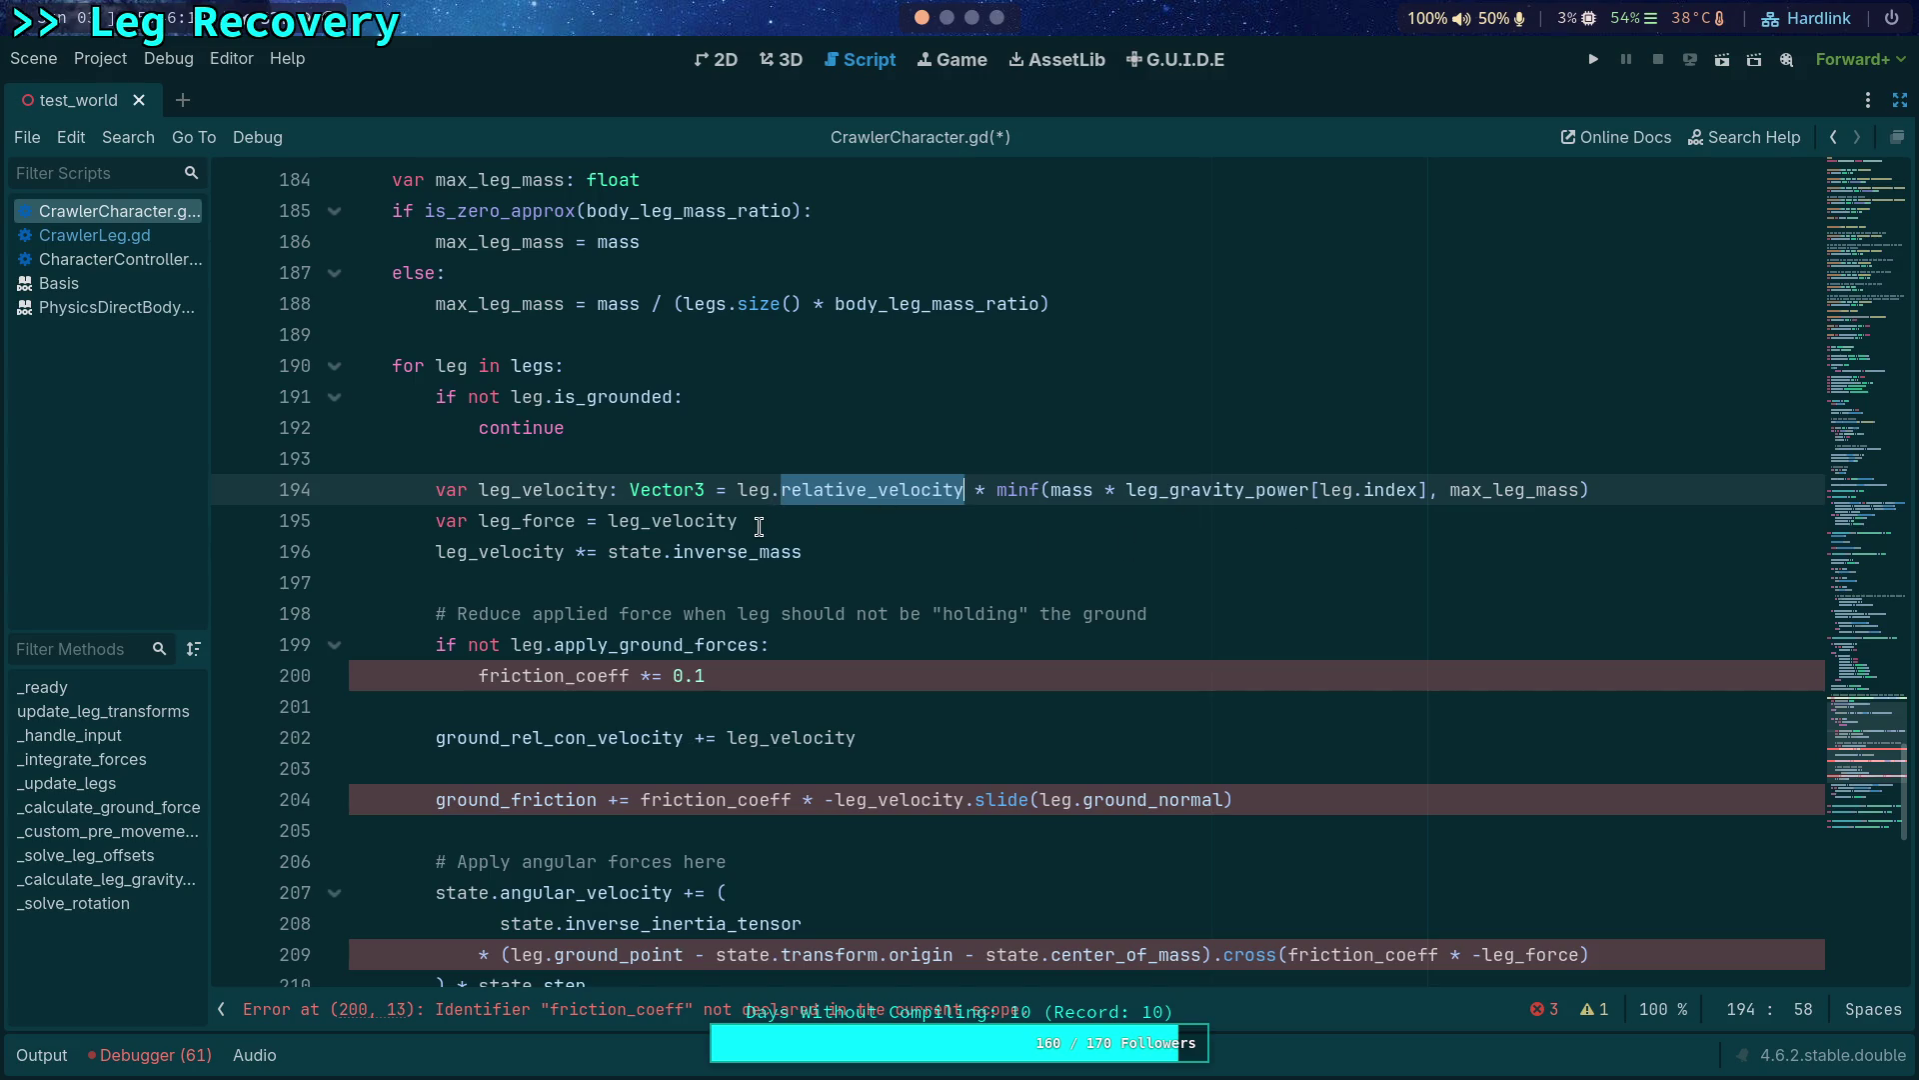
scroll(759, 526, "up", 2)
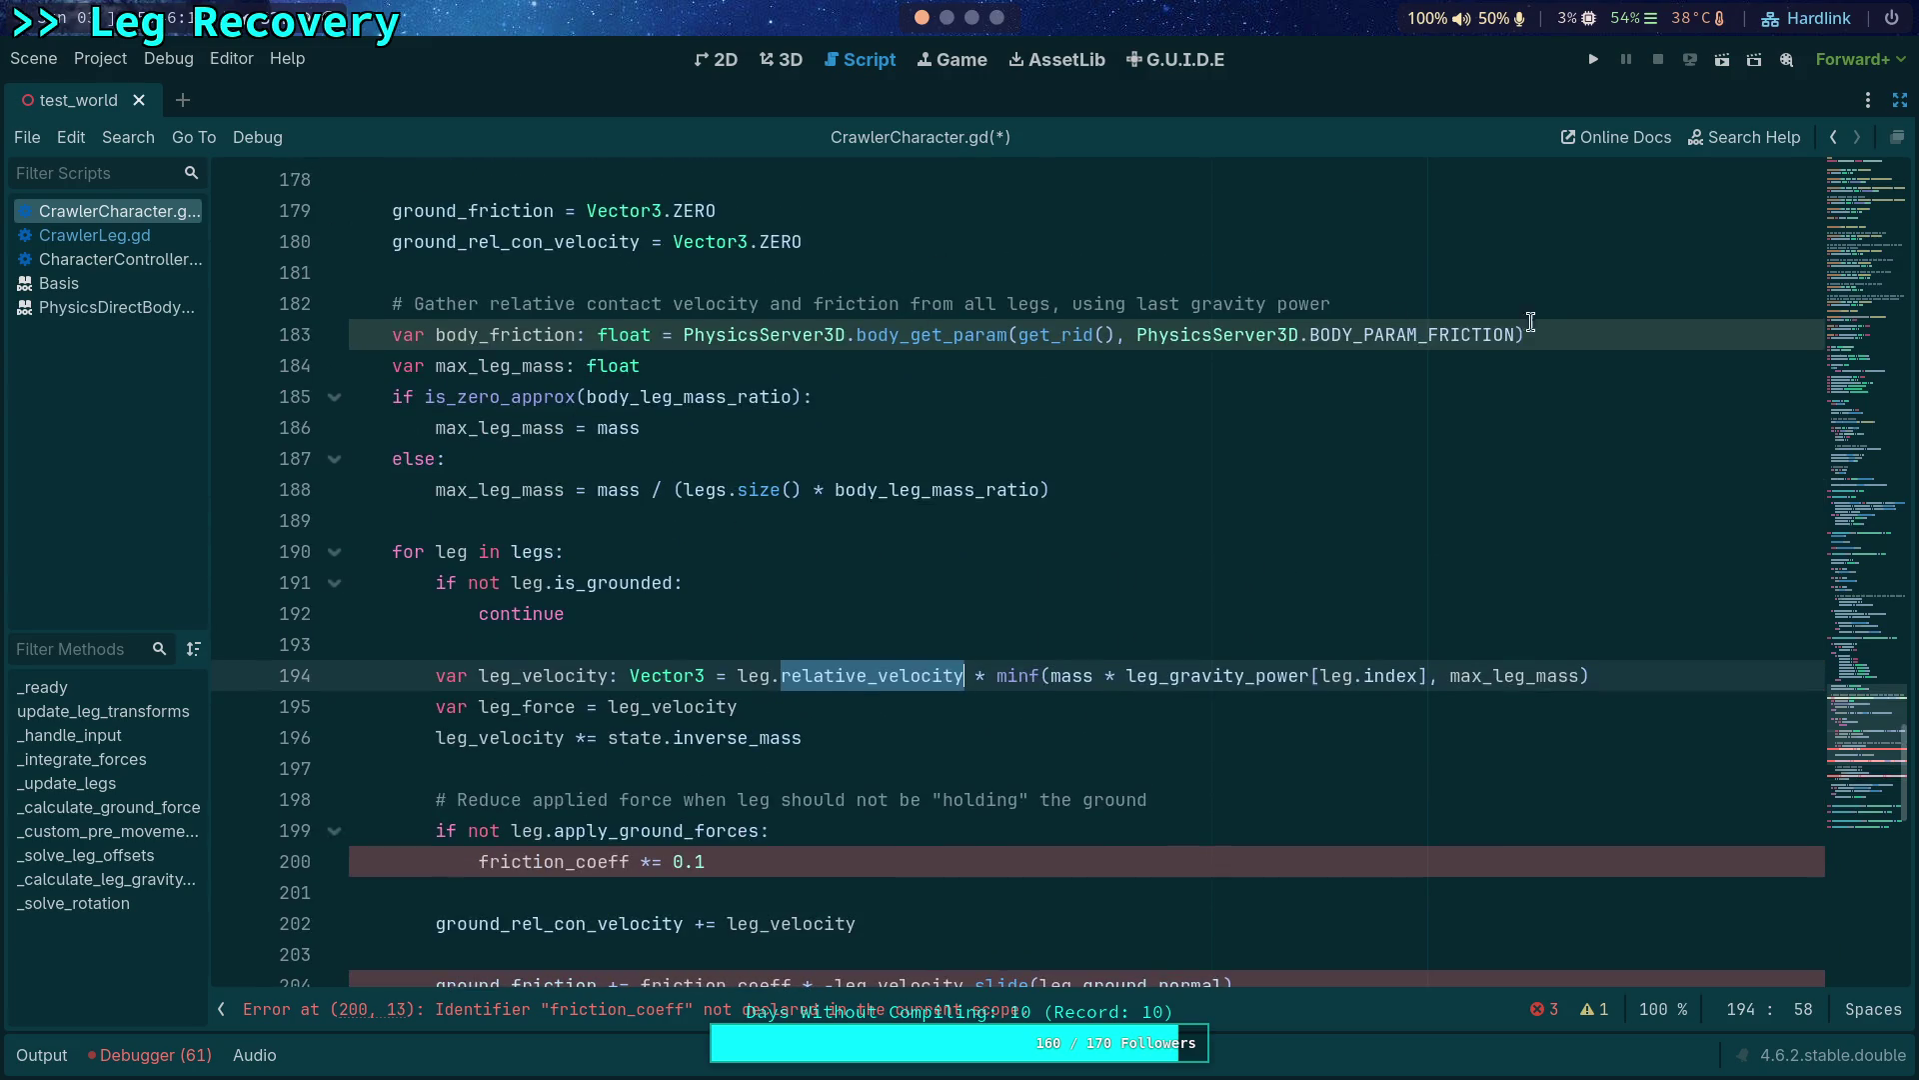
left_click_drag(1618, 331, 1599, 317)
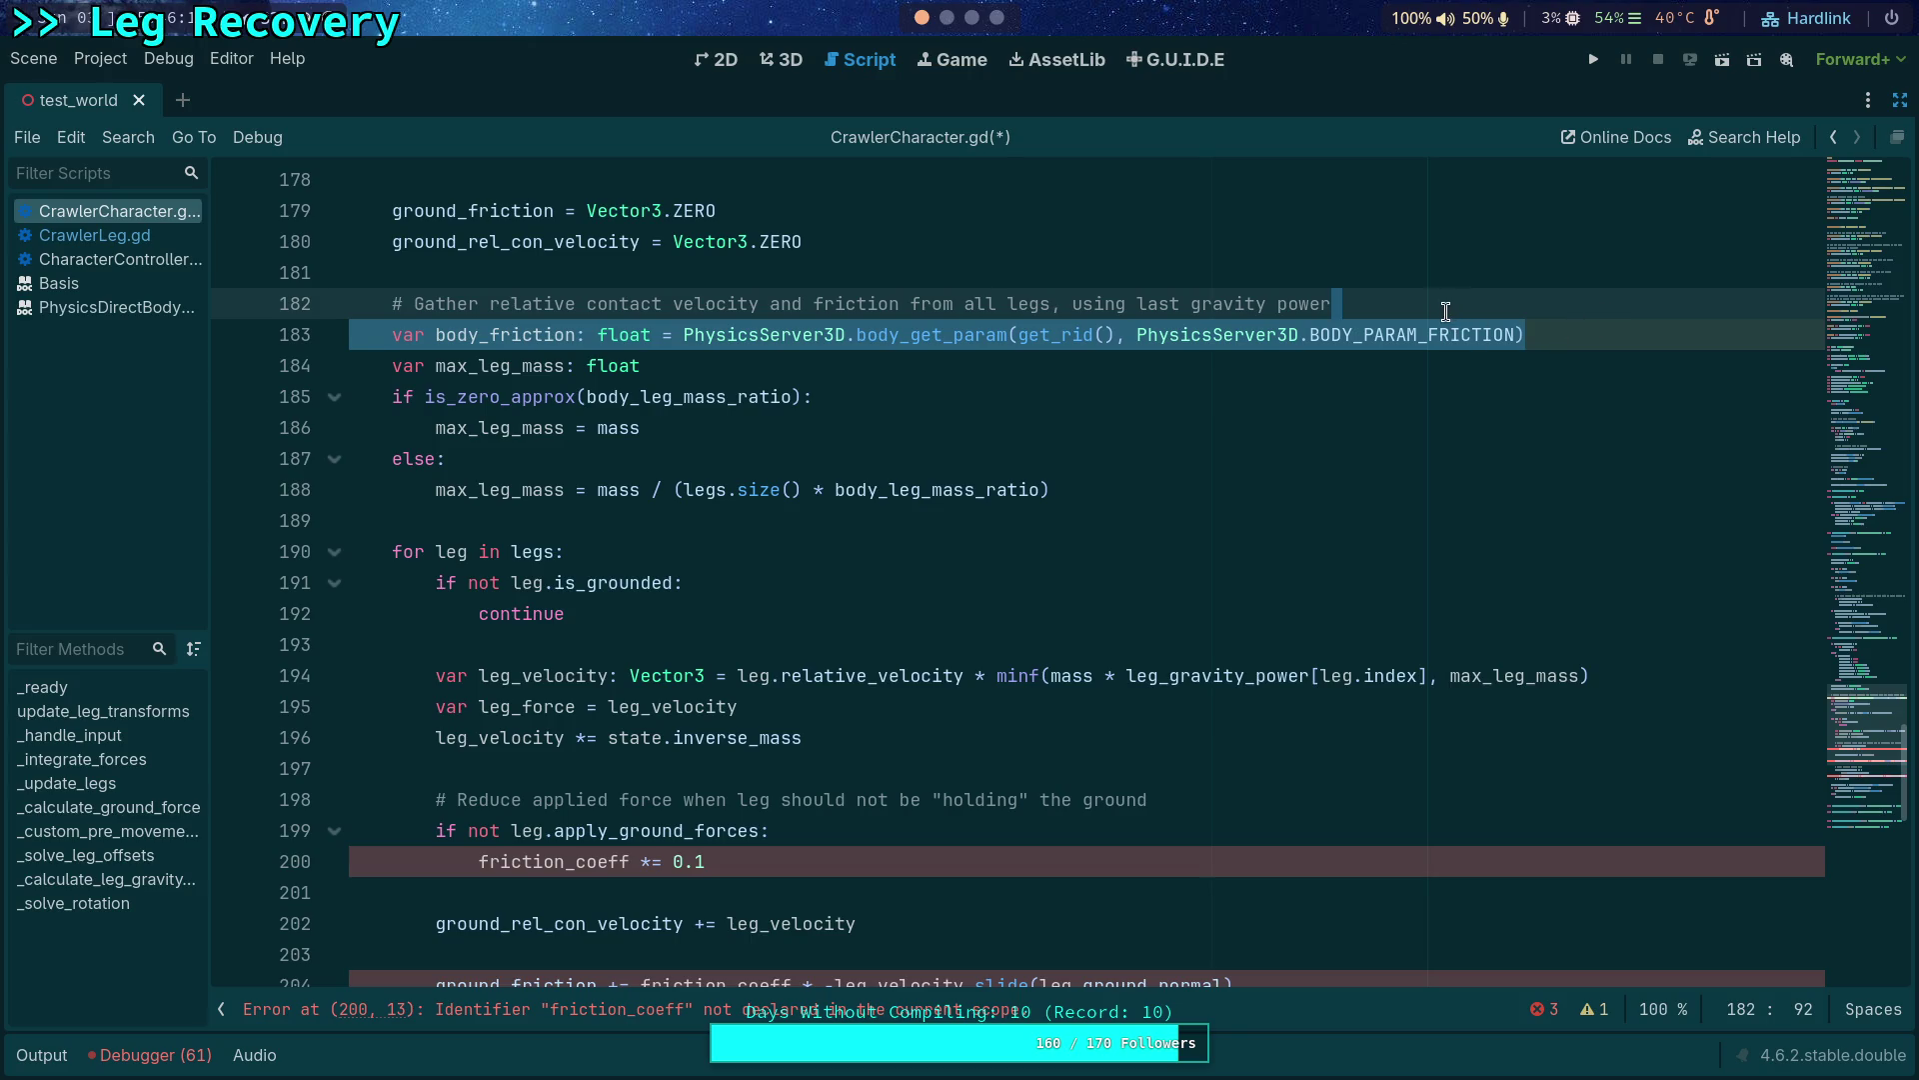
Delete the body_friction line and drop 'contact' and 'and friction' from the comment above it.
key("BackSpace")
mouse_move(578, 302)
left_mouse_down()
mouse_move(848, 303)
mouse_move(826, 304)
left_mouse_up()
key("BackSpace")
left_click(576, 303)
key("BackSpace")
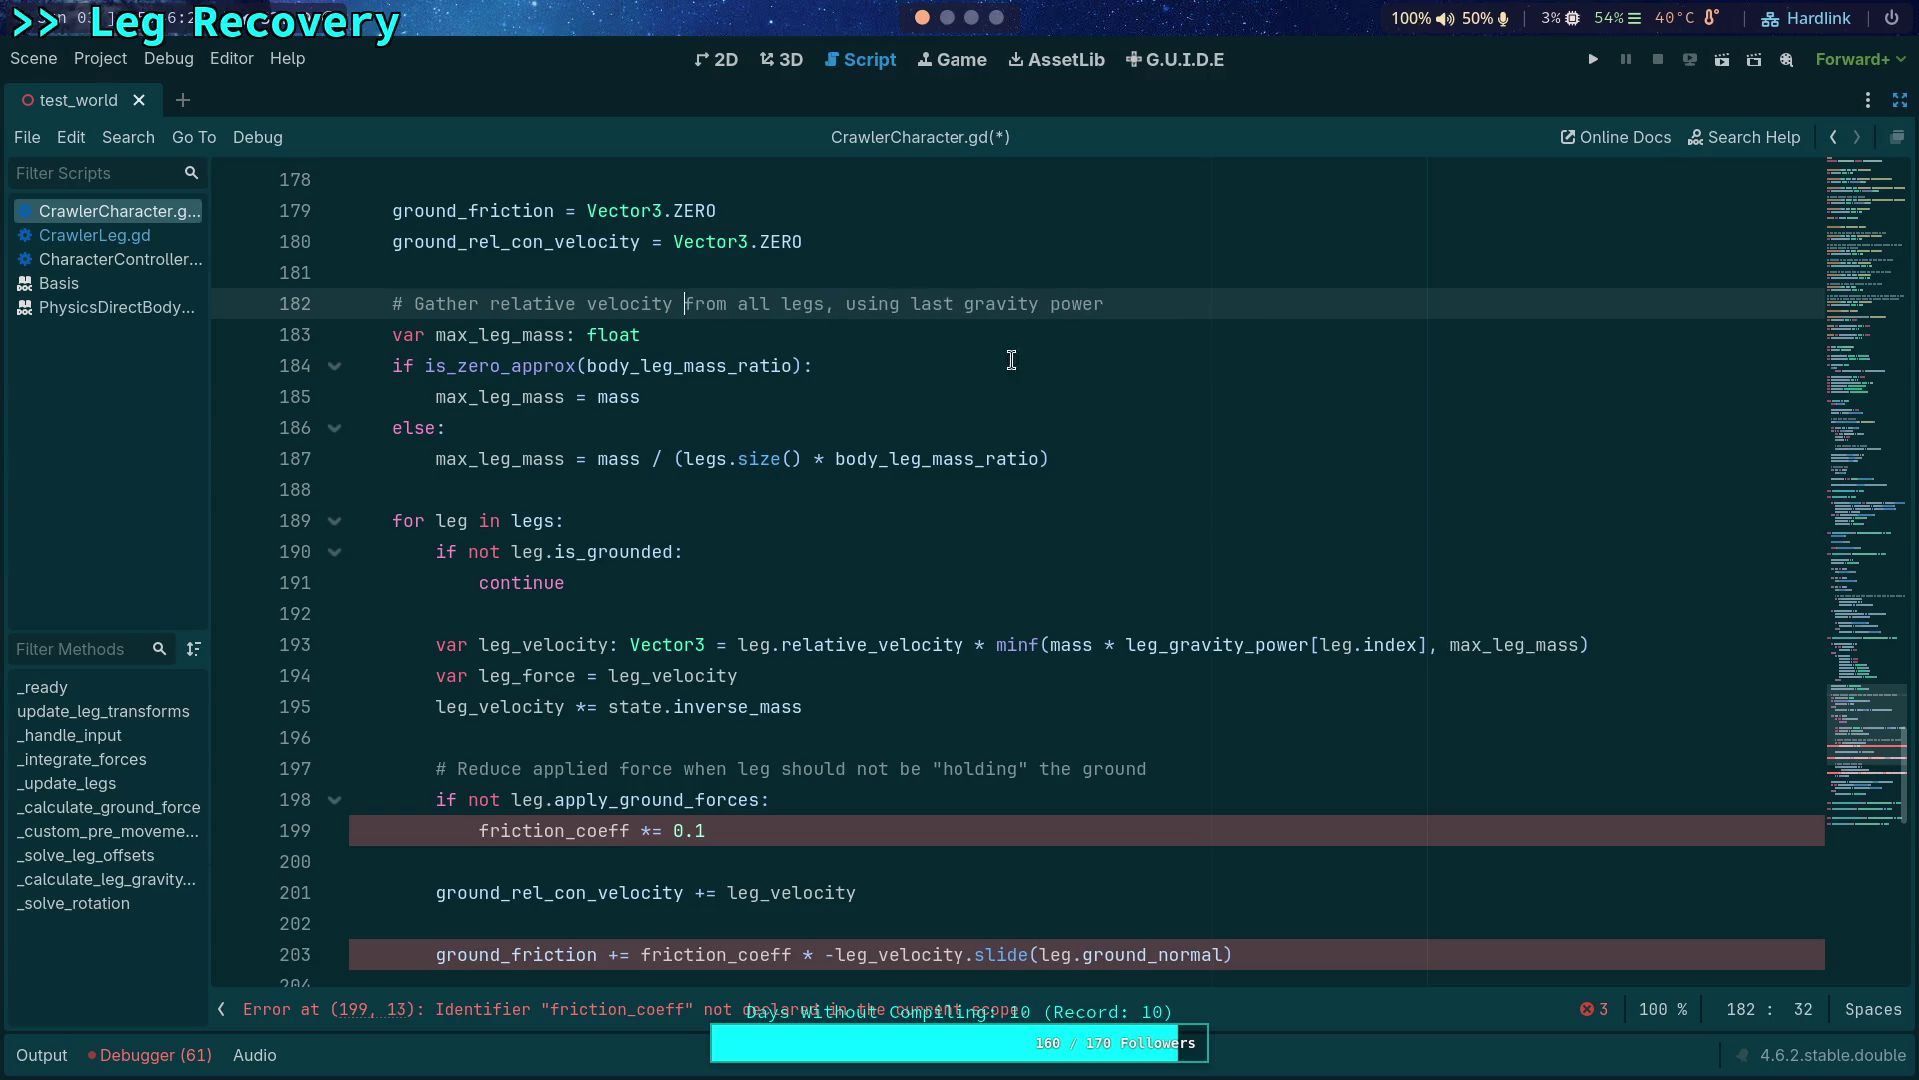
Reposition the caret in the comment and highlight every use of leg_velocity.
left_click(1111, 357)
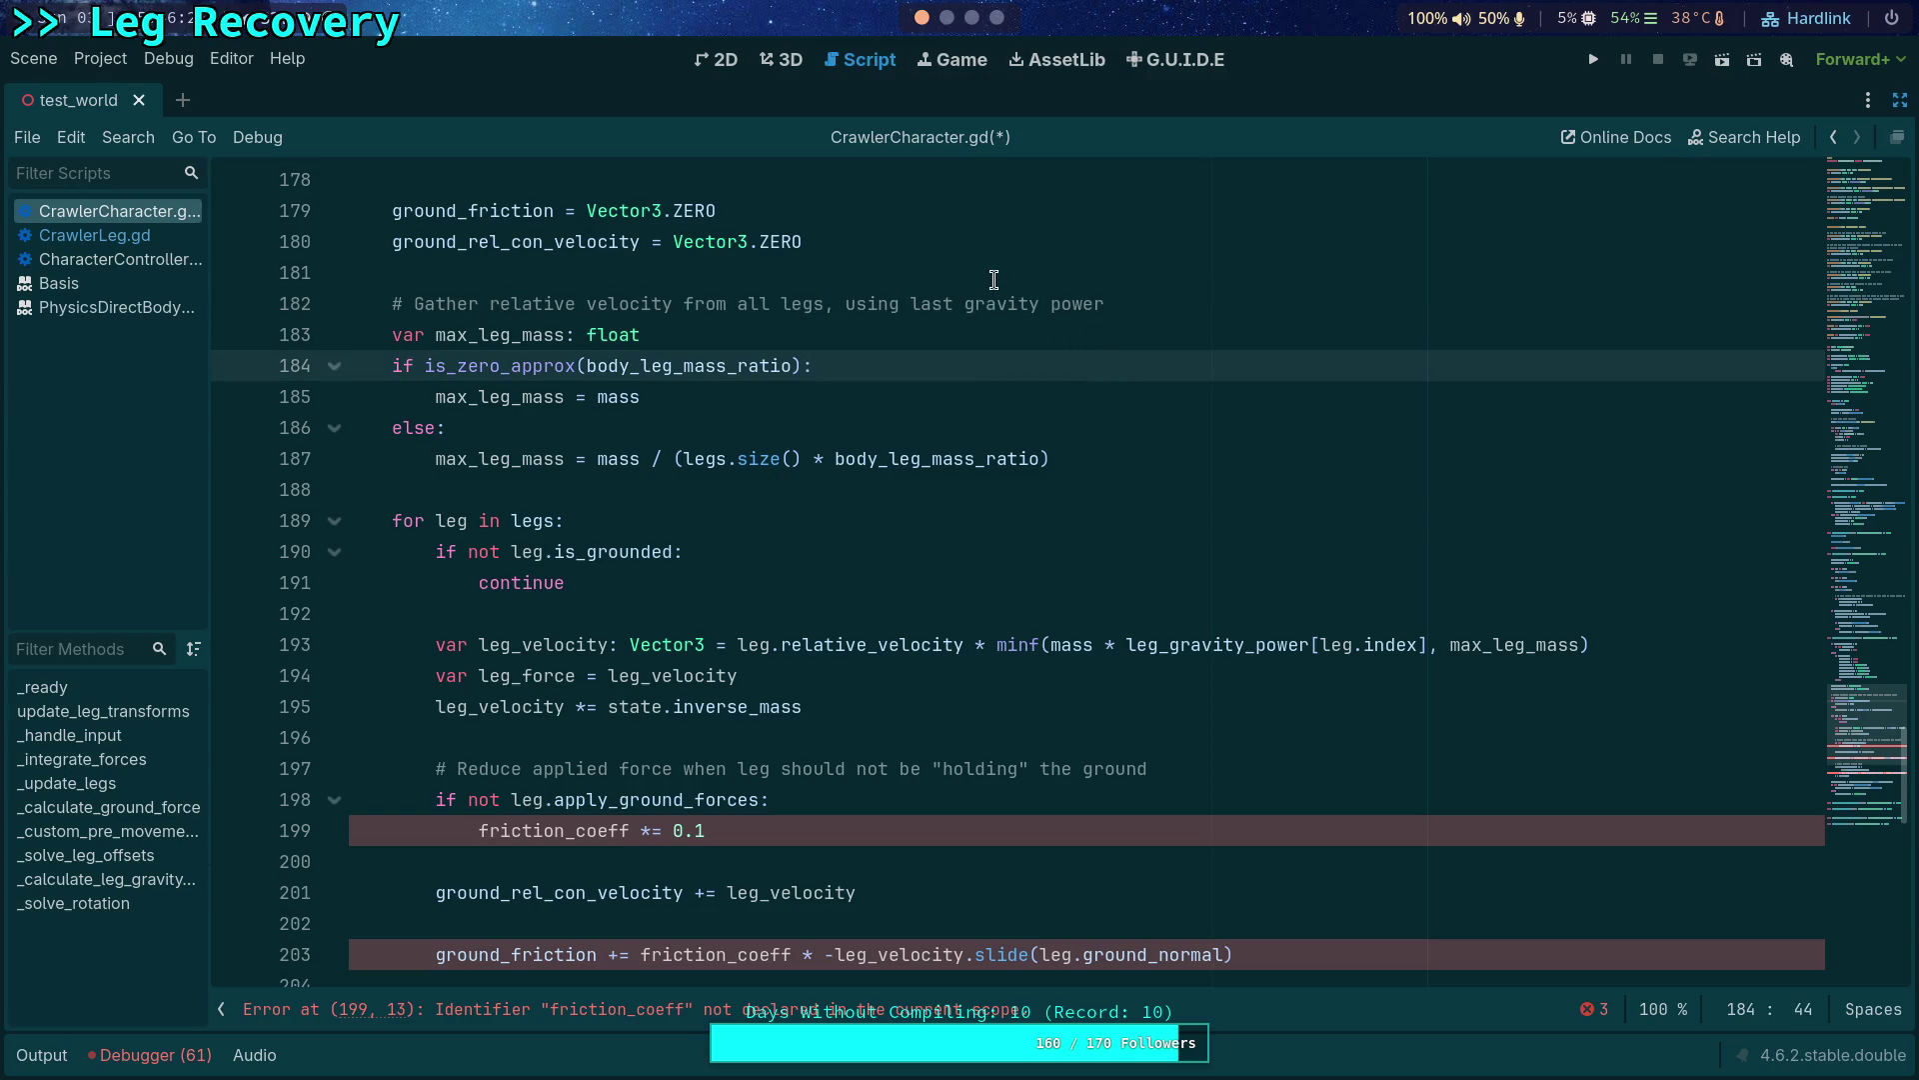
left_click(845, 303)
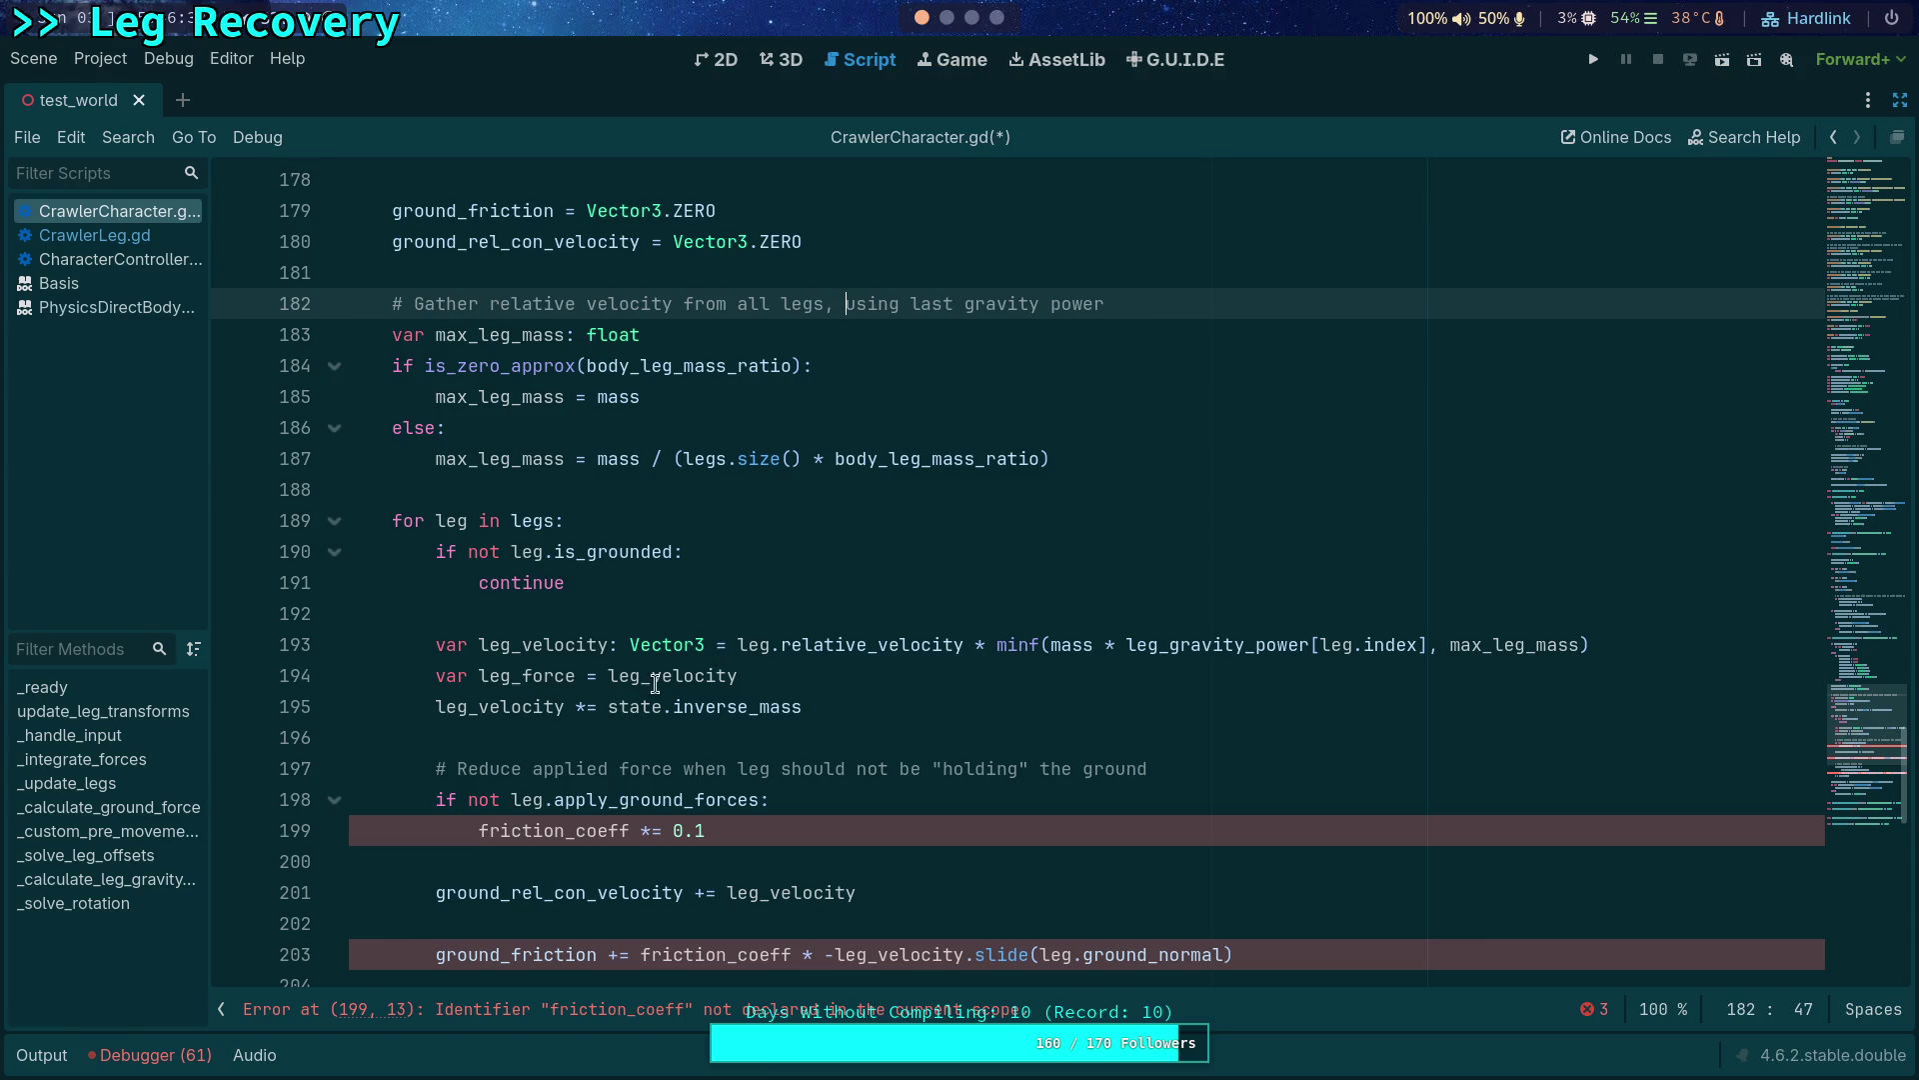
double_click(503, 707)
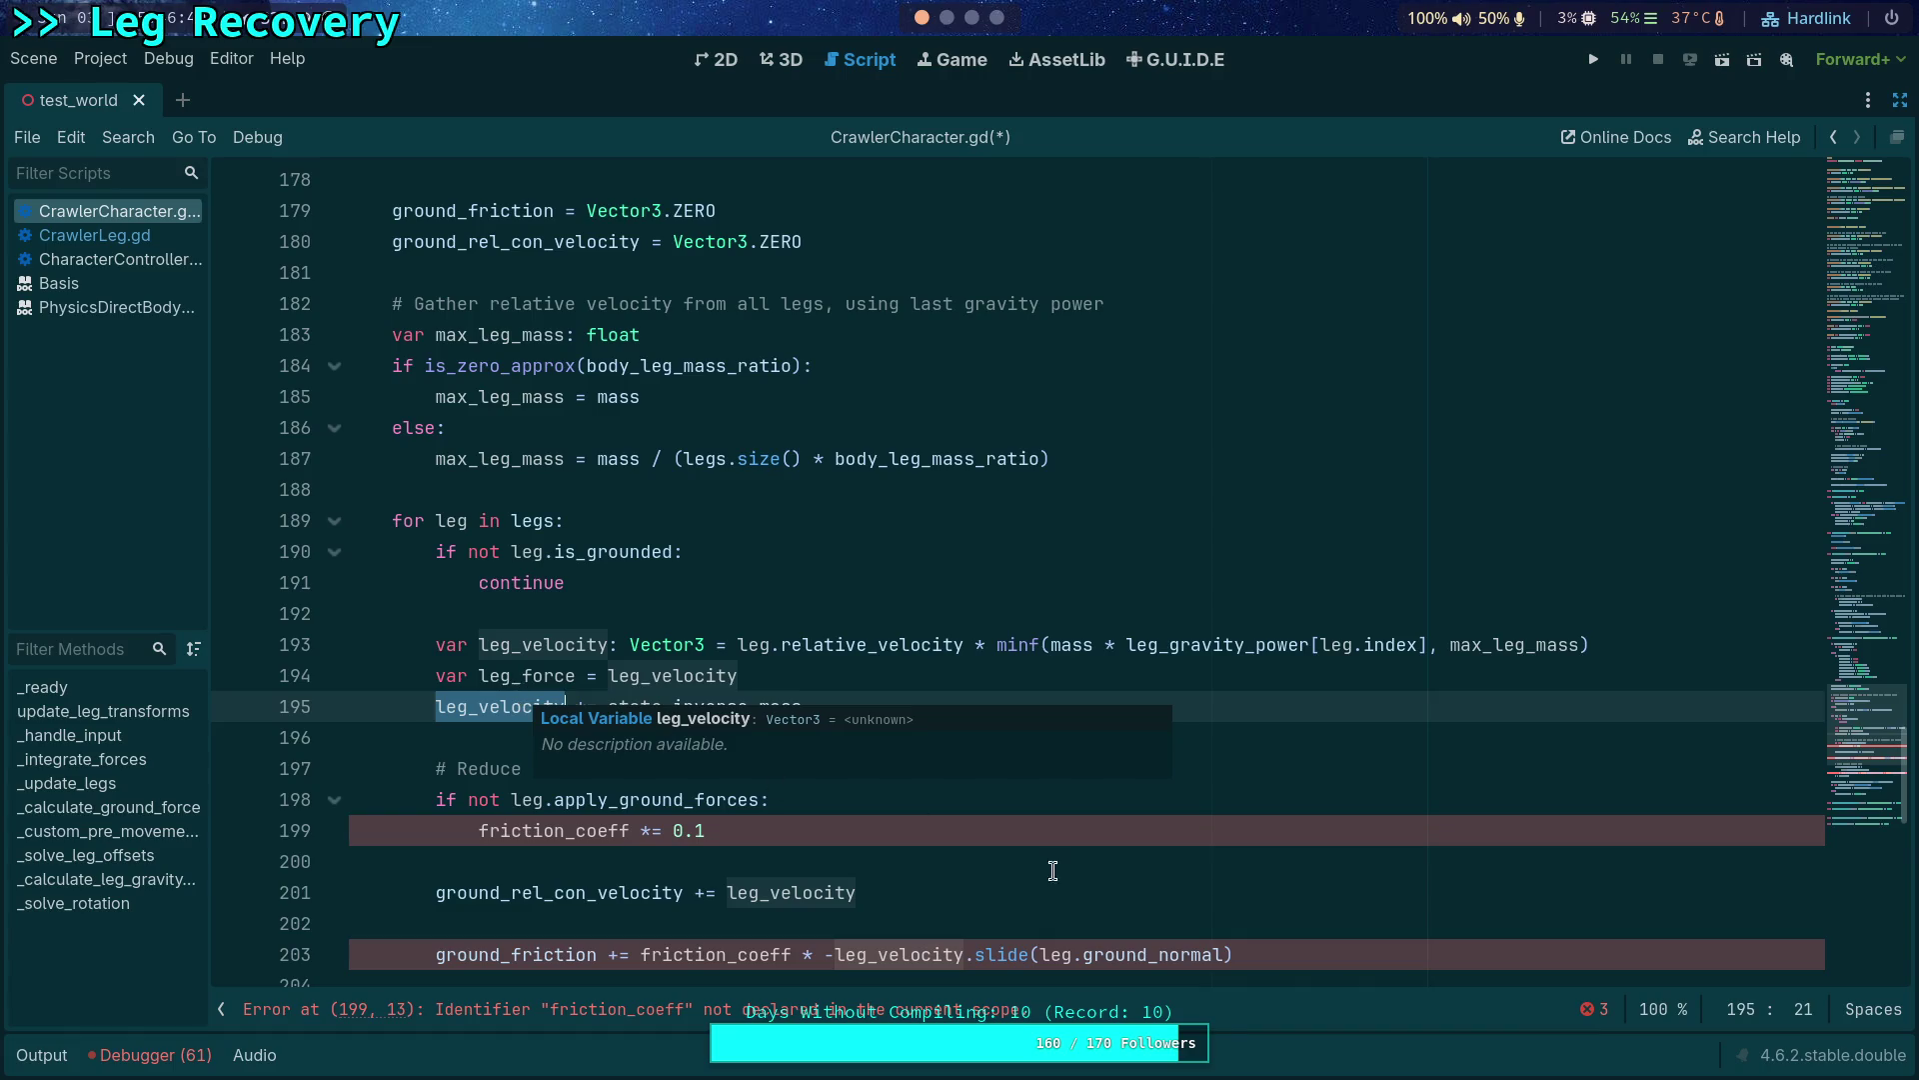
scroll(1051, 863, "down", 2)
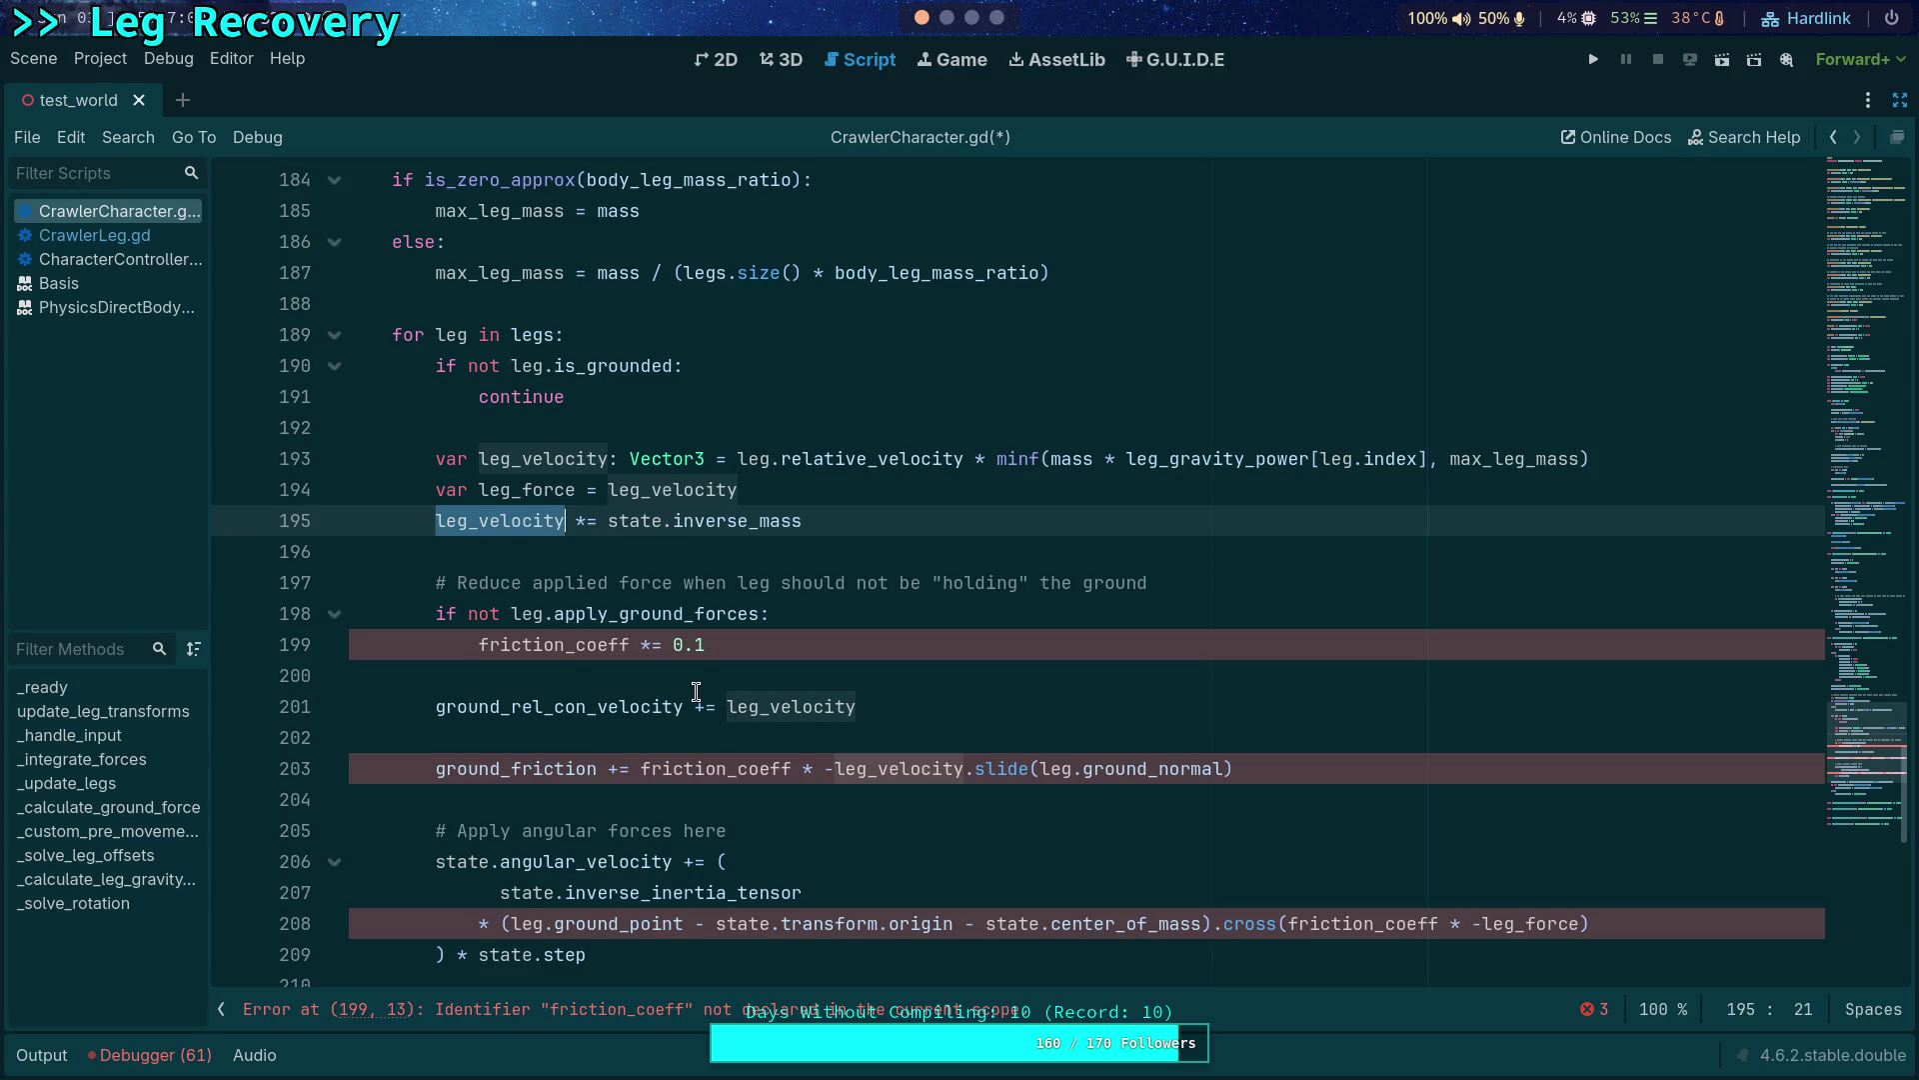
scroll(696, 693, "down", 1)
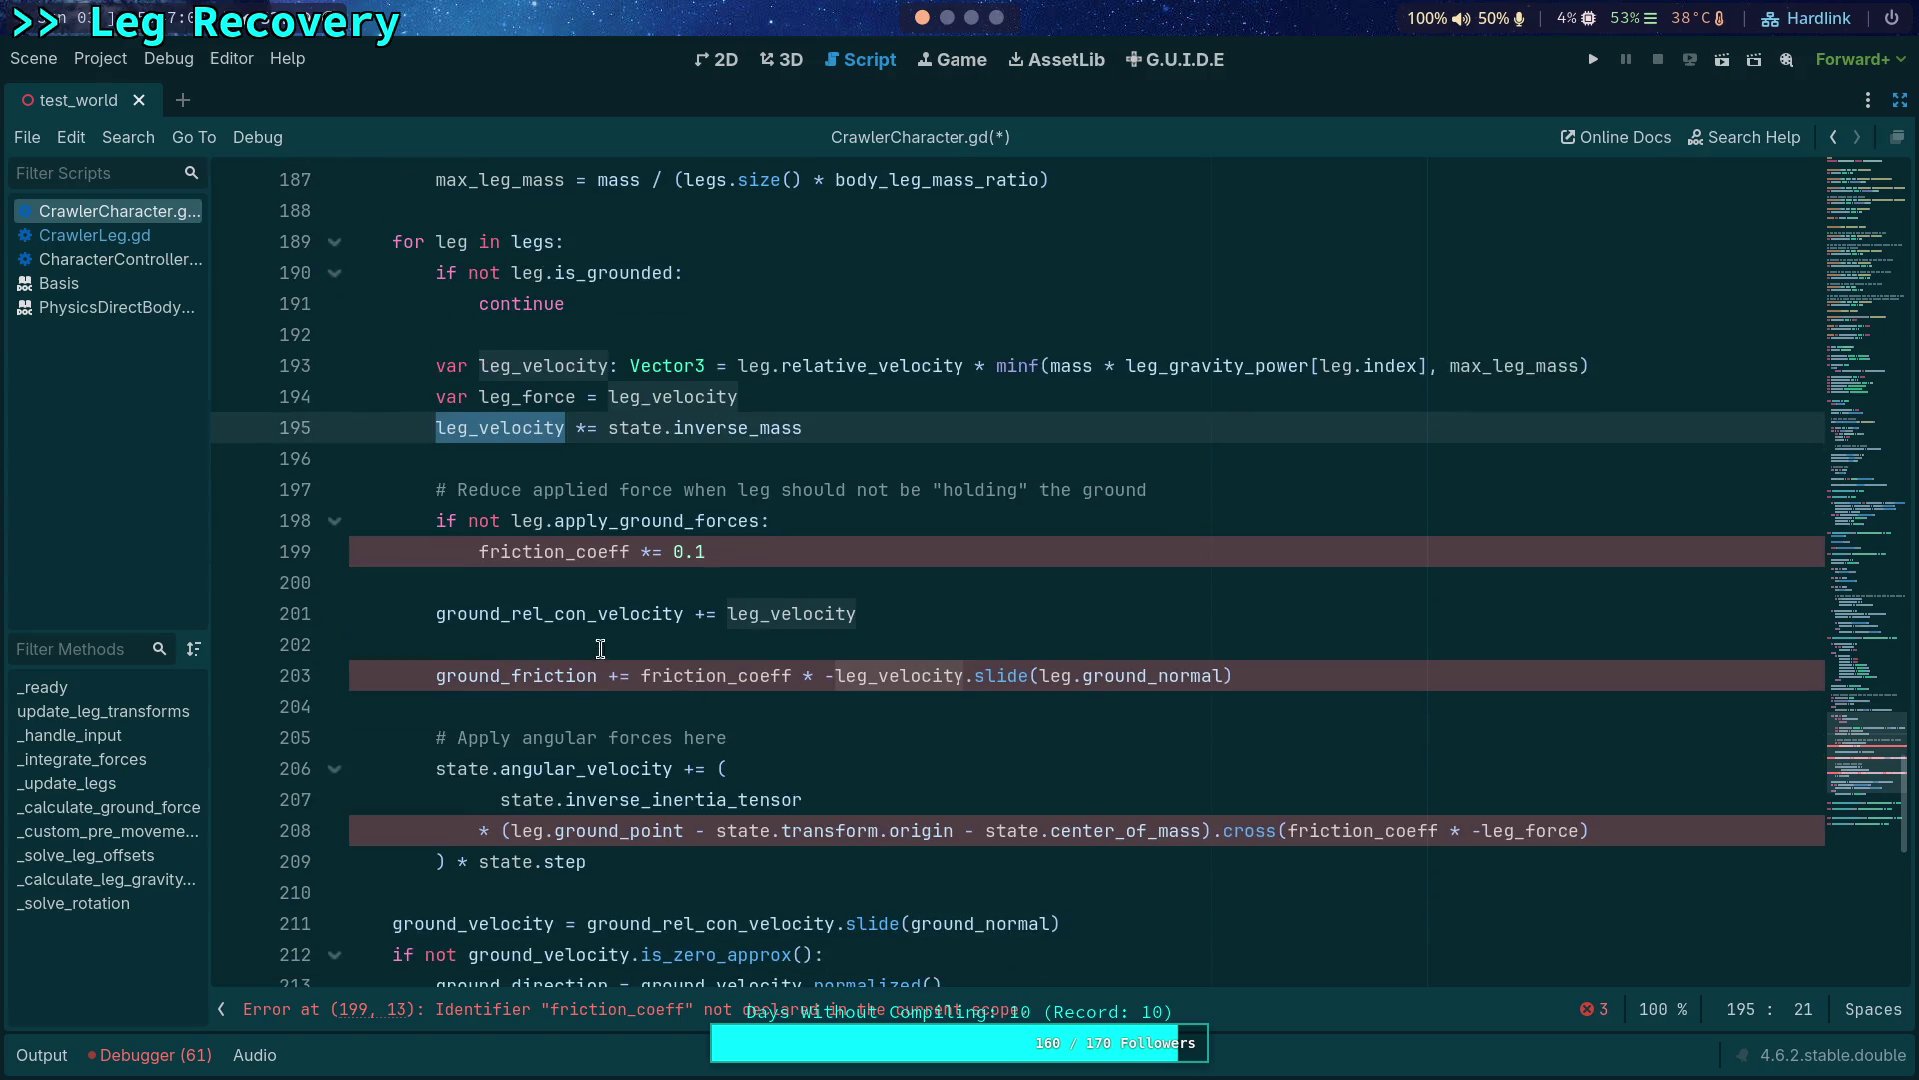
Change the ground_rel_con_velocity operator from += to -= so leg_velocity is subtracted.
left_click(727, 614)
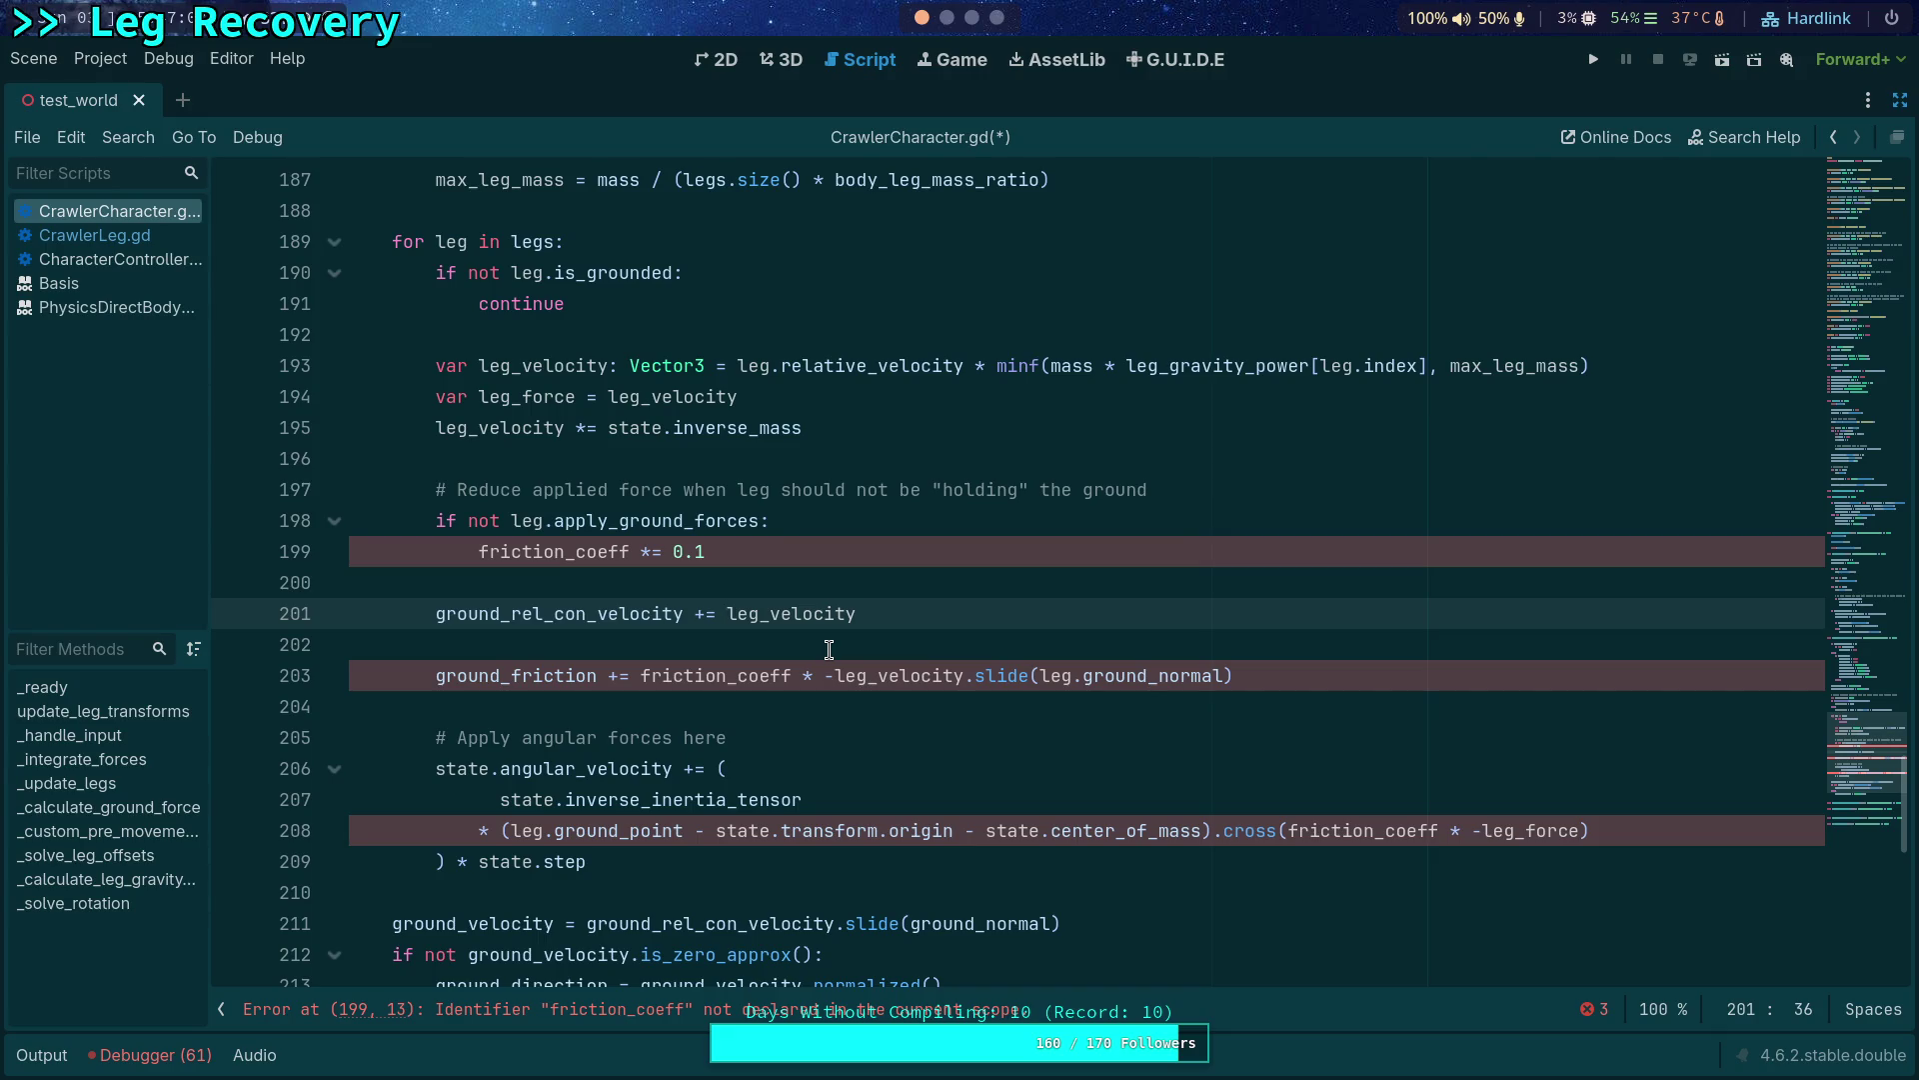
left_click(703, 614)
key("BackSpace")
type("s")
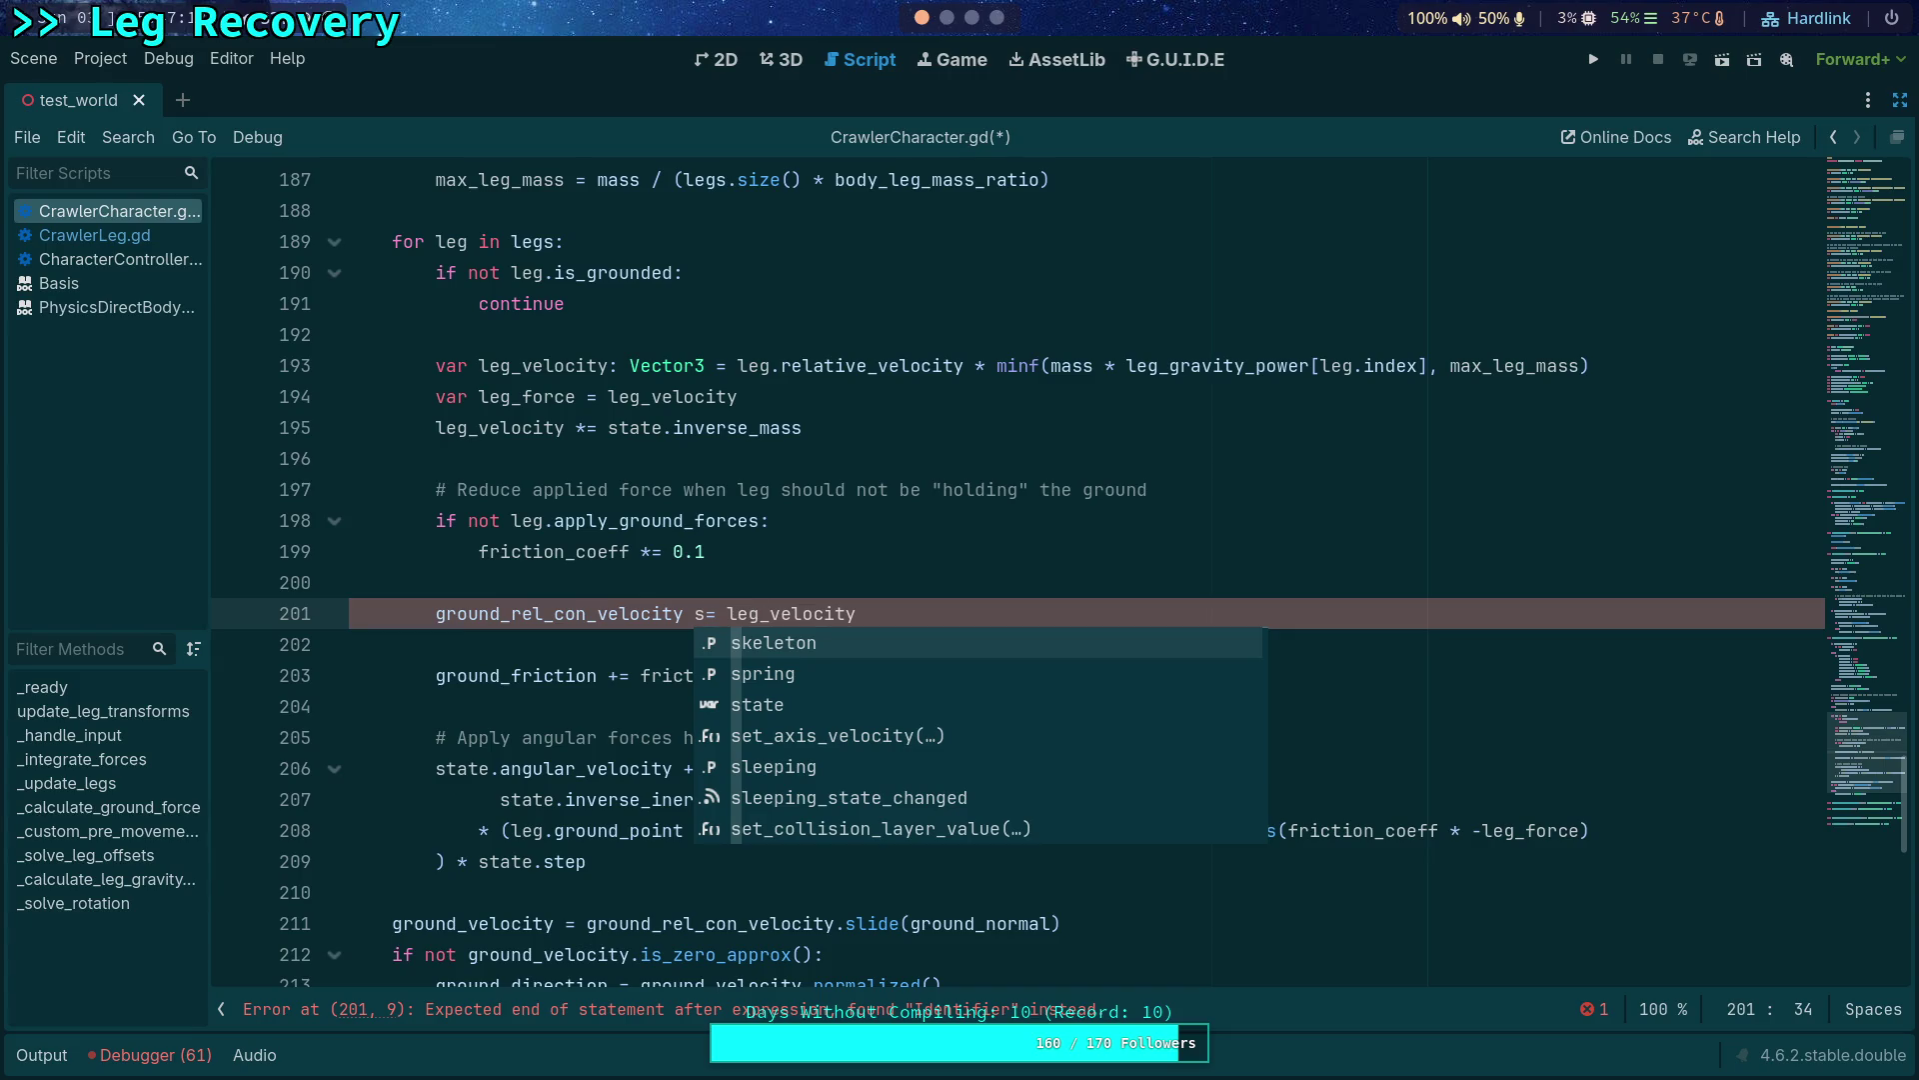
key("BackSpace")
type("-")
Review friction_coeff uses and add a blank line below the holding-ground comment.
left_click(803, 557)
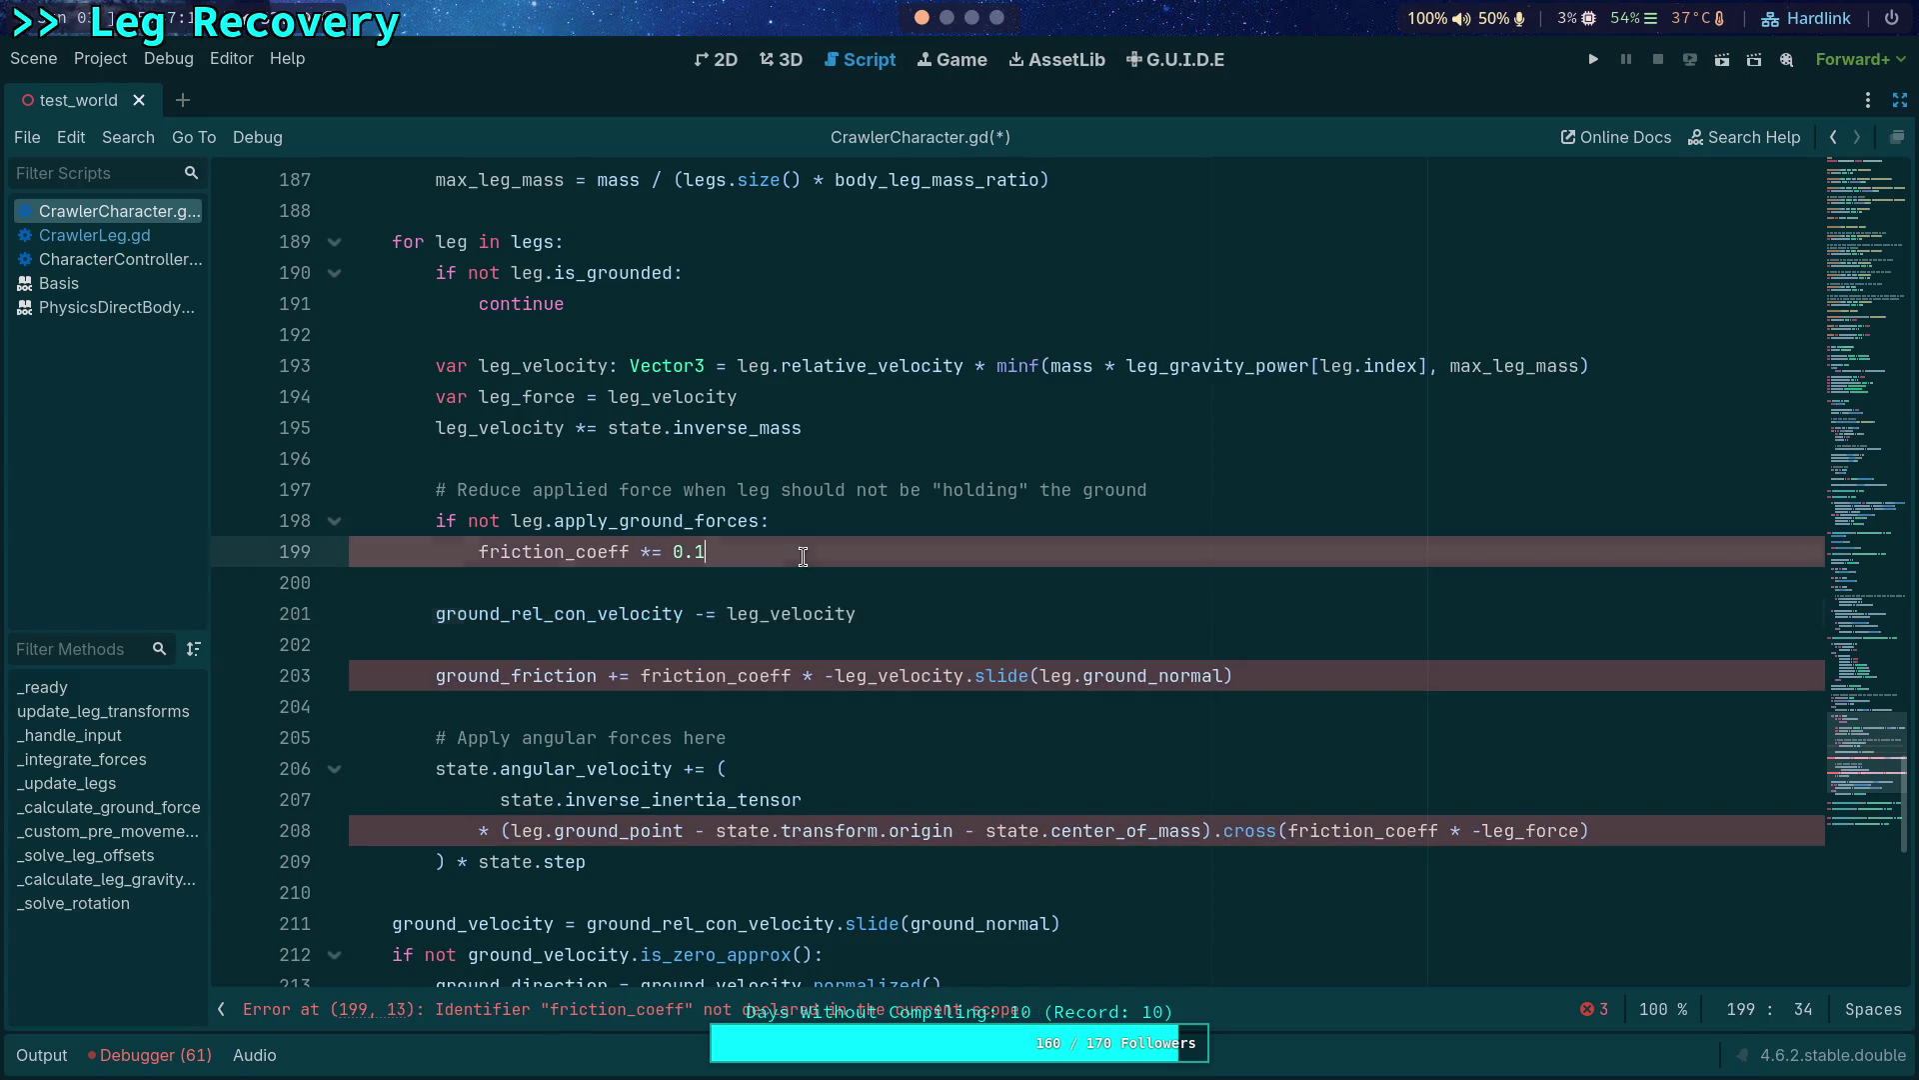
double_click(578, 558)
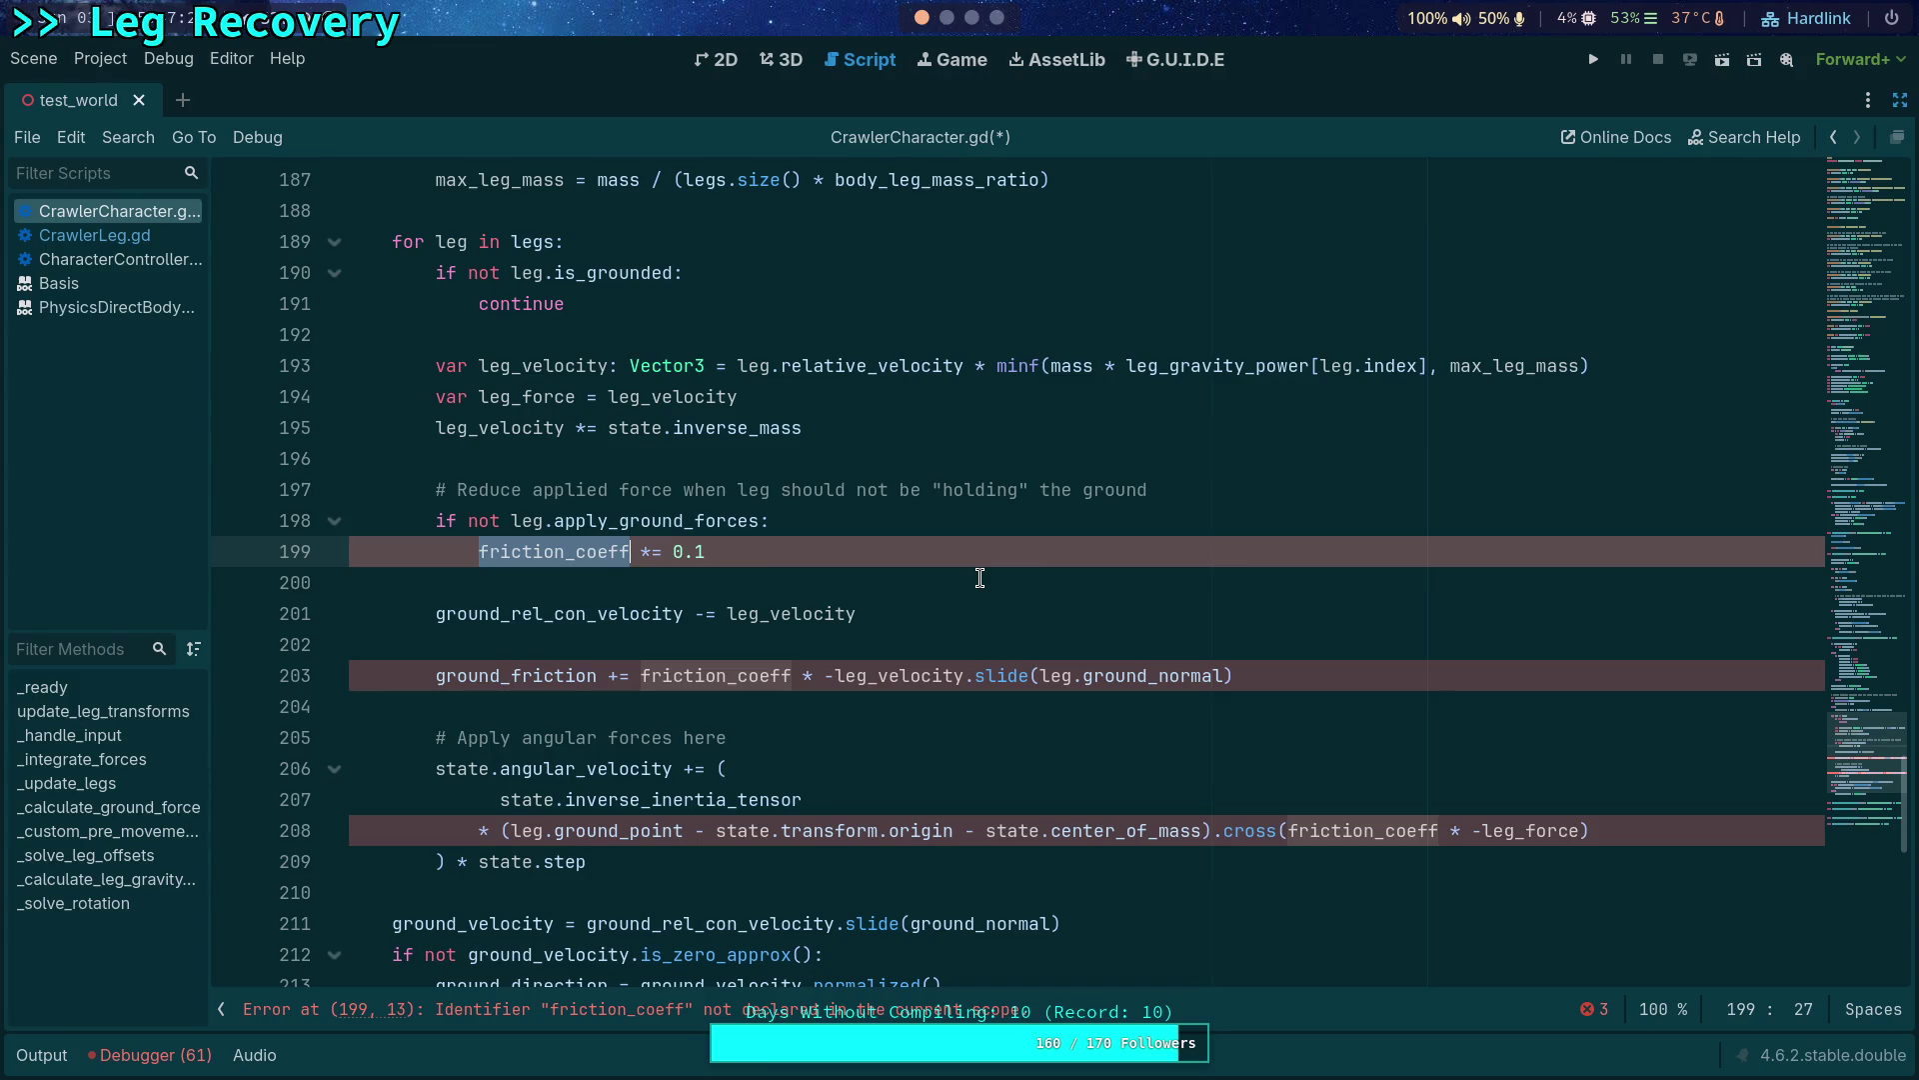
left_click(1212, 482)
key("Return")
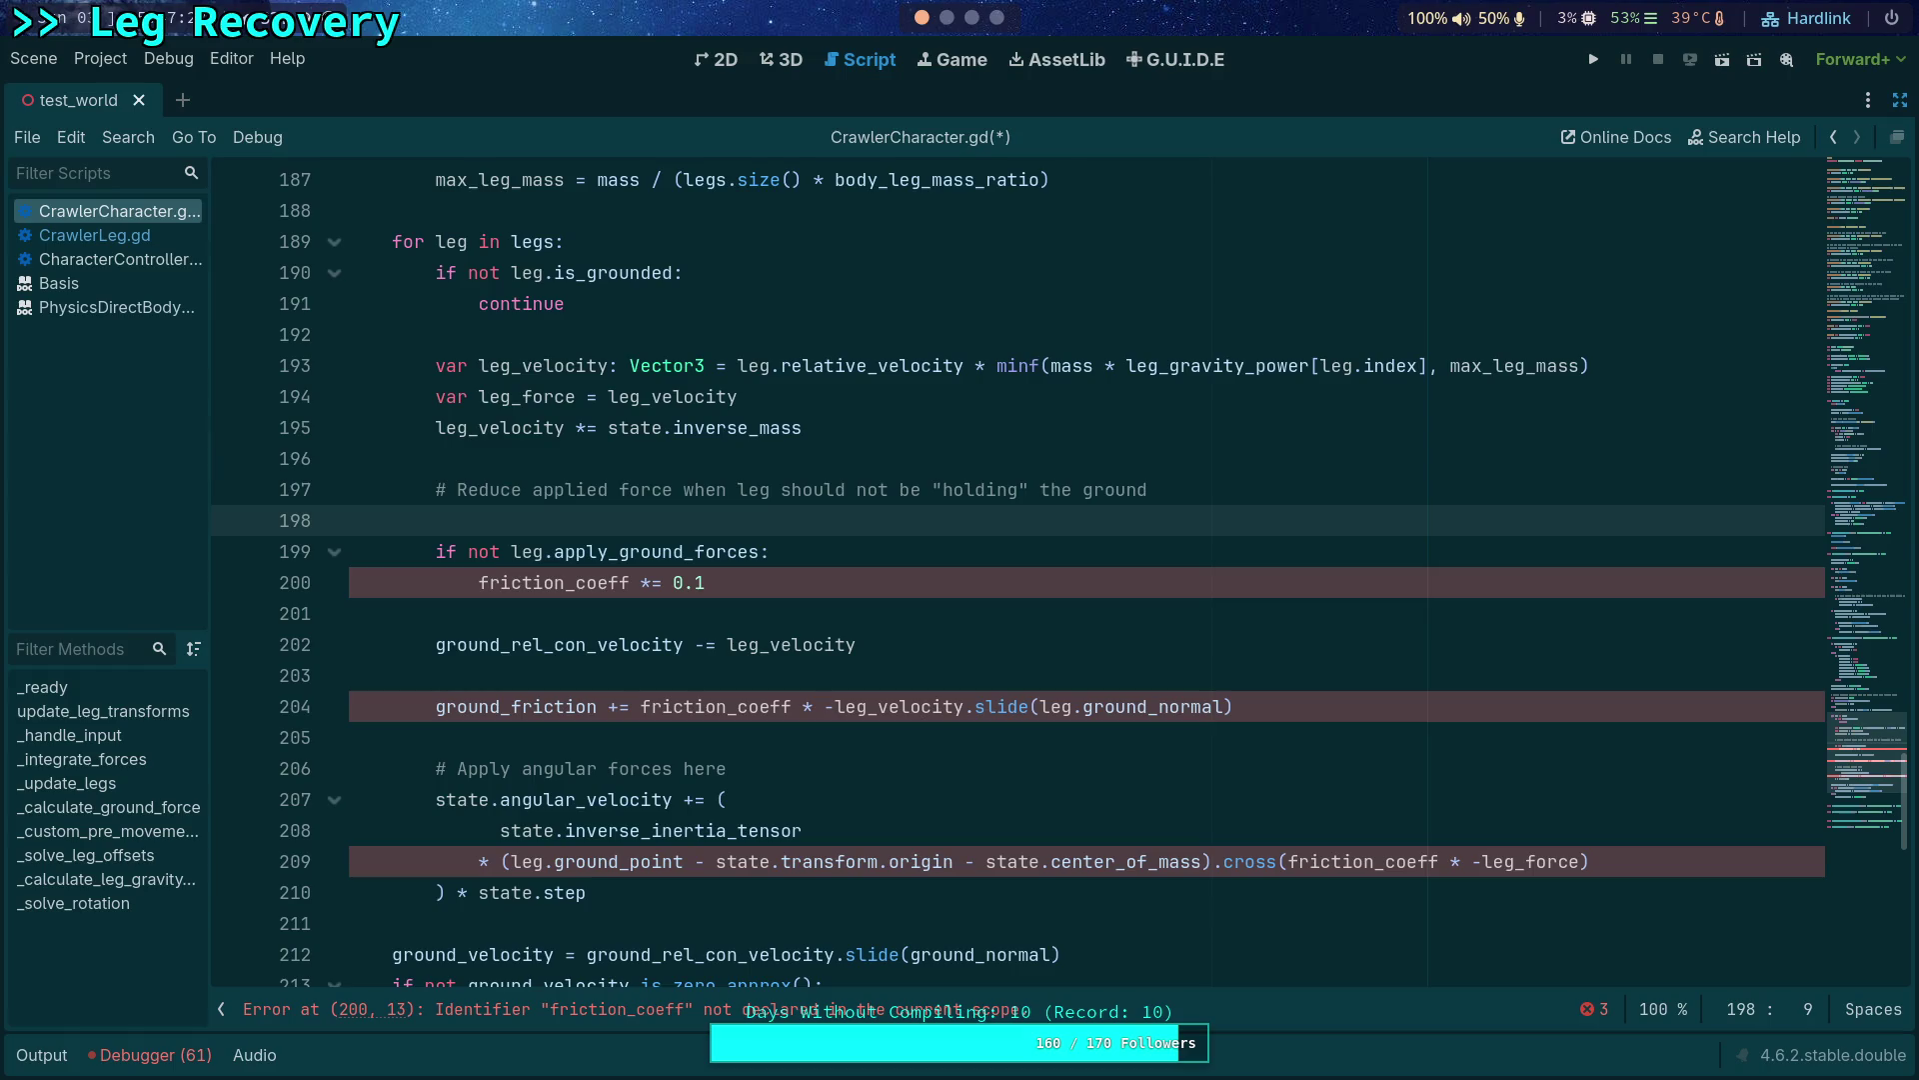
type("var ")
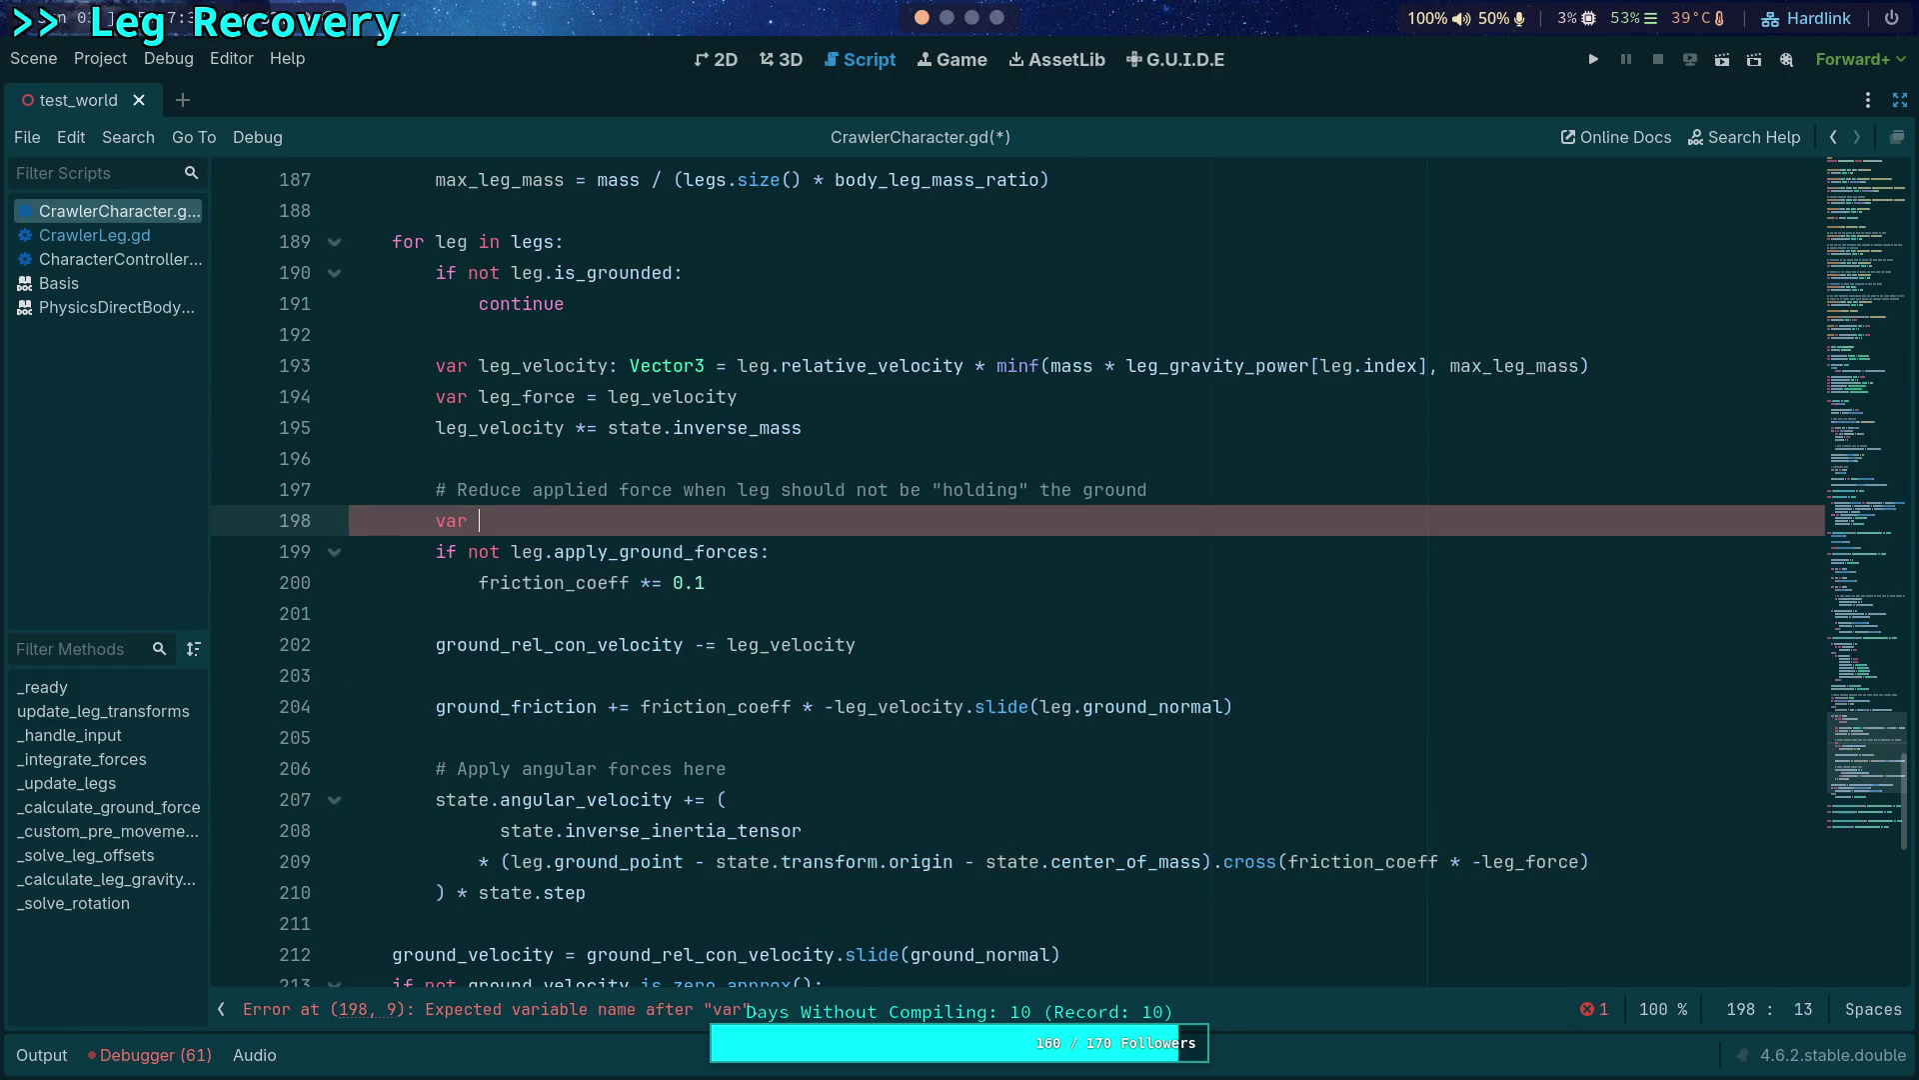
type("c: float = 1.0")
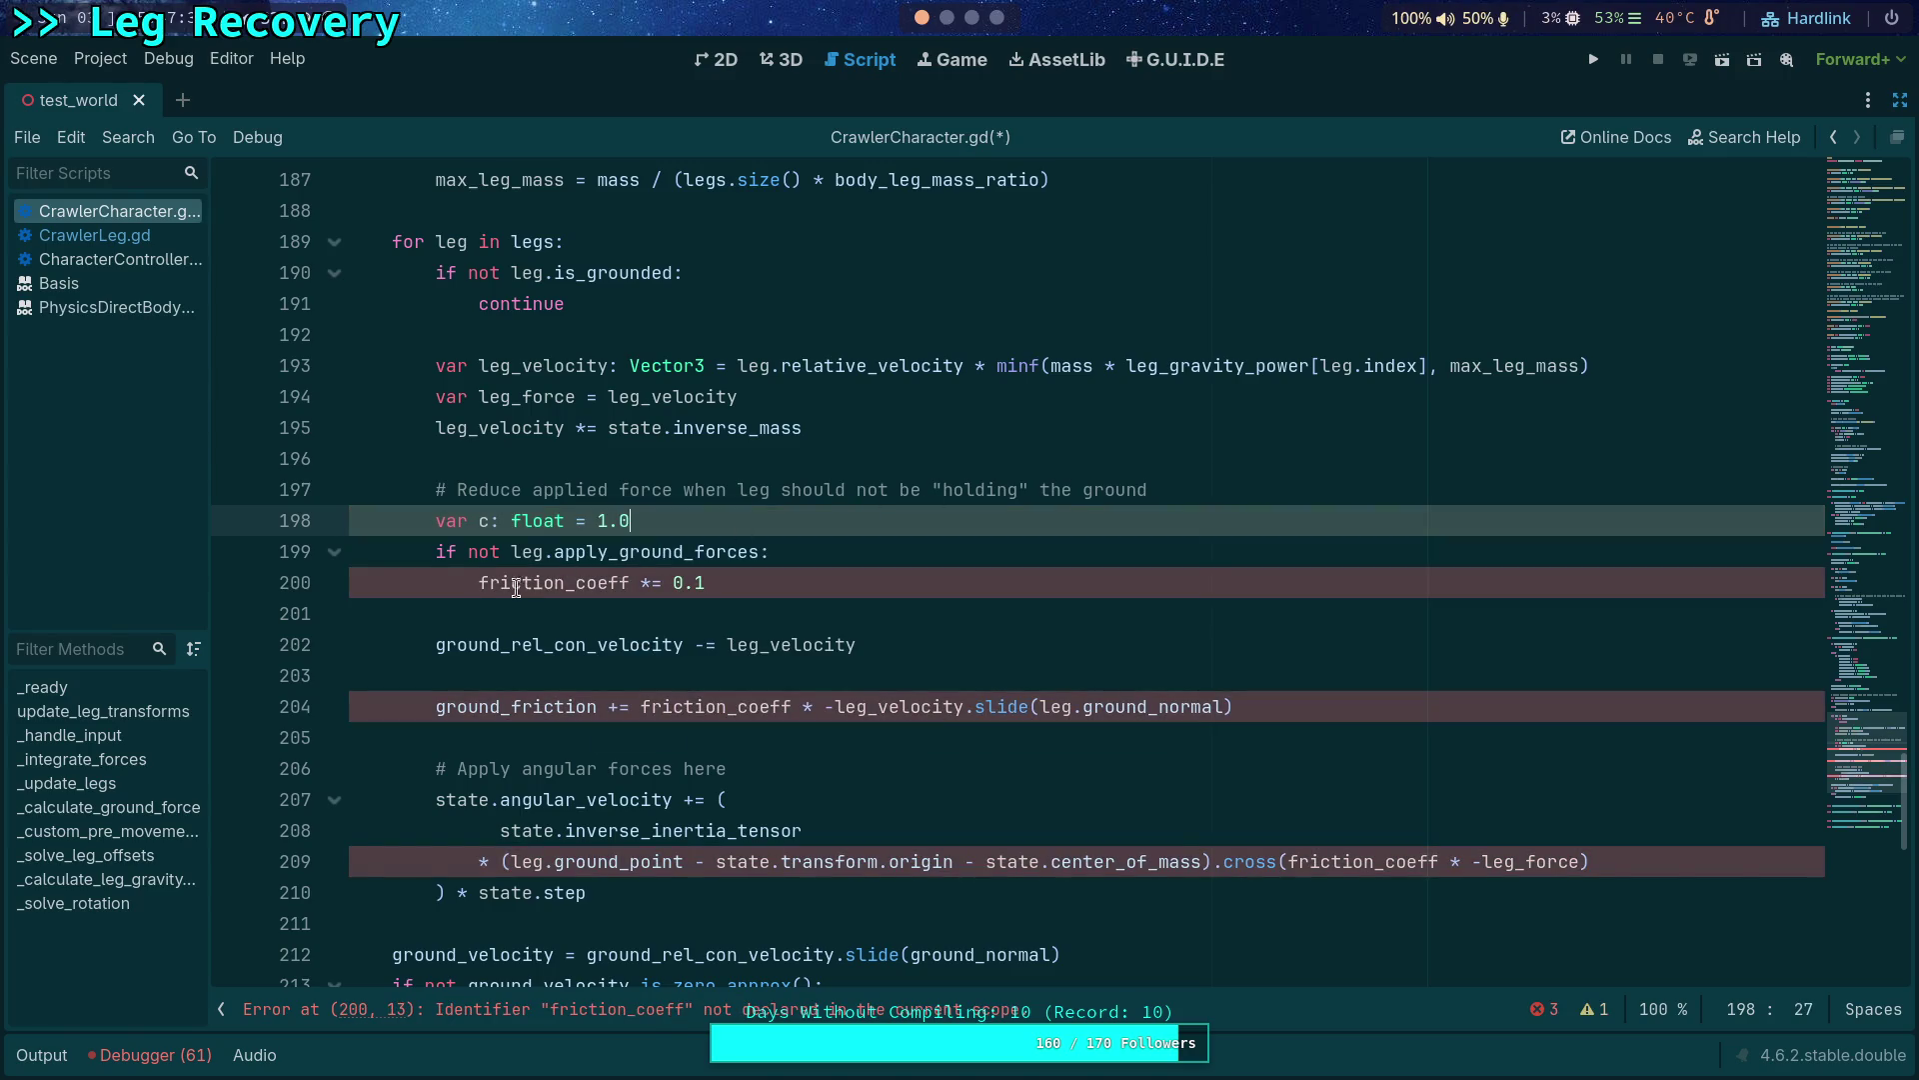
Turn the friction_coeff multiply on line 200 into the assignment c = 0.1.
left_click(499, 582)
double_click(498, 582)
type("c")
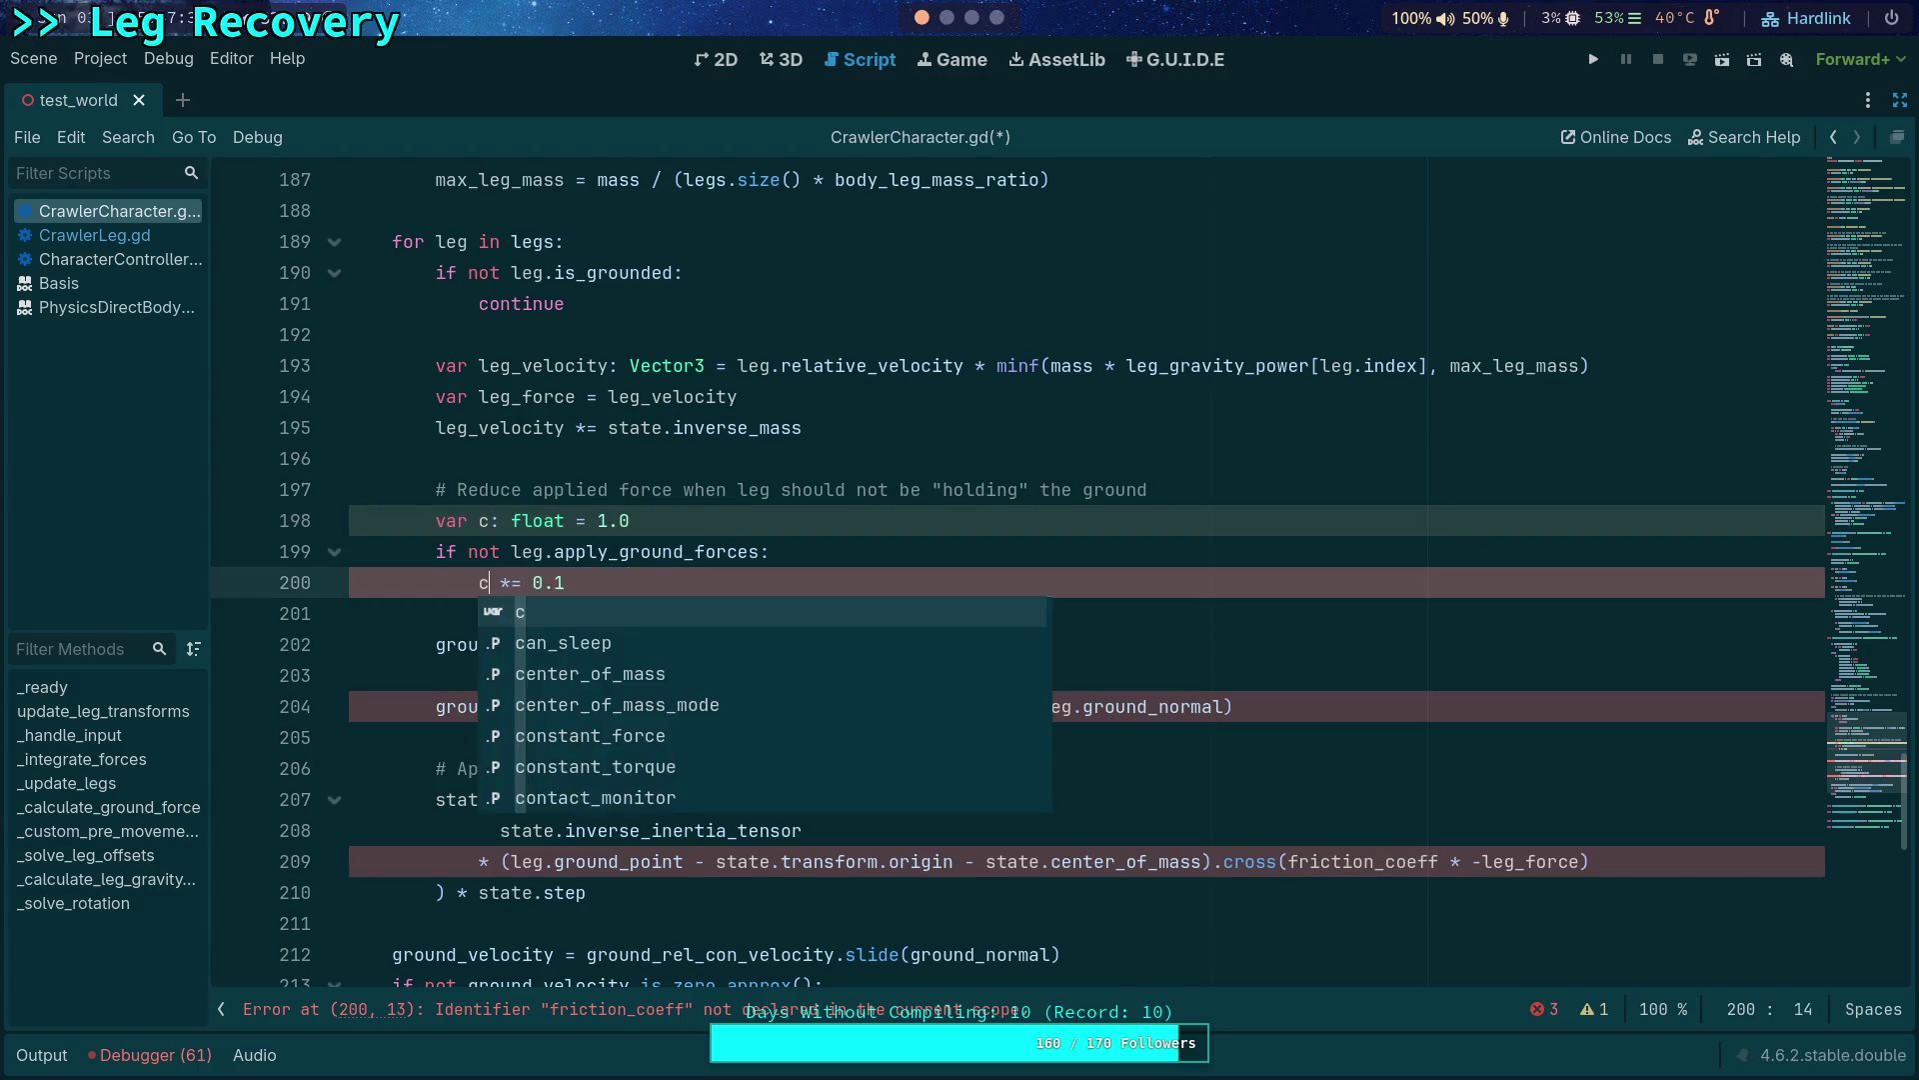
key("Right")
key("Delete")
key("Right")
key("Right")
key("Right")
key("Right")
key("Right")
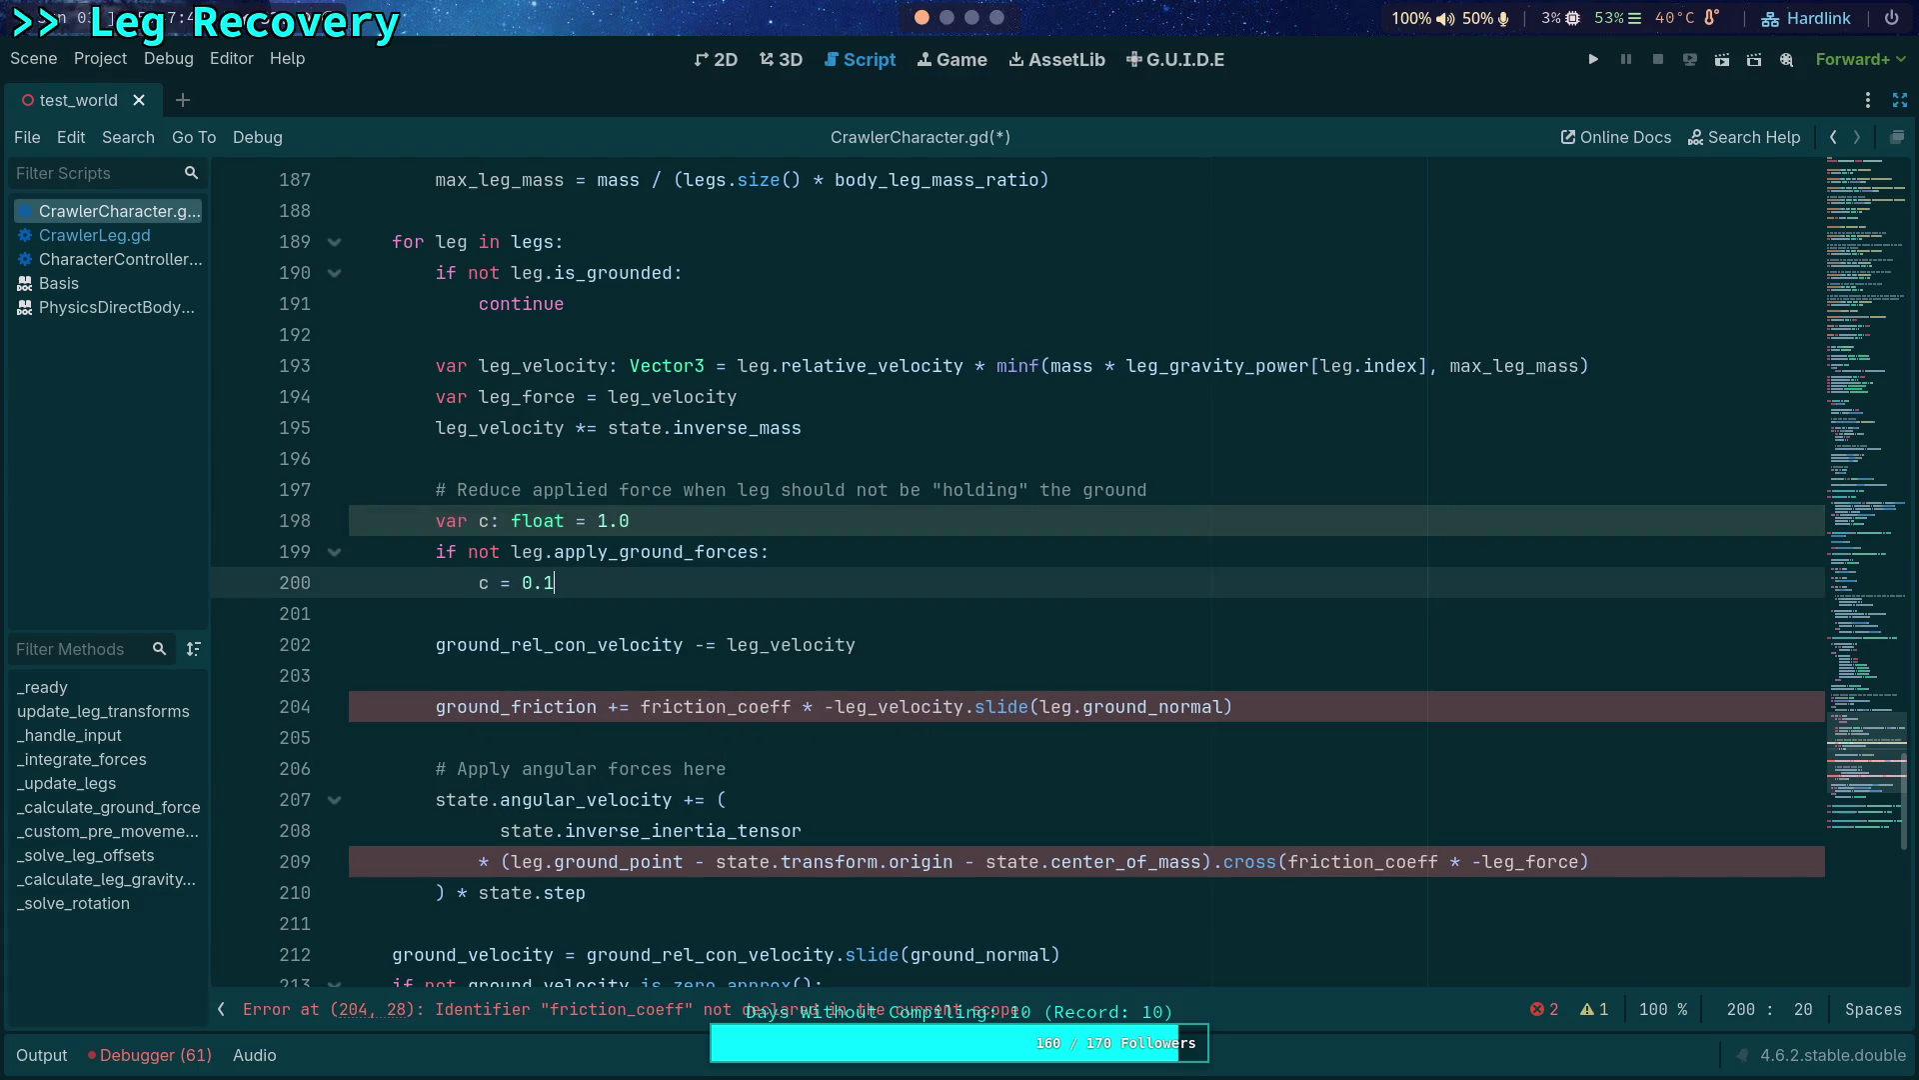
Replace friction_coeff with c in the ground_friction line and the angular cross product.
double_click(715, 706)
type("c")
left_click(715, 644)
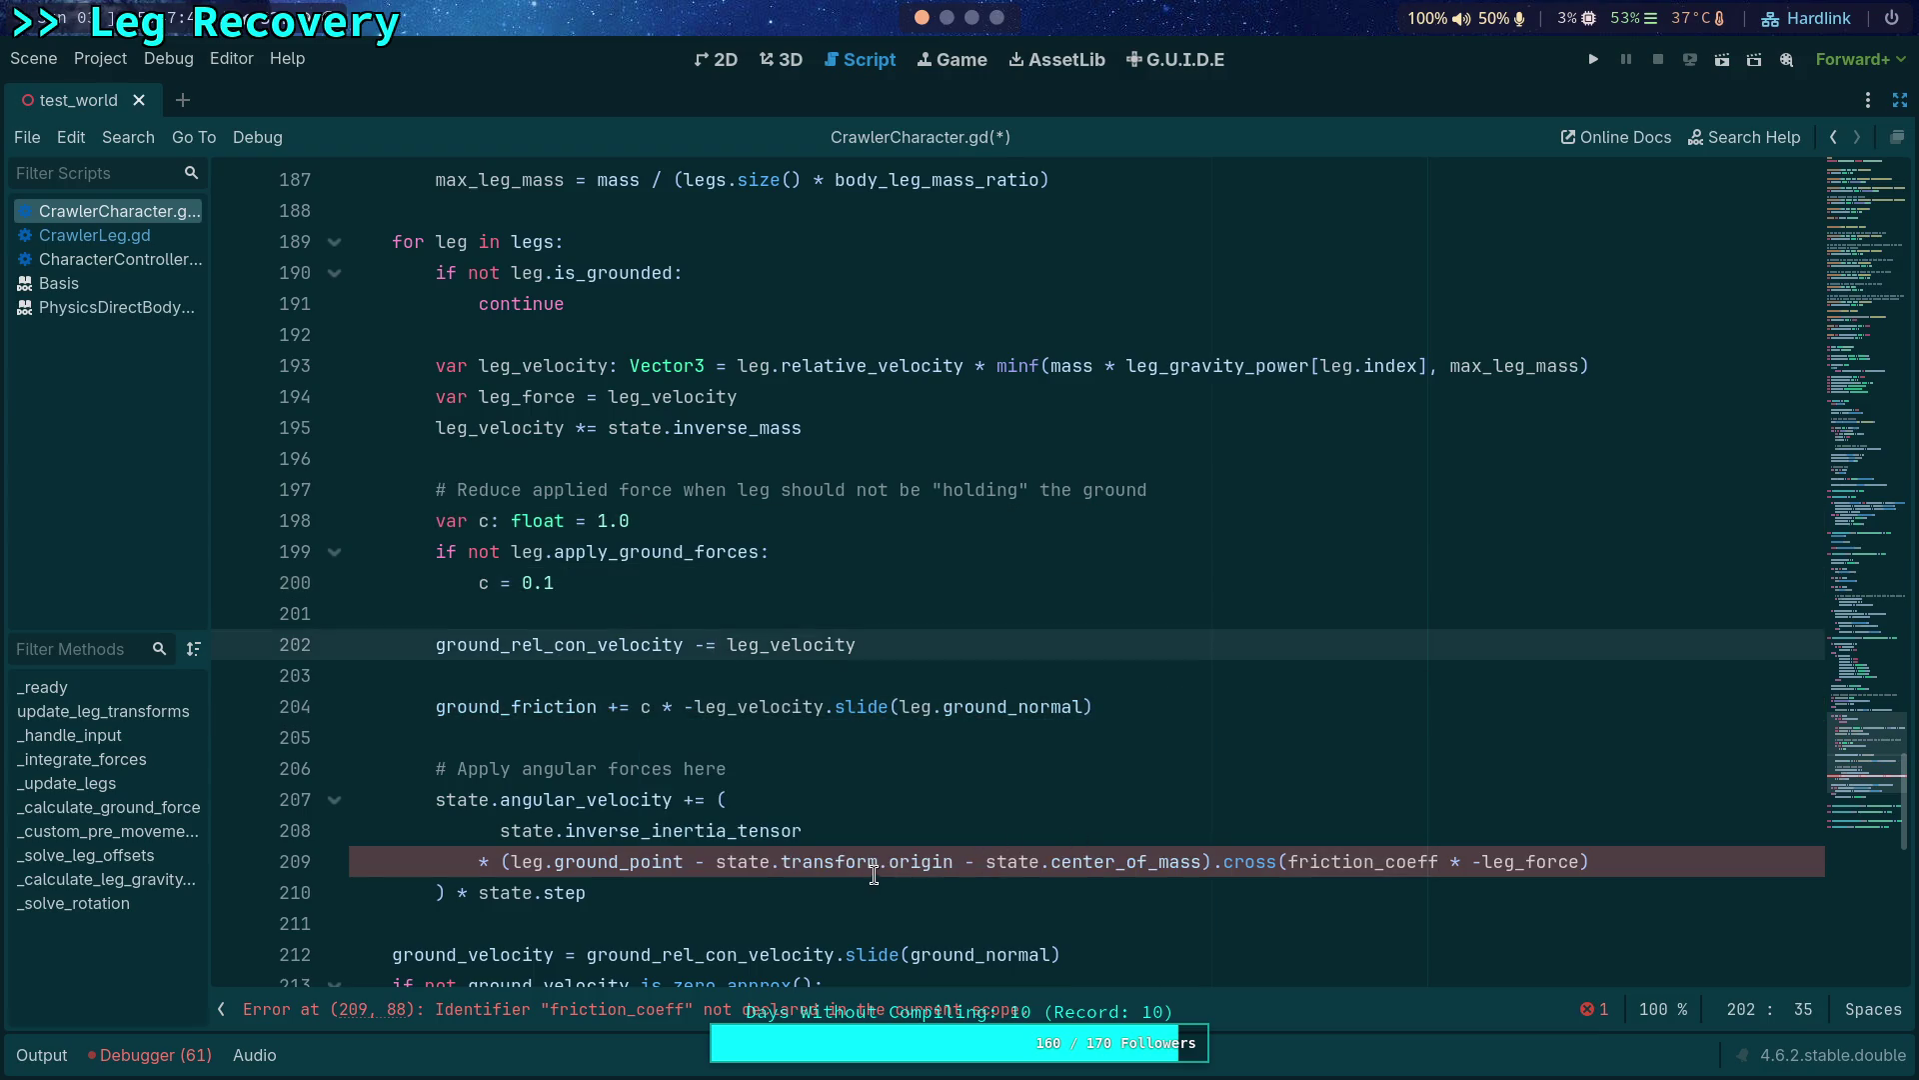
double_click(1379, 863)
type("c")
left_click(1275, 814)
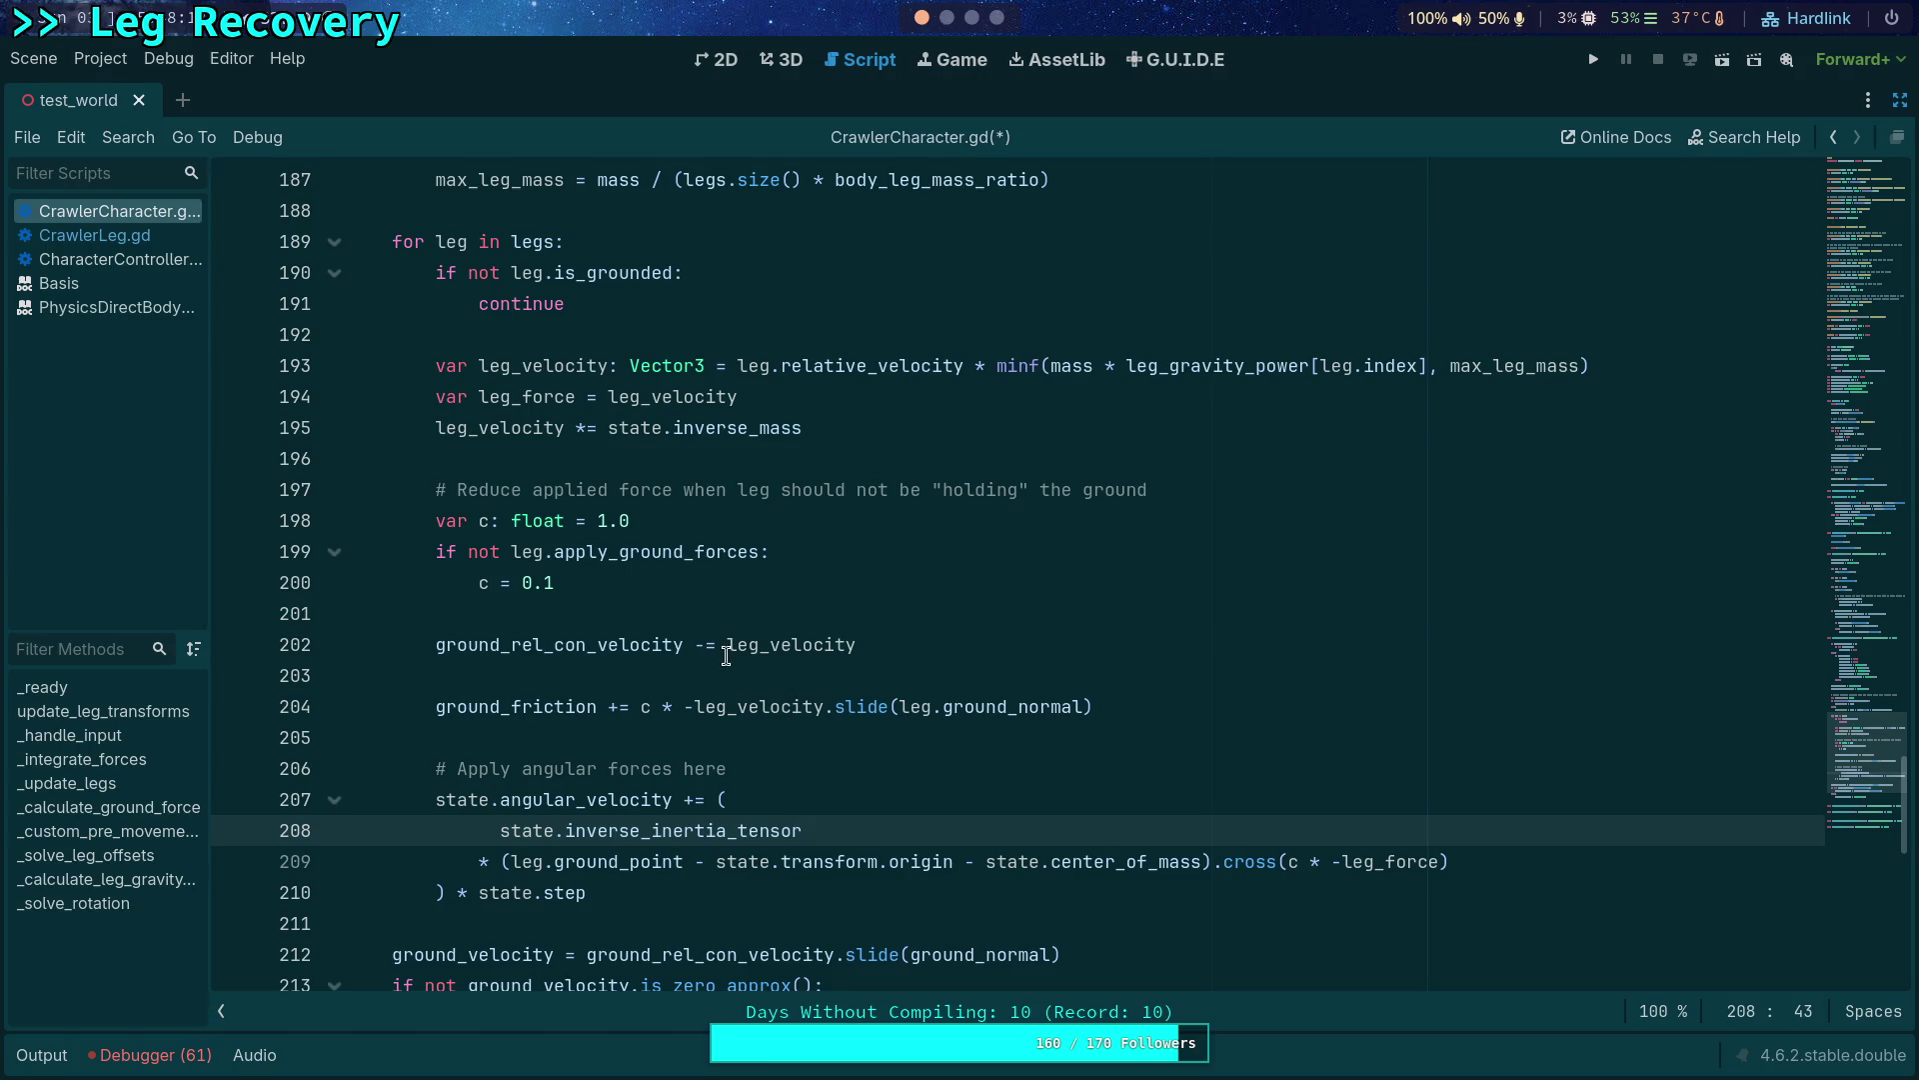
left_click(655, 645)
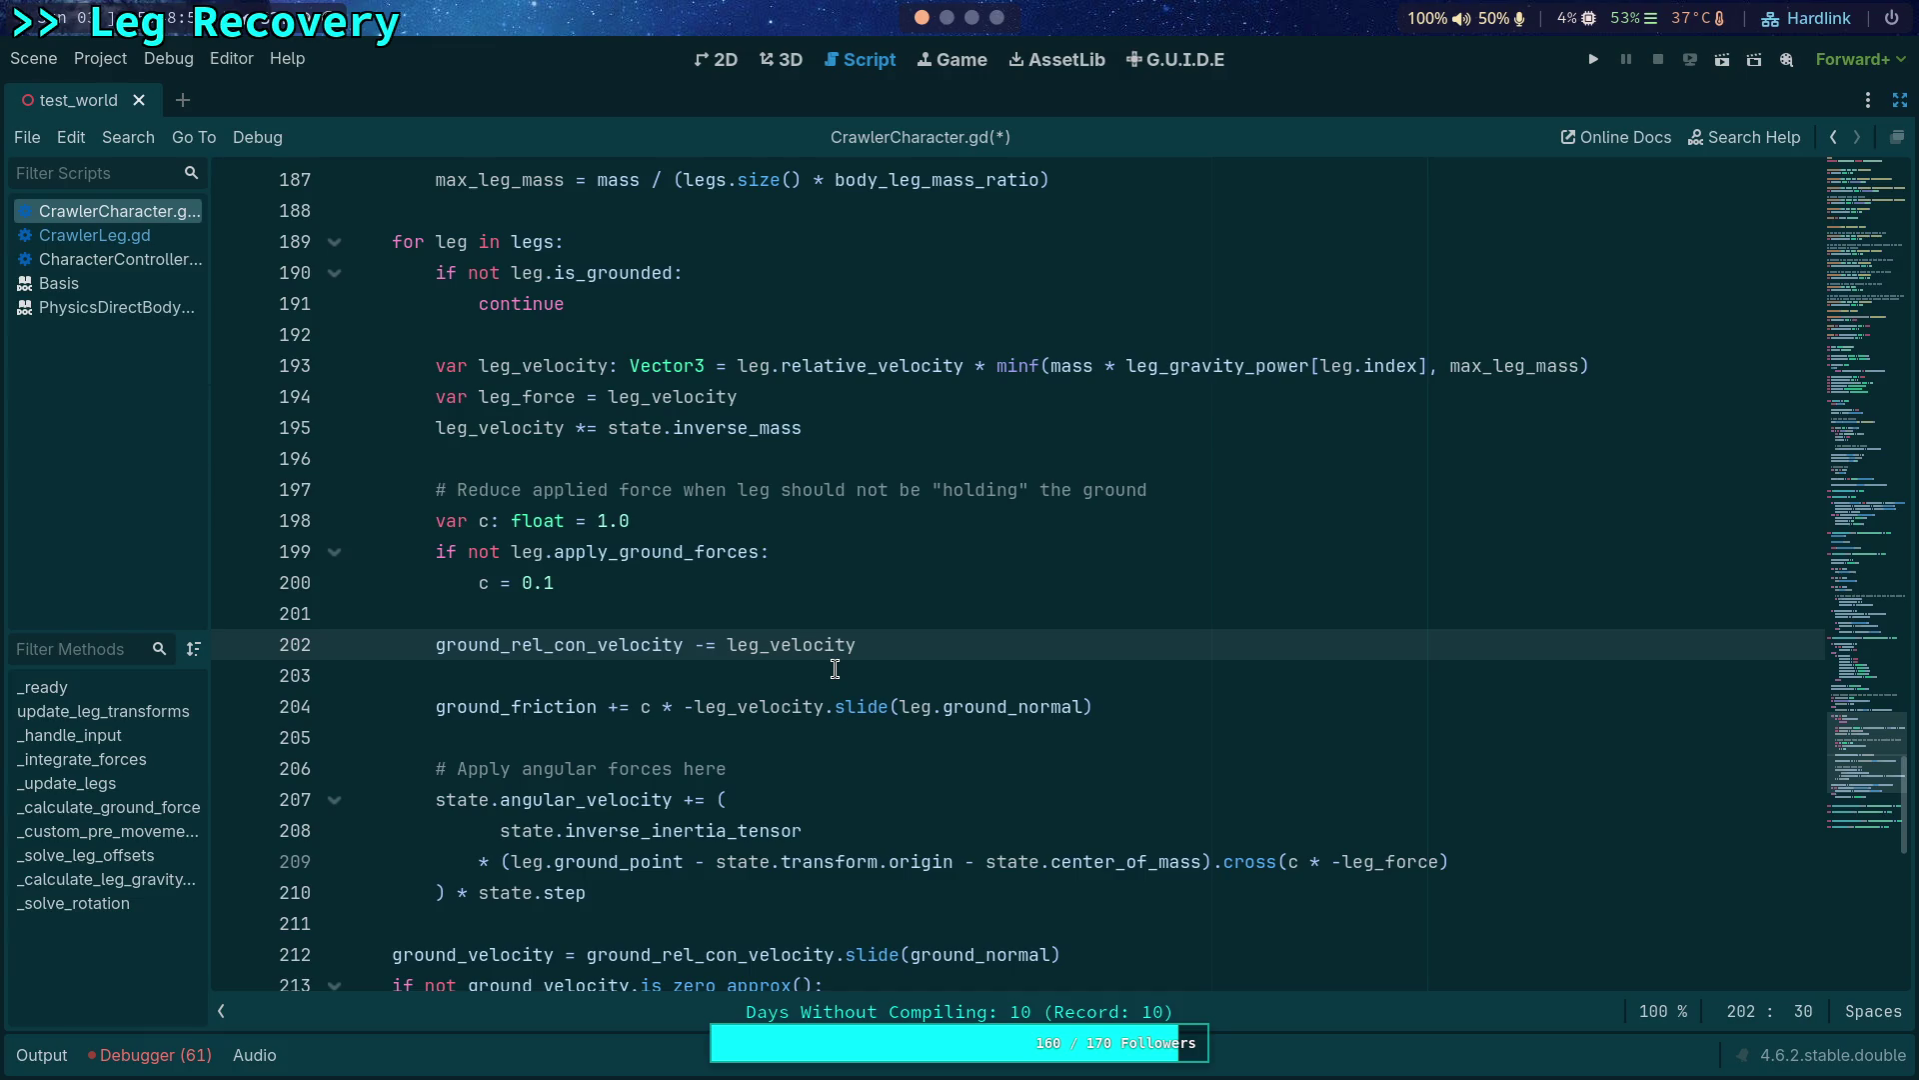
Review leg_force and its declaration in the leg loop, then switch to the CrawlerLeg.gd script.
left_click(706, 673)
scroll(709, 673, "down", 1)
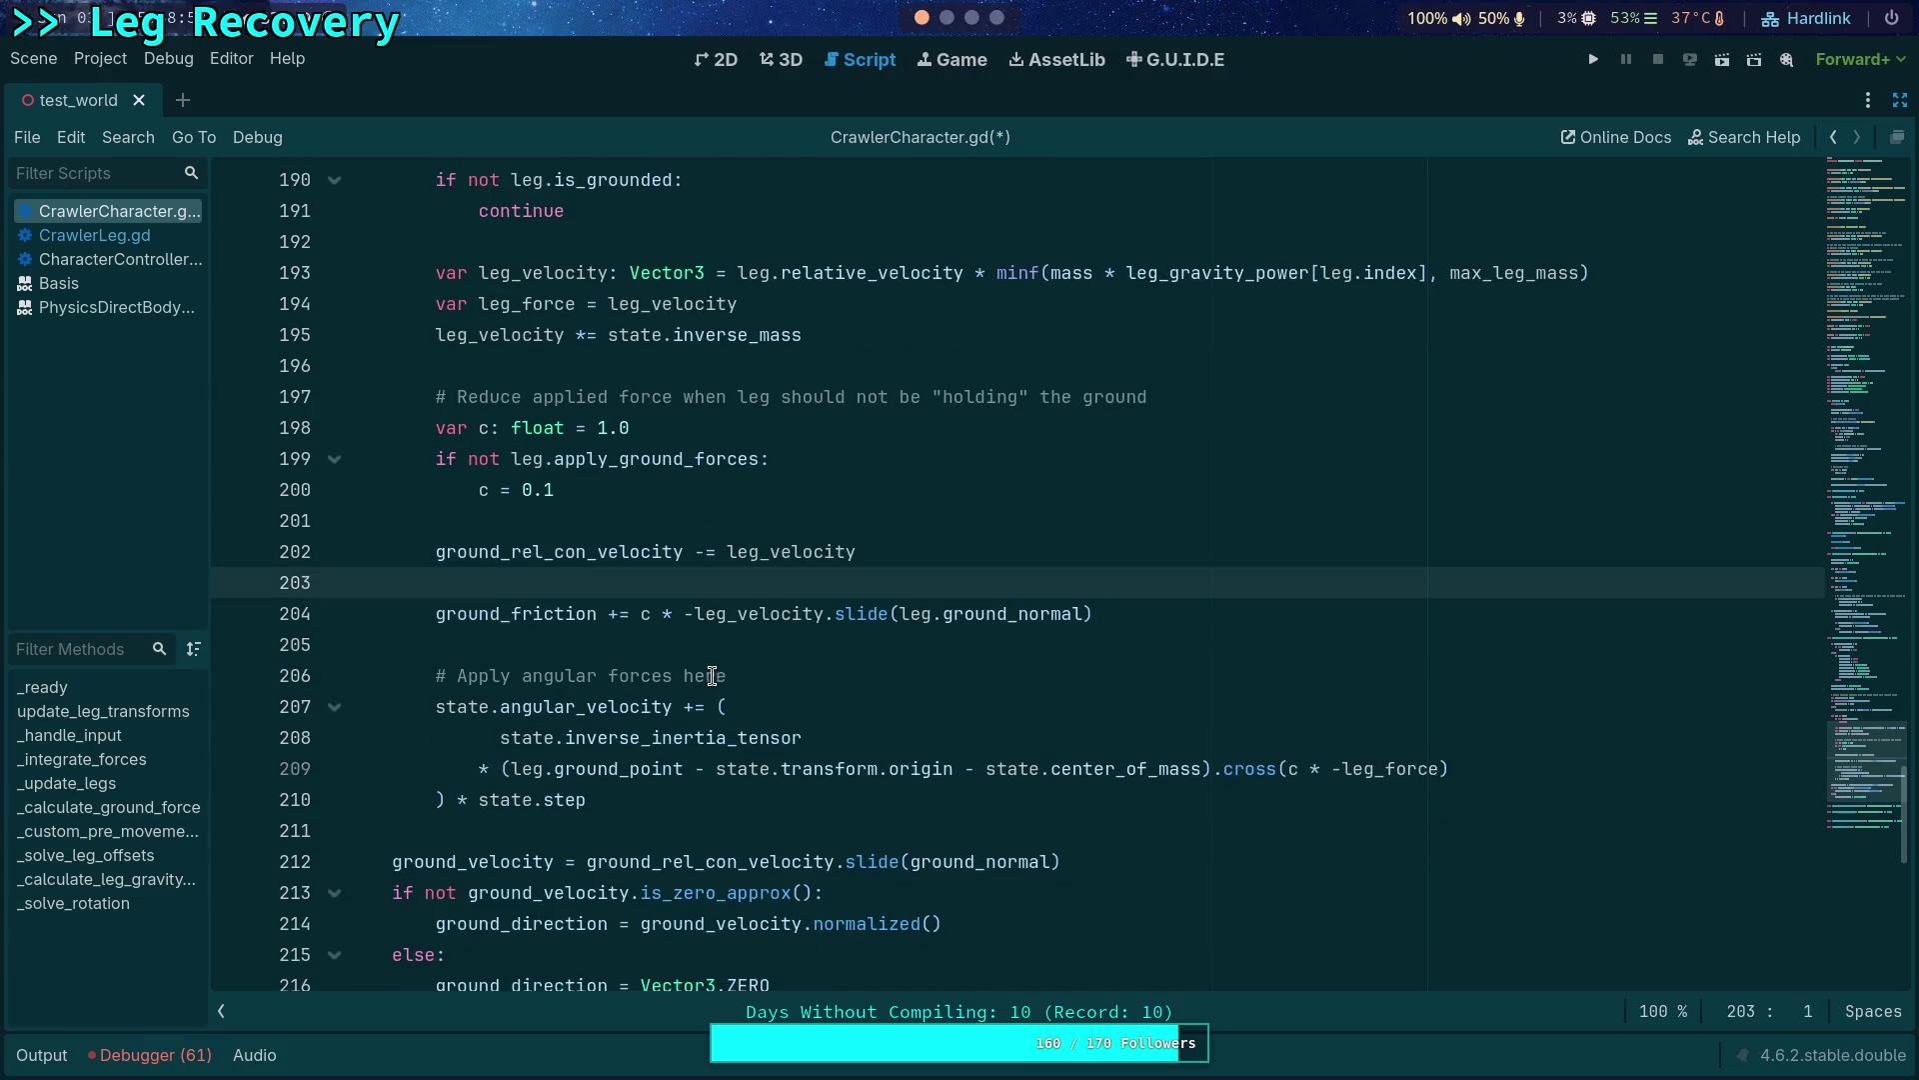
mouse_move(720, 830)
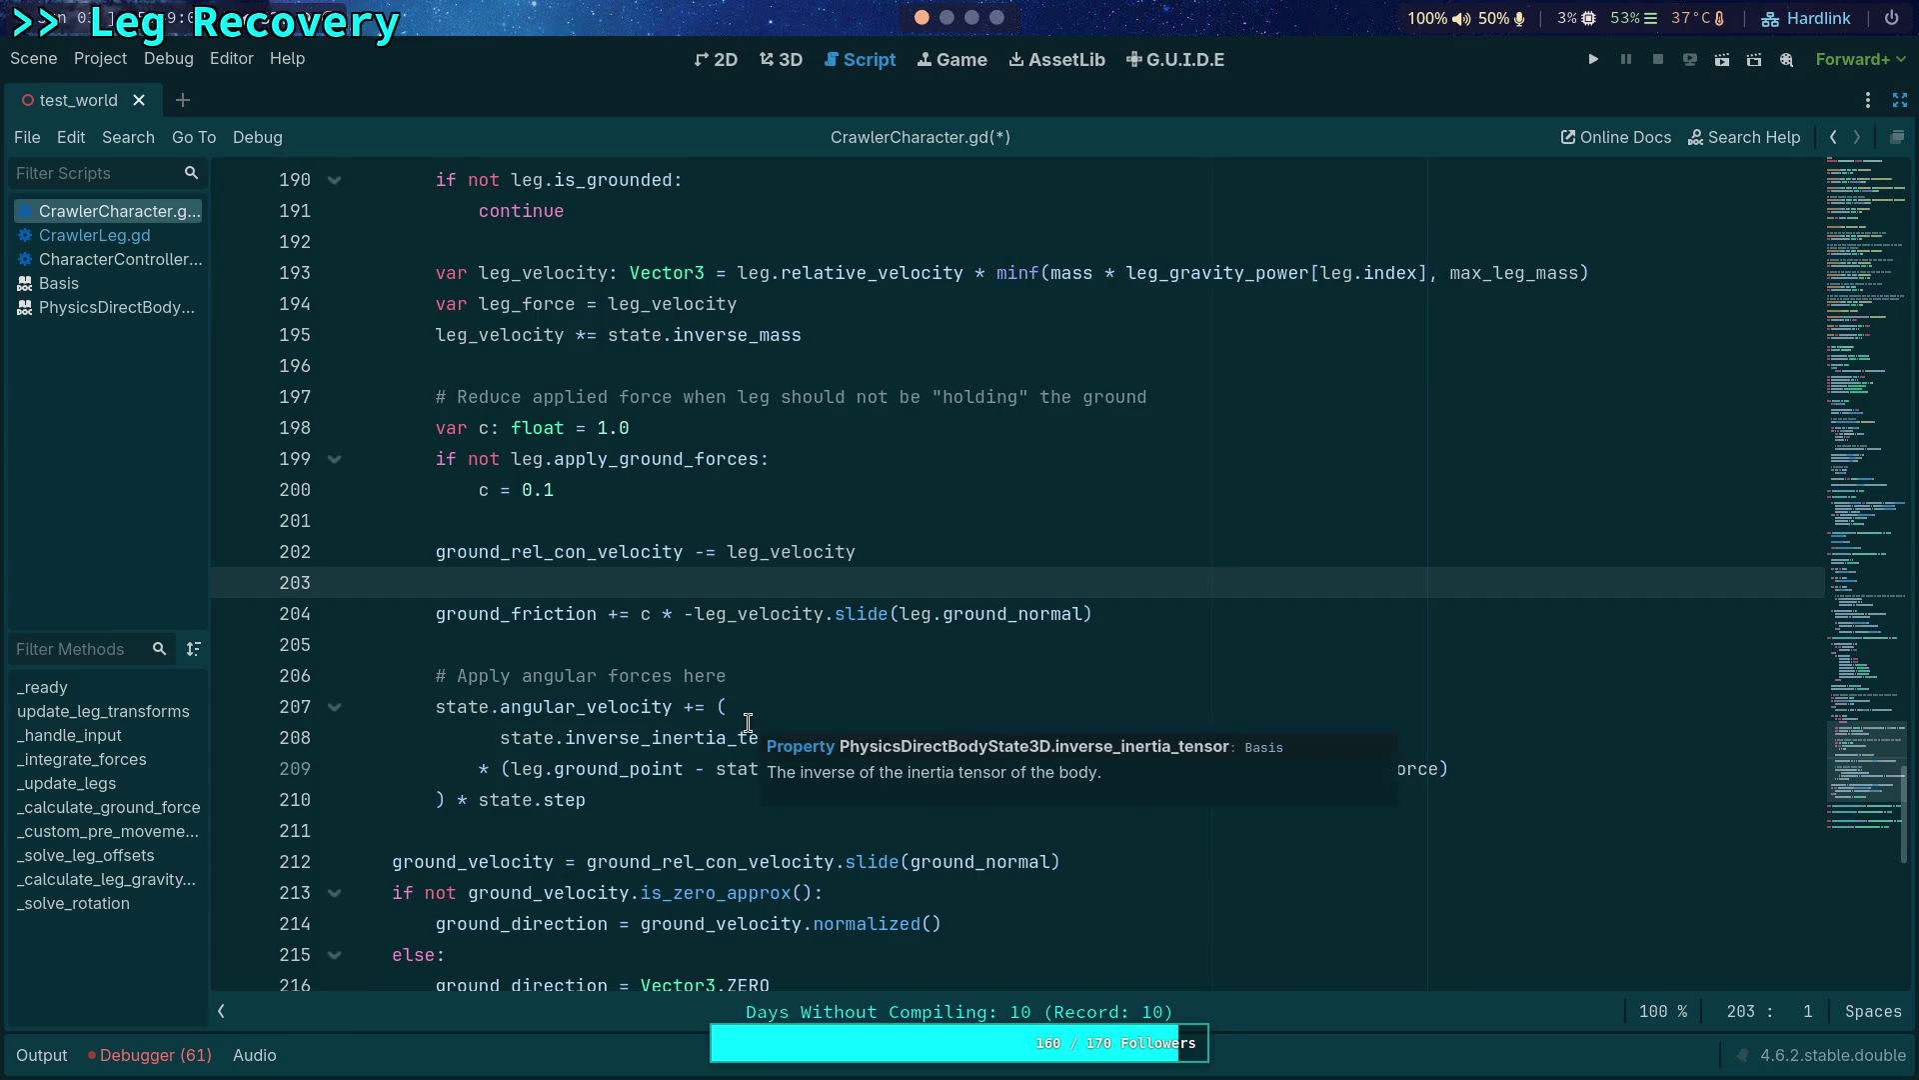
double_click(1382, 770)
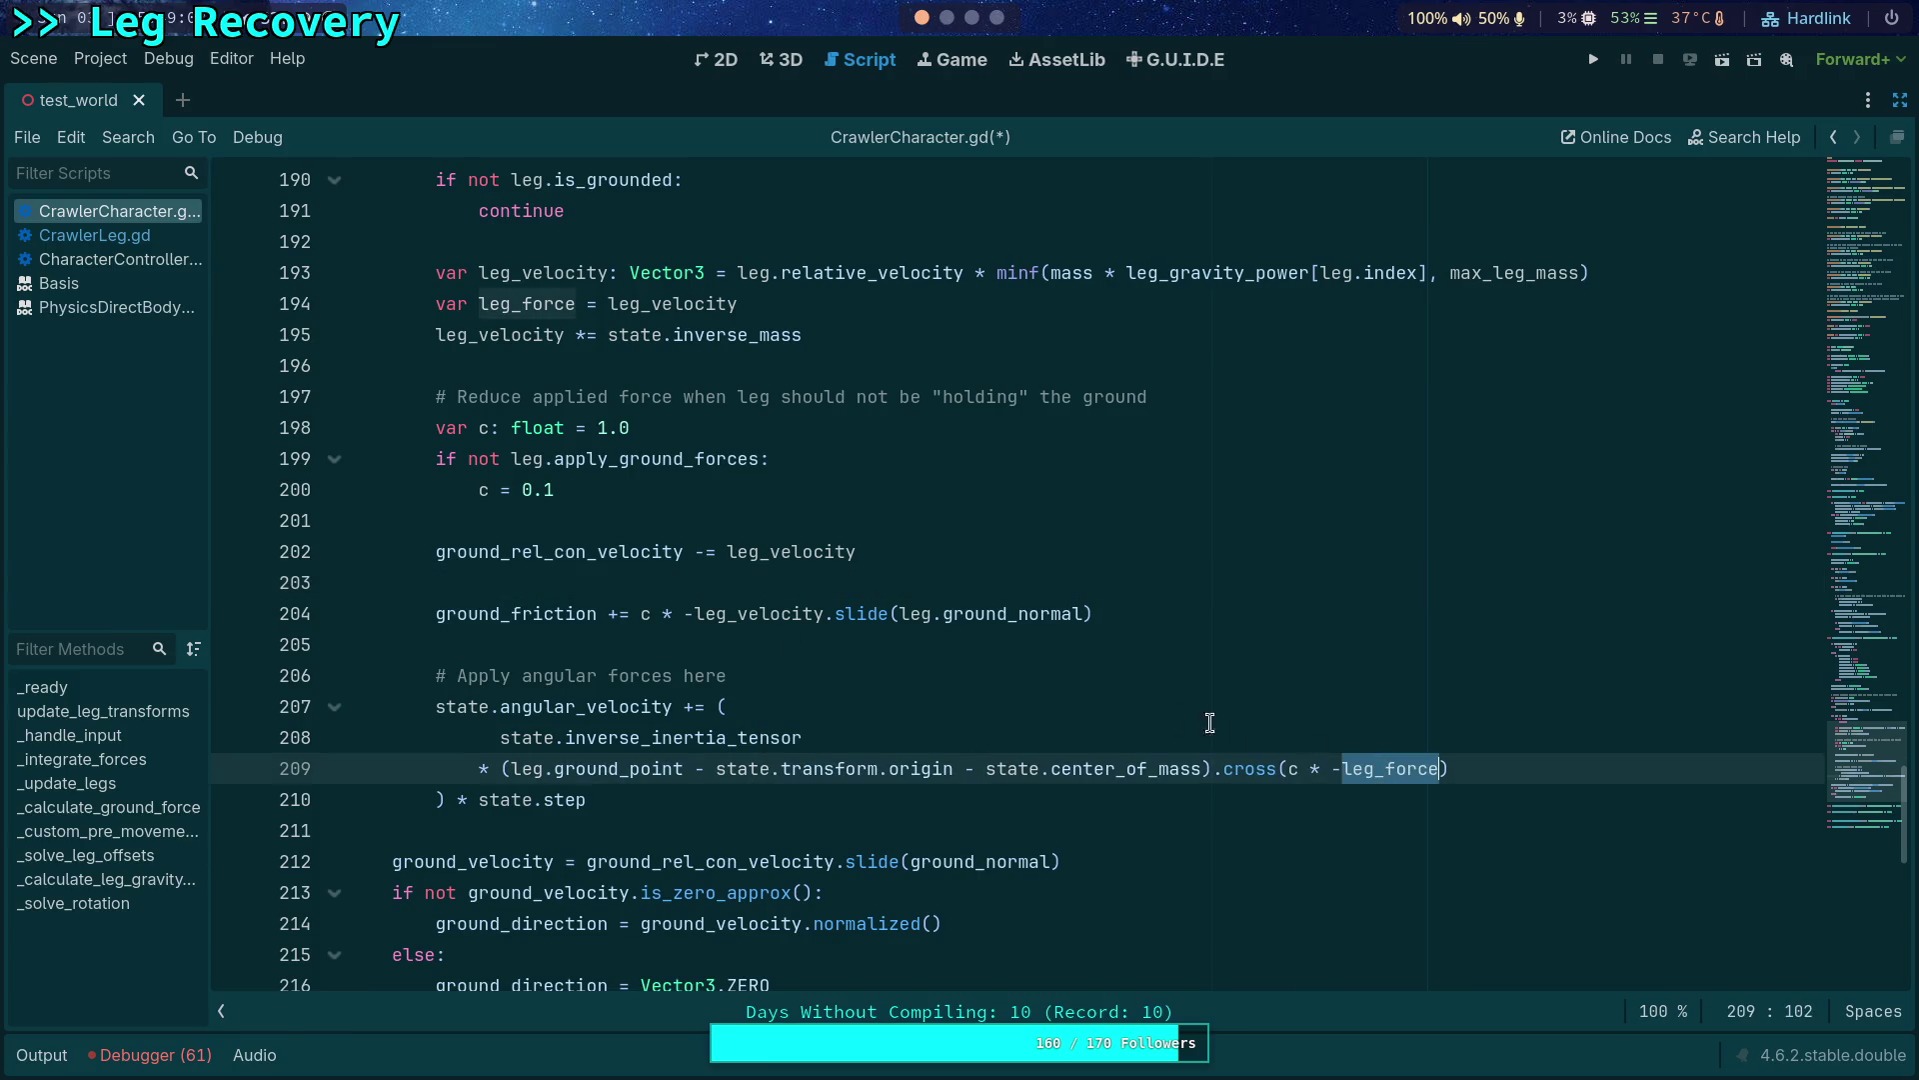
scroll(901, 628, "up", 1)
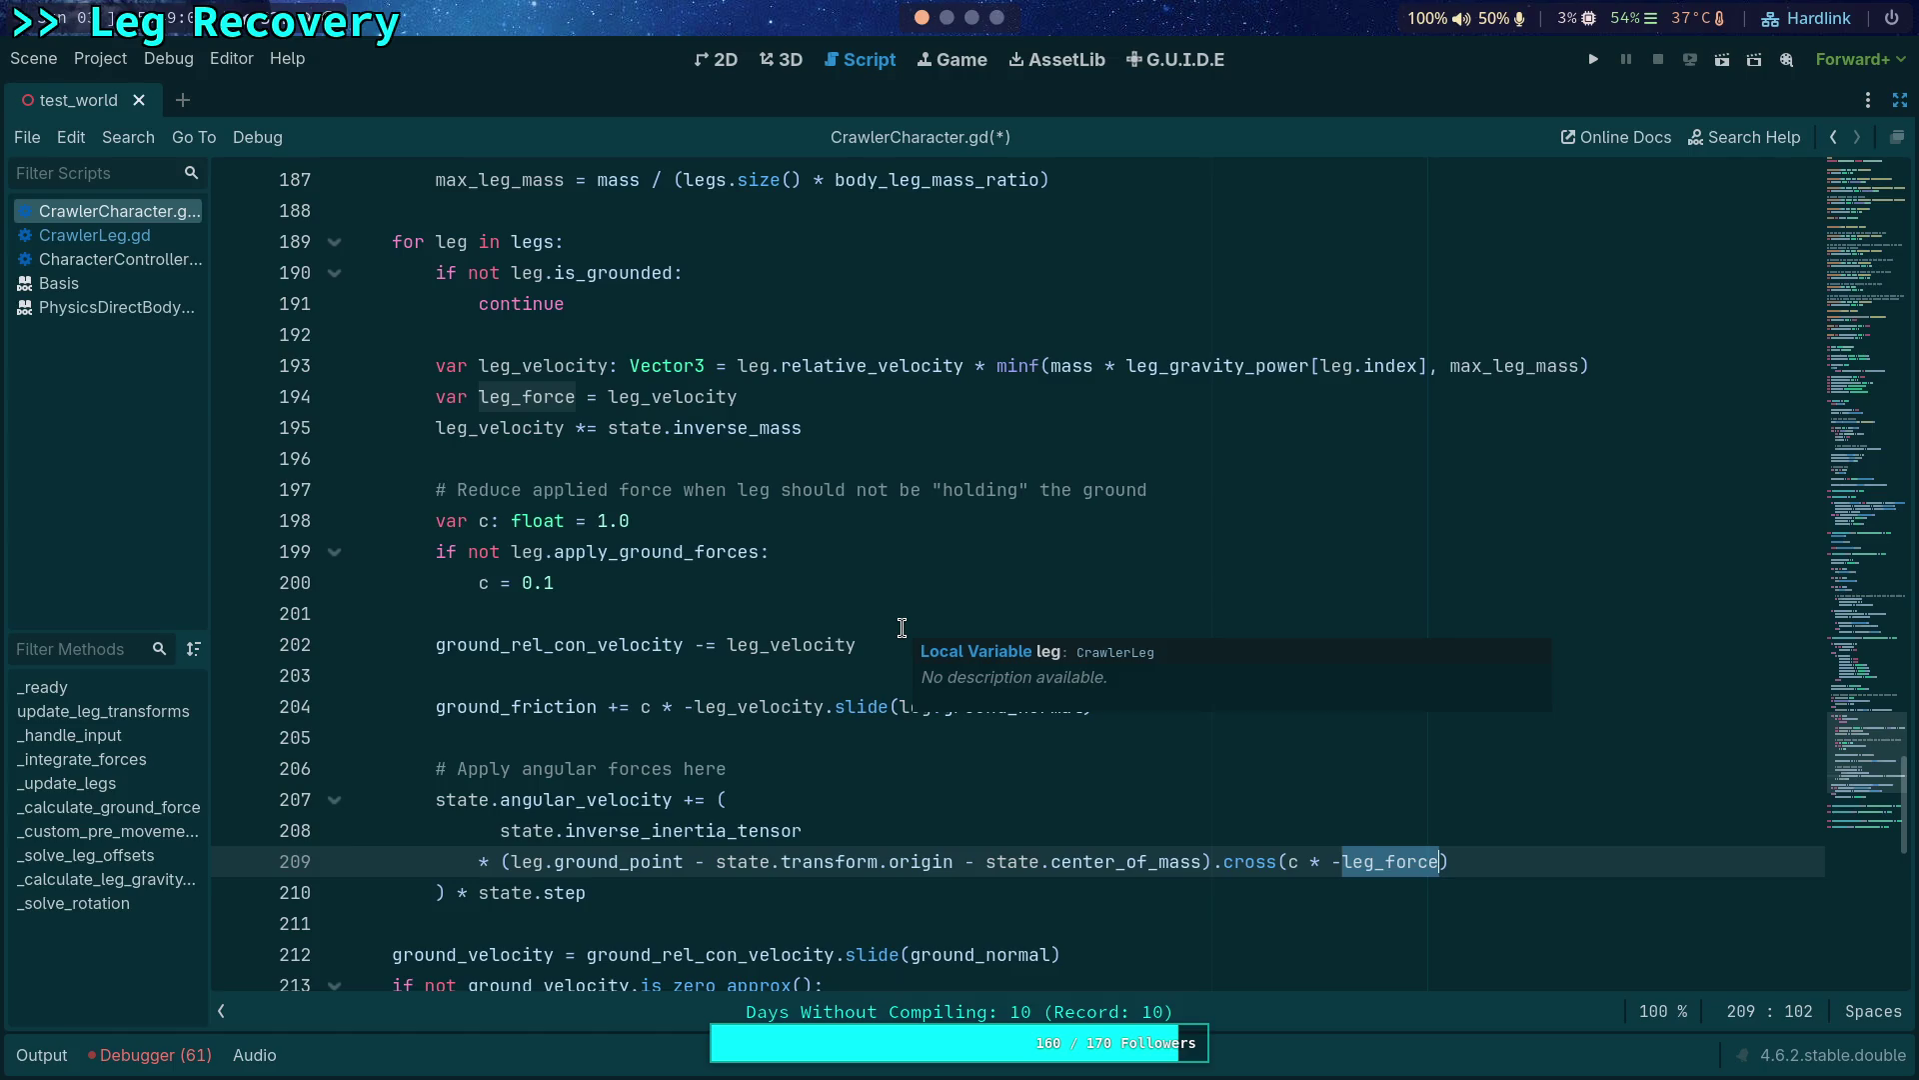
double_click(525, 397)
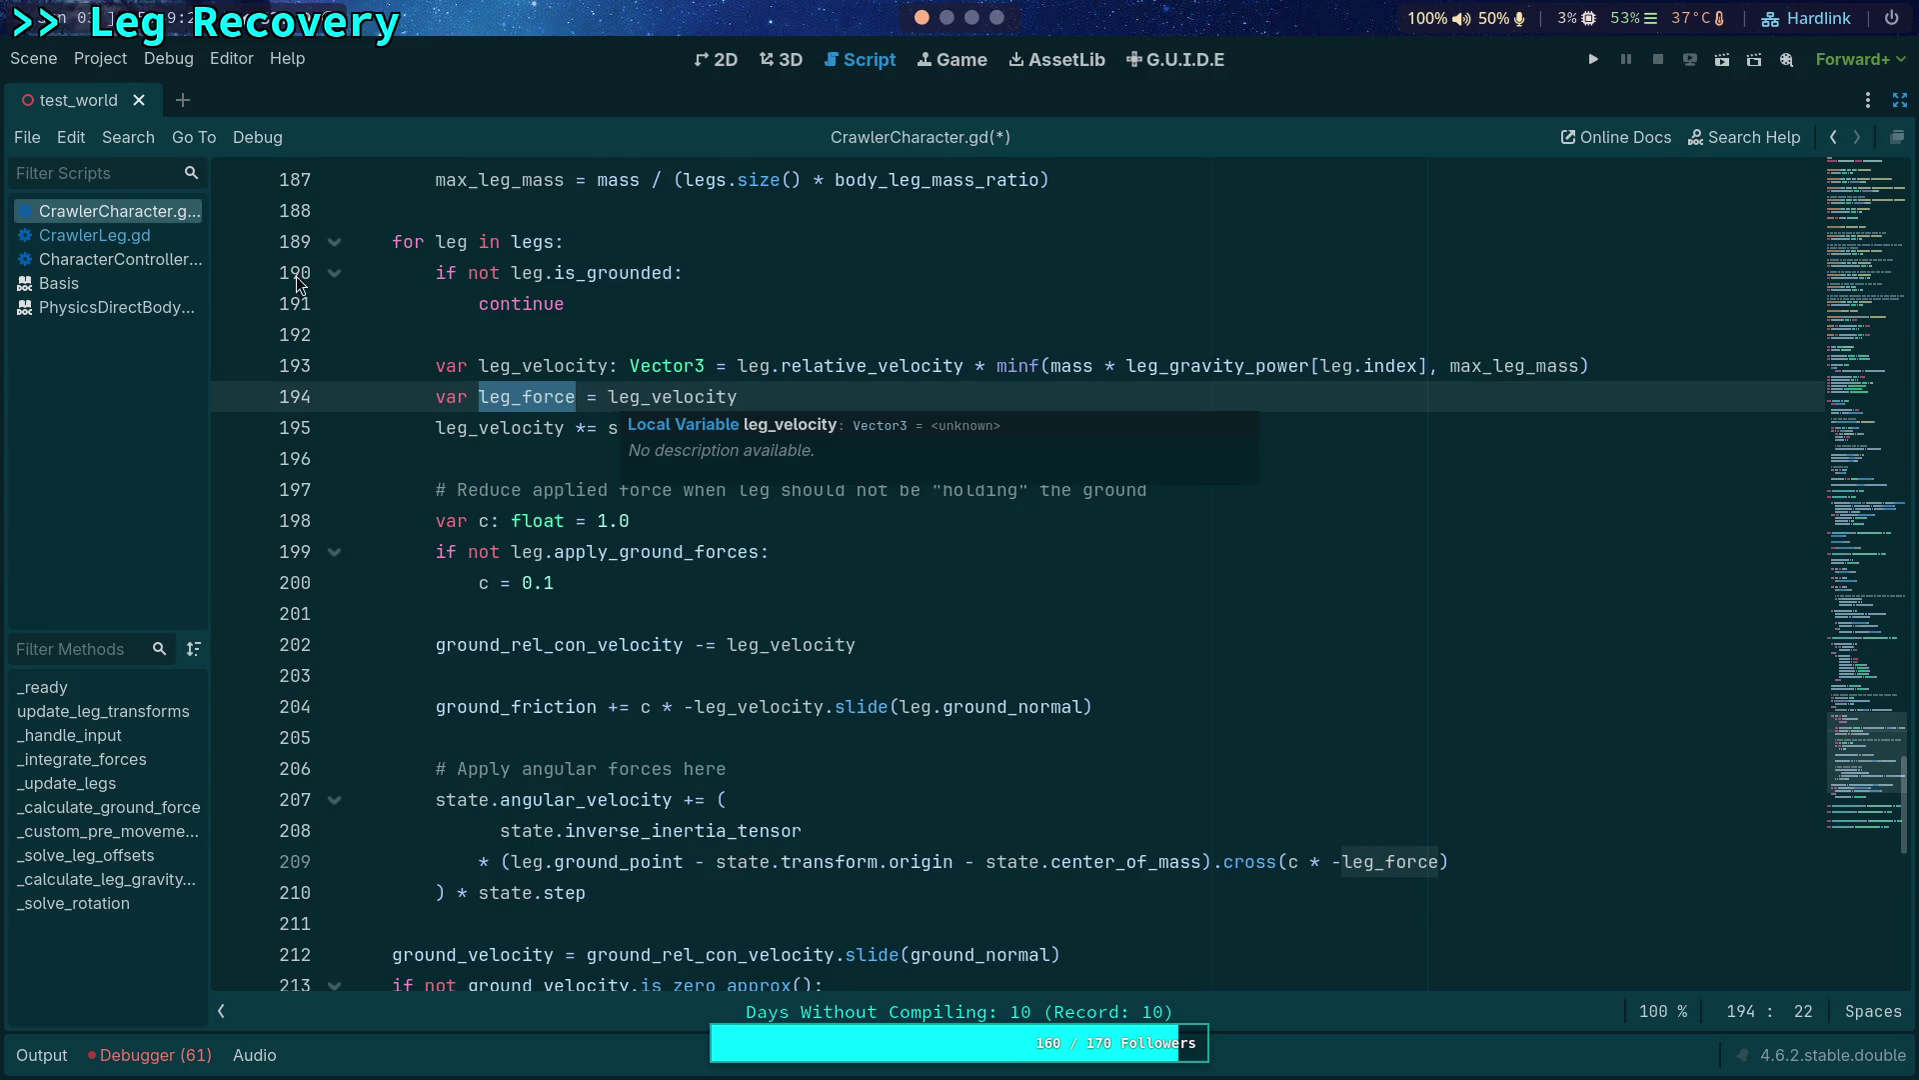
left_click(94, 260)
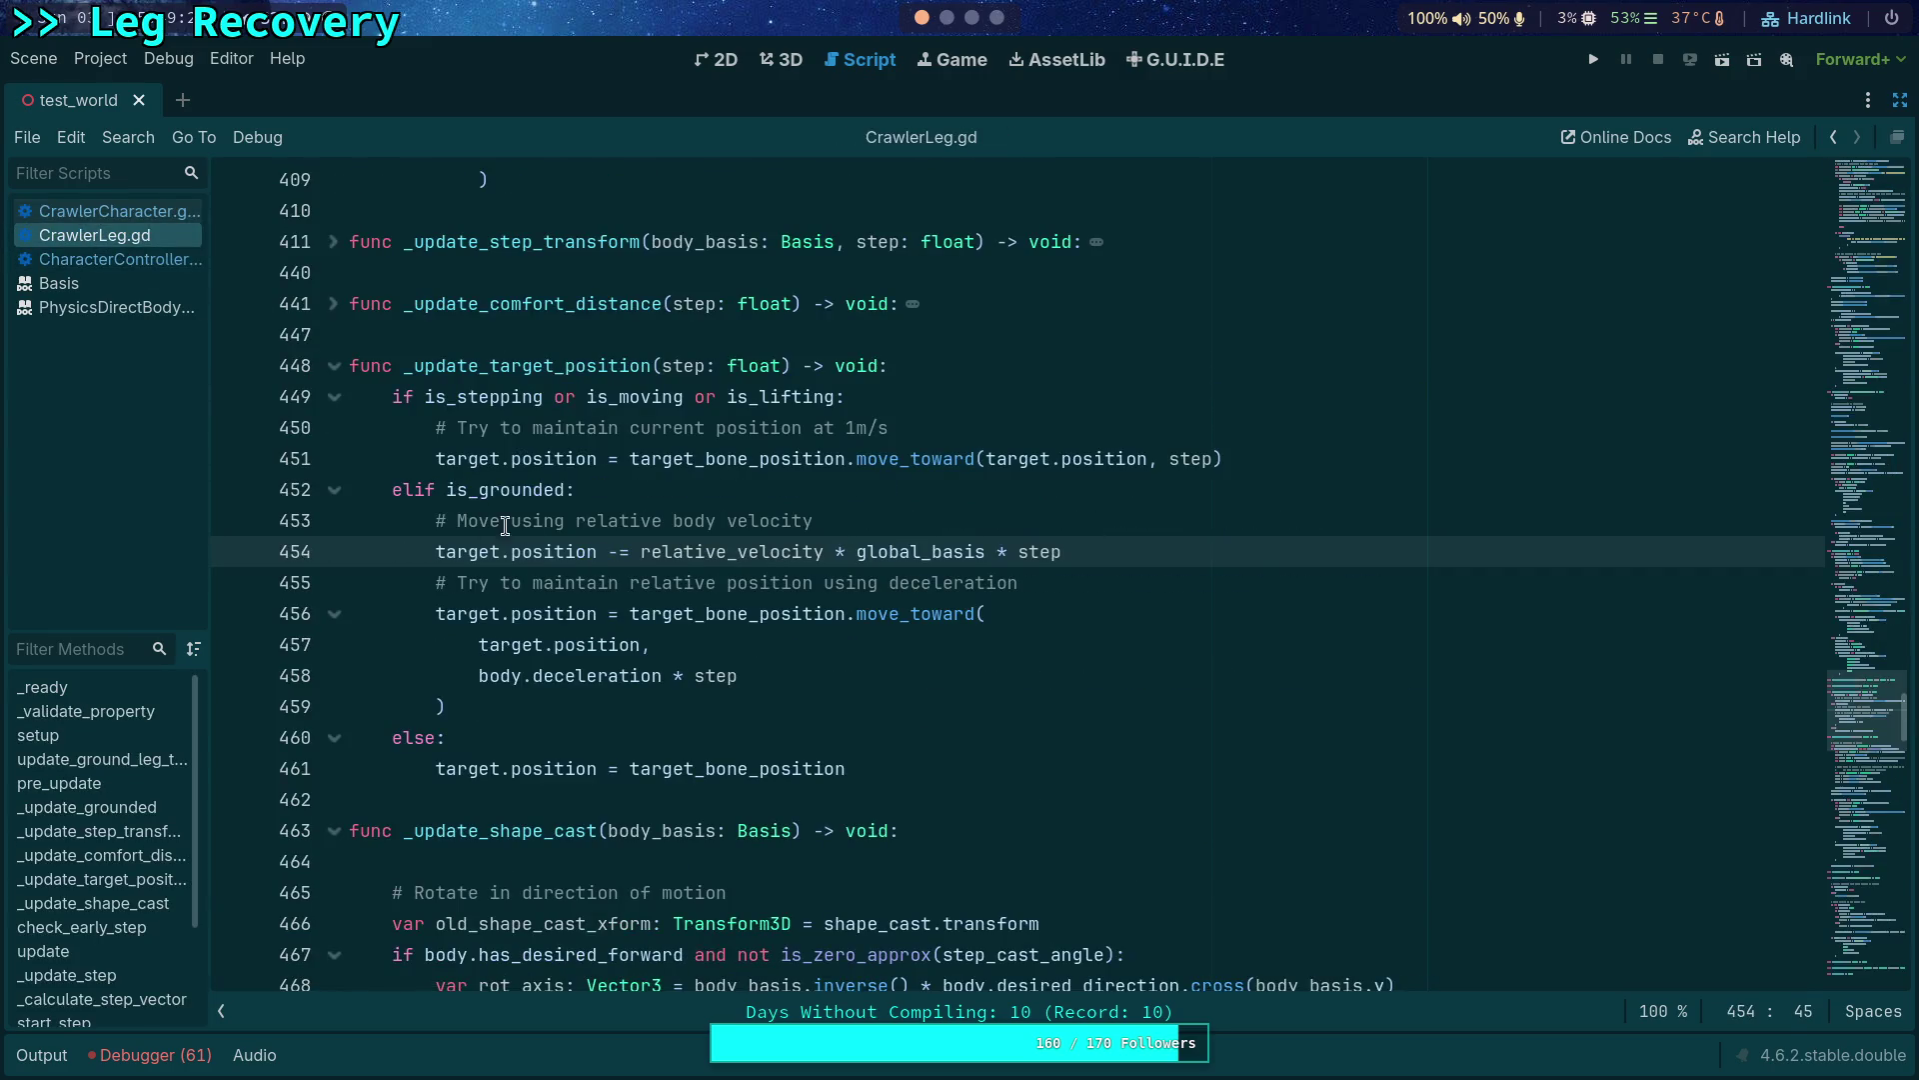
Highlight every use of relative_velocity in CrawlerLeg.gd.
double_click(684, 555)
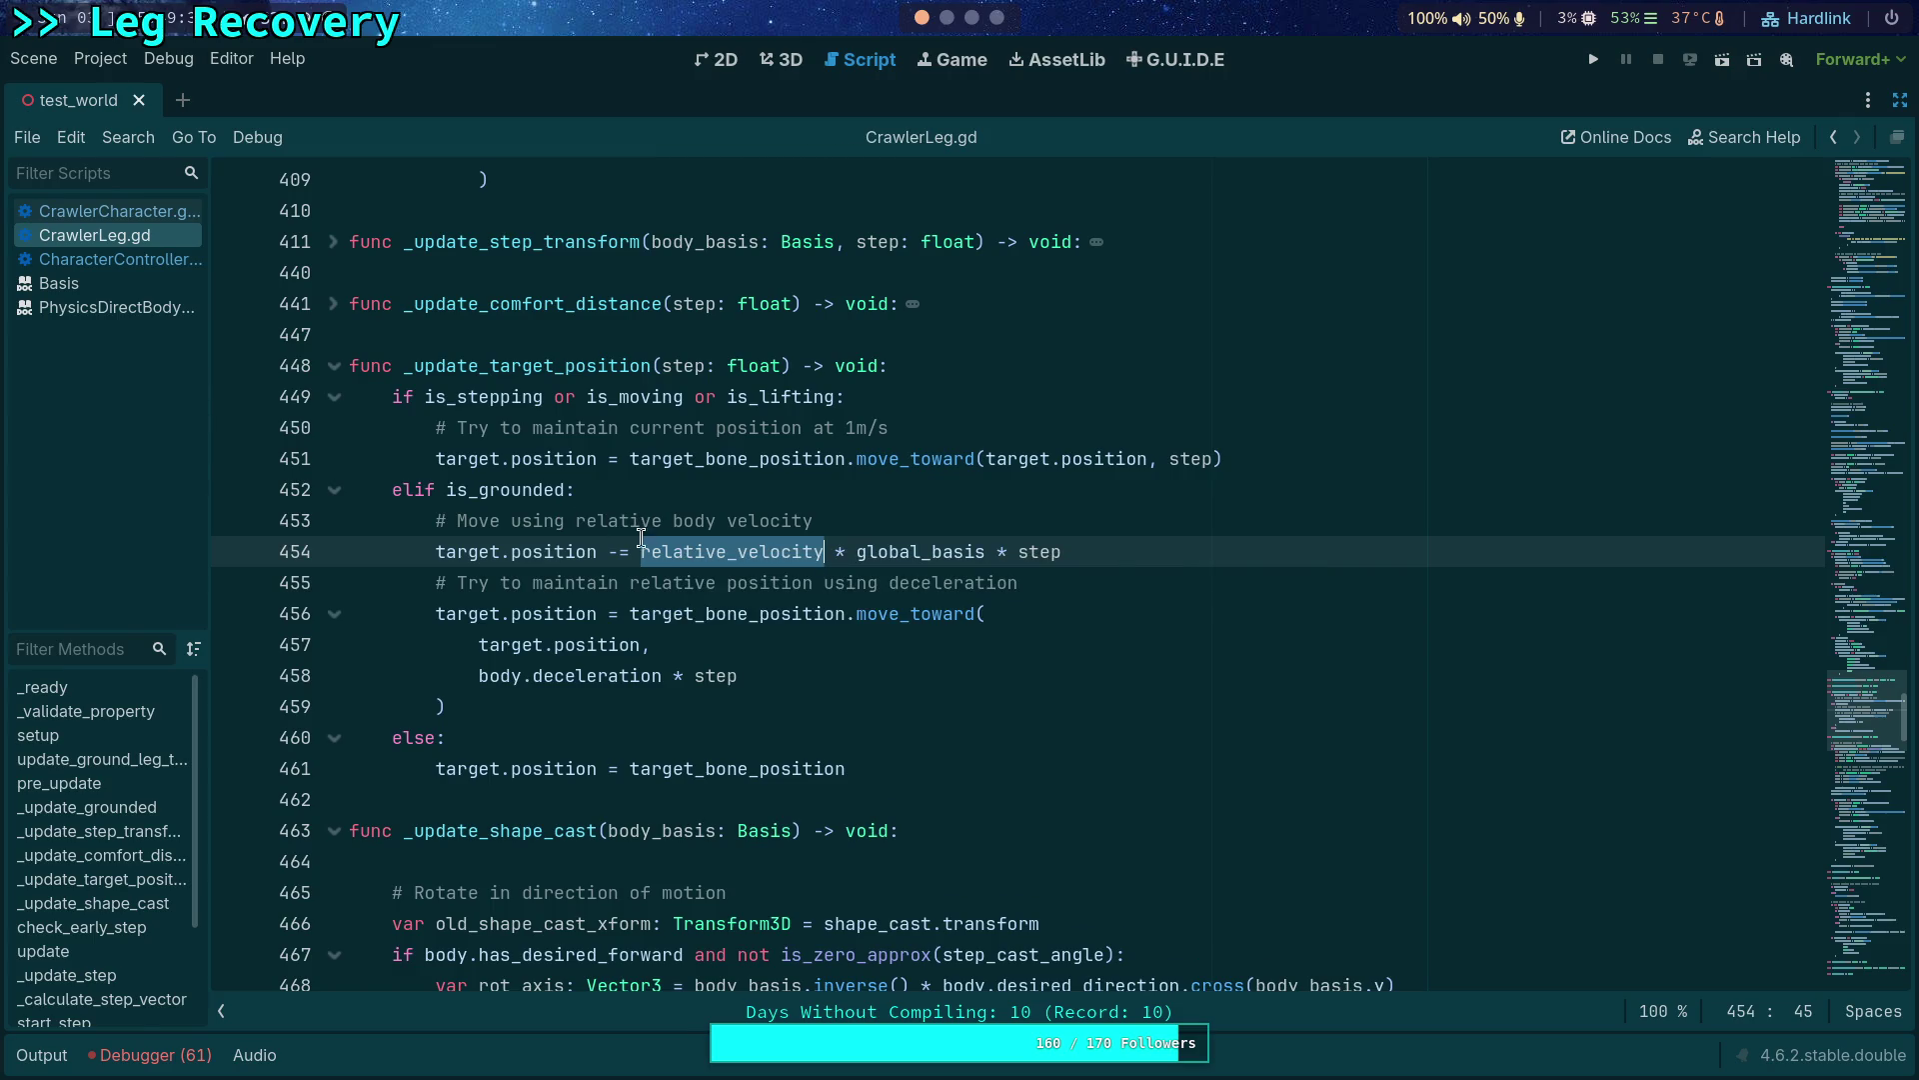
scroll(647, 521, "up", 2)
scroll(648, 541, "up", 3)
scroll(650, 562, "up", 3)
scroll(651, 562, "up", 5)
scroll(651, 561, "up", 5)
scroll(652, 561, "up", 5)
scroll(651, 561, "up", 3)
scroll(651, 562, "up", 1)
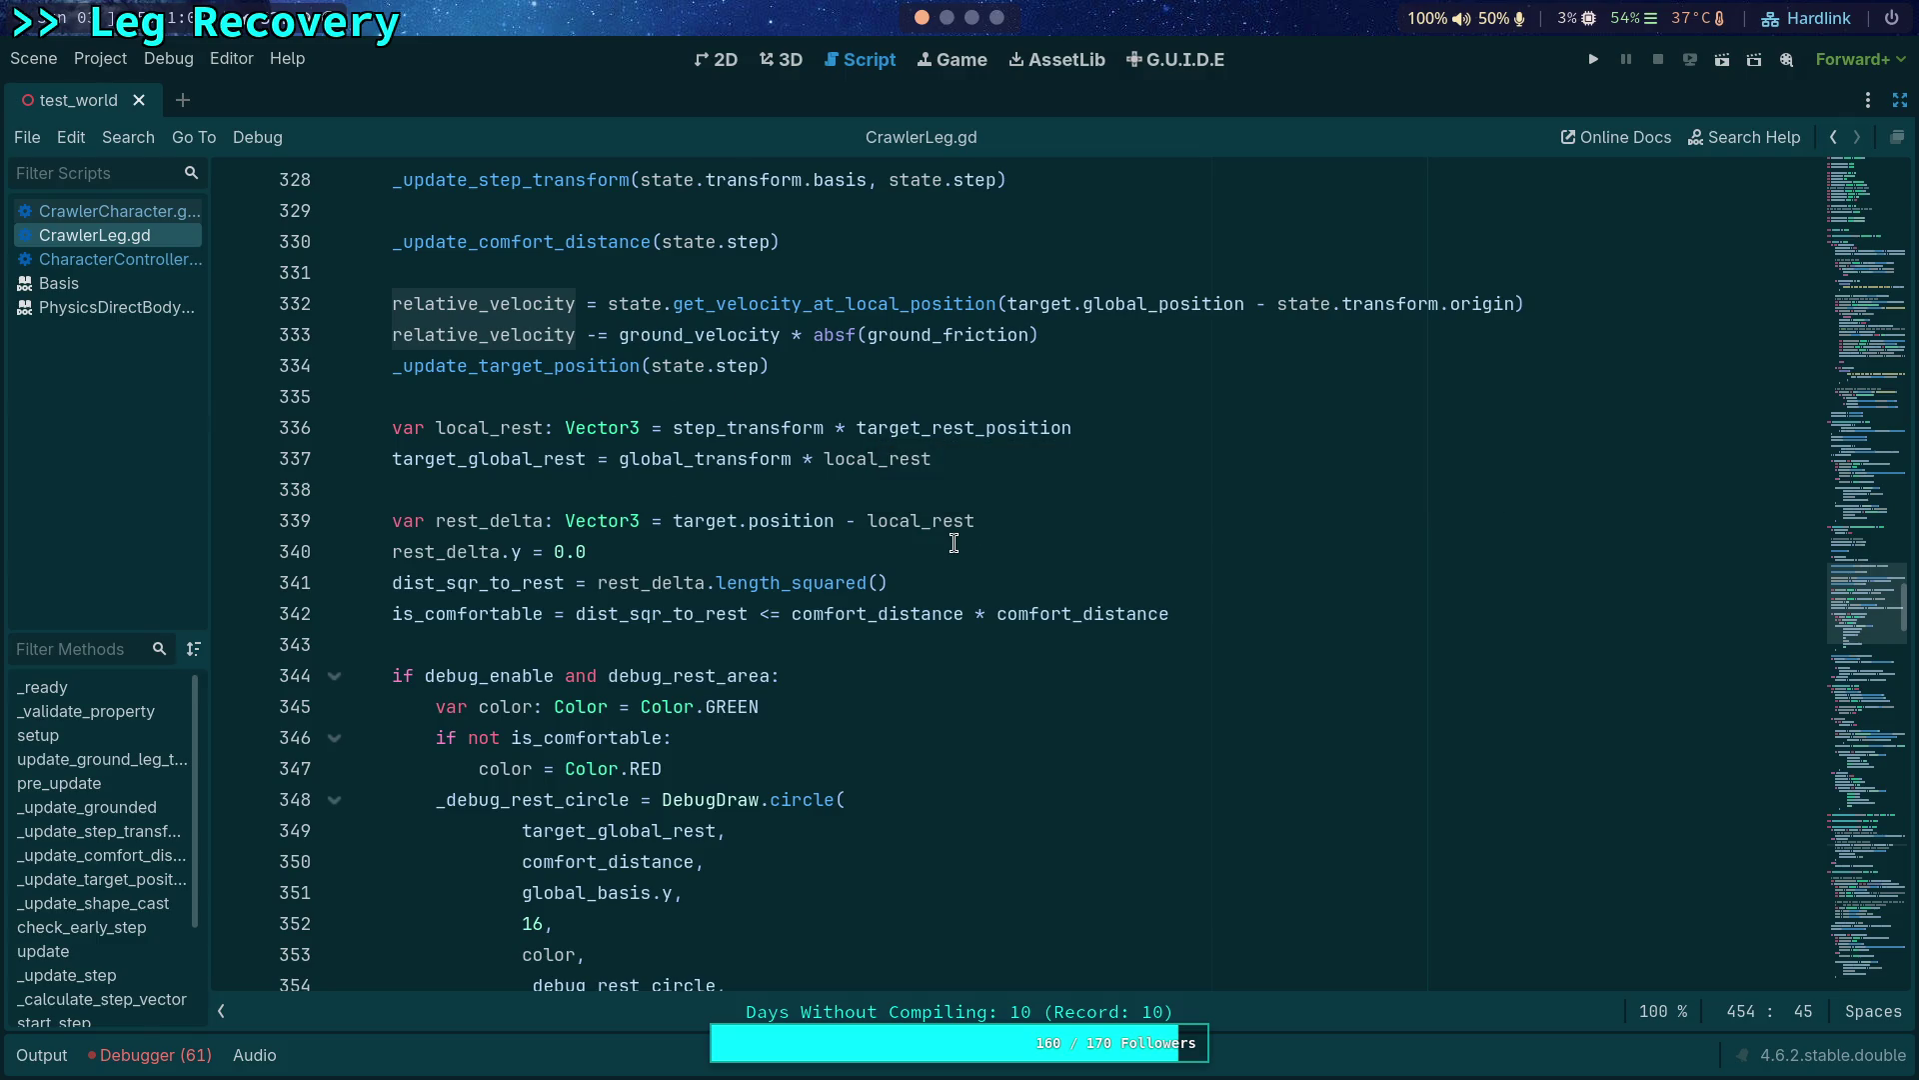
mouse_move(484, 334)
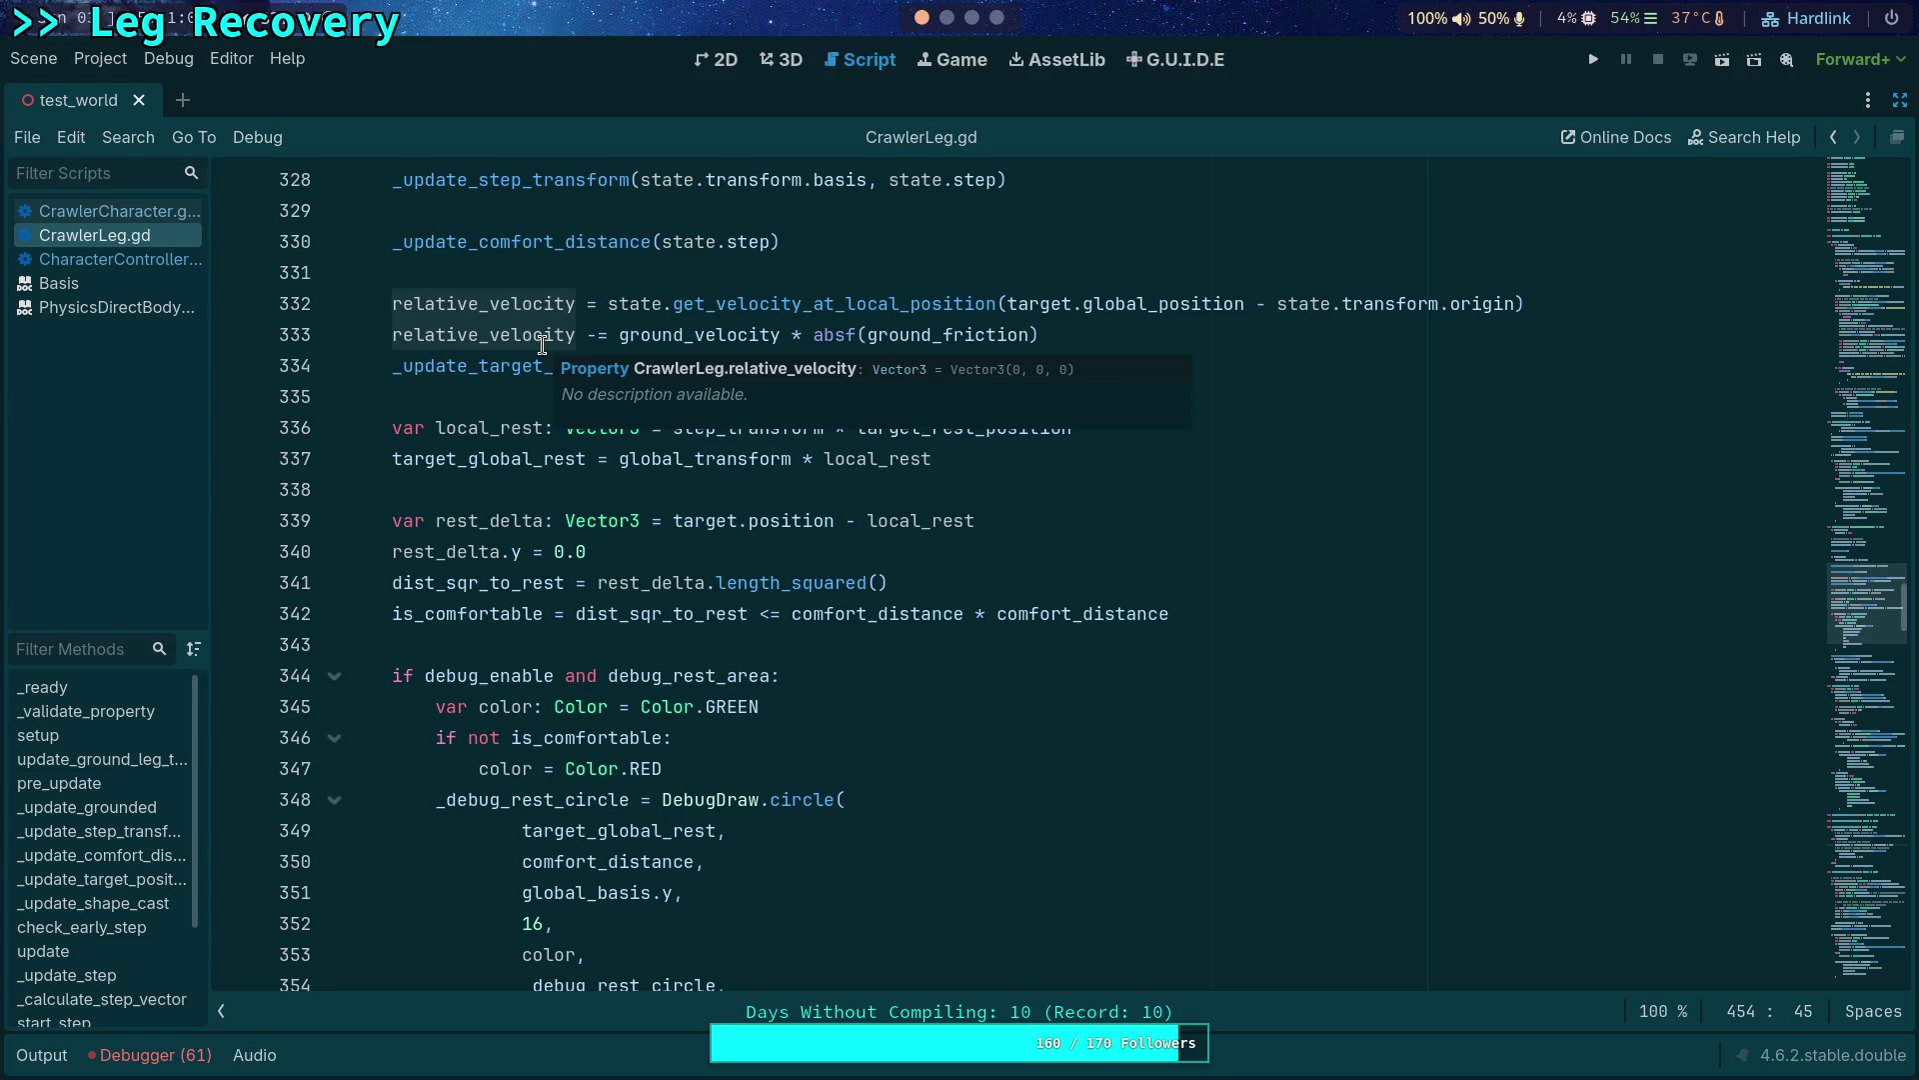
Fold _update_grounded and replace 'using' with 'opposite' in the line 453 comment.
double_click(542, 346)
scroll(808, 663, "down", 4)
scroll(808, 663, "down", 4)
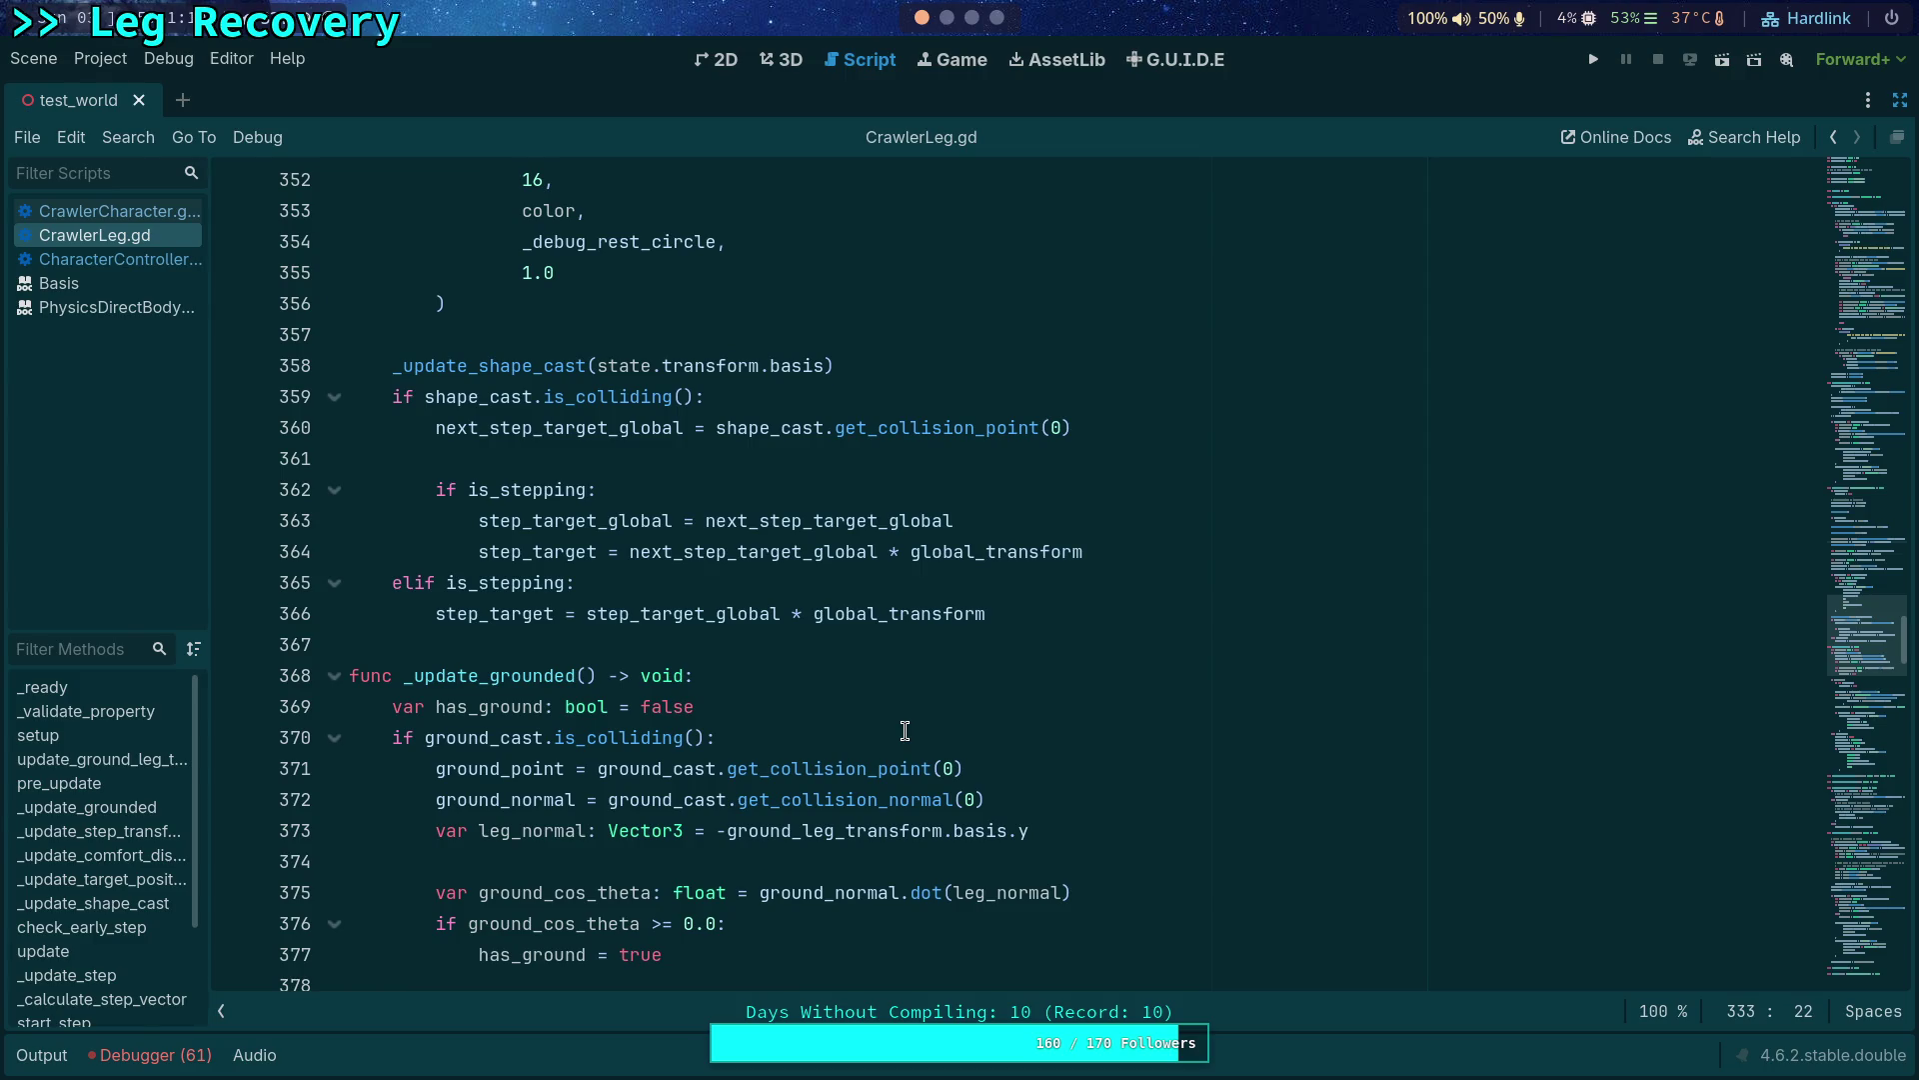
scroll(904, 731, "down", 3)
scroll(904, 731, "down", 3)
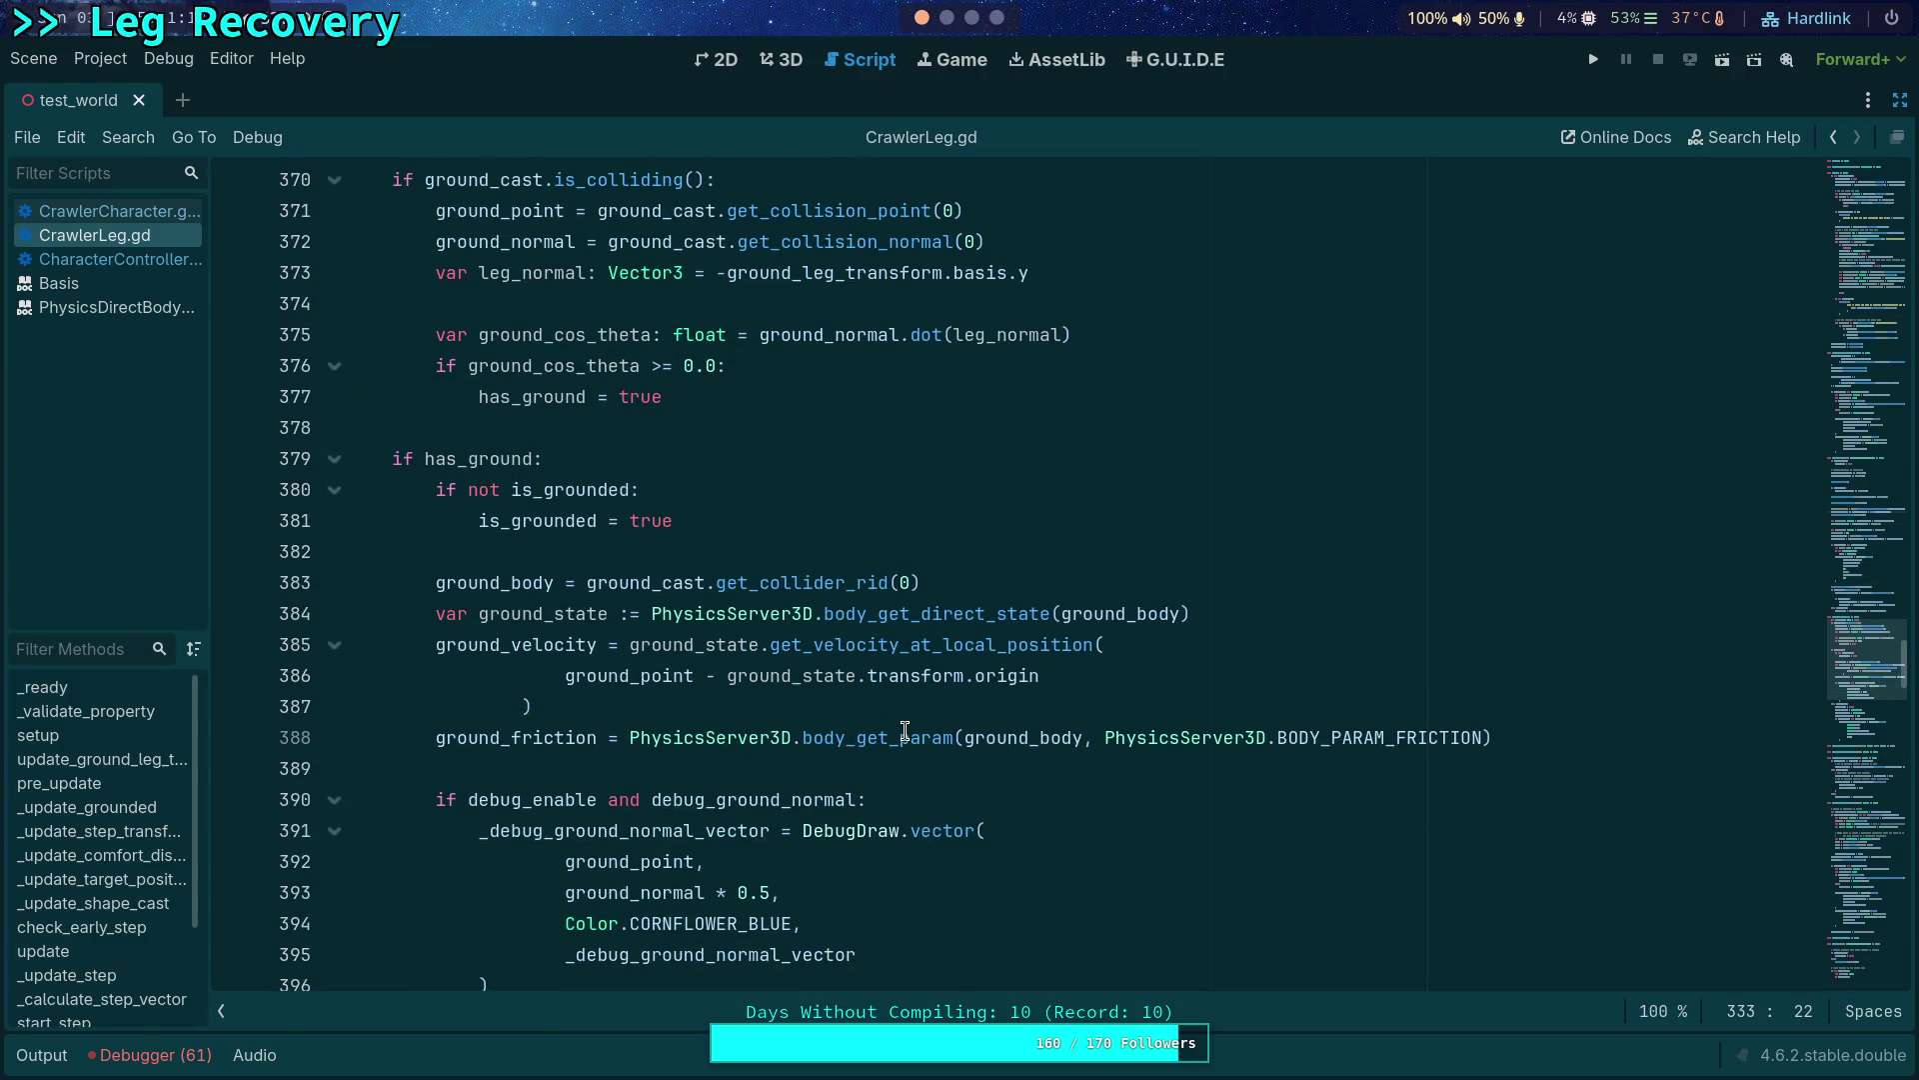
scroll(905, 731, "up", 5)
scroll(904, 731, "down", 9)
scroll(904, 731, "down", 2)
scroll(737, 694, "down", 4)
scroll(737, 694, "up", 5)
scroll(400, 509, "up", 7)
left_click(333, 304)
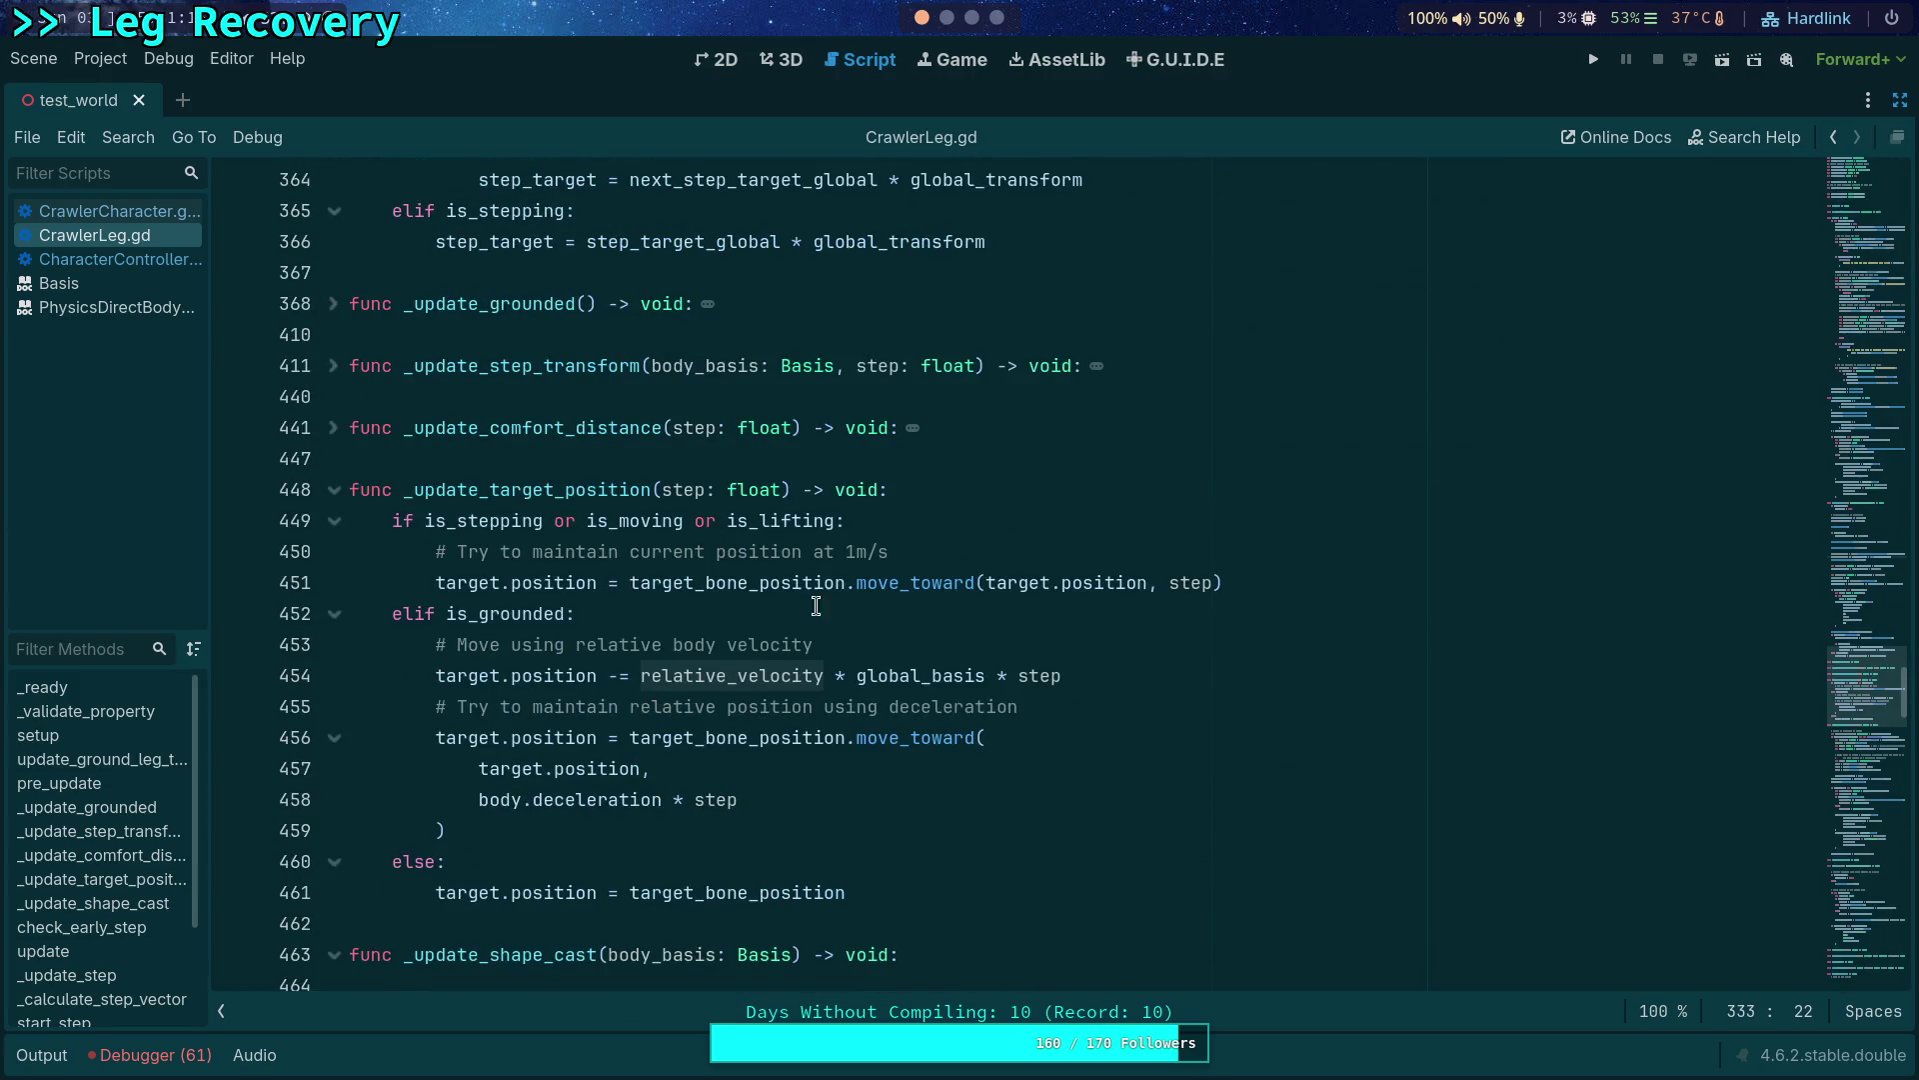
scroll(801, 596, "down", 1)
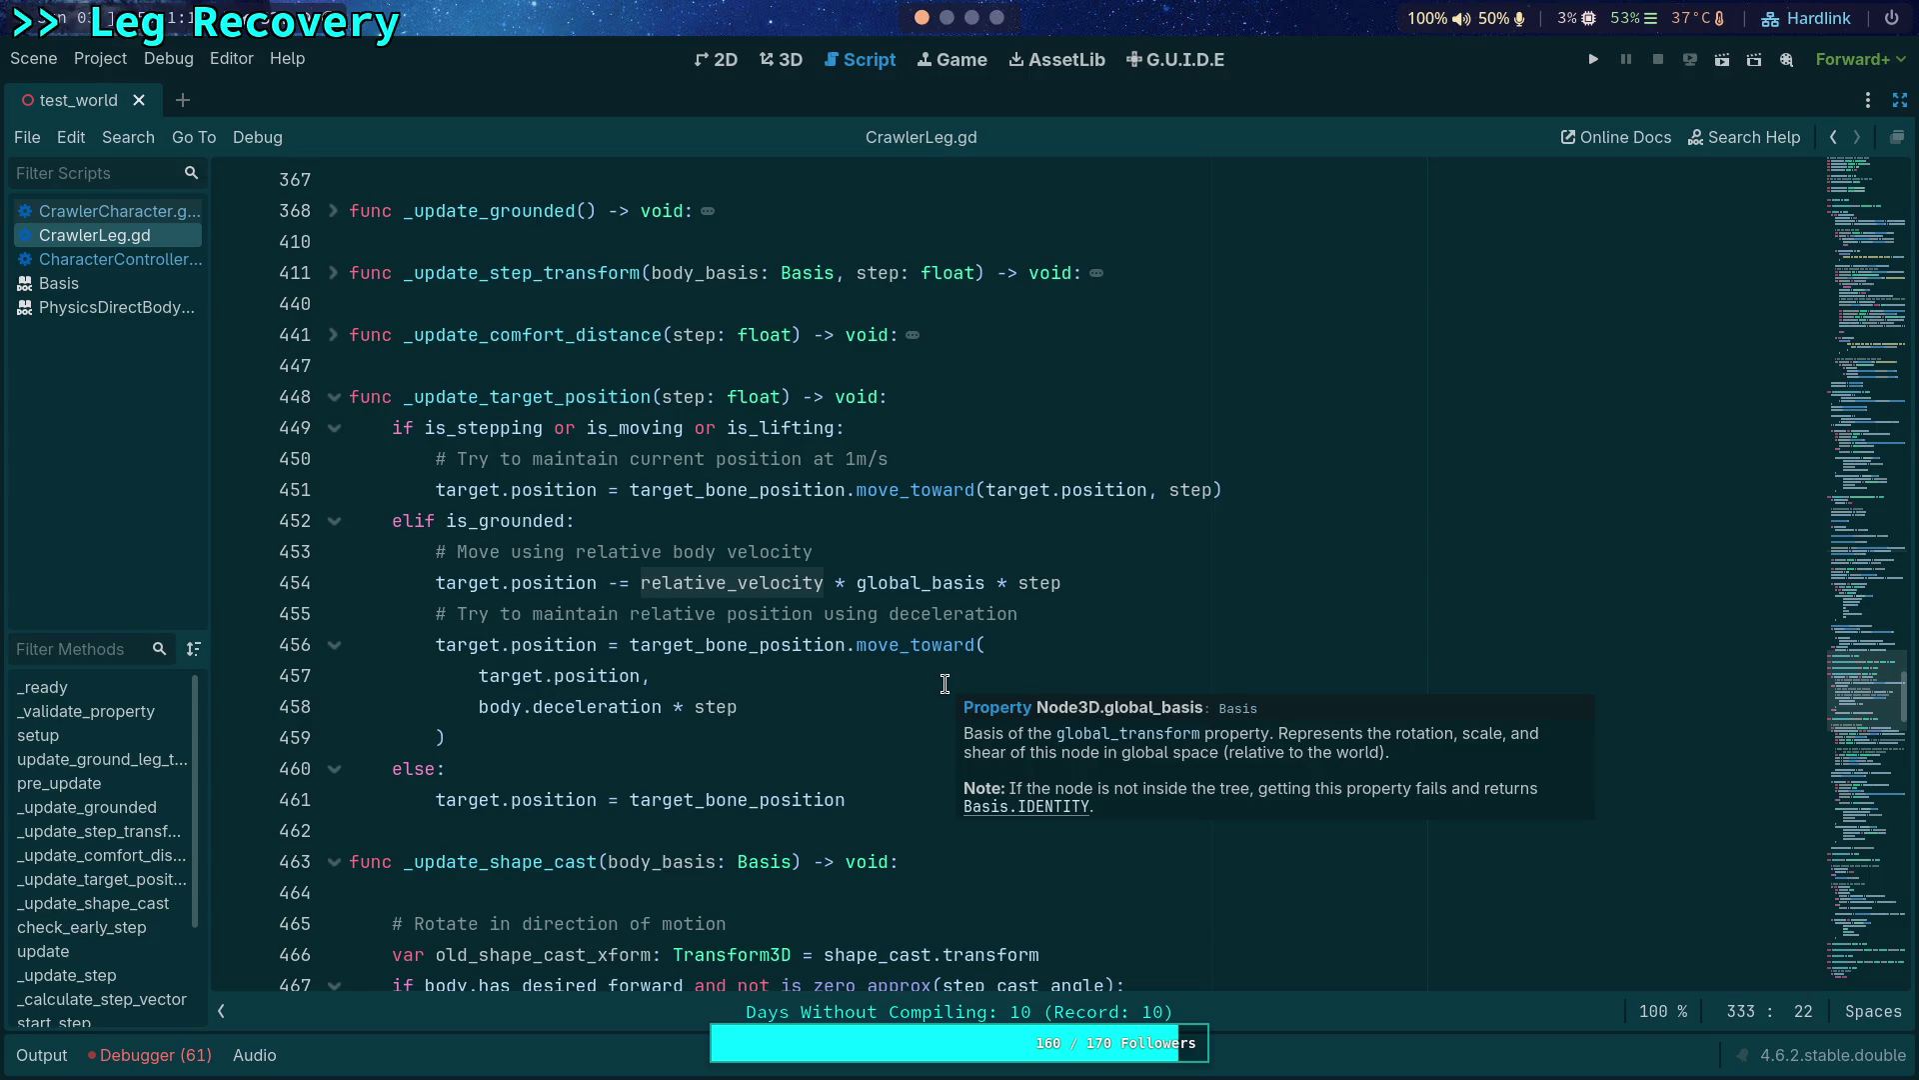
left_click_drag(512, 552, 562, 552)
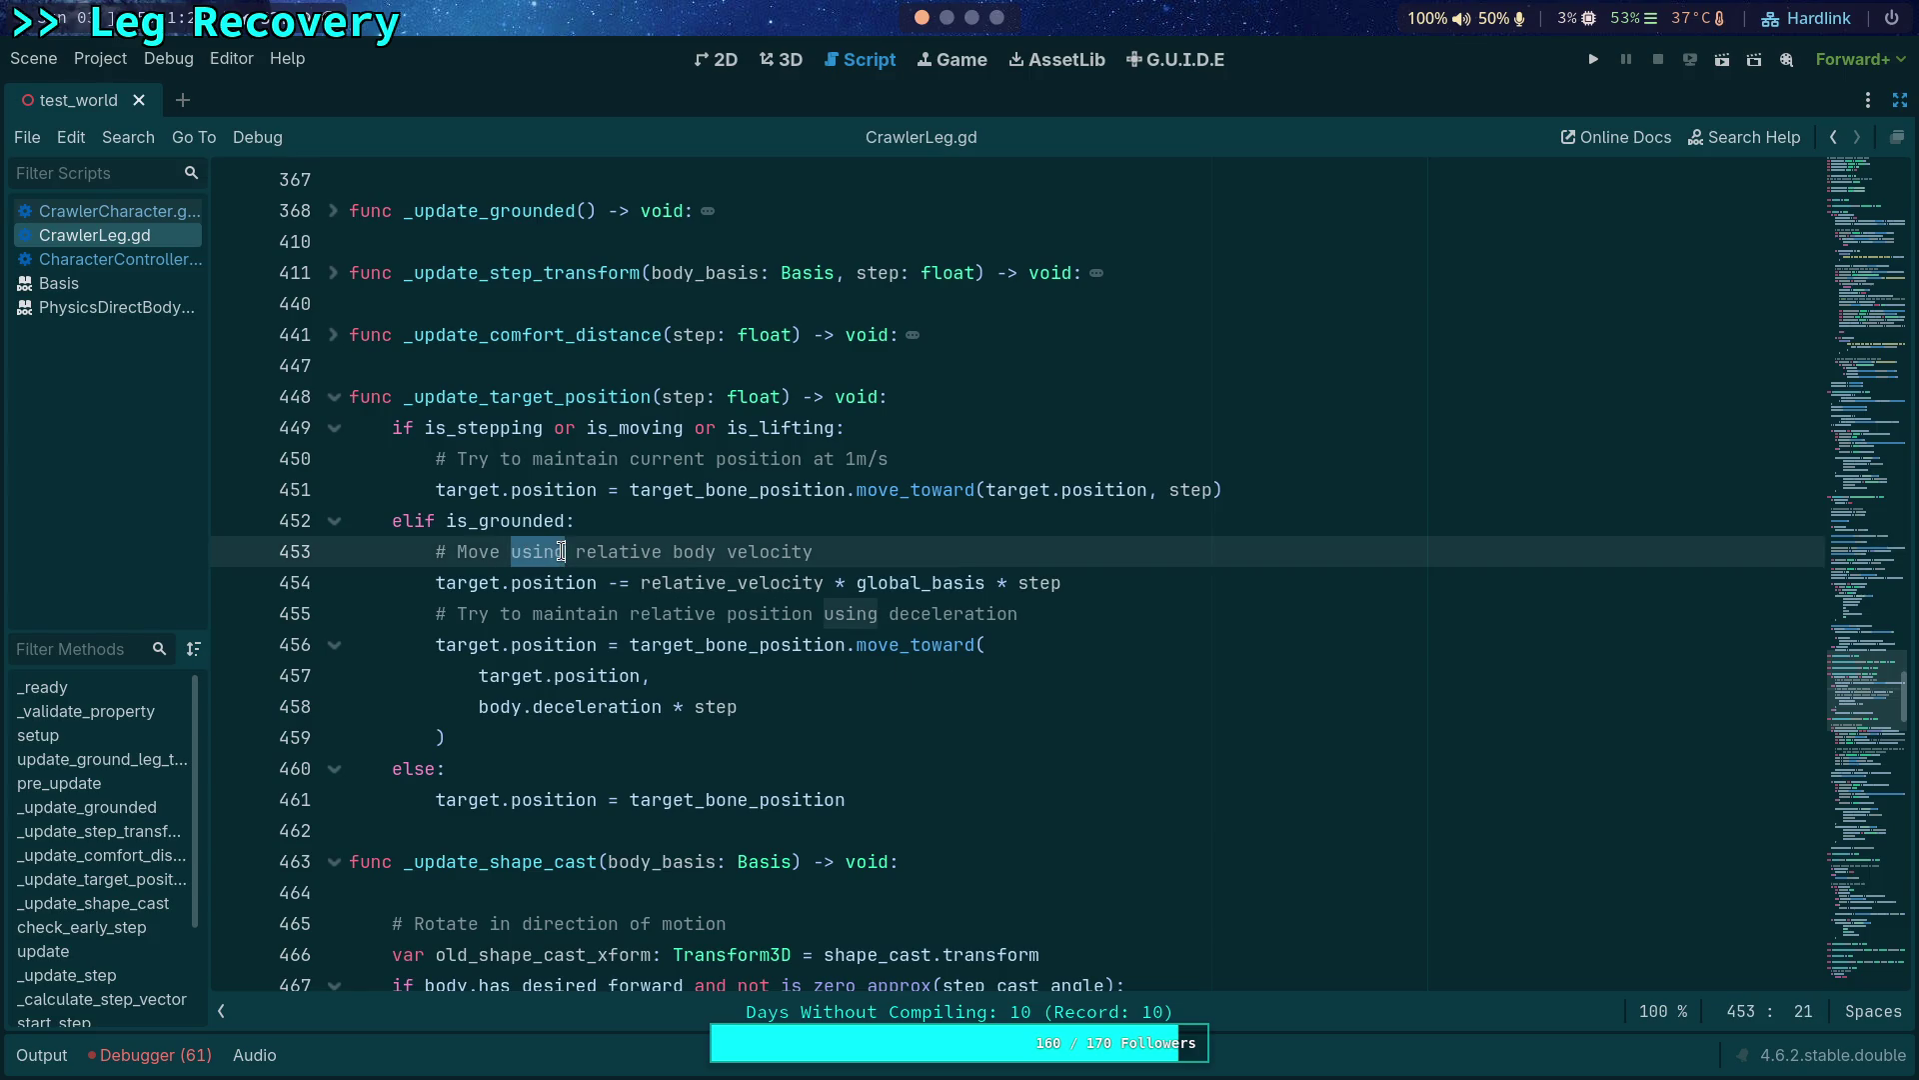
type("opposite")
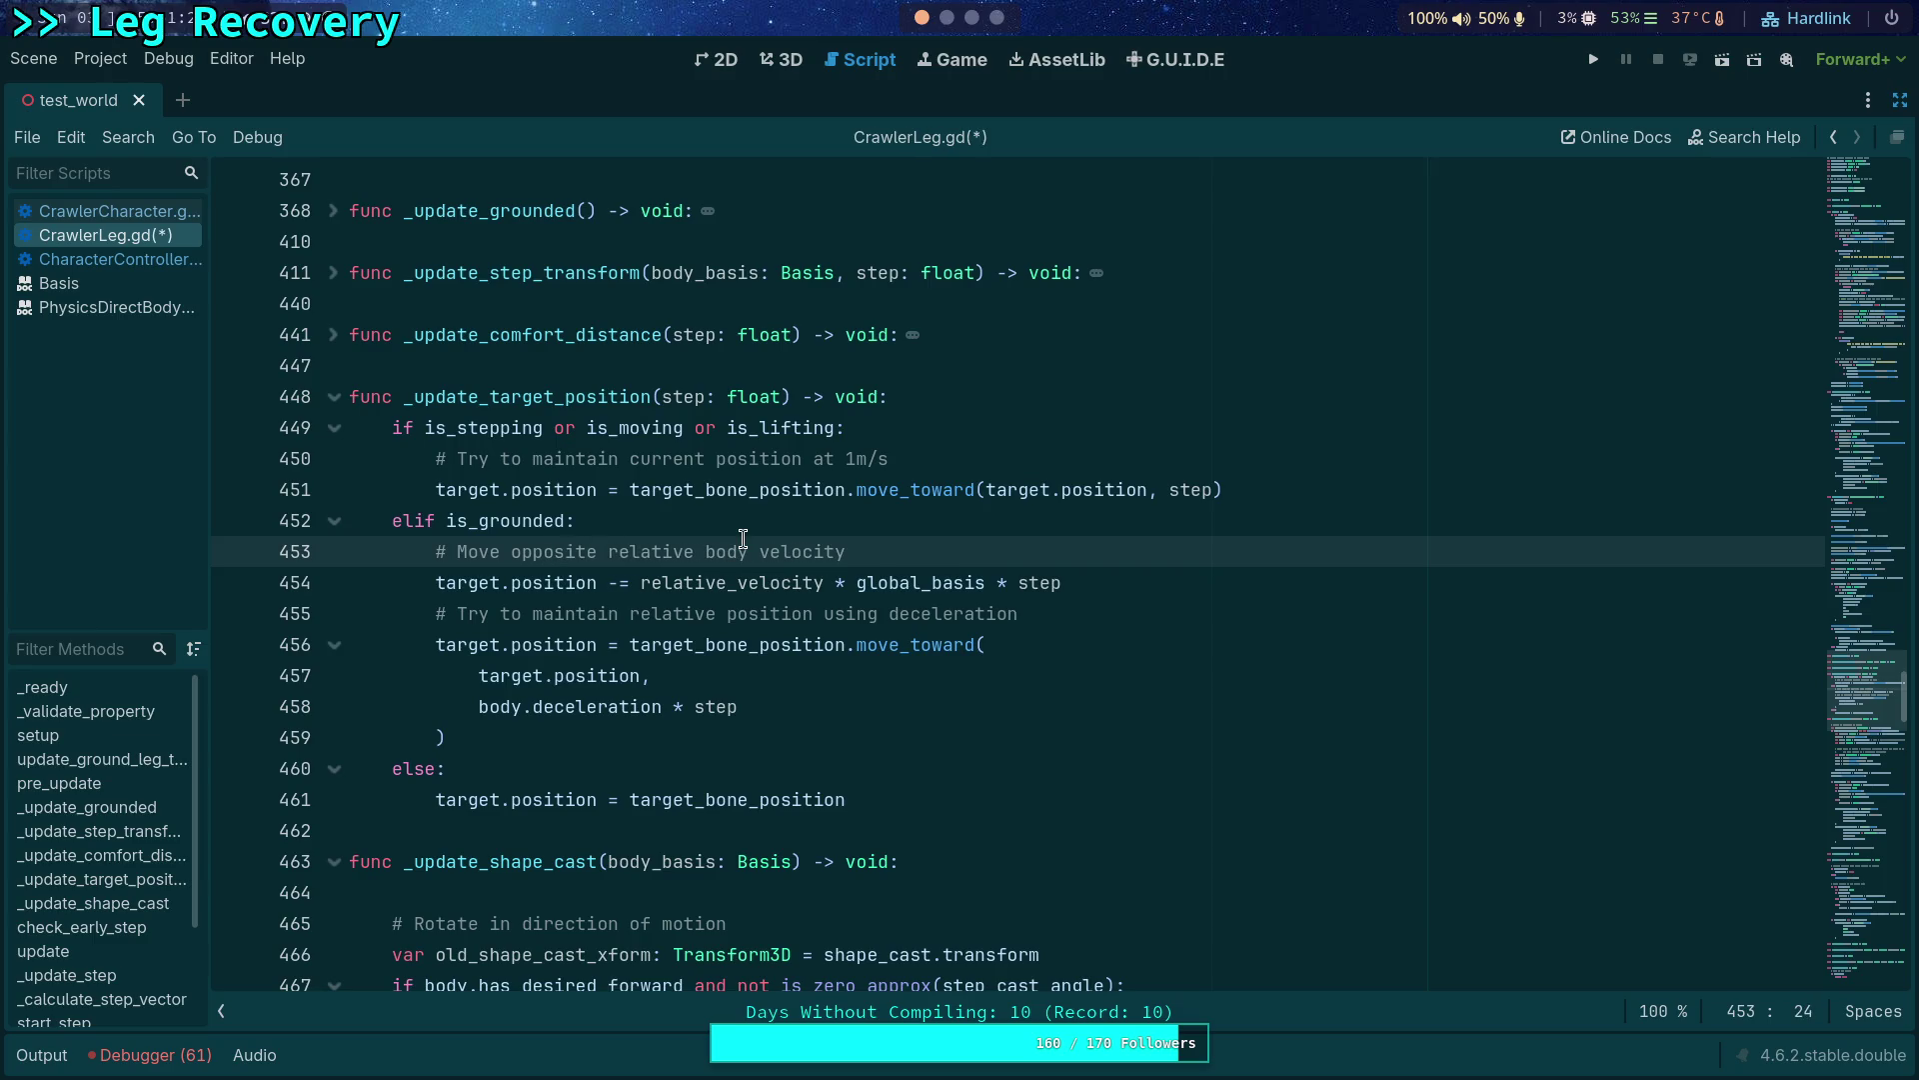
mouse_move(730, 582)
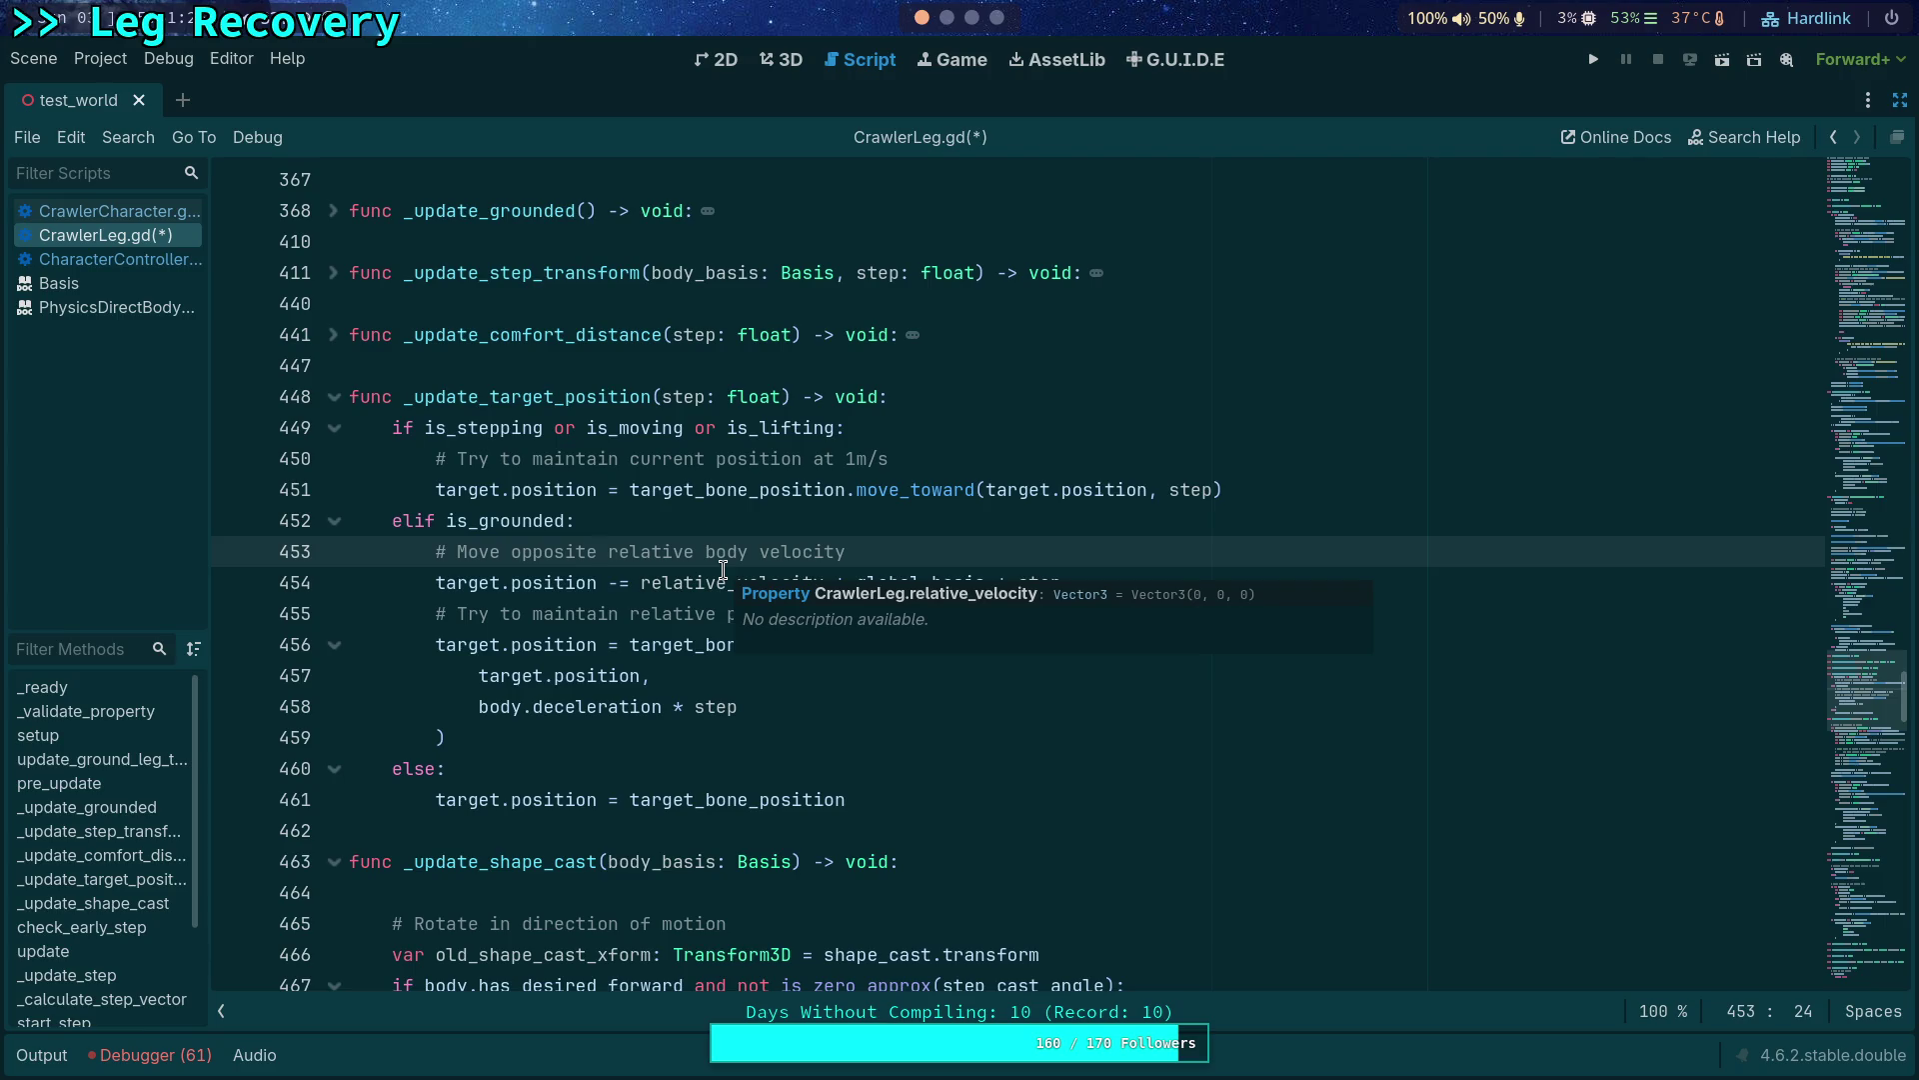
scroll(785, 549, "up", 3)
scroll(790, 557, "up", 4)
scroll(789, 557, "up", 3)
scroll(788, 559, "up", 4)
scroll(783, 558, "up", 3)
scroll(782, 560, "up", 3)
scroll(781, 559, "up", 4)
scroll(773, 571, "up", 4)
scroll(755, 579, "up", 3)
scroll(753, 578, "up", 4)
scroll(753, 579, "up", 3)
scroll(748, 577, "up", 2)
scroll(738, 574, "down", 3)
scroll(722, 571, "down", 10)
scroll(721, 571, "down", 6)
scroll(722, 570, "down", 1)
scroll(722, 569, "down", 4)
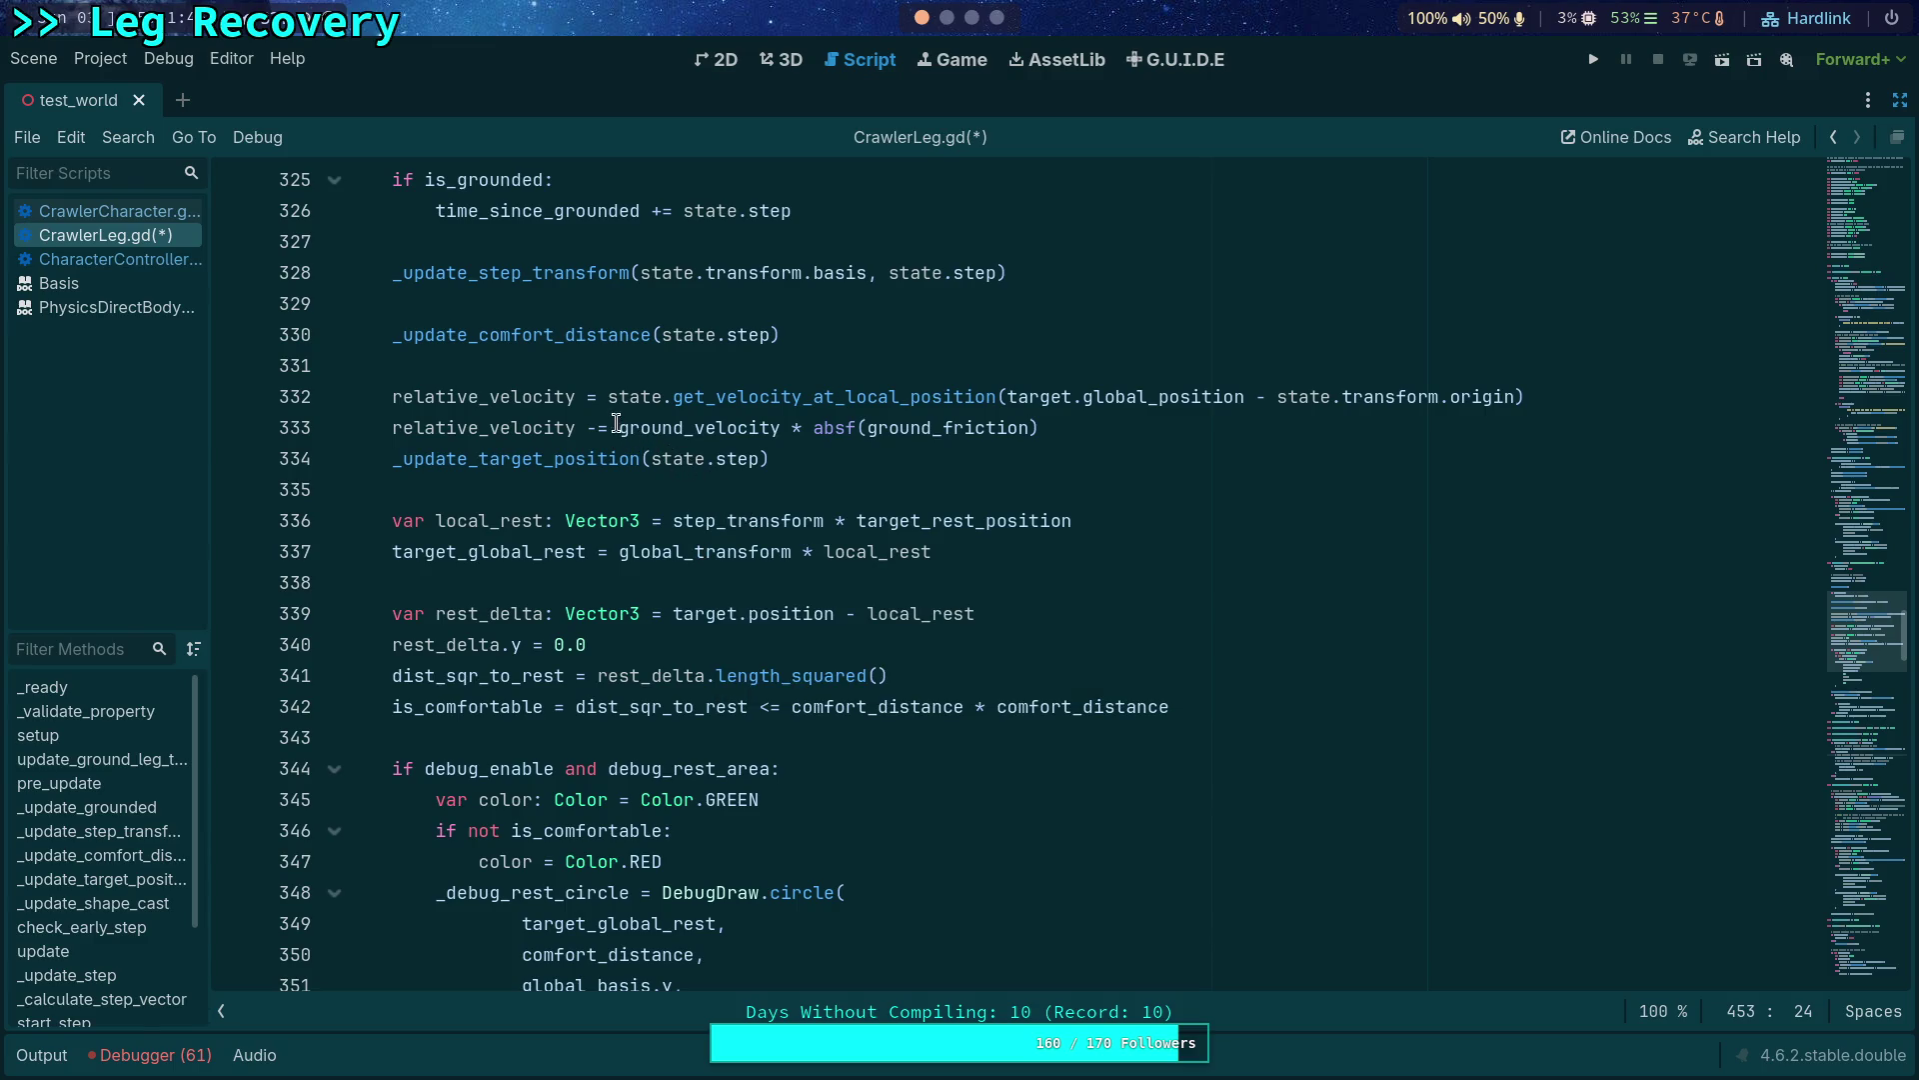
Swap the two relative_velocity lines so ground_velocity times friction is assigned first, and save.
left_click_drag(619, 431, 932, 430)
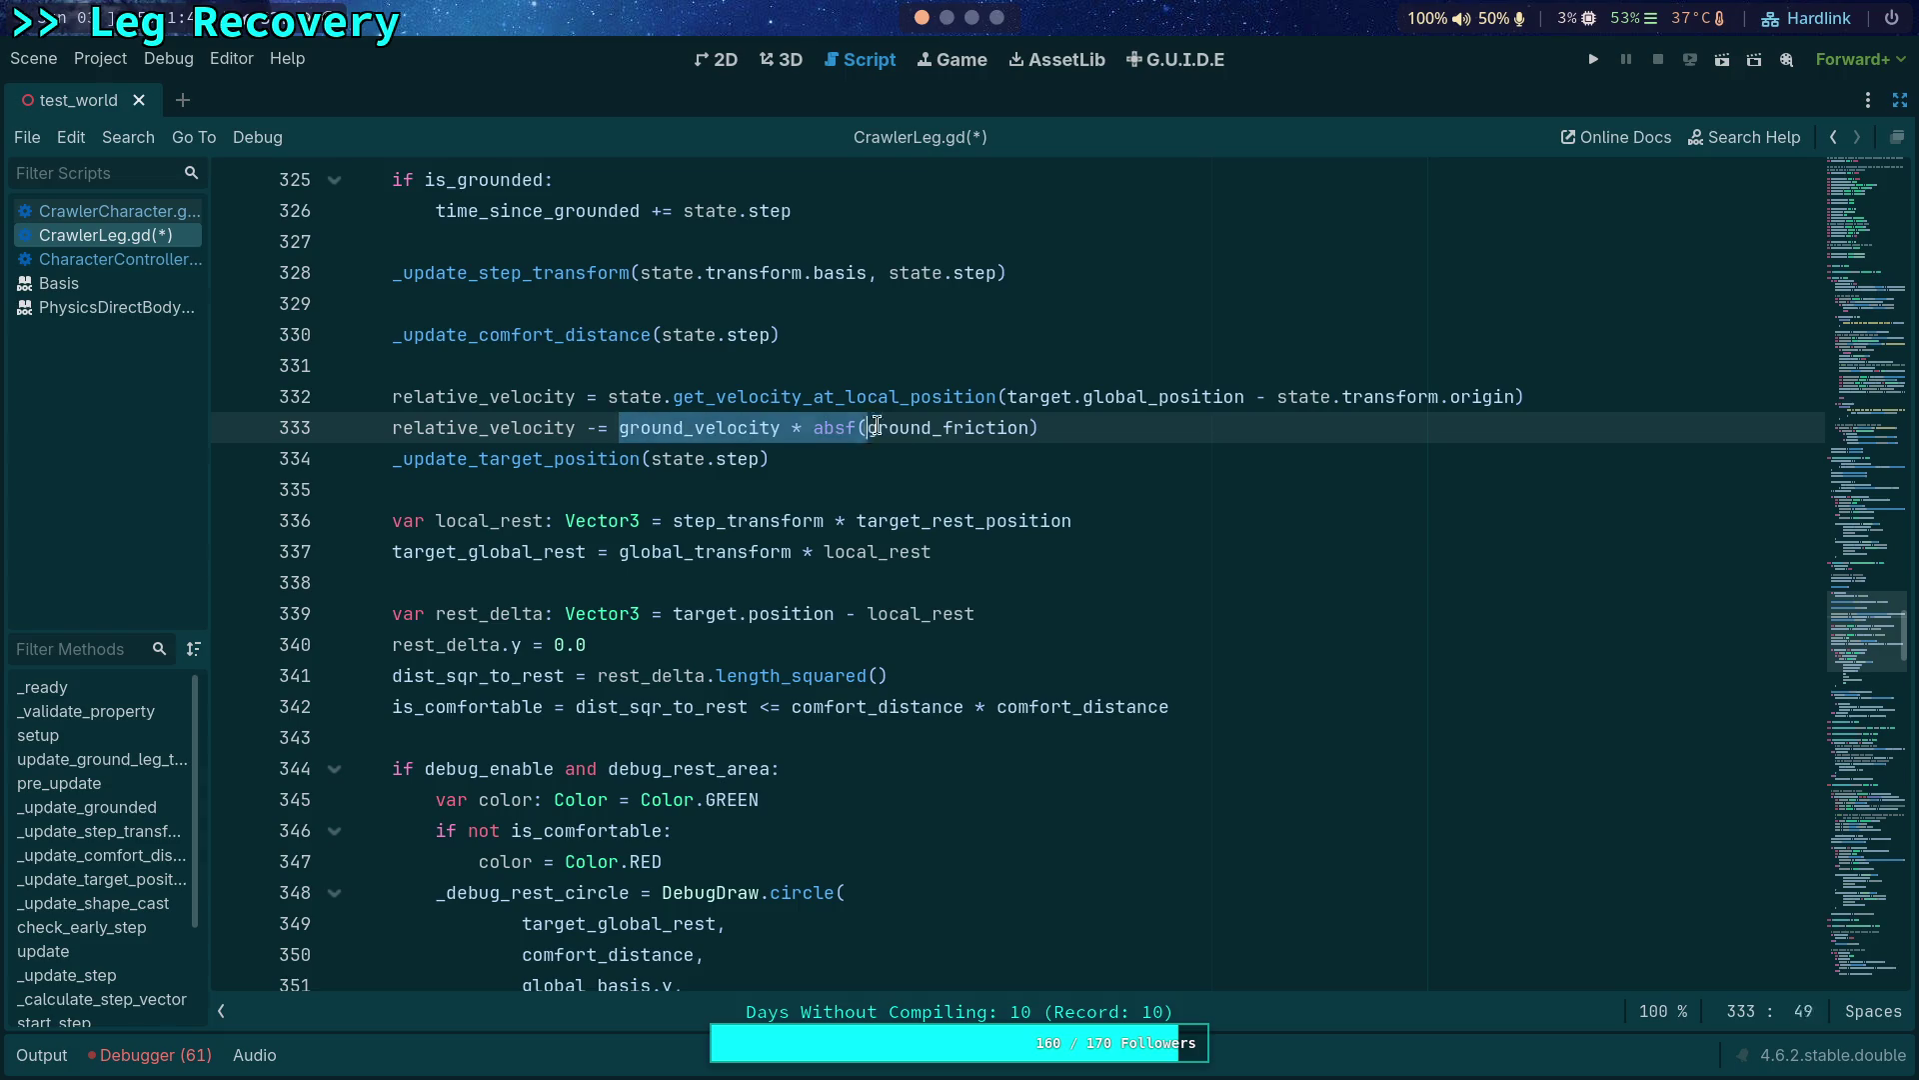
left_click(601, 431)
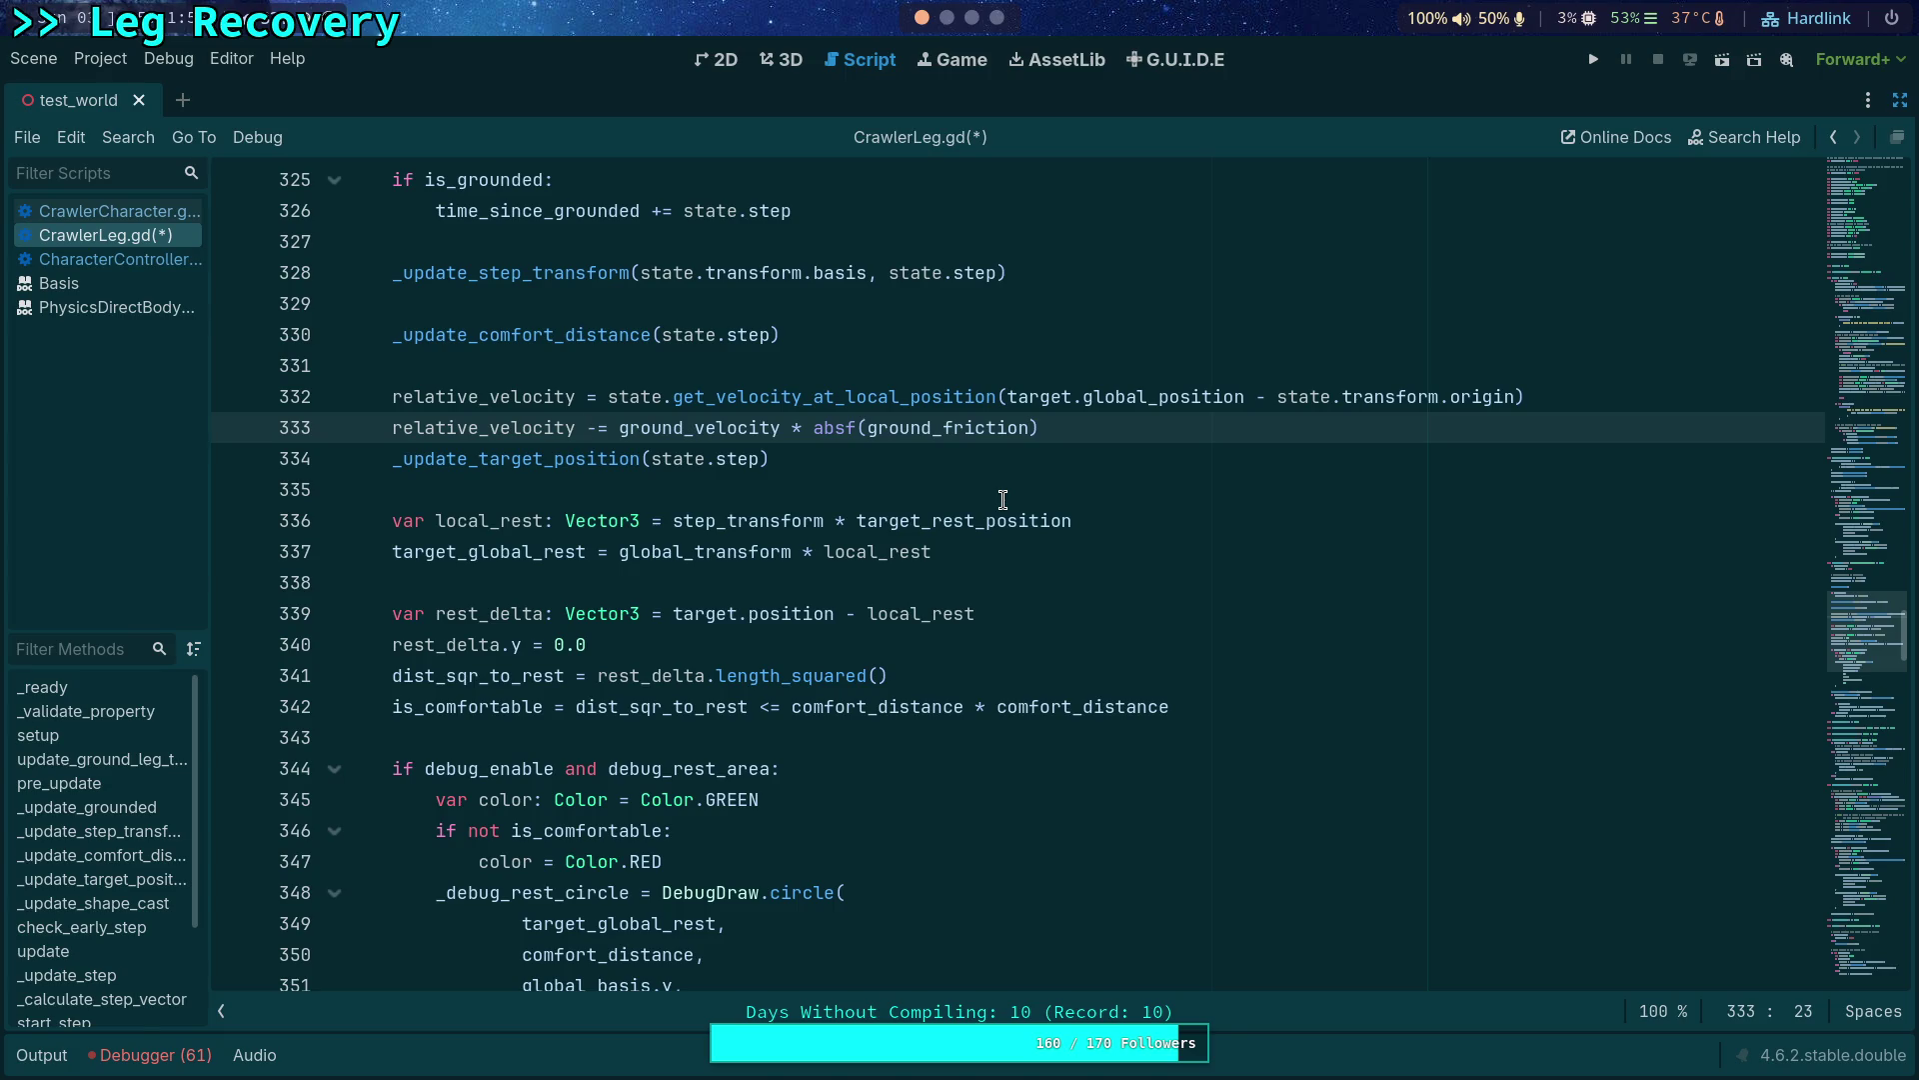
key("Delete")
key("alt+Up")
left_click(608, 428)
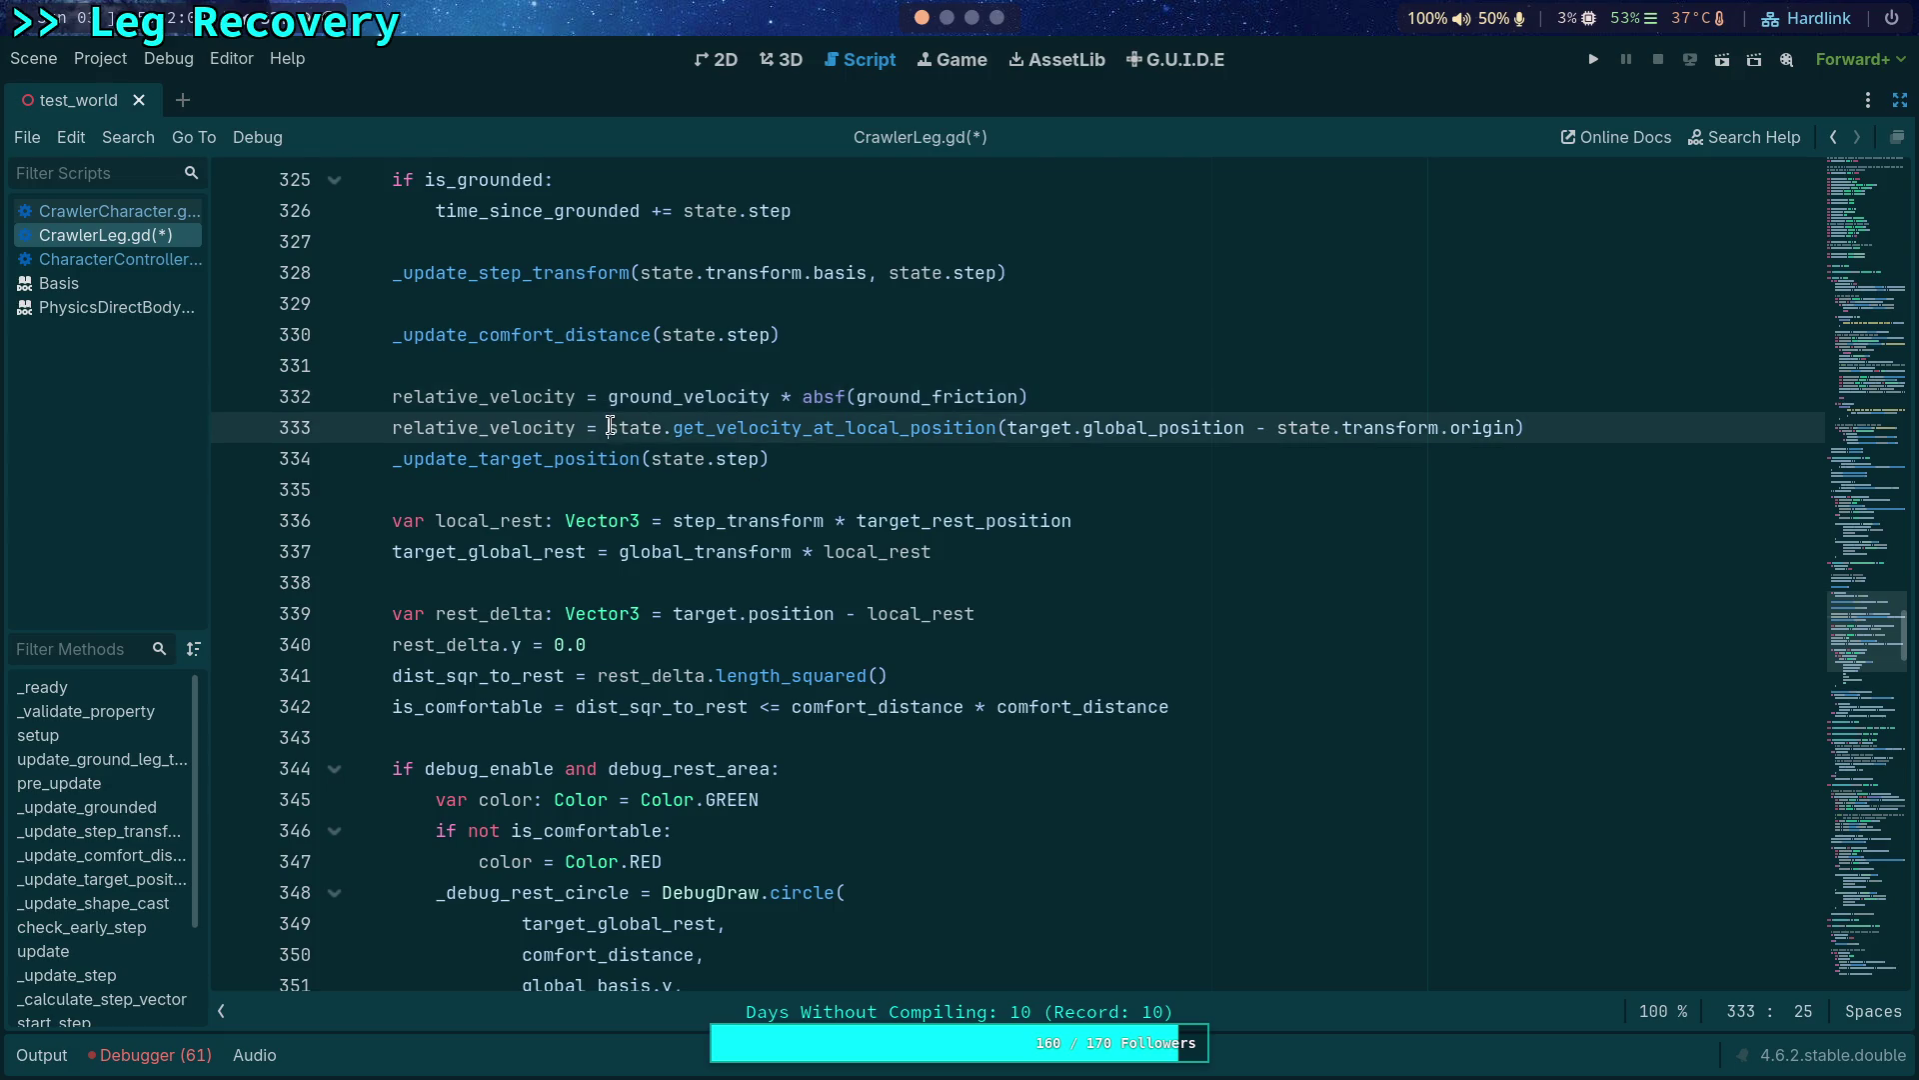
type("-")
key("ctrl+s")
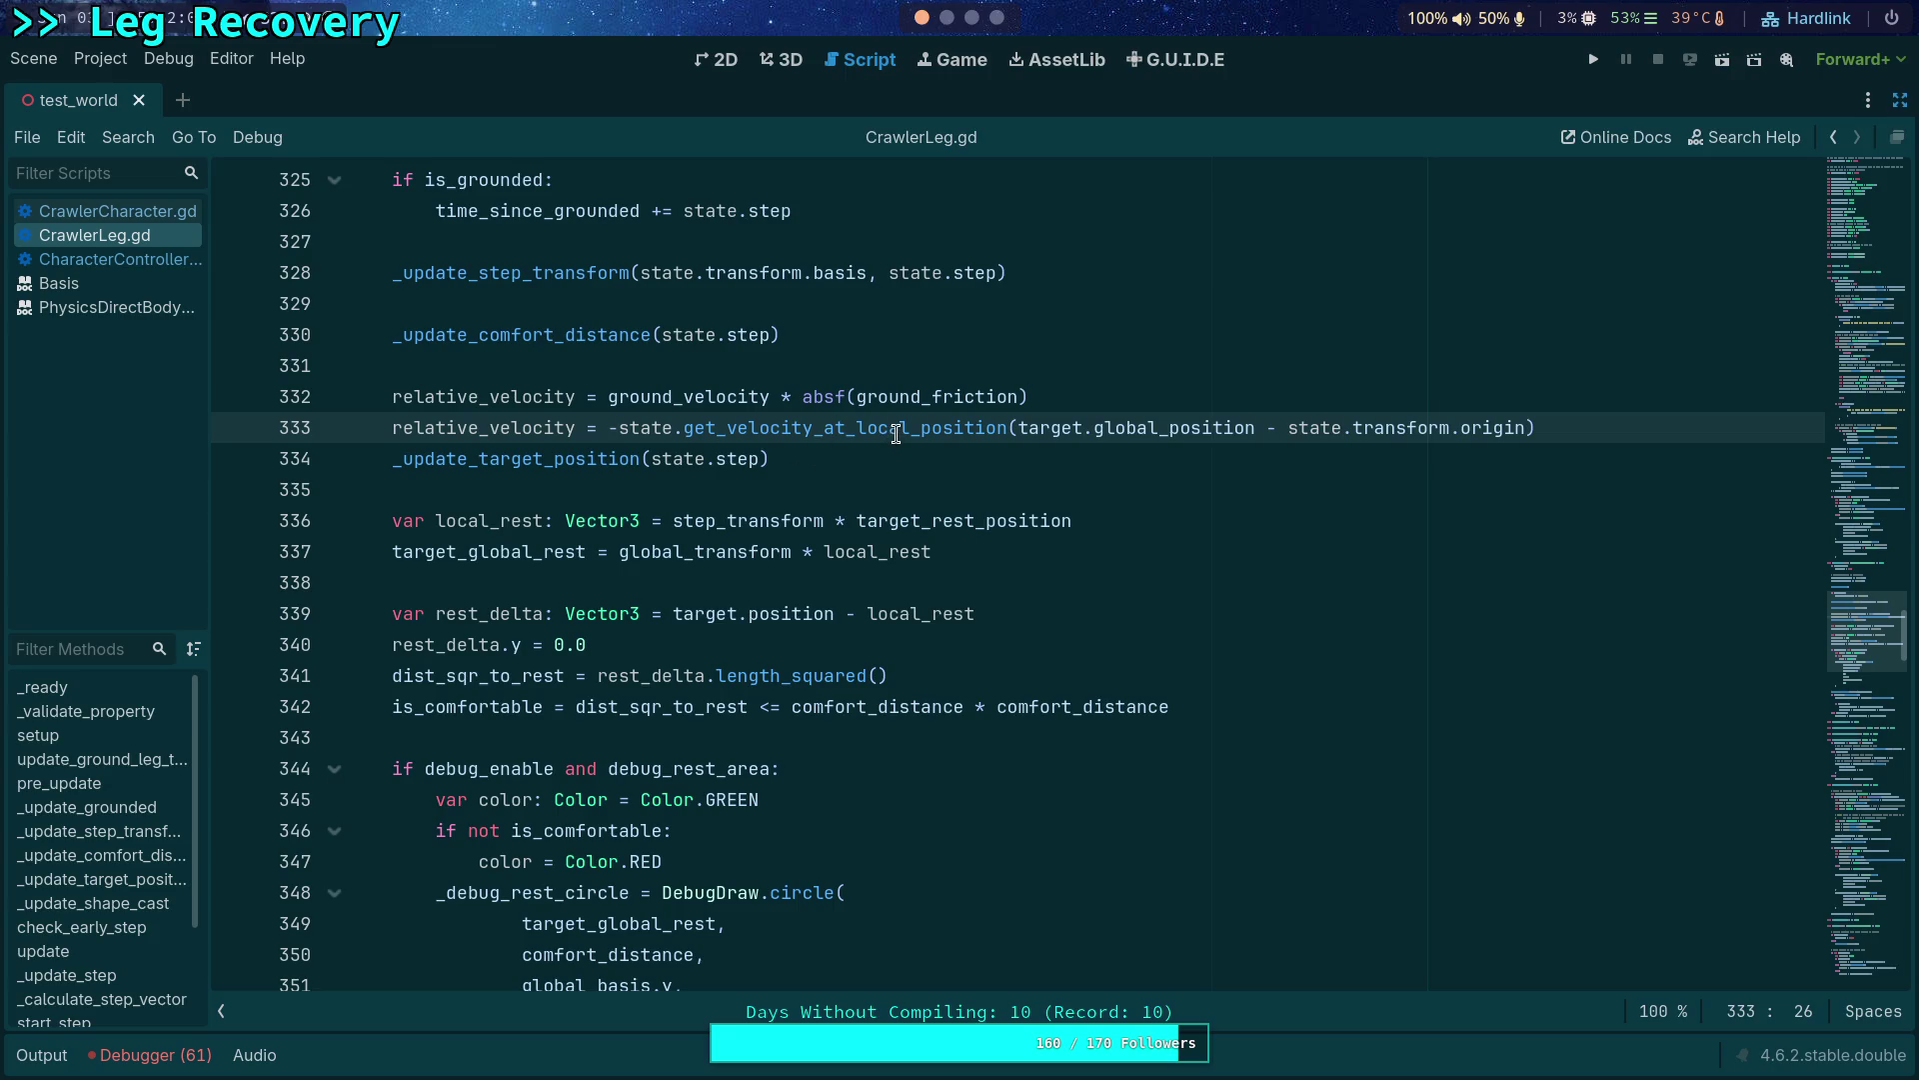
mouse_move(894, 430)
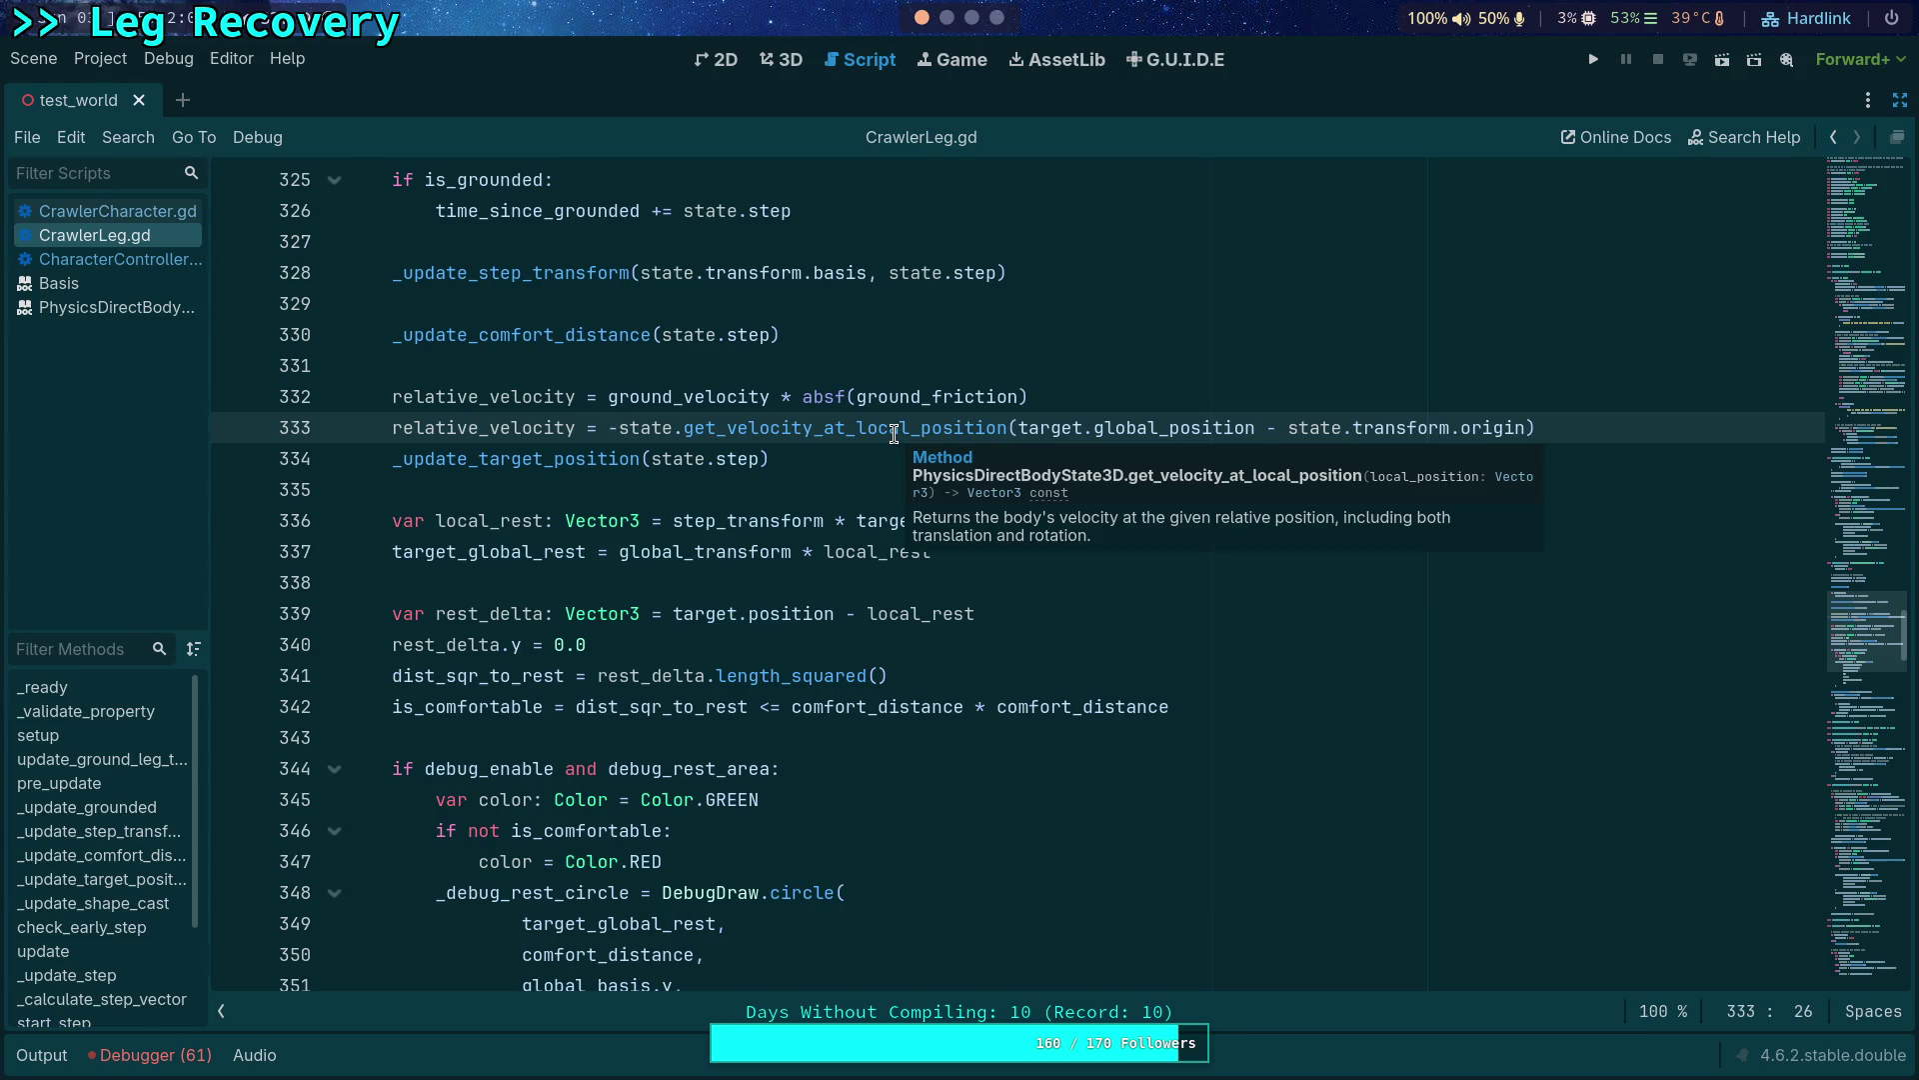
Remove the stray minus before state on line 333, save again, and highlight relative_velocity.
left_click(597, 428)
type("-")
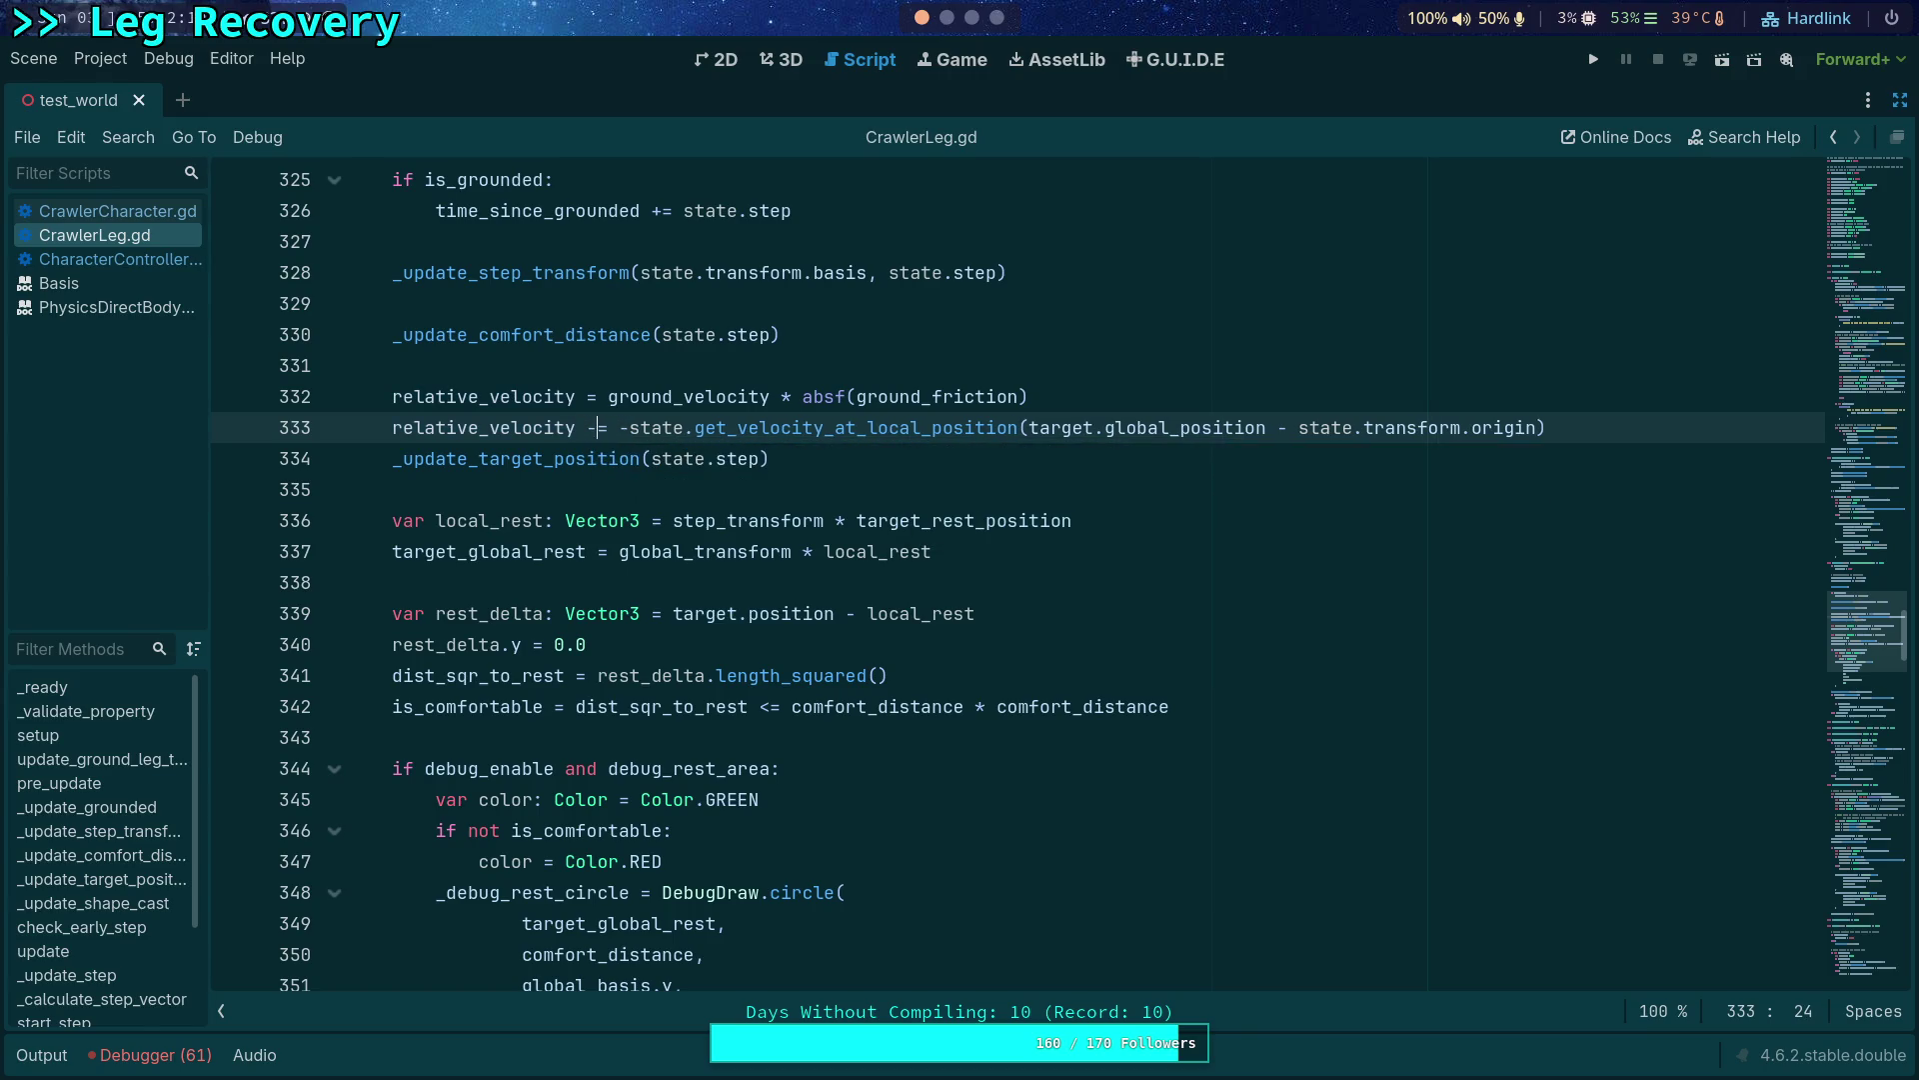
key("Delete")
key("ctrl+s")
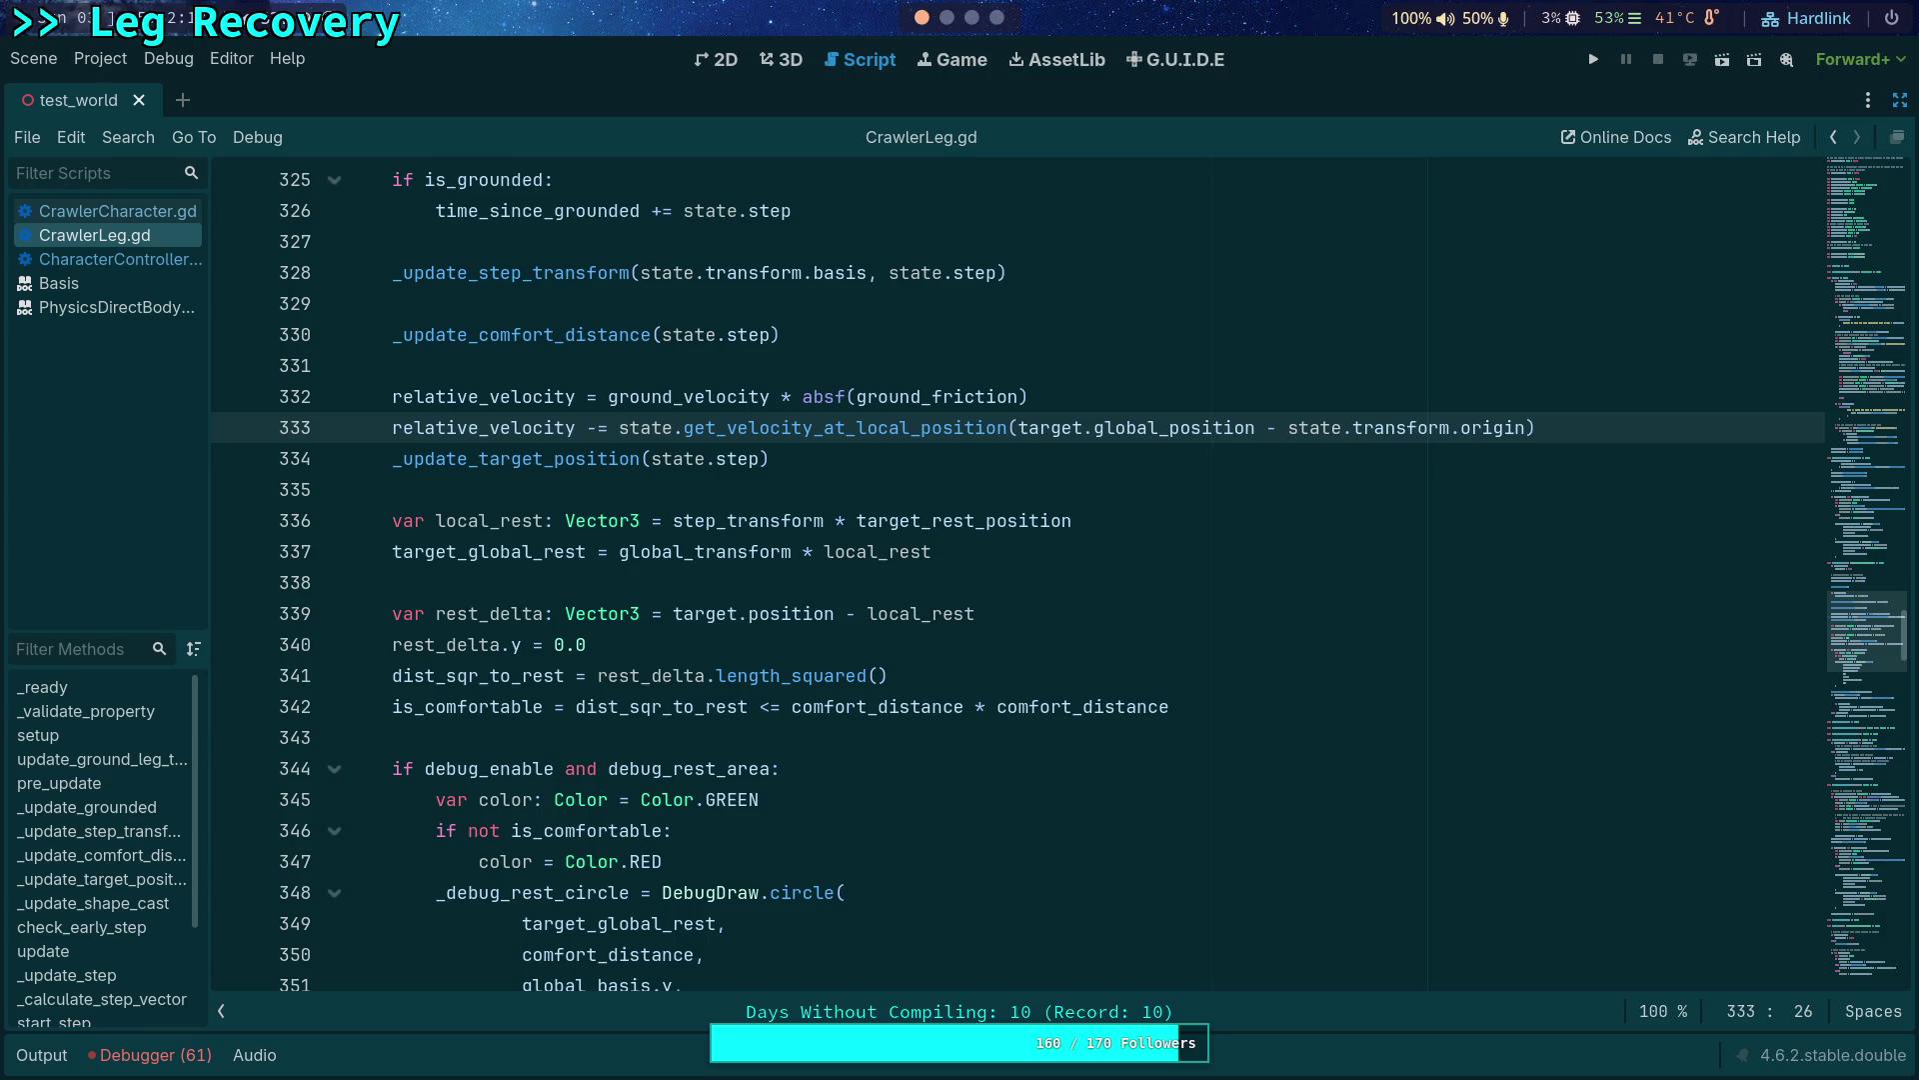
double_click(531, 399)
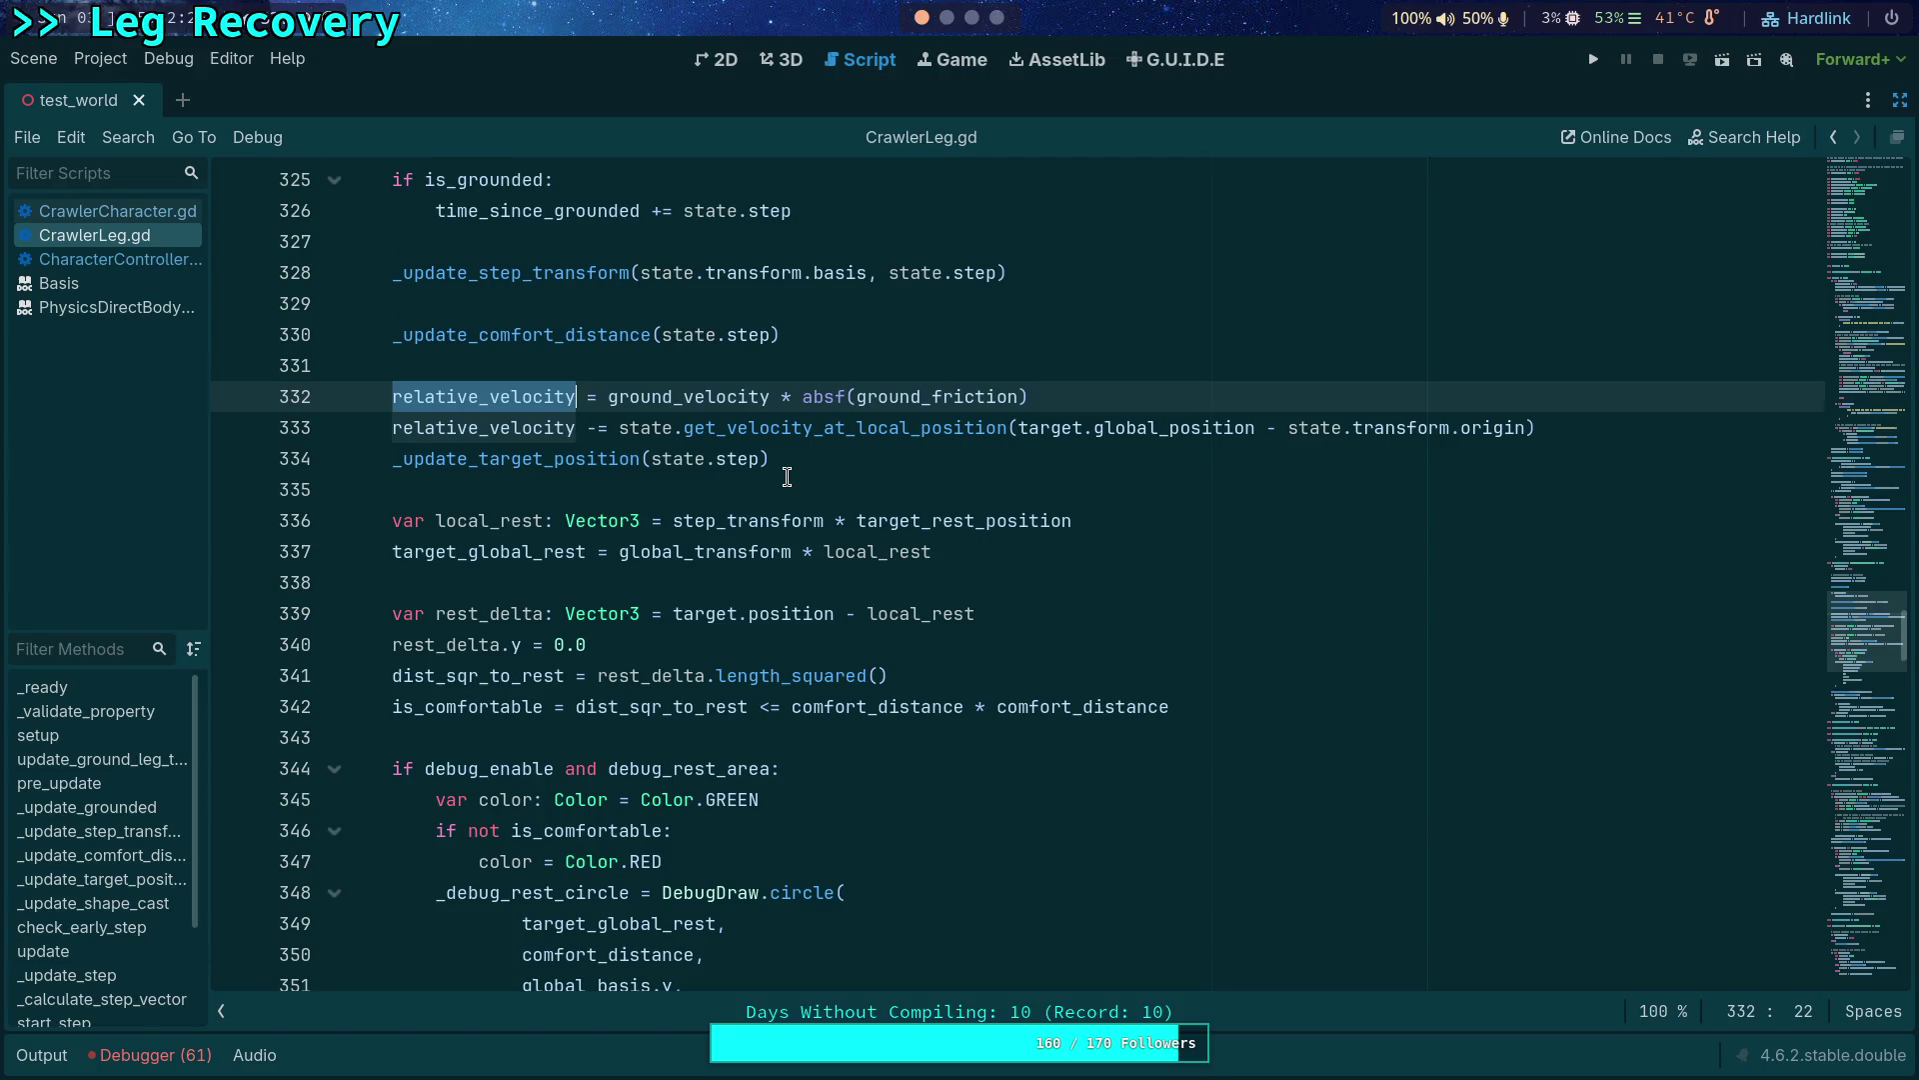
scroll(785, 477, "down", 20)
scroll(762, 544, "down", 5)
Change line 454 to add relative_velocity (+=) and rewrite the comment to begin 'Move along the ground,'.
left_click(606, 399)
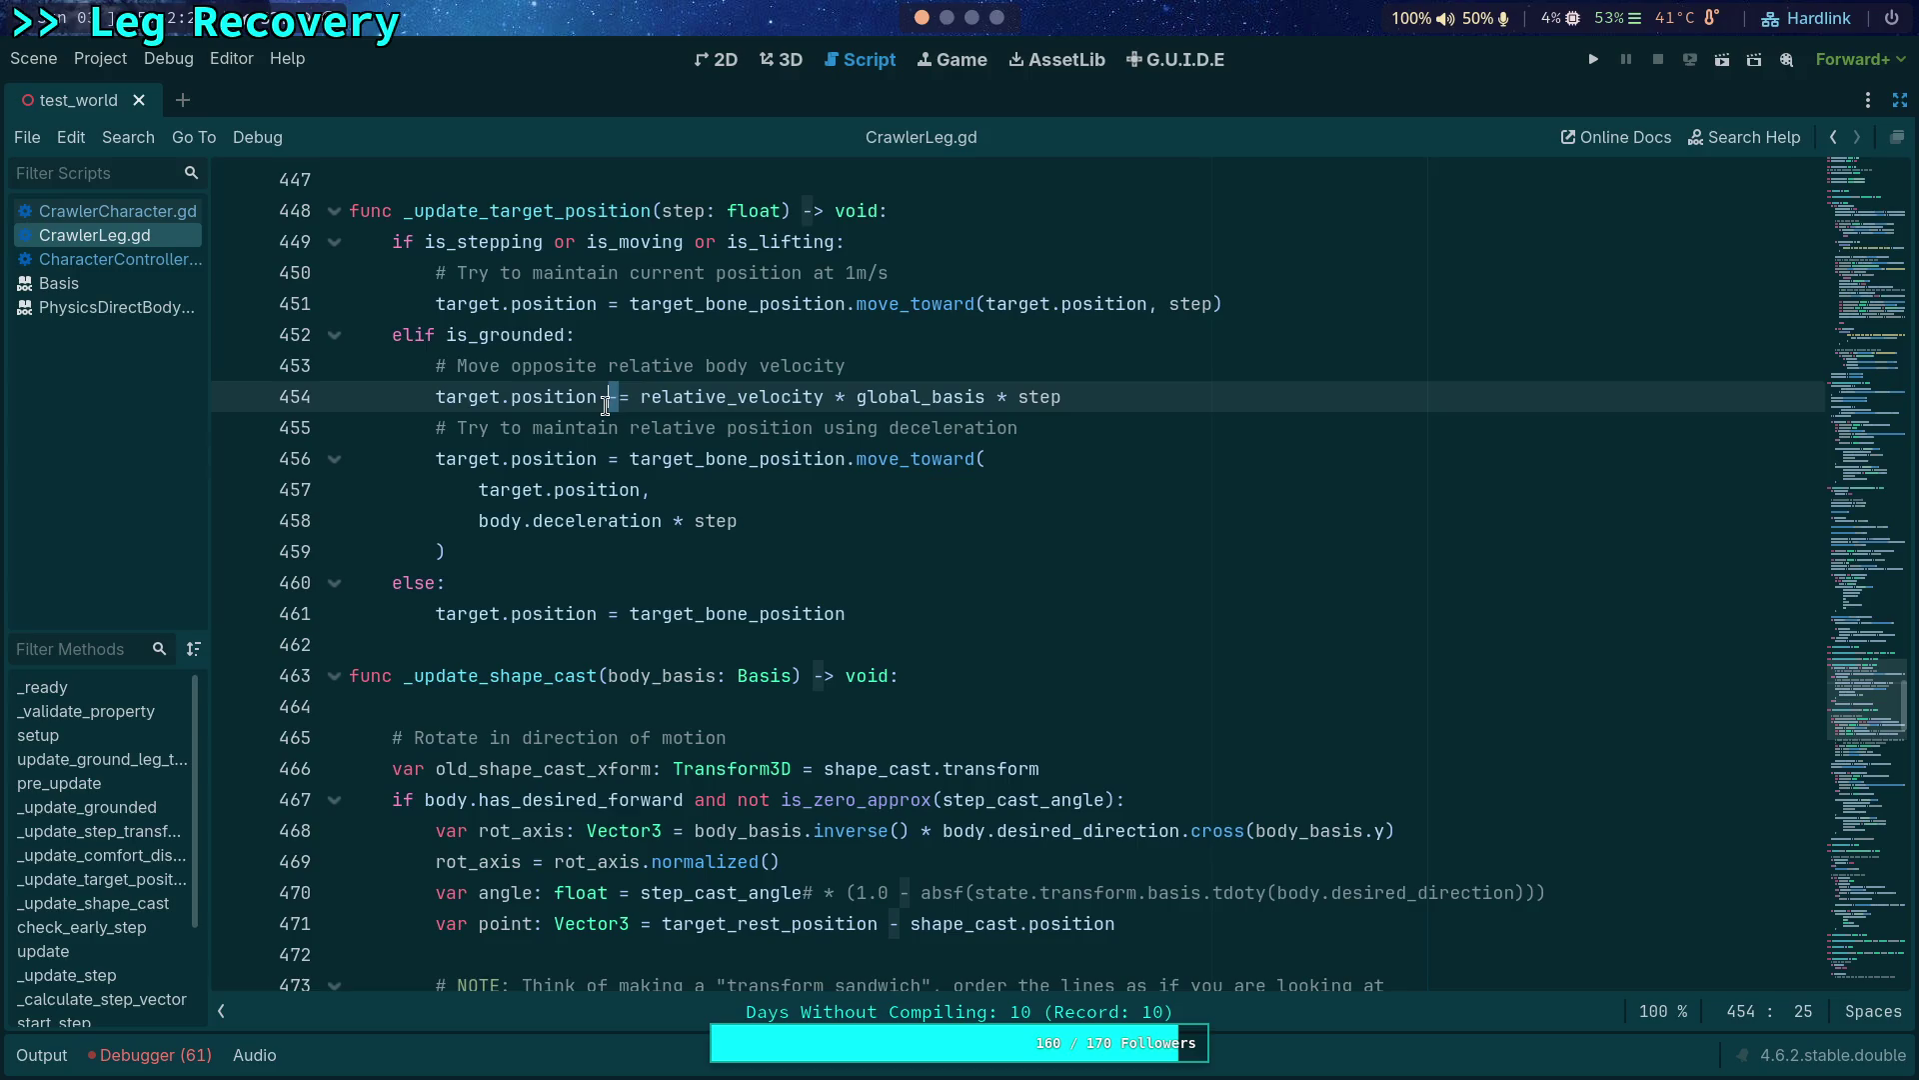
type("?")
key("BackSpace")
type("+")
double_click(572, 368)
key("BackSpace")
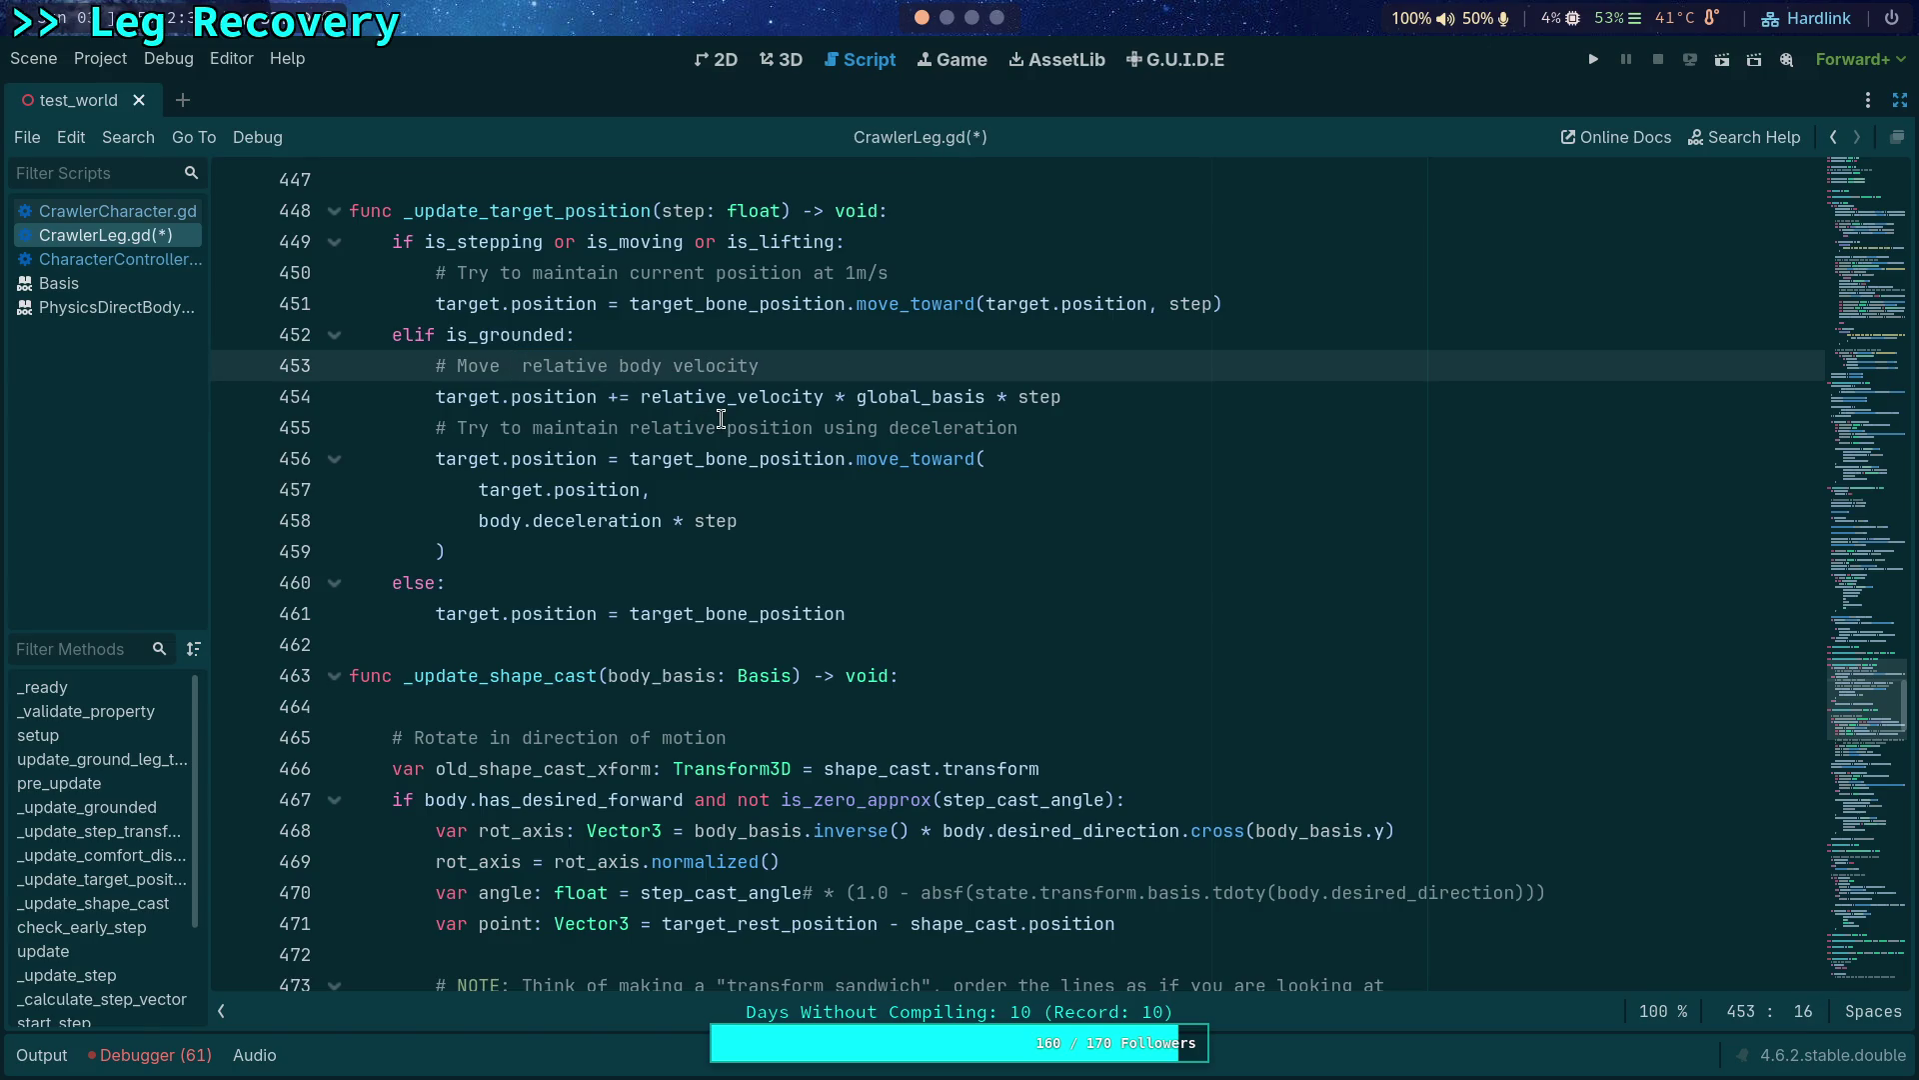
type("along the ground")
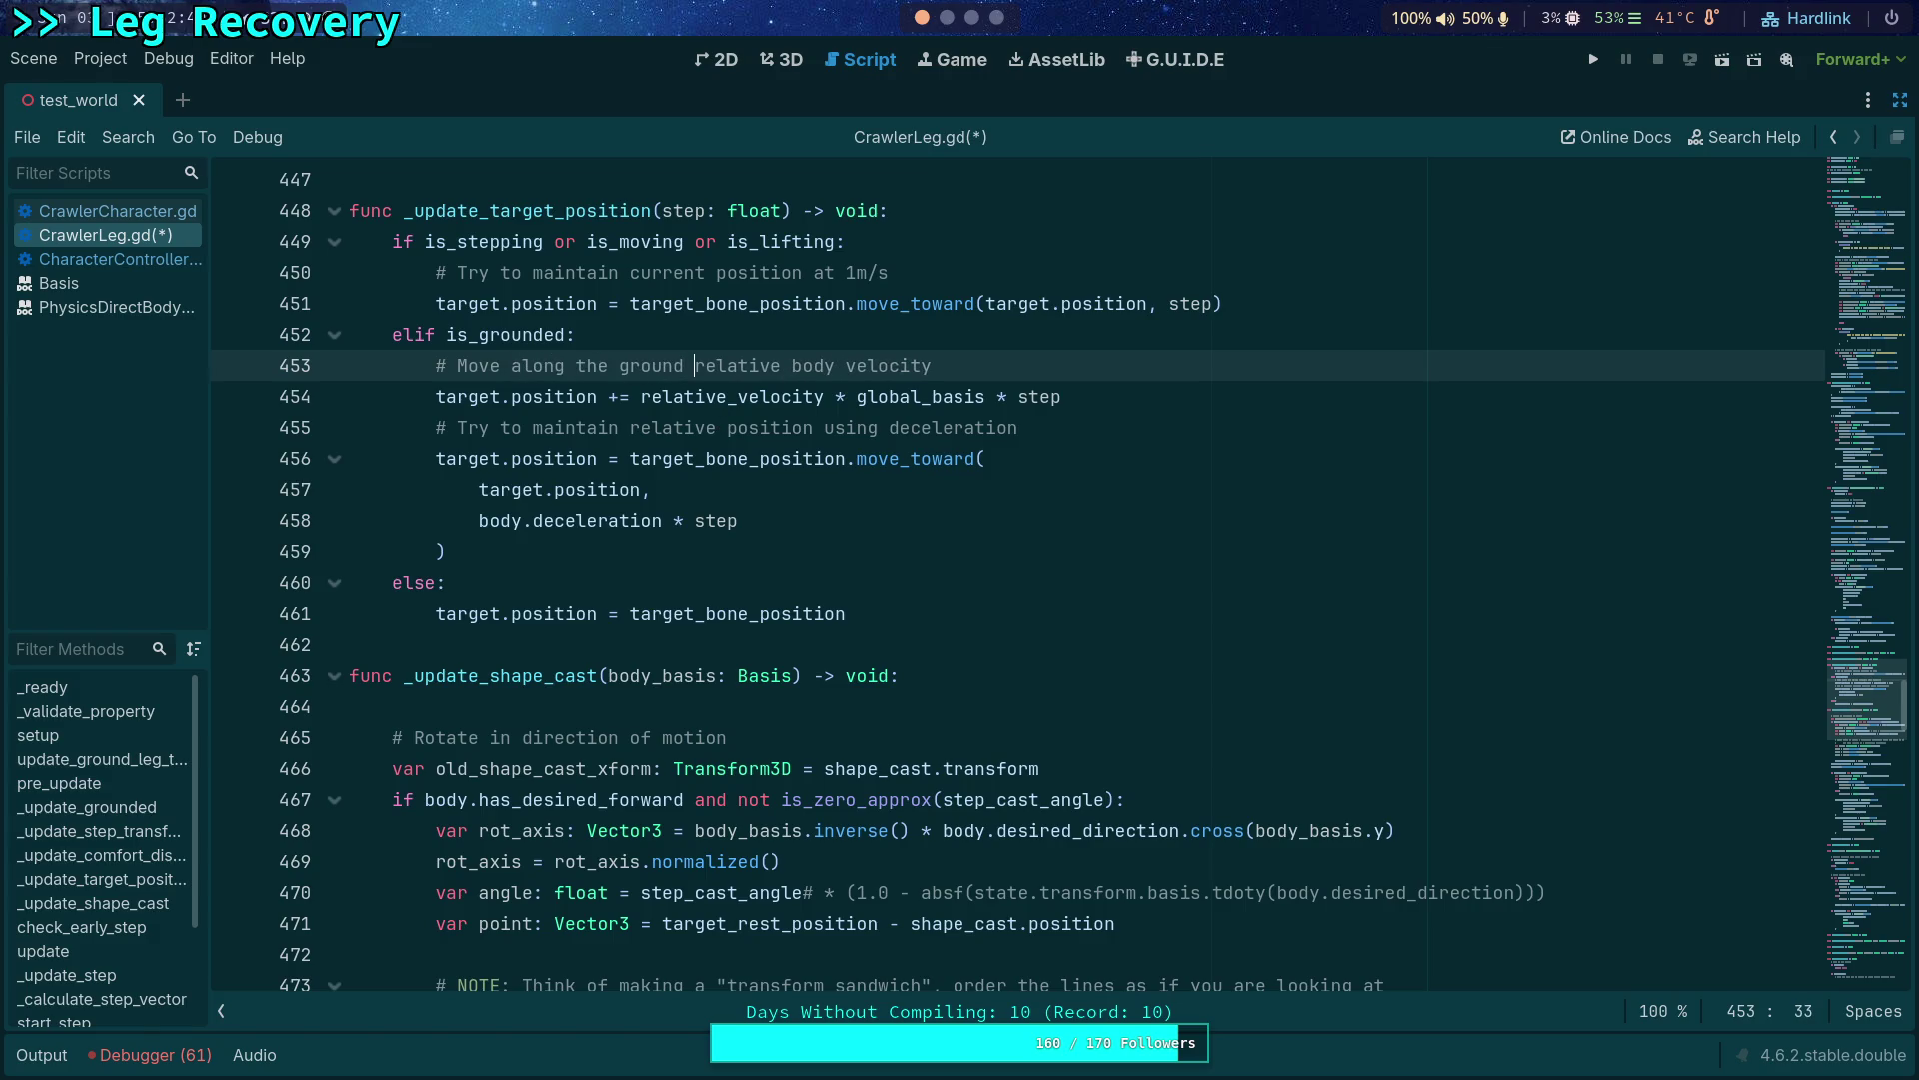
key("Delete")
key("Delete")
key("Delete")
key("Delete")
key("Delete")
key("Delete")
key("Delete")
key("Delete")
key("Delete")
key("Delete")
key("Delete")
key("Delete")
key("Delete")
key("Delete")
key("Delete")
scroll(706, 437, "up", 3)
scroll(761, 497, "up", 20)
scroll(731, 540, "up", 5)
scroll(882, 554, "up", 3)
scroll(883, 556, "up", 5)
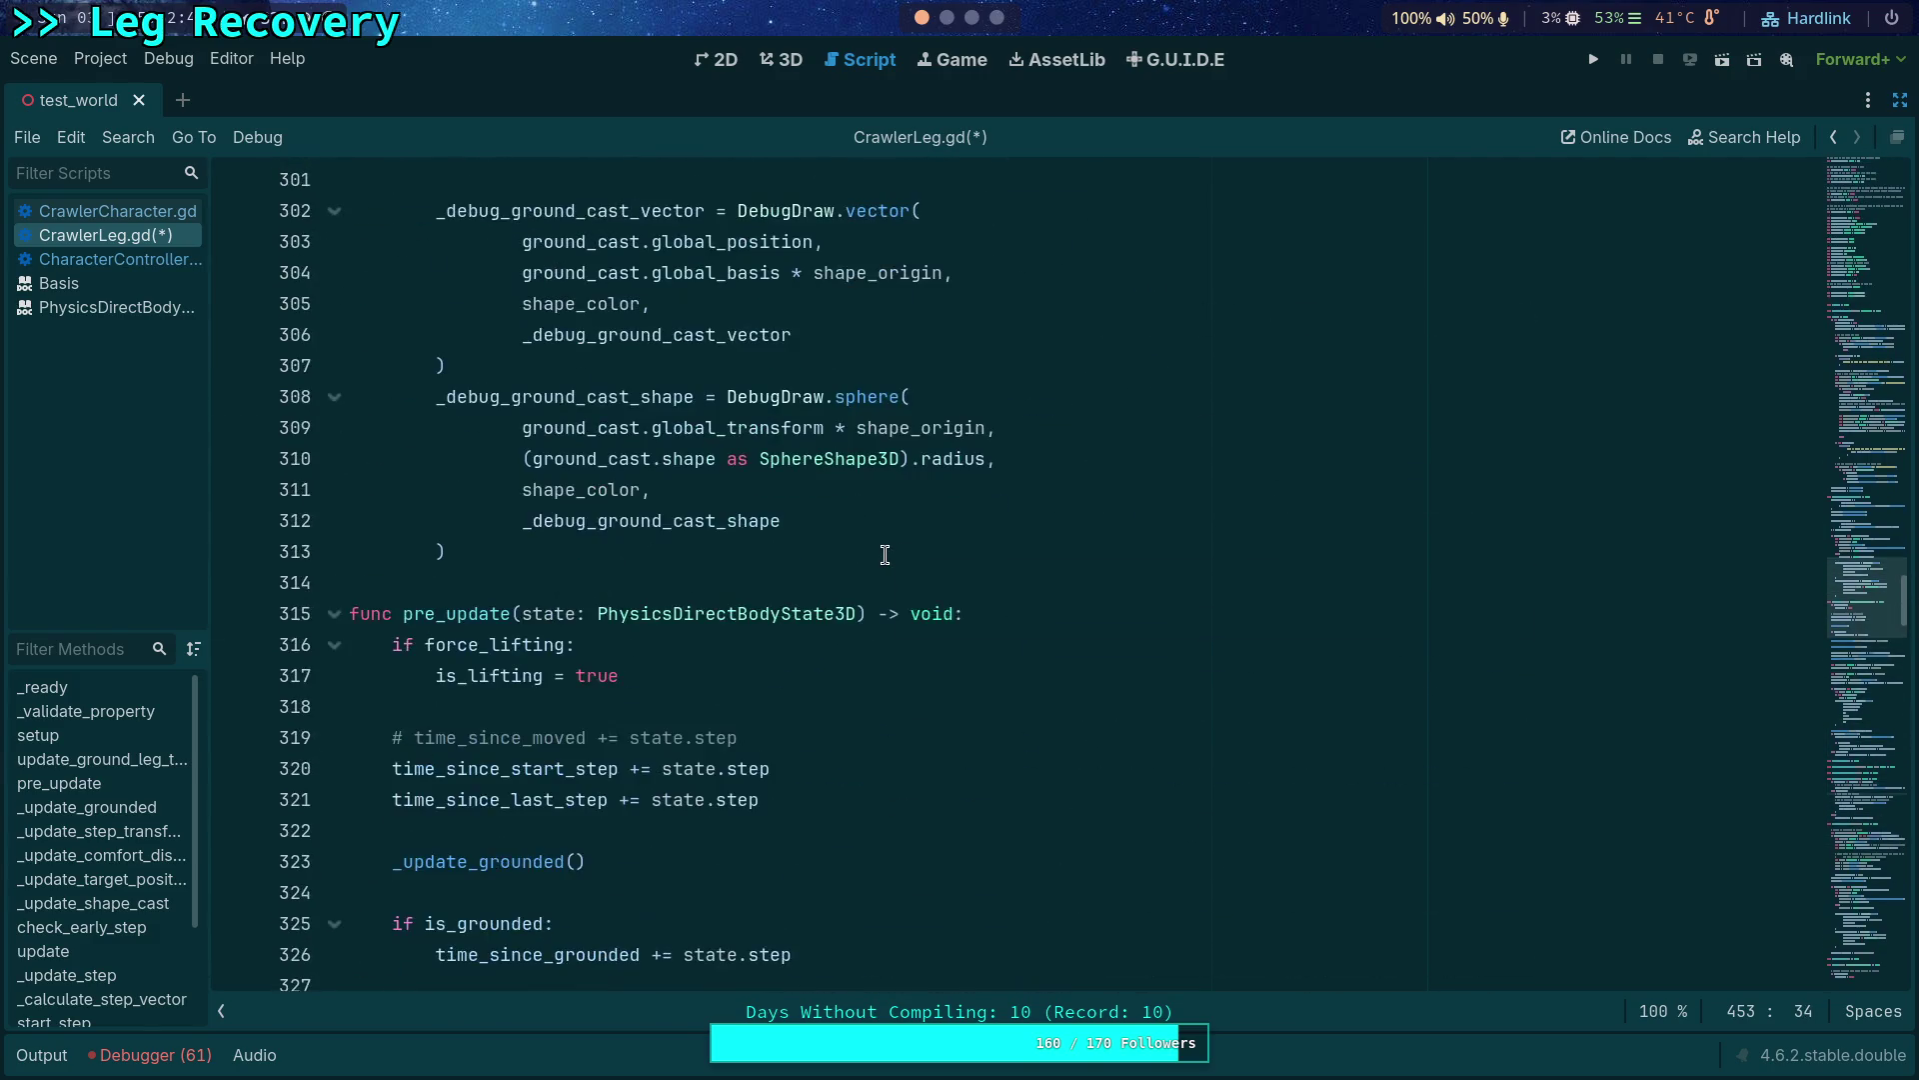
scroll(931, 565, "up", 5)
scroll(755, 541, "up", 4)
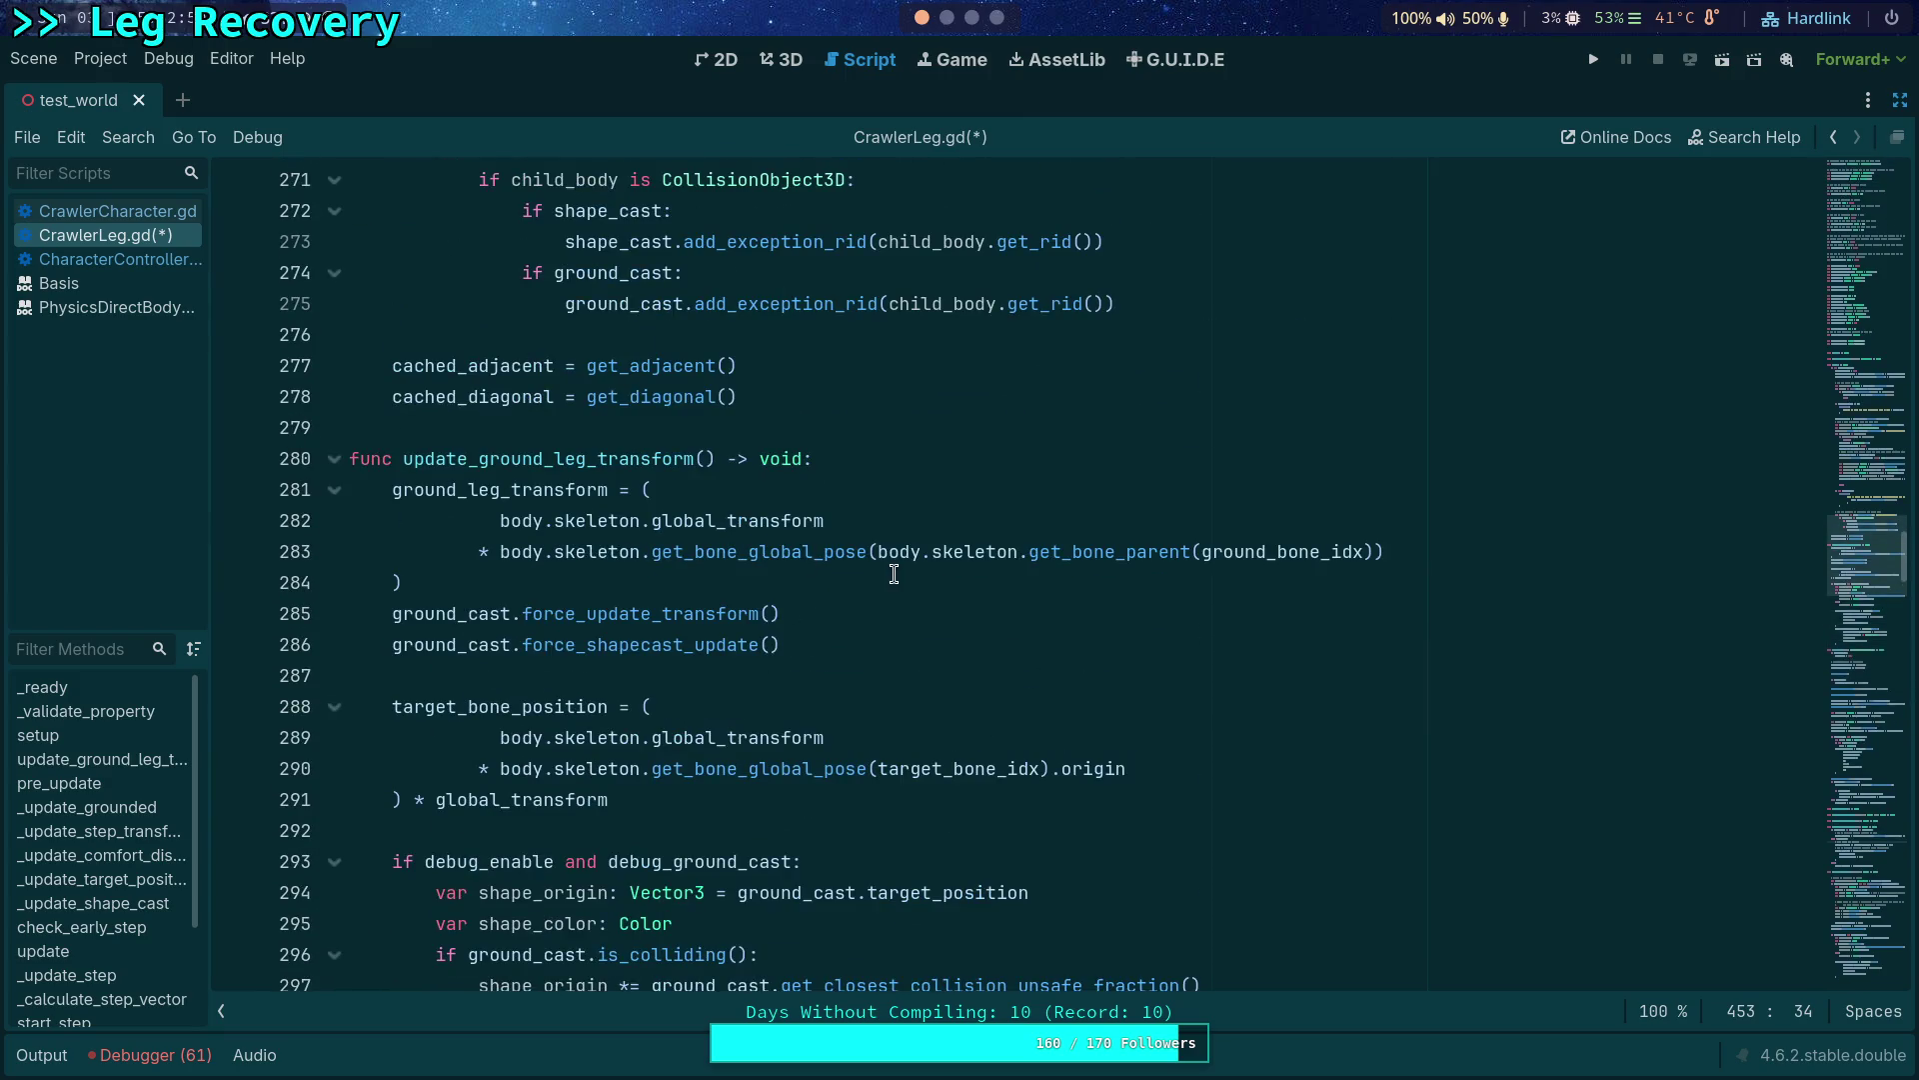
scroll(892, 572, "up", 4)
scroll(891, 571, "up", 5)
scroll(894, 575, "up", 1)
scroll(893, 574, "down", 8)
scroll(893, 574, "down", 7)
scroll(894, 575, "down", 7)
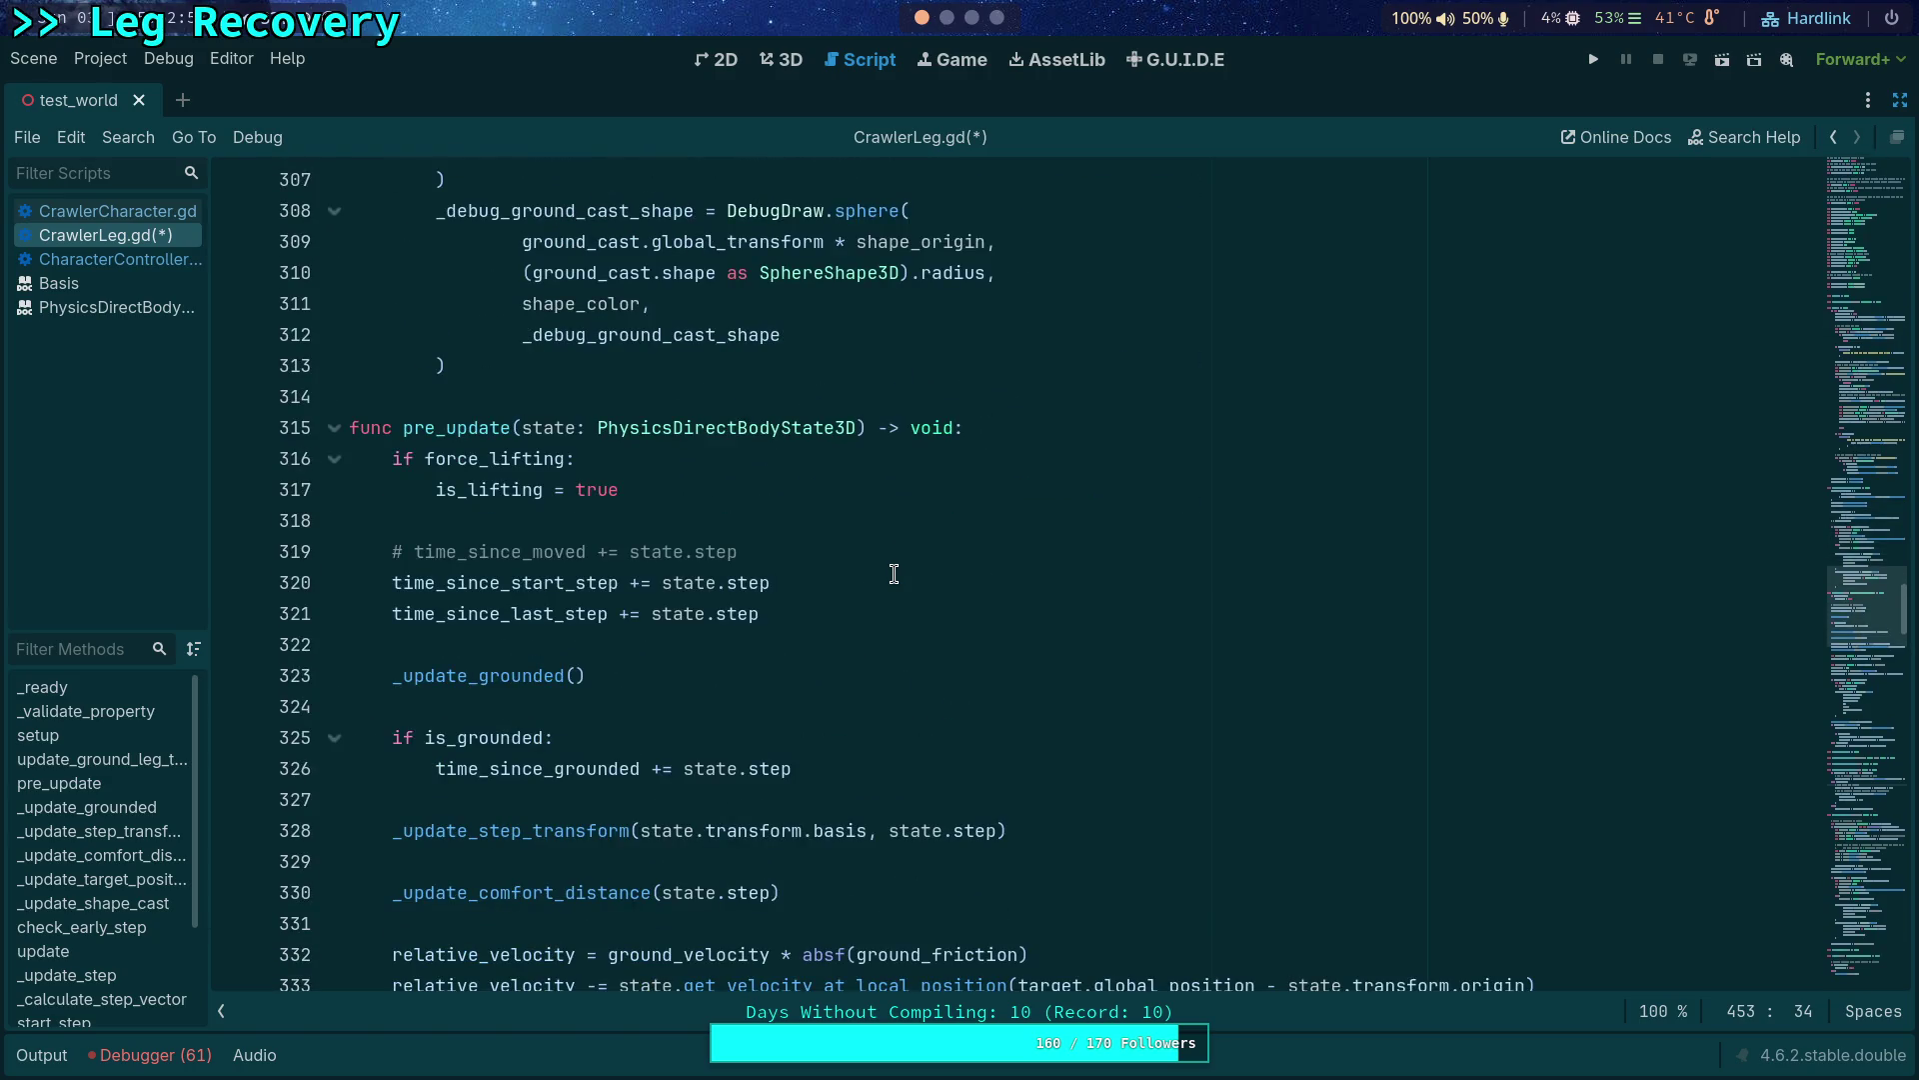
scroll(895, 575, "down", 6)
type("ove along the ground,")
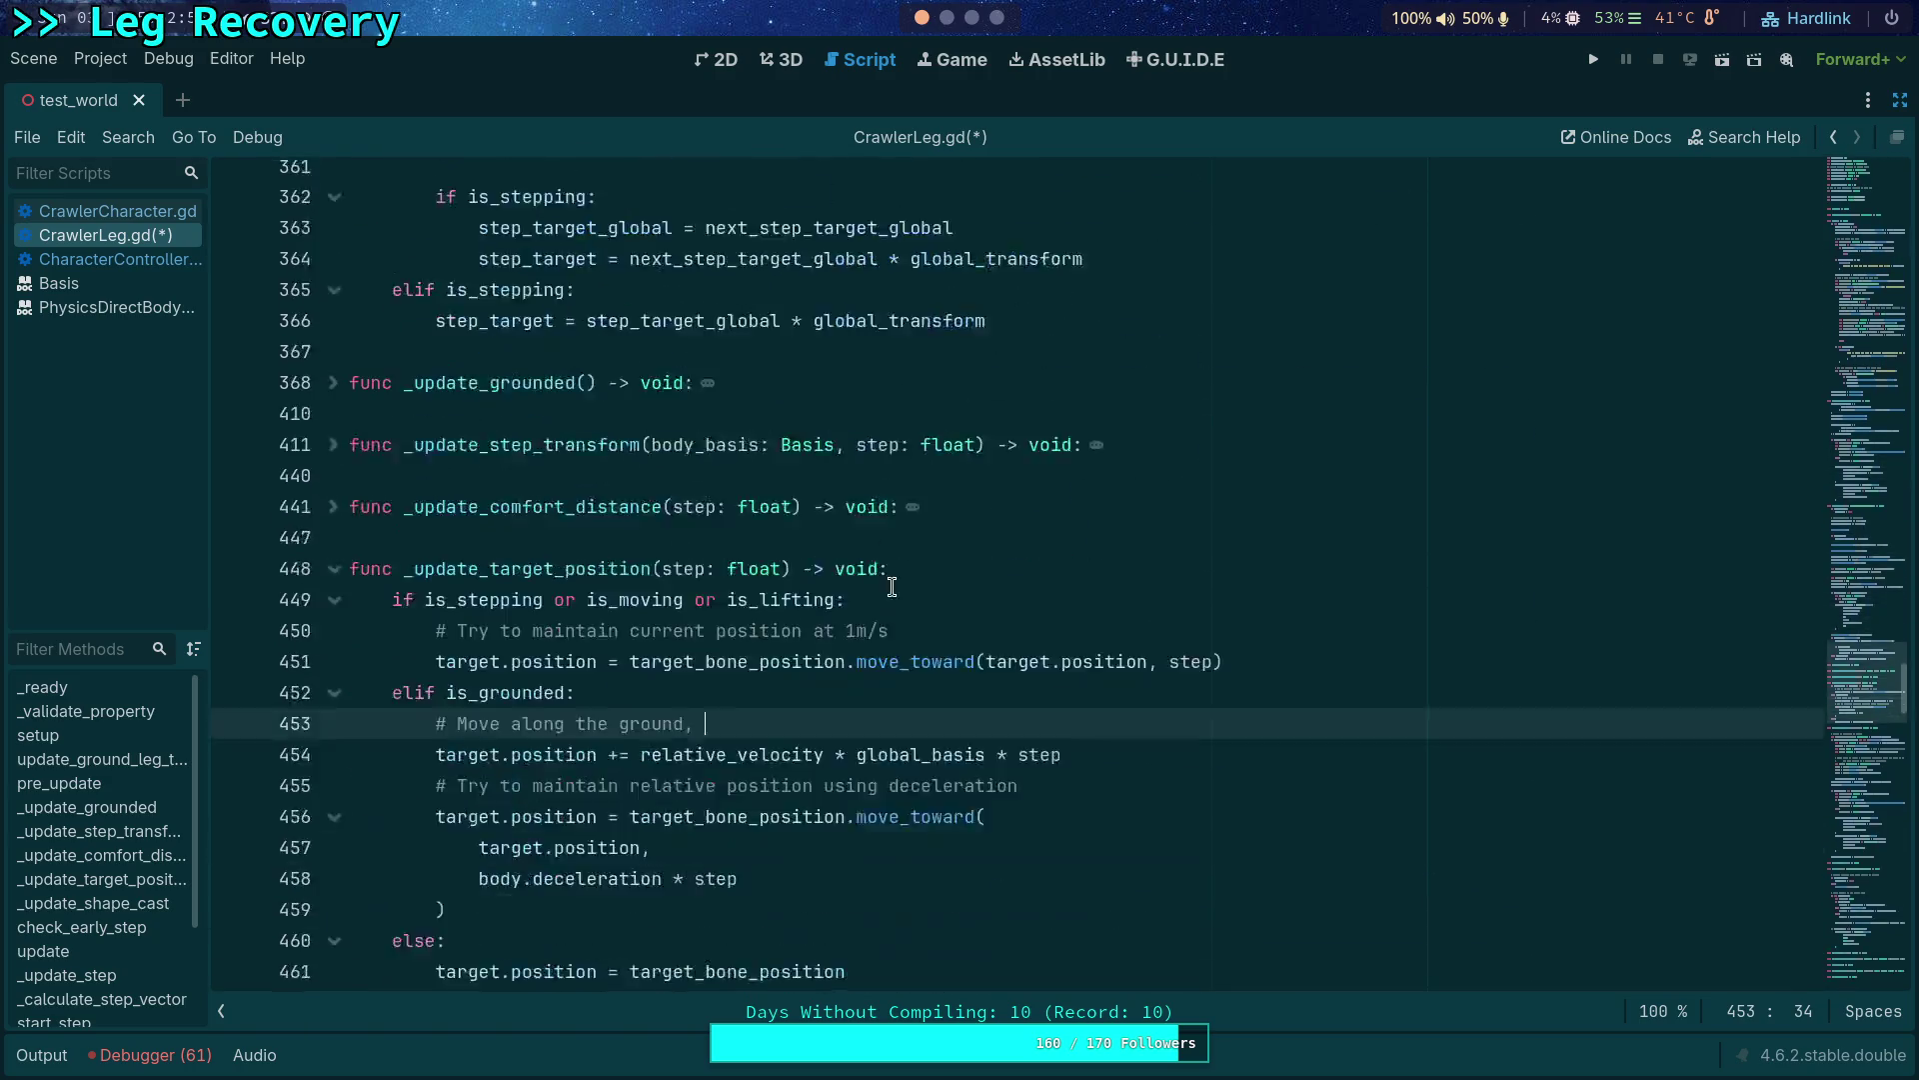